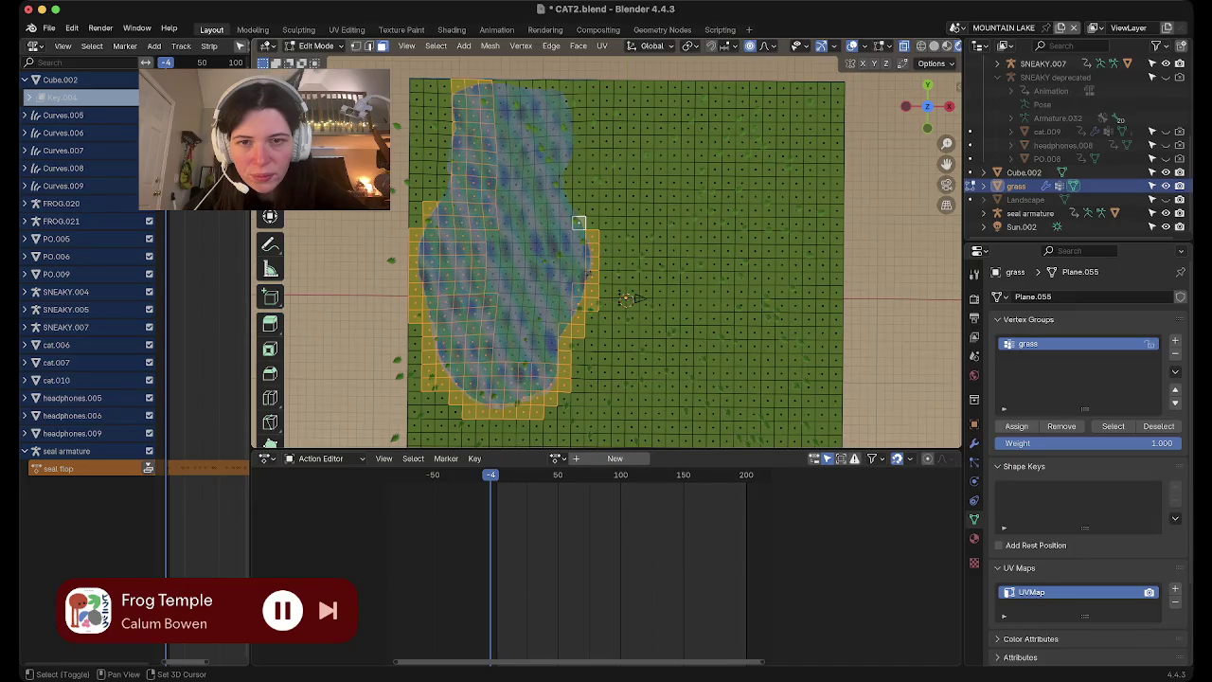
# Add the remaining top and left-side pond shoreline faces, including a box-selected strip, to the selection
pyautogui.keyDown('shift'); pyautogui.click(566, 180); pyautogui.keyUp('shift')
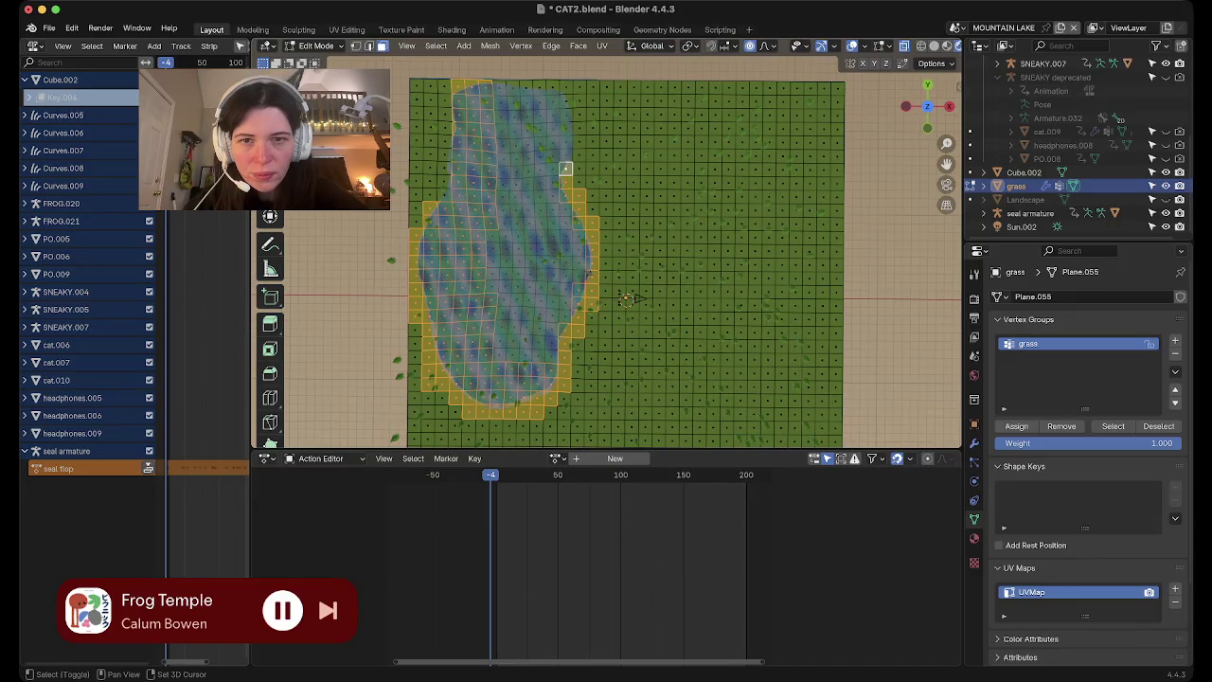
pyautogui.keyDown('shift'); pyautogui.click(579, 115); pyautogui.keyUp('shift')
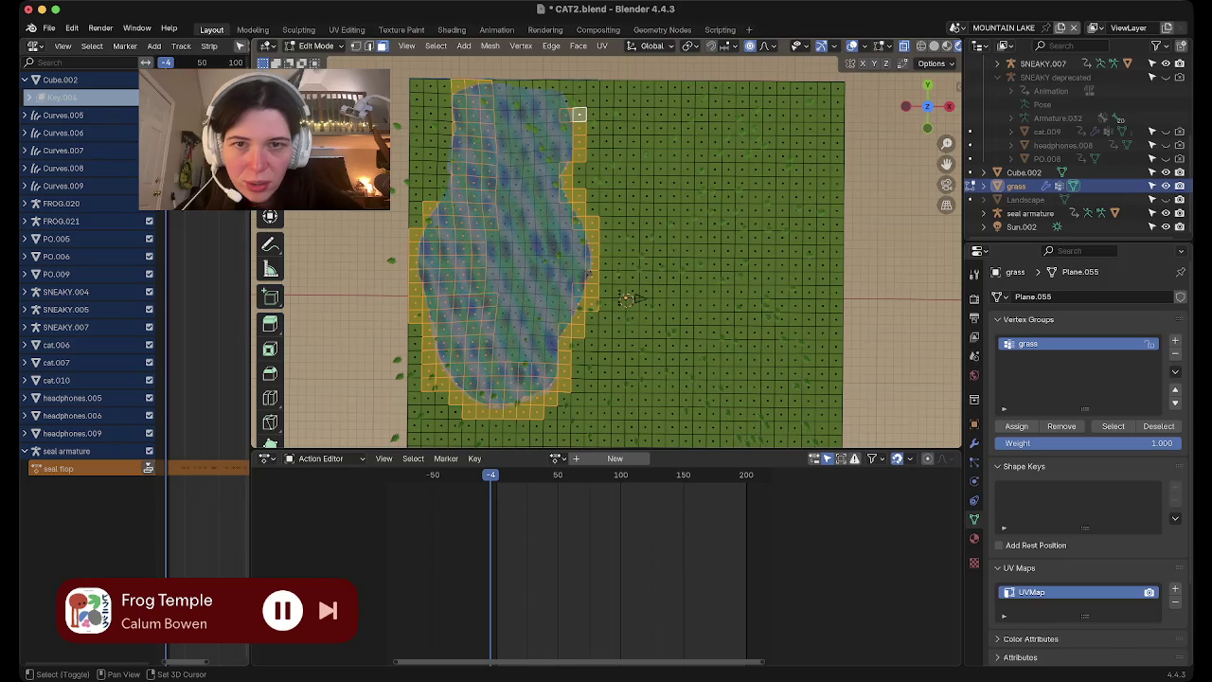
pyautogui.keyDown('shift'); pyautogui.click(565, 100); pyautogui.keyUp('shift')
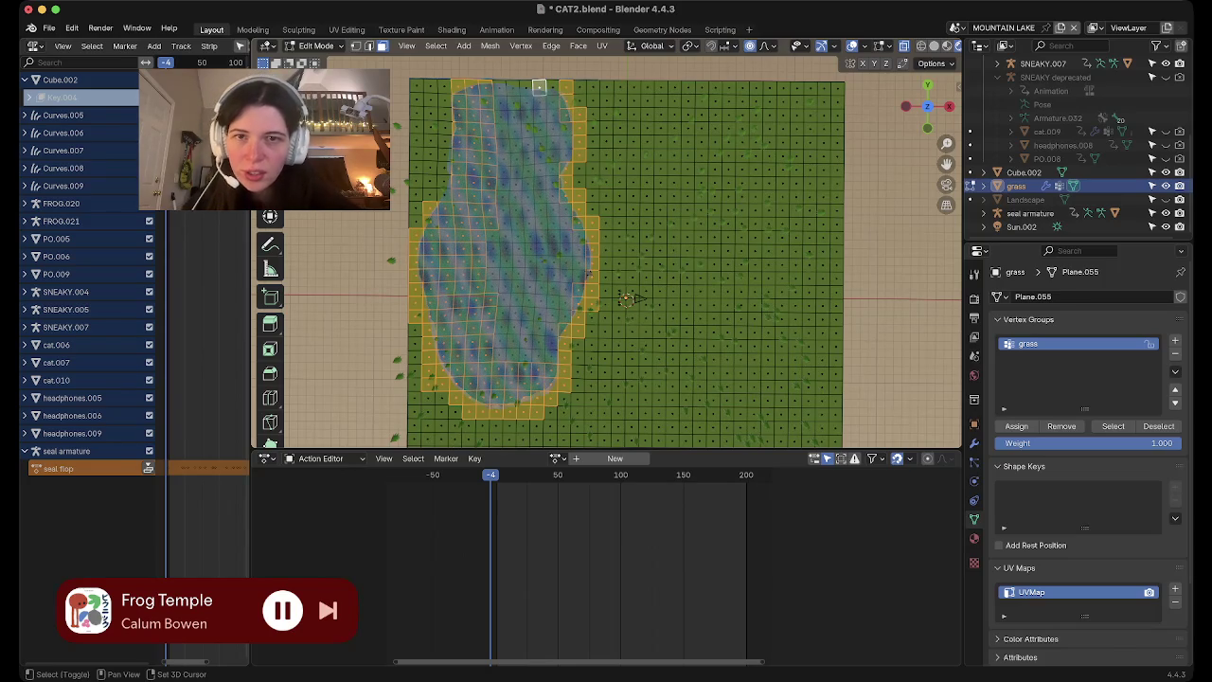
pyautogui.keyDown('shift'); pyautogui.click(525, 88); pyautogui.keyUp('shift')
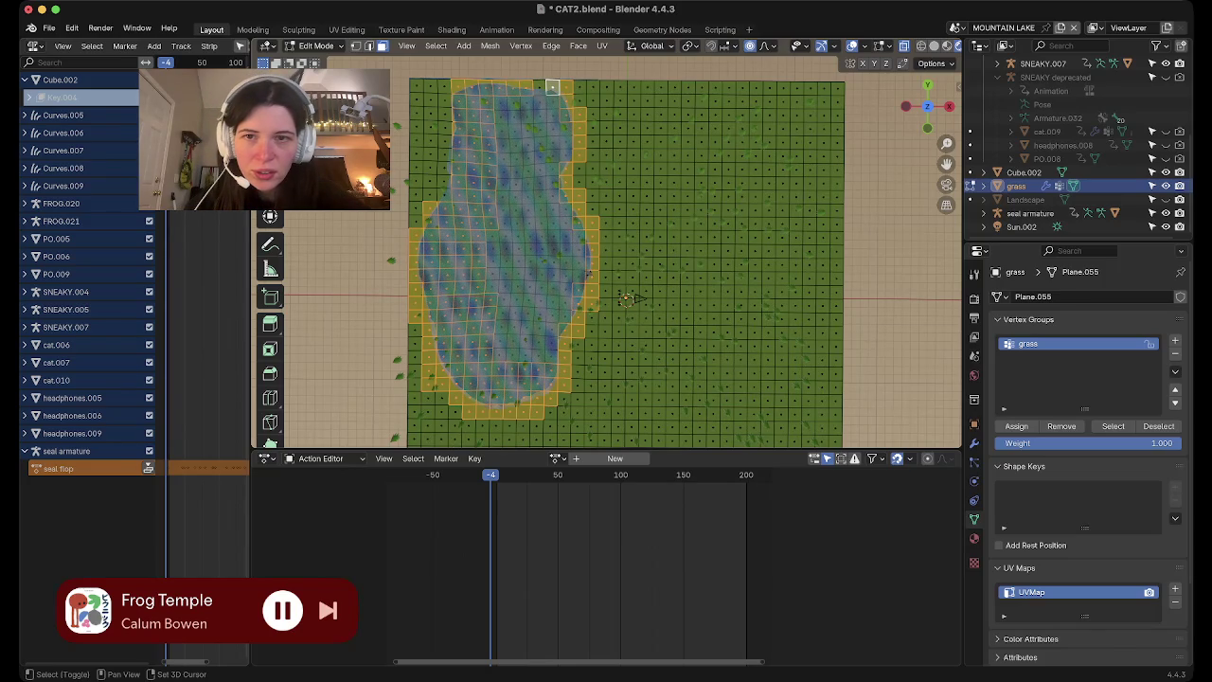
pyautogui.keyDown('shift'); pyautogui.moveTo(445, 85); pyautogui.dragTo(445, 199); pyautogui.keyUp('shift')
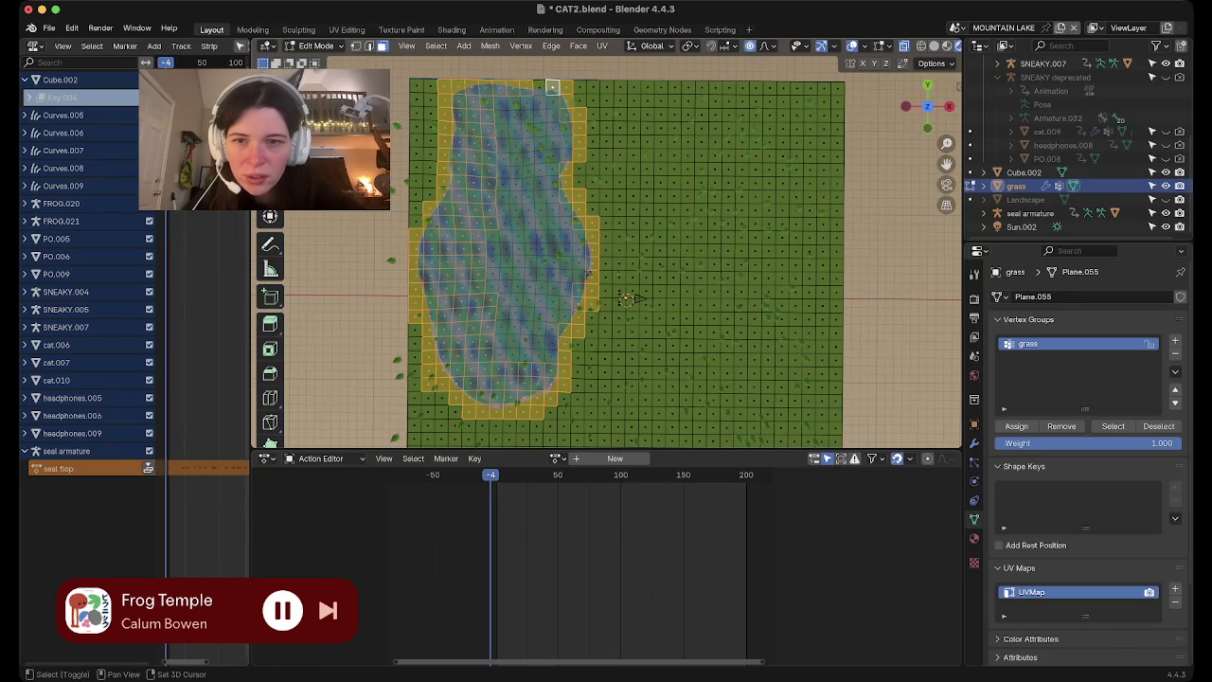
pyautogui.keyDown('shift'); pyautogui.click(416, 222); pyautogui.keyUp('shift')
pyautogui.keyDown('shift'); pyautogui.click(430, 195); pyautogui.keyUp('shift')
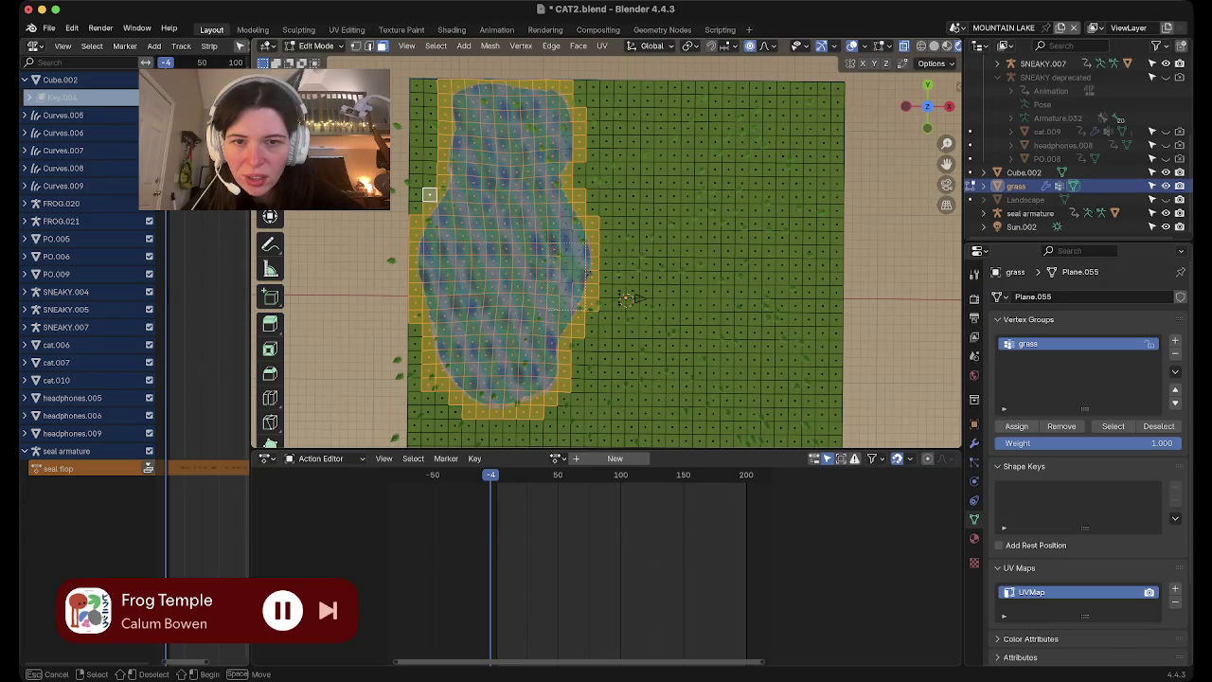
pyautogui.press('b')
pyautogui.press('Escape')
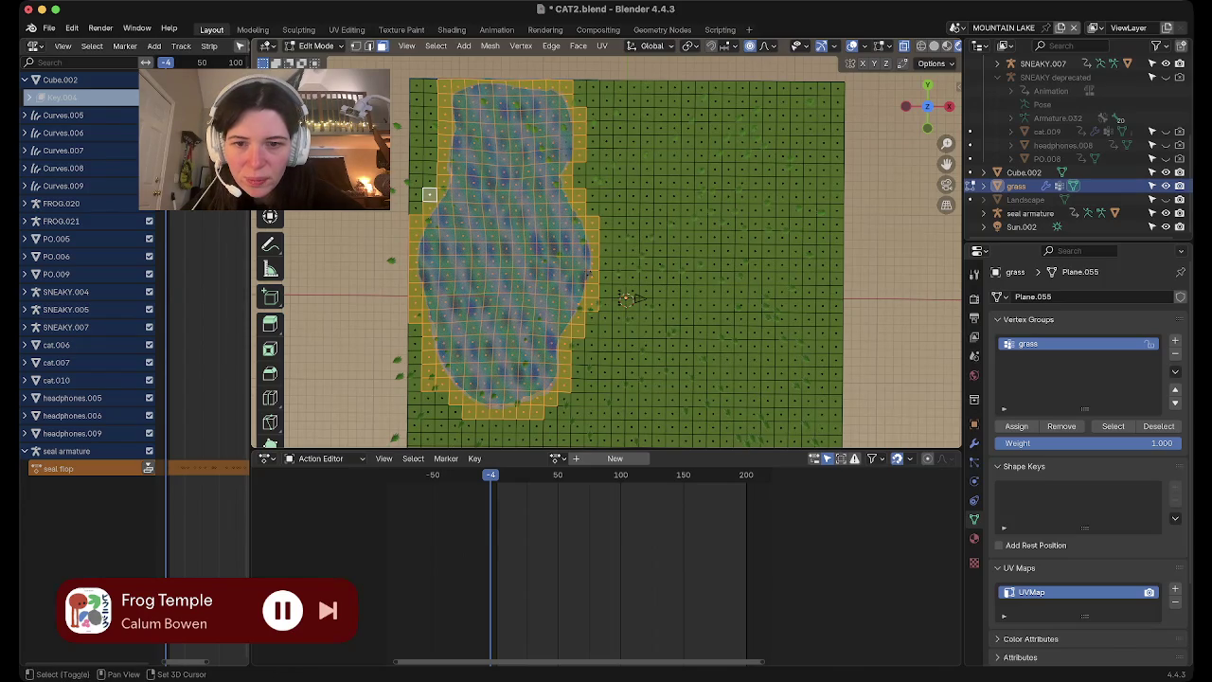
# Create a vertex group named SAND, assign the shoreline faces, and verify by deselecting and reselecting
pyautogui.click(1175, 340)
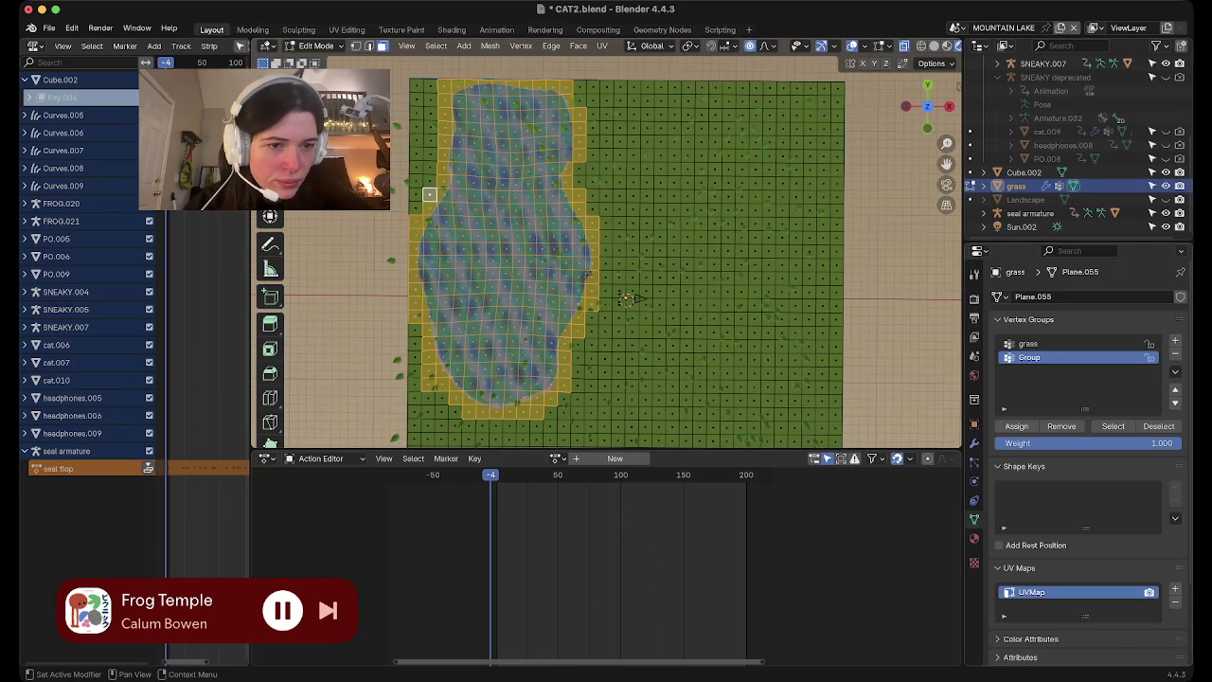
pyautogui.write('SAND')
pyautogui.press('Return')
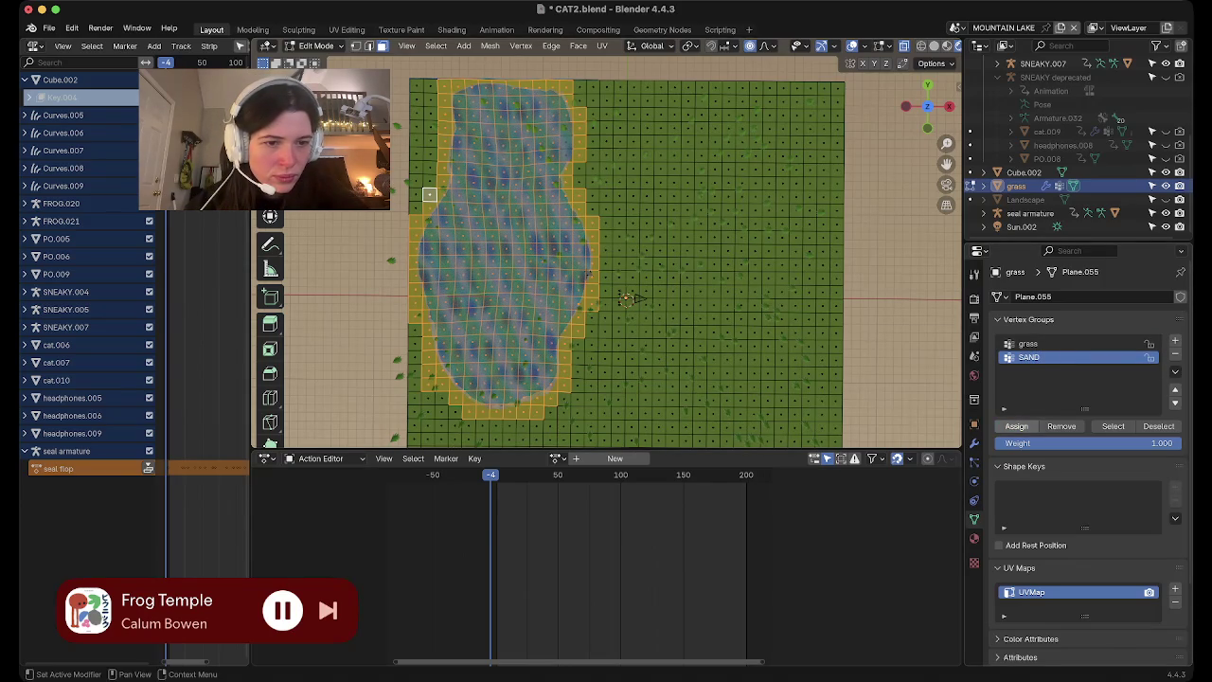
pyautogui.click(1016, 427)
pyautogui.hotkey('alt', 'a')
pyautogui.click(1113, 427)
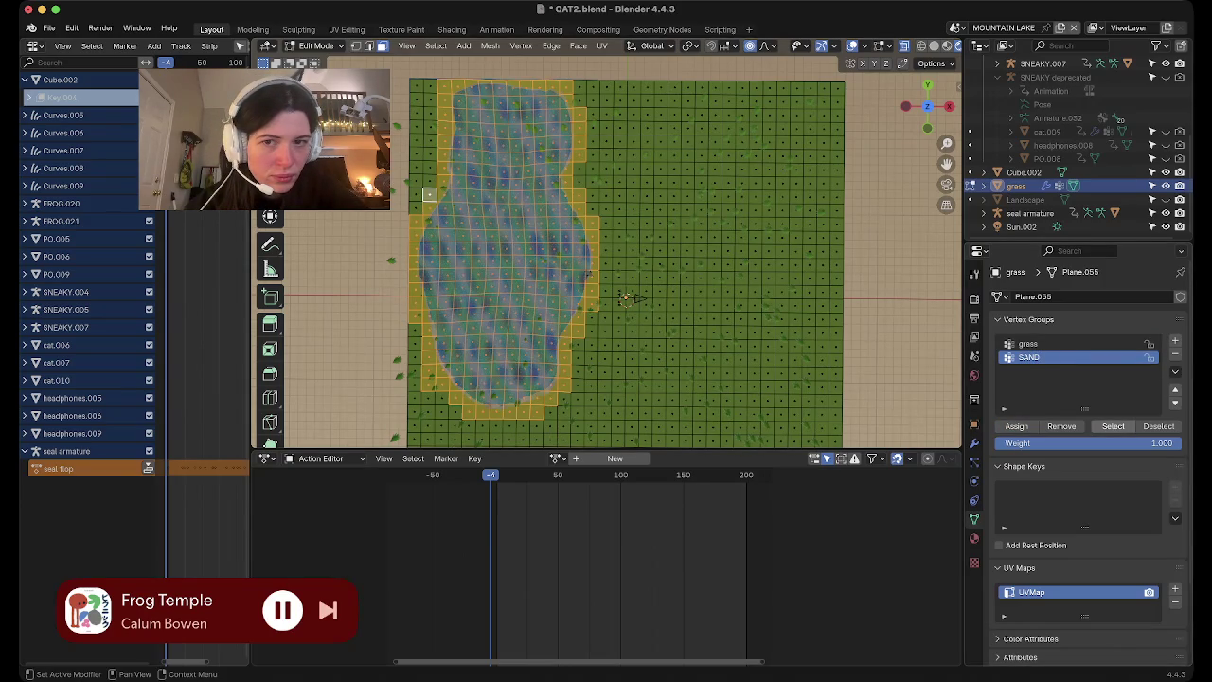
pyautogui.click(974, 538)
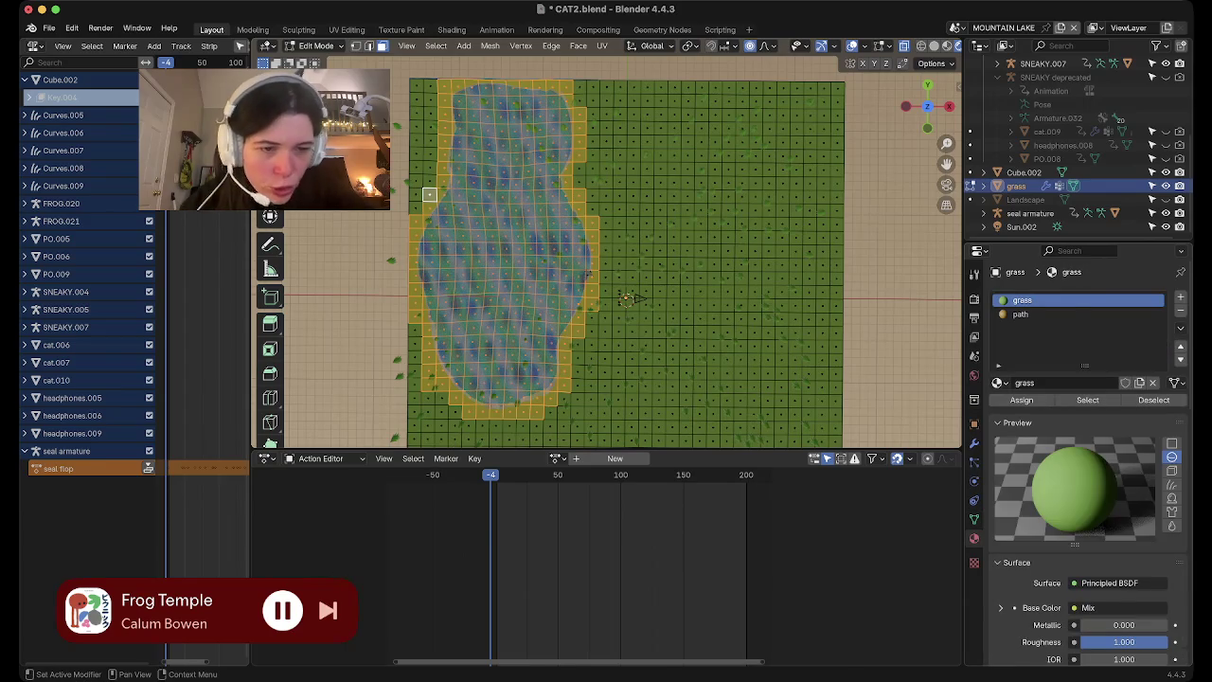
# Select the path material slot and hide overlays to inspect the brown border around the pond
pyautogui.click(1020, 313)
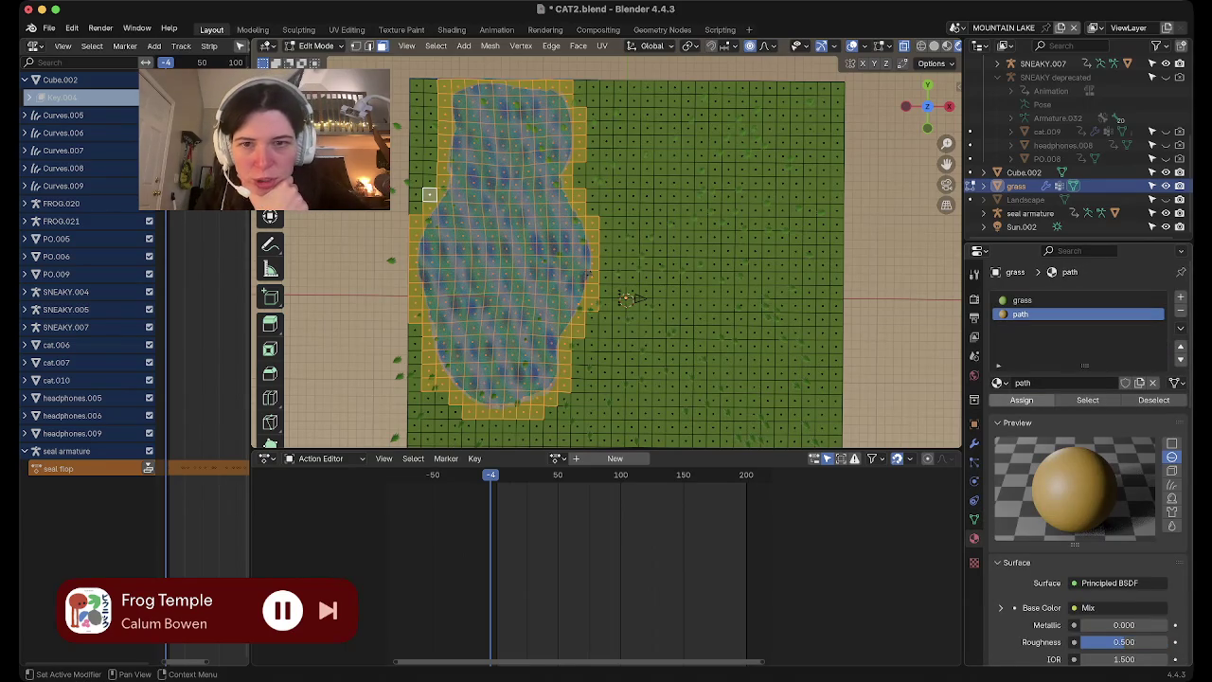
pyautogui.scroll(2, 629, 342)
pyautogui.hotkey('shift', 'alt', 'z')
pyautogui.scroll(5, 629, 343)
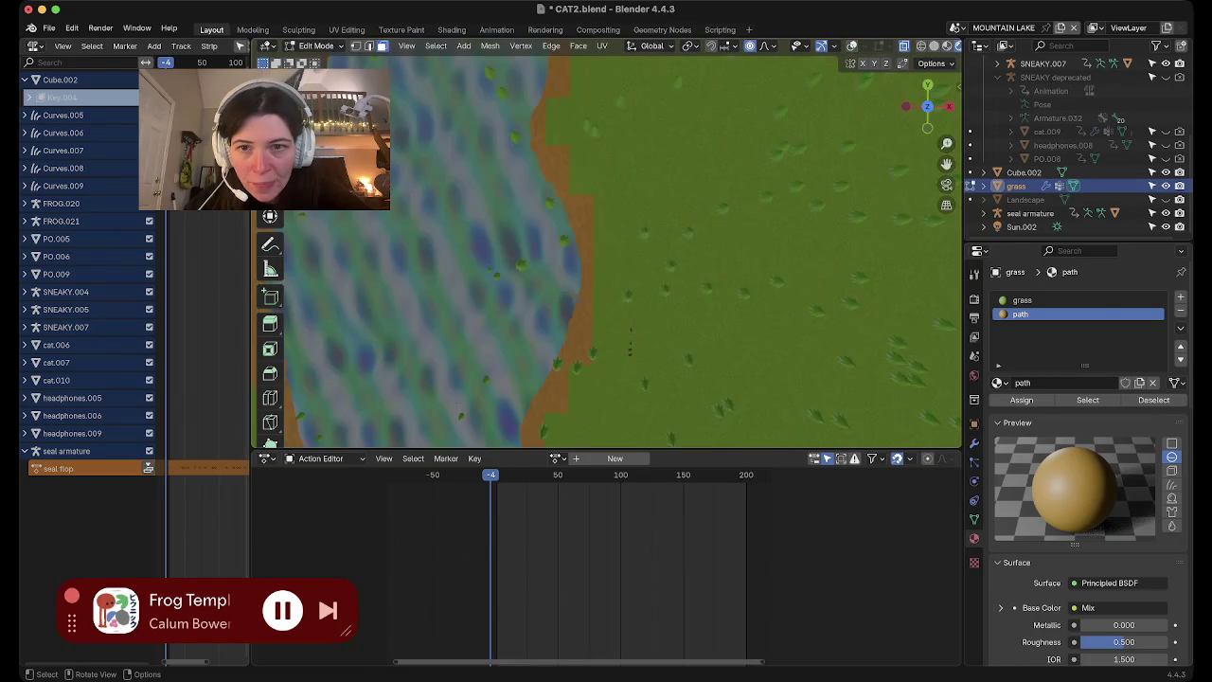
pyautogui.scroll(-4, 630, 343)
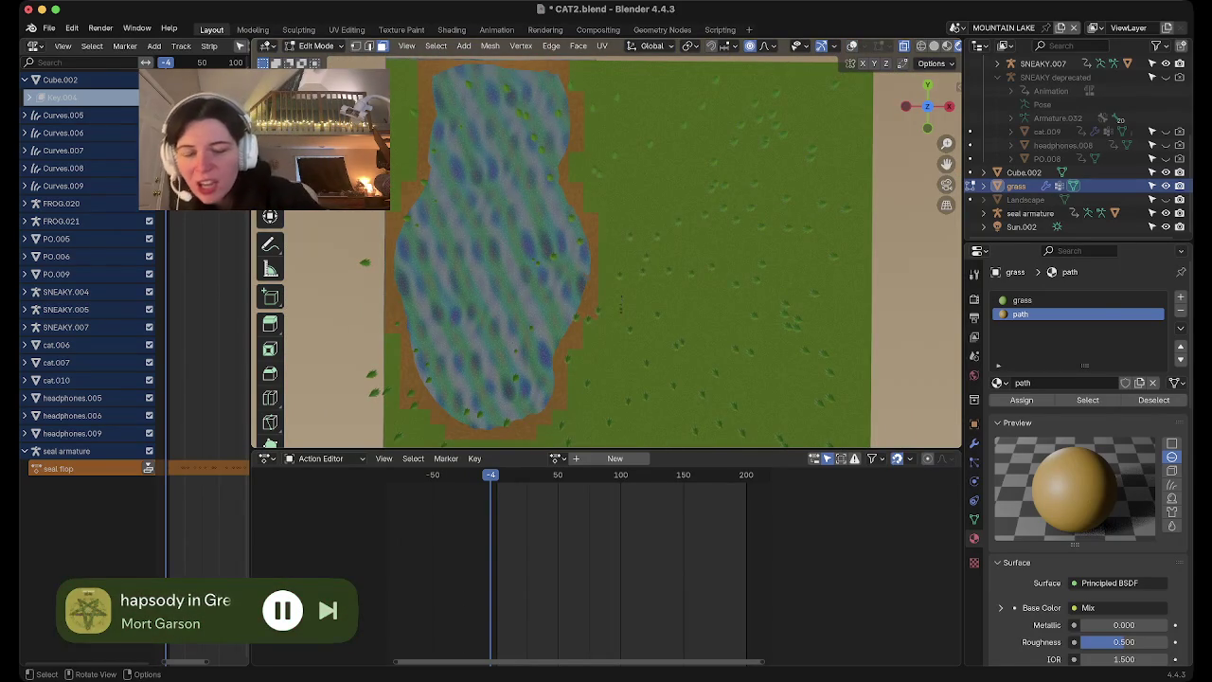
# Switch the bottom editor to the Shader Editor
pyautogui.click(322, 458)
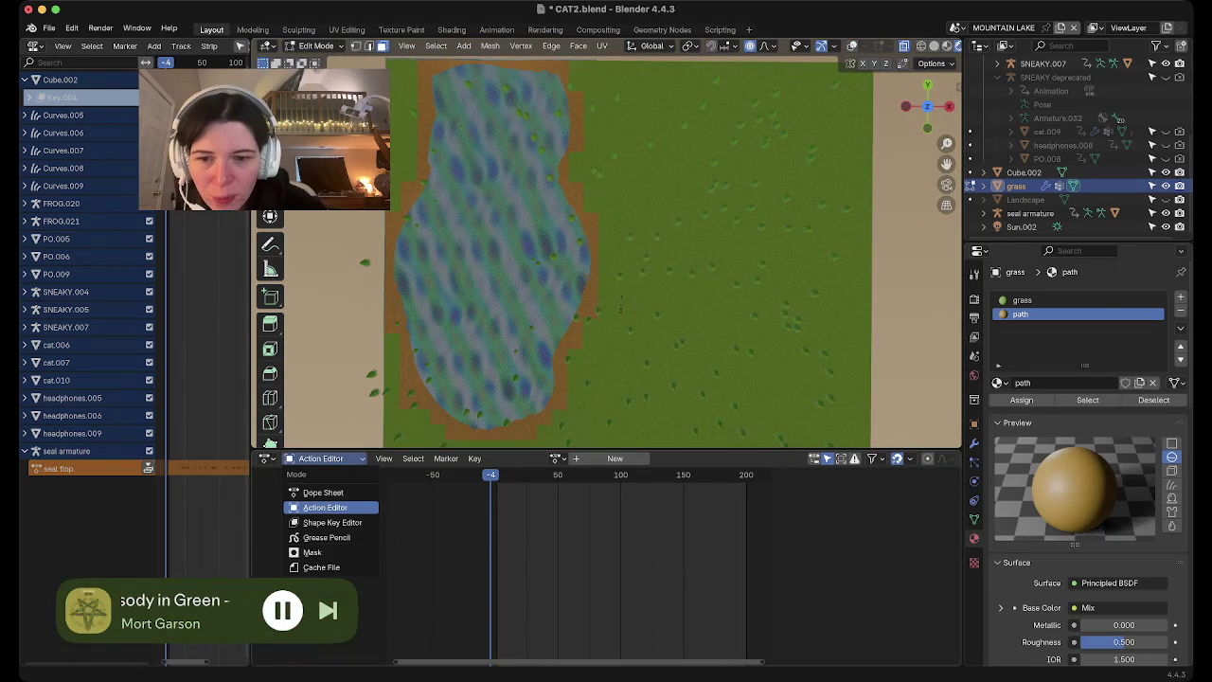
pyautogui.click(266, 459)
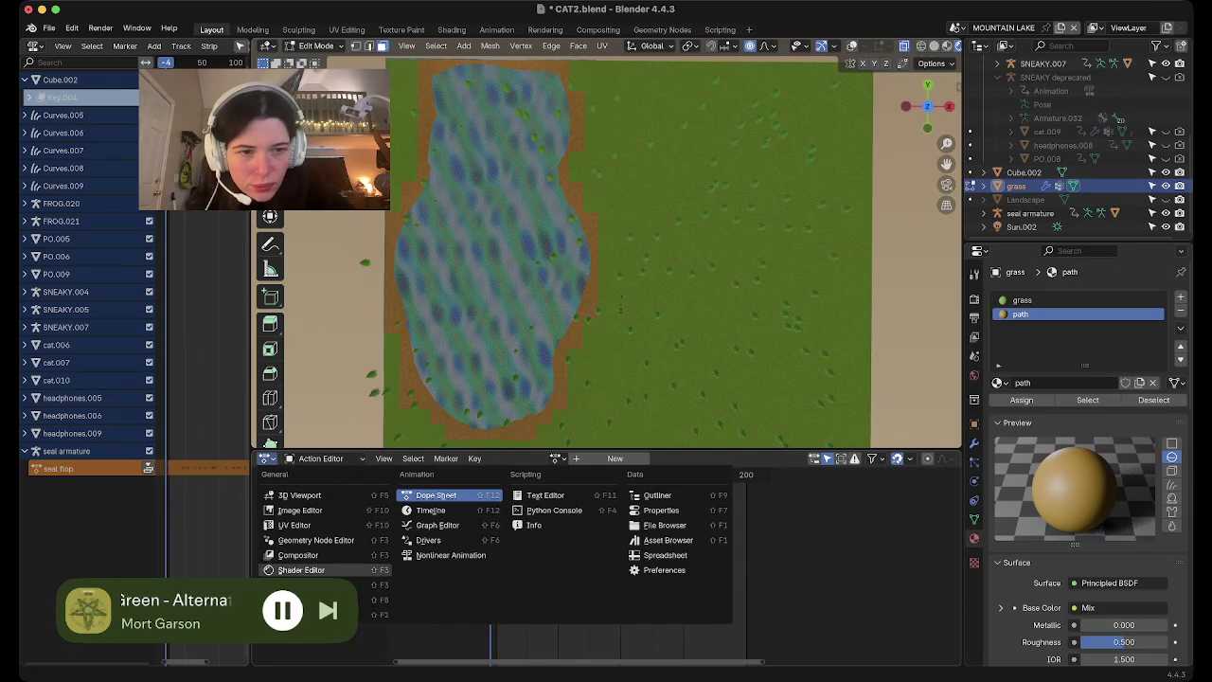
pyautogui.click(293, 569)
# Add a third material slot holding a new material named SAND and zoom into its nodes
pyautogui.click(1180, 296)
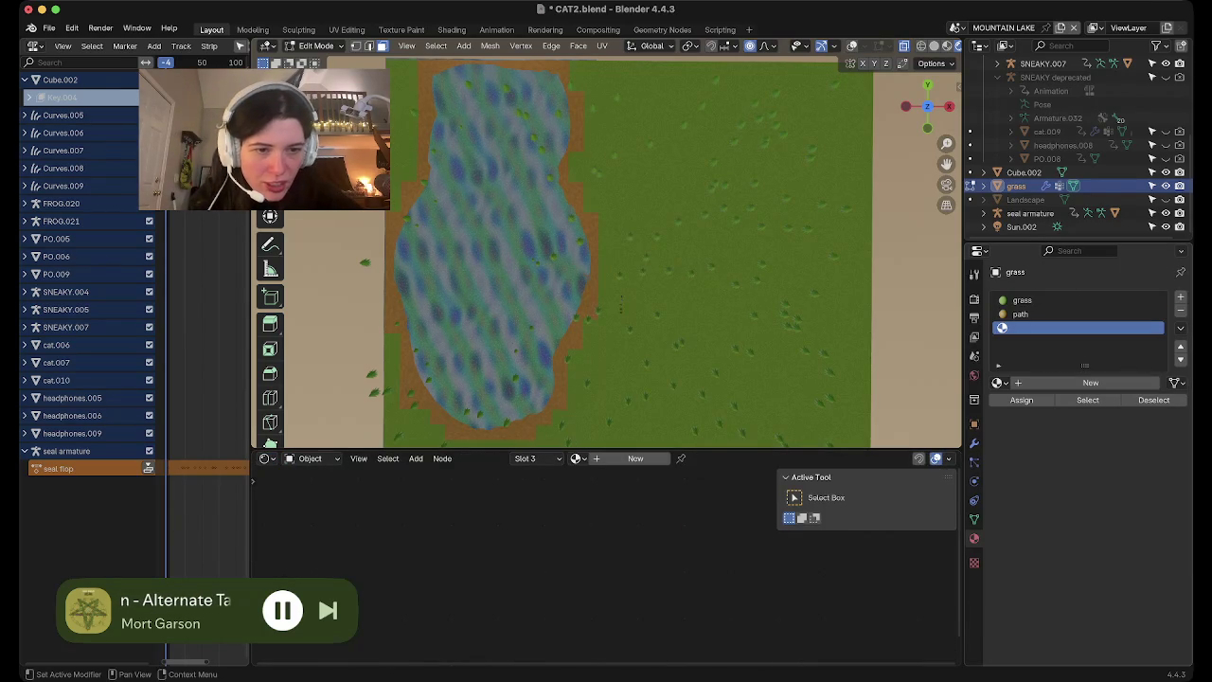
pyautogui.click(1038, 382)
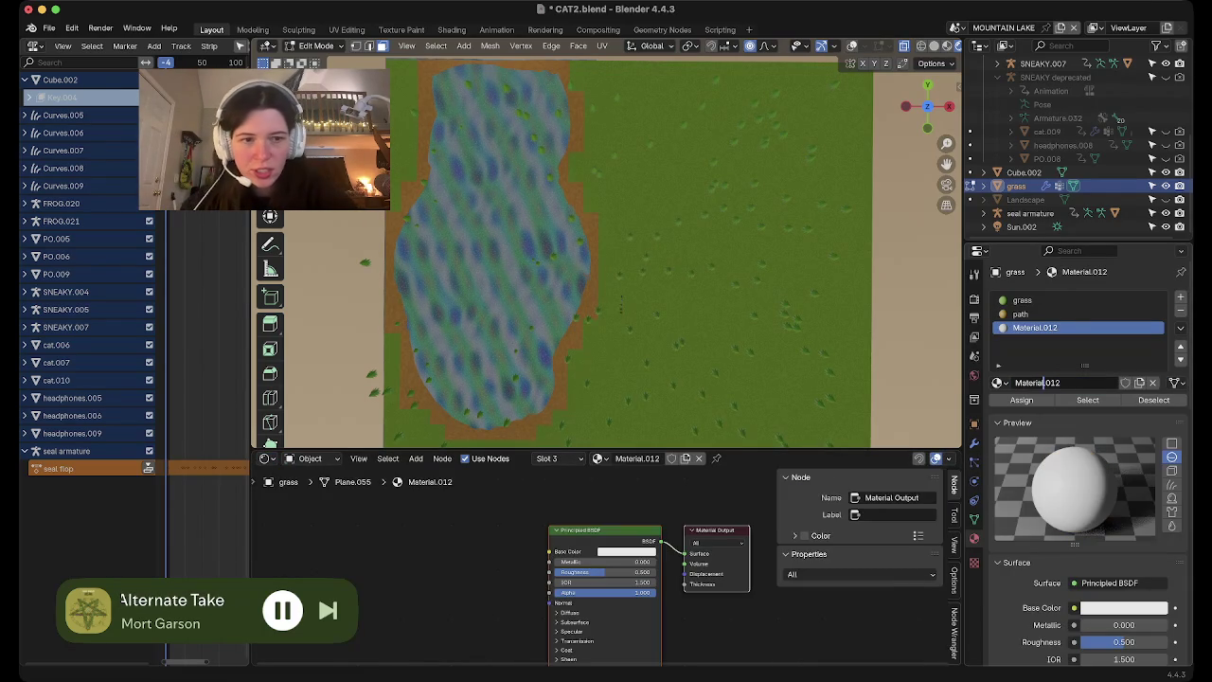
pyautogui.write('Sa')
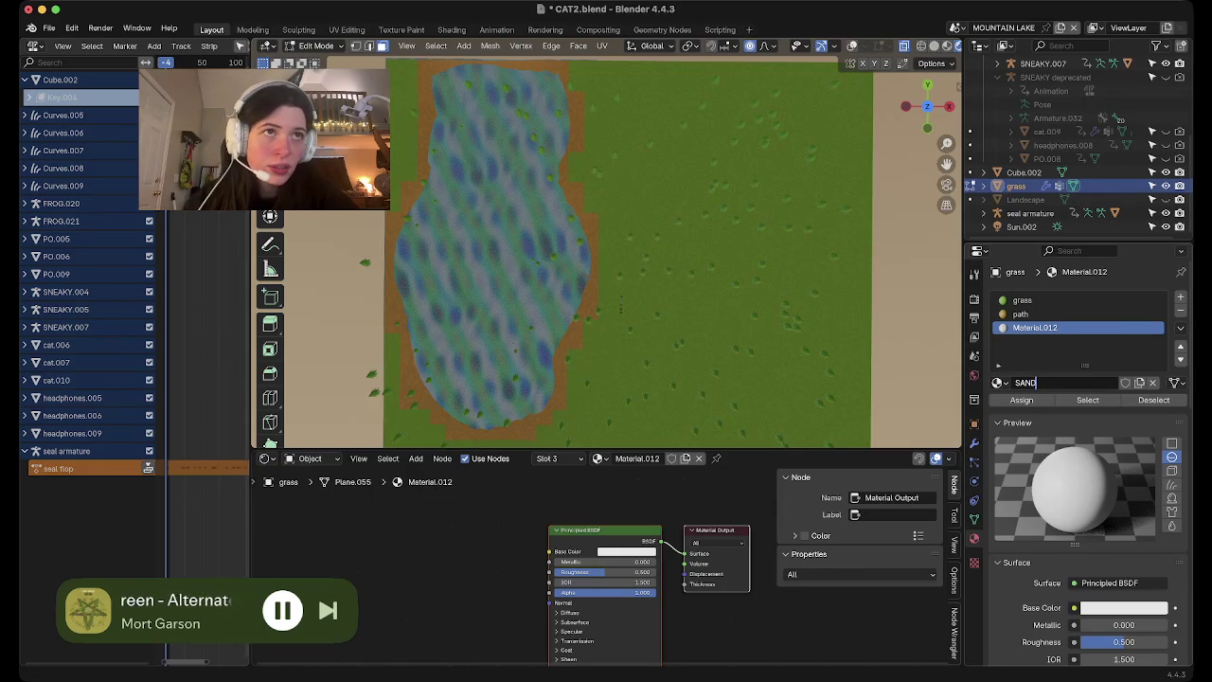
pyautogui.press('Return')
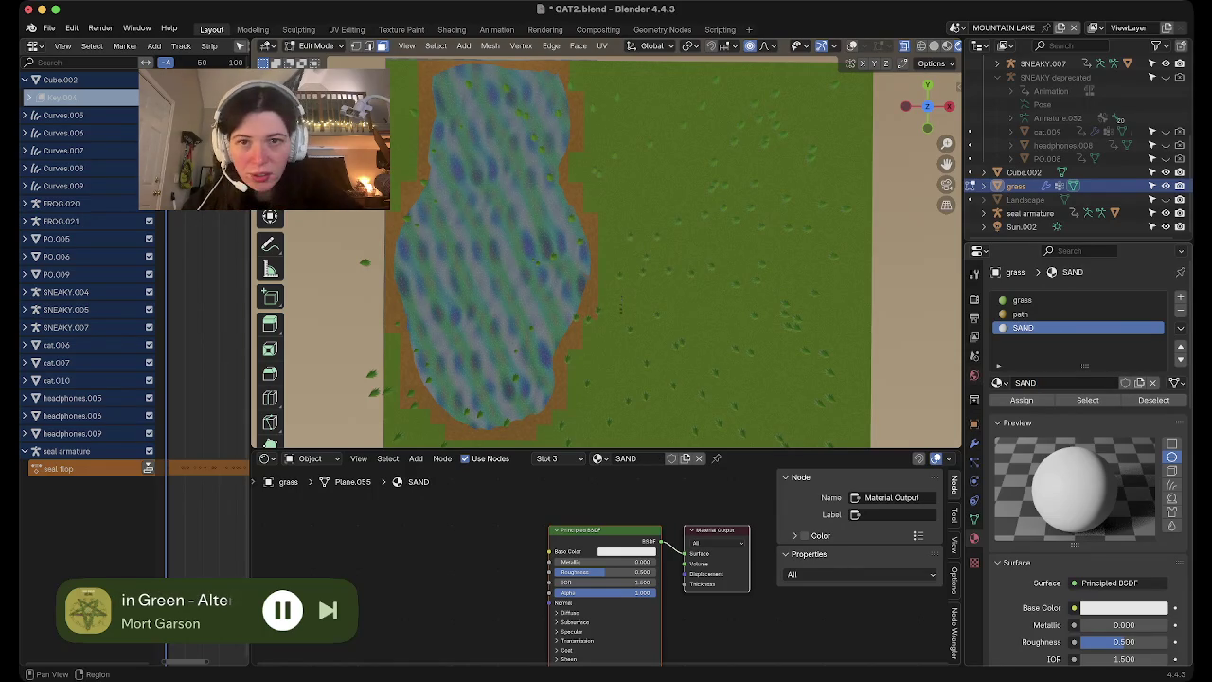
pyautogui.scroll(2, 620, 303)
pyautogui.scroll(1, 625, 322)
pyautogui.scroll(1, 631, 357)
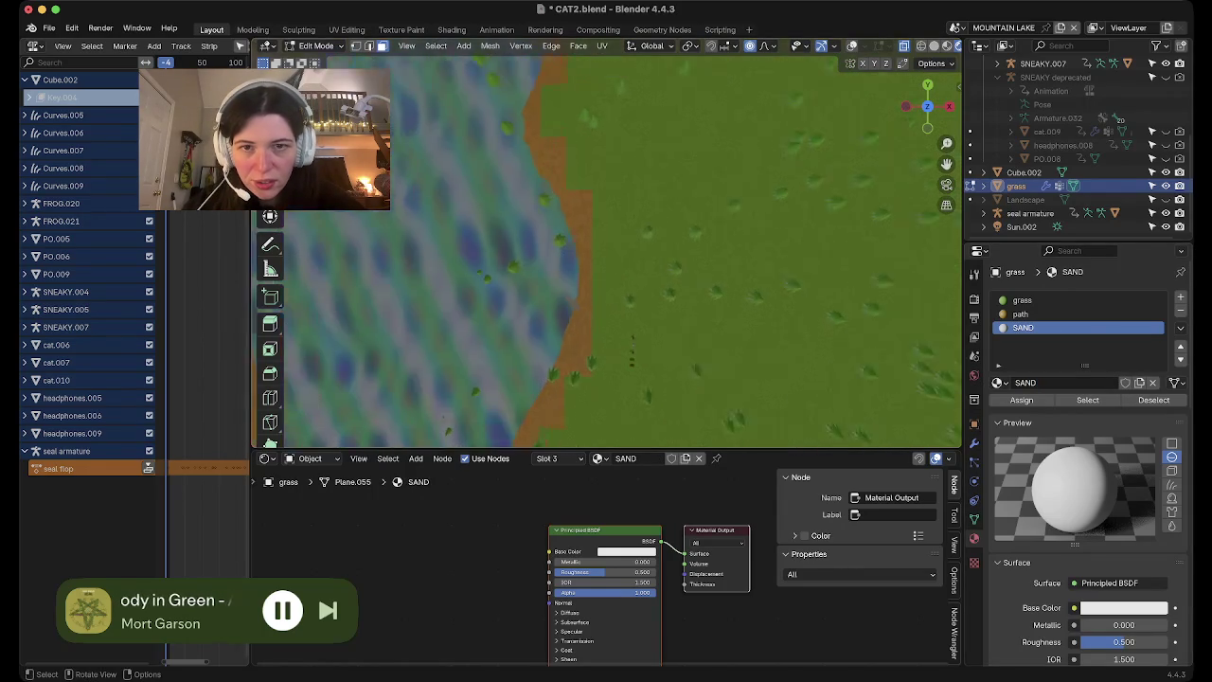
pyautogui.scroll(1, 369, 379)
pyautogui.scroll(1, 369, 378)
pyautogui.hotkey('shift', 'a')
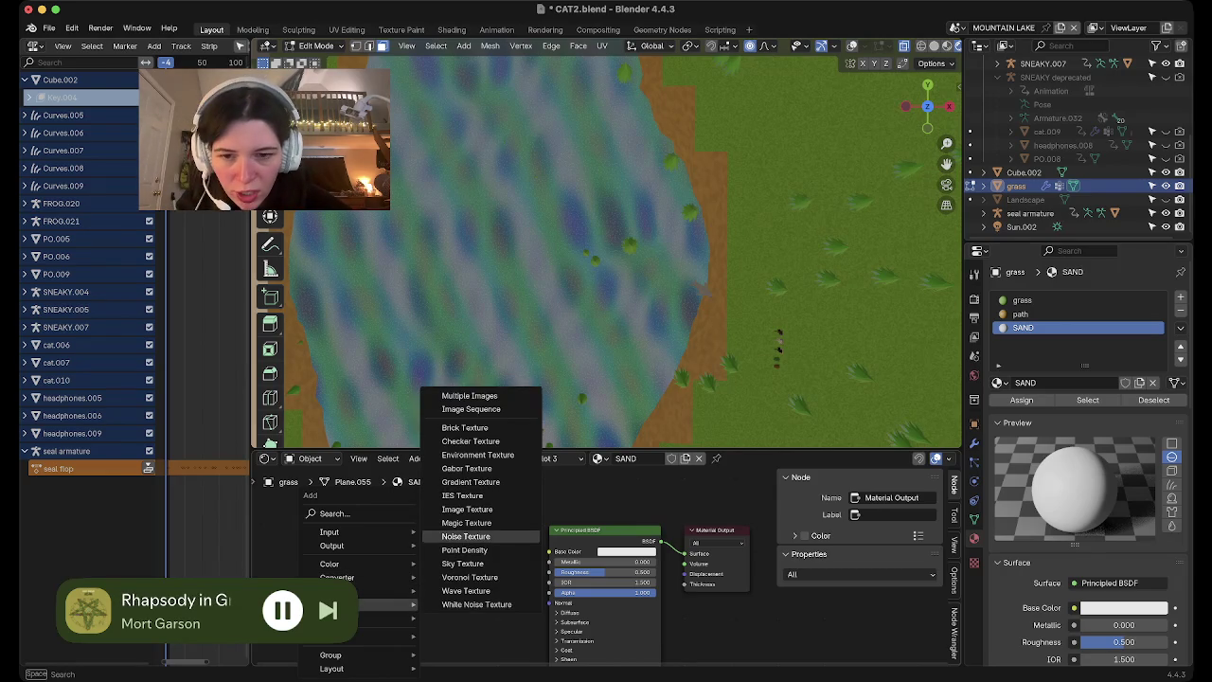
# Add Noise Texture and Mix nodes, wiring noise into Factor and the Mix result into Base Color
pyautogui.click(465, 536)
pyautogui.click(379, 492)
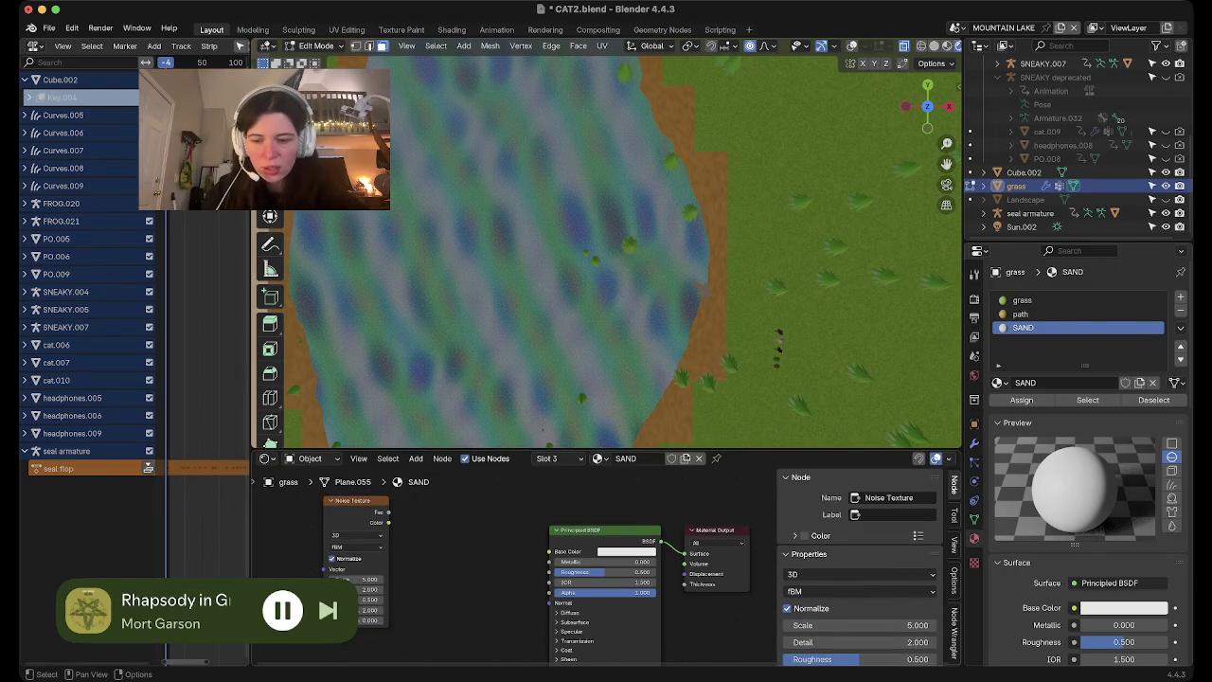
pyautogui.hotkey('shift', 'a')
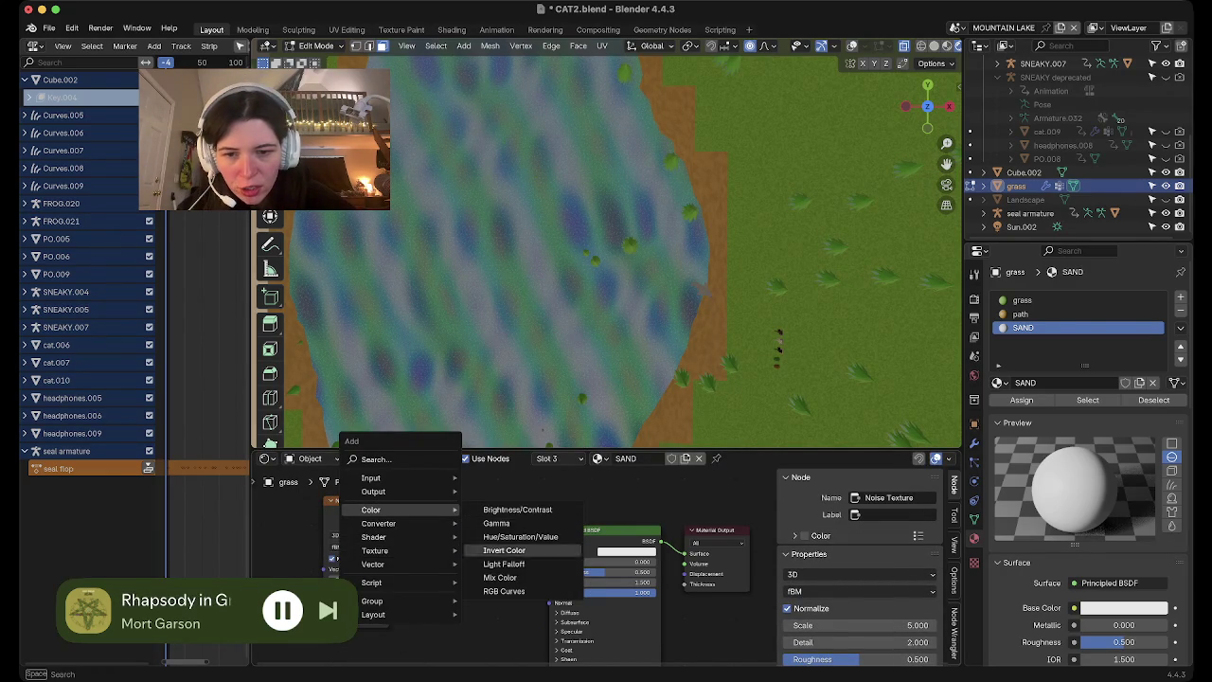
pyautogui.click(502, 576)
pyautogui.click(459, 535)
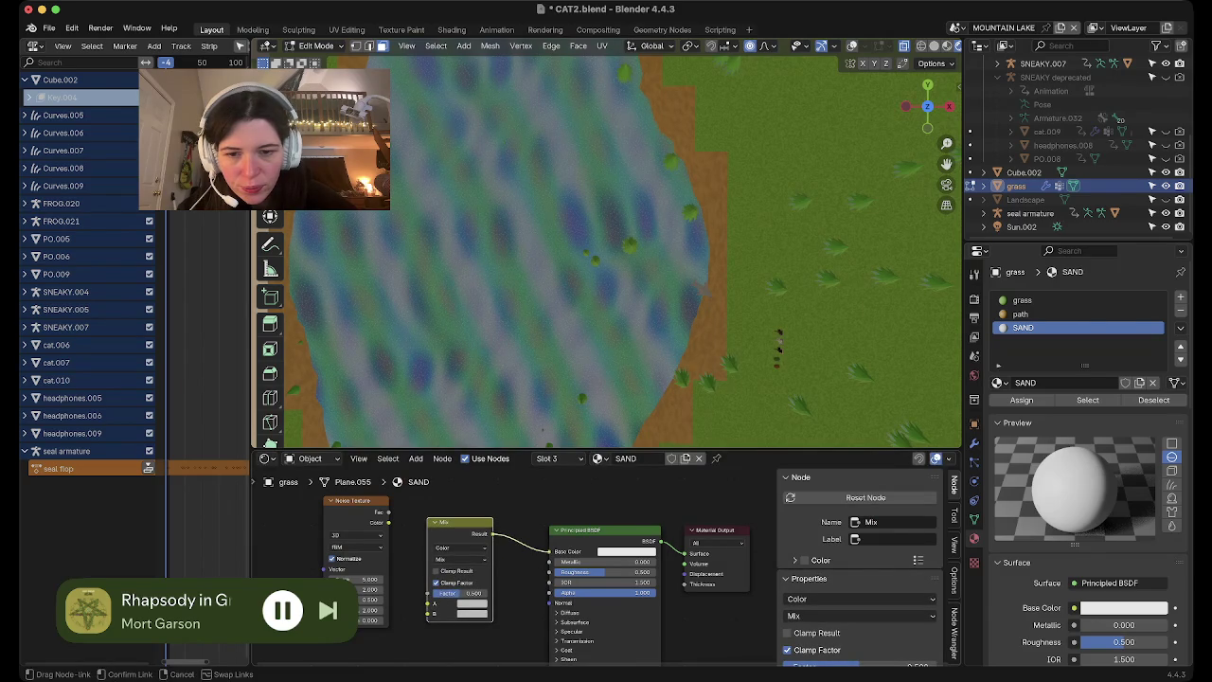
pyautogui.moveTo(492, 533); pyautogui.dragTo(549, 551)
pyautogui.moveTo(388, 511)
pyautogui.mouseDown()
pyautogui.moveTo(452, 578)
pyautogui.moveTo(434, 593)
pyautogui.mouseUp()
# Set the Mix colours to yellow-green and tan, then assign SAND to the shoreline faces
pyautogui.click(472, 603)
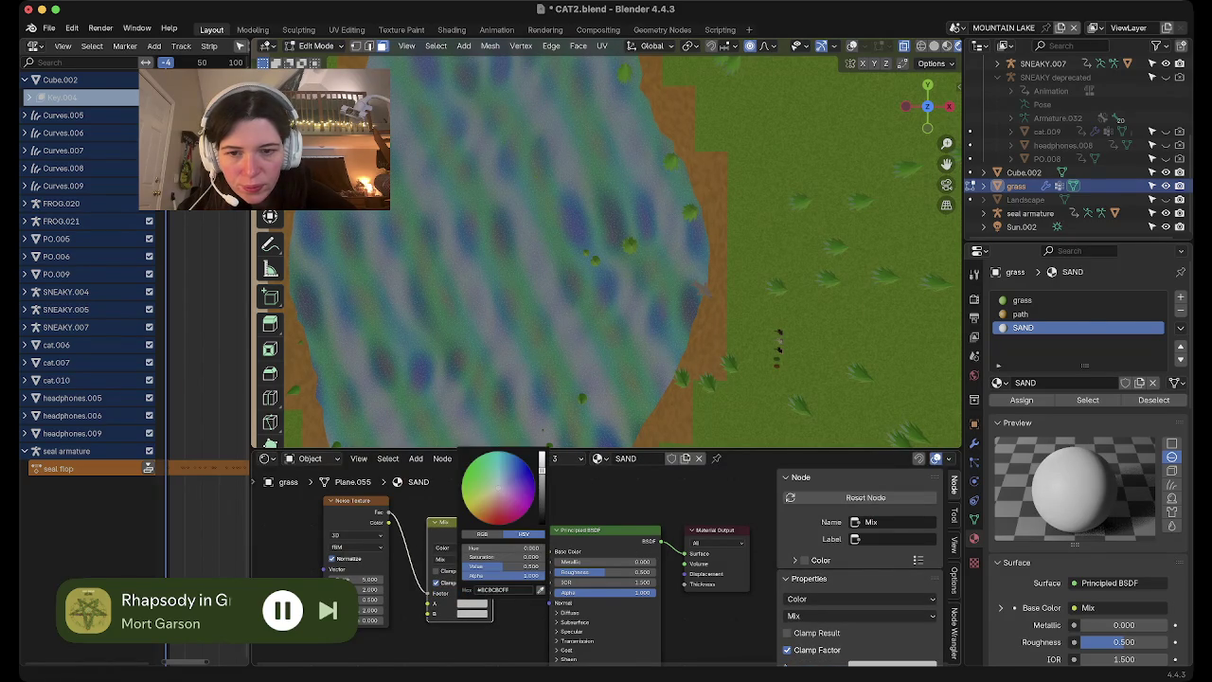
pyautogui.click(478, 475)
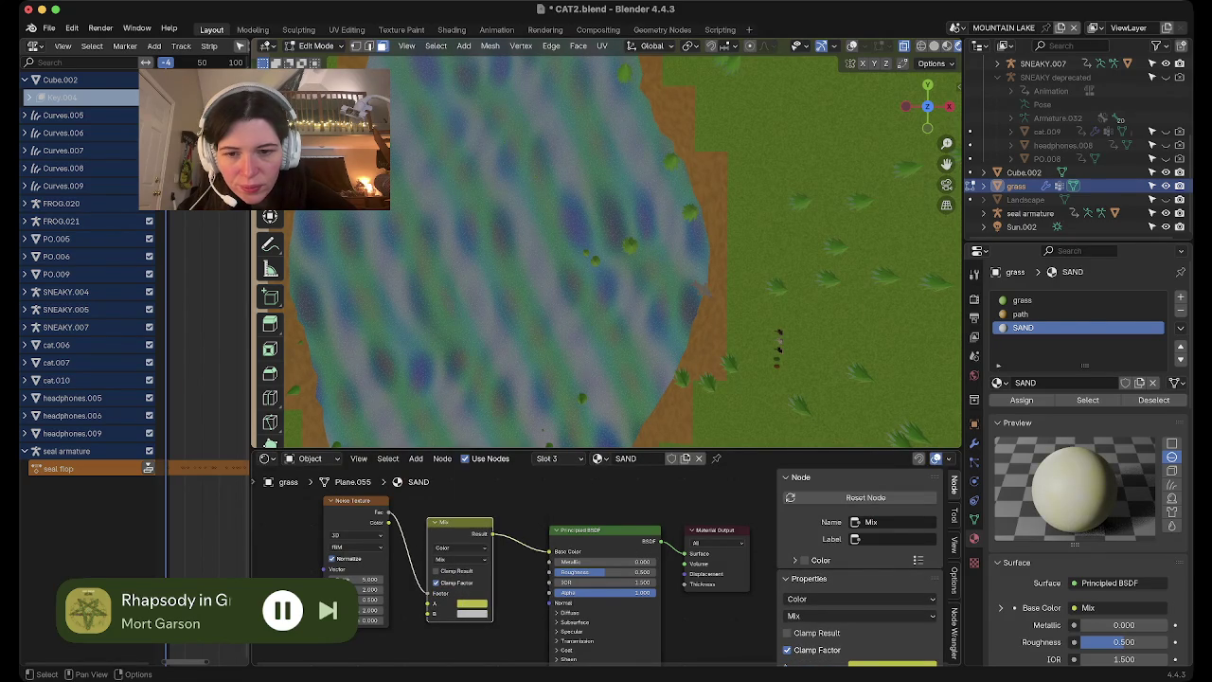
pyautogui.click(472, 614)
pyautogui.click(490, 509)
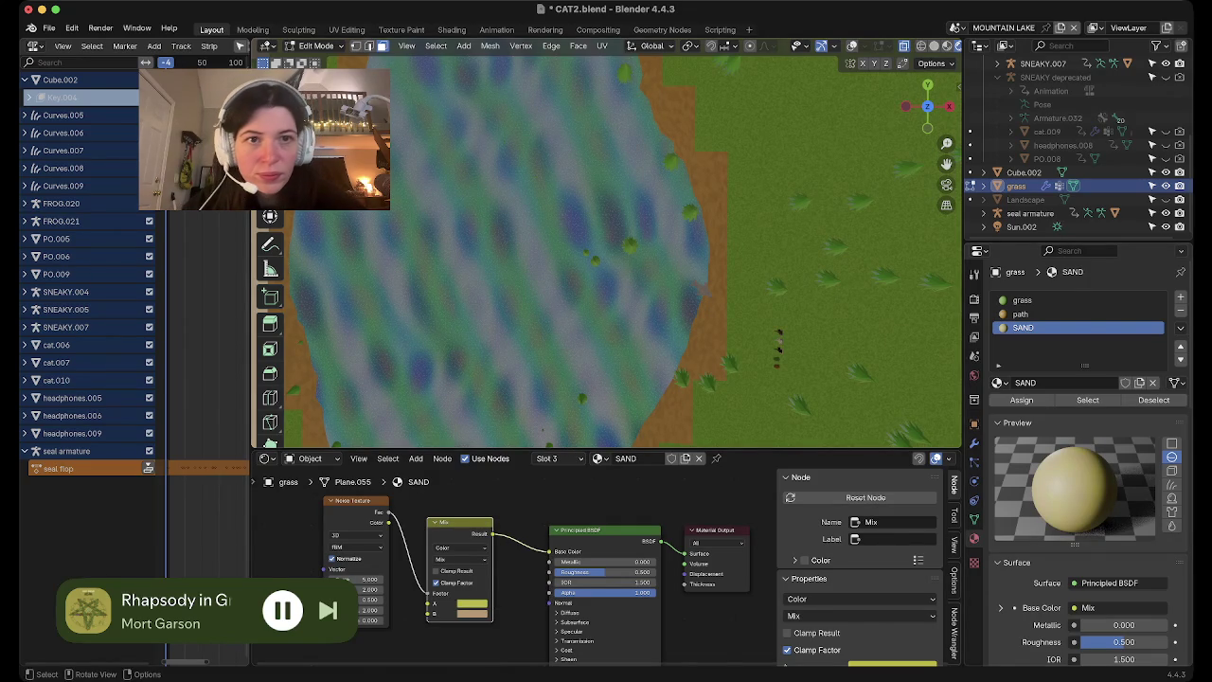
pyautogui.hotkey('shift', 'alt', 'z')
pyautogui.click(1021, 400)
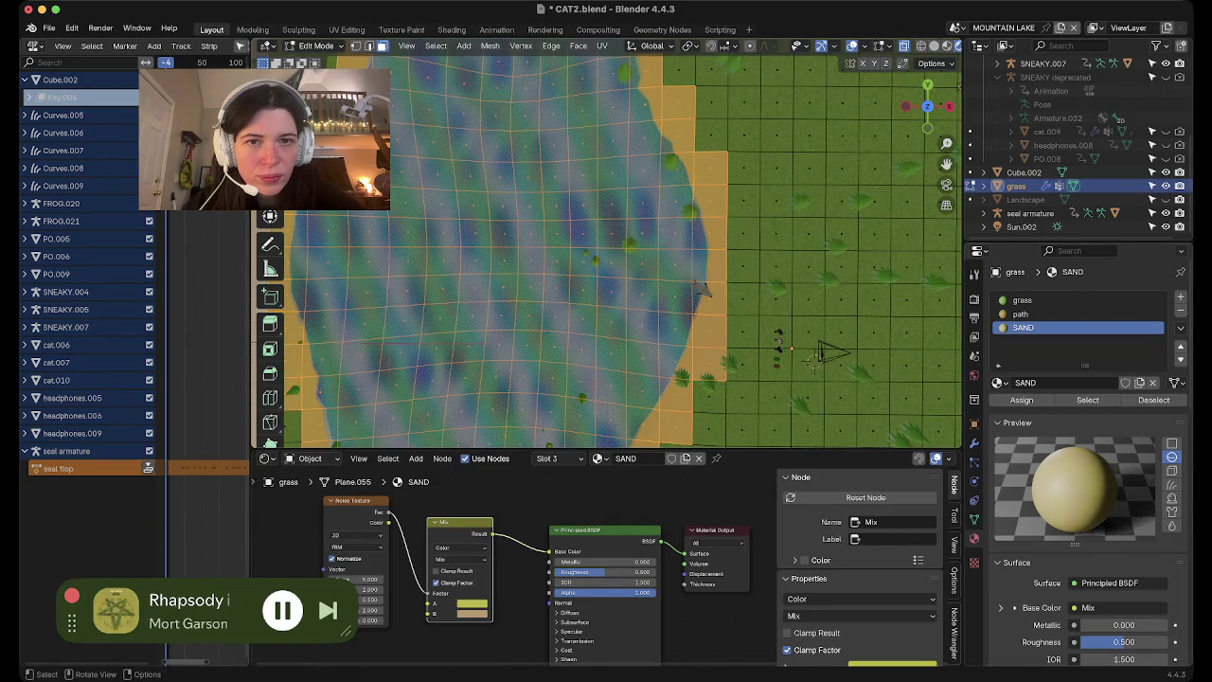
# Hide overlays, then zoom and orbit to inspect the sandy tan shoreline in perspective
pyautogui.hotkey('shift', 'alt', 'z')
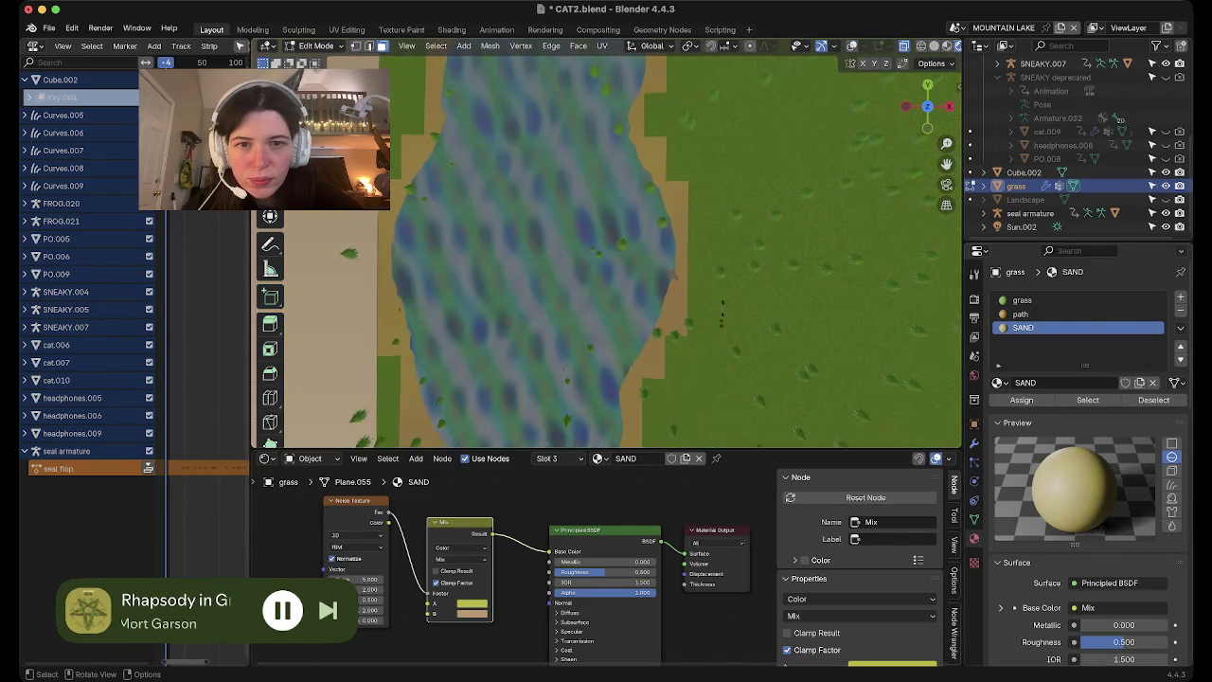
pyautogui.scroll(-2, 722, 305)
pyautogui.scroll(-2, 723, 305)
pyautogui.scroll(-2, 729, 293)
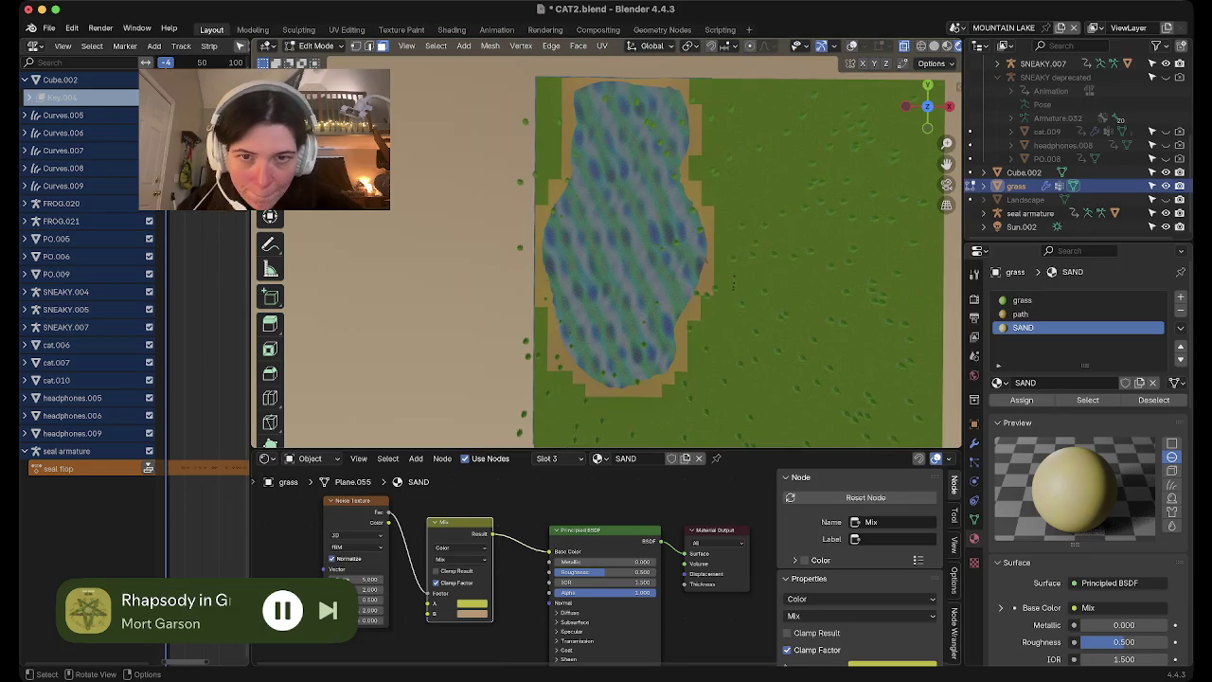
pyautogui.scroll(5, 734, 283)
pyautogui.scroll(2, 734, 282)
pyautogui.scroll(2, 734, 282)
pyautogui.moveTo(734, 282); pyautogui.dragTo(701, 189, button='middle')
pyautogui.scroll(2, 606, 246)
pyautogui.scroll(2, 606, 247)
pyautogui.scroll(2, 606, 247)
pyautogui.scroll(2, 606, 247)
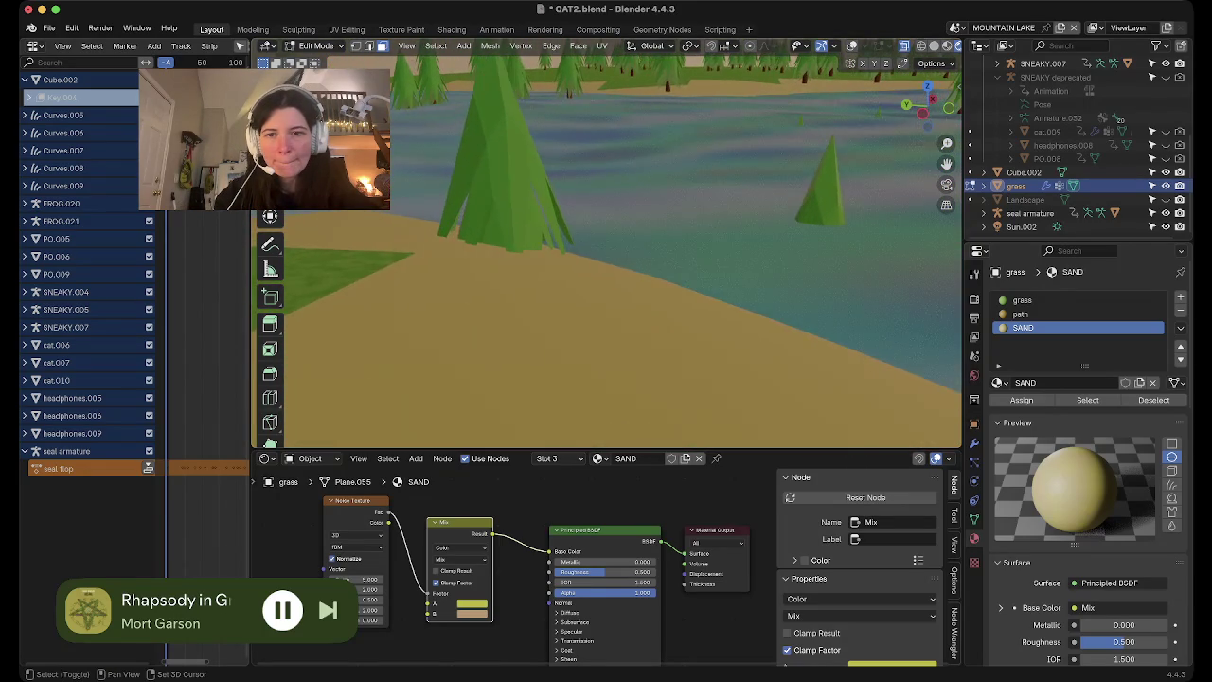
pyautogui.scroll(2, 606, 247)
pyautogui.scroll(2, 606, 246)
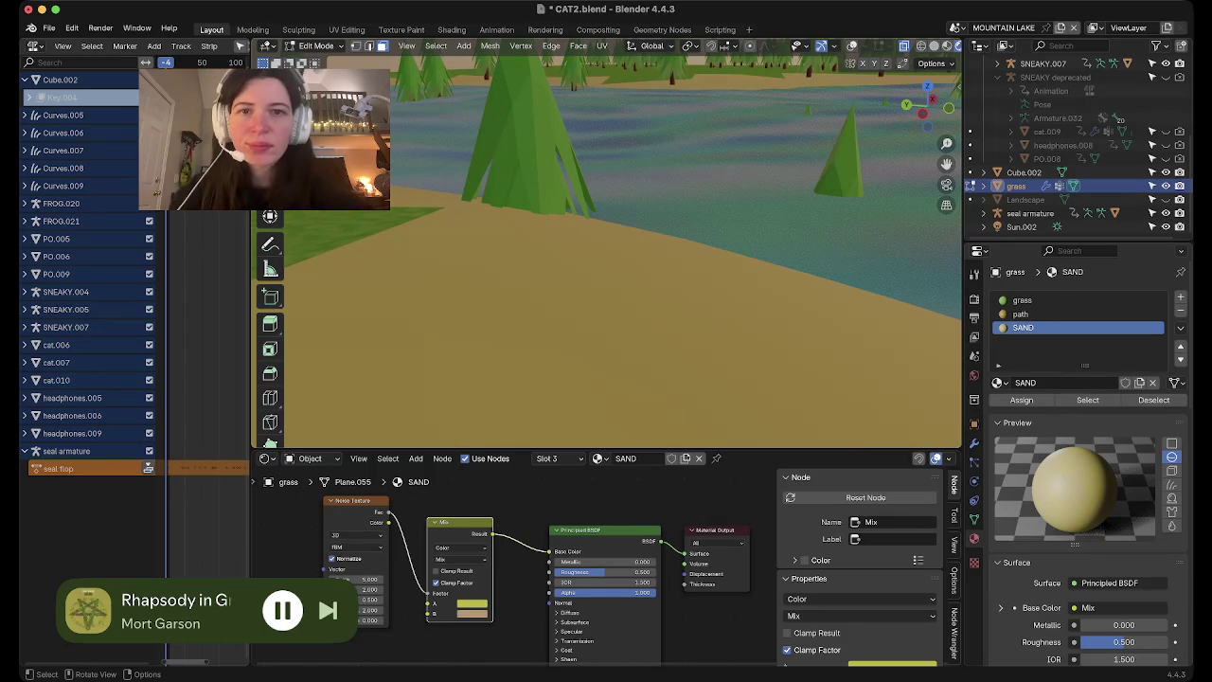
pyautogui.scroll(-3, 606, 246)
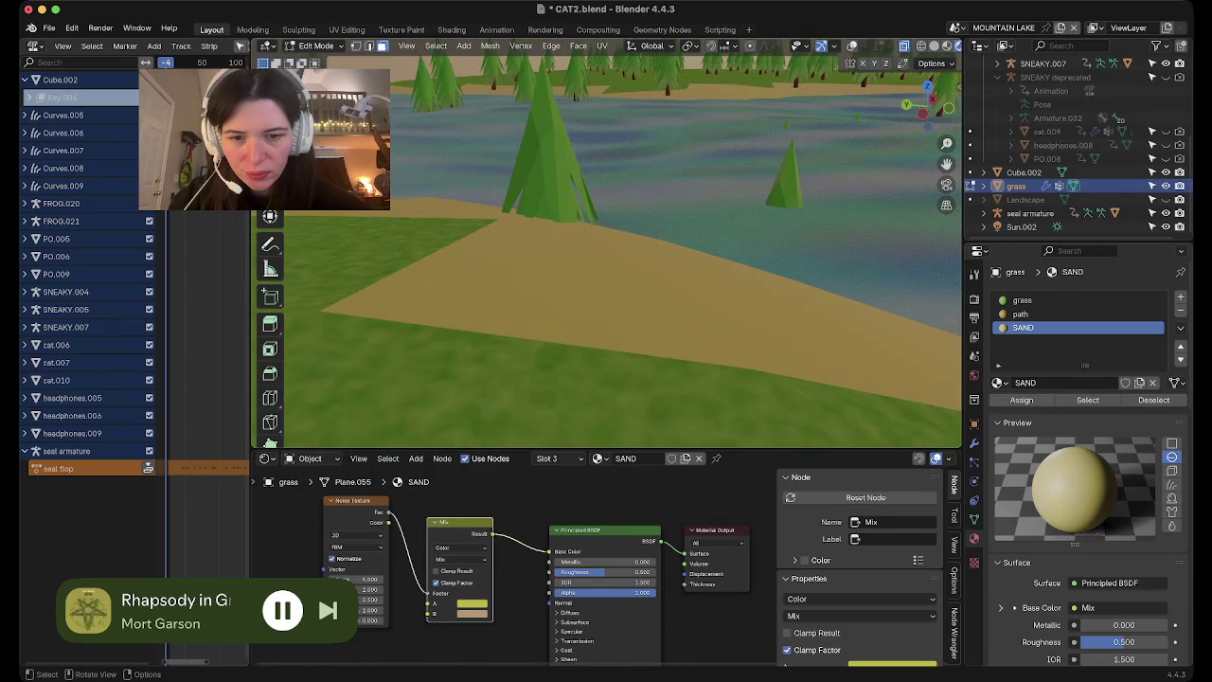
# Raise the SAND Noise Texture scale to 1000 and make the first Mix colour paler
pyautogui.click(472, 603)
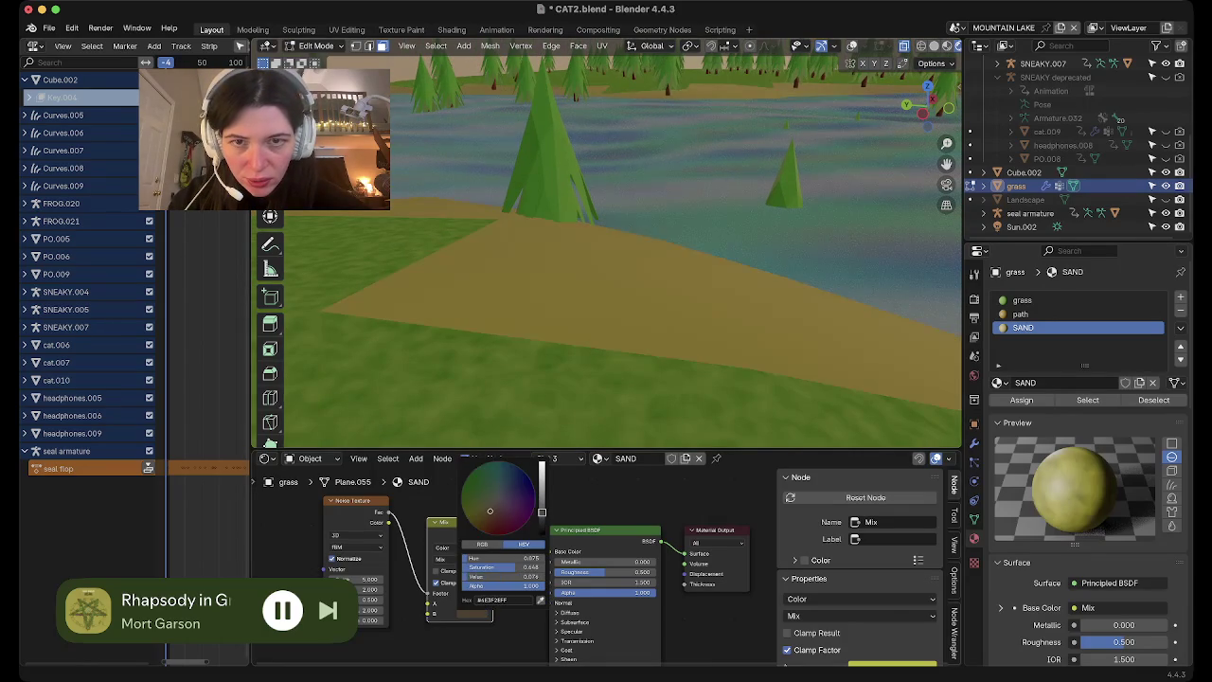
pyautogui.moveTo(356, 579); pyautogui.dragTo(445, 579)
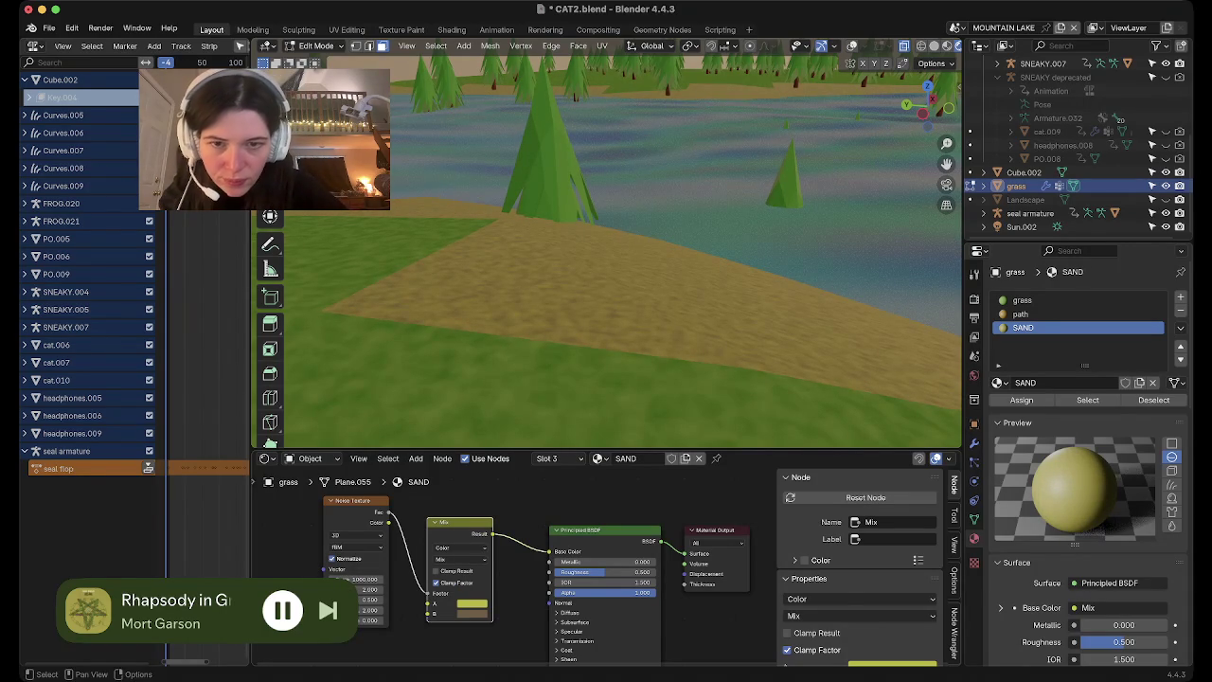
pyautogui.click(474, 603)
pyautogui.moveTo(495, 503); pyautogui.dragTo(496, 503)
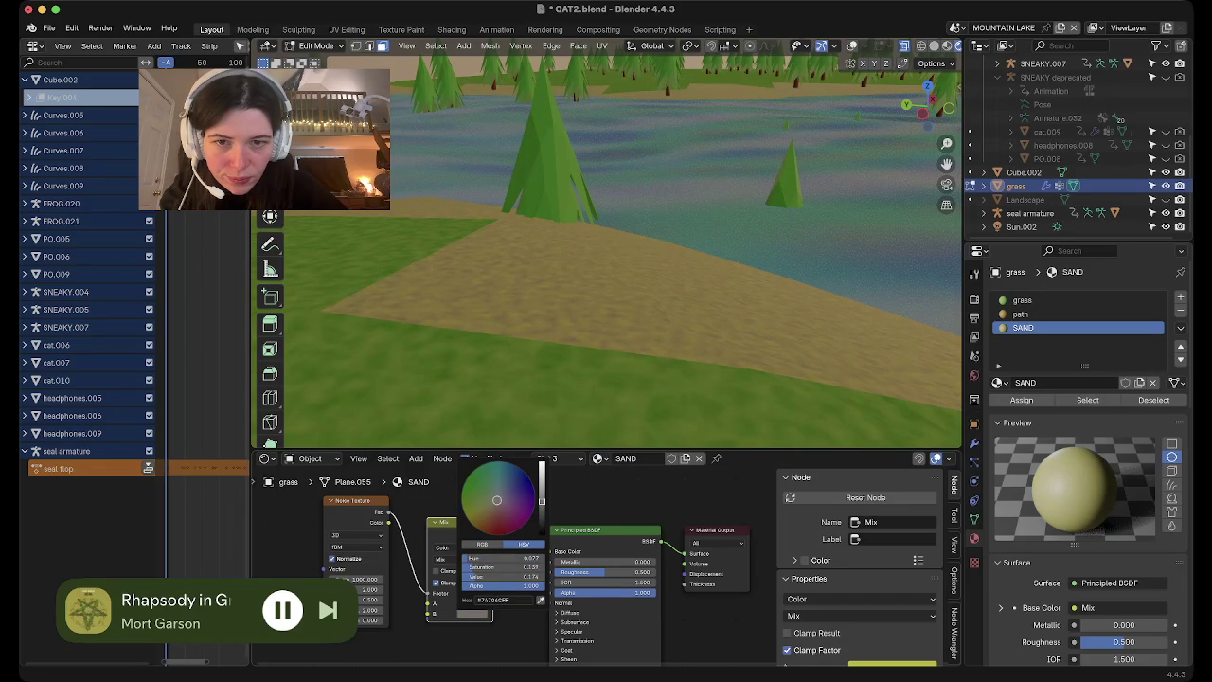
pyautogui.scroll(5, 606, 284)
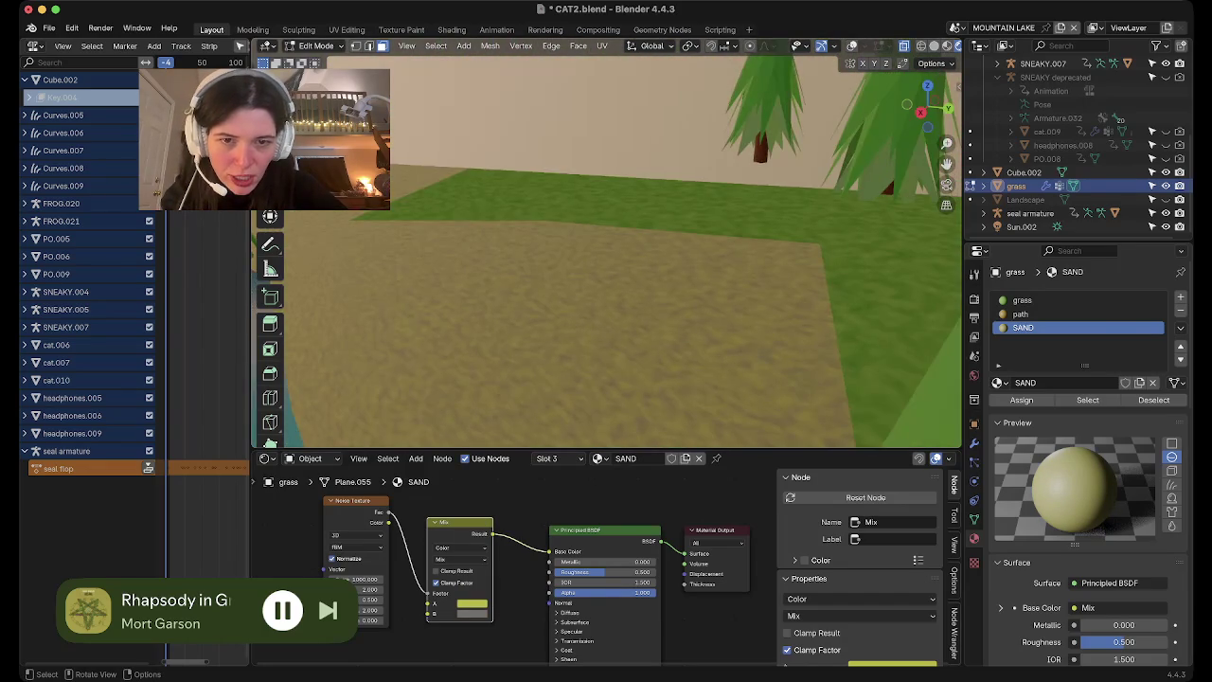
pyautogui.scroll(-5, 339, 202)
pyautogui.scroll(-3, 339, 202)
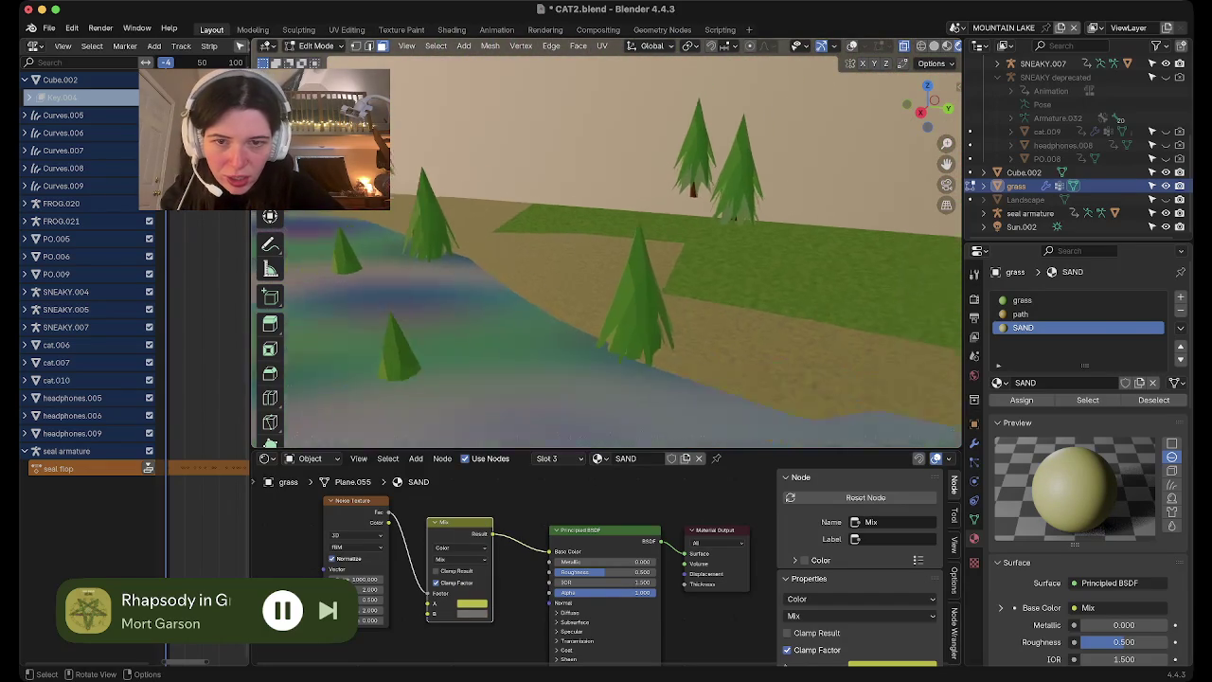
pyautogui.scroll(5, 606, 284)
pyautogui.scroll(-5, 606, 284)
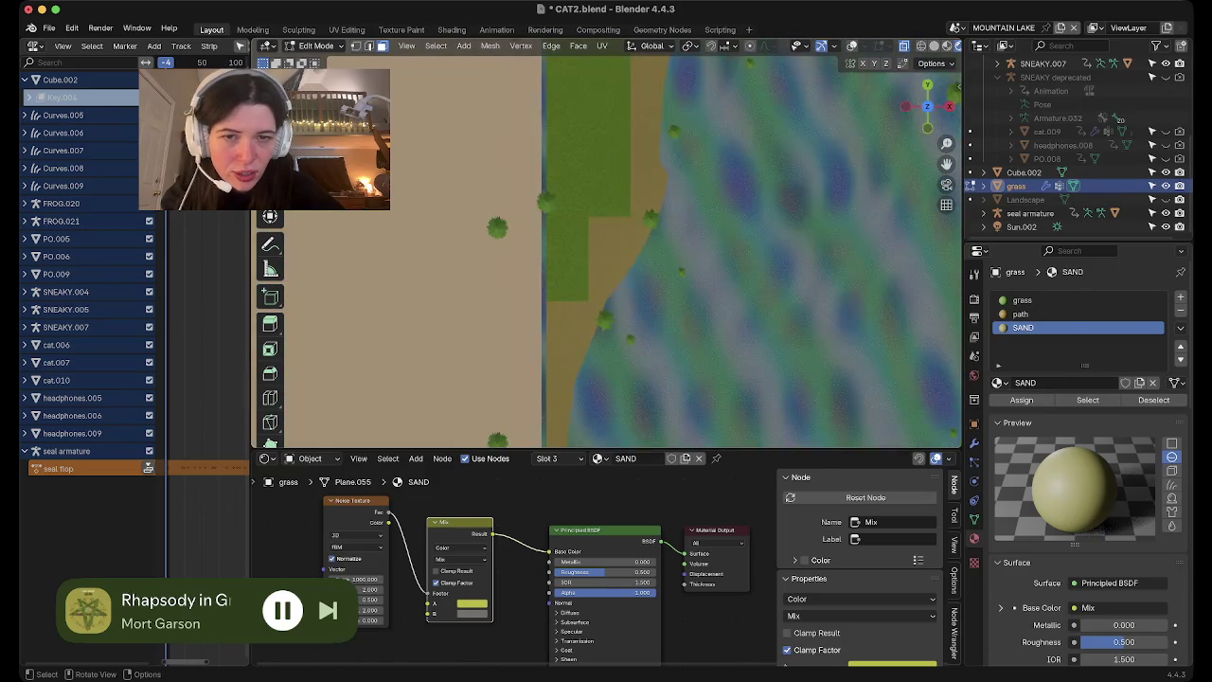
pyautogui.scroll(-3, 606, 254)
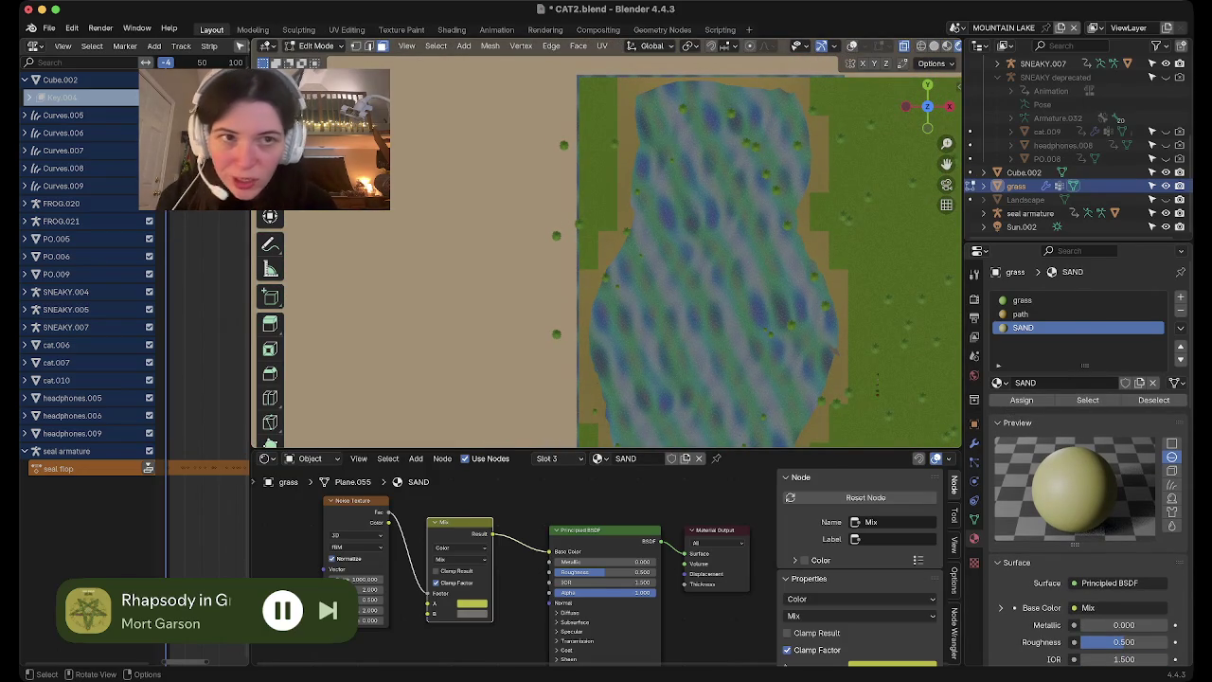
pyautogui.click(852, 46)
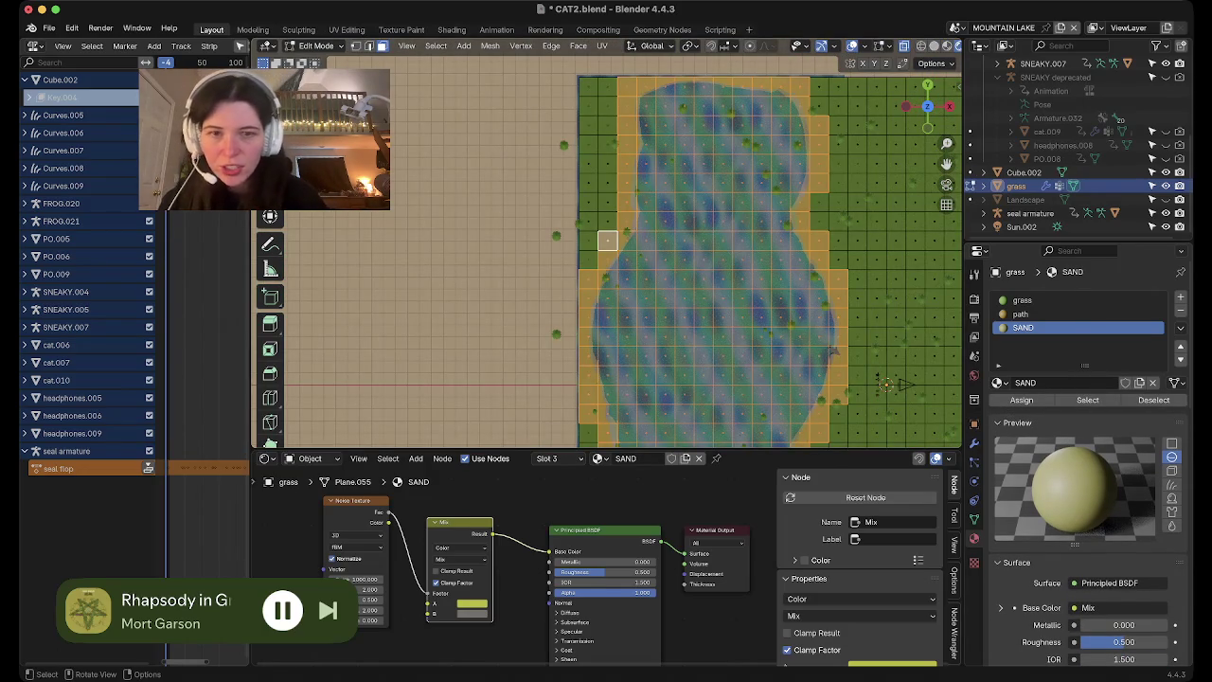
# Switch to vertex select, clear the selection, and move one vertex near the plane's left edge
pyautogui.press('1')
pyautogui.hotkey('alt', 'a')
pyautogui.keyDown('shift'); pyautogui.moveTo(578, 215); pyautogui.dragTo(554, 213, button='middle'); pyautogui.keyUp('shift')
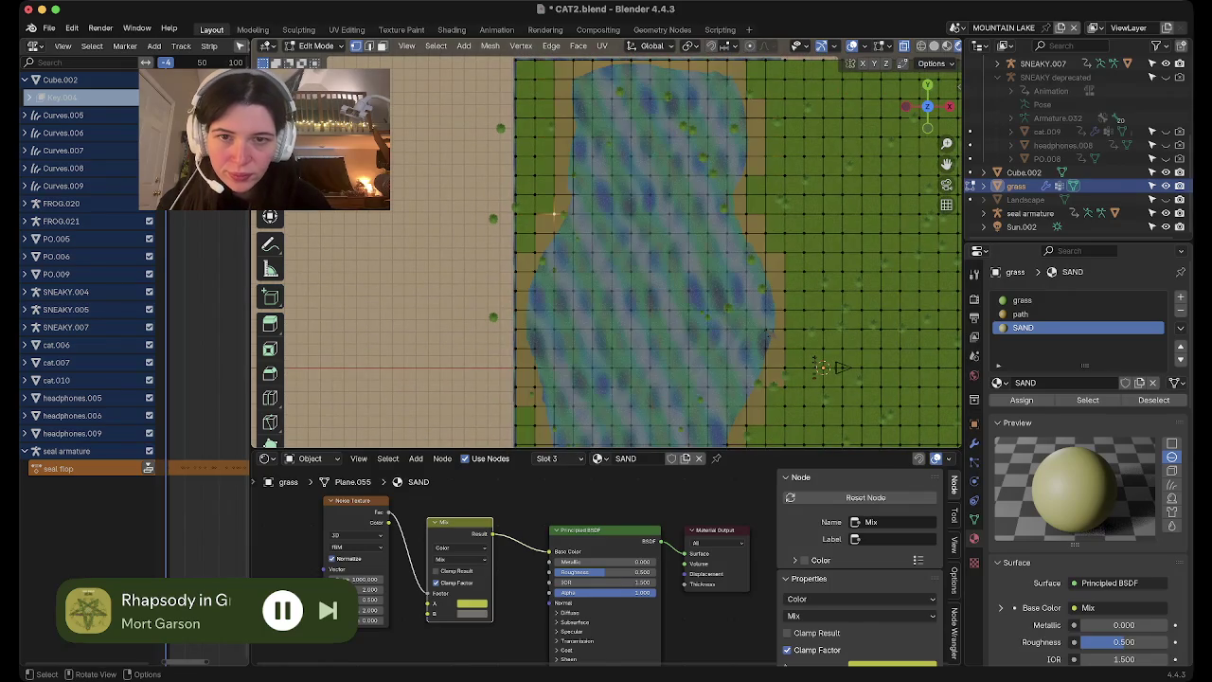
pyautogui.press('g')
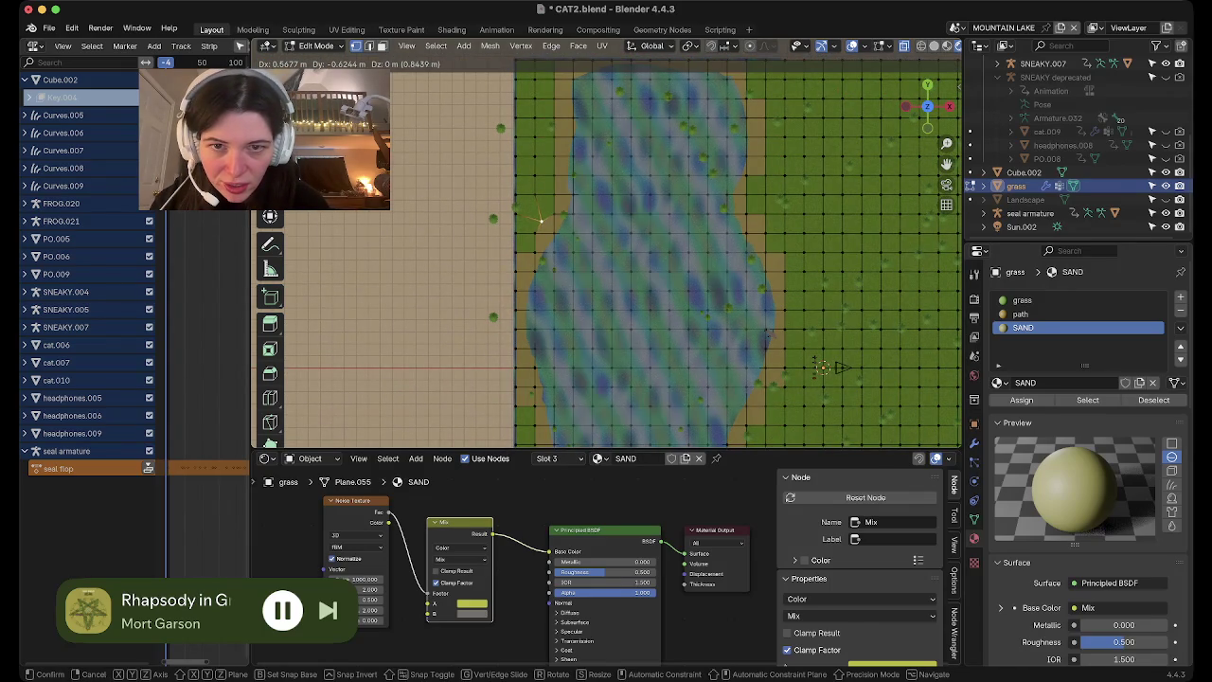
pyautogui.click(534, 214)
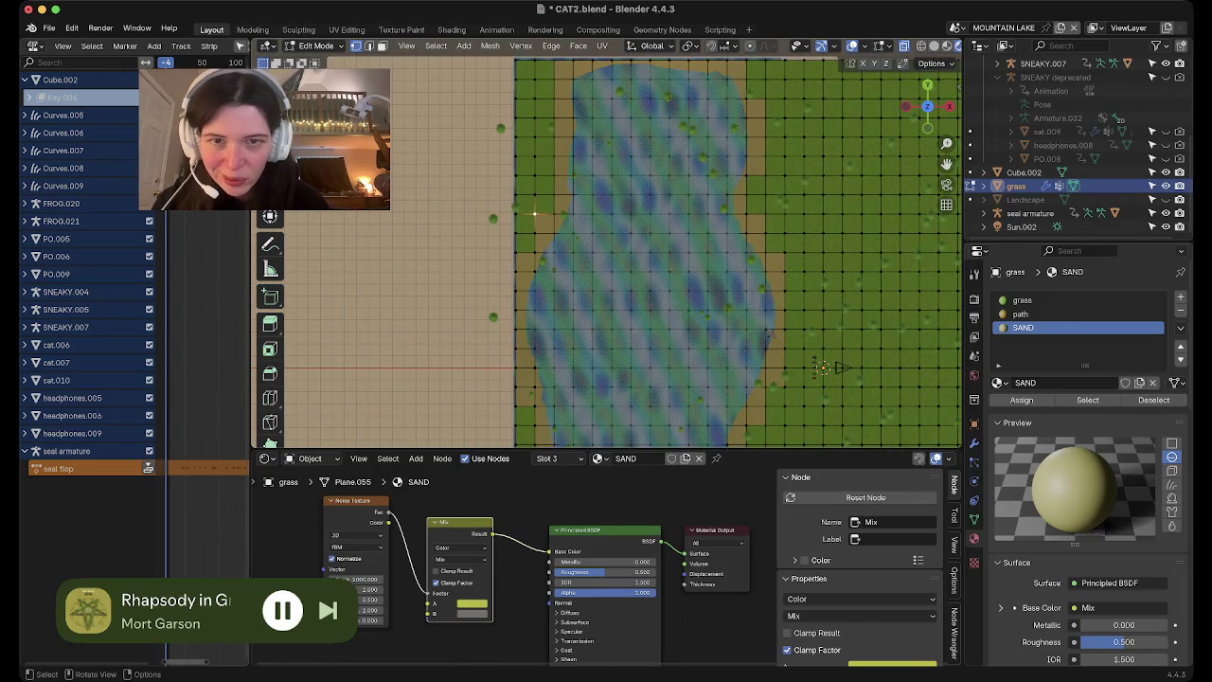
pyautogui.scroll(-3, 606, 252)
pyautogui.scroll(-2, 606, 252)
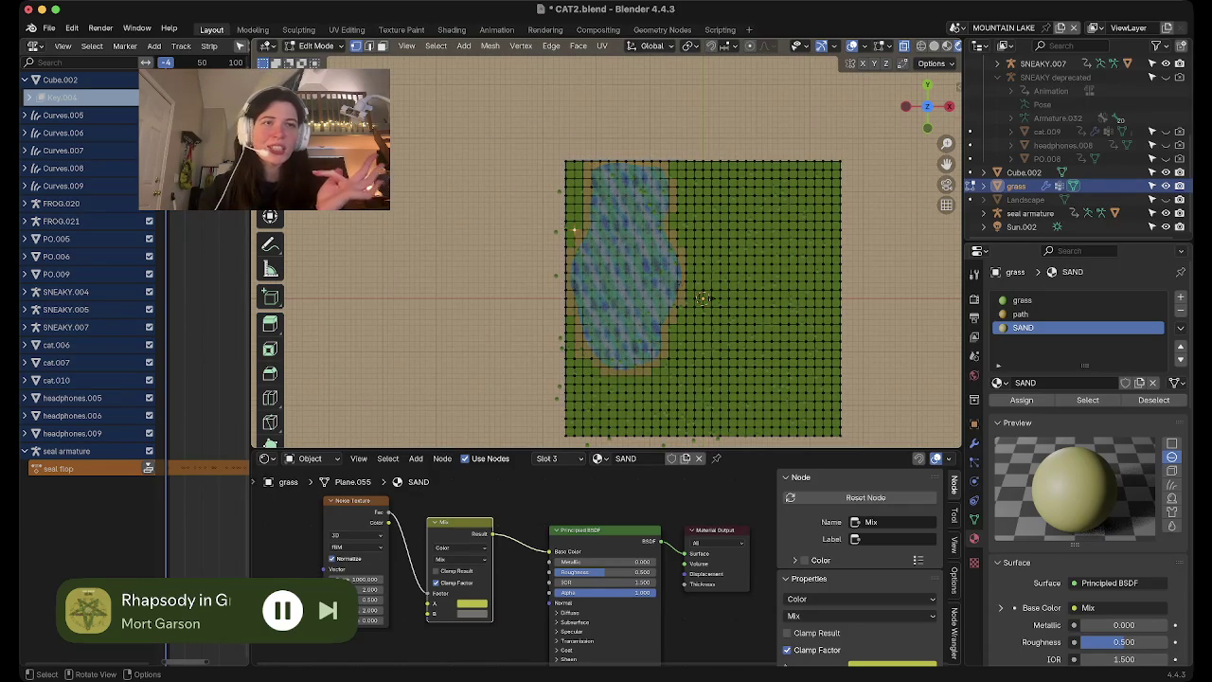
# Select the whole grass mesh and apply Subdivide twice for a denser grid
pyautogui.press('a')
pyautogui.rightClick(653, 319)
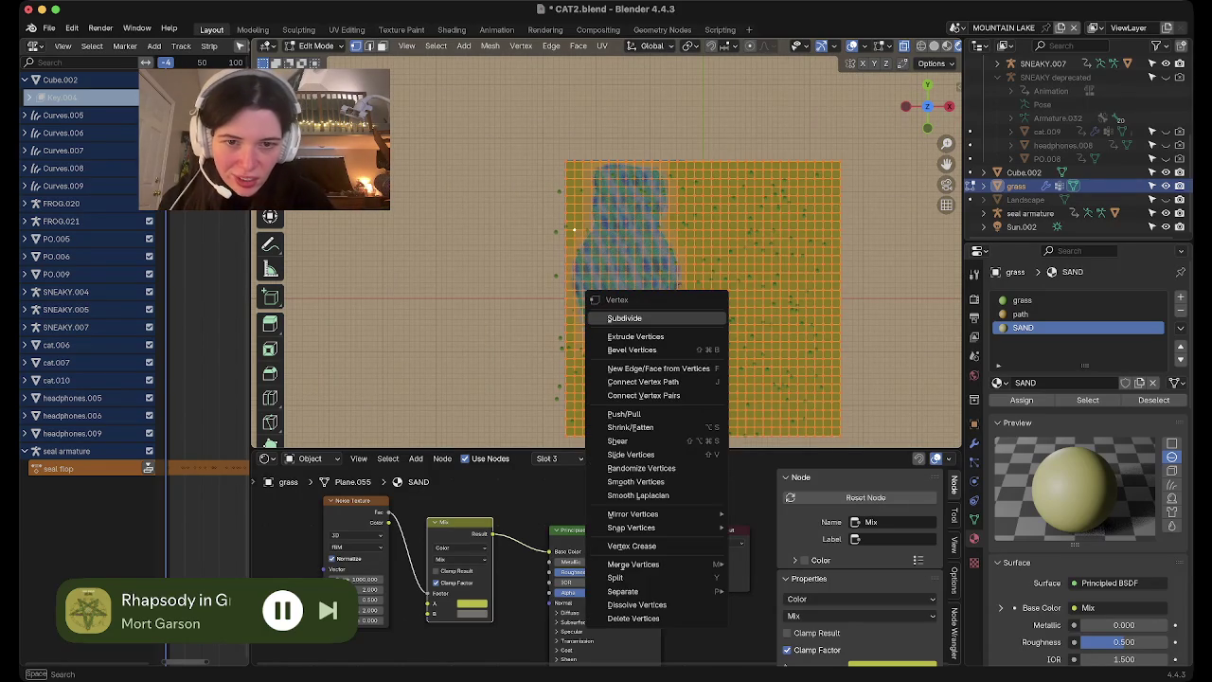
pyautogui.click(653, 319)
pyautogui.rightClick(656, 319)
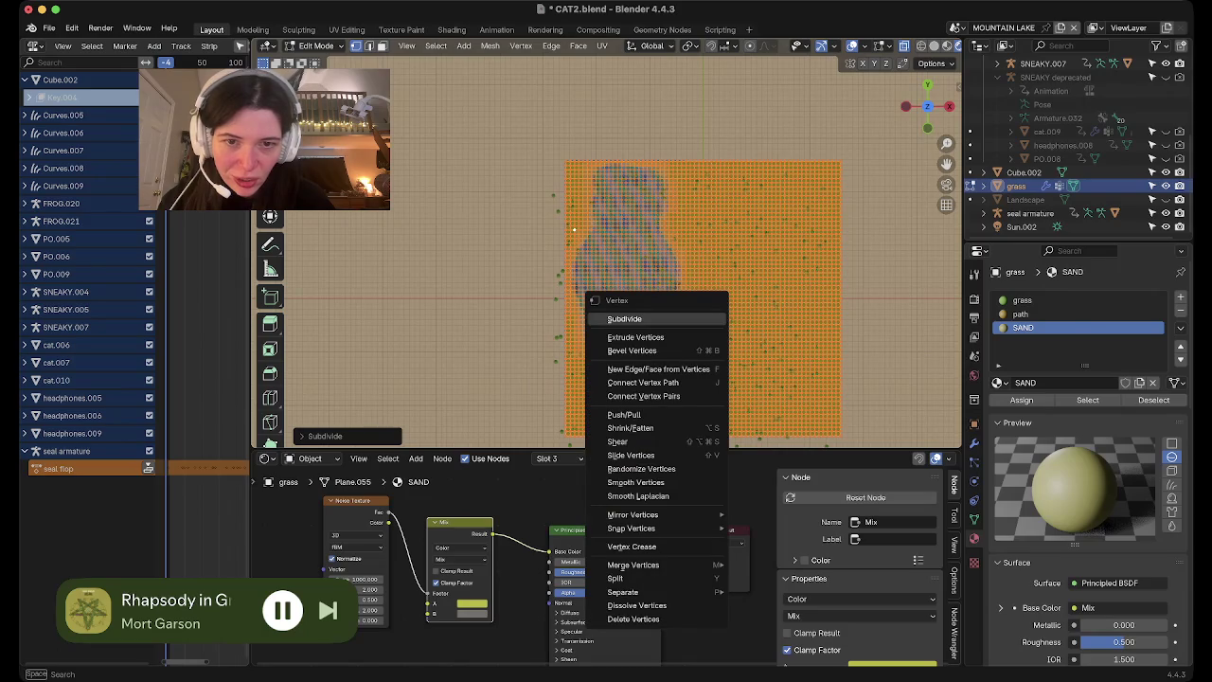
pyautogui.click(653, 318)
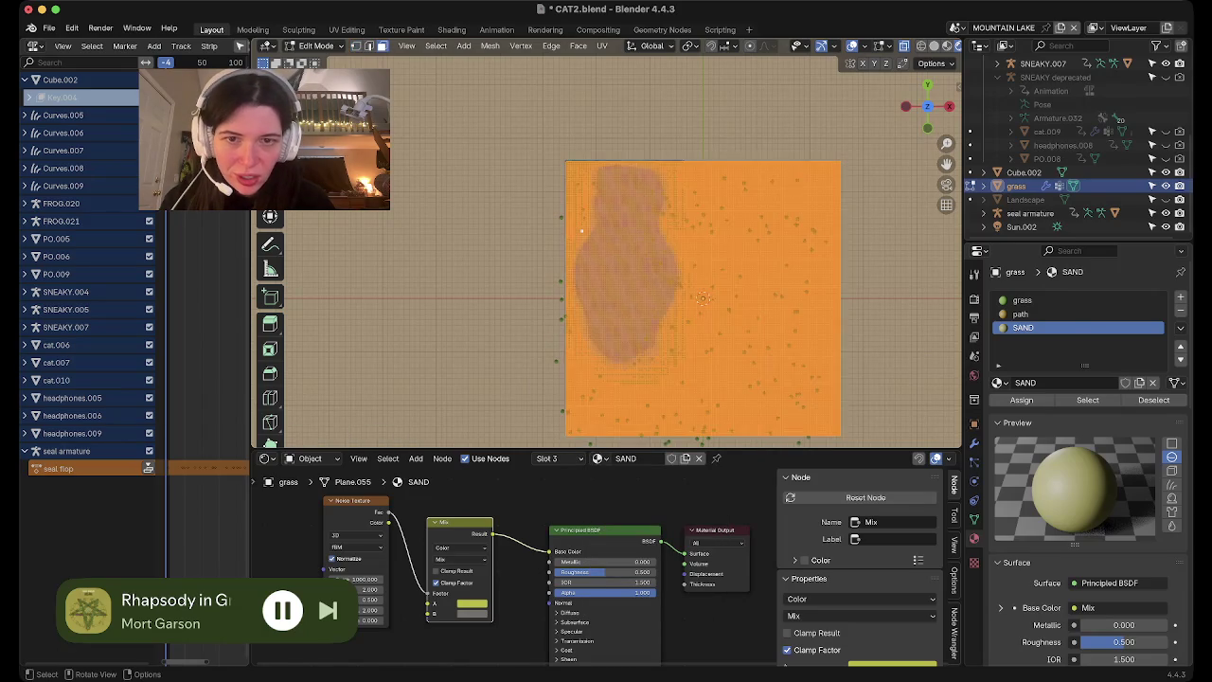
pyautogui.scroll(4, 606, 237)
pyautogui.scroll(4, 606, 237)
pyautogui.moveTo(515, 199)
pyautogui.mouseDown(button='middle')
pyautogui.moveTo(537, 156)
pyautogui.moveTo(523, 328)
pyautogui.moveTo(493, 357)
pyautogui.moveTo(502, 193)
pyautogui.mouseUp(button='middle')
# Clear the selection and box-select blocks of faces along the left lake shore
pyautogui.hotkey('alt', 'a')
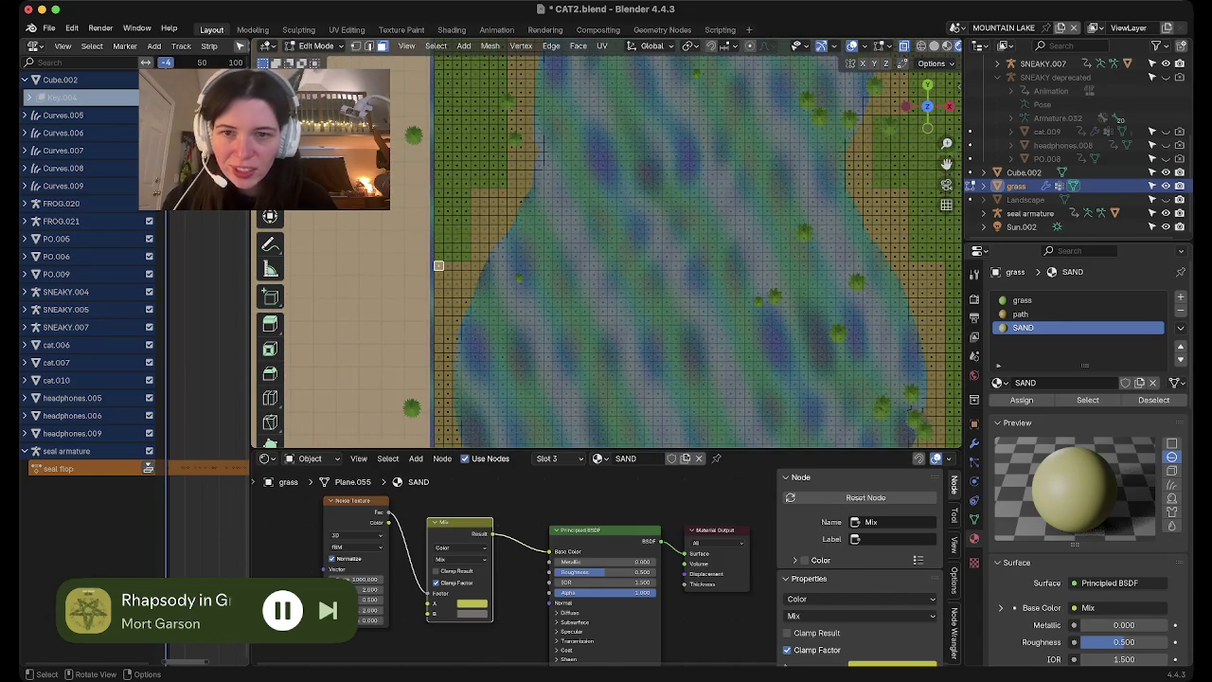
pyautogui.moveTo(441, 271); pyautogui.dragTo(508, 197)
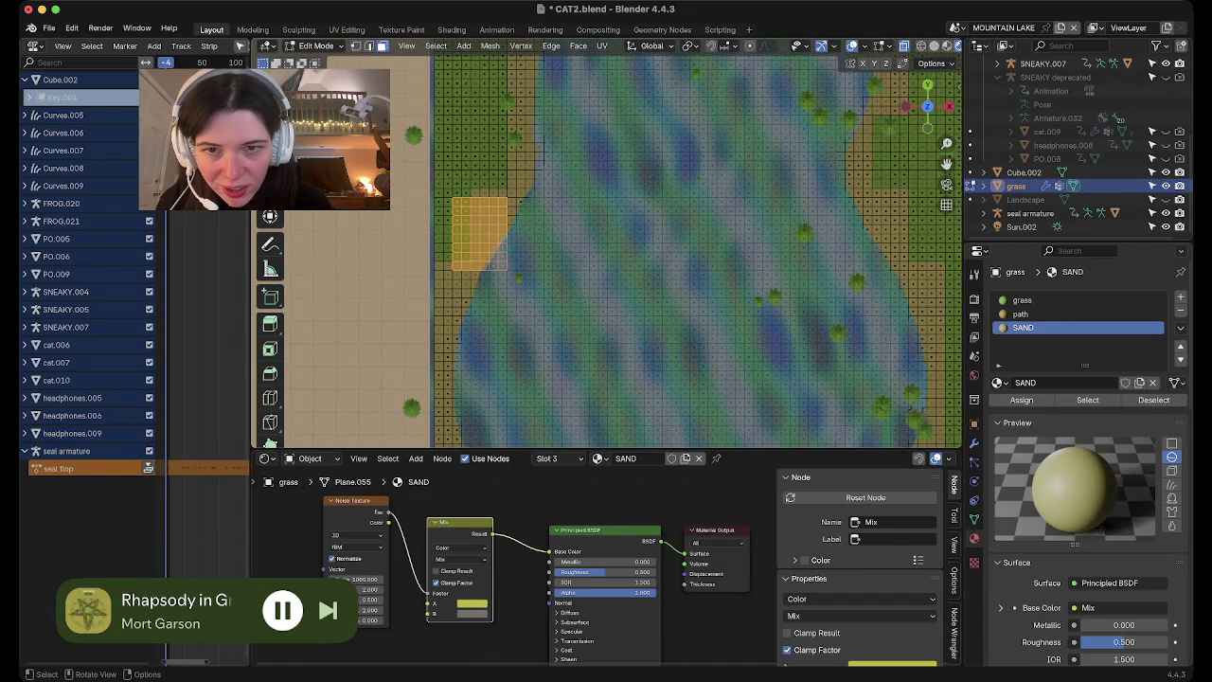
pyautogui.moveTo(453, 290); pyautogui.dragTo(515, 235)
pyautogui.moveTo(443, 281)
pyautogui.mouseDown()
pyautogui.moveTo(479, 243)
pyautogui.moveTo(483, 205)
pyautogui.mouseUp()
pyautogui.keyDown('shift'); pyautogui.moveTo(663, 246); pyautogui.dragTo(644, 326, button='middle'); pyautogui.keyUp('shift')
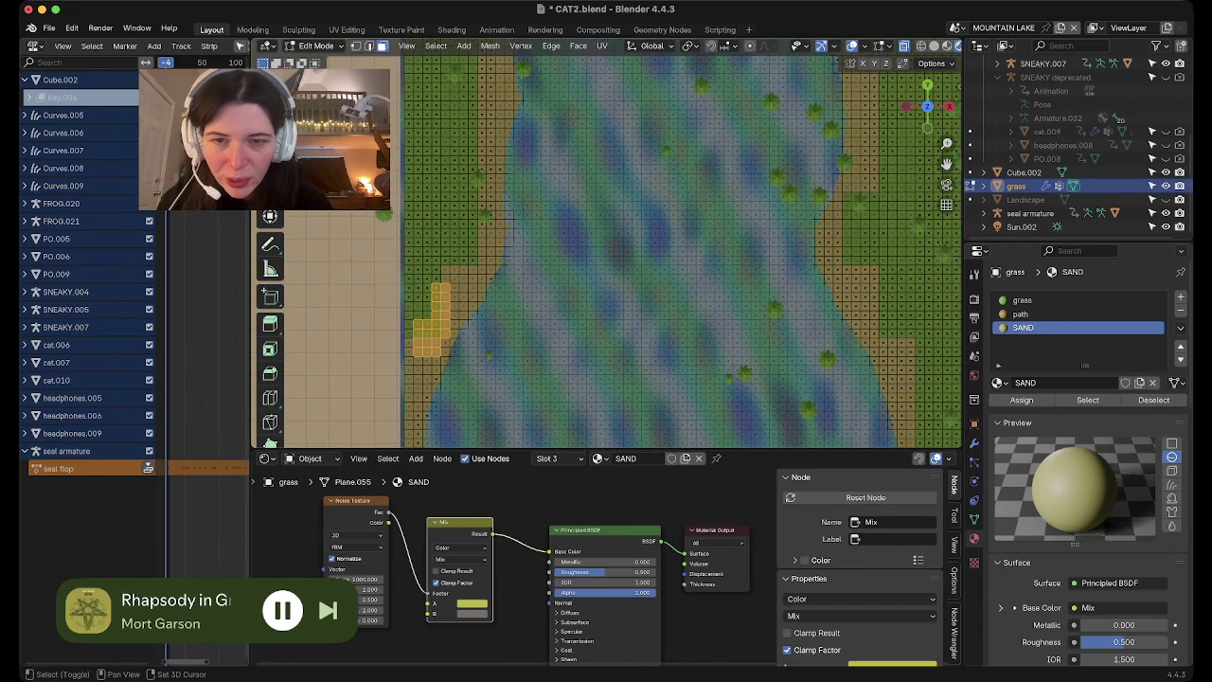
pyautogui.moveTo(462, 248)
pyautogui.keyDown('shift'); pyautogui.mouseDown()
pyautogui.moveTo(485, 273)
pyautogui.moveTo(521, 199)
pyautogui.mouseUp(); pyautogui.keyUp('shift')
pyautogui.keyDown('shift'); pyautogui.click(455, 260); pyautogui.keyUp('shift')
pyautogui.keyDown('shift'); pyautogui.moveTo(454, 262); pyautogui.dragTo(469, 398, button='middle'); pyautogui.keyUp('shift')
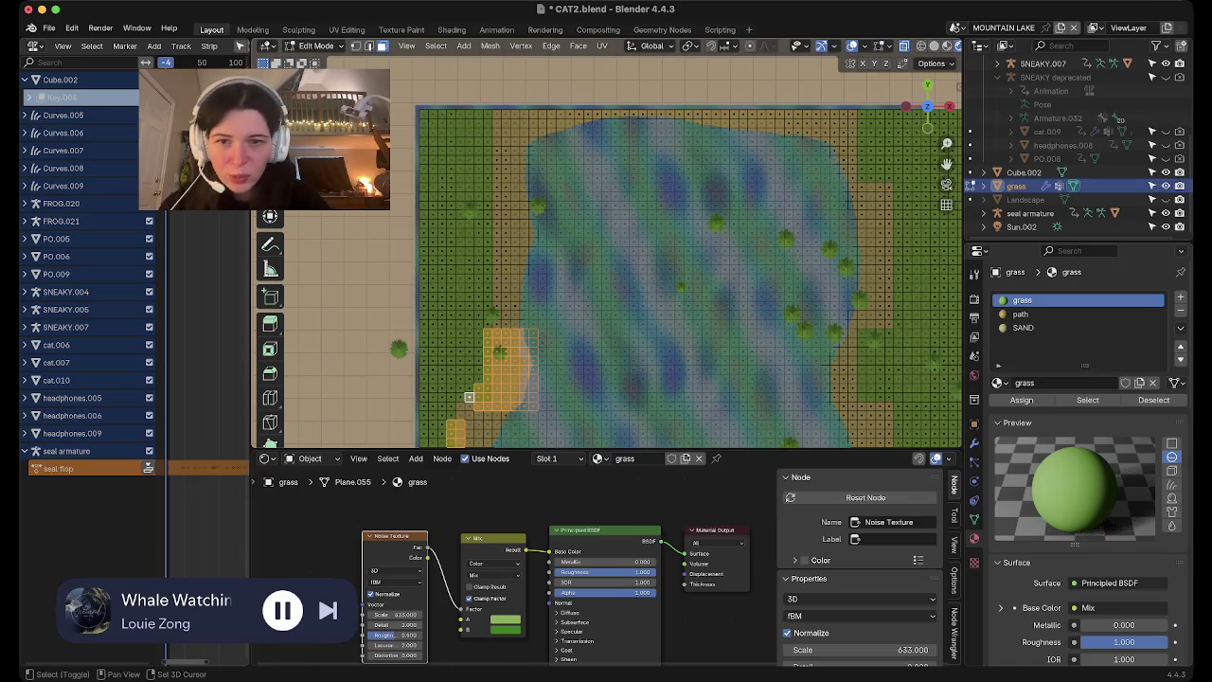
# Box-select more shore faces along the grass edge and a tall strip beside the water
pyautogui.keyDown('shift'); pyautogui.moveTo(469, 396); pyautogui.dragTo(306, 424, button='middle'); pyautogui.keyUp('shift')
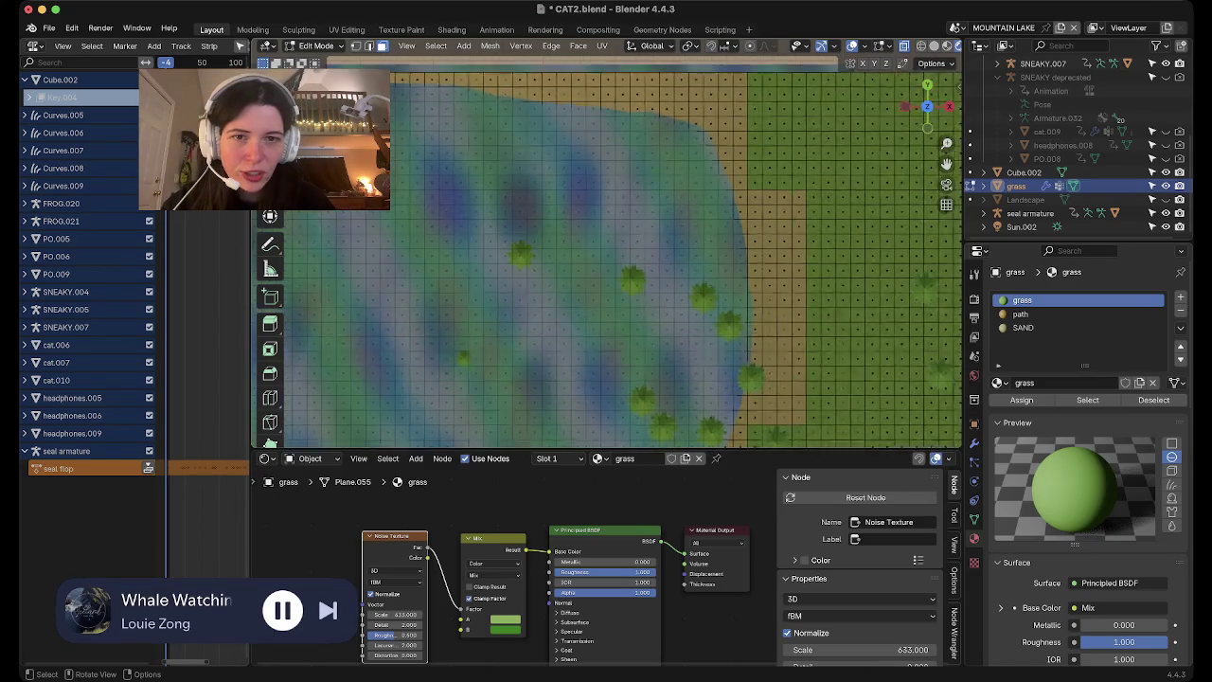
pyautogui.scroll(2, 606, 284)
pyautogui.moveTo(600, 138); pyautogui.dragTo(681, 234)
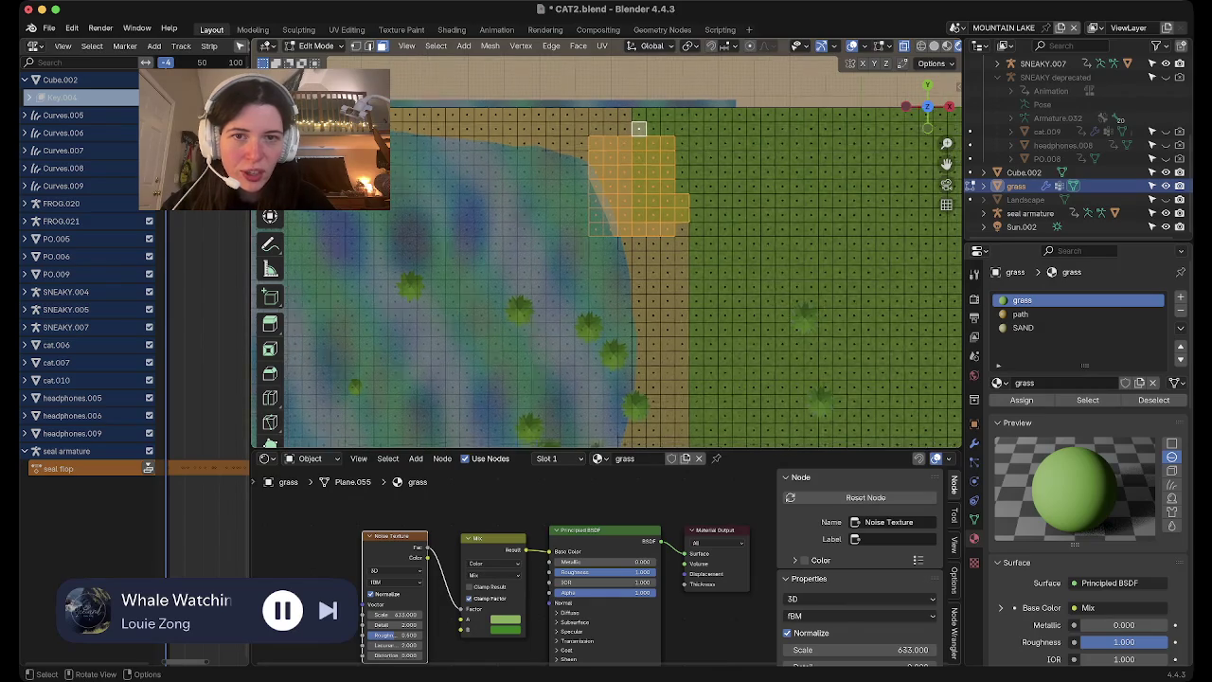
pyautogui.scroll(-4, 640, 124)
pyautogui.scroll(-2, 662, 189)
pyautogui.scroll(3, 734, 267)
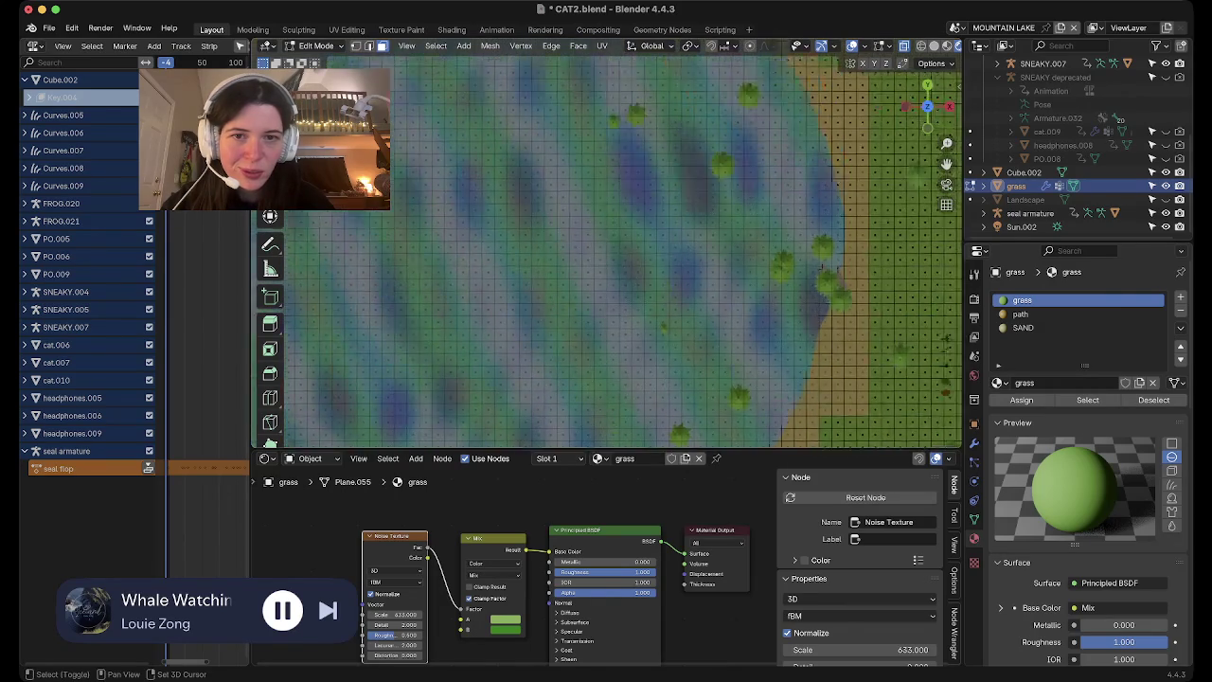
pyautogui.keyDown('shift'); pyautogui.moveTo(734, 267); pyautogui.dragTo(606, 284, button='middle'); pyautogui.keyUp('shift')
pyautogui.scroll(-2, 606, 247)
pyautogui.scroll(-2, 606, 247)
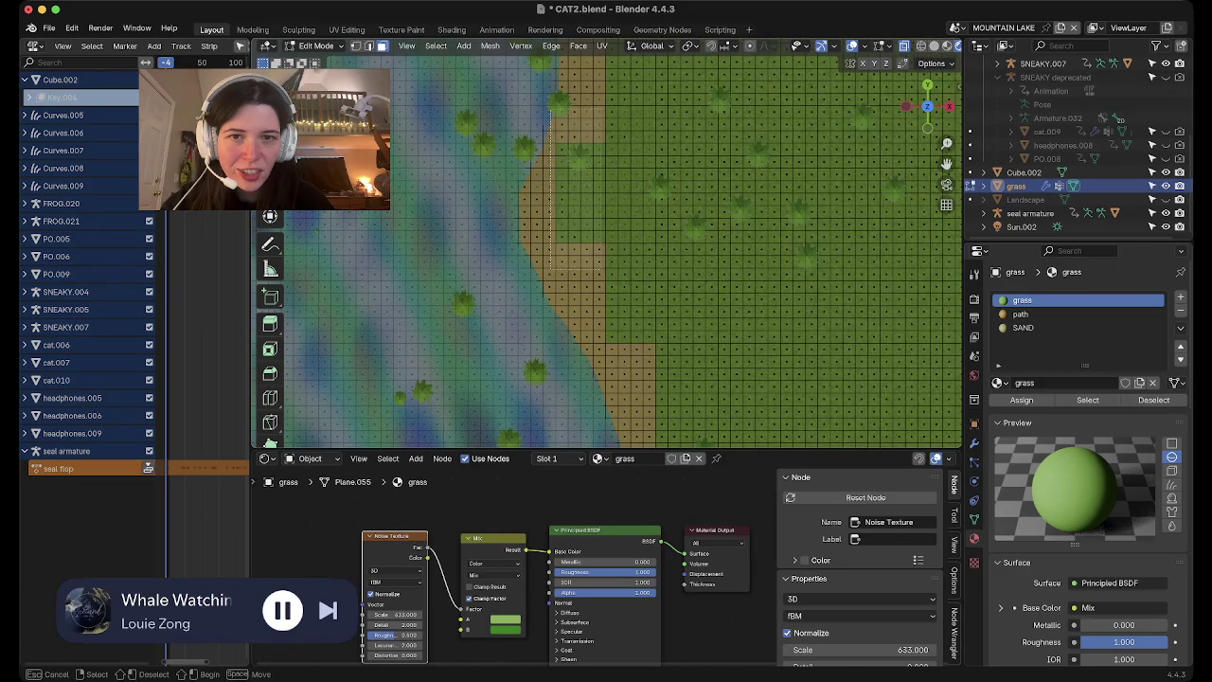
pyautogui.keyDown('shift'); pyautogui.moveTo(555, 106); pyautogui.dragTo(606, 269); pyautogui.keyUp('shift')
# Tilt the view to check the selected shore patches and pick the SAND material slot
pyautogui.scroll(-2, 606, 251)
pyautogui.scroll(-3, 606, 251)
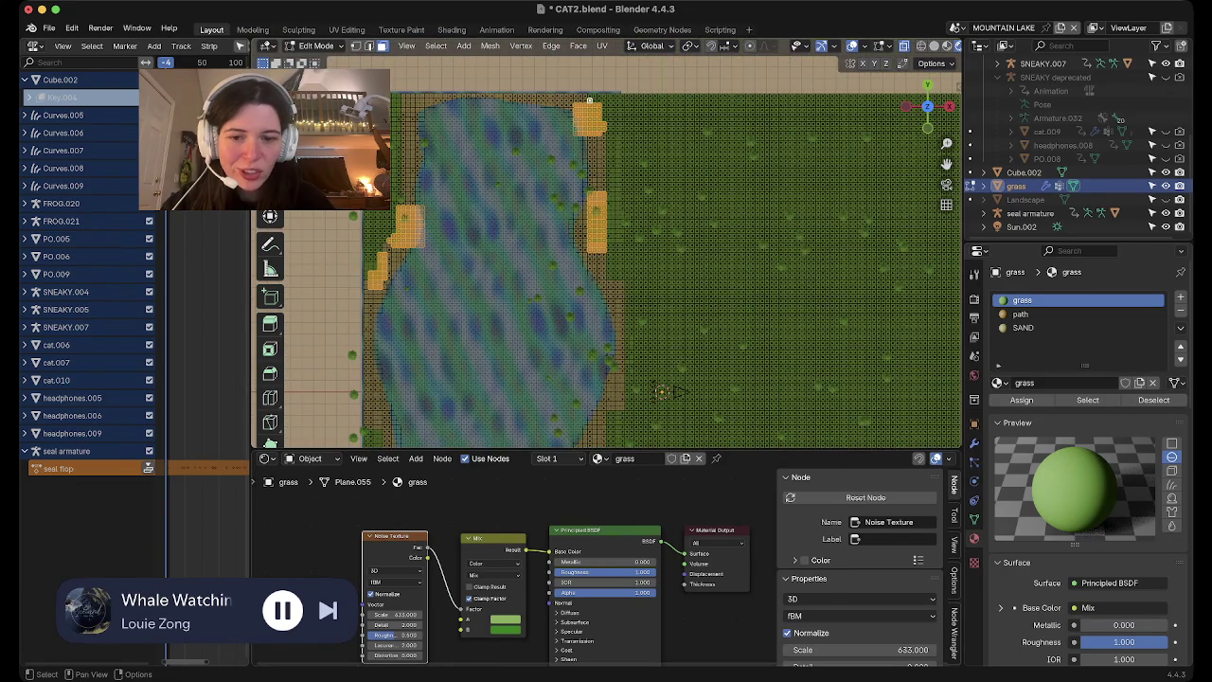
pyautogui.scroll(2, 589, 99)
pyautogui.scroll(2, 589, 100)
pyautogui.scroll(2, 589, 99)
pyautogui.moveTo(589, 100)
pyautogui.mouseDown(button='middle')
pyautogui.moveTo(891, 92)
pyautogui.moveTo(692, 111)
pyautogui.moveTo(624, 46)
pyautogui.mouseUp(button='middle')
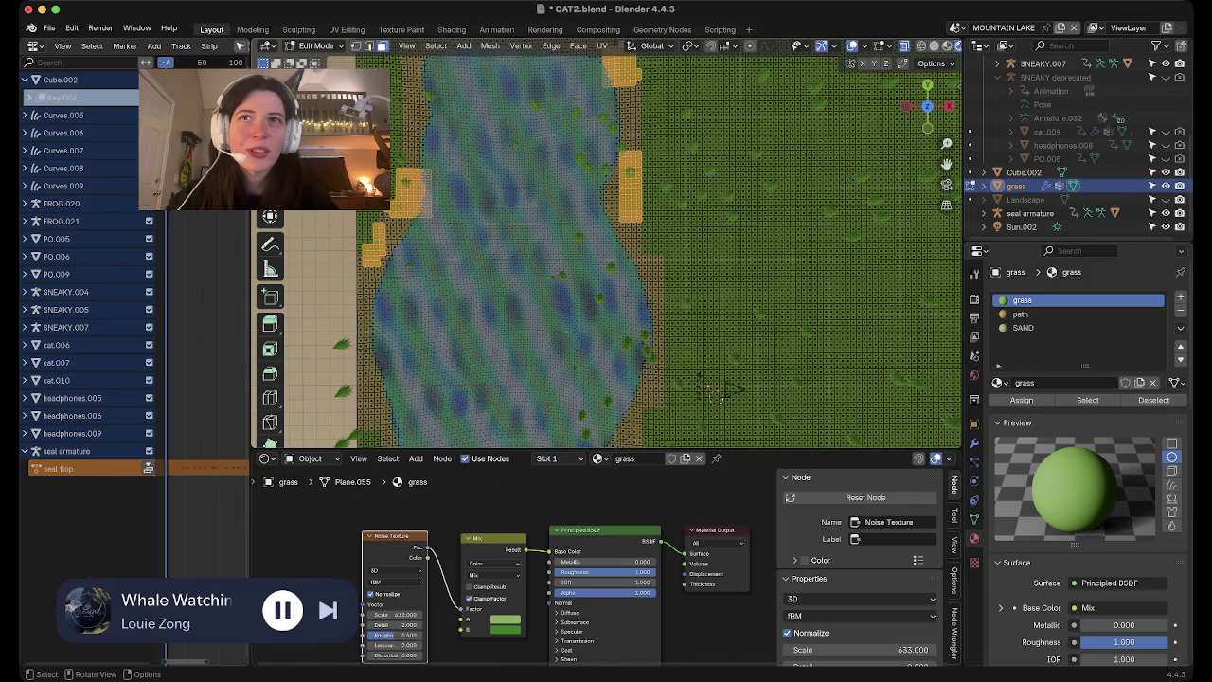
pyautogui.scroll(3, 722, 388)
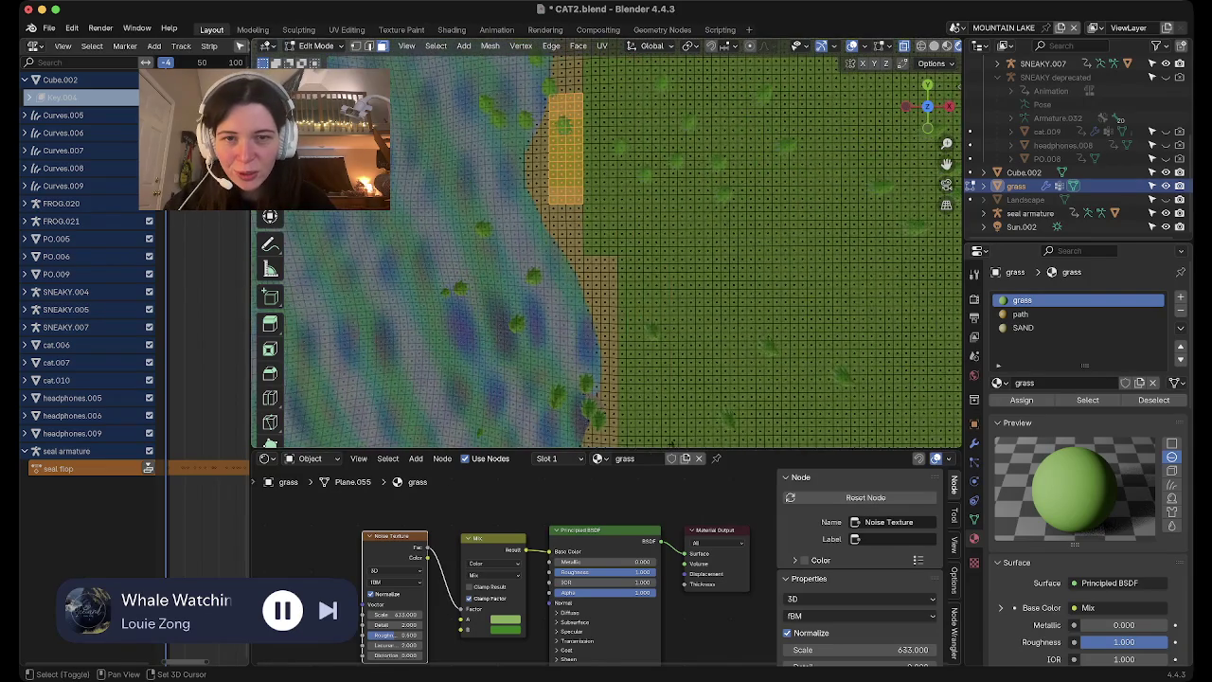
pyautogui.keyDown('shift'); pyautogui.moveTo(722, 389); pyautogui.dragTo(796, 435, button='middle'); pyautogui.keyUp('shift')
pyautogui.click(1042, 328)
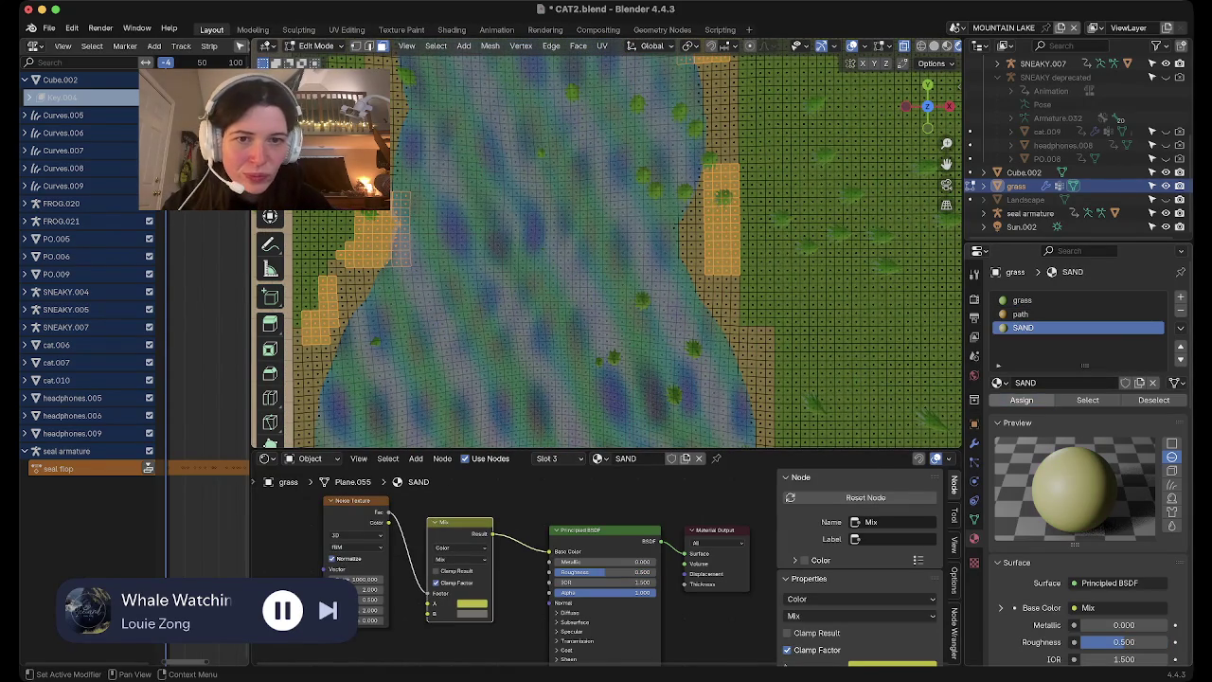
# Assign the SAND material to the selected shoreline faces
pyautogui.click(1021, 400)
pyautogui.scroll(-3, 760, 434)
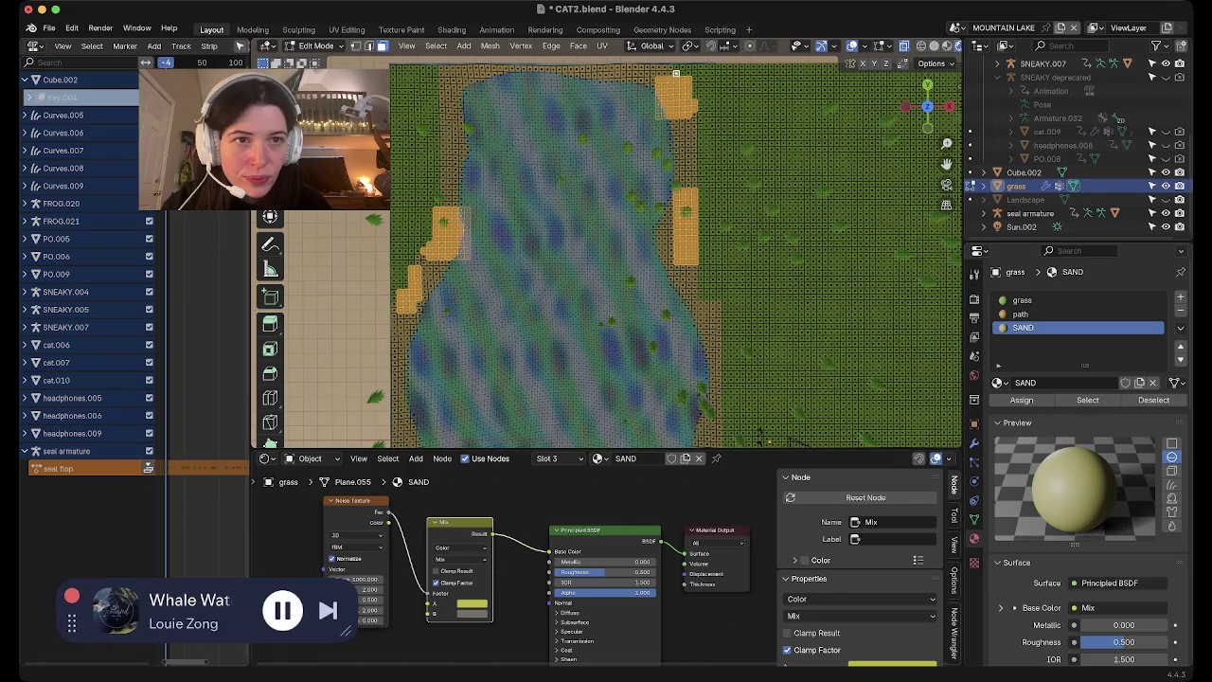
pyautogui.scroll(2, 805, 398)
pyautogui.scroll(2, 847, 360)
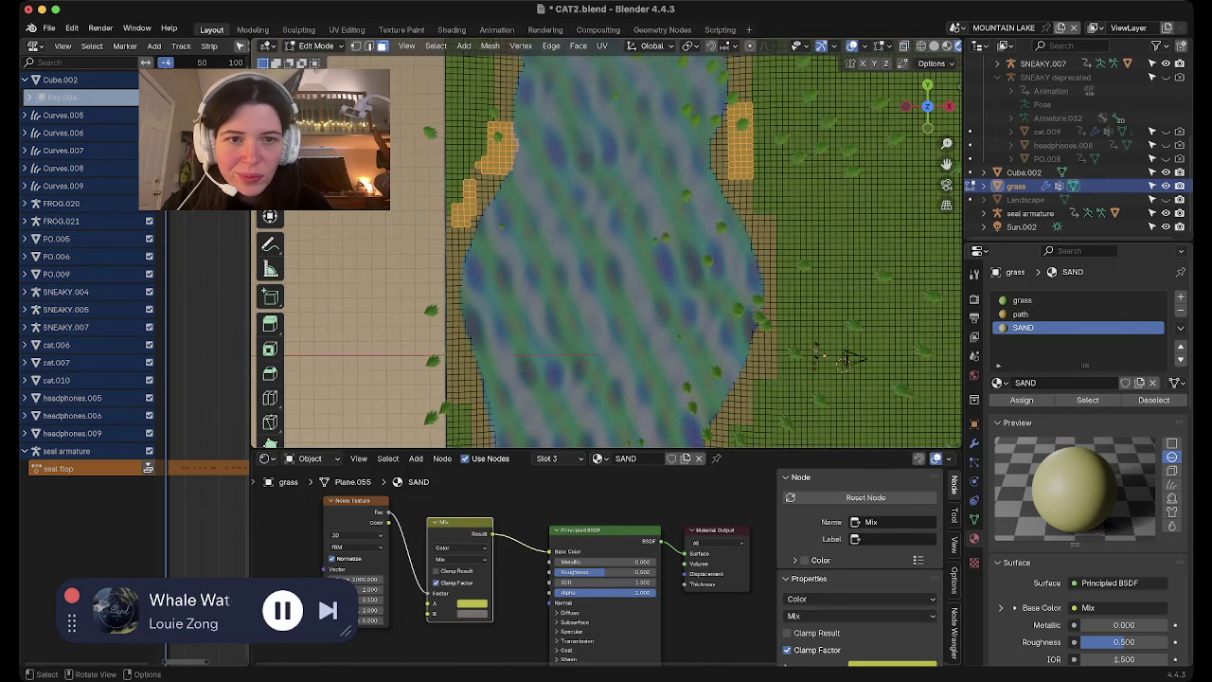
pyautogui.hotkey('ctrl', 'z')
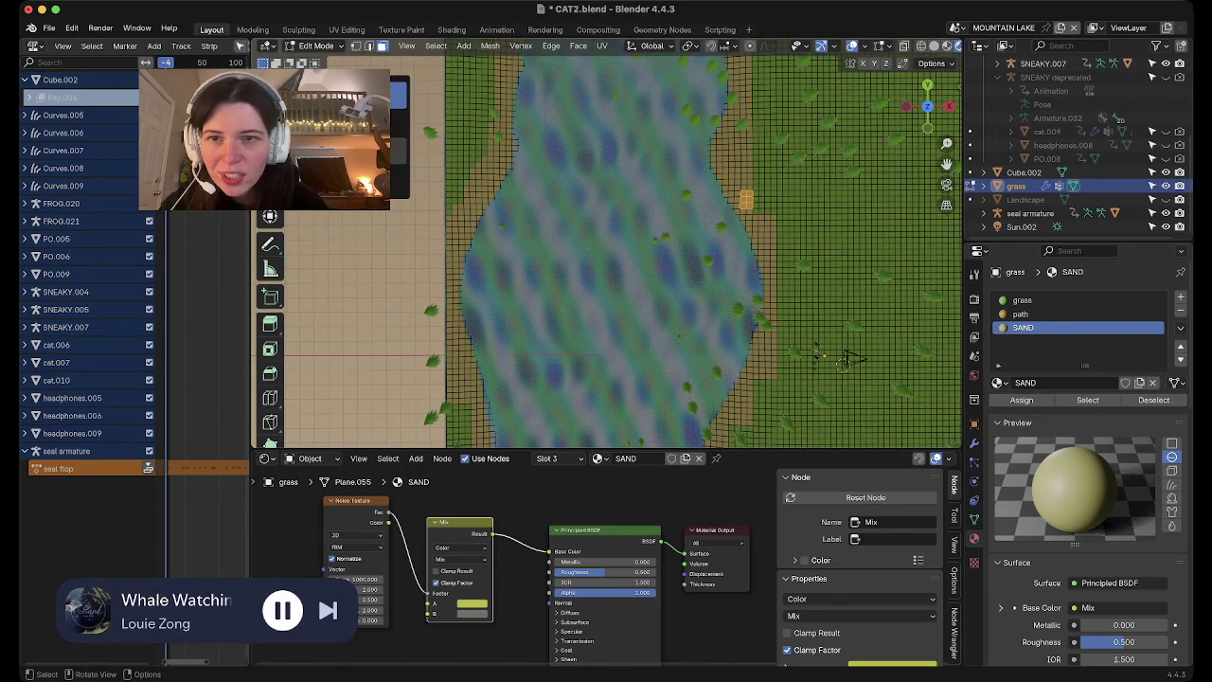
# Reassign a column of faces beside the lake edge to the grass material
pyautogui.press('g')
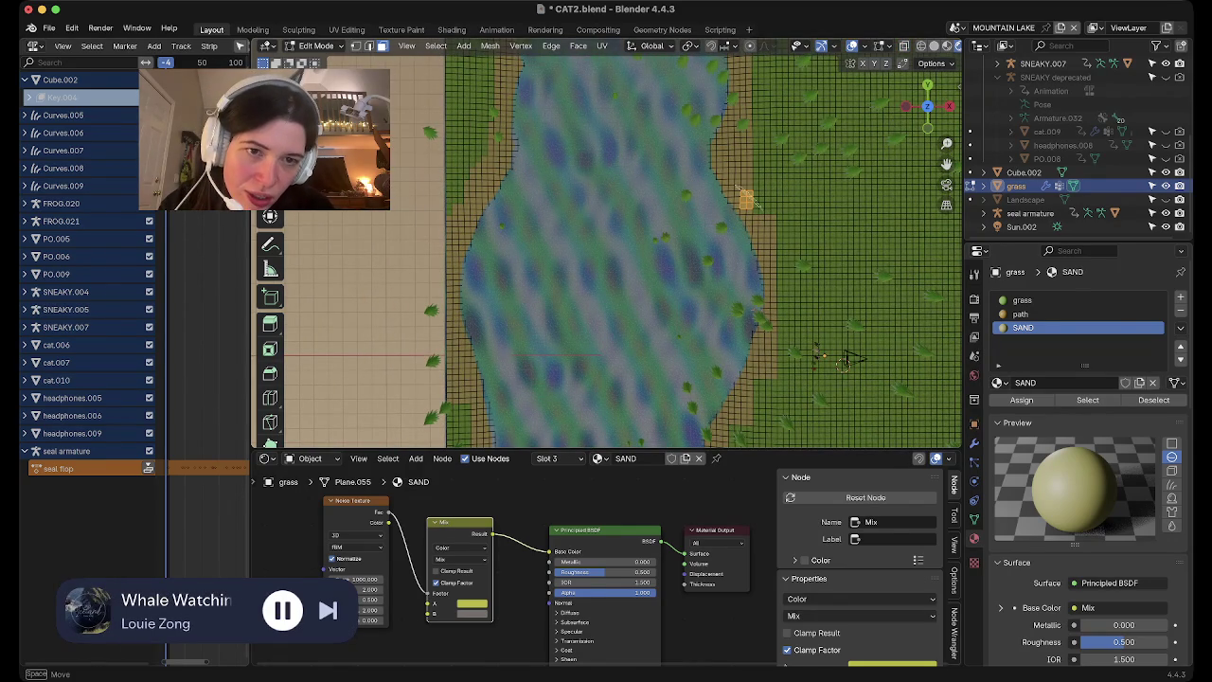
pyautogui.click(755, 210)
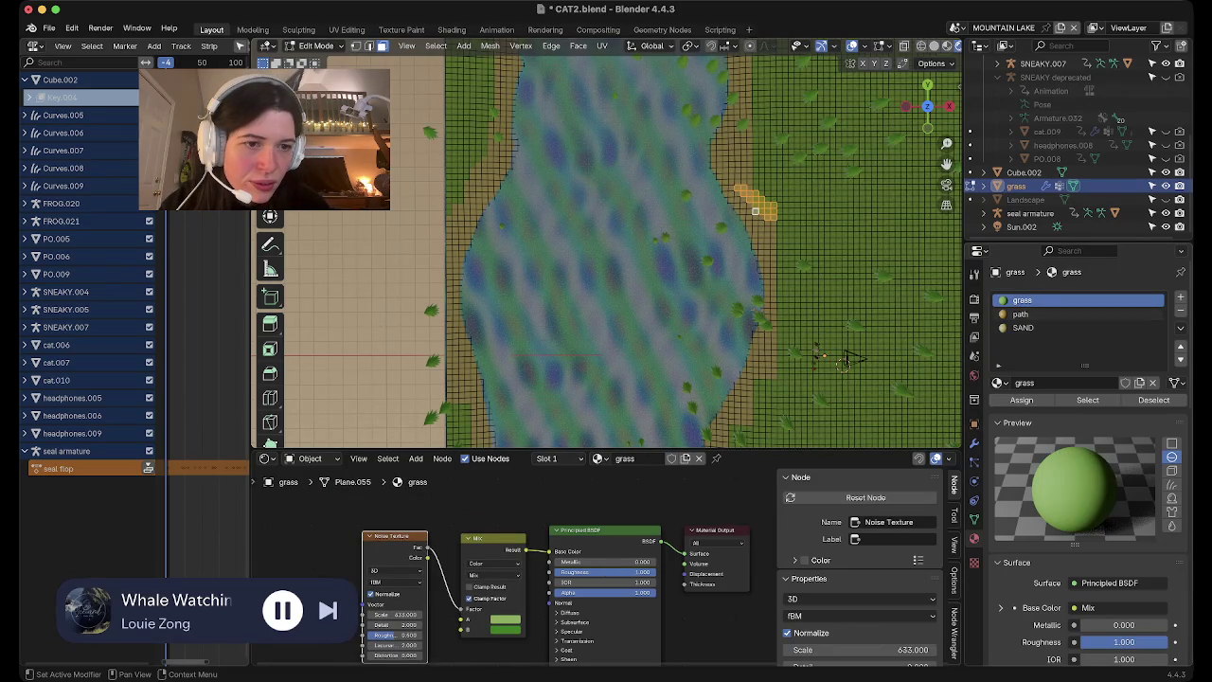
pyautogui.click(1023, 328)
pyautogui.moveTo(720, 285)
pyautogui.mouseDown(button='middle')
pyautogui.moveTo(663, 236)
pyautogui.moveTo(568, 360)
pyautogui.mouseUp(button='middle')
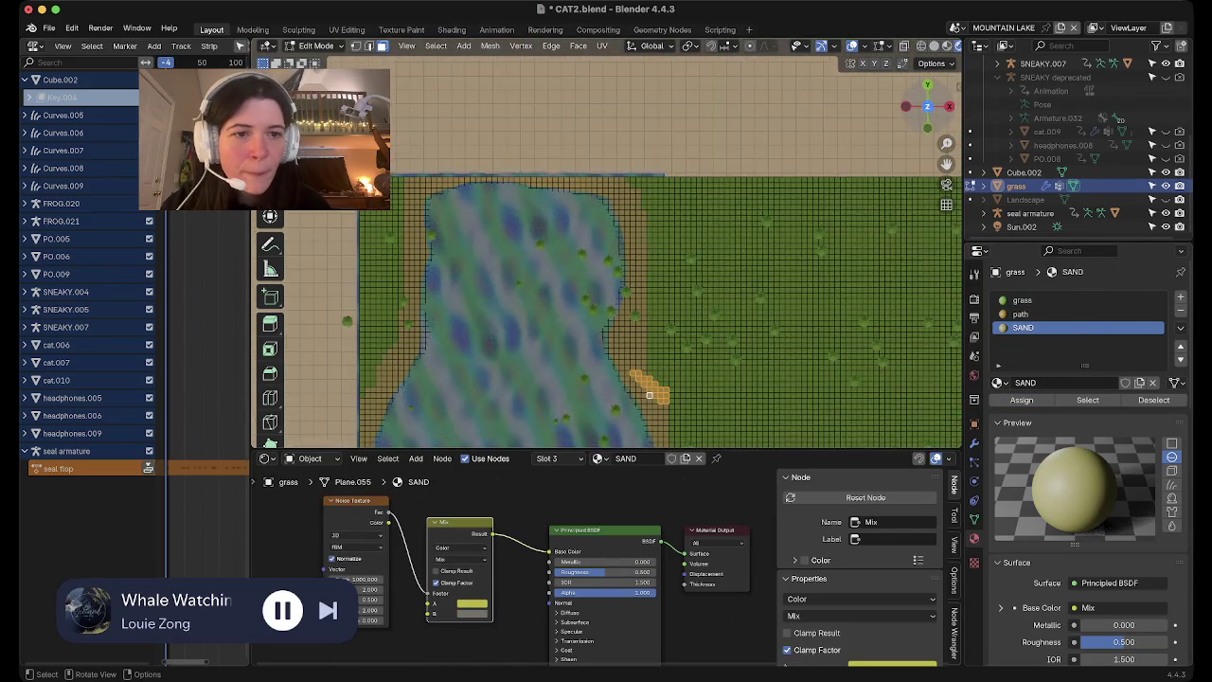
pyautogui.click(1023, 299)
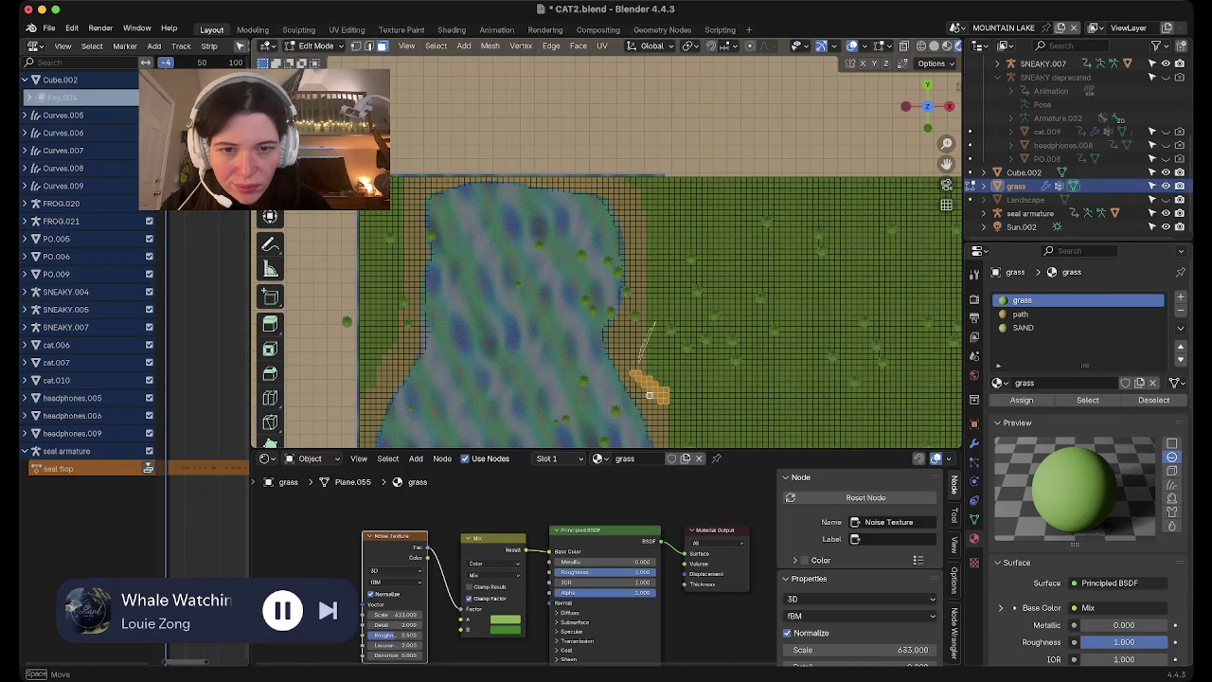
pyautogui.moveTo(639, 322); pyautogui.dragTo(655, 368)
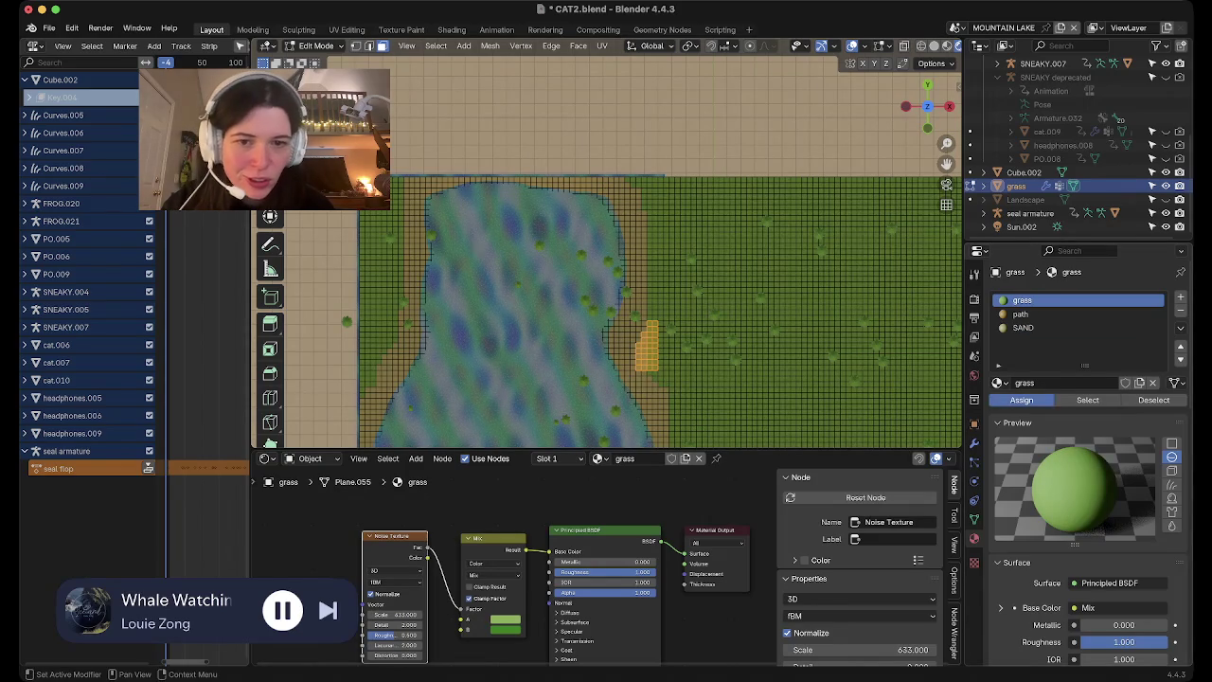
pyautogui.click(1022, 400)
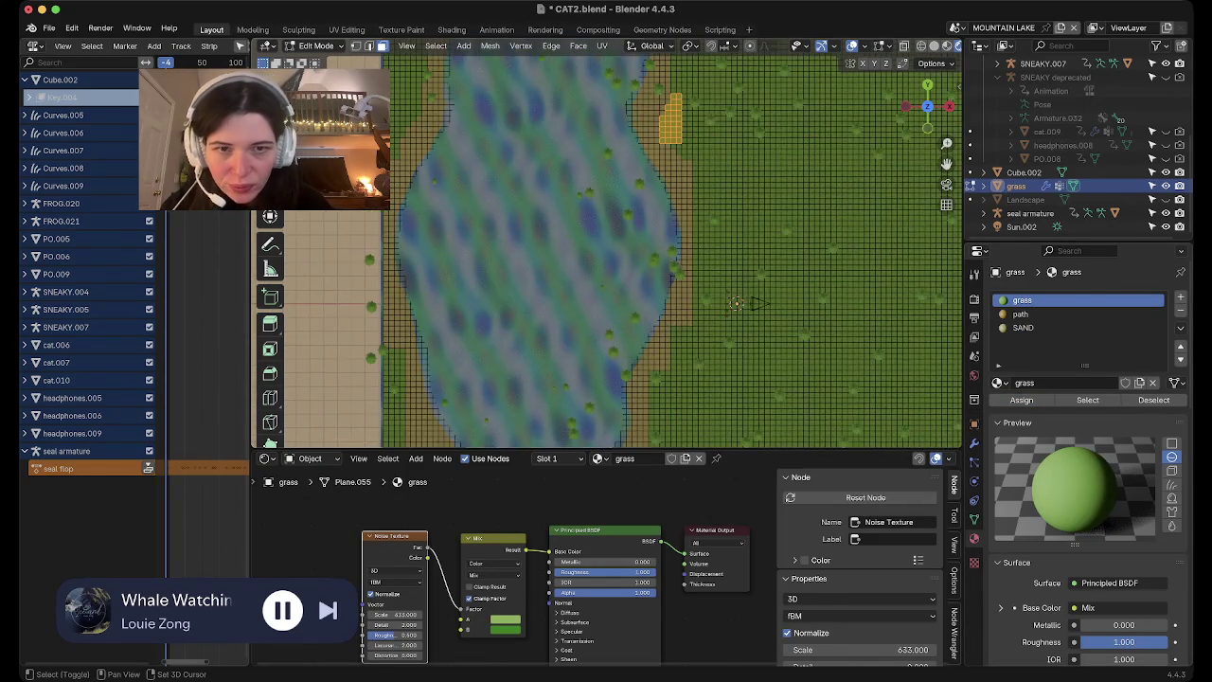
# Cancel the accidental move and select a diagonal lake-edge strip with SAND active
pyautogui.moveTo(663, 285); pyautogui.dragTo(717, 259, button='middle')
pyautogui.rightClick(717, 259)
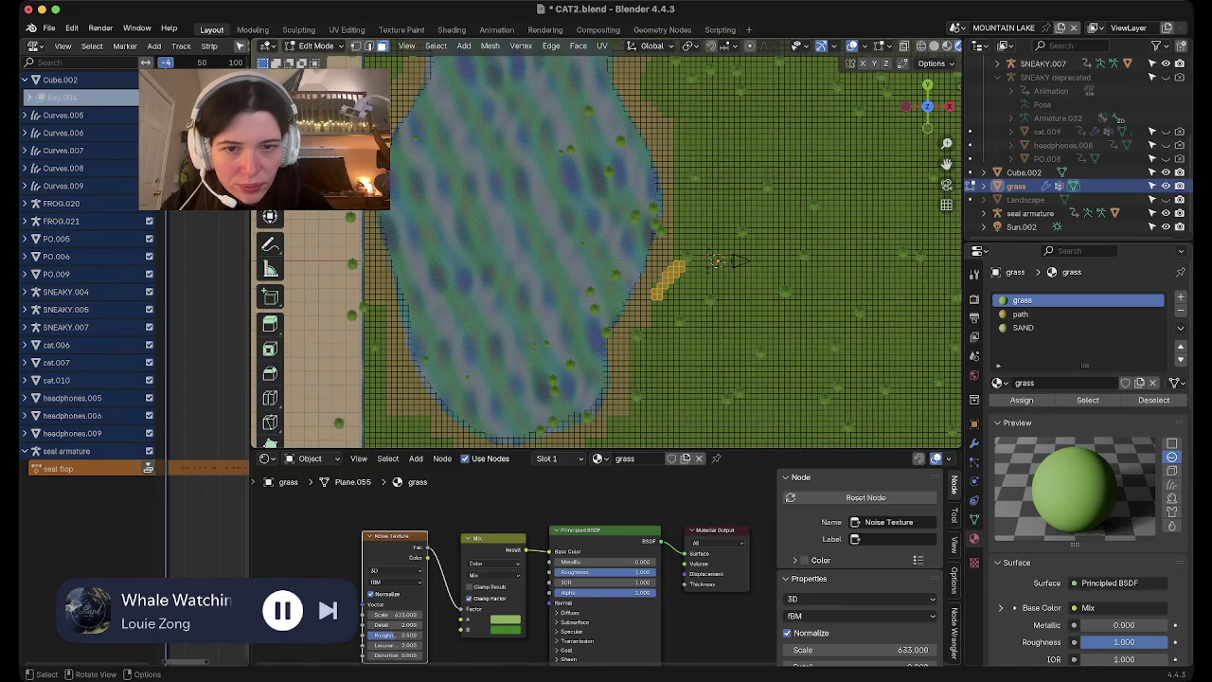
pyautogui.moveTo(662, 308); pyautogui.dragTo(638, 339)
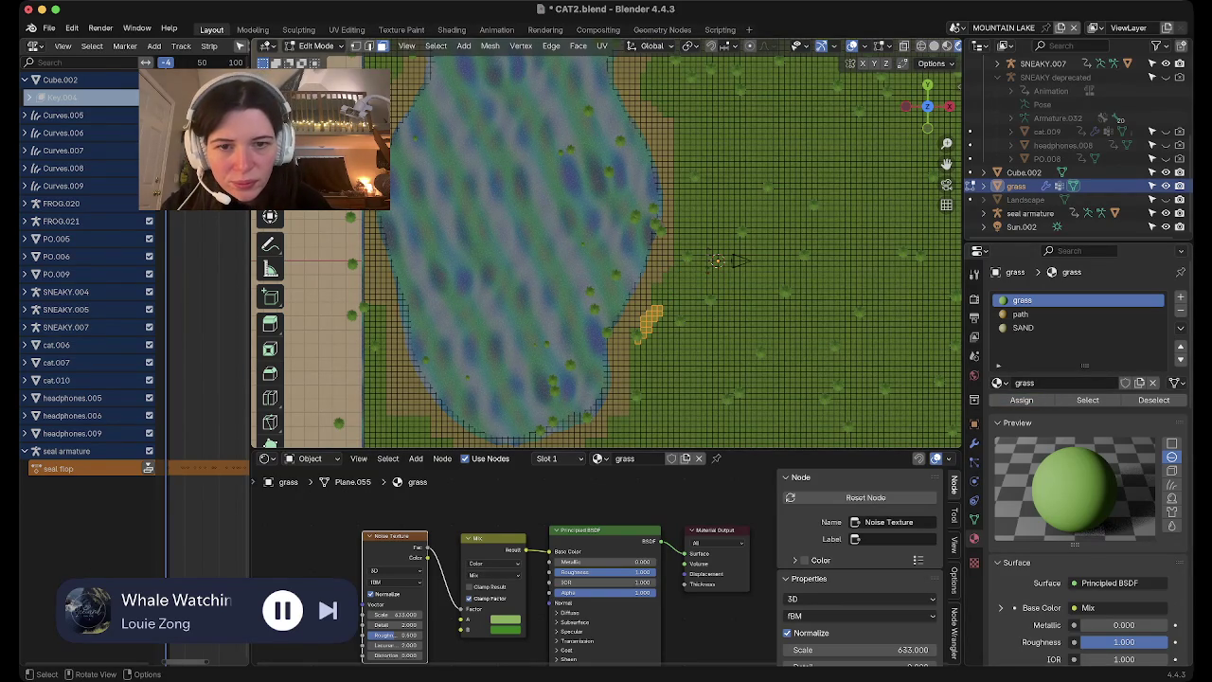
pyautogui.click(1022, 328)
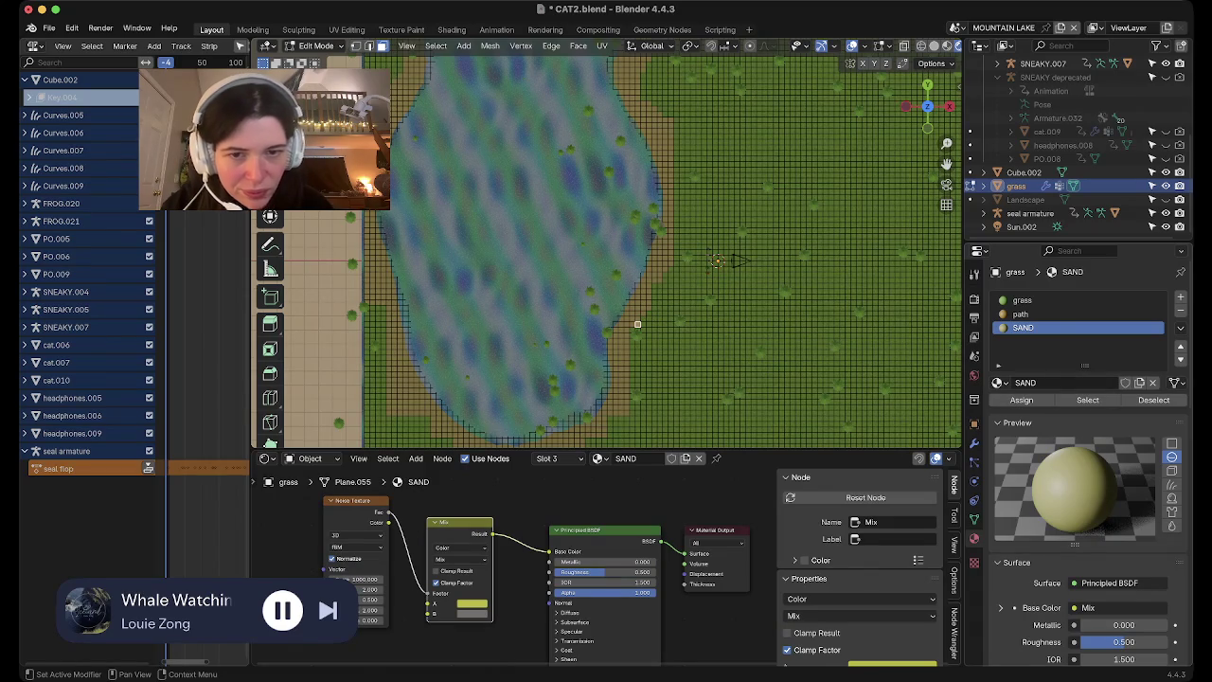
# Turn the stray sand patches below the lake and at the lower left into grass
pyautogui.keyDown('shift'); pyautogui.moveTo(637, 324); pyautogui.dragTo(680, 270, button='middle'); pyautogui.keyUp('shift')
pyautogui.moveTo(687, 324); pyautogui.dragTo(650, 406)
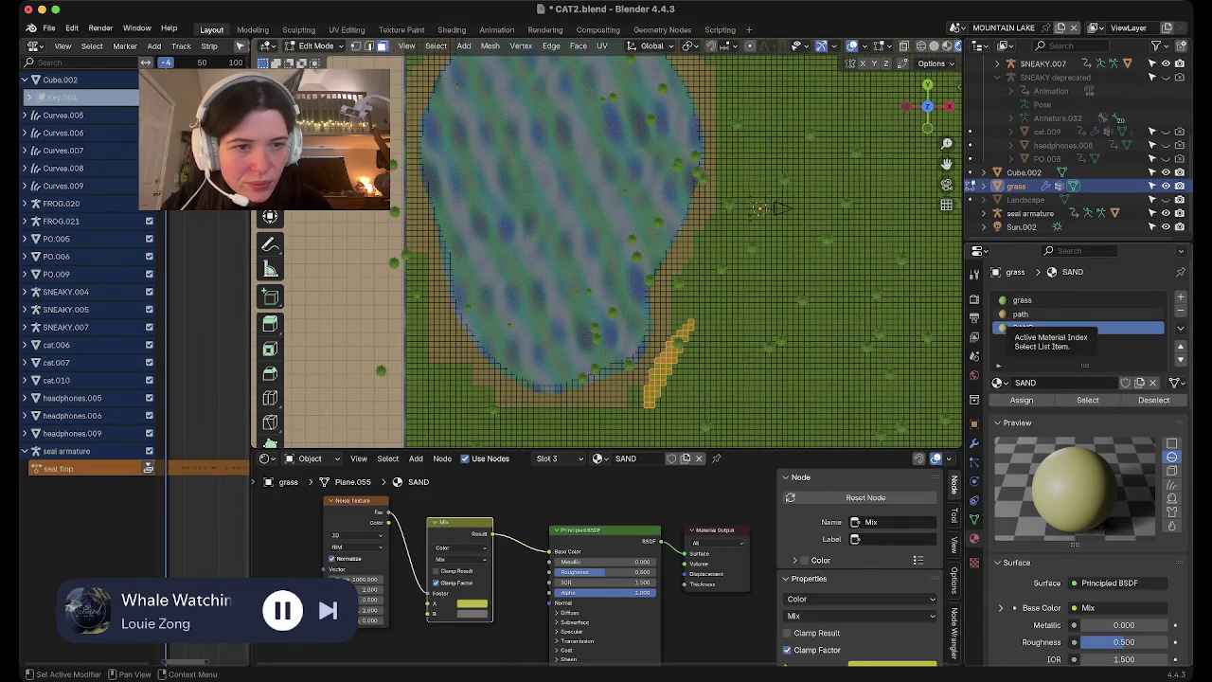
pyautogui.click(1023, 301)
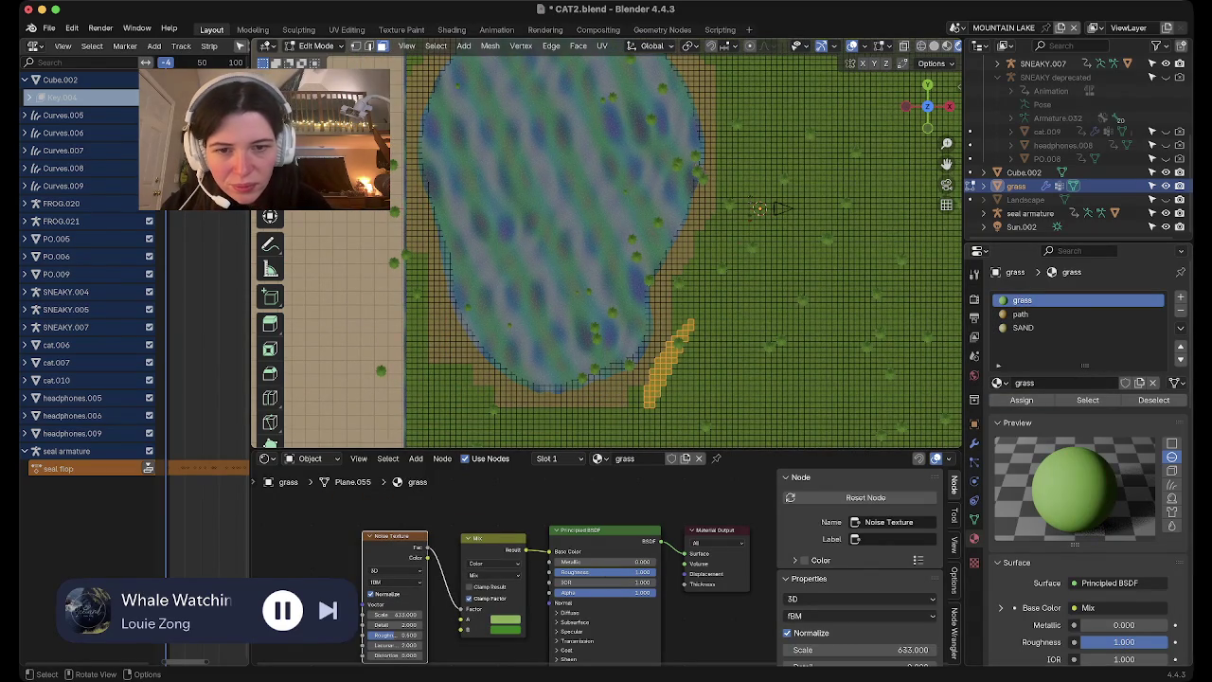
pyautogui.moveTo(660, 385); pyautogui.dragTo(592, 444)
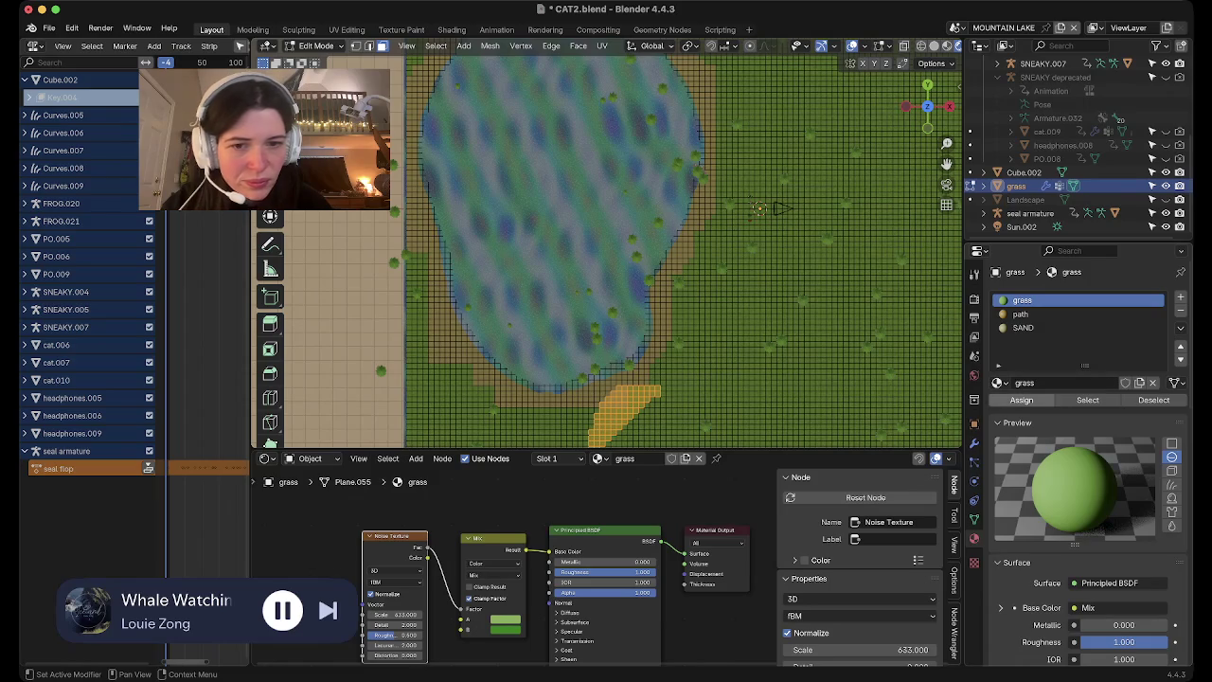
pyautogui.moveTo(414, 332); pyautogui.dragTo(483, 436)
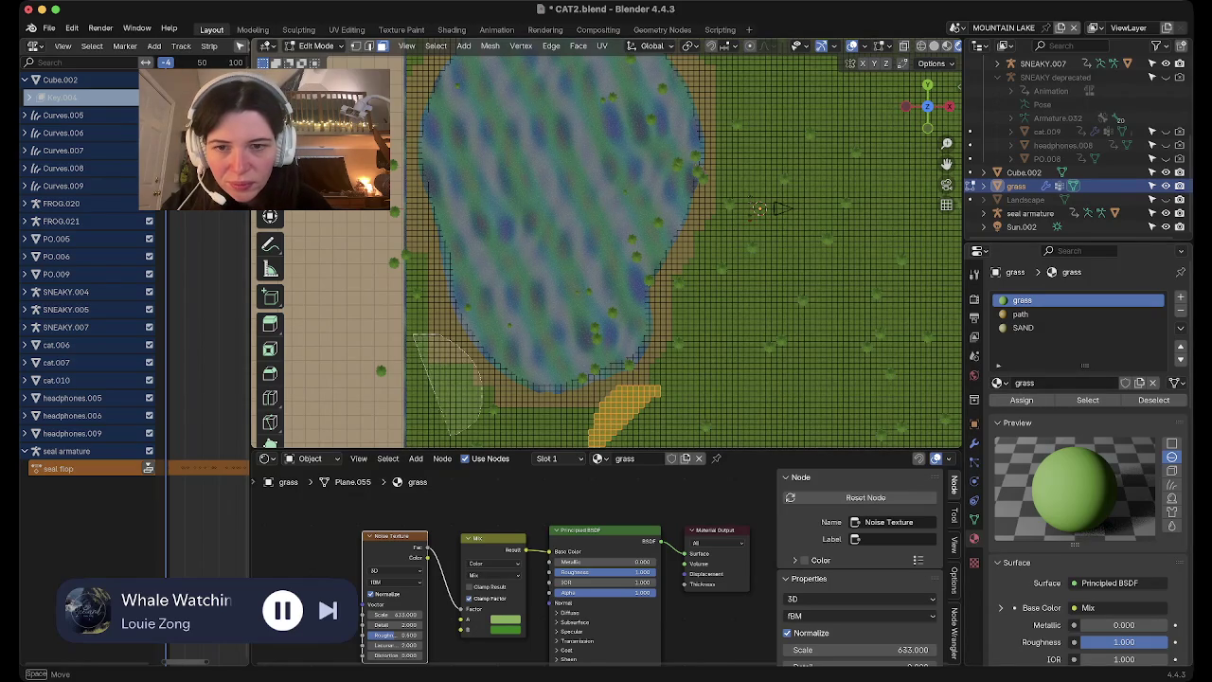
pyautogui.click(1022, 400)
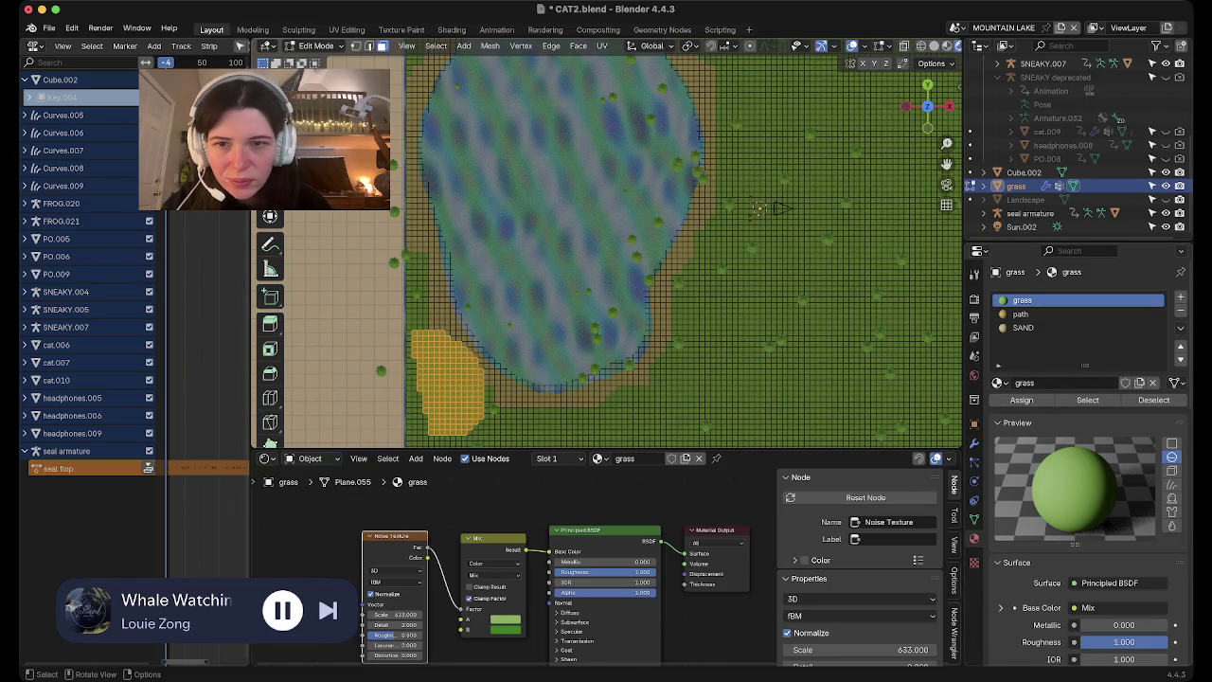
# Select stray faces along the left and lower-left shore
pyautogui.moveTo(408, 237); pyautogui.dragTo(419, 269)
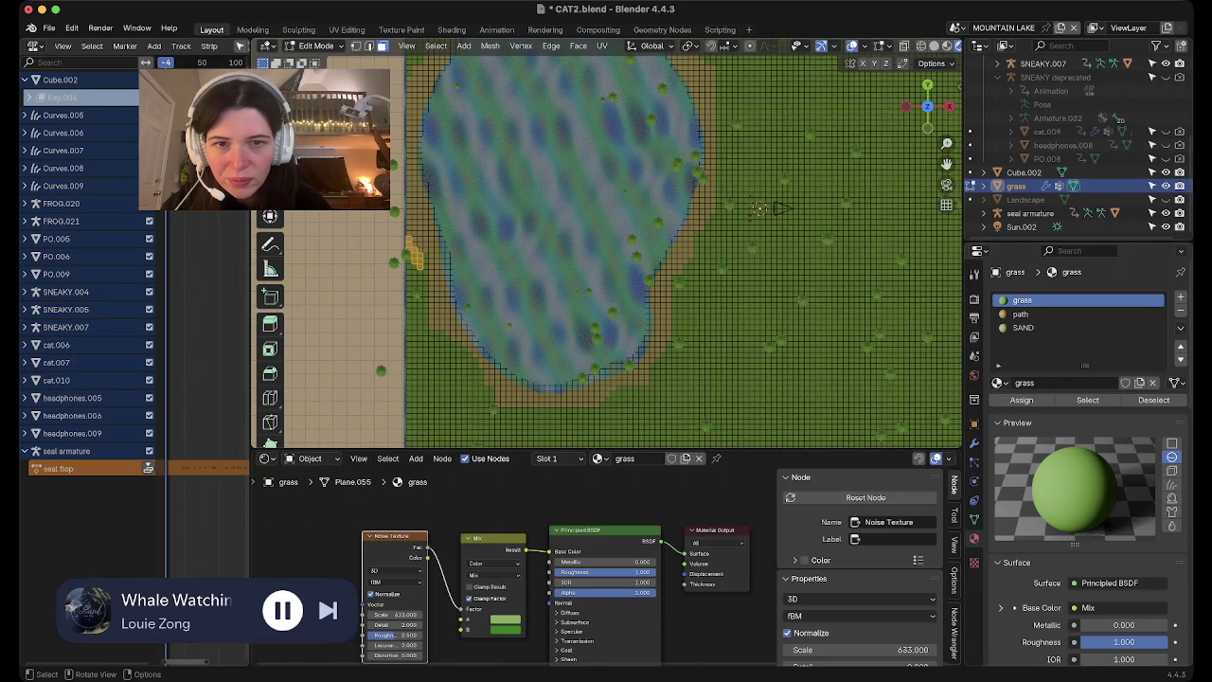
pyautogui.moveTo(397, 203); pyautogui.dragTo(423, 271)
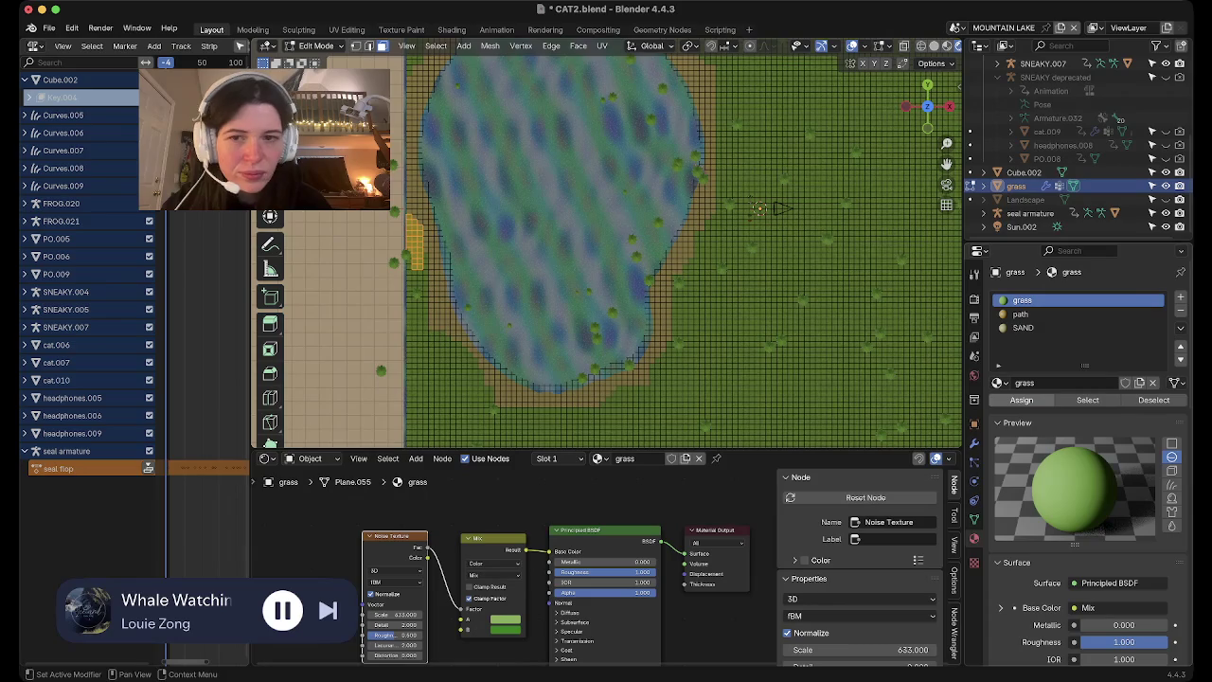
pyautogui.moveTo(663, 303); pyautogui.dragTo(667, 265, button='middle')
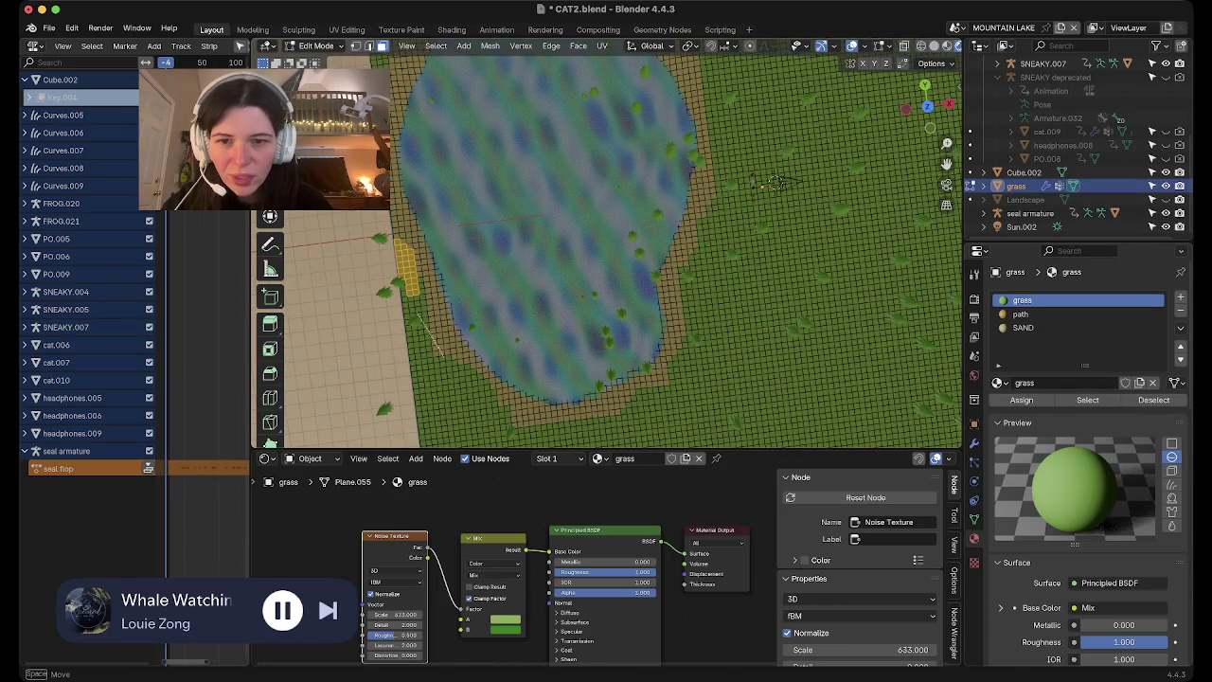
pyautogui.moveTo(417, 312); pyautogui.dragTo(466, 388)
pyautogui.keyDown('shift'); pyautogui.moveTo(421, 339); pyautogui.dragTo(436, 371); pyautogui.keyUp('shift')
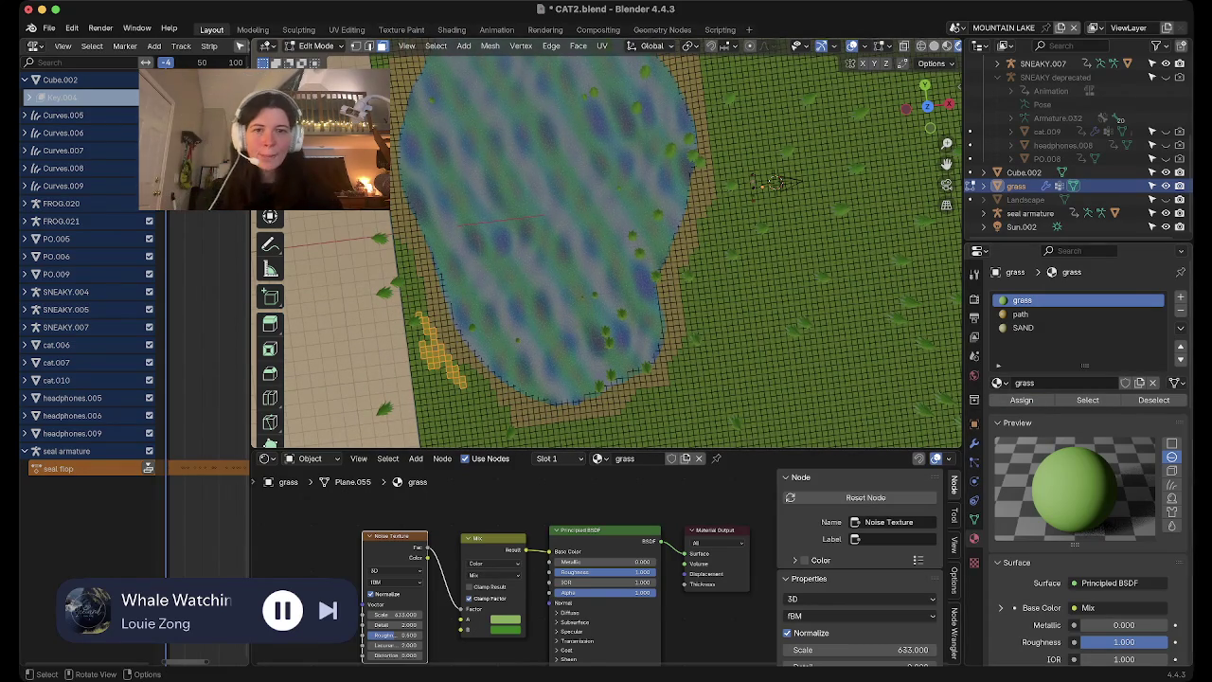
# Check the edges from top view, select a top-left face block, and exit to Object Mode
pyautogui.click(928, 106)
pyautogui.keyDown('shift'); pyautogui.moveTo(615, 189); pyautogui.dragTo(673, 426, button='middle'); pyautogui.keyUp('shift')
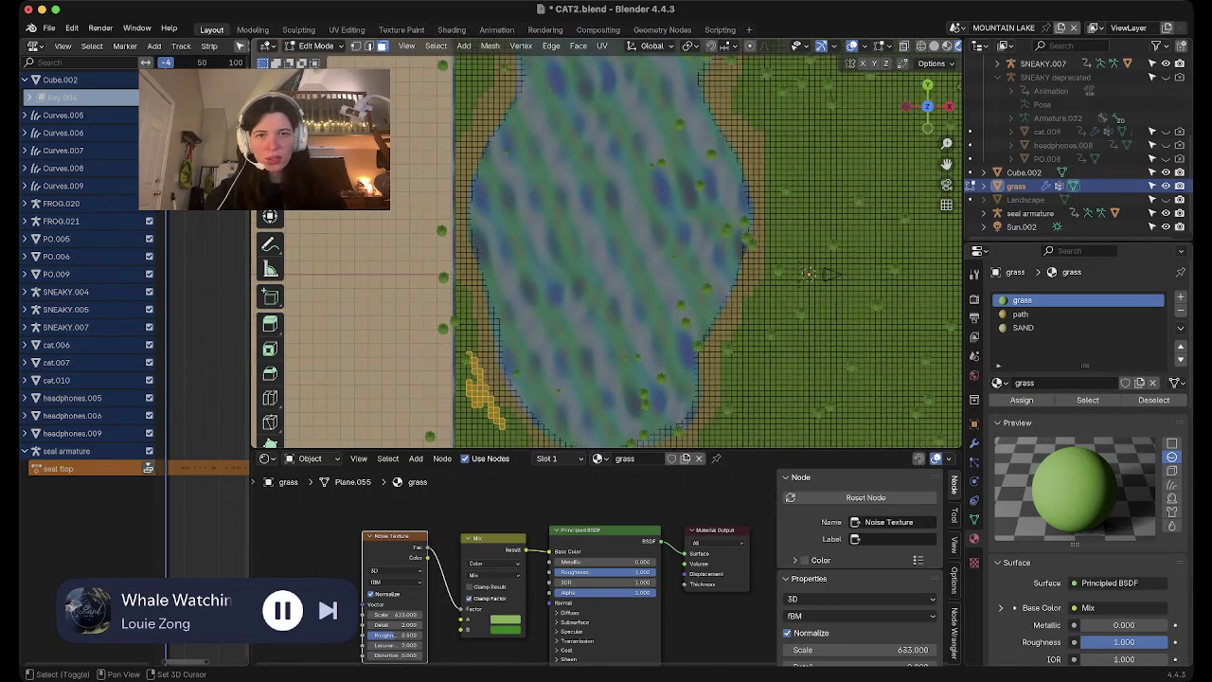
pyautogui.keyDown('shift'); pyautogui.moveTo(502, 97); pyautogui.dragTo(530, 118); pyautogui.keyUp('shift')
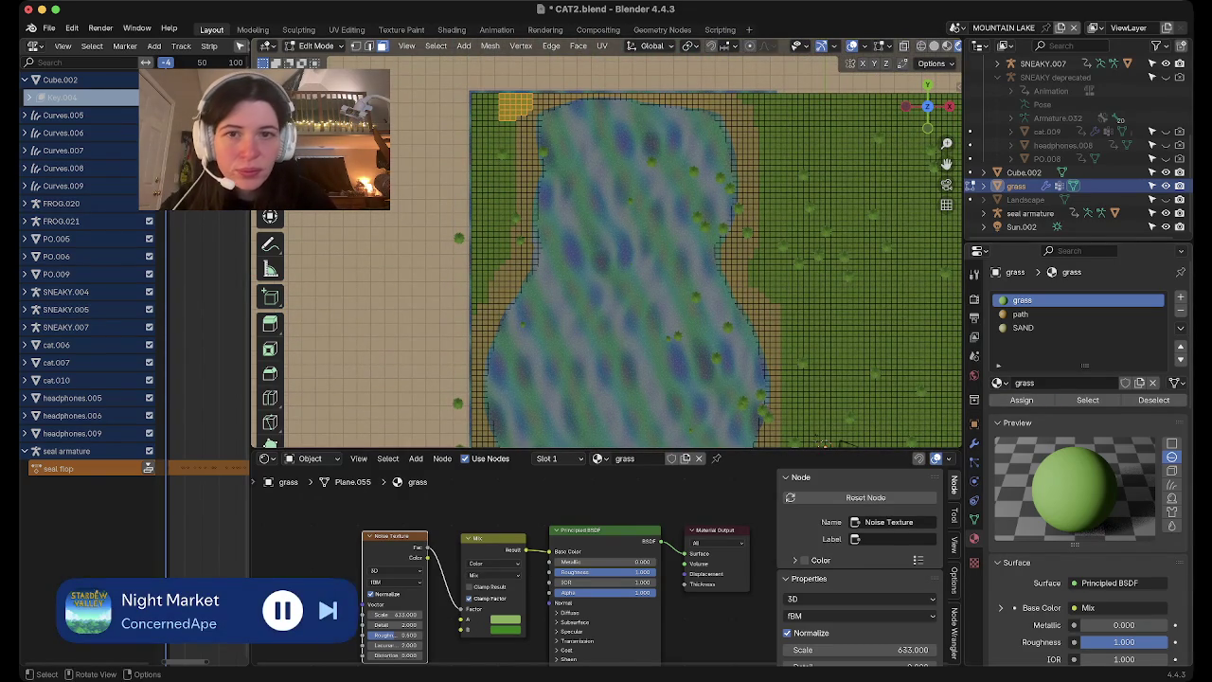
pyautogui.keyDown('shift'); pyautogui.moveTo(616, 255); pyautogui.dragTo(530, 209, button='middle'); pyautogui.keyUp('shift')
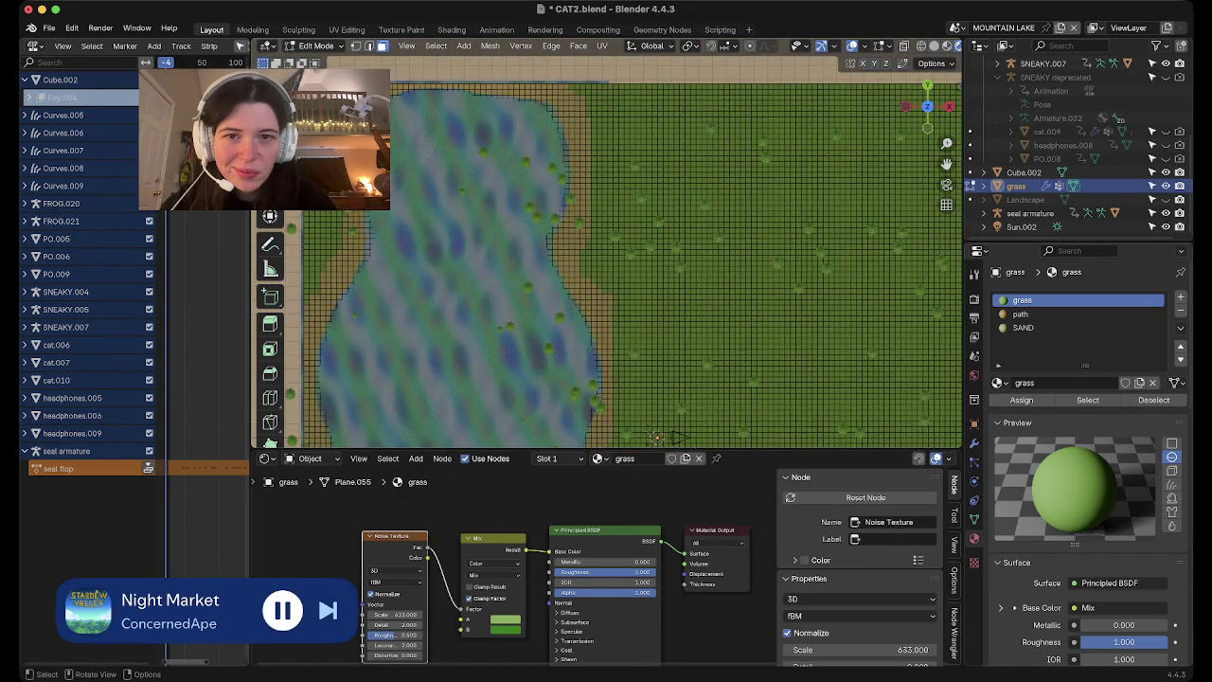
pyautogui.moveTo(606, 255); pyautogui.dragTo(606, 313, button='middle')
pyautogui.moveTo(606, 256)
pyautogui.mouseDown(button='middle')
pyautogui.moveTo(568, 237)
pyautogui.moveTo(493, 255)
pyautogui.moveTo(606, 199)
pyautogui.mouseUp(button='middle')
pyautogui.press('Tab')
pyautogui.press('Tab')
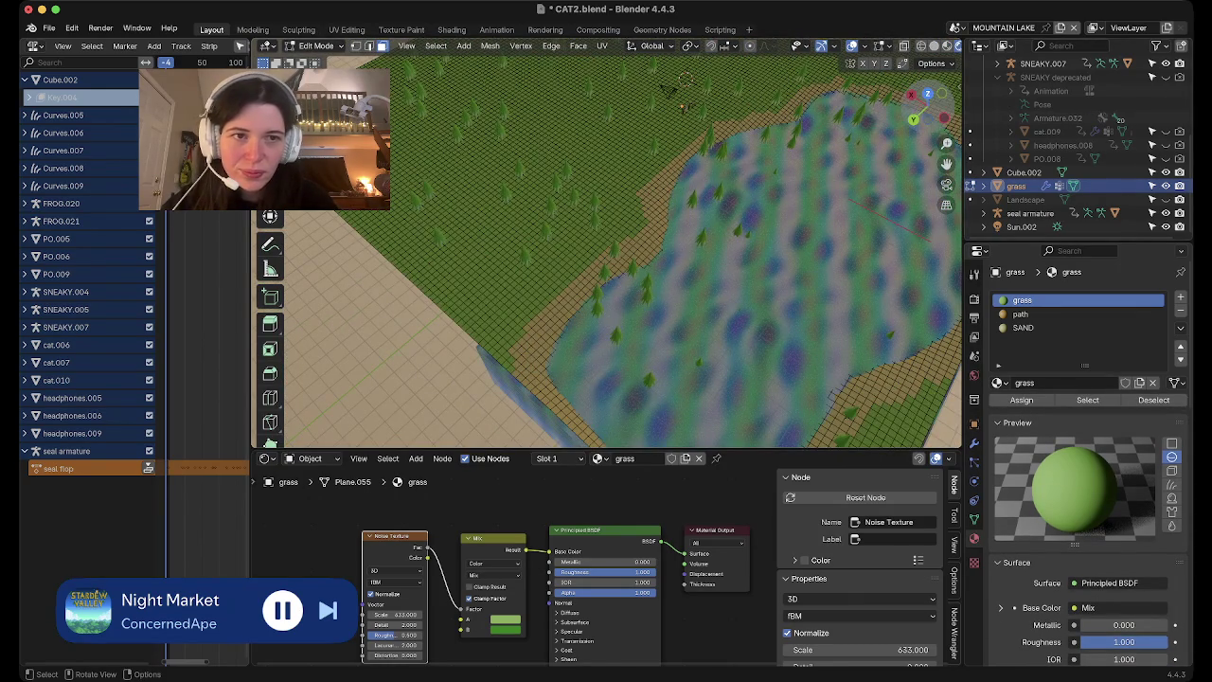
pyautogui.click(928, 93)
pyautogui.scroll(3, 606, 256)
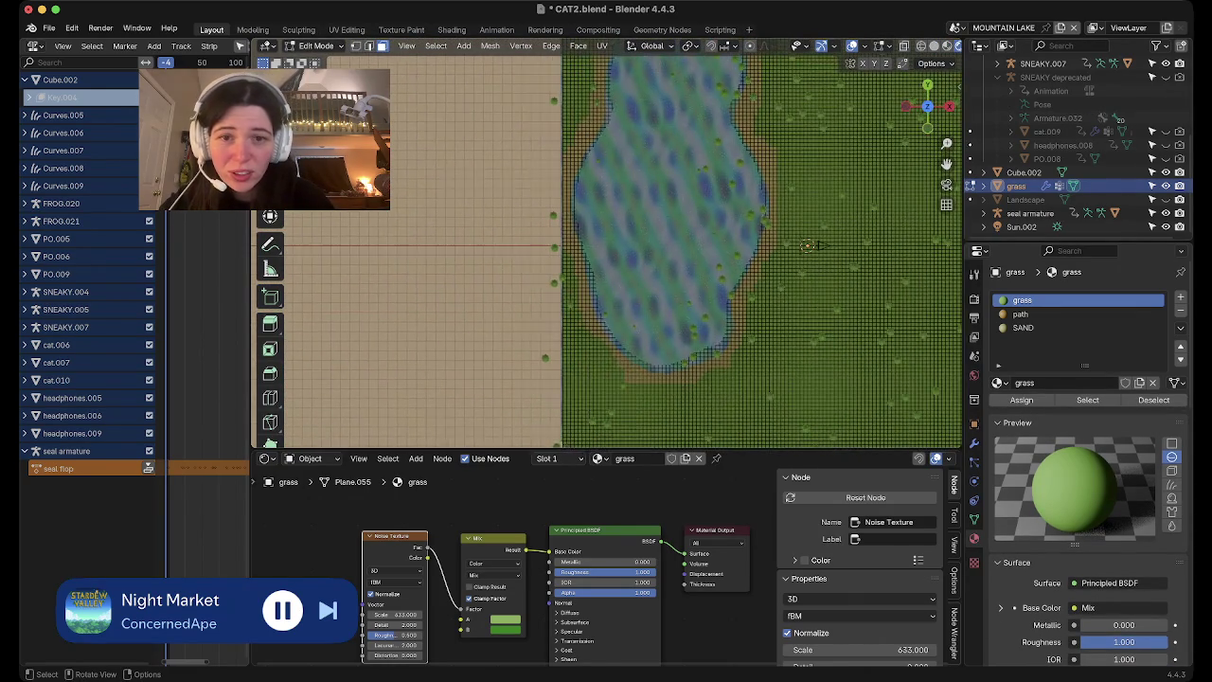
pyautogui.keyDown('shift'); pyautogui.moveTo(663, 284); pyautogui.dragTo(512, 190, button='middle'); pyautogui.keyUp('shift')
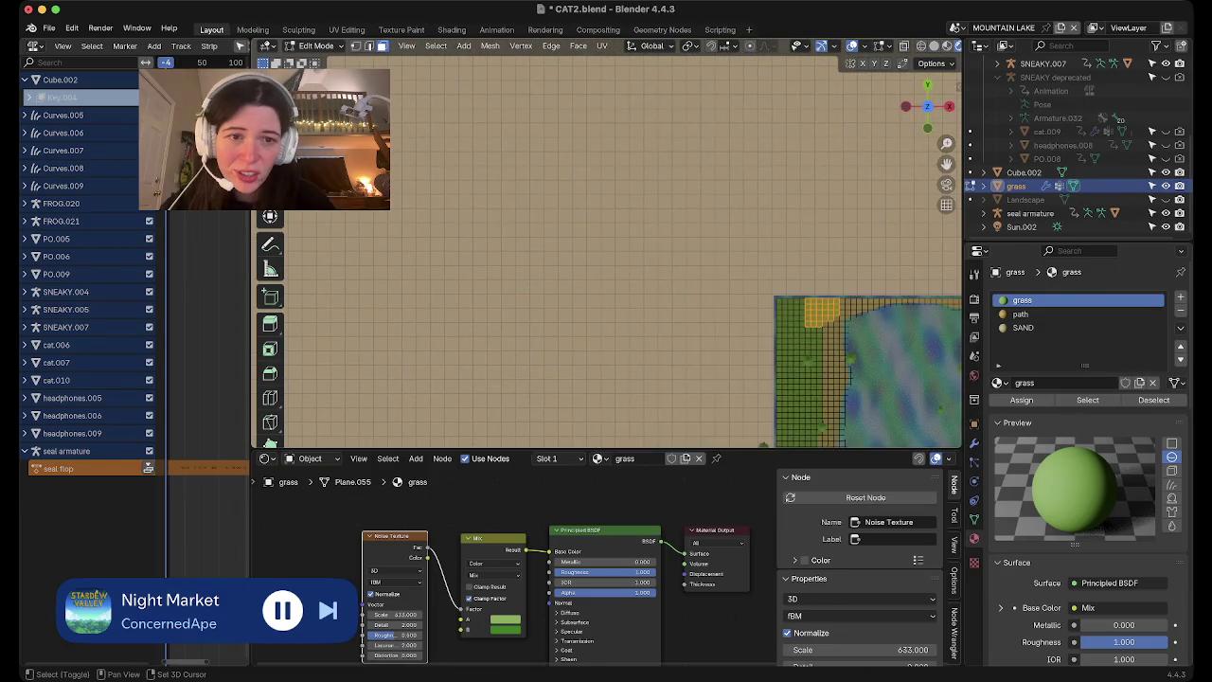
pyautogui.keyDown('shift'); pyautogui.moveTo(486, 280); pyautogui.dragTo(759, 405, button='middle'); pyautogui.keyUp('shift')
pyautogui.scroll(2, 606, 250)
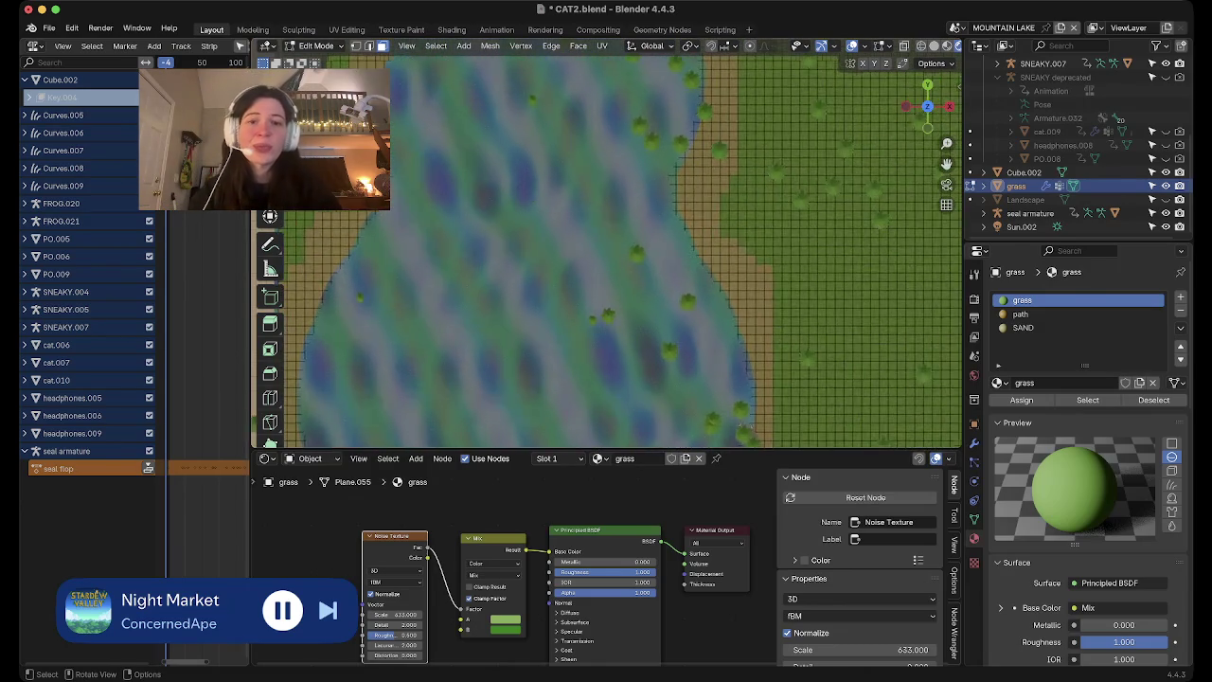
pyautogui.scroll(-3, 606, 251)
pyautogui.scroll(-2, 606, 251)
pyautogui.scroll(1, 606, 251)
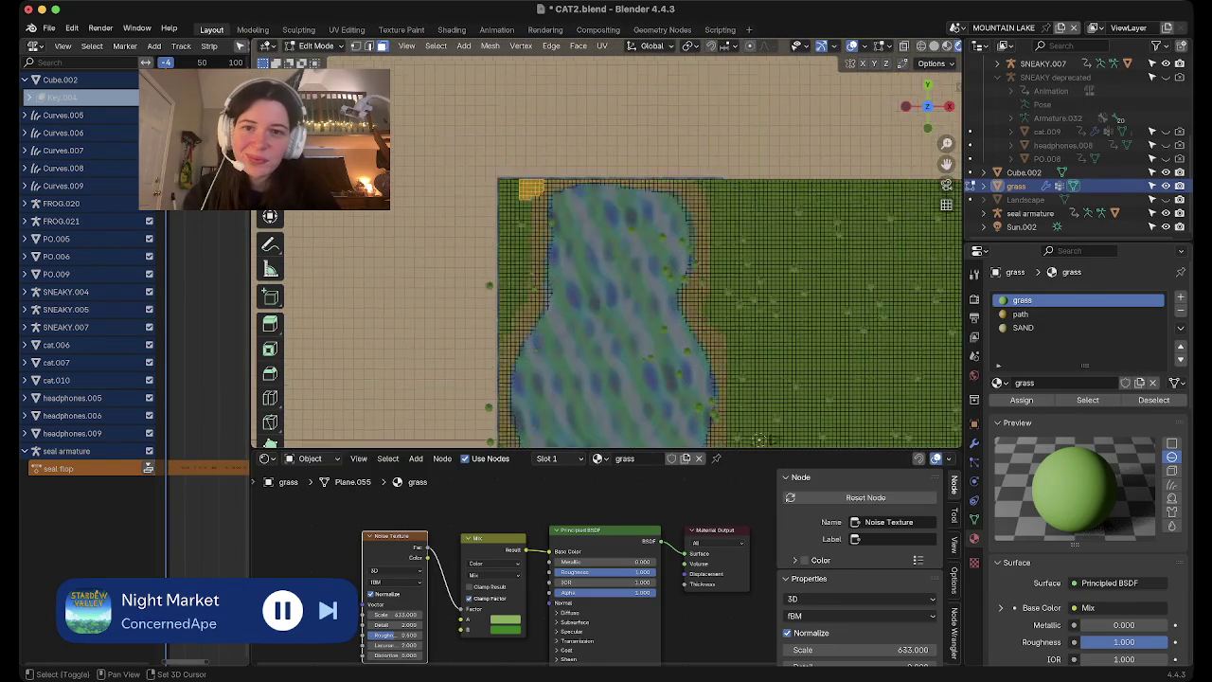
pyautogui.scroll(3, 606, 251)
pyautogui.scroll(2, 606, 251)
pyautogui.scroll(-3, 606, 251)
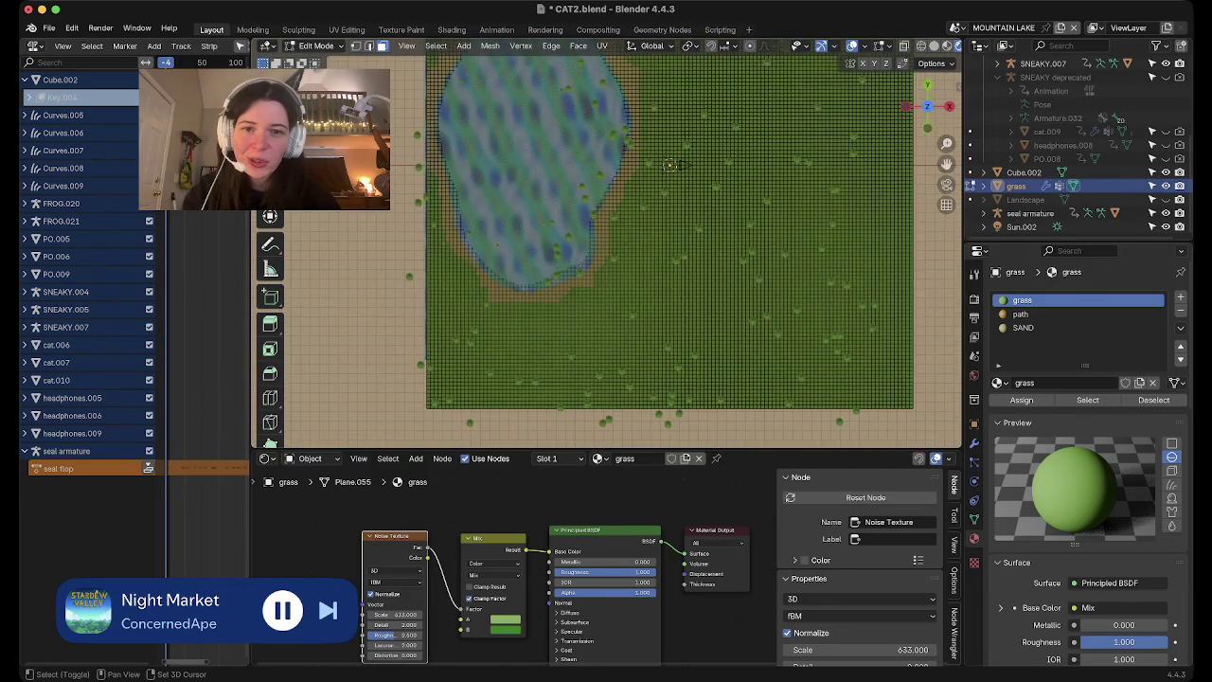
pyautogui.scroll(2, 606, 251)
pyautogui.scroll(1, 606, 251)
pyautogui.scroll(-1, 606, 251)
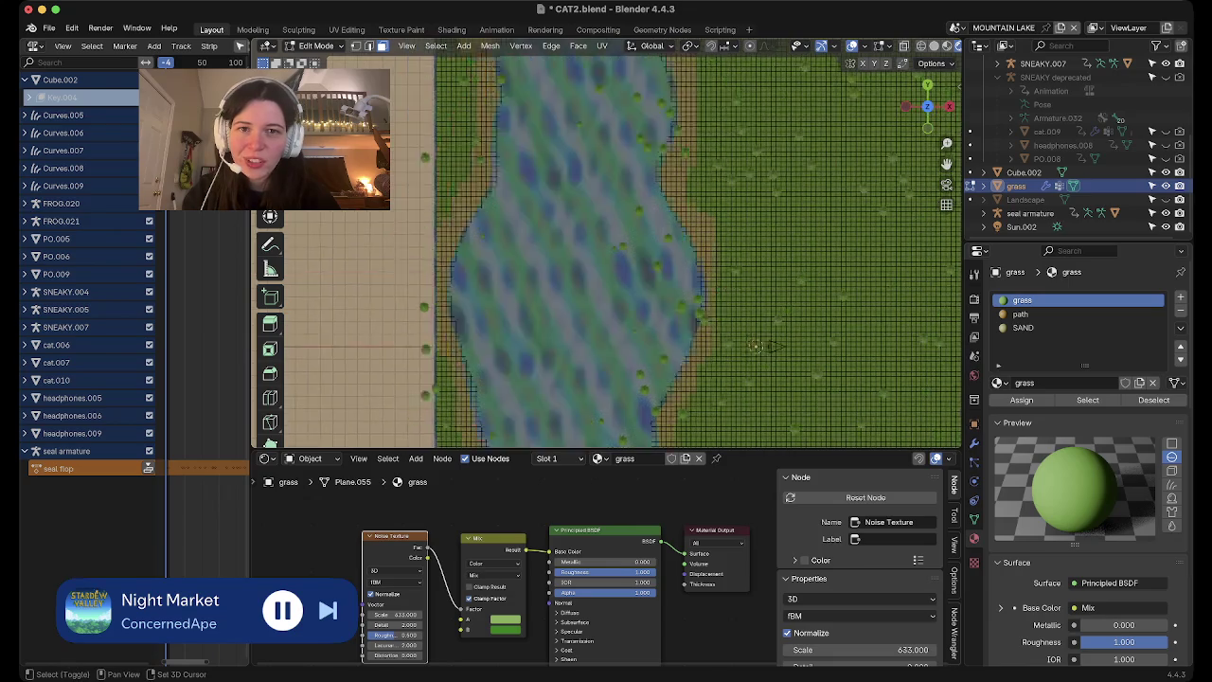
# Select the strip of sand faces right of the pond with the SAND slot active
pyautogui.scroll(-1, 606, 251)
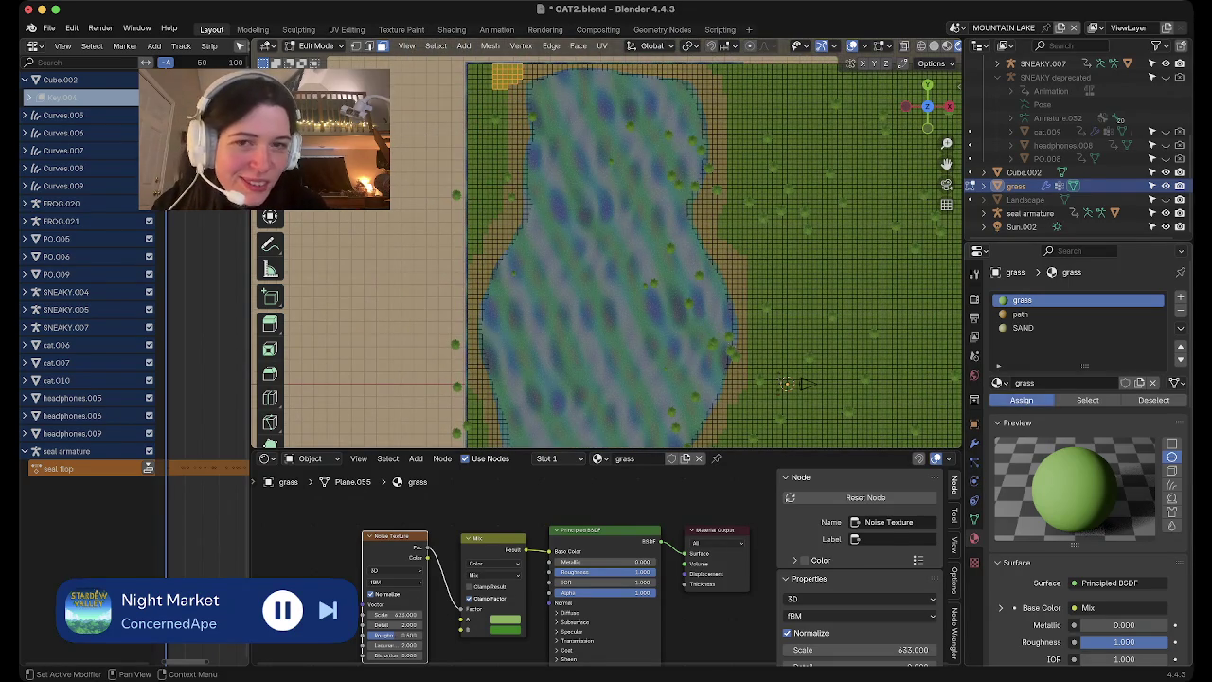
pyautogui.click(1023, 328)
pyautogui.moveTo(509, 95)
pyautogui.mouseDown()
pyautogui.moveTo(503, 114)
pyautogui.moveTo(510, 96)
pyautogui.mouseUp()
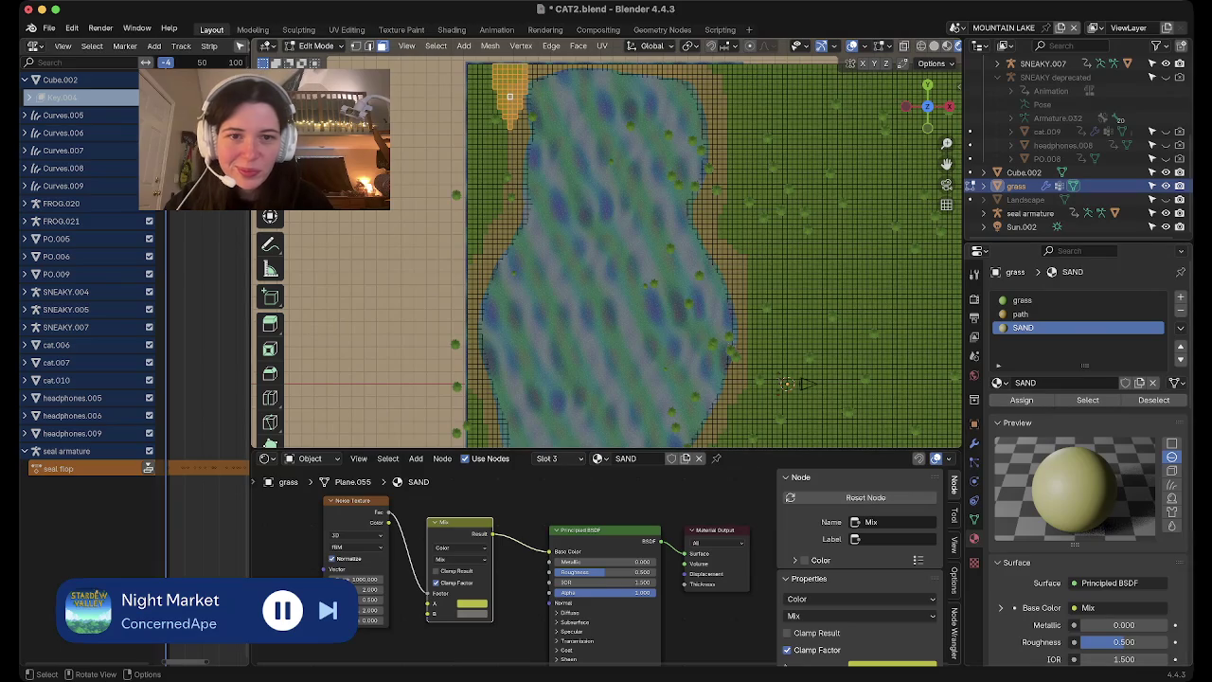
pyautogui.moveTo(748, 239); pyautogui.dragTo(723, 125)
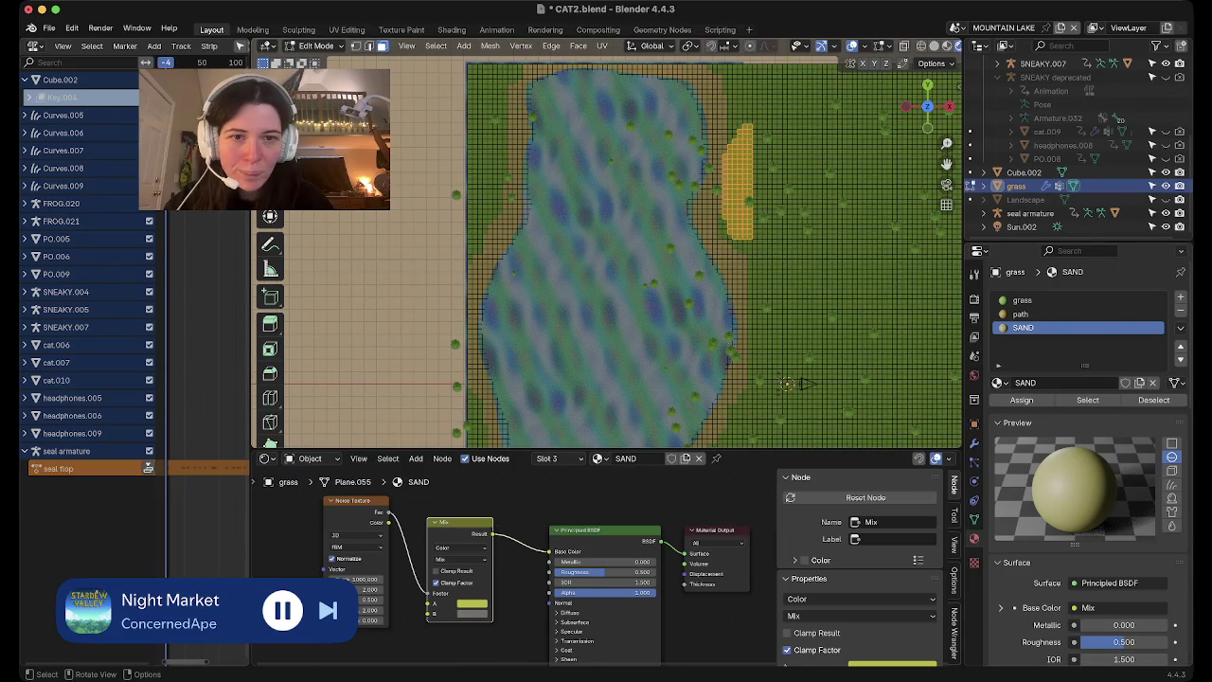
pyautogui.moveTo(739, 241); pyautogui.dragTo(723, 123)
pyautogui.moveTo(727, 238)
pyautogui.mouseDown()
pyautogui.moveTo(701, 189)
pyautogui.moveTo(735, 144)
pyautogui.mouseUp()
pyautogui.moveTo(738, 241); pyautogui.dragTo(748, 125)
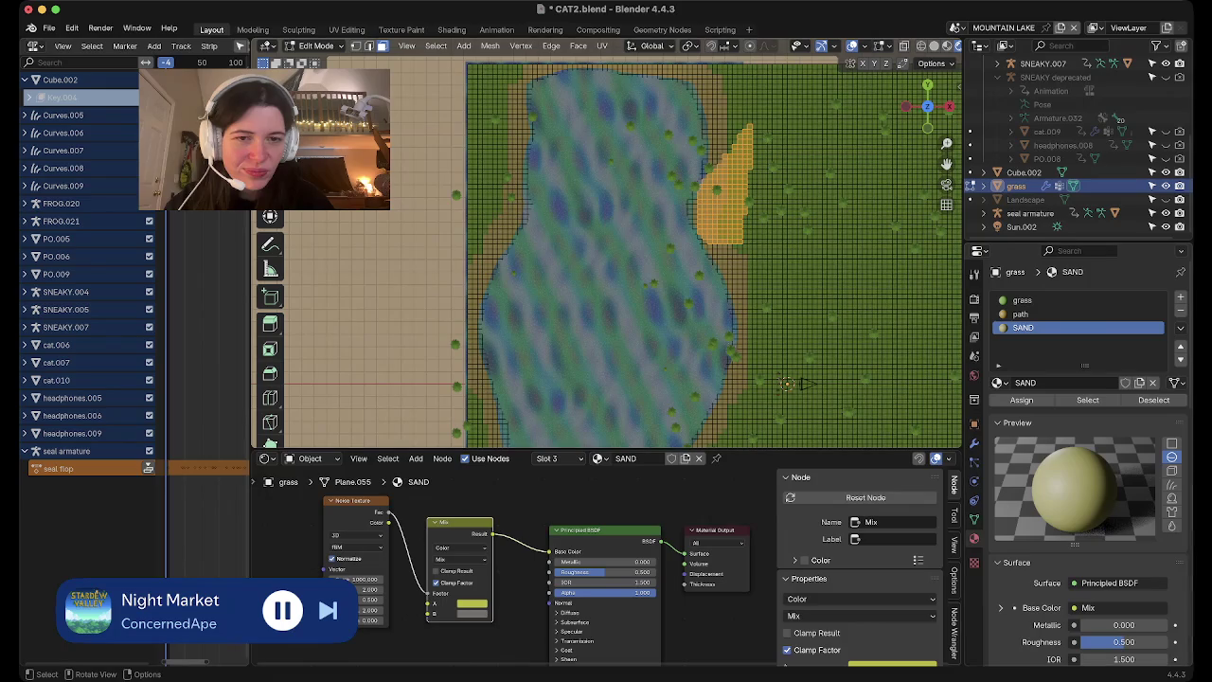
# Assign grass to the sand patch beside the pond and return to Object Mode
pyautogui.click(794, 201)
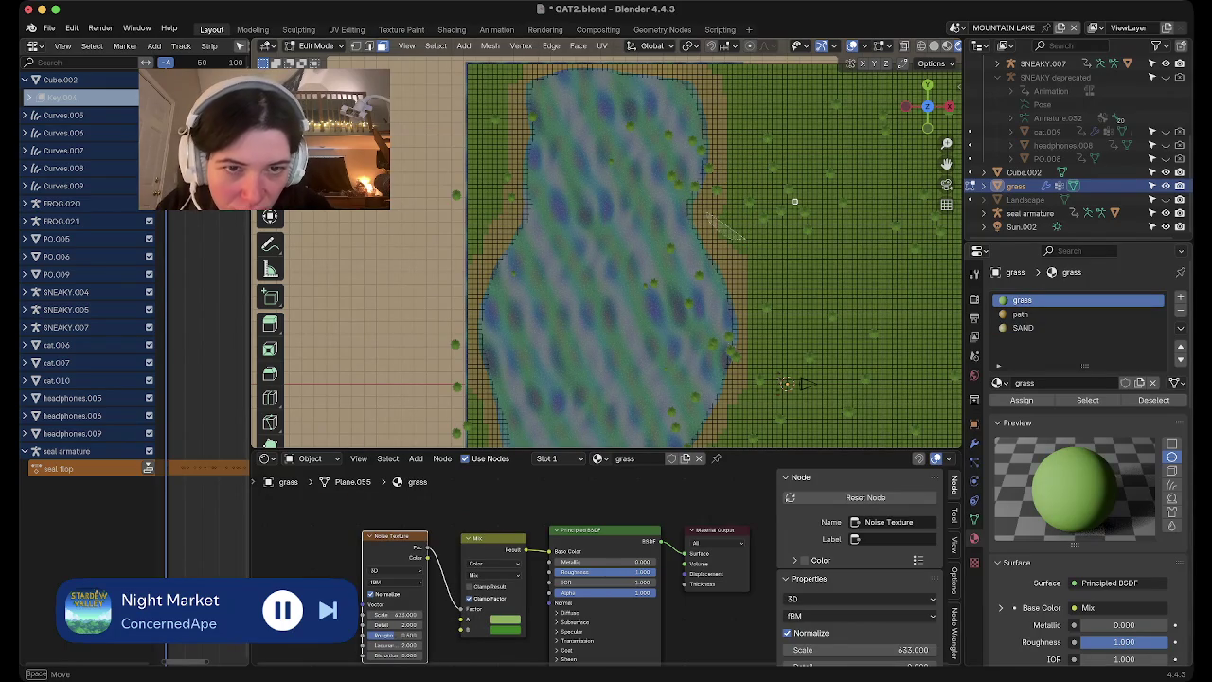
pyautogui.moveTo(712, 189); pyautogui.dragTo(708, 185)
pyautogui.click(1022, 400)
pyautogui.click(774, 192)
pyautogui.moveTo(775, 191)
pyautogui.keyDown('shift'); pyautogui.mouseDown(button='middle')
pyautogui.moveTo(744, 95)
pyautogui.moveTo(790, 81)
pyautogui.mouseUp(button='middle'); pyautogui.keyUp('shift')
pyautogui.moveTo(738, 116); pyautogui.dragTo(816, 182)
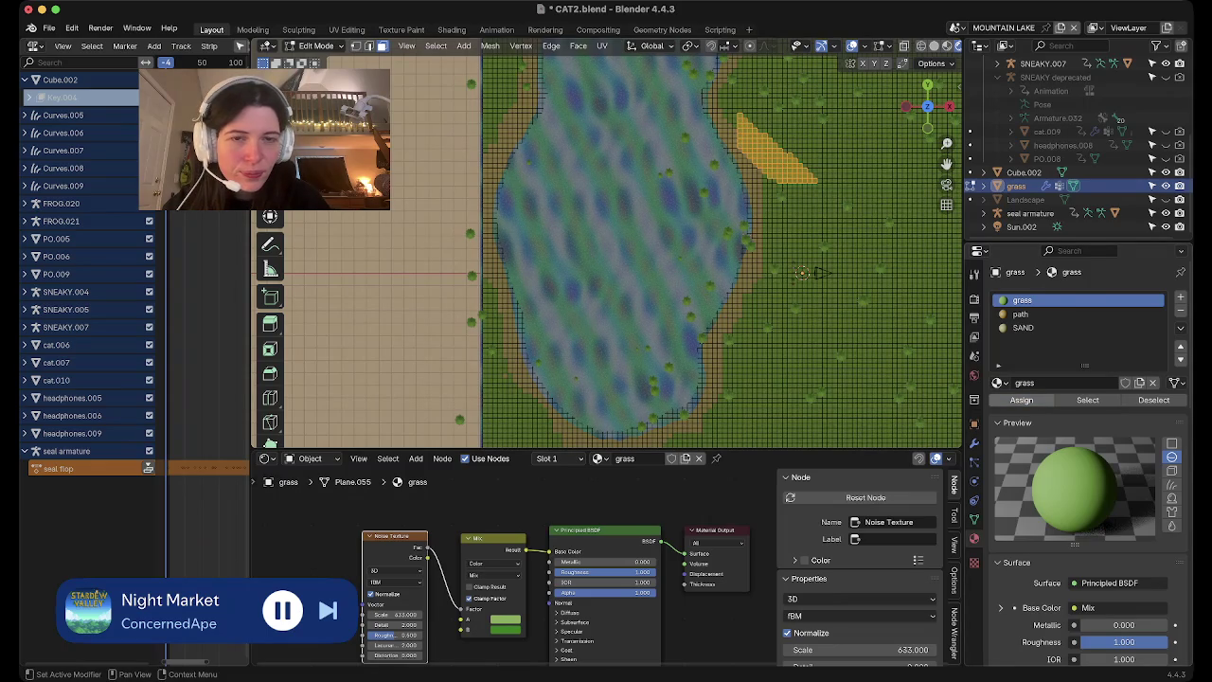
pyautogui.press('Tab')
pyautogui.scroll(-3, 725, 261)
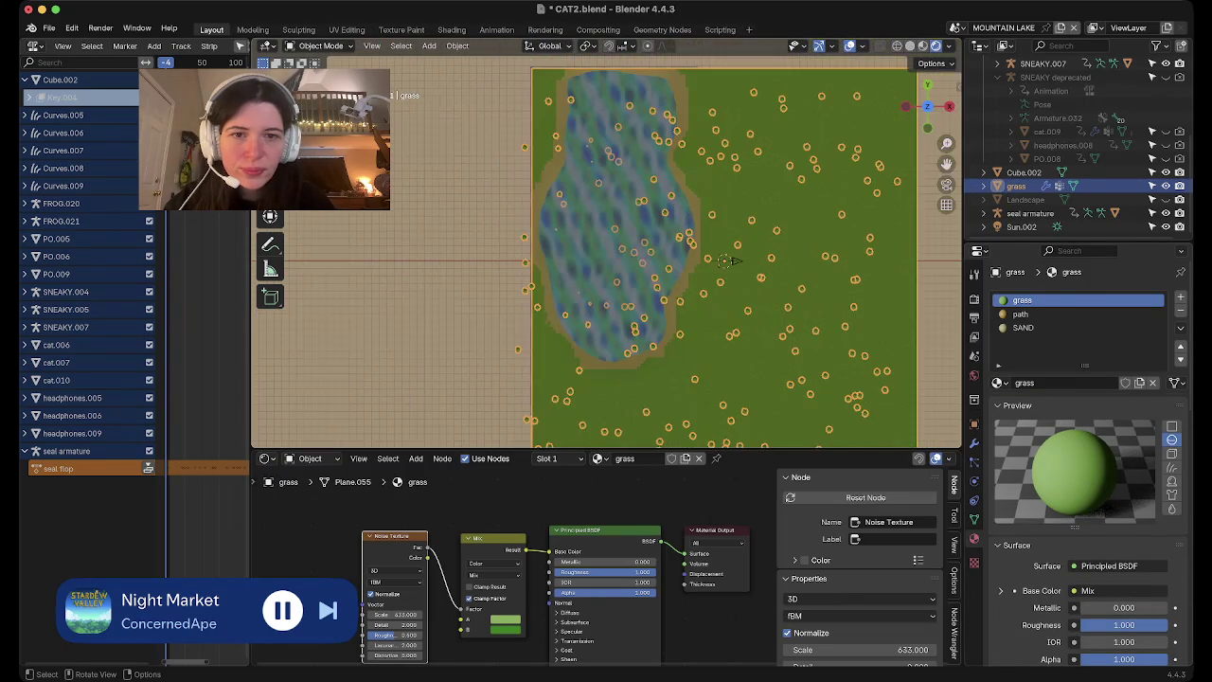
pyautogui.scroll(4, 725, 261)
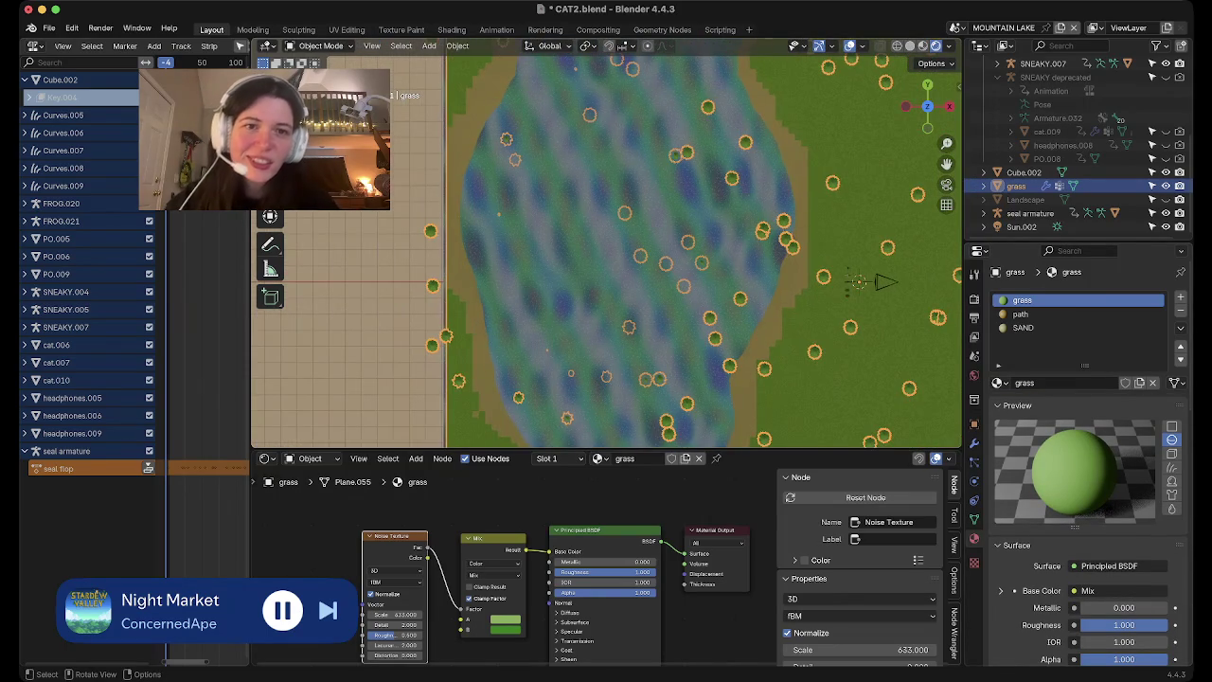
pyautogui.moveTo(724, 261); pyautogui.dragTo(724, 190, button='middle')
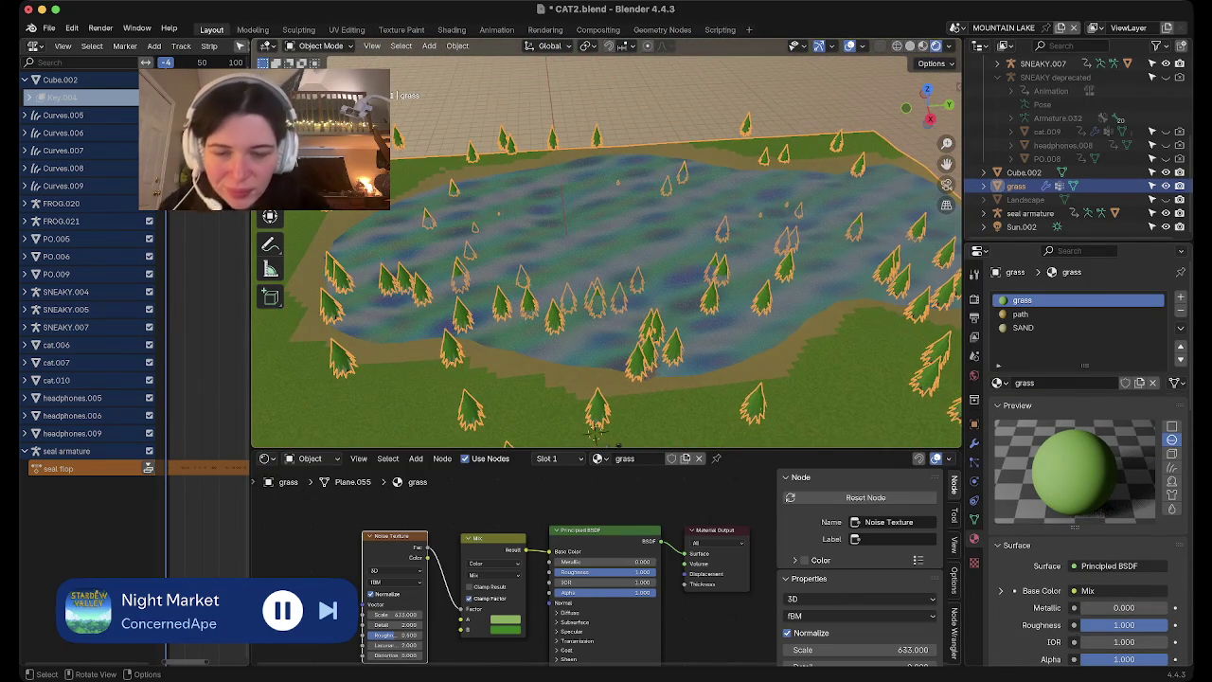
pyautogui.press('Tab')
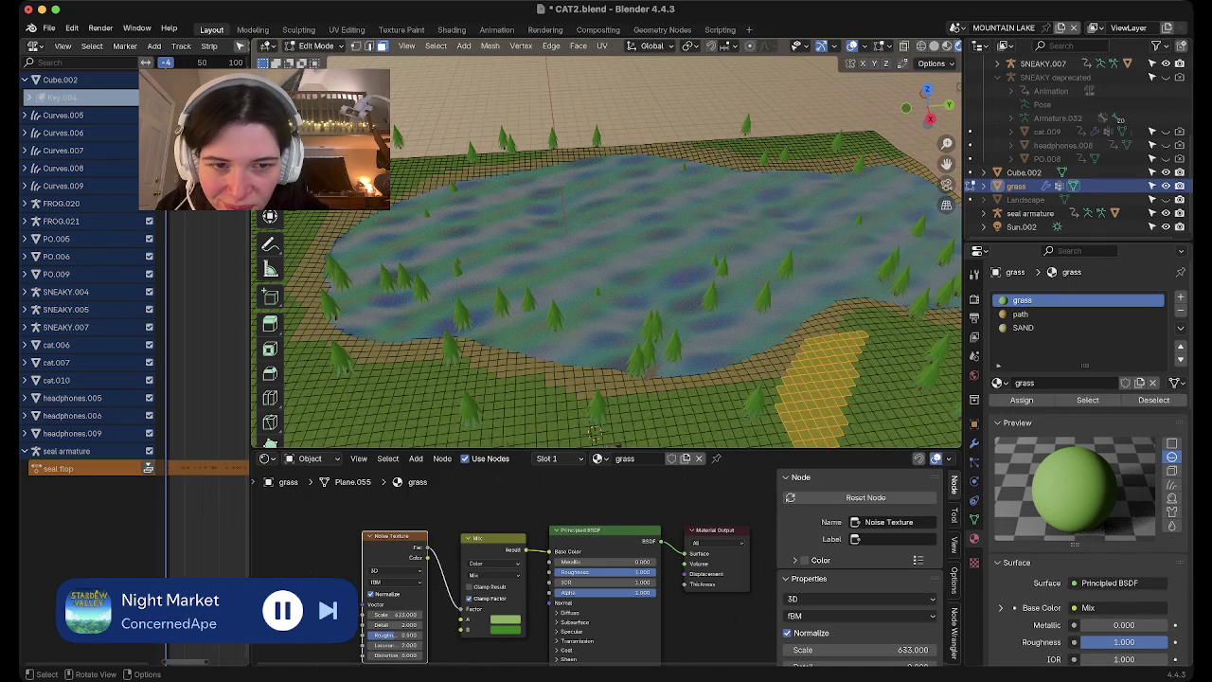
pyautogui.press('Tab')
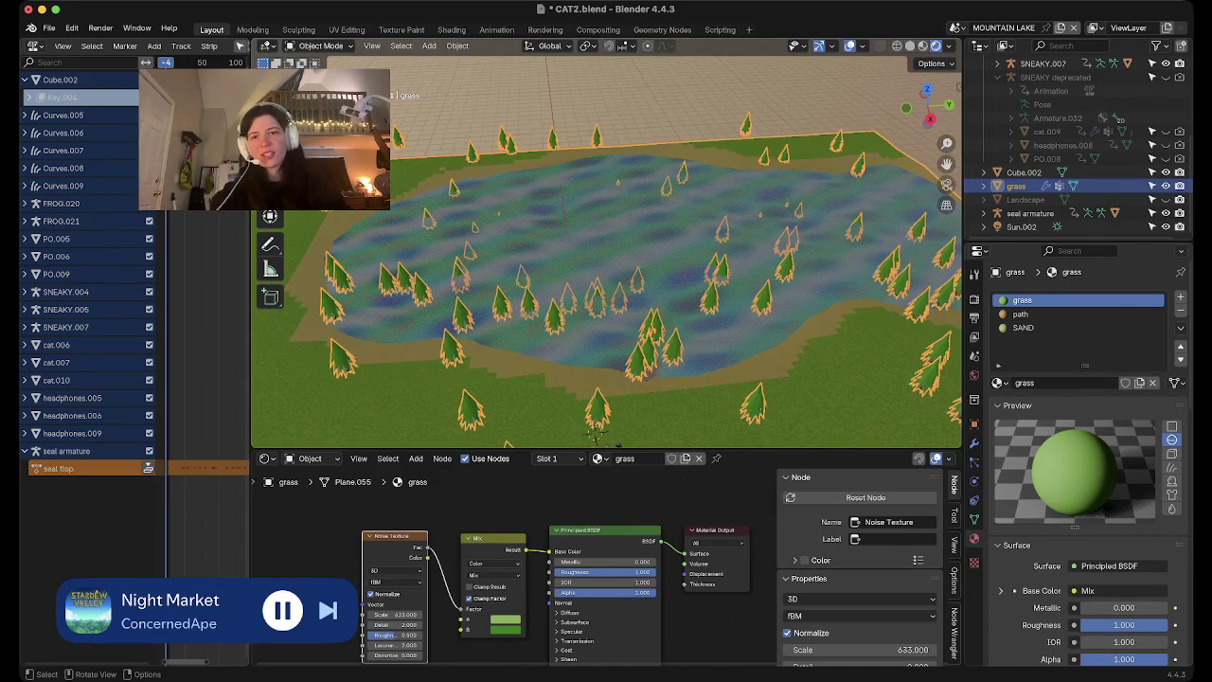
pyautogui.moveTo(595, 434); pyautogui.dragTo(914, 293, button='middle')
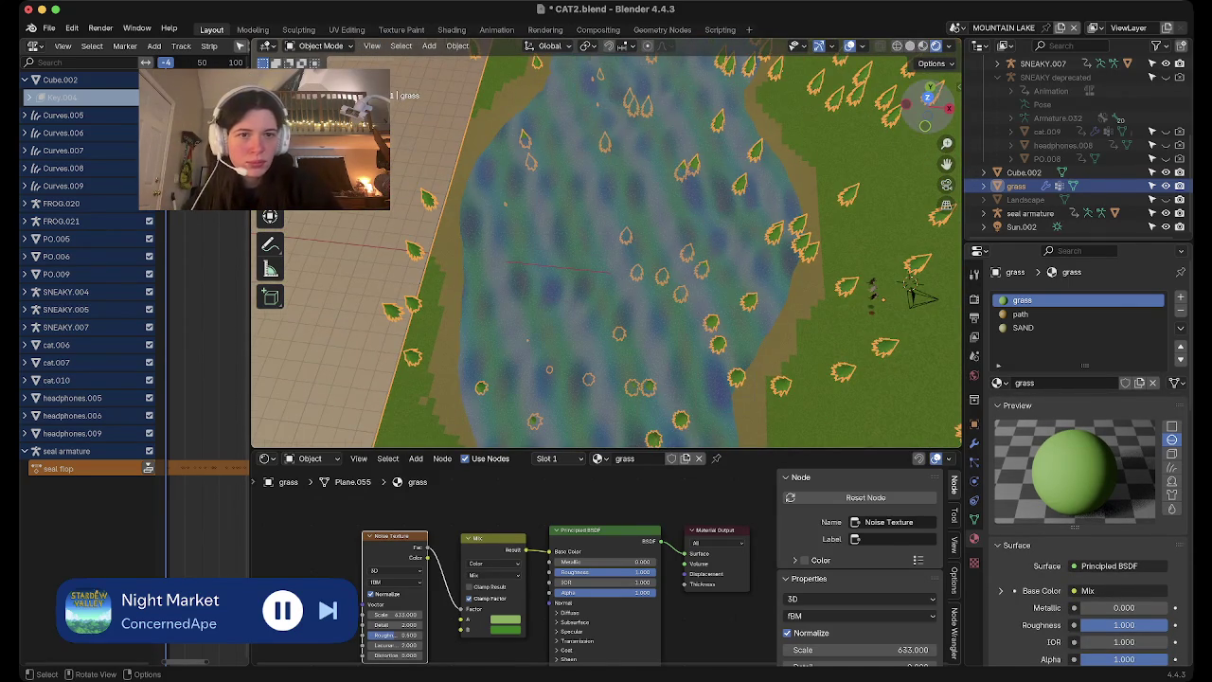
pyautogui.press('KP_7')
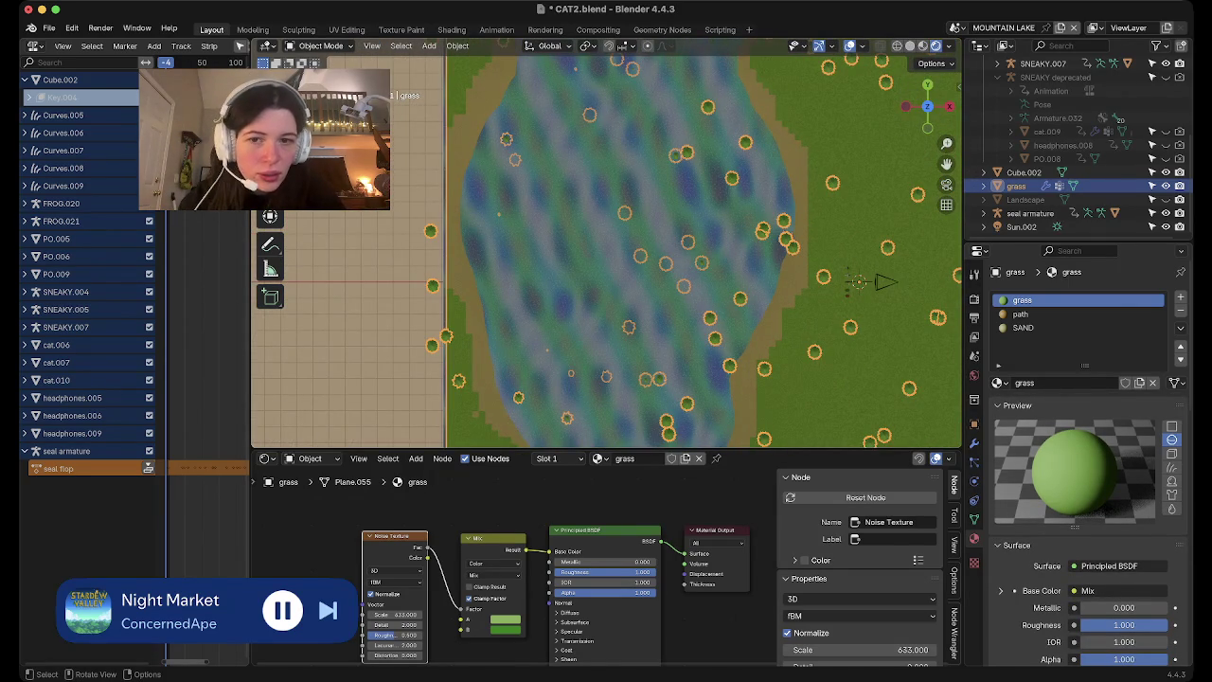
pyautogui.scroll(3, 606, 246)
pyautogui.scroll(2, 606, 247)
pyautogui.keyDown('shift'); pyautogui.moveTo(606, 246); pyautogui.dragTo(631, 279, button='middle'); pyautogui.keyUp('shift')
pyautogui.press('Tab')
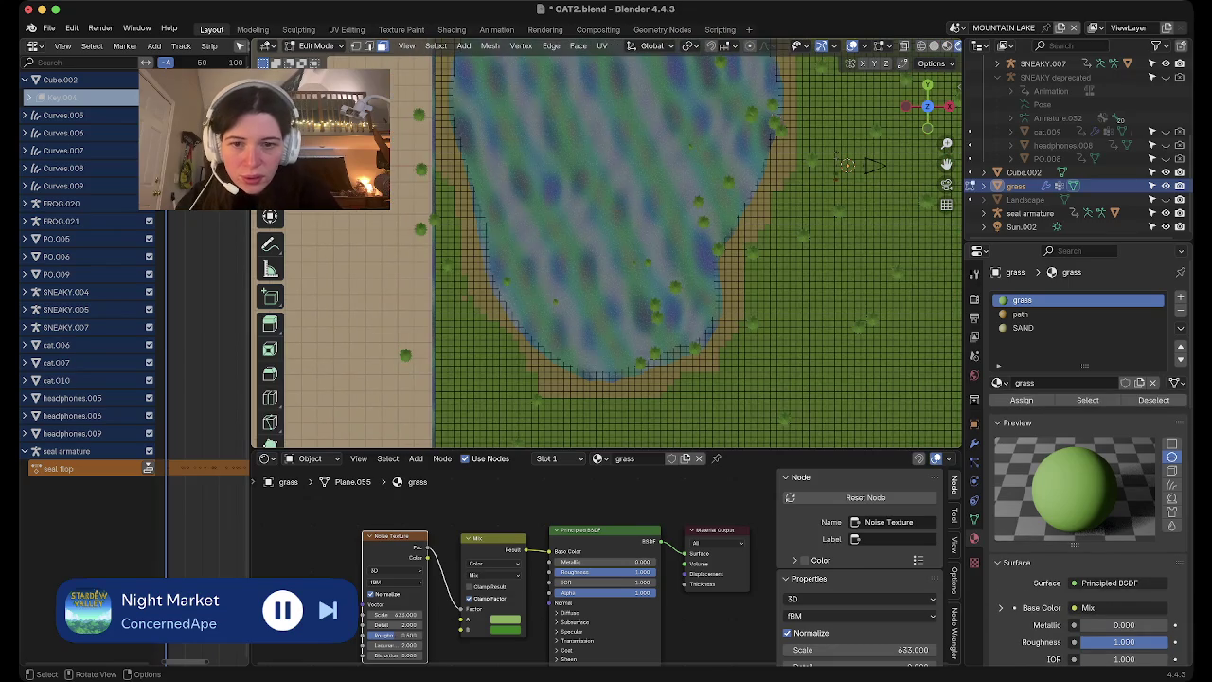
pyautogui.moveTo(530, 383); pyautogui.dragTo(583, 441)
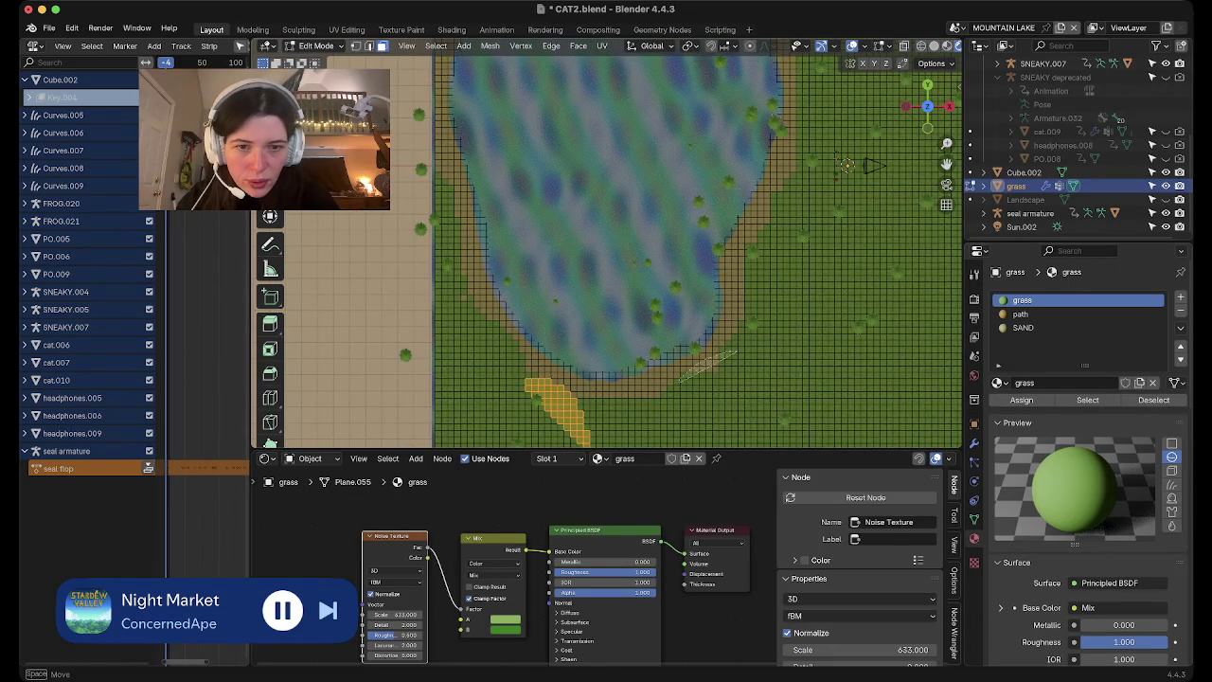
pyautogui.moveTo(734, 352); pyautogui.dragTo(679, 382)
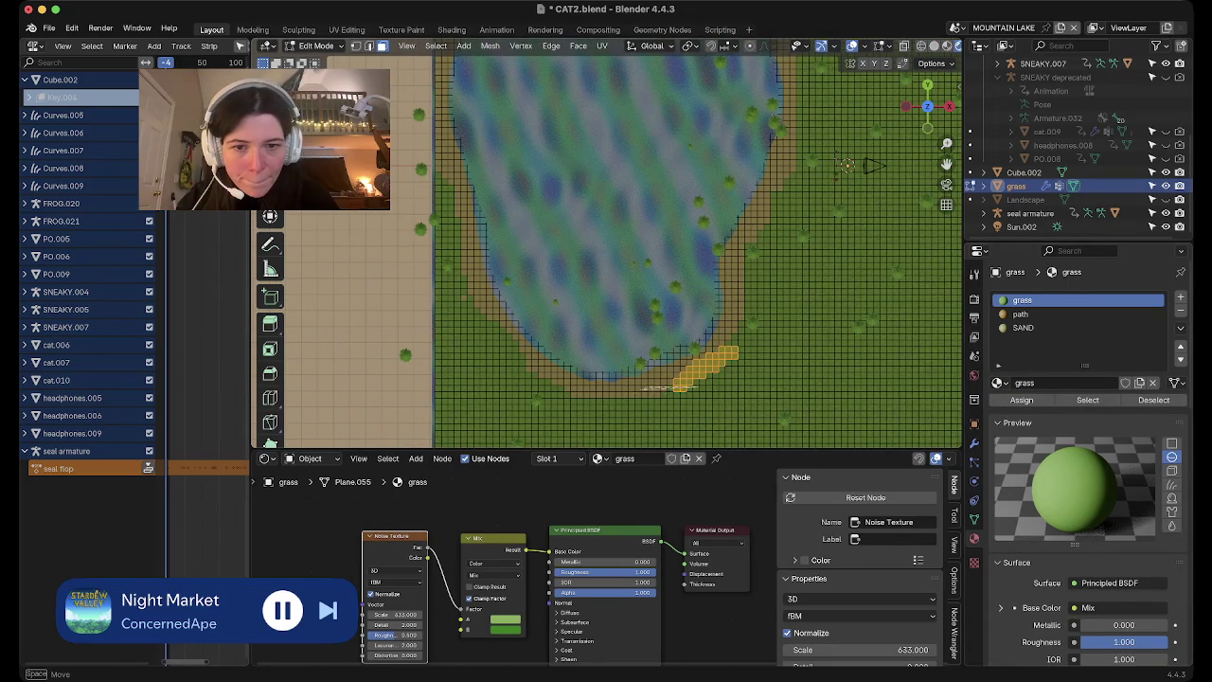
pyautogui.press('Return')
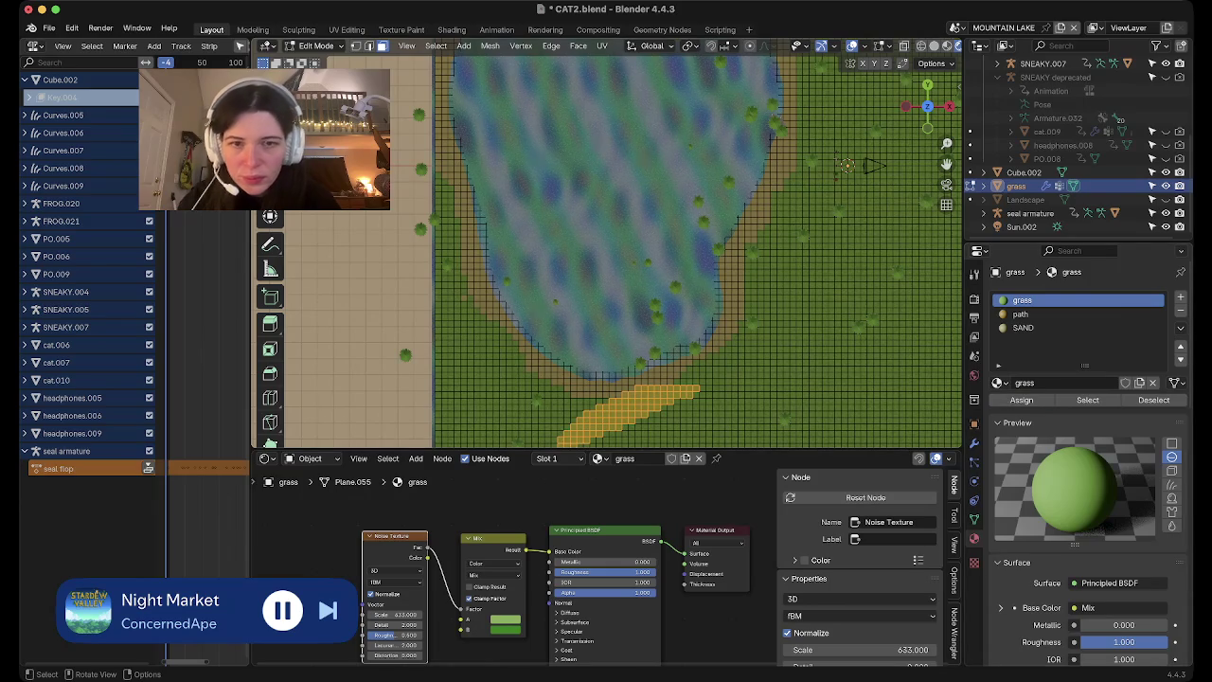
pyautogui.press('Tab')
pyautogui.moveTo(606, 284); pyautogui.dragTo(606, 189, button='middle')
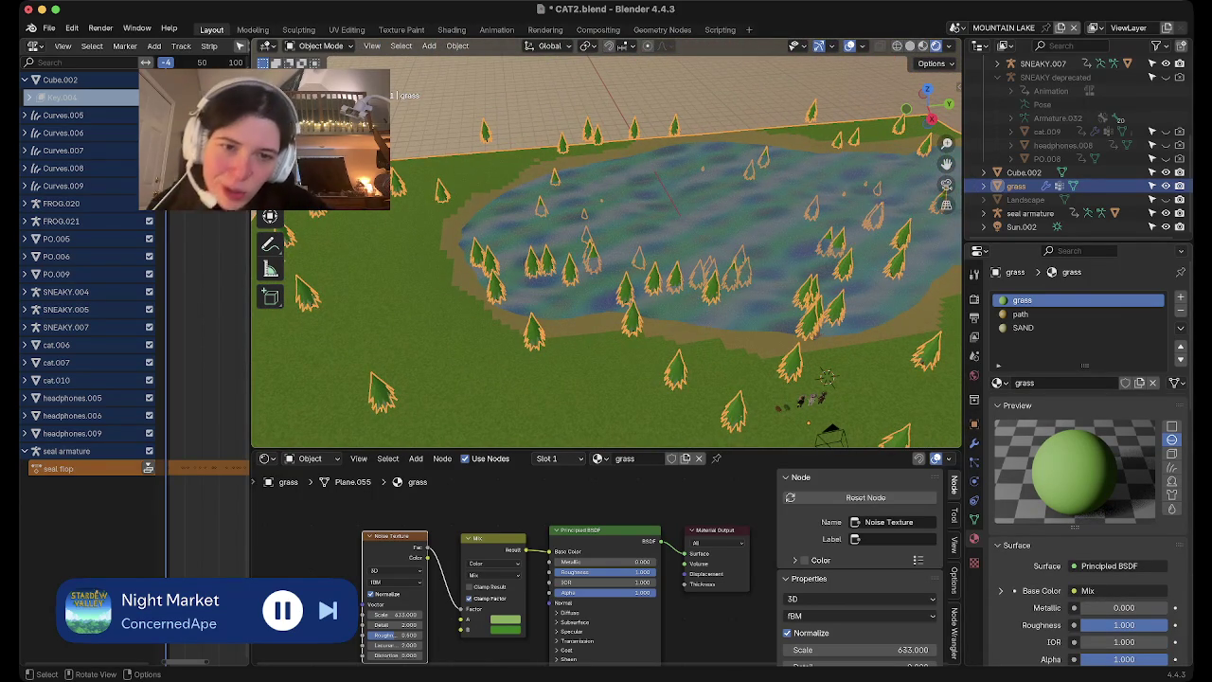
# Orbit around the pond and step through the path, grass and SAND material slots
pyautogui.scroll(-3, 663, 284)
pyautogui.moveTo(663, 284); pyautogui.dragTo(606, 265, button='middle')
pyautogui.moveTo(670, 303); pyautogui.dragTo(625, 363, button='middle')
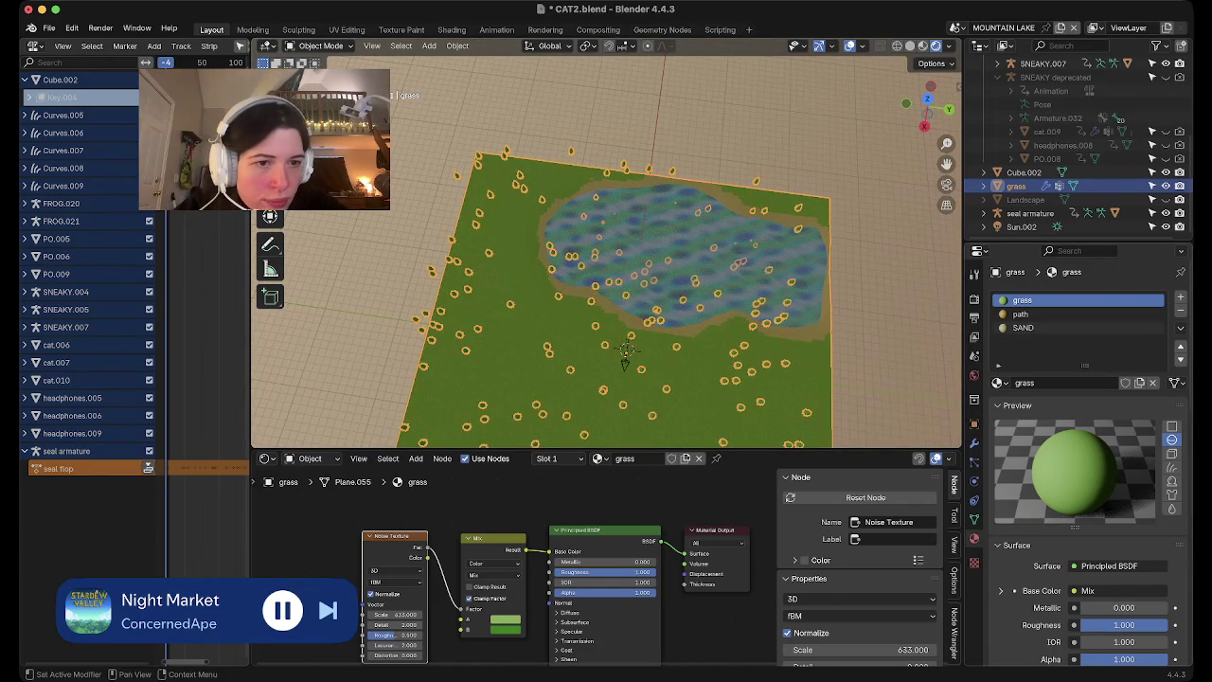
pyautogui.click(1041, 315)
pyautogui.click(1042, 301)
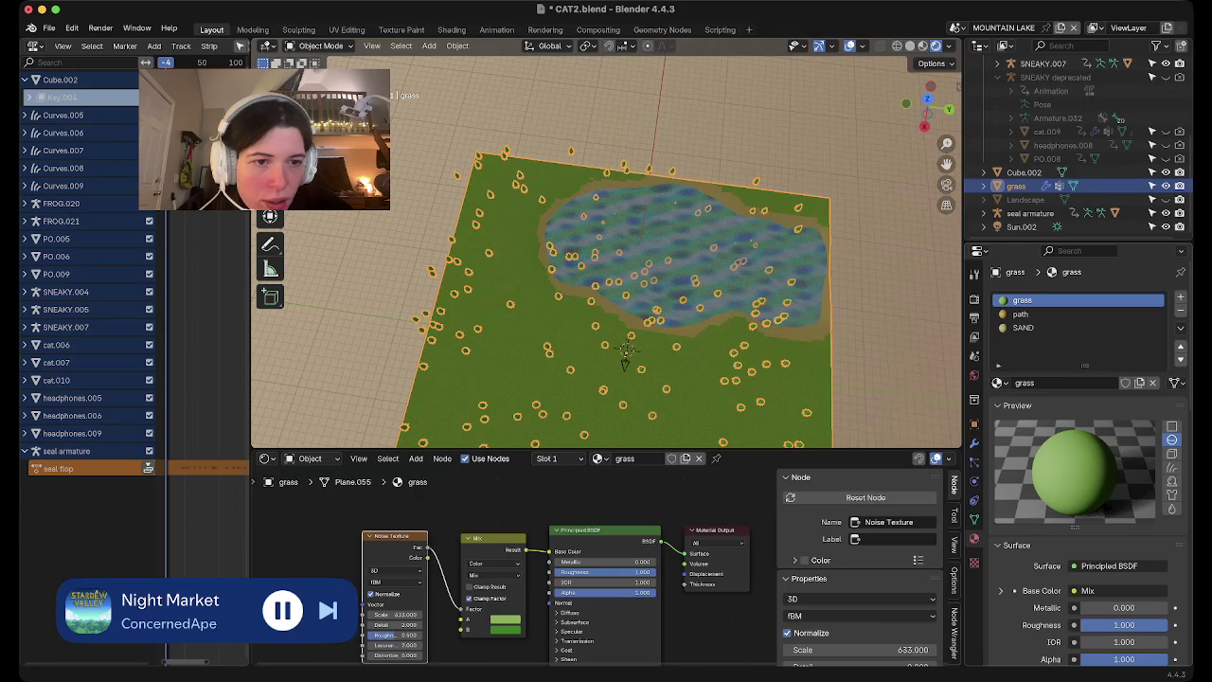
pyautogui.click(1042, 327)
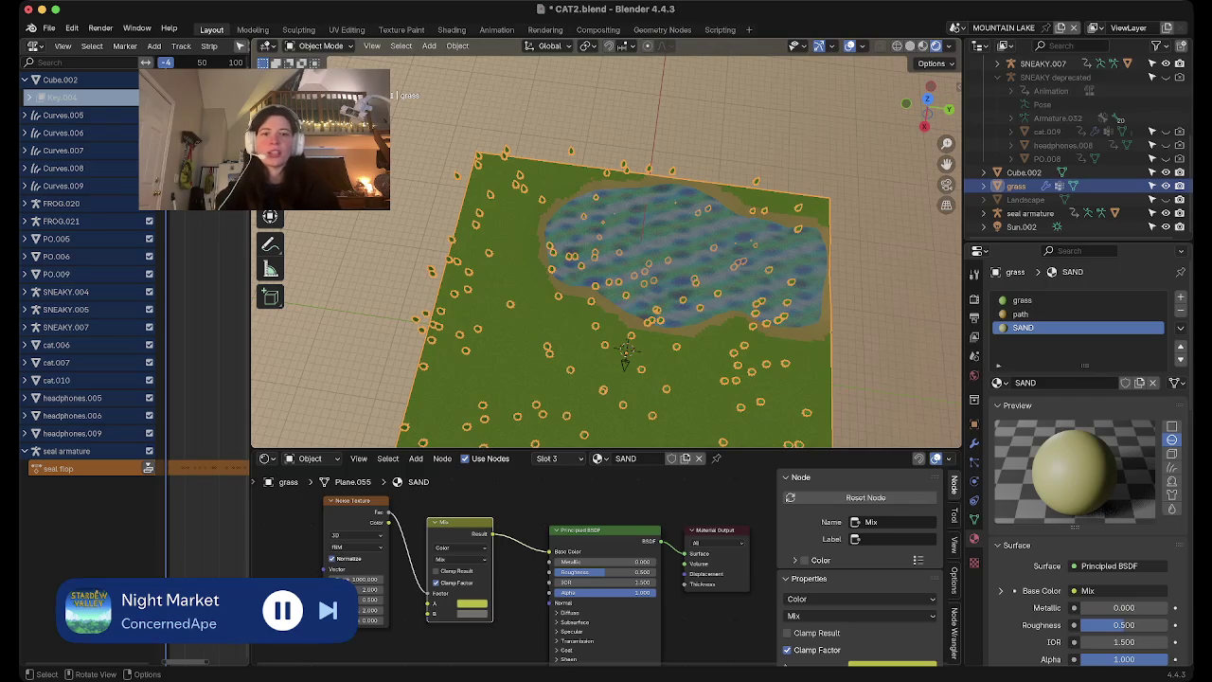
# Tilt the view back into perspective and open the left panel's editor type menu
pyautogui.scroll(3, 606, 251)
pyautogui.scroll(3, 606, 251)
pyautogui.scroll(3, 606, 251)
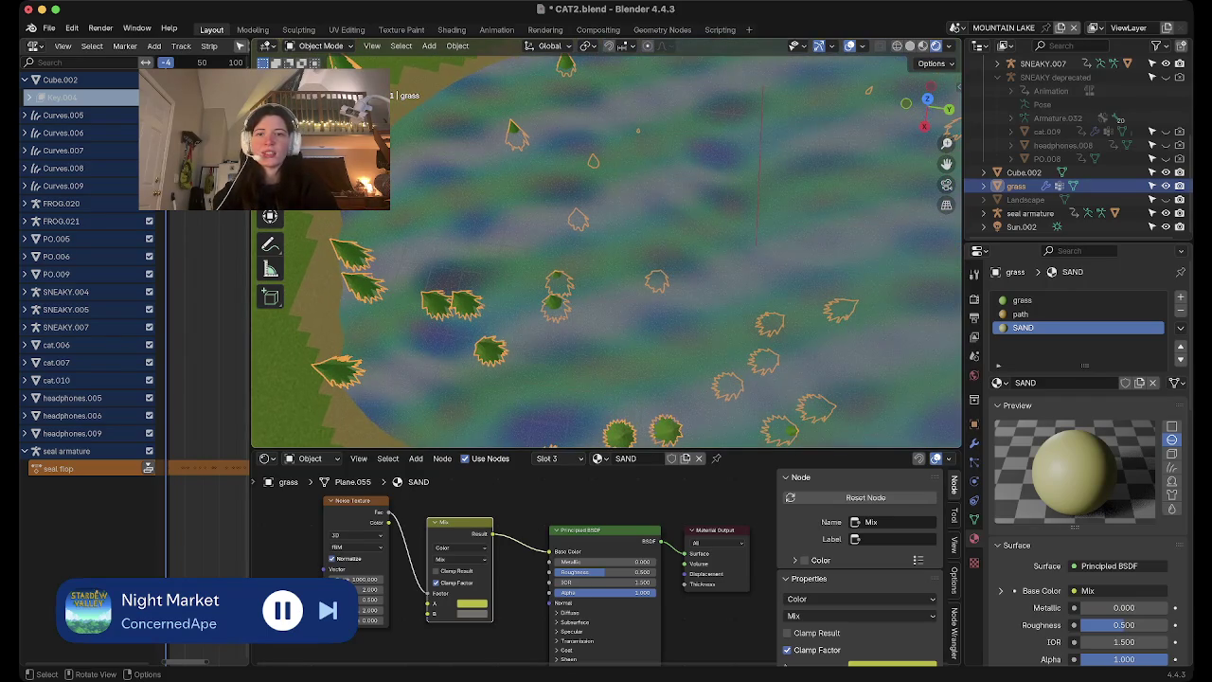
pyautogui.scroll(-5, 606, 251)
pyautogui.moveTo(606, 285); pyautogui.dragTo(606, 237, button='middle')
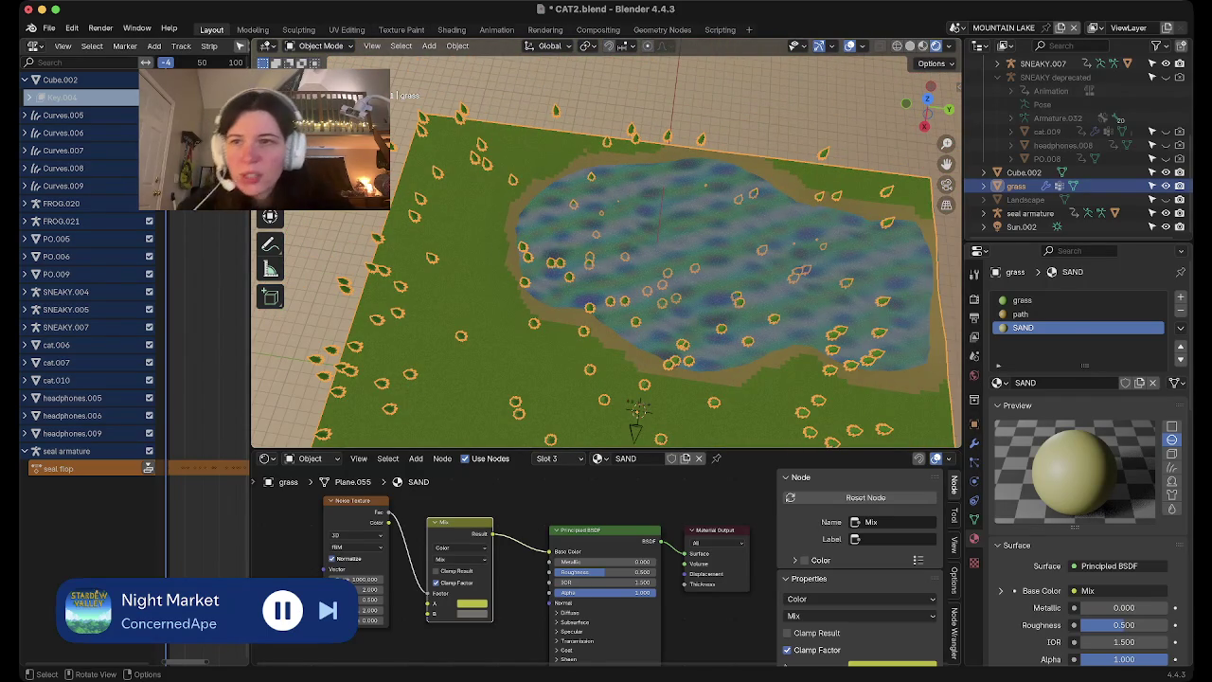
pyautogui.click(33, 46)
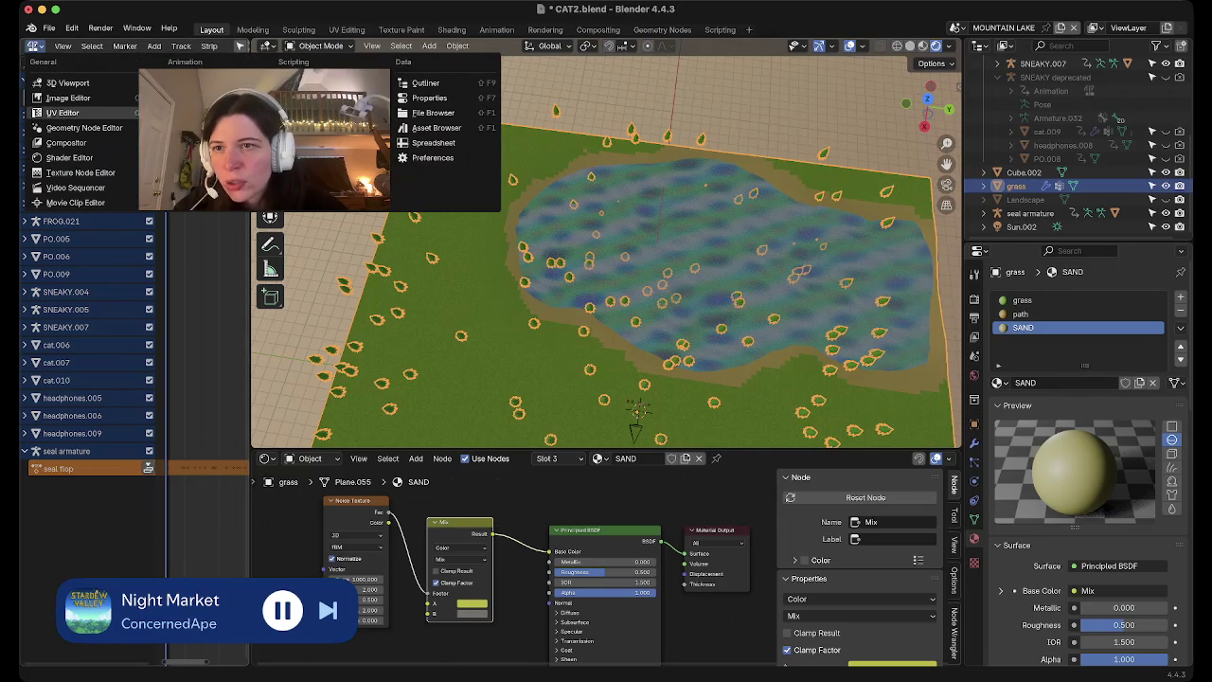
# Turn the left panel into an Image Editor showing the SEAL EYES 2 image
pyautogui.click(66, 97)
pyautogui.scroll(-3, 74, 459)
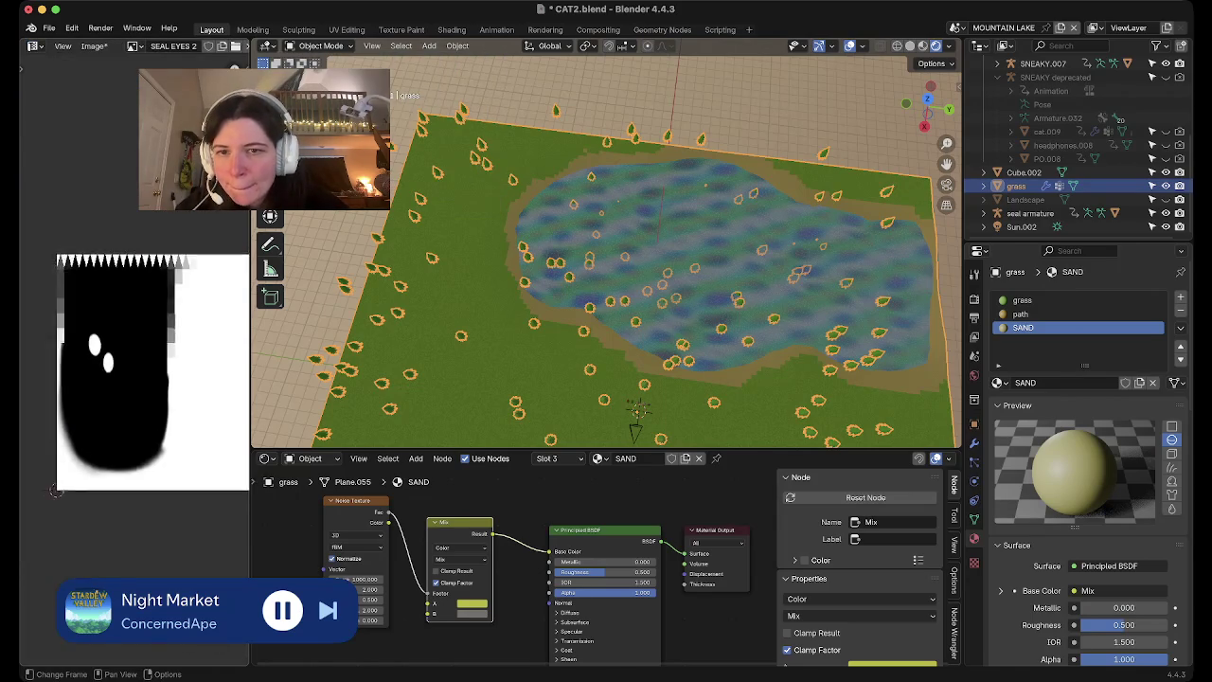
pyautogui.scroll(-1, 74, 459)
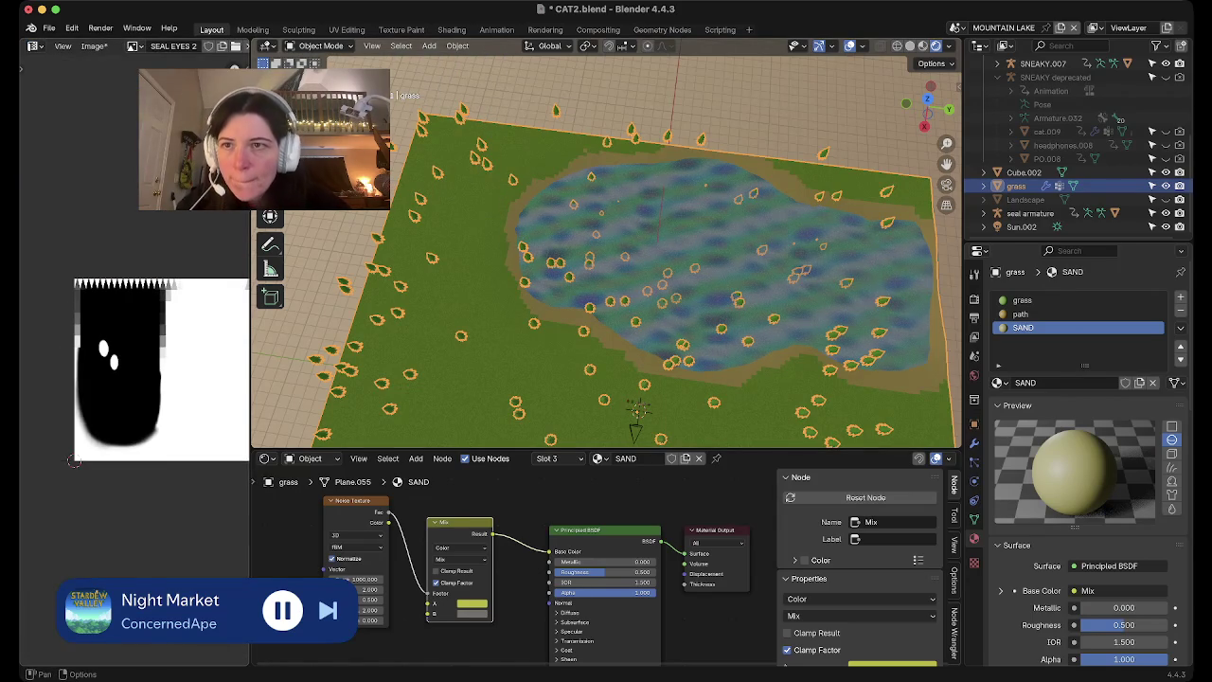
pyautogui.click(93, 45)
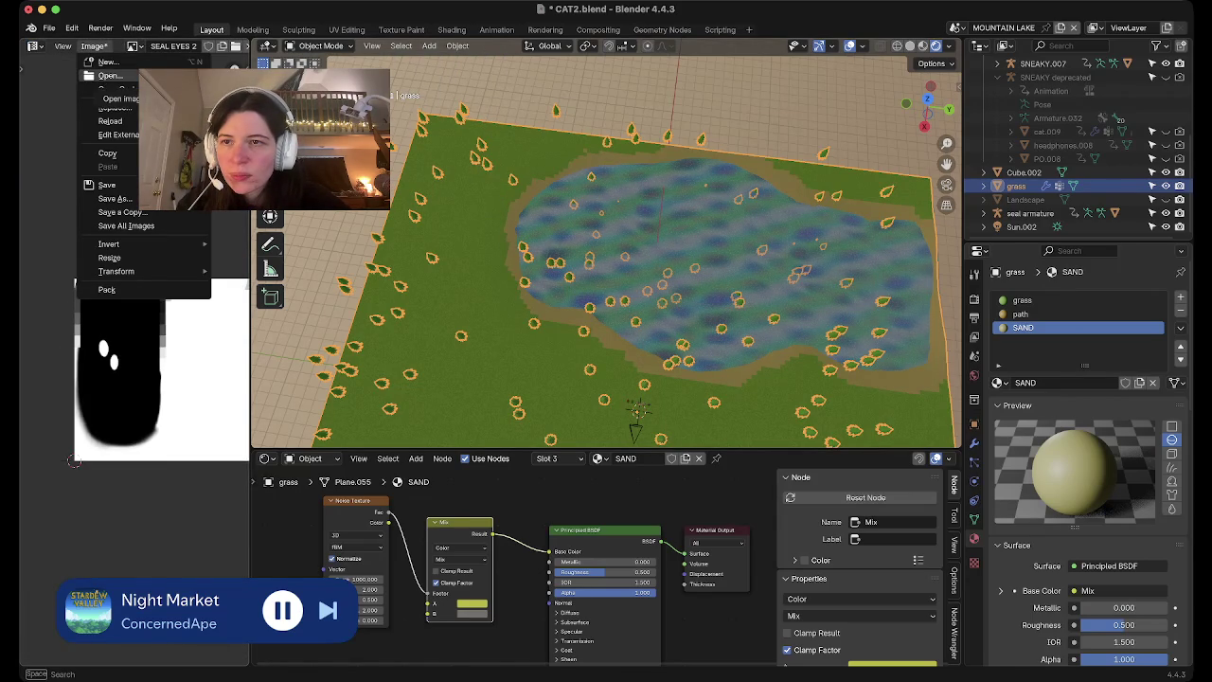
pyautogui.press('Escape')
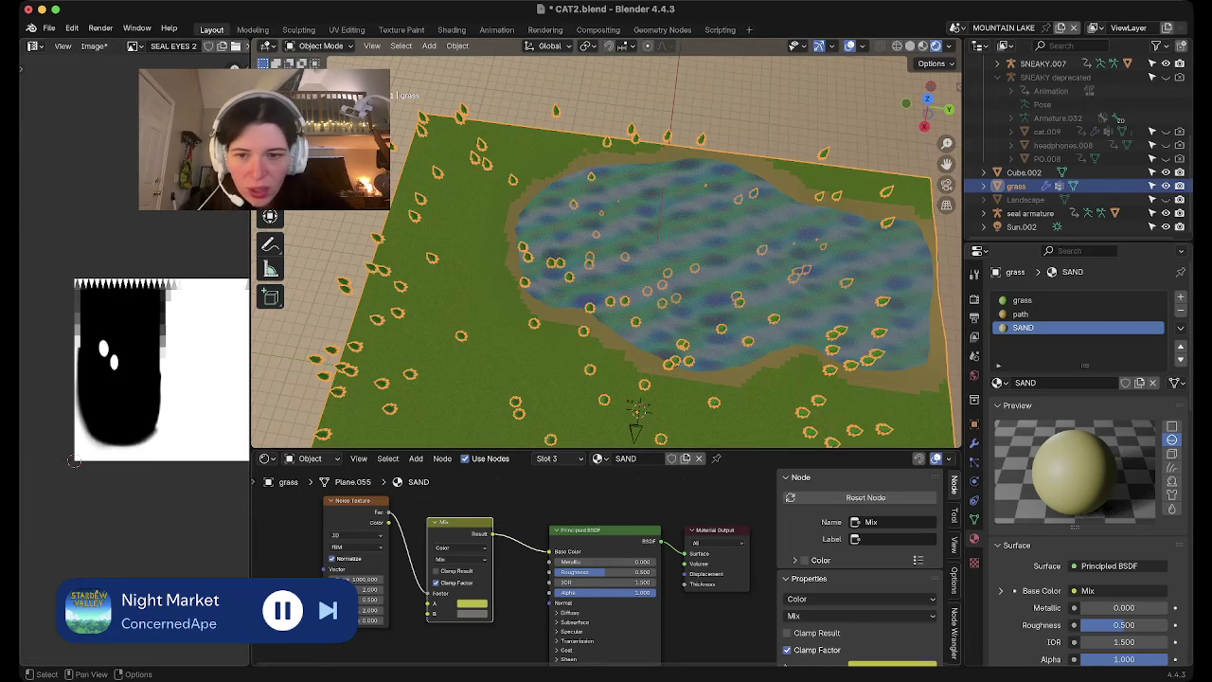
# Show the Render properties with the EEVEE engine and its engine list
pyautogui.scroll(-2, 589, 570)
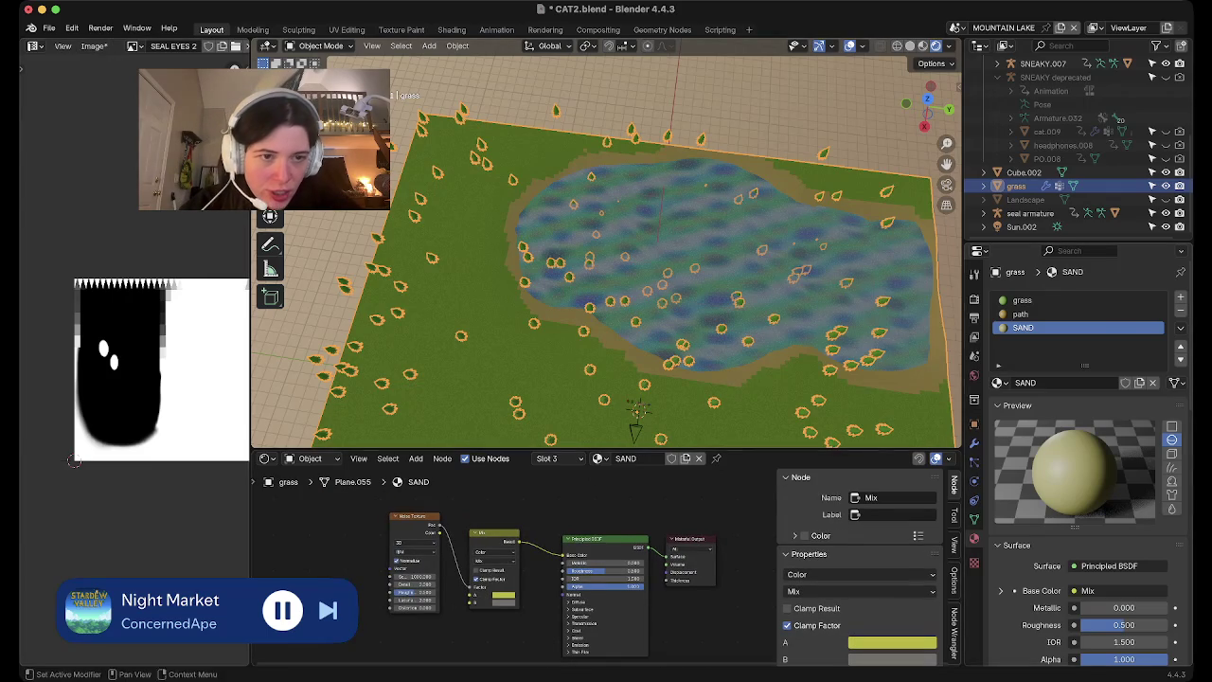
pyautogui.click(974, 298)
pyautogui.click(1126, 297)
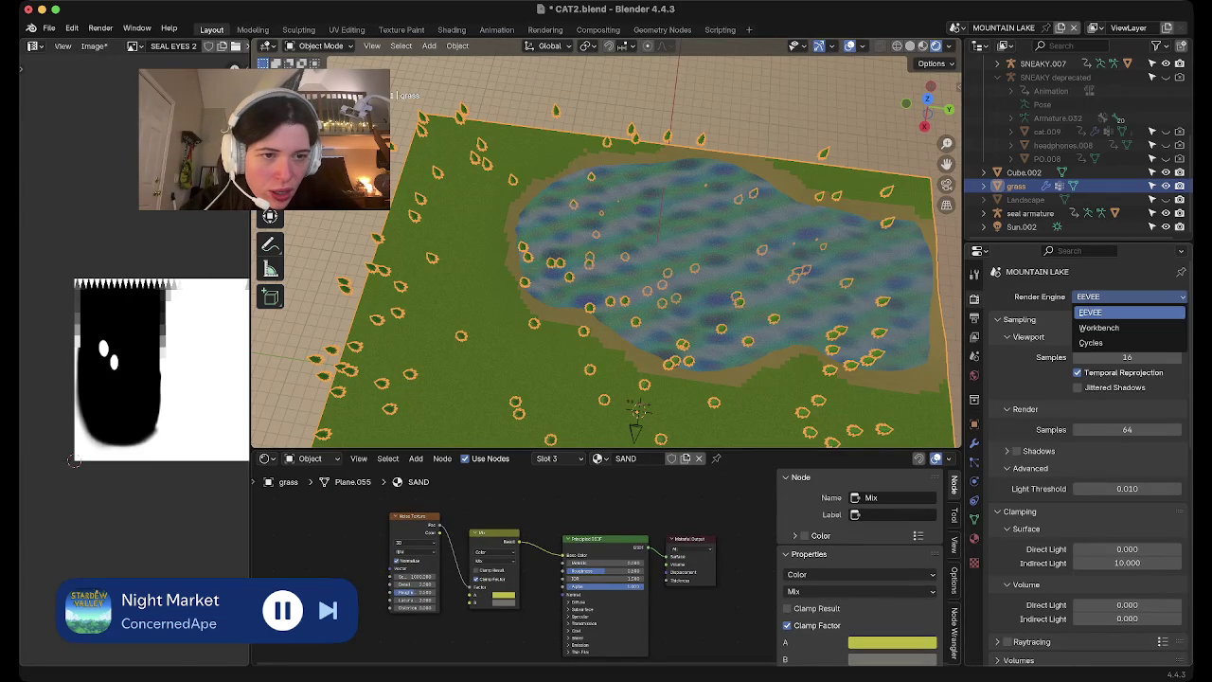
# Set the render engine to Cycles, save the file, and select the Cube.002 terrain
pyautogui.click(1098, 343)
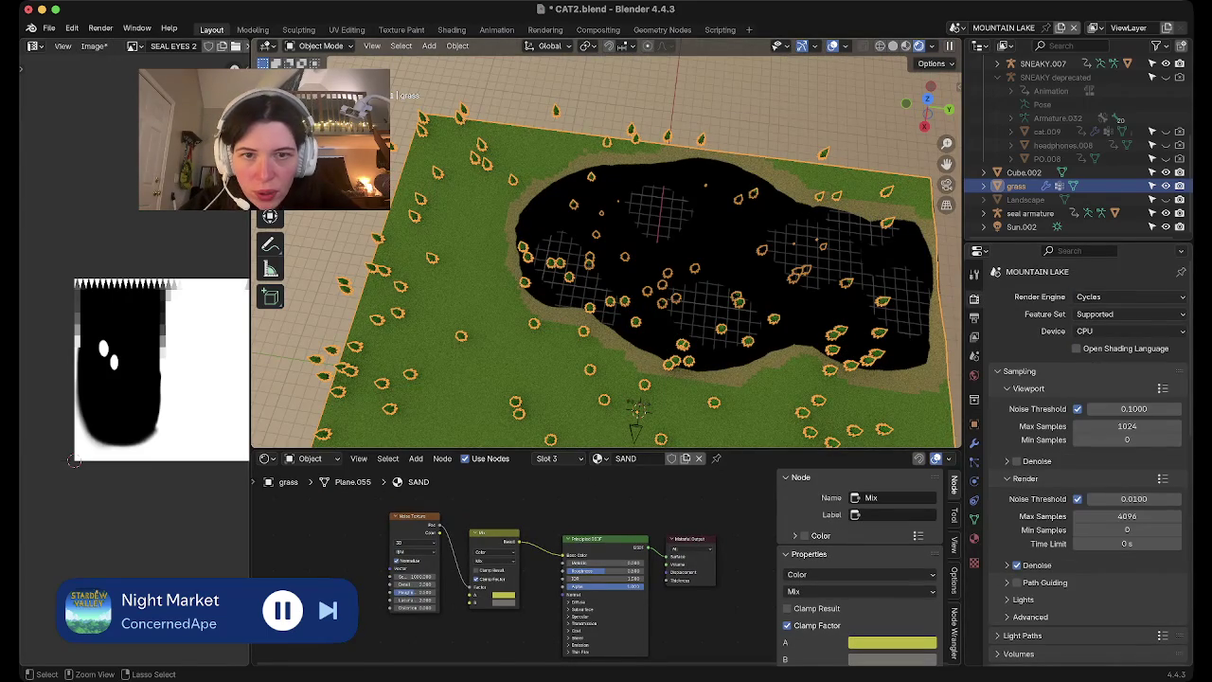
pyautogui.press('super+s')
pyautogui.moveTo(606, 284)
pyautogui.mouseDown(button='middle')
pyautogui.moveTo(568, 341)
pyautogui.moveTo(596, 274)
pyautogui.mouseUp(button='middle')
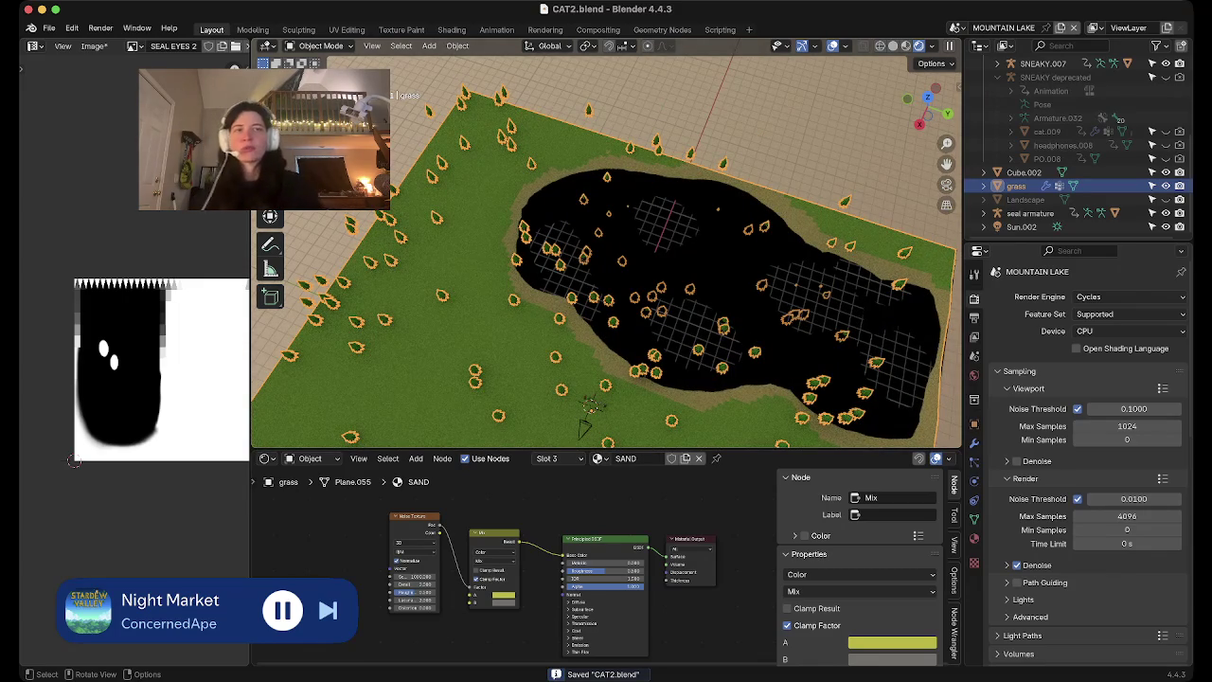
pyautogui.moveTo(585, 428); pyautogui.dragTo(606, 502, button='middle')
pyautogui.moveTo(606, 378); pyautogui.dragTo(696, 346, button='middle')
pyautogui.click(696, 347)
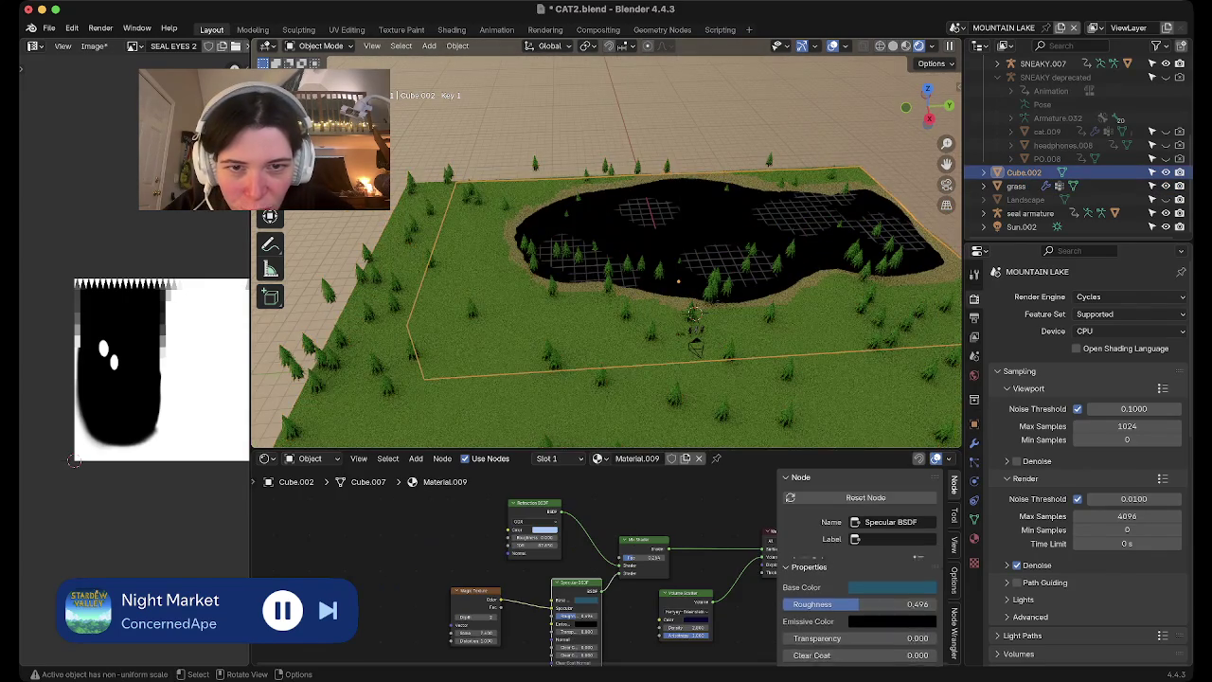
# Scroll the Render properties down to the Diffuse Bake panel
pyautogui.scroll(1, 517, 538)
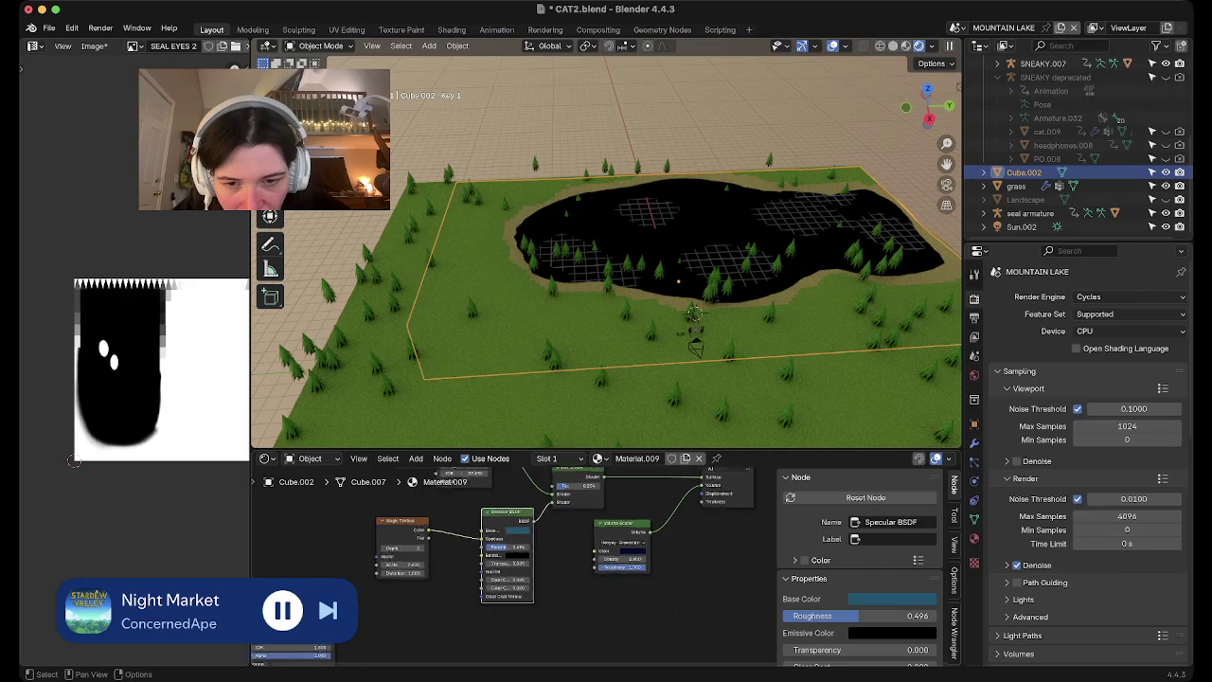
pyautogui.scroll(1, 517, 538)
pyautogui.scroll(1, 517, 539)
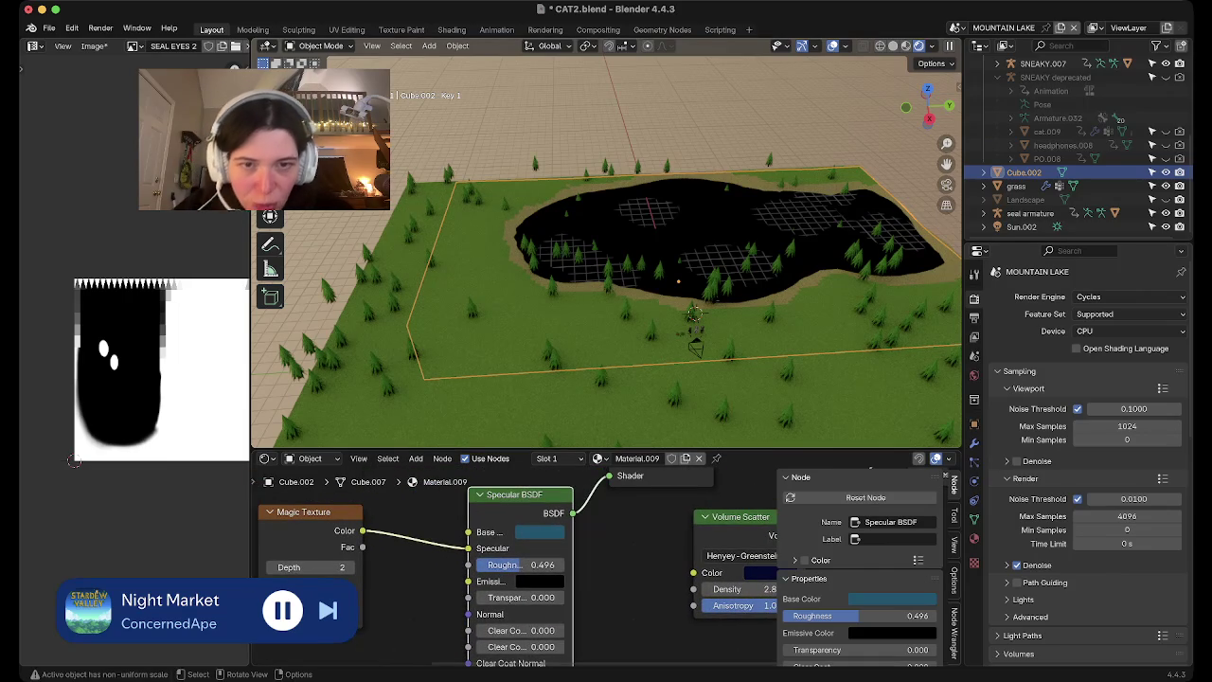
pyautogui.scroll(-1, 606, 253)
pyautogui.scroll(-2, 606, 253)
pyautogui.scroll(-2, 606, 253)
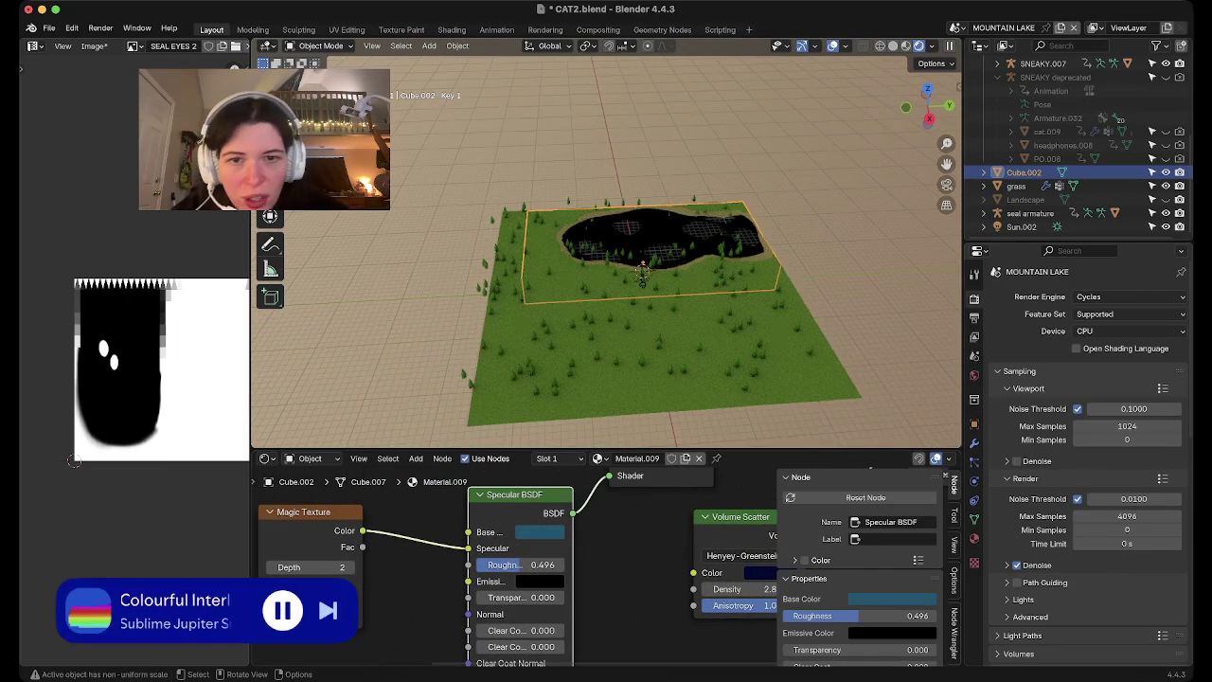
pyautogui.scroll(1, 606, 253)
pyautogui.scroll(1, 606, 252)
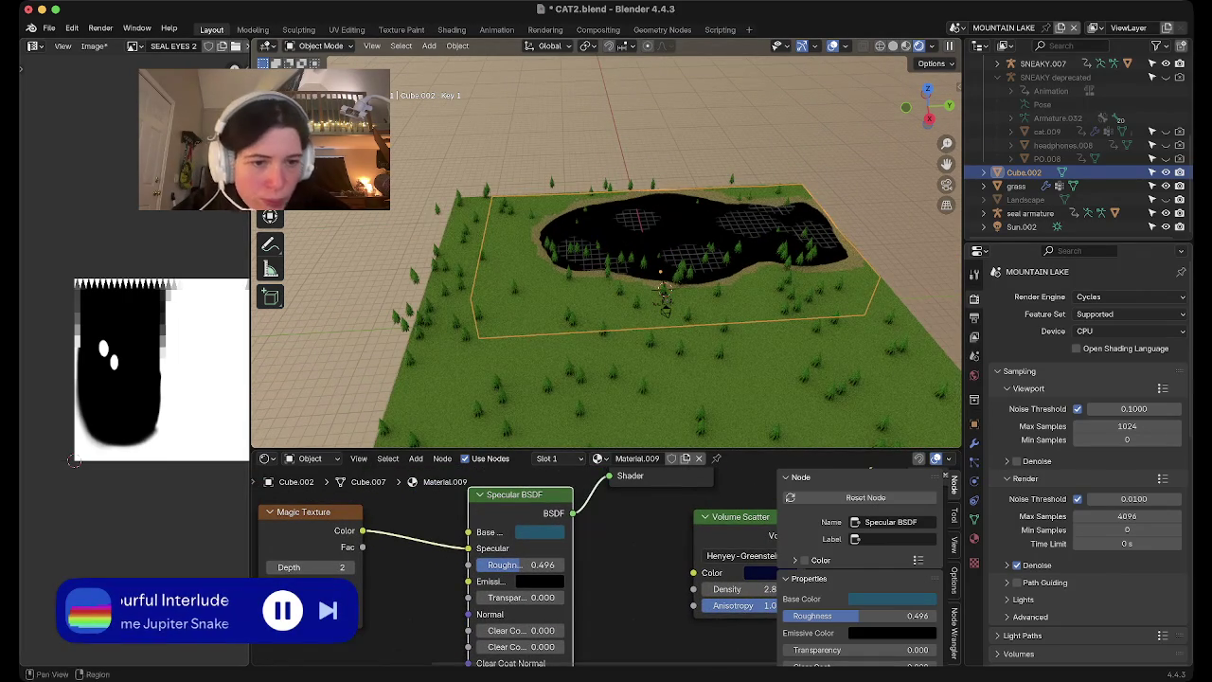
pyautogui.scroll(-10, 1089, 454)
pyautogui.scroll(3, 1089, 454)
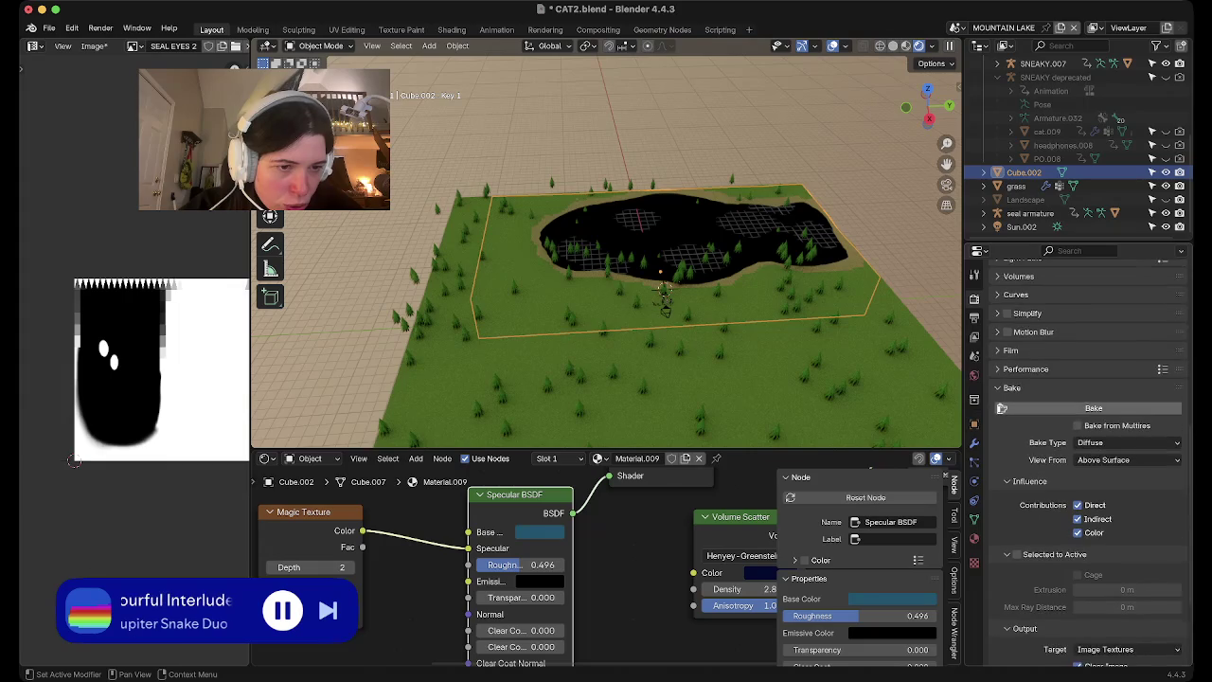
# Check the Bake Type list, select the grass plane, and frame its SAND node tree
pyautogui.scroll(2, 1089, 454)
pyautogui.click(1127, 513)
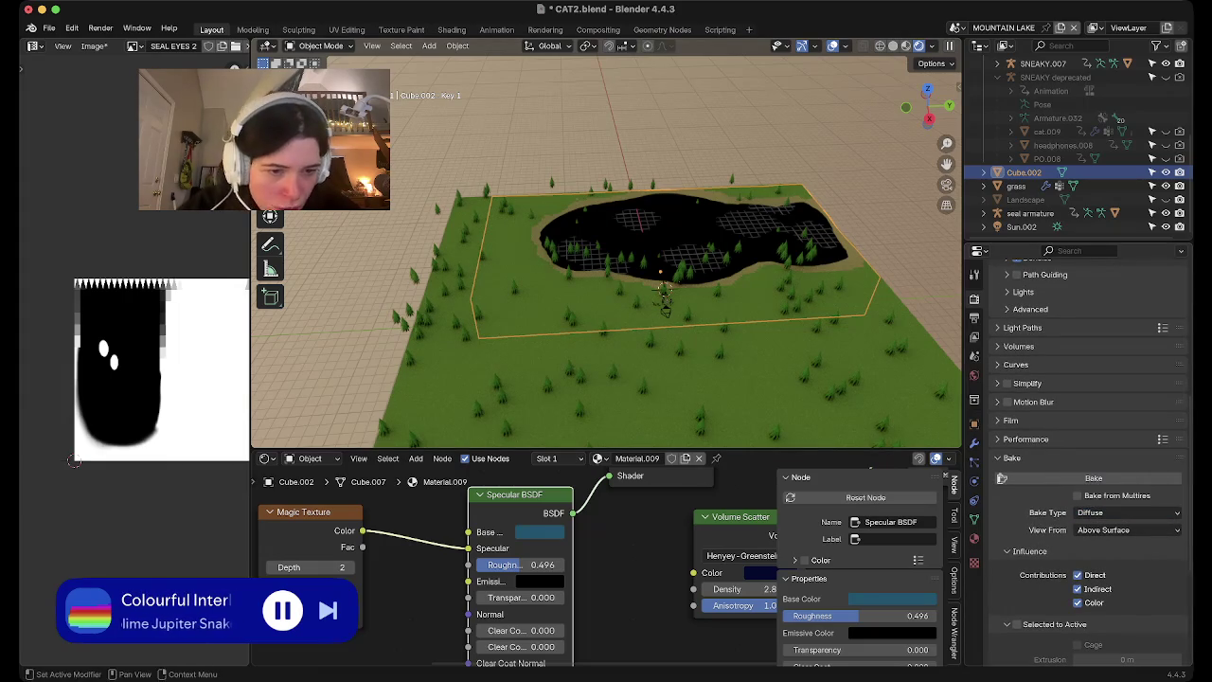
pyautogui.scroll(-2, 608, 567)
pyautogui.scroll(-1, 599, 568)
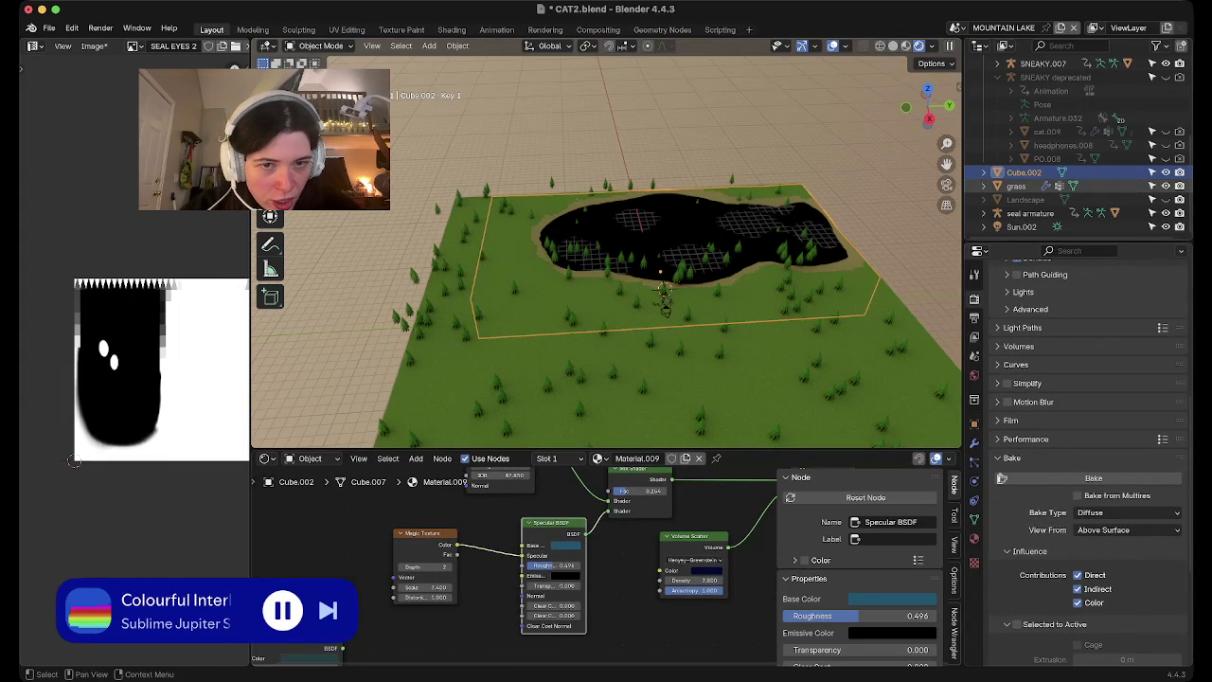
pyautogui.click(570, 316)
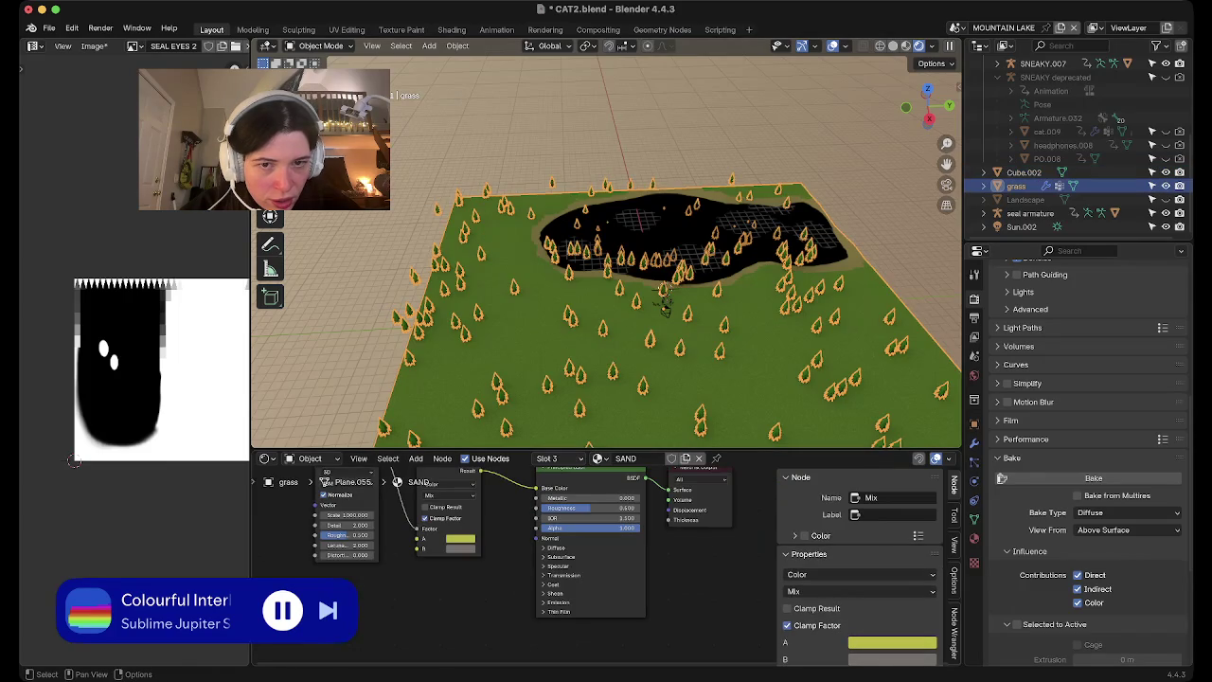
pyautogui.press('Home')
pyautogui.hotkey('shift', 'a')
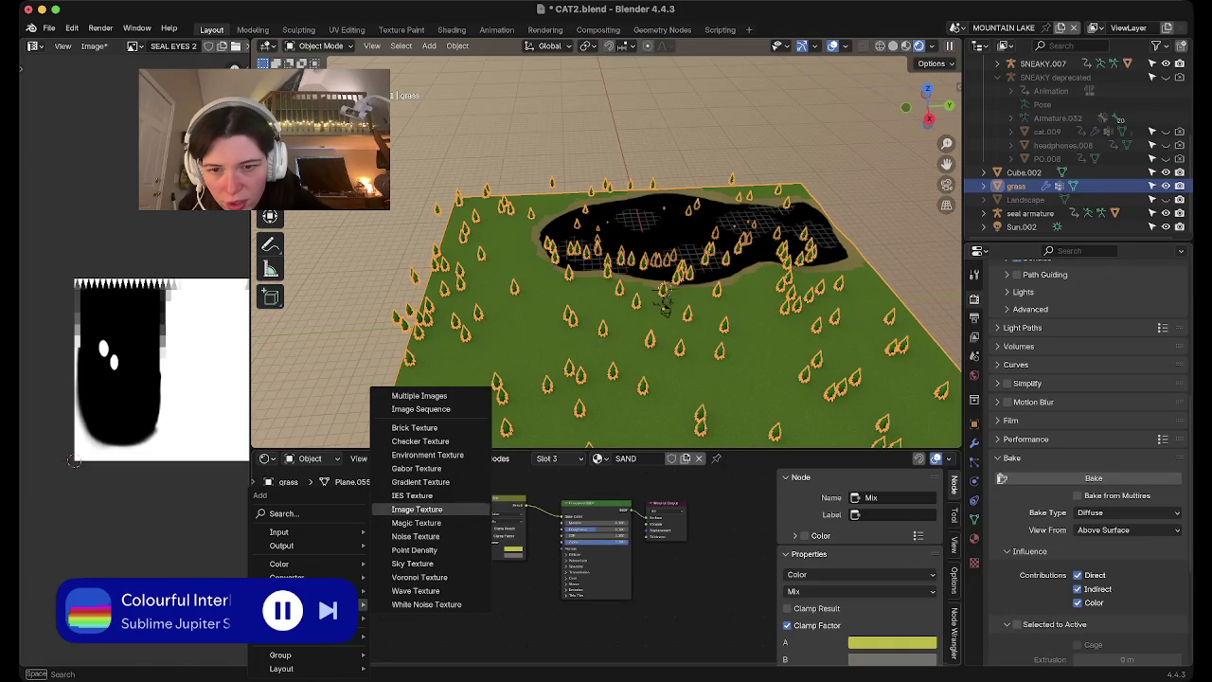
# Add an Image Texture node with a new black 1024 px image named 'grass and sand'
pyautogui.click(416, 509)
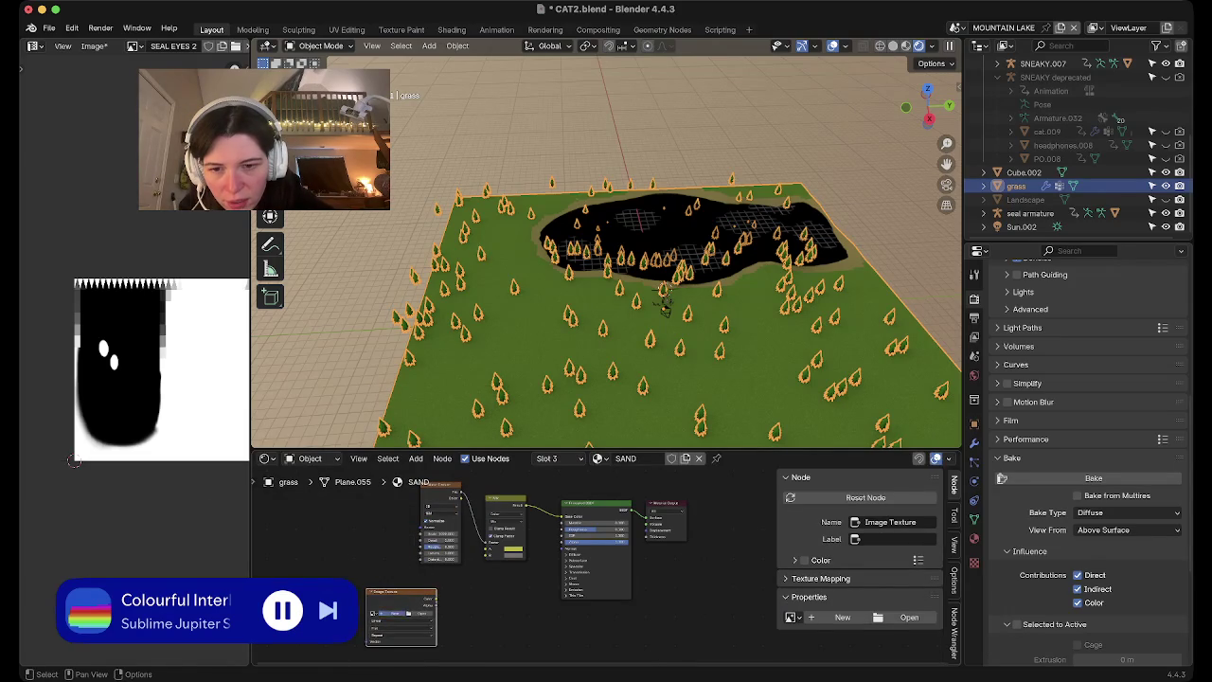
pyautogui.click(394, 613)
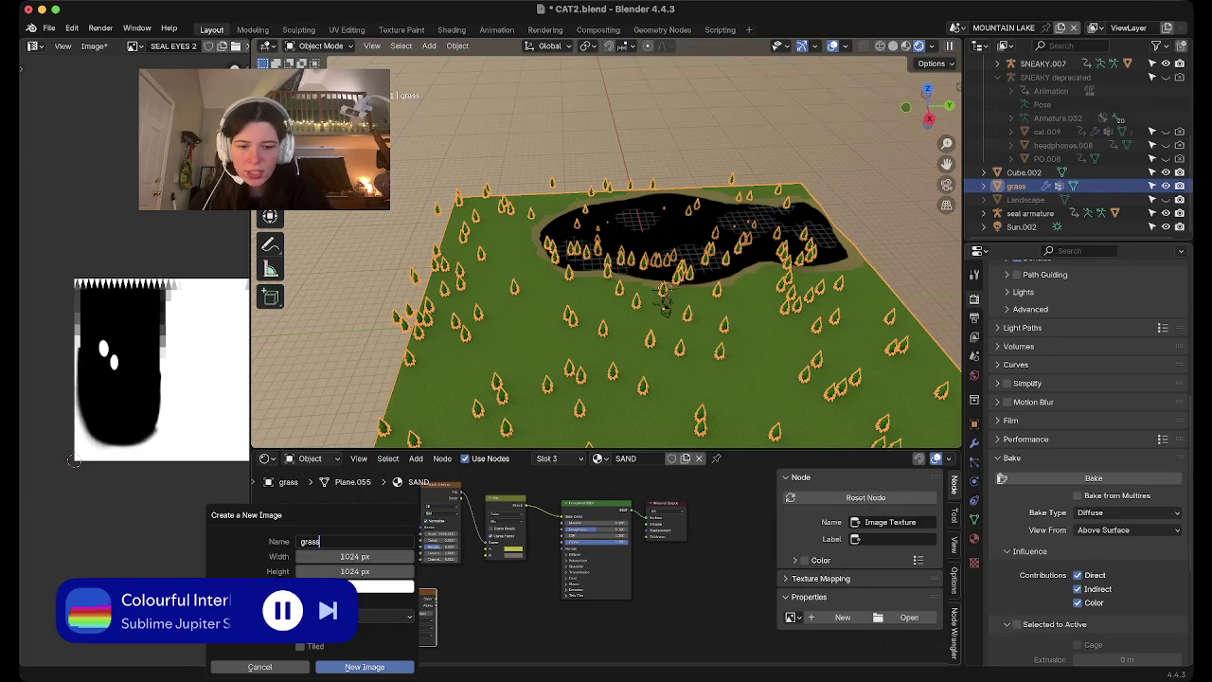
pyautogui.write('grass and sand')
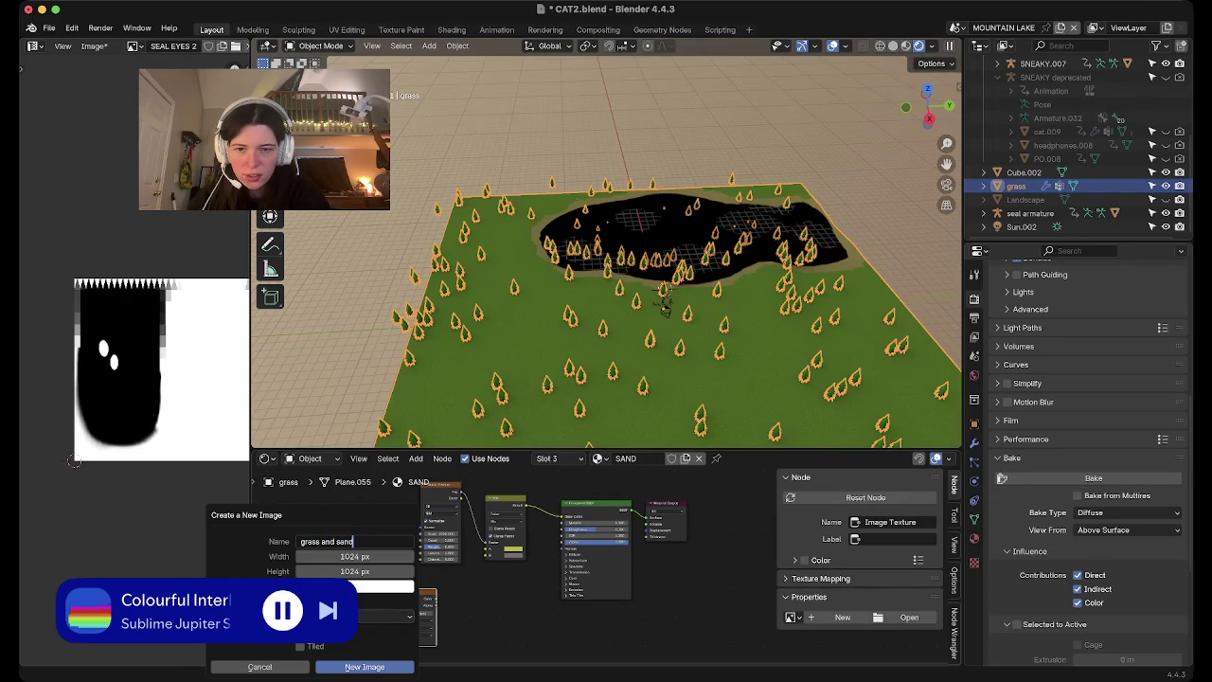
pyautogui.press('Return')
pyautogui.click(384, 586)
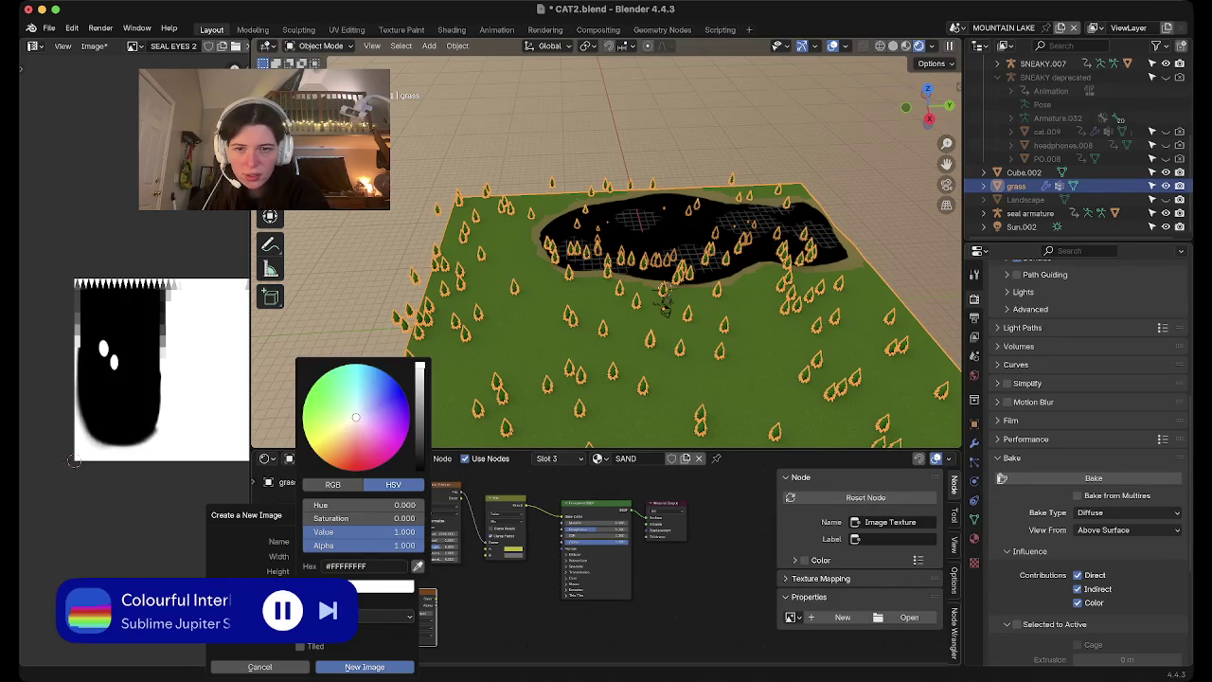
pyautogui.moveTo(398, 532); pyautogui.dragTo(313, 531)
pyautogui.click(365, 667)
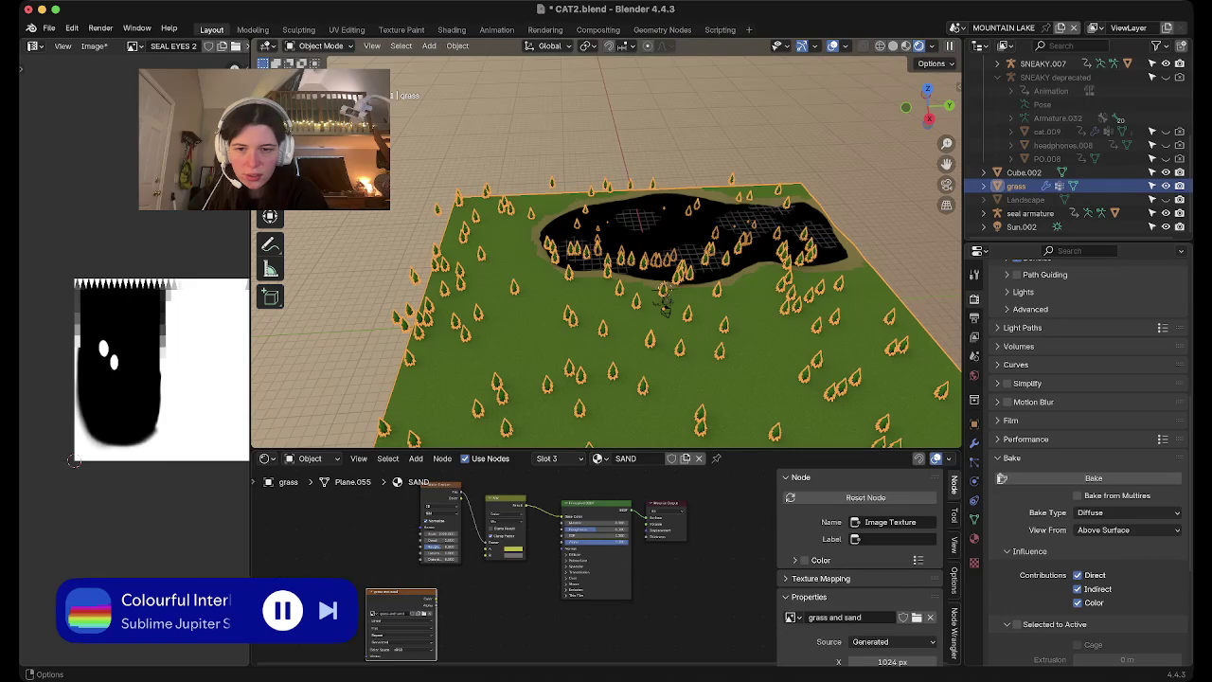
# Reposition the grass and sand node and show the plane's material slots
pyautogui.moveTo(401, 592); pyautogui.dragTo(354, 531)
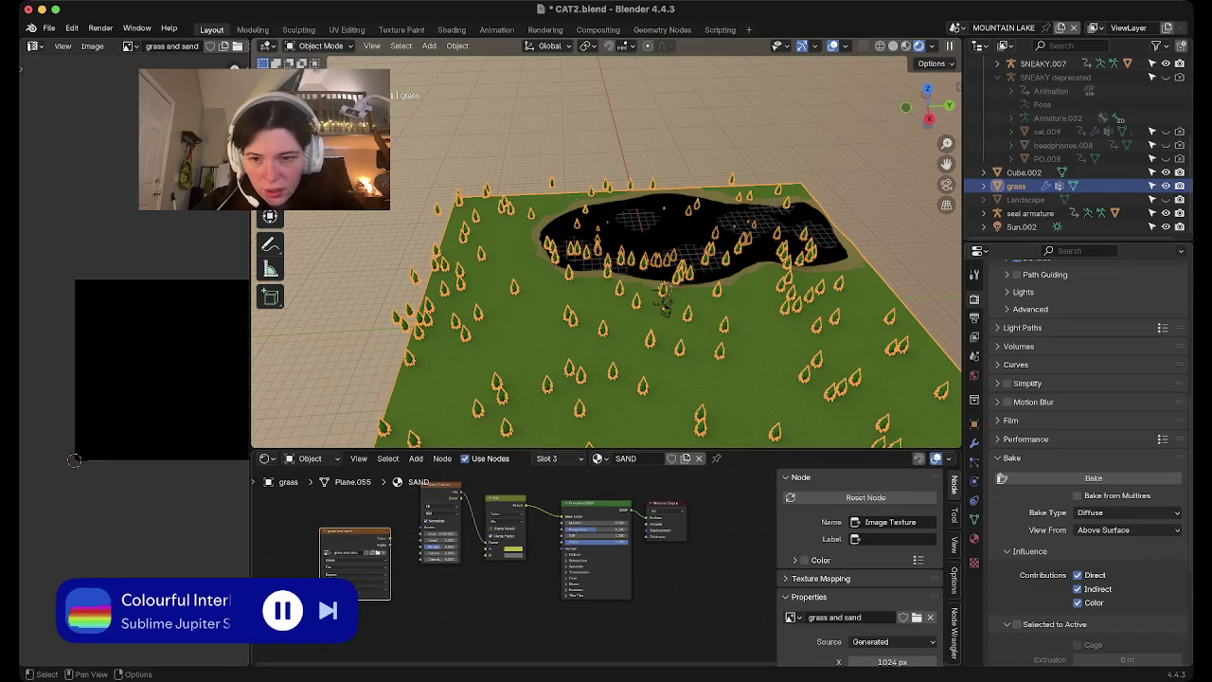
pyautogui.rightClick(296, 536)
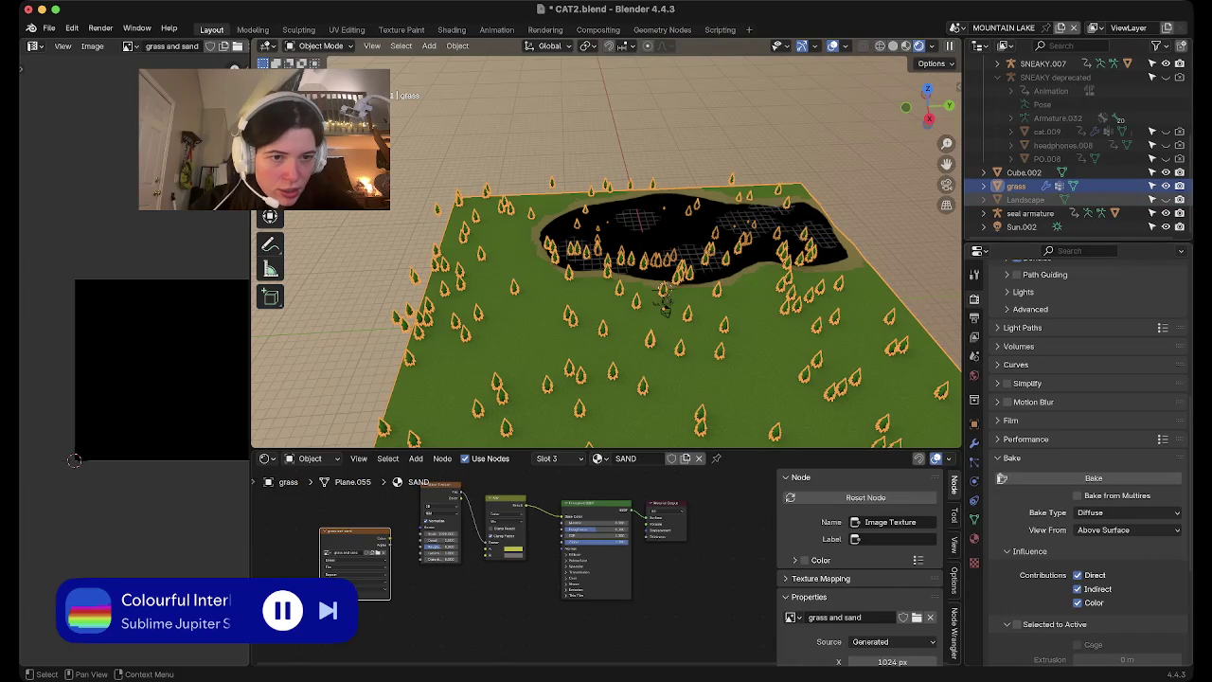
pyautogui.click(974, 518)
pyautogui.click(974, 538)
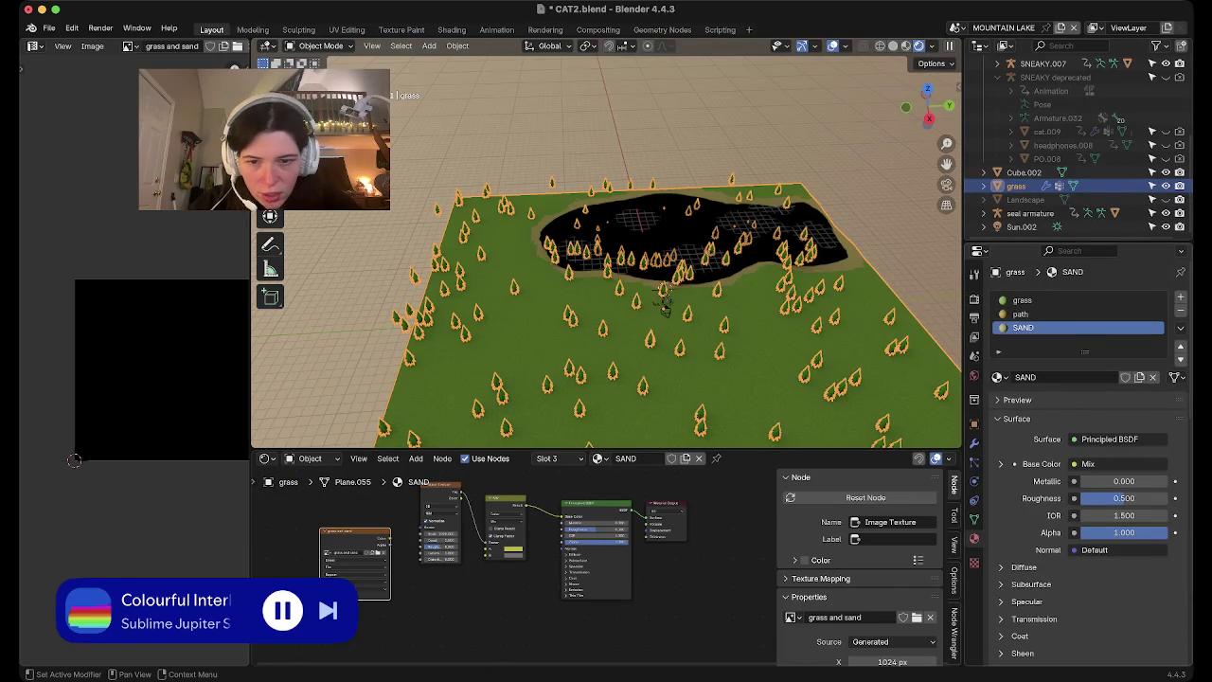
# Add a 'grass and sand' Image Texture node to the grass material, then reselect SAND
pyautogui.click(1041, 299)
pyautogui.hotkey('shift', 'a')
pyautogui.click(360, 518)
pyautogui.click(289, 568)
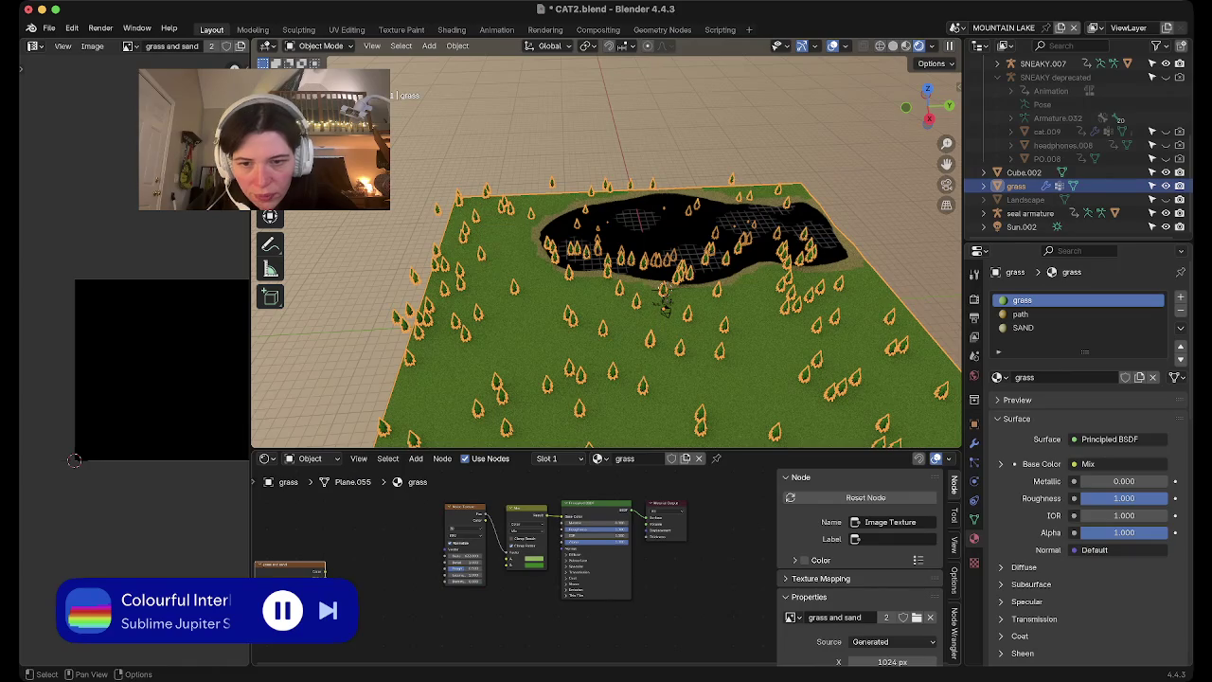
pyautogui.click(1041, 327)
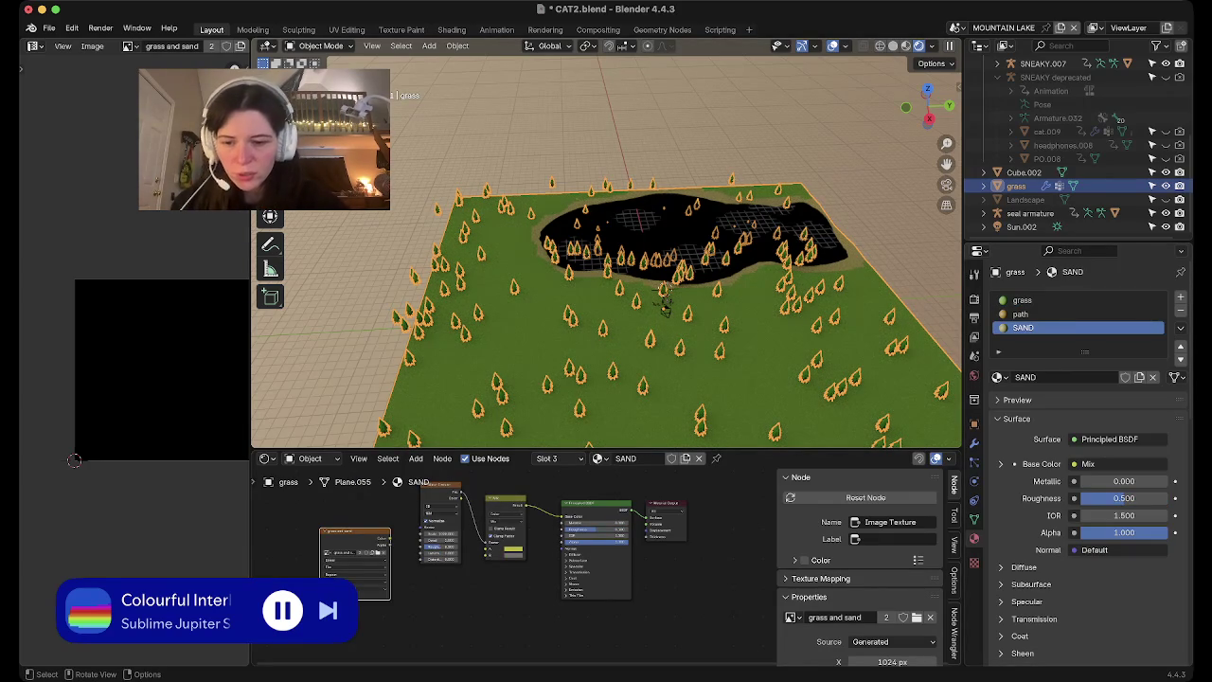
pyautogui.press('a')
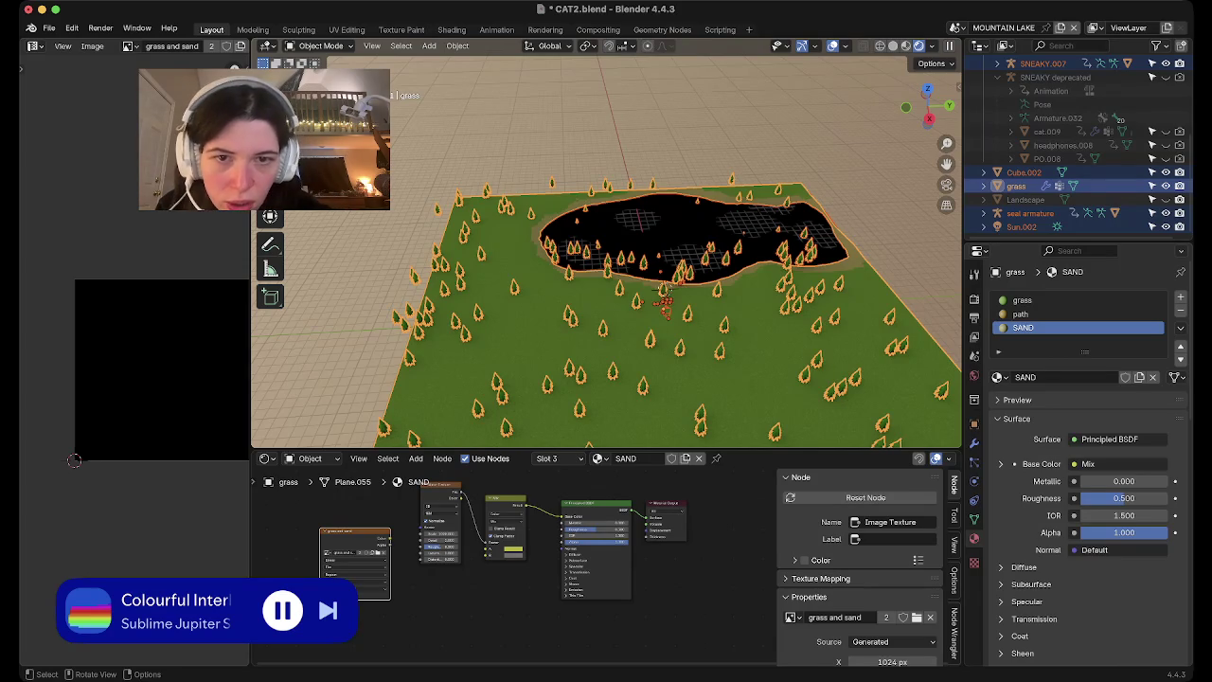
pyautogui.hotkey('ctrl', 'z')
# Select all ground faces in top view and Unwrap them into a full-square UV layout
pyautogui.press('Tab')
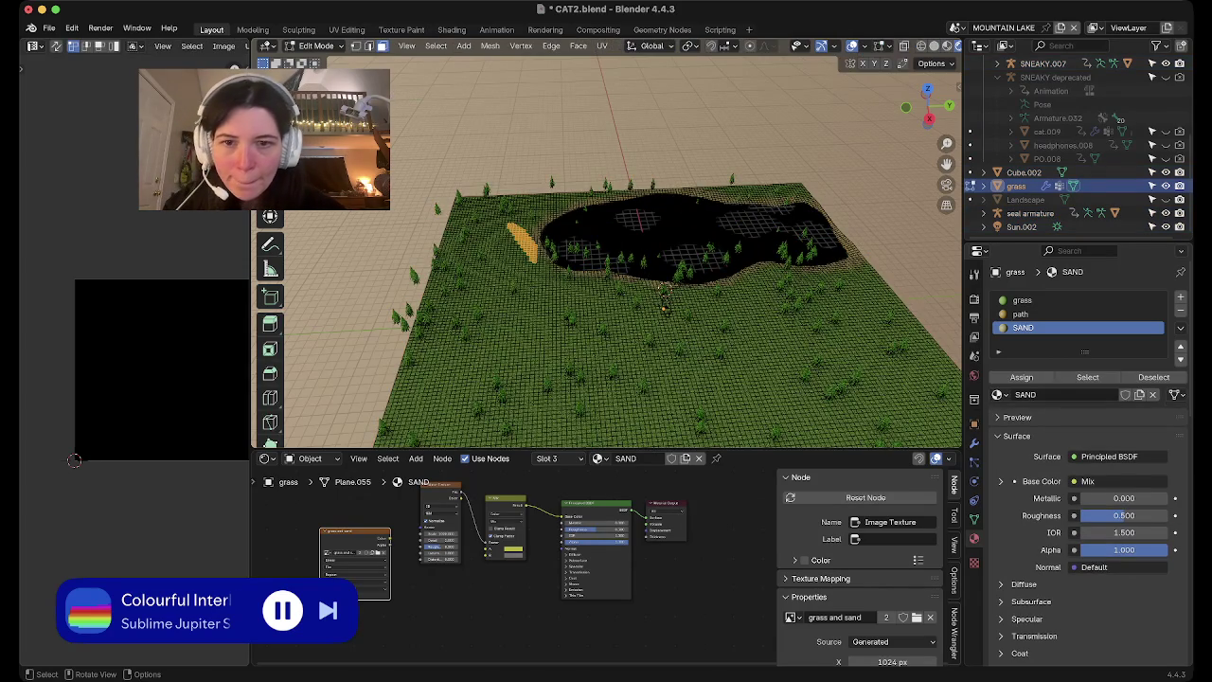
pyautogui.press('a')
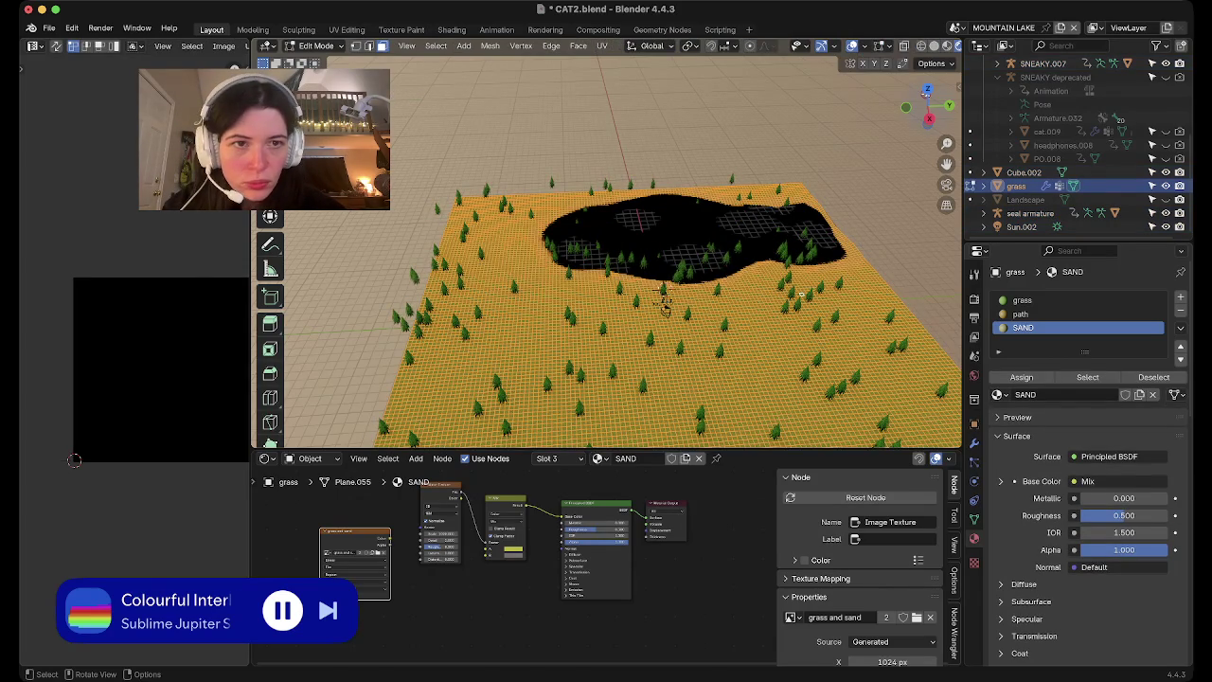
pyautogui.press('KP_7')
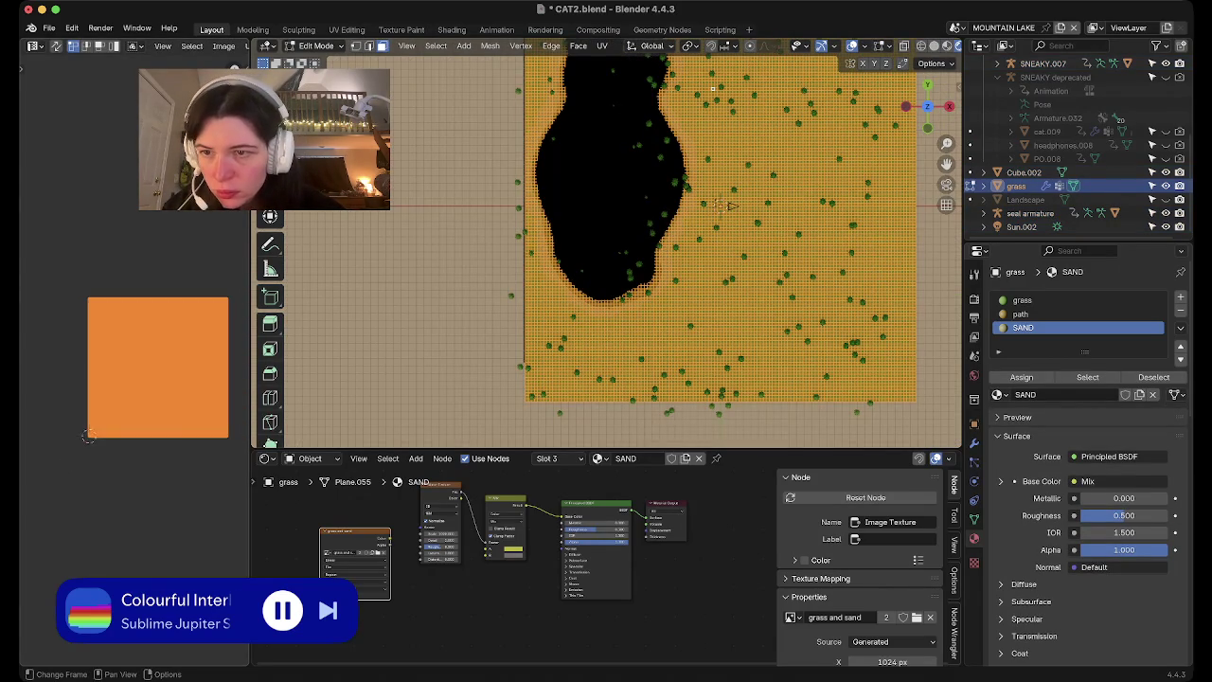
pyautogui.press('u')
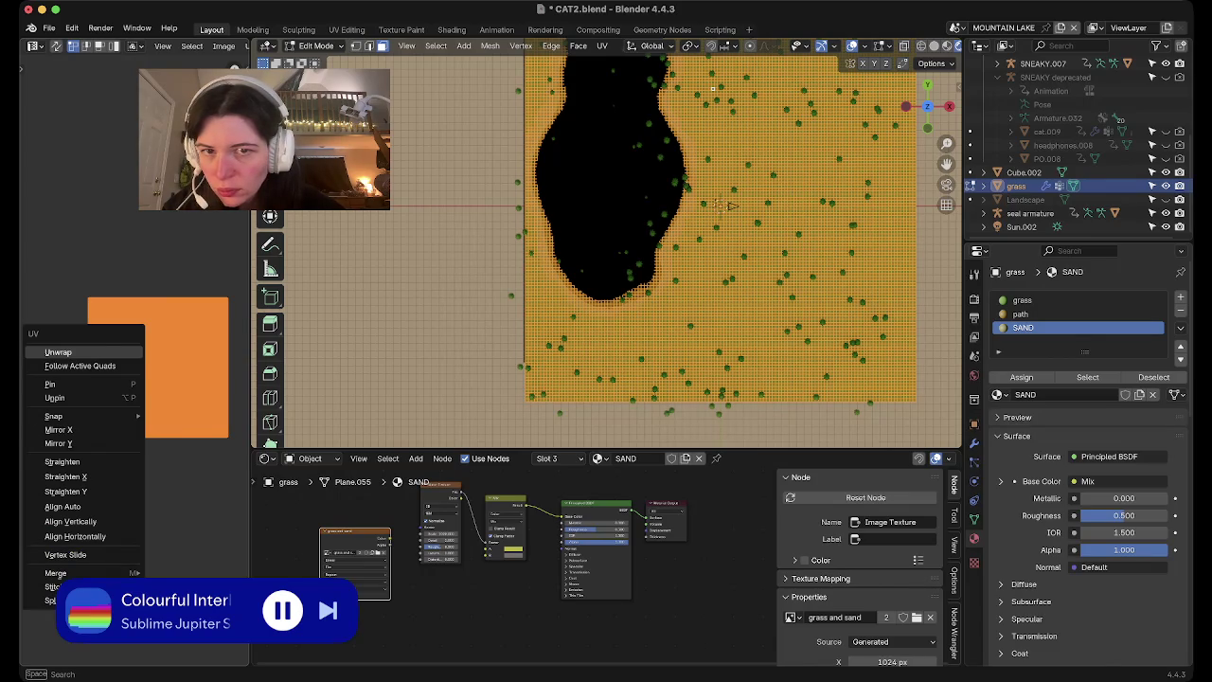
pyautogui.scroll(2, 186, 414)
pyautogui.scroll(3, 186, 413)
pyautogui.scroll(3, 186, 414)
pyautogui.scroll(-2, 59, 483)
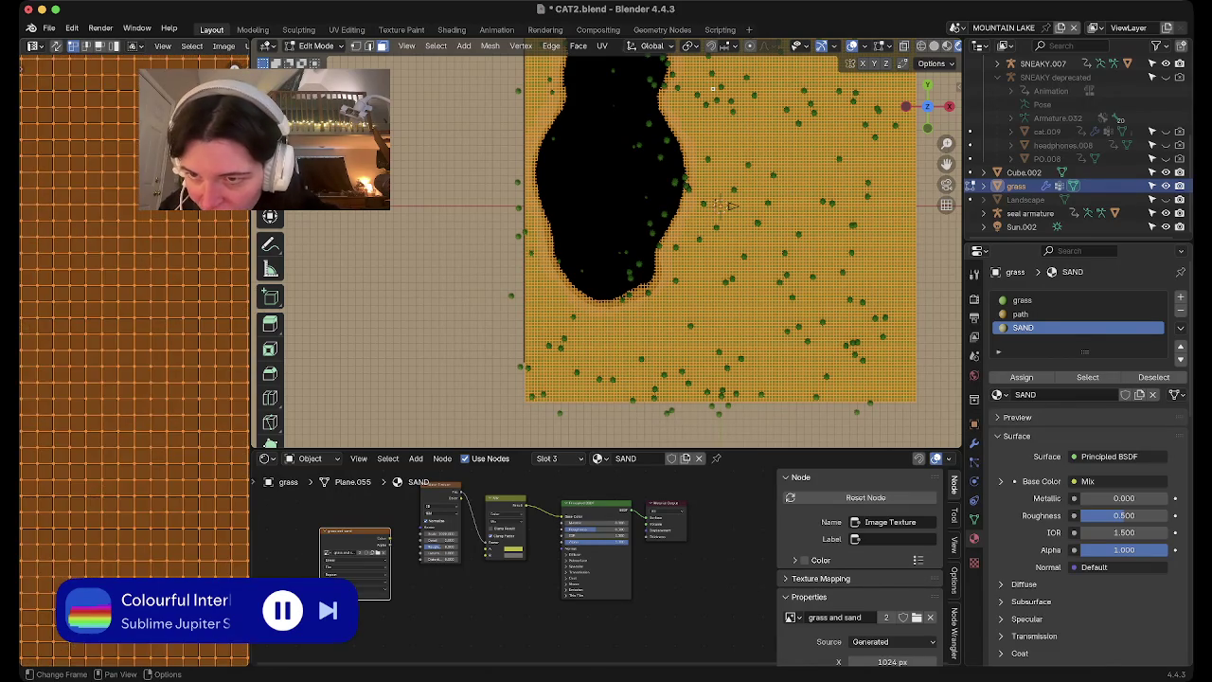
pyautogui.scroll(-1, 59, 483)
pyautogui.scroll(-2, 58, 483)
pyautogui.scroll(-2, 58, 483)
pyautogui.scroll(-1, 59, 483)
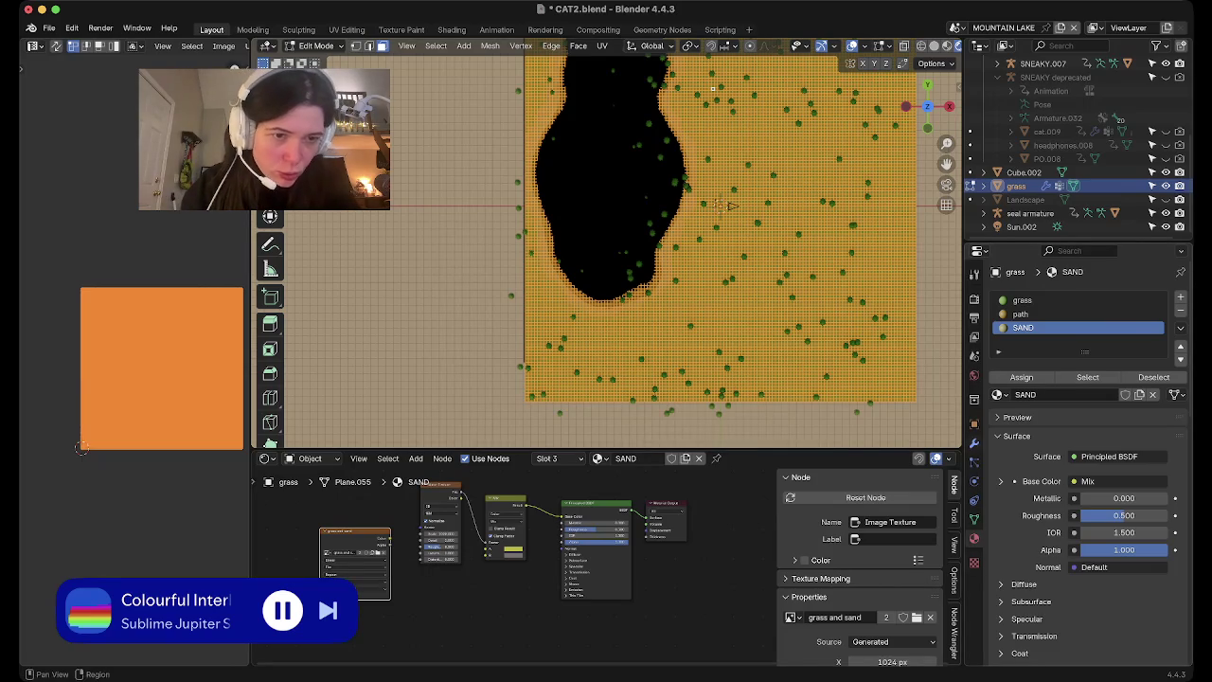
pyautogui.click(974, 299)
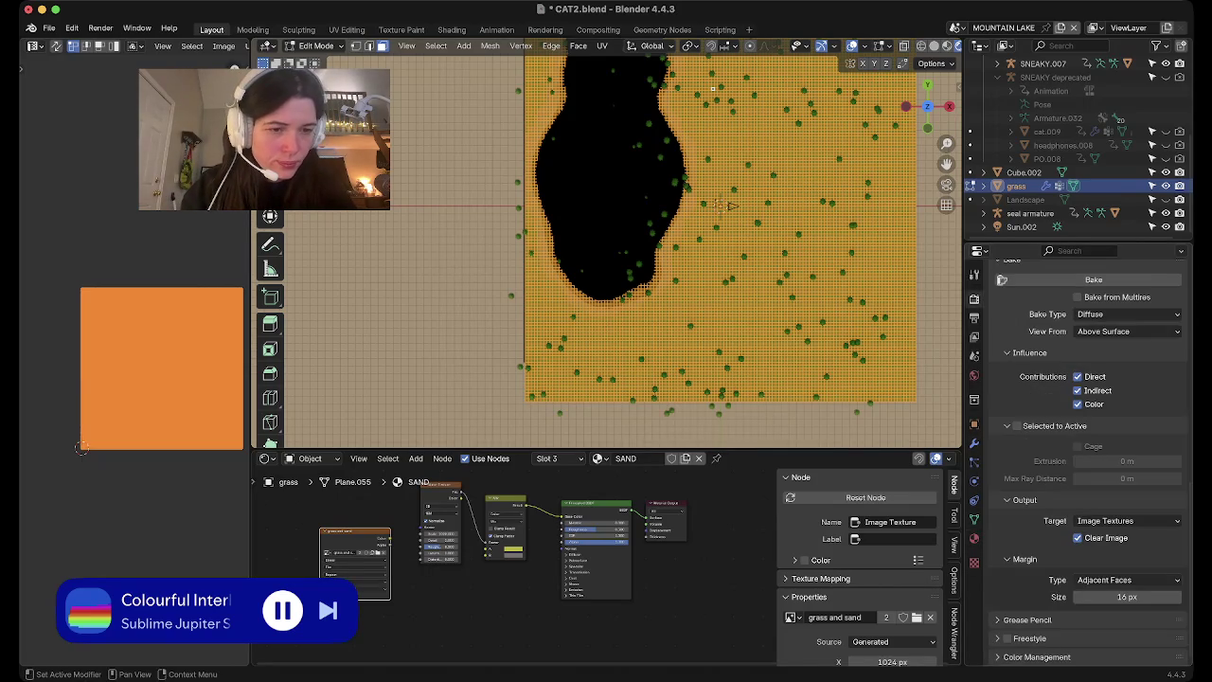
# Bake the ground plane's Diffuse texture from the Render Properties Bake panel with current settings
pyautogui.scroll(2, 1089, 464)
pyautogui.click(1127, 402)
pyautogui.click(974, 398)
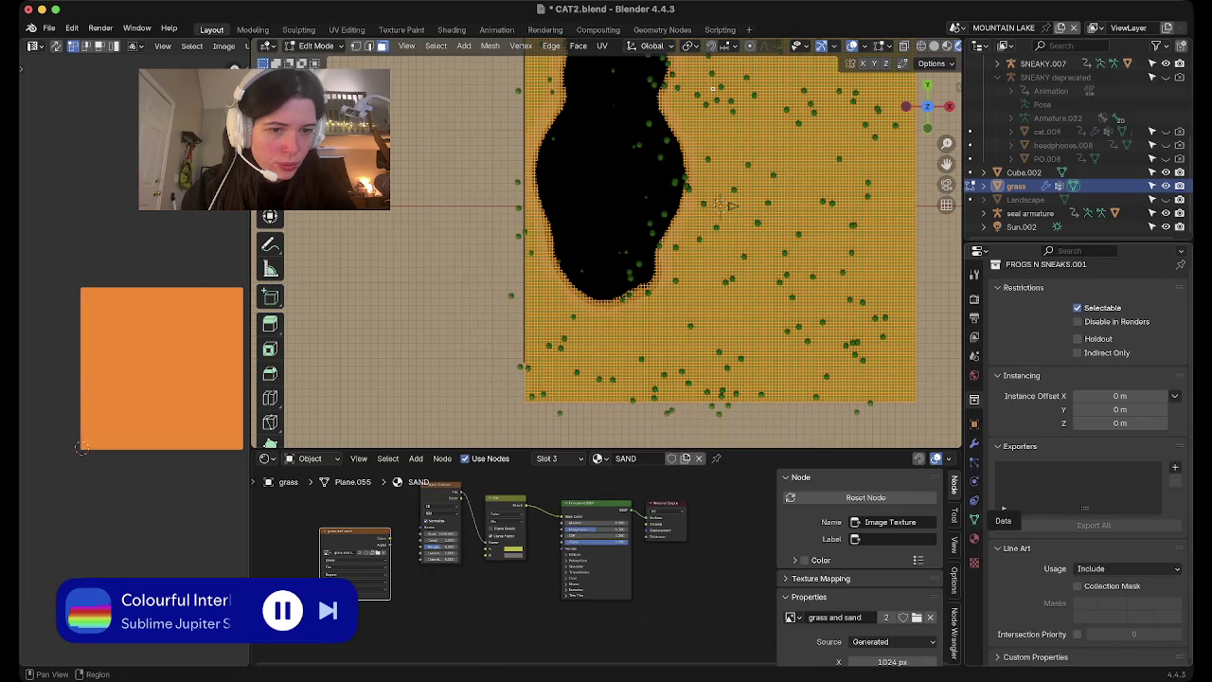
pyautogui.click(975, 299)
pyautogui.scroll(-10, 1089, 455)
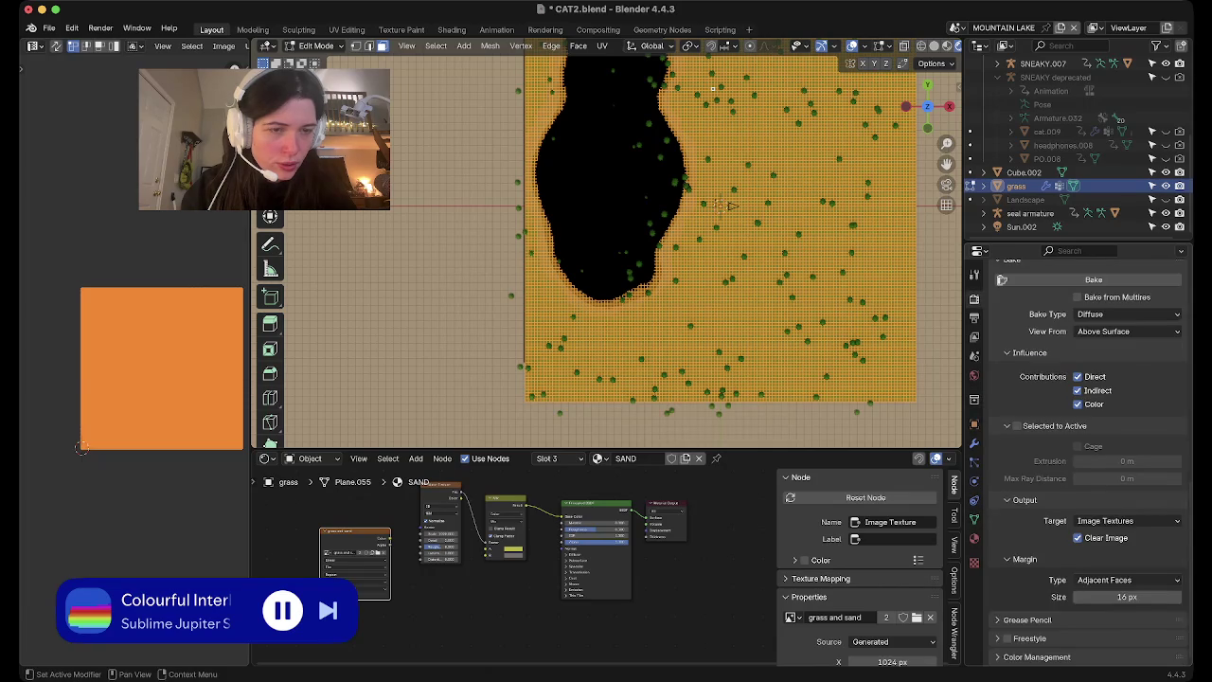
pyautogui.scroll(3, 1089, 383)
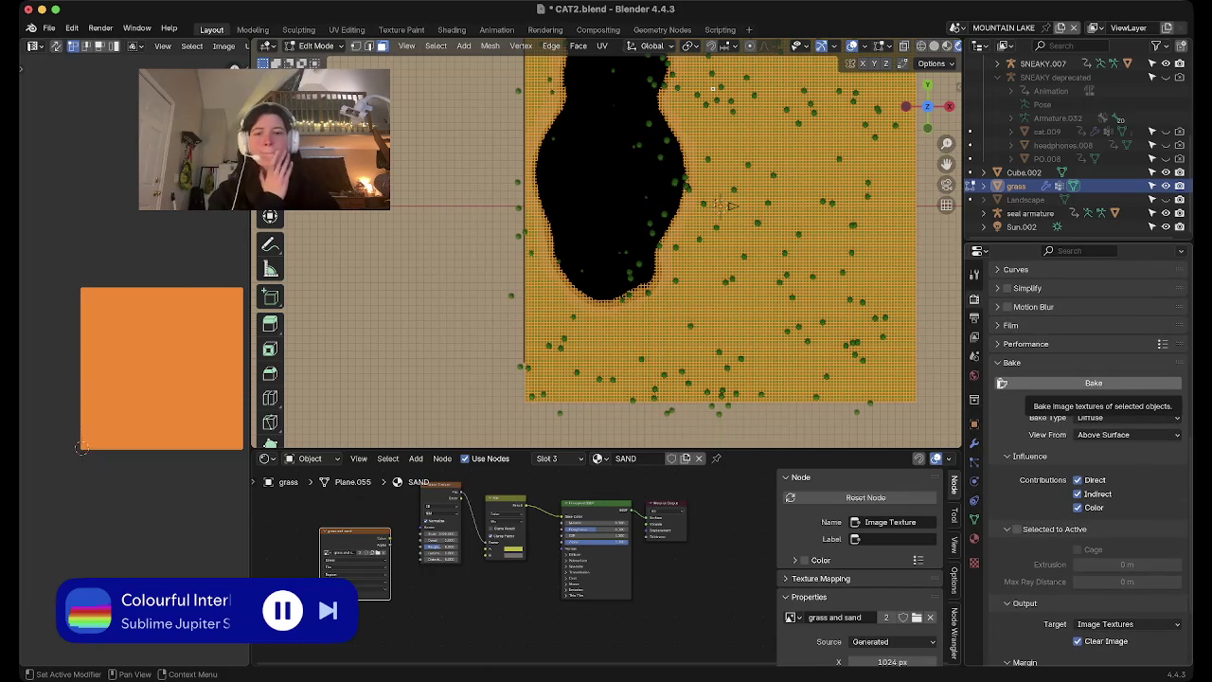
pyautogui.click(1001, 382)
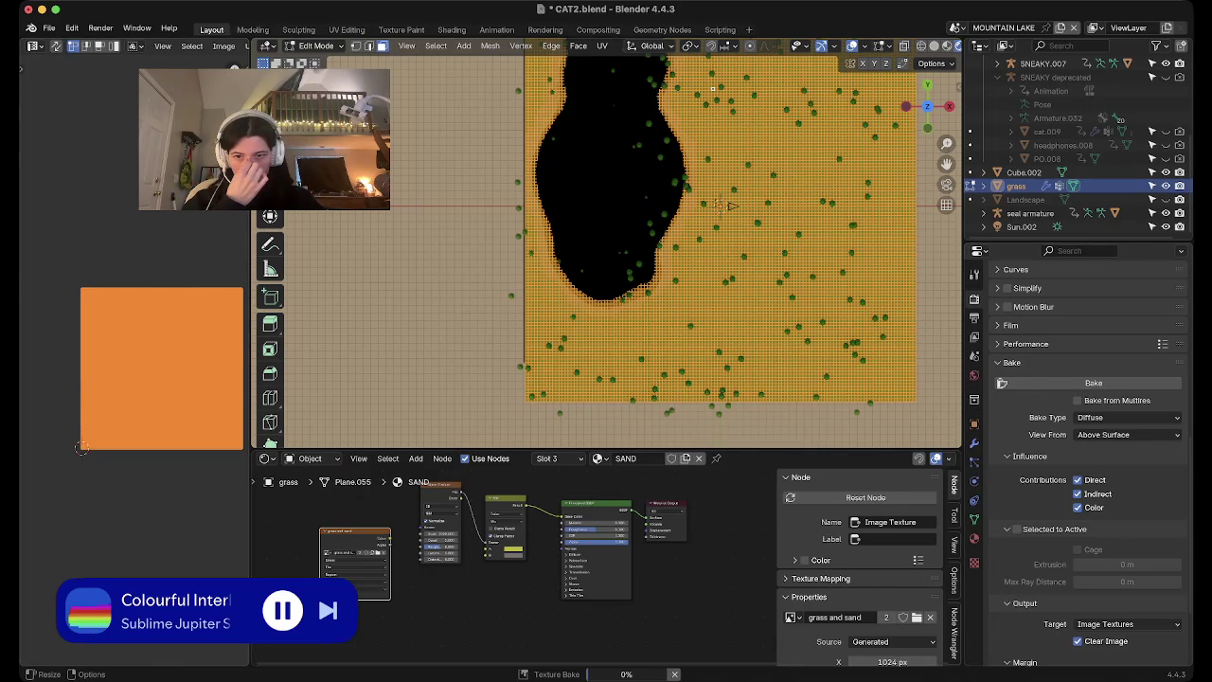
# Split the left area and turn the lower half into an Image Editor
pyautogui.moveTo(81, 447); pyautogui.dragTo(82, 335)
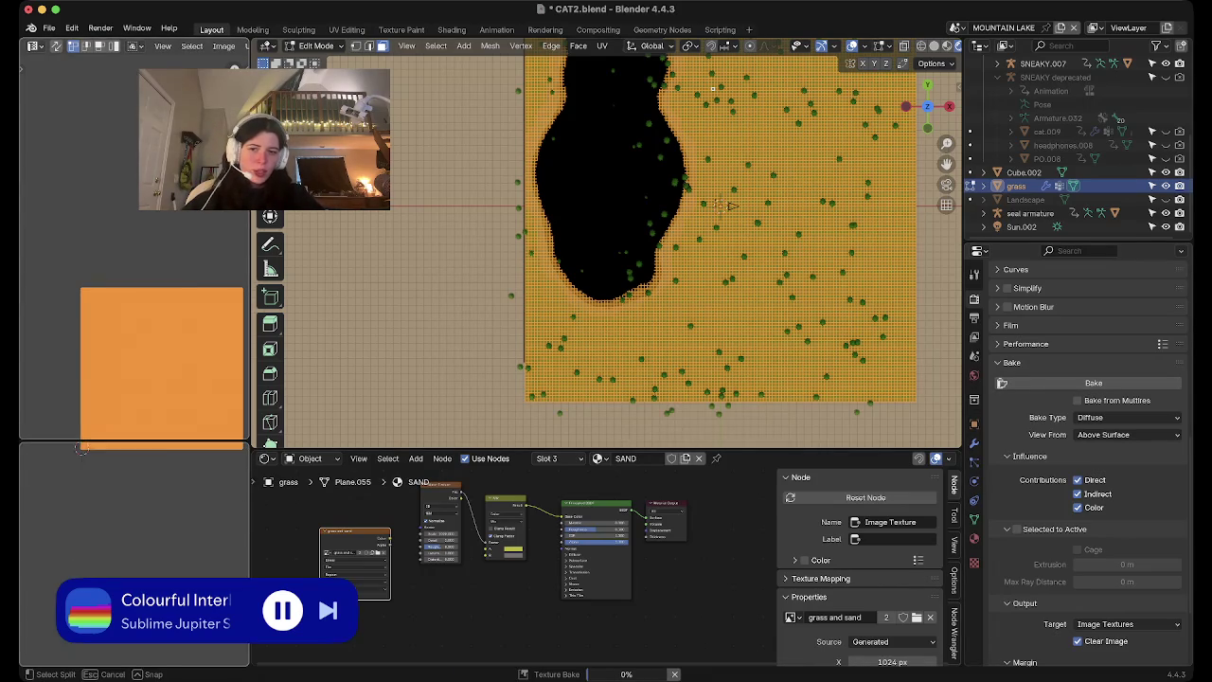
pyautogui.click(34, 450)
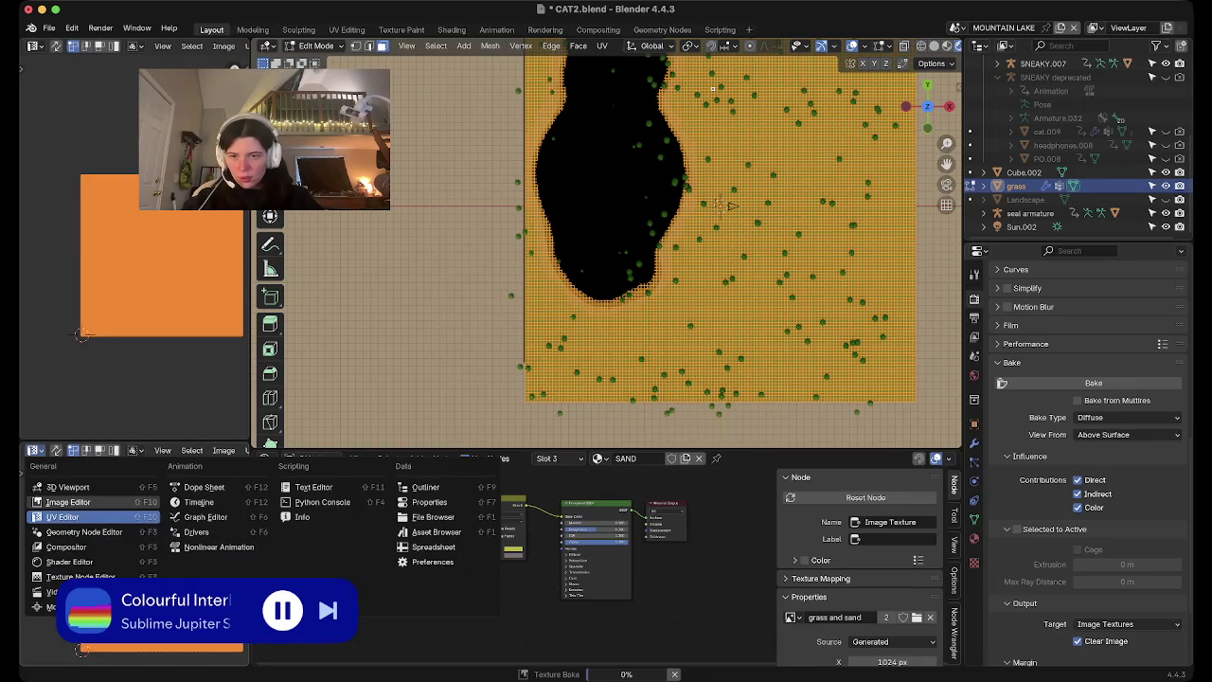
pyautogui.click(66, 500)
pyautogui.click(176, 450)
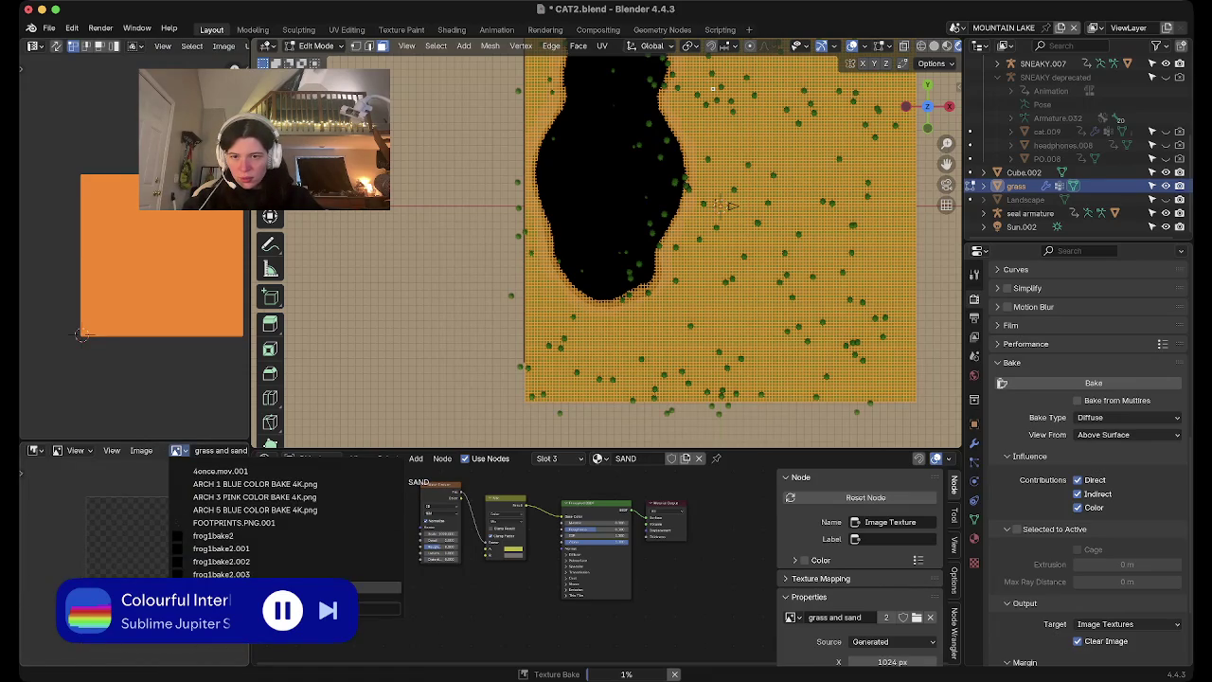
pyautogui.scroll(3, 445, 568)
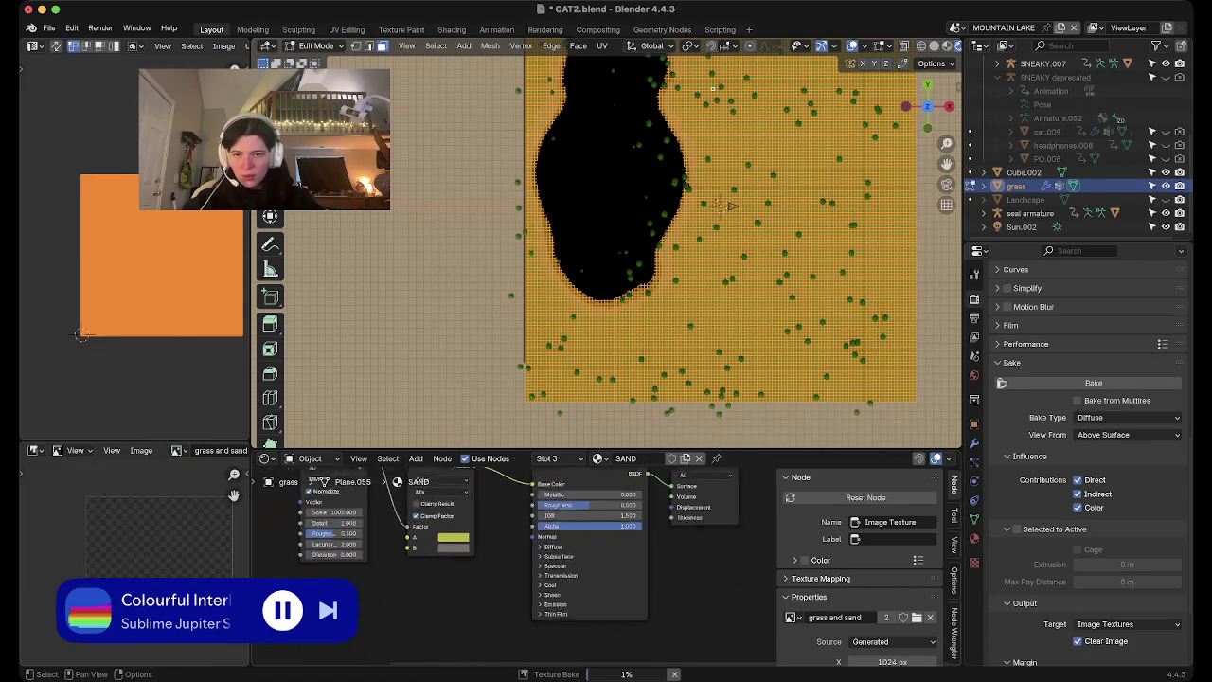
pyautogui.scroll(3, 474, 550)
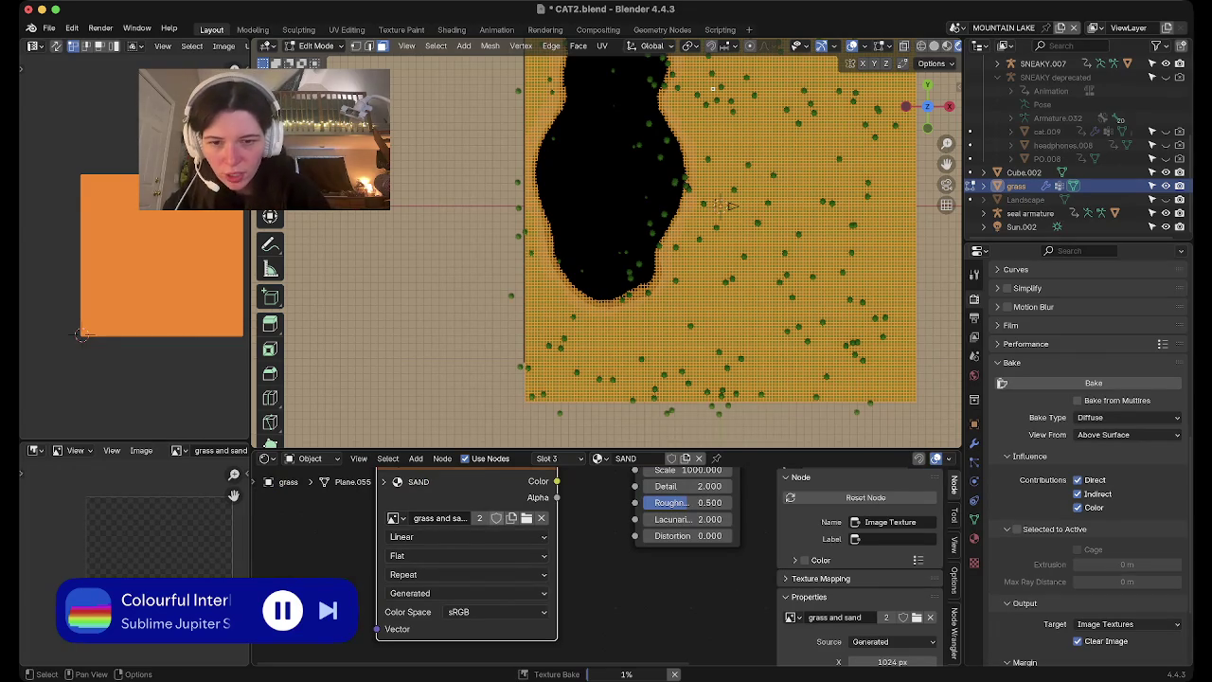
# Create a new 1024 px image named grassnsand2 in SAND's Image Texture node
pyautogui.click(511, 517)
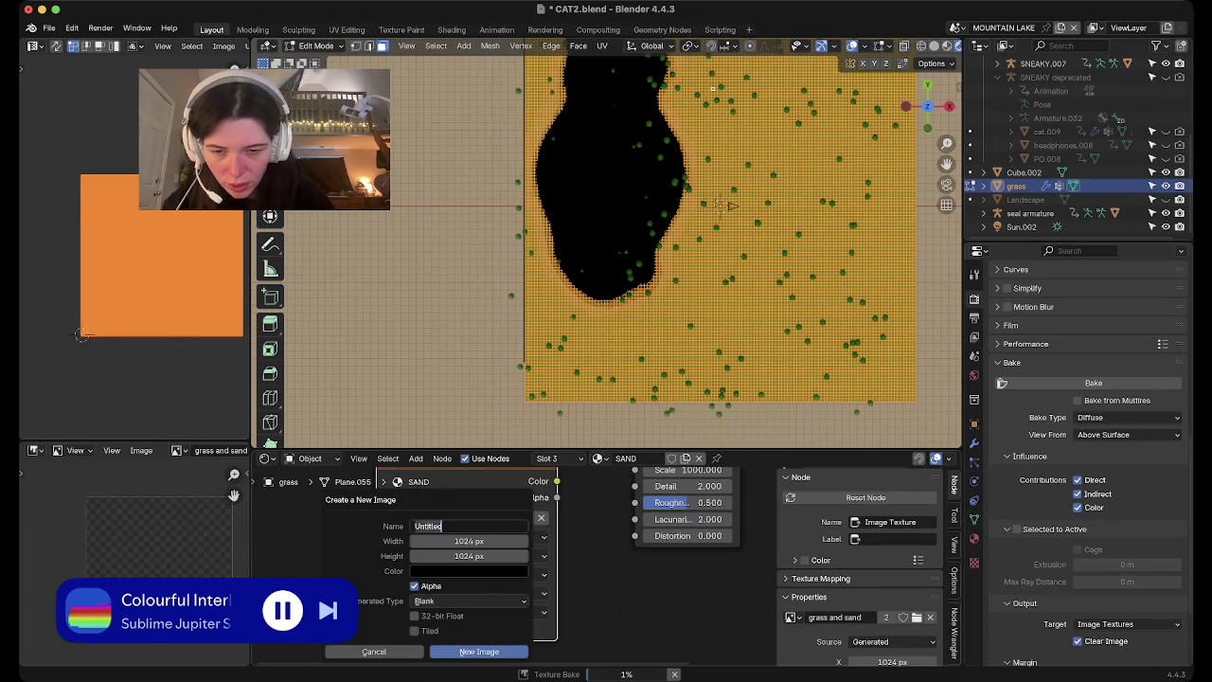
pyautogui.write('grassnsand2')
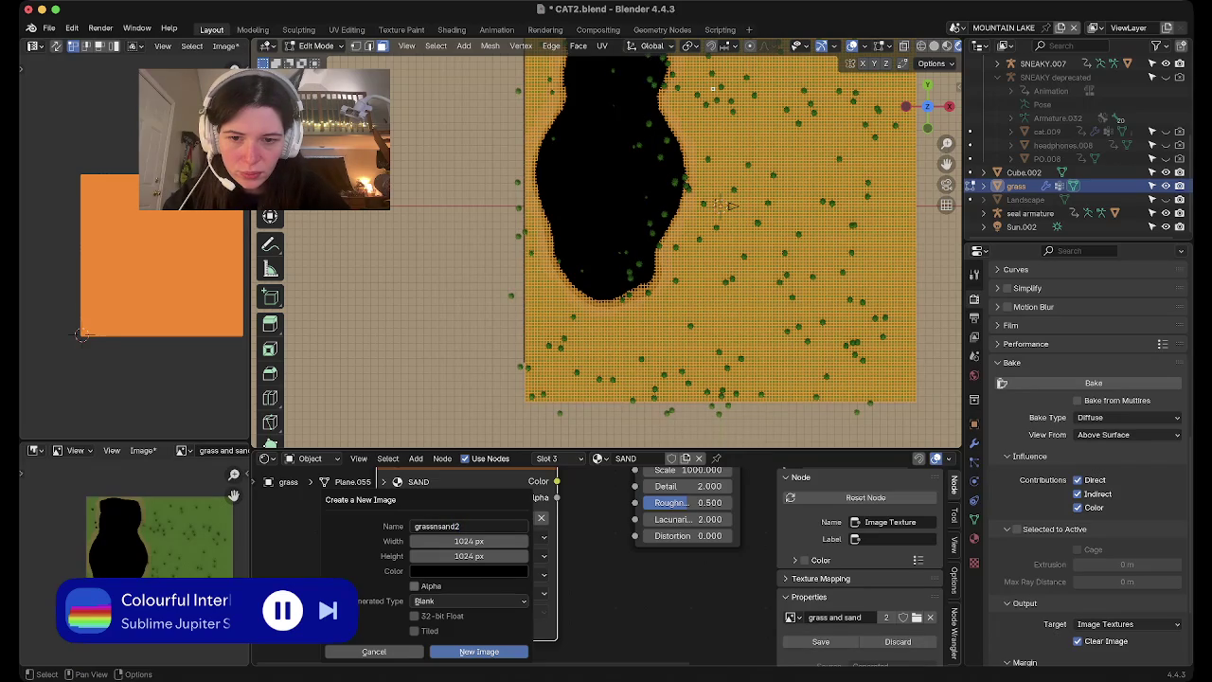
pyautogui.click(480, 651)
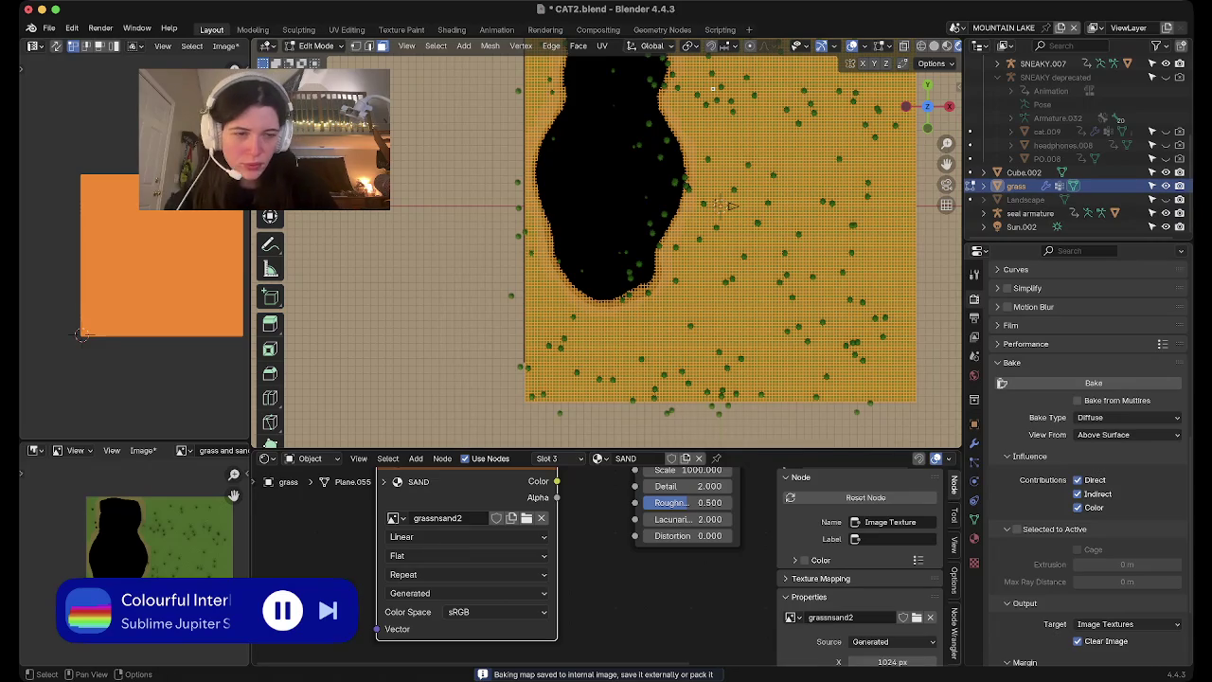
pyautogui.click(975, 538)
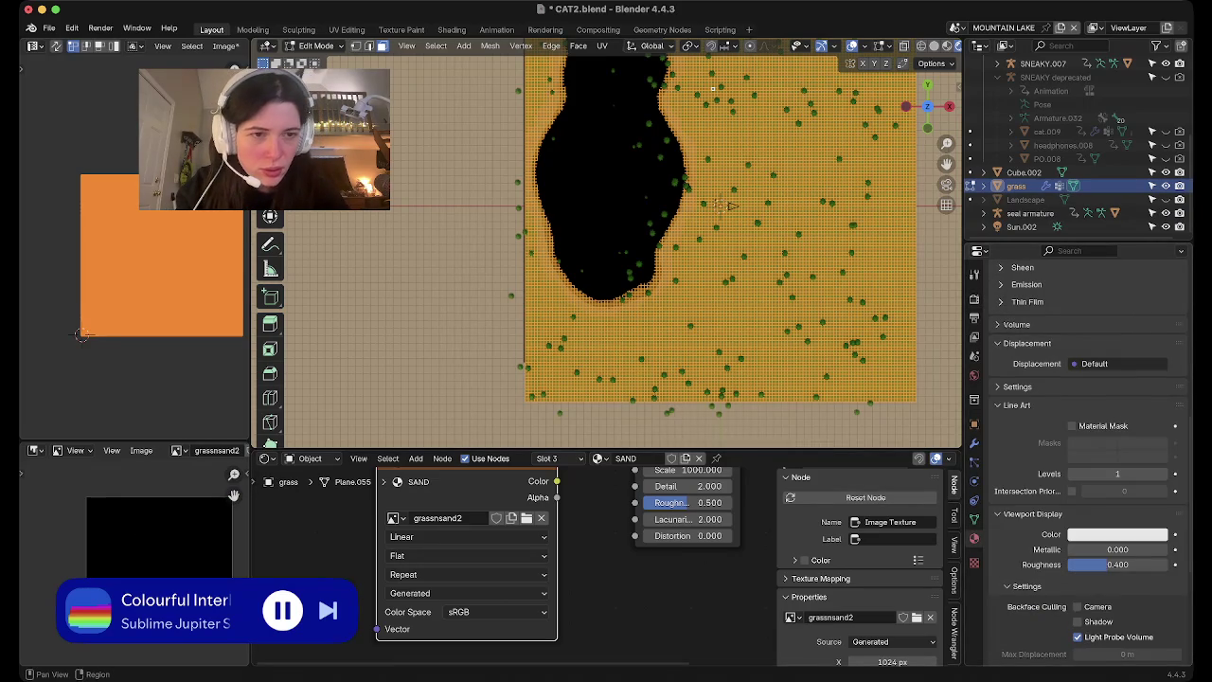
pyautogui.scroll(10, 1080, 426)
# Assign the grassnsand2 image to the grass material's Image Texture node
pyautogui.click(1023, 299)
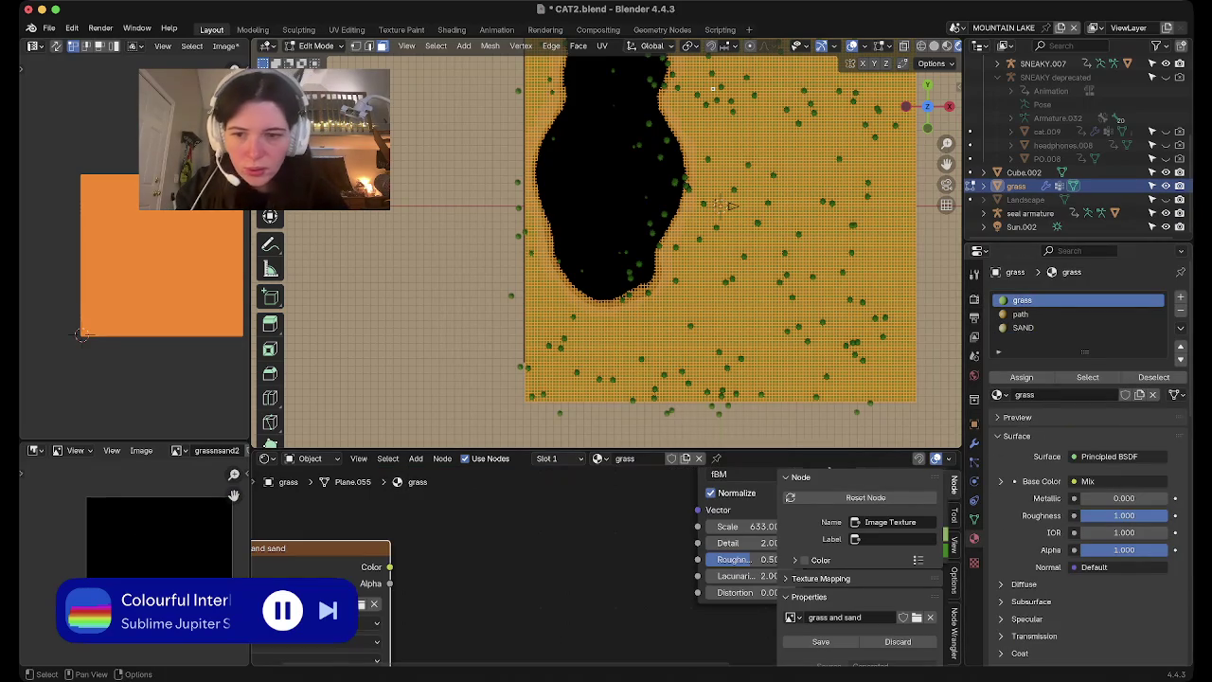
pyautogui.click(392, 539)
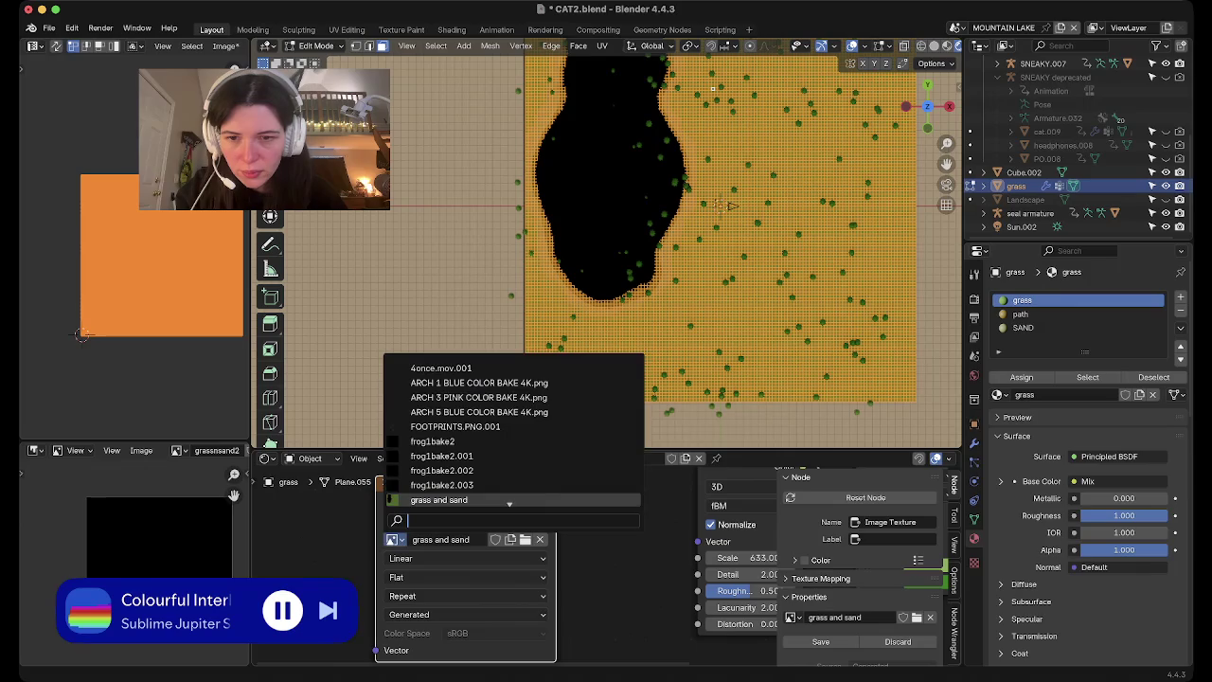
pyautogui.write('grass')
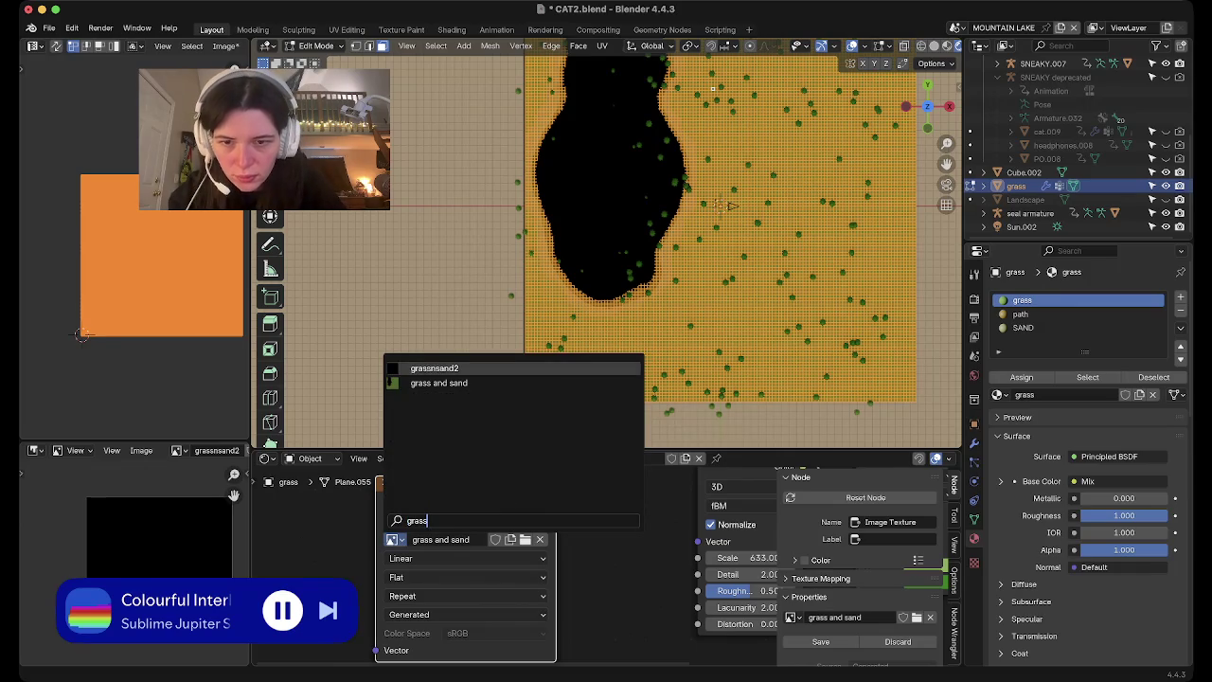
pyautogui.press('Return')
pyautogui.scroll(-1, 396, 483)
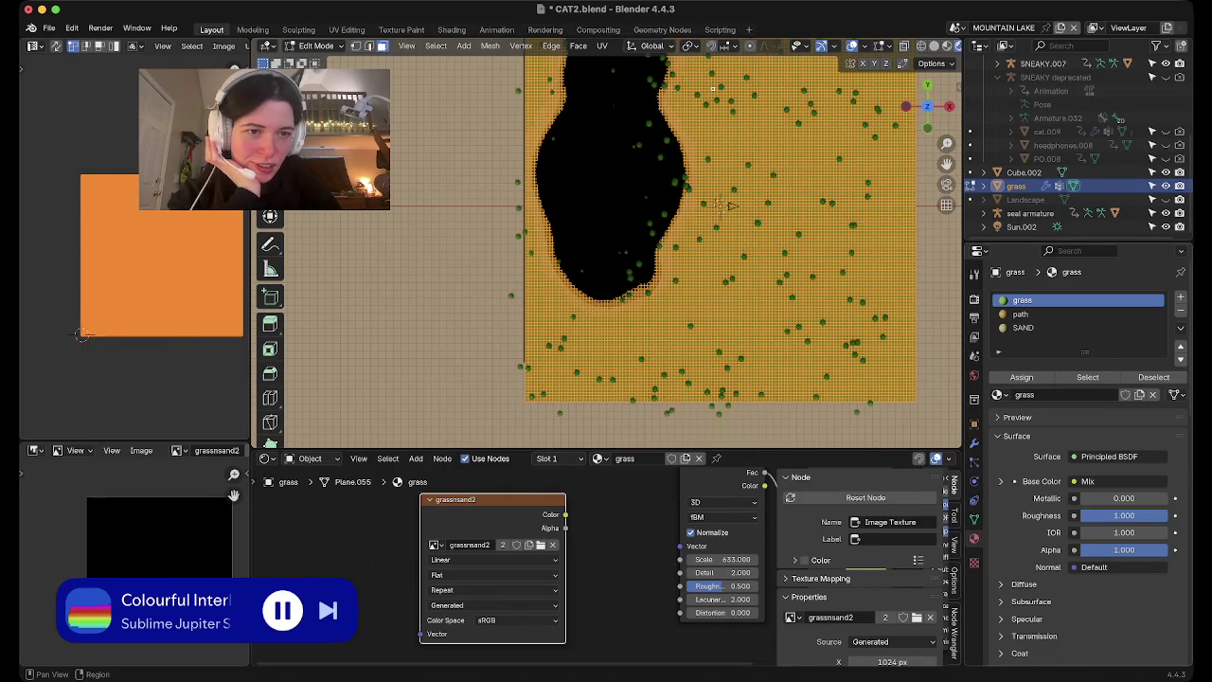
# Bake the ground plane's texture again into grassnsand2
pyautogui.click(975, 299)
pyautogui.scroll(-10, 1079, 454)
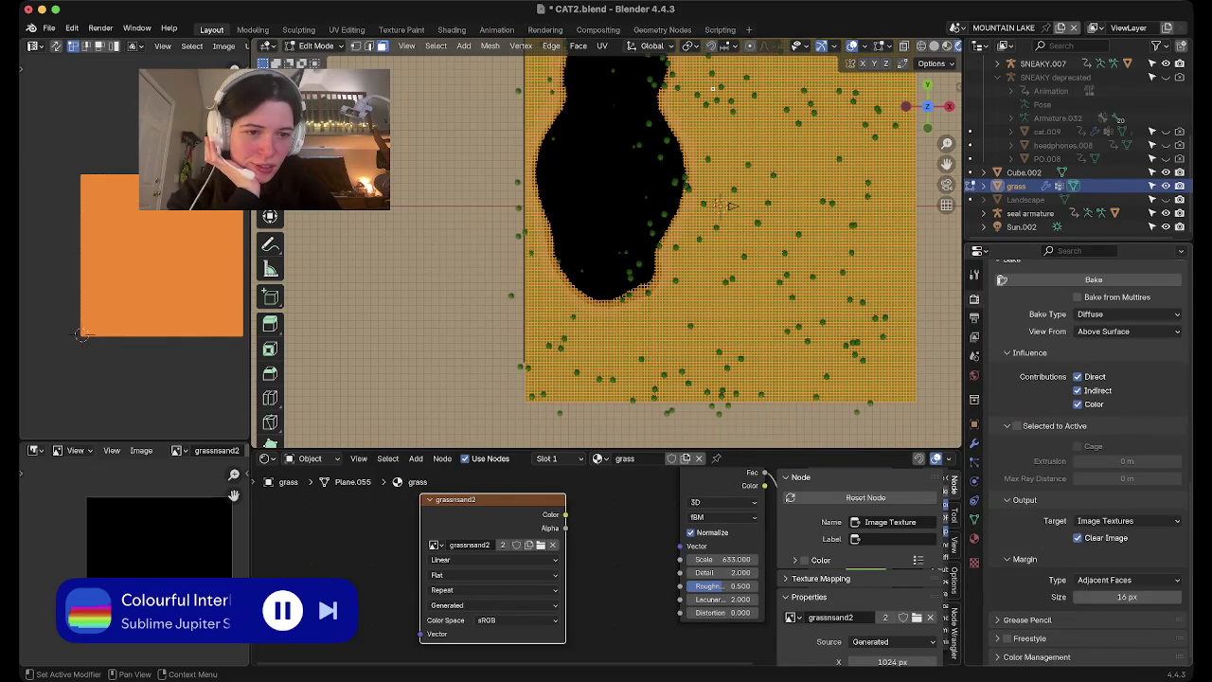
pyautogui.scroll(2, 1089, 398)
pyautogui.click(1094, 338)
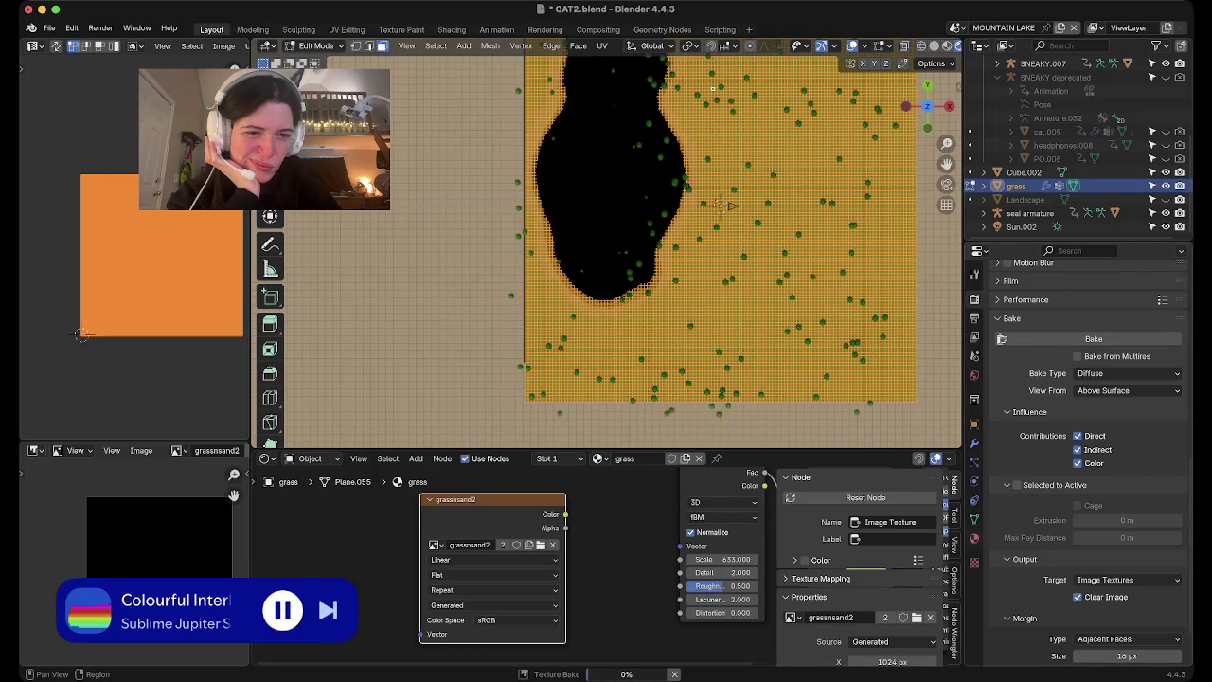
# Check the SAND and grass material slots' nodes after the bake
pyautogui.click(974, 519)
pyautogui.click(975, 538)
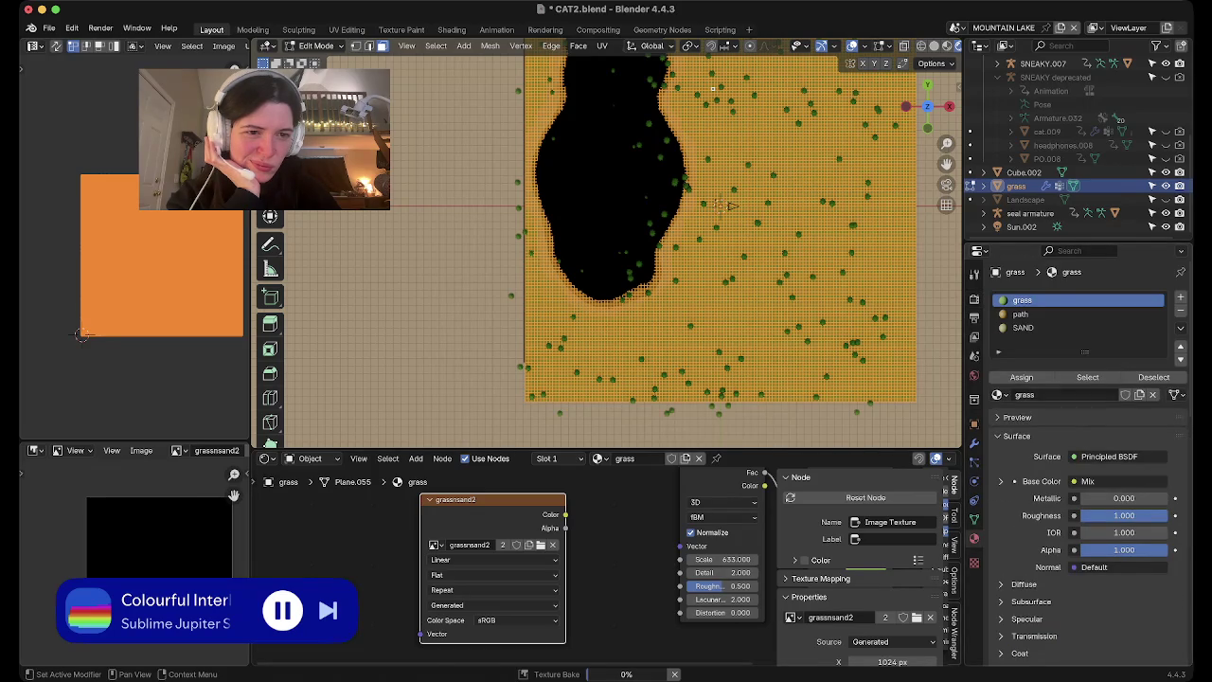
pyautogui.click(1061, 328)
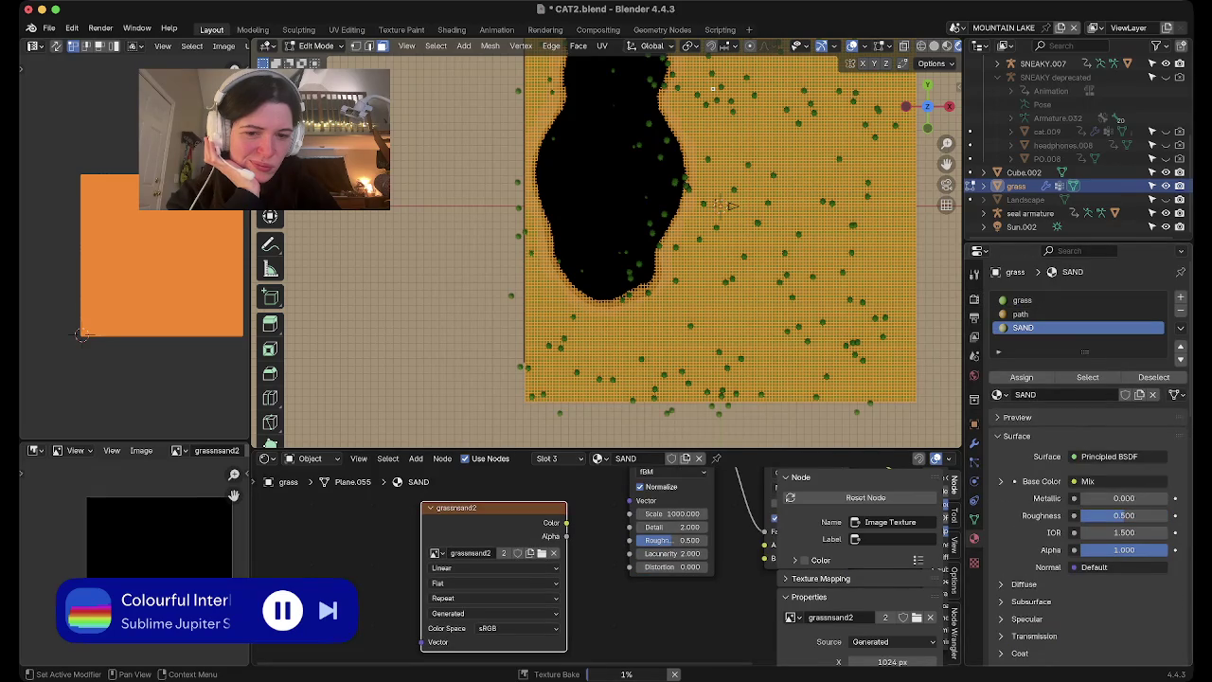
pyautogui.click(1060, 300)
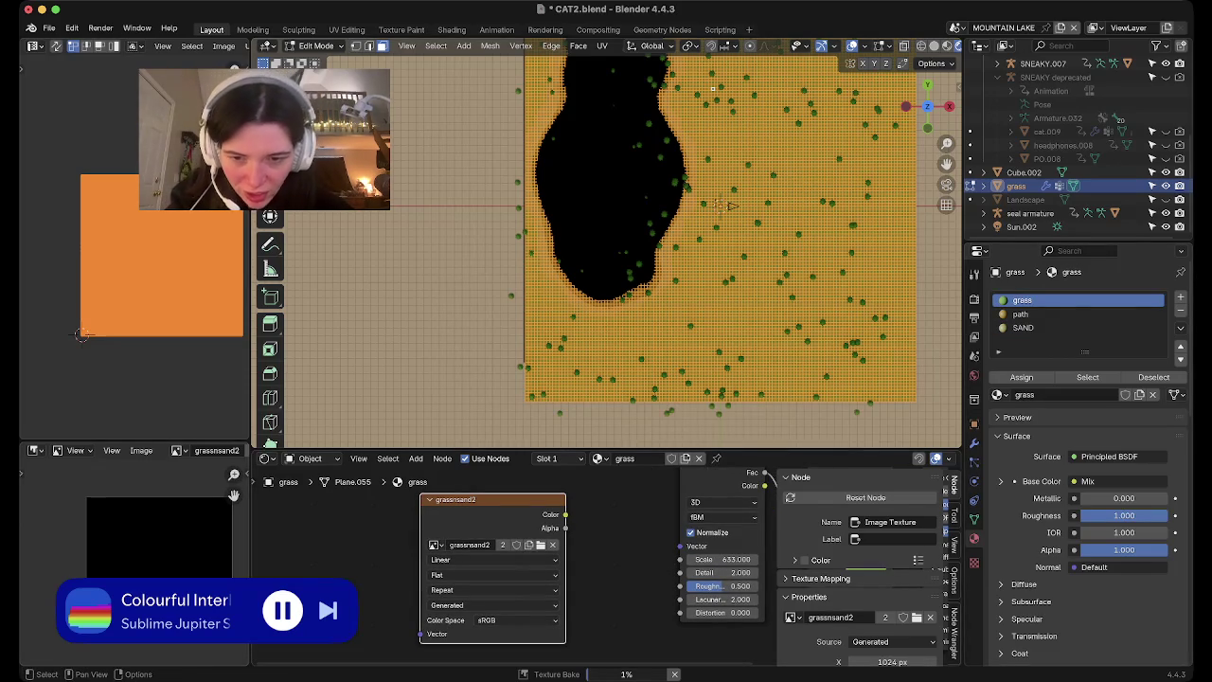
pyautogui.scroll(-1, 852, 587)
pyautogui.scroll(-1, 601, 555)
pyautogui.scroll(-1, 601, 555)
pyautogui.scroll(-1, 601, 555)
pyautogui.scroll(-1, 602, 555)
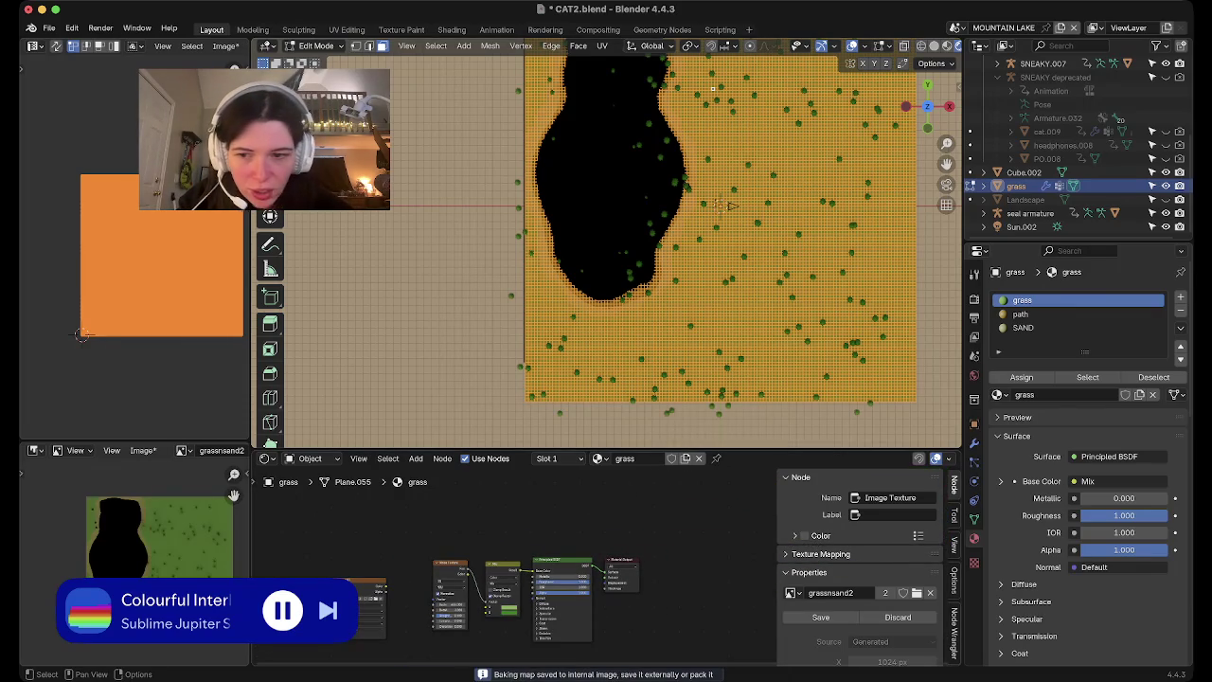
# Zoom around the baked grass image, then show the mesh's grass/SAND vertex groups and UVMap
pyautogui.scroll(2, 123, 530)
pyautogui.scroll(2, 123, 530)
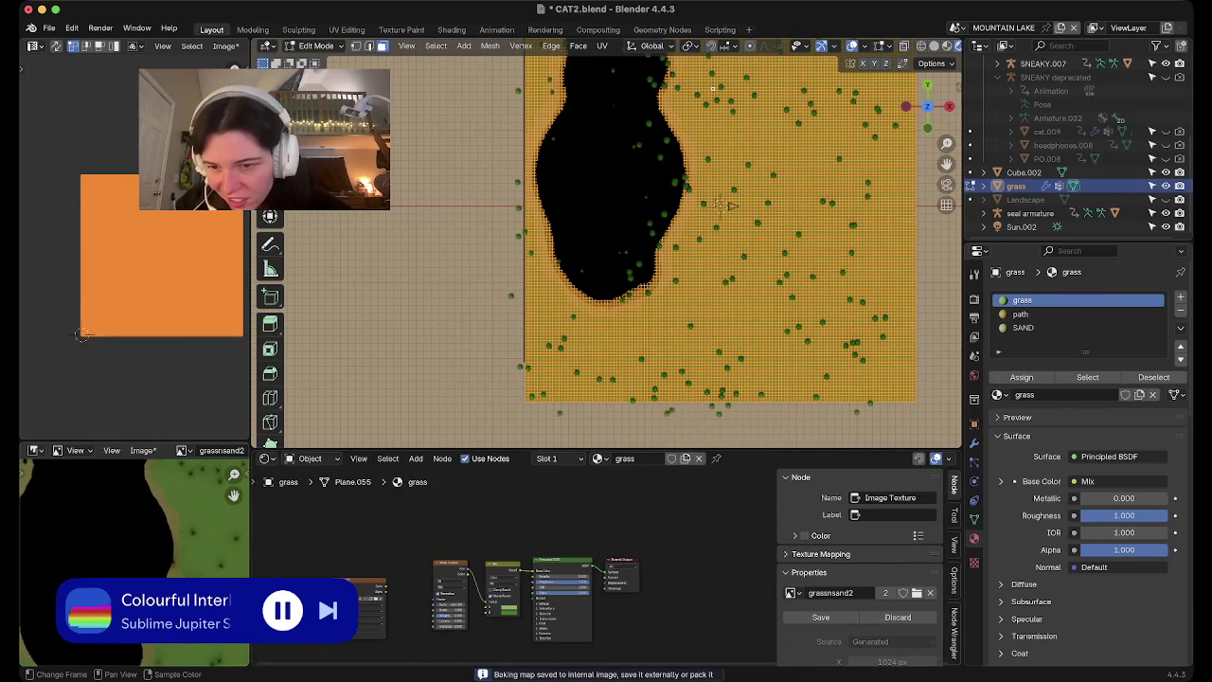
pyautogui.scroll(2, 123, 530)
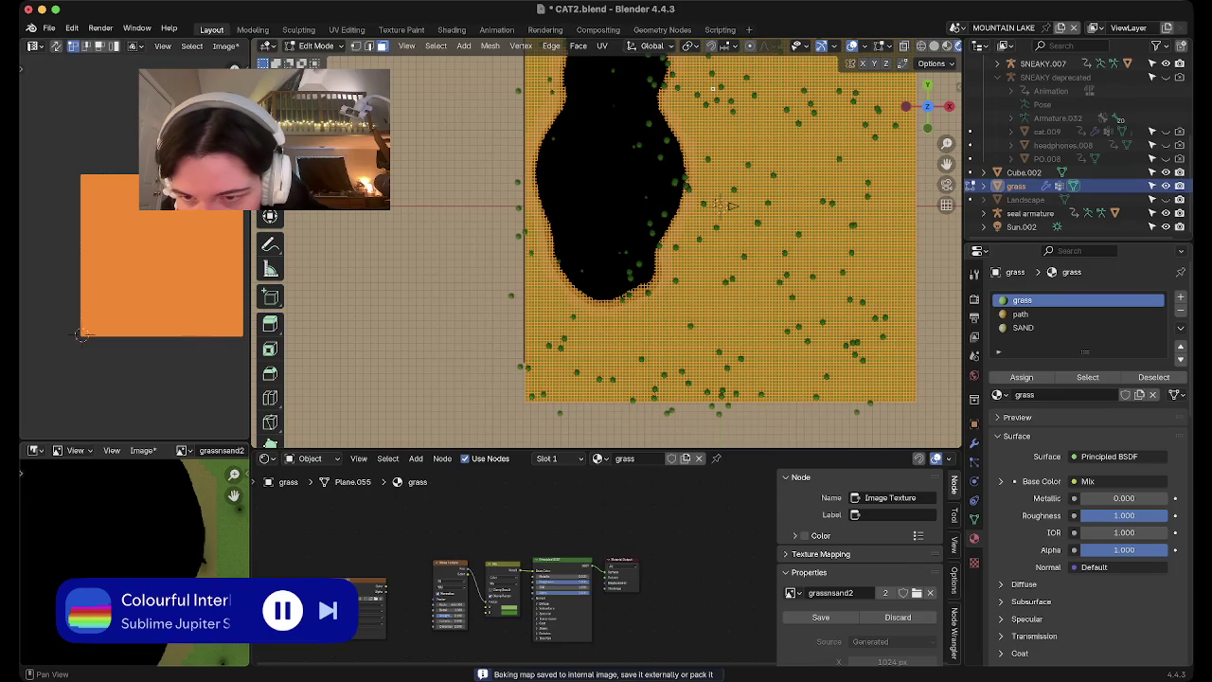
pyautogui.scroll(-1, 132, 530)
pyautogui.scroll(-2, 132, 530)
pyautogui.scroll(-2, 132, 530)
pyautogui.scroll(-1, 132, 530)
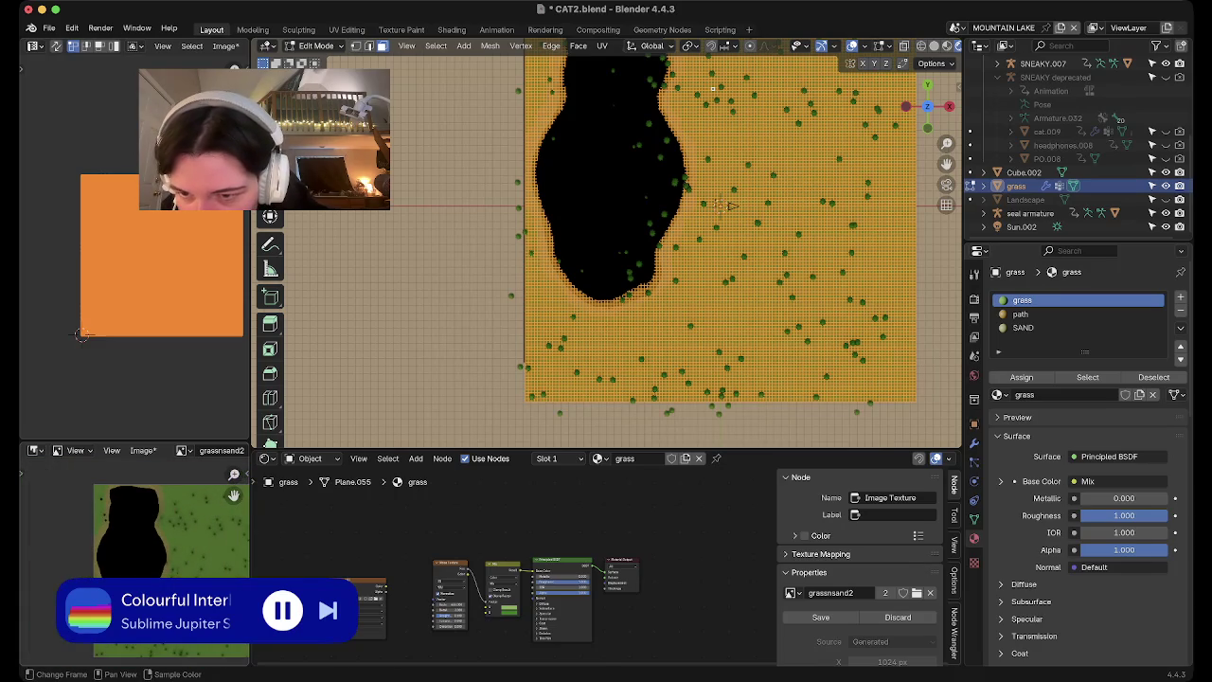
pyautogui.scroll(-1, 132, 531)
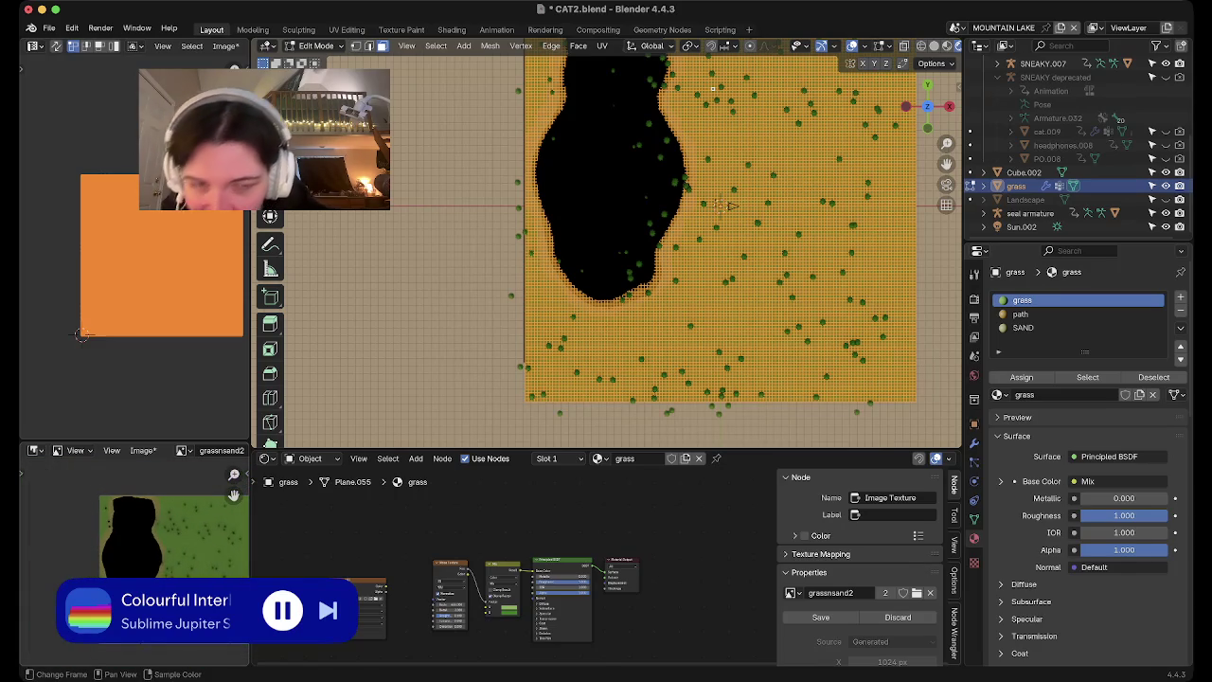
pyautogui.click(974, 519)
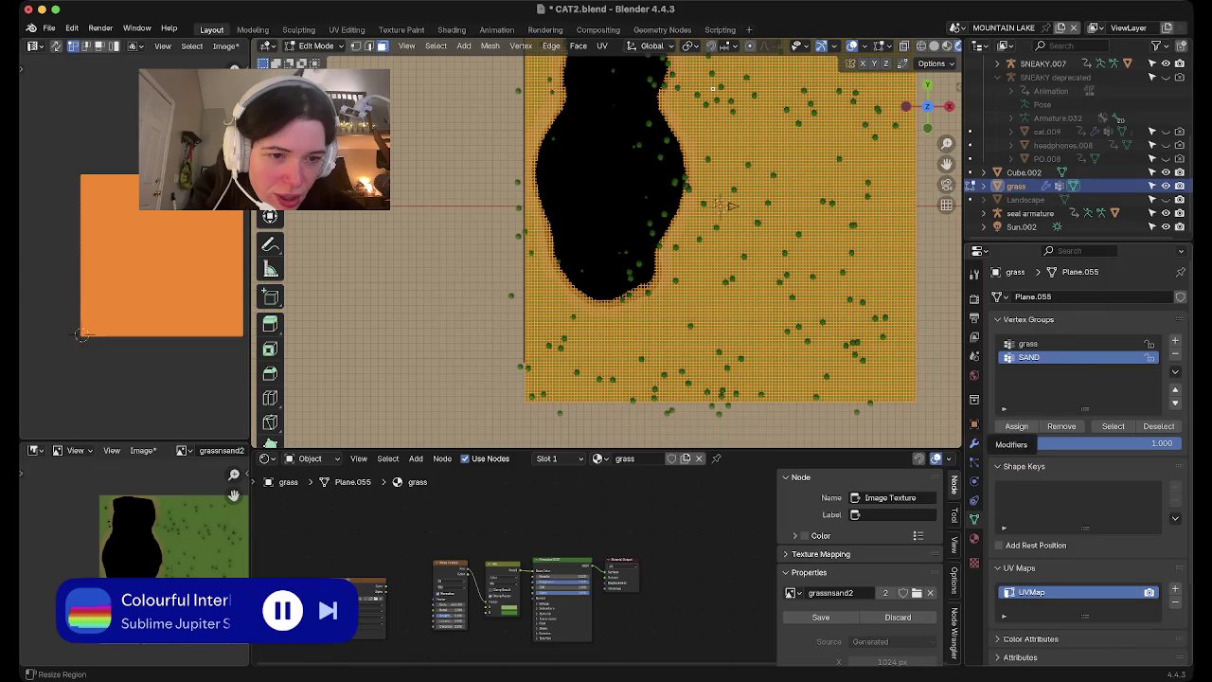
# Turn off the GeometryNodes modifier's viewport display and re-bake the ground texture
pyautogui.click(975, 442)
pyautogui.click(1133, 319)
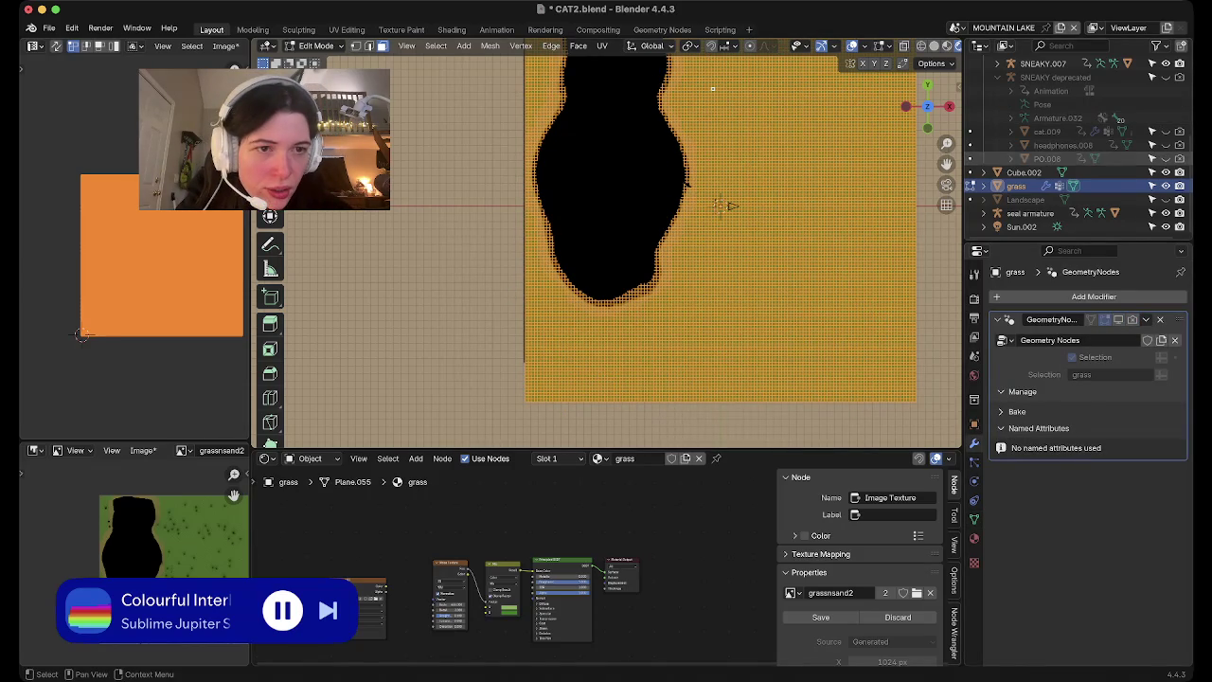
pyautogui.click(974, 300)
pyautogui.scroll(-10, 1089, 426)
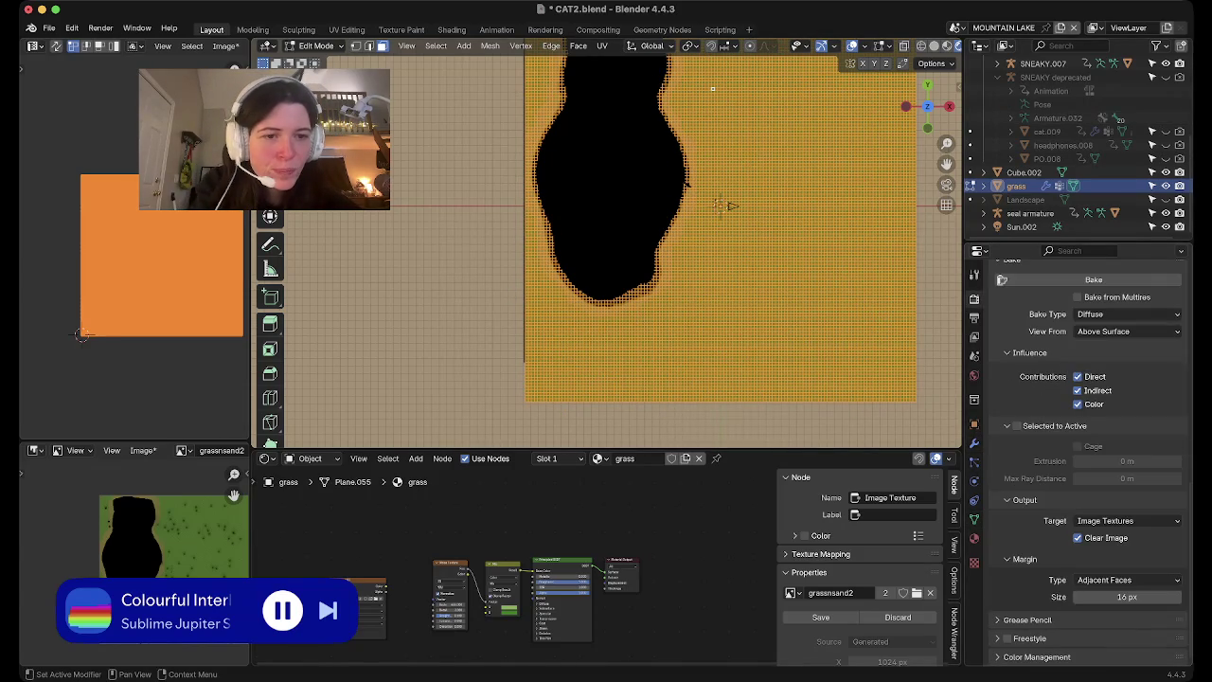
pyautogui.scroll(4, 1089, 379)
pyautogui.click(1093, 376)
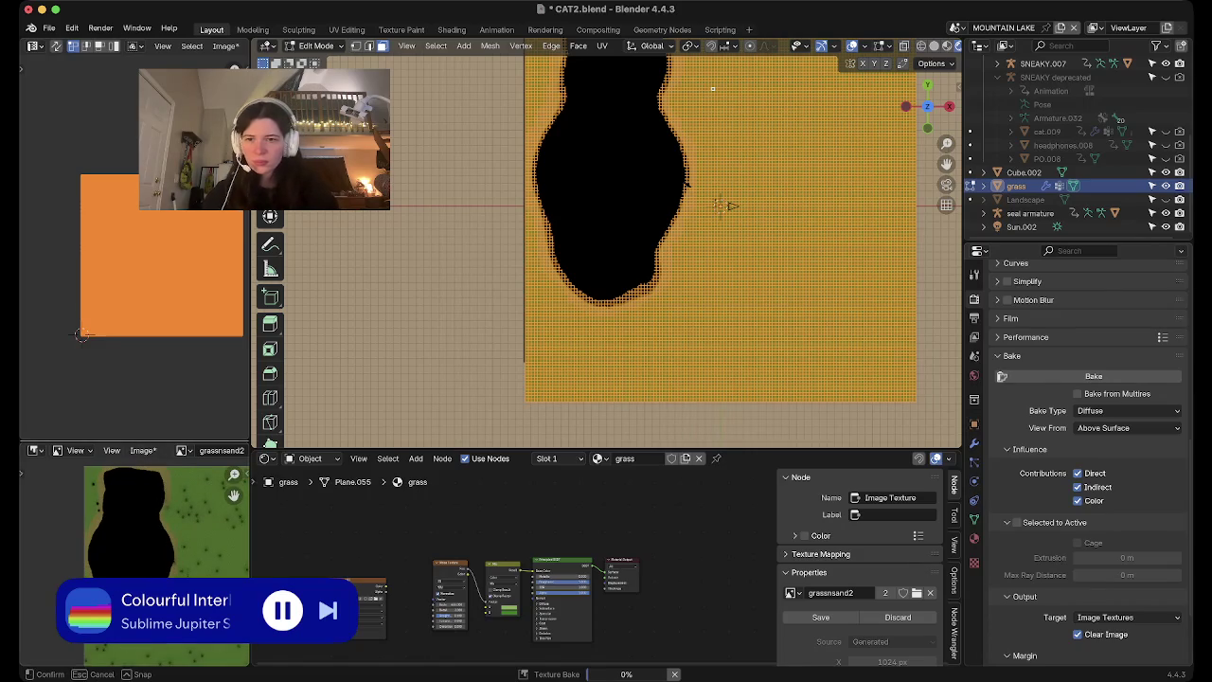
# Enlarge the Image Editor and zoom over the baked pond, sand ring and grass
pyautogui.moveTo(142, 441); pyautogui.dragTo(142, 154)
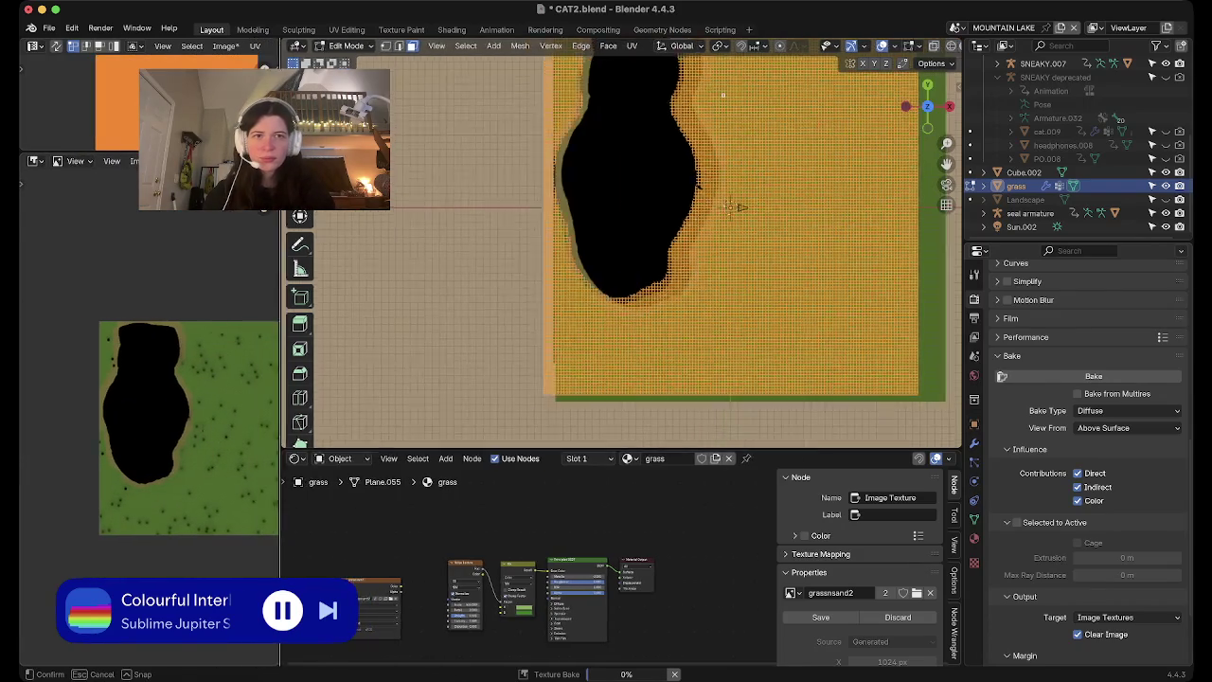
pyautogui.moveTo(250, 512); pyautogui.dragTo(358, 512)
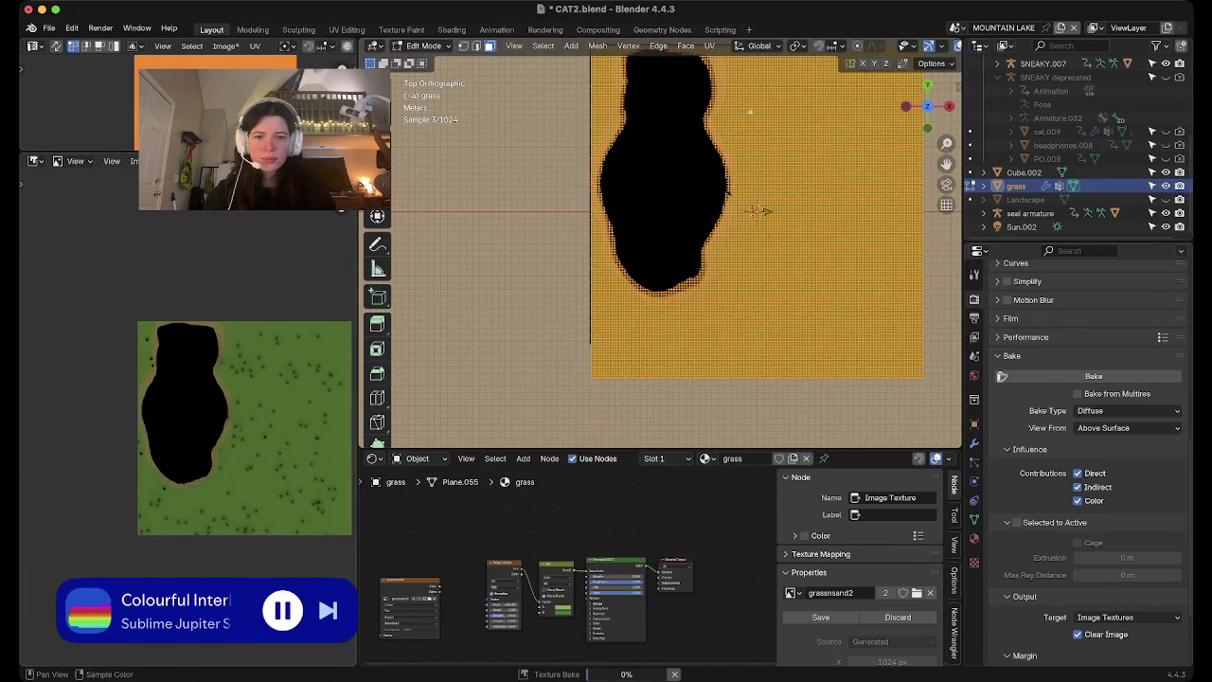
pyautogui.scroll(2, 208, 445)
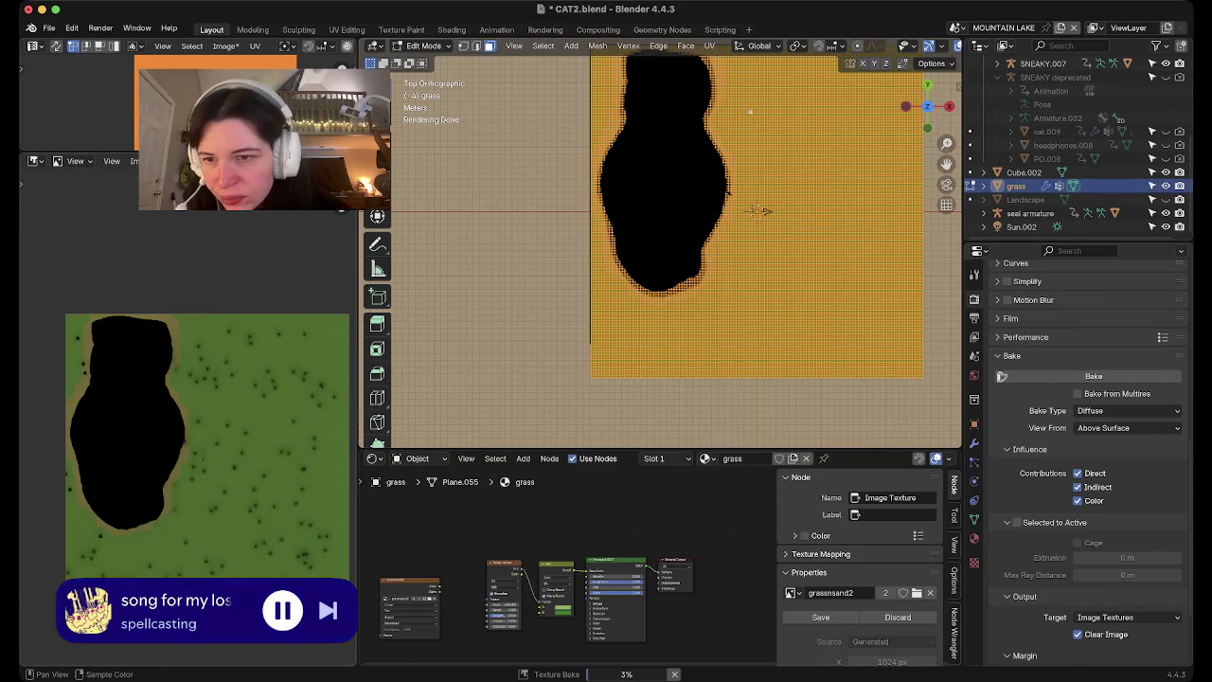
pyautogui.scroll(-2, 169, 546)
pyautogui.scroll(-2, 196, 503)
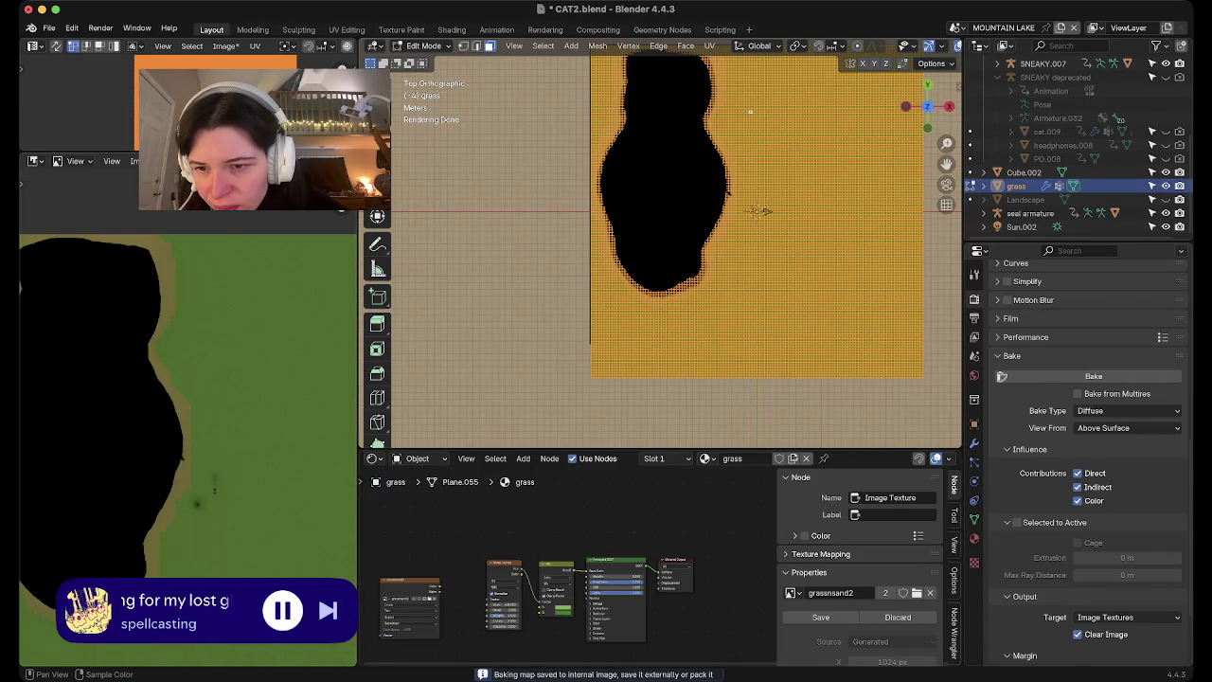
pyautogui.scroll(-1, 197, 503)
pyautogui.scroll(-2, 197, 503)
pyautogui.scroll(-1, 197, 503)
pyautogui.scroll(-1, 197, 503)
pyautogui.scroll(1, 192, 453)
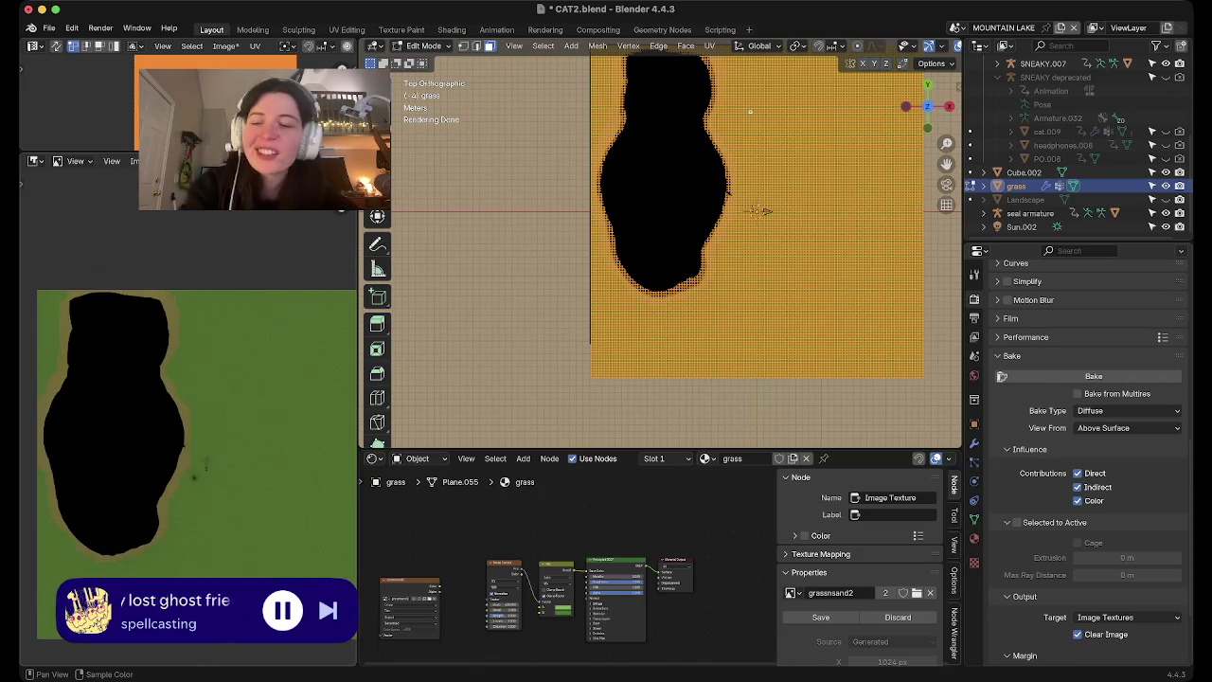
pyautogui.scroll(1, 155, 508)
pyautogui.scroll(1, 154, 508)
pyautogui.scroll(2, 154, 507)
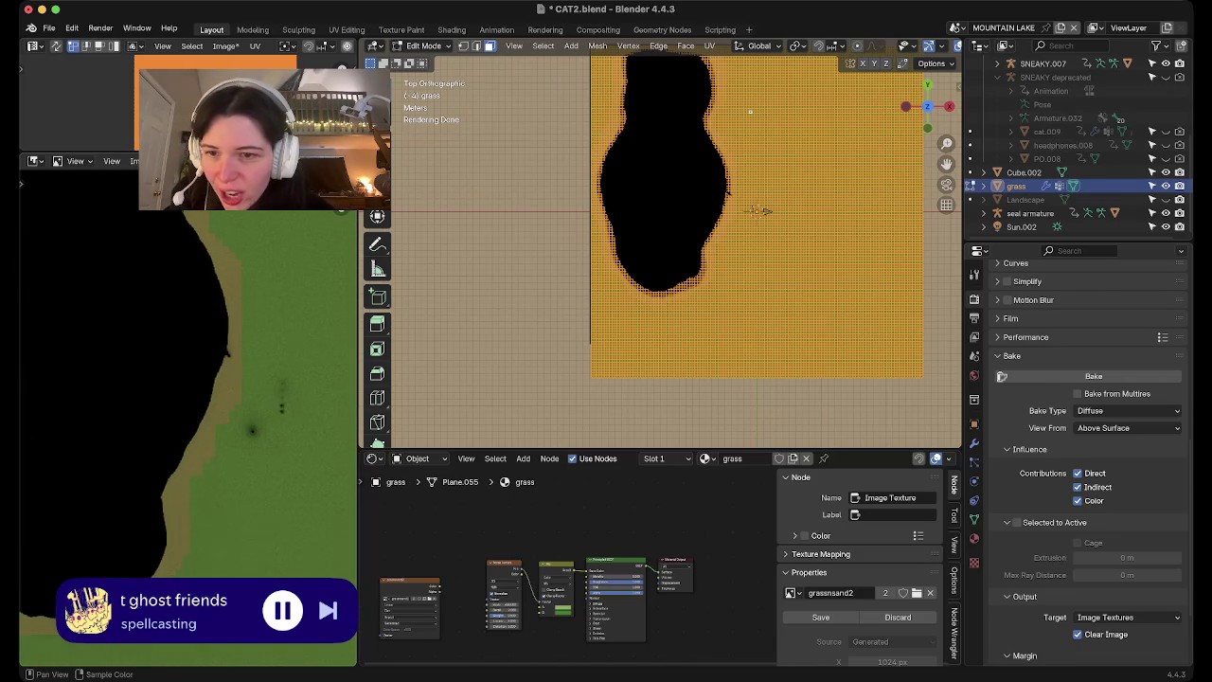
pyautogui.scroll(1, 154, 508)
pyautogui.scroll(1, 154, 507)
pyautogui.scroll(1, 155, 508)
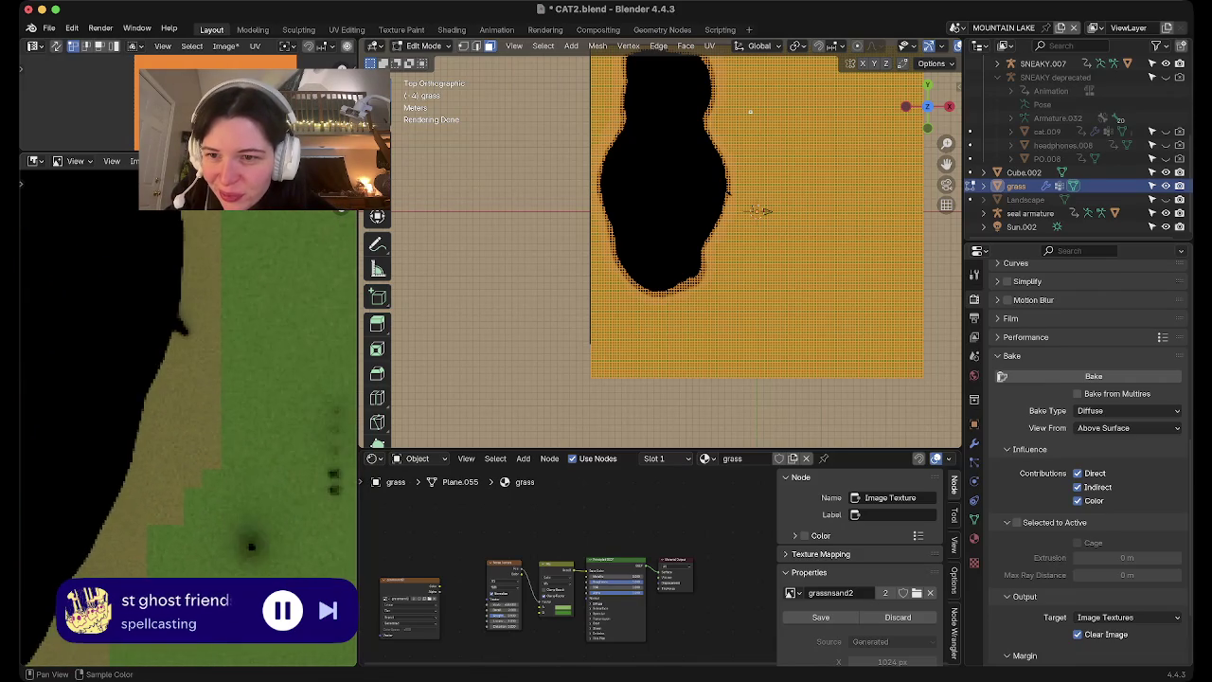
pyautogui.scroll(1, 155, 508)
pyautogui.scroll(-1, 155, 507)
pyautogui.scroll(-1, 154, 508)
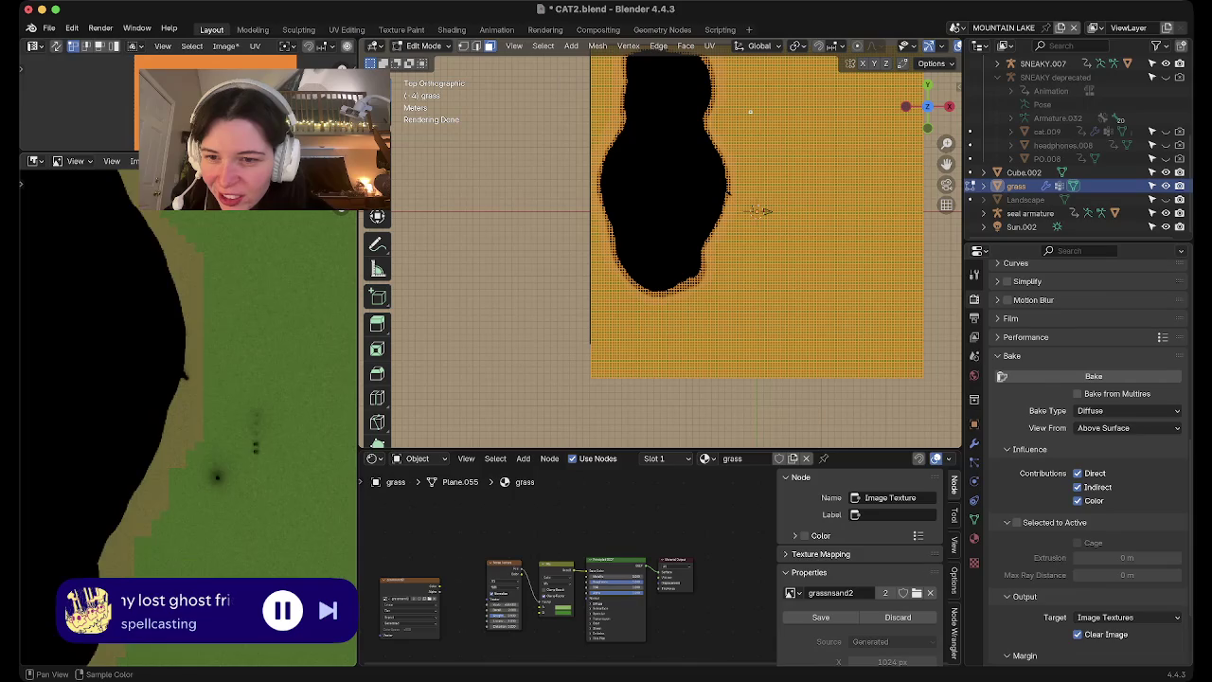
pyautogui.scroll(-3, 154, 507)
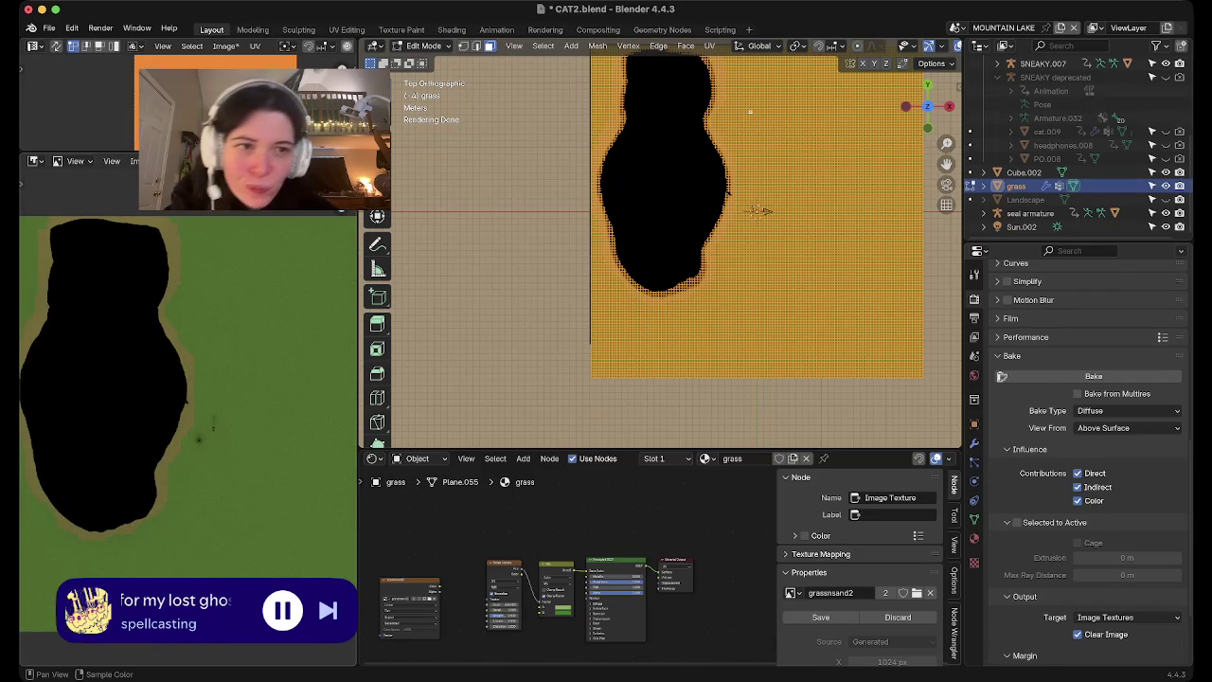
pyautogui.scroll(2, 971, 186)
pyautogui.scroll(3, 971, 186)
pyautogui.scroll(3, 971, 186)
# Rename the FROGS N SNEAKS.001 collection to CHARACTERS and remove Camera.005 from it
pyautogui.scroll(2, 971, 186)
pyautogui.press('h')
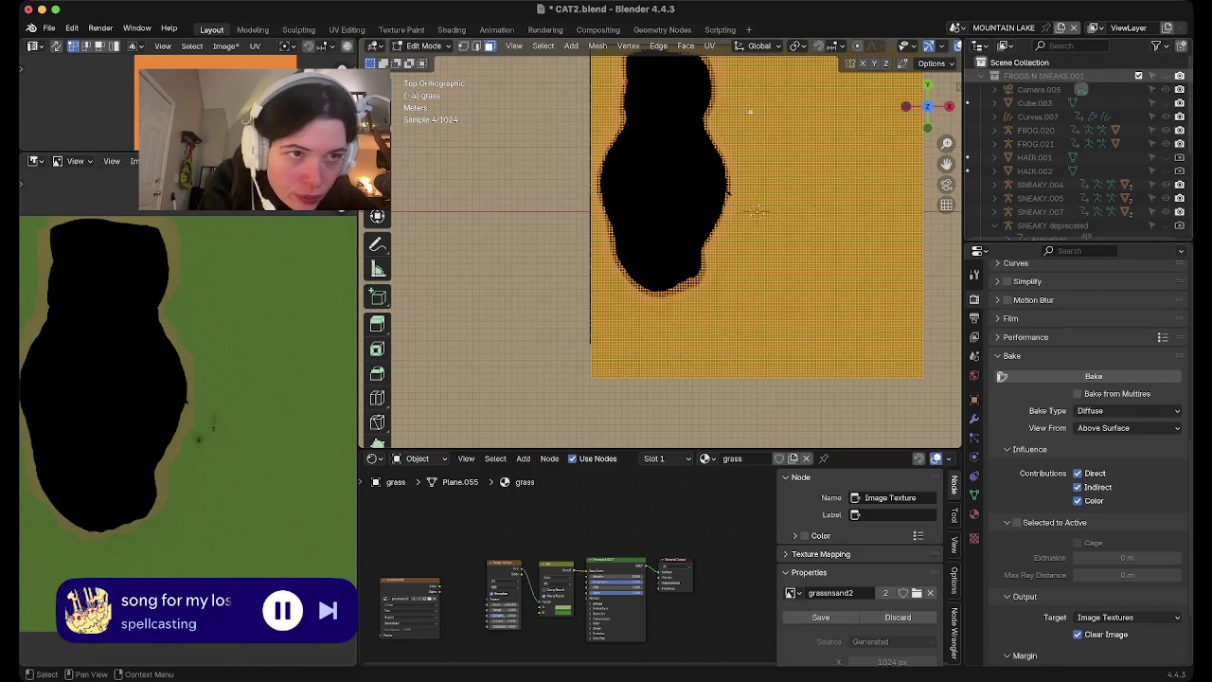
pyautogui.click(1042, 75)
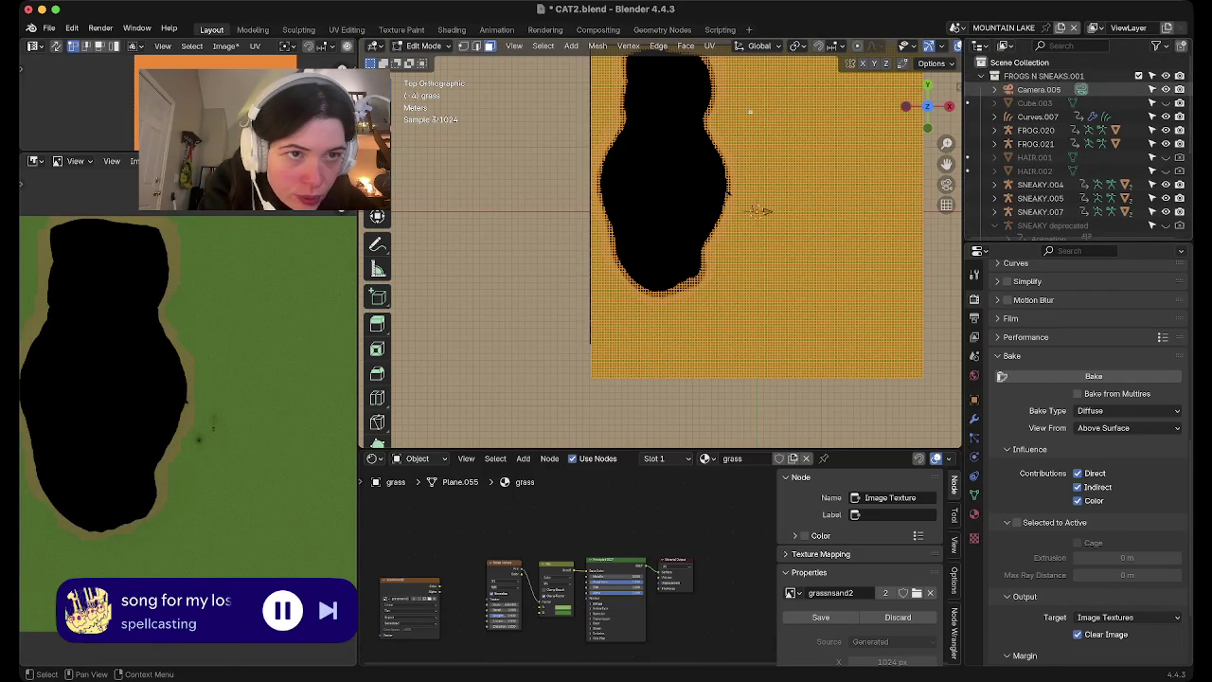
pyautogui.doubleClick(1041, 74)
pyautogui.write('CHARACTERS')
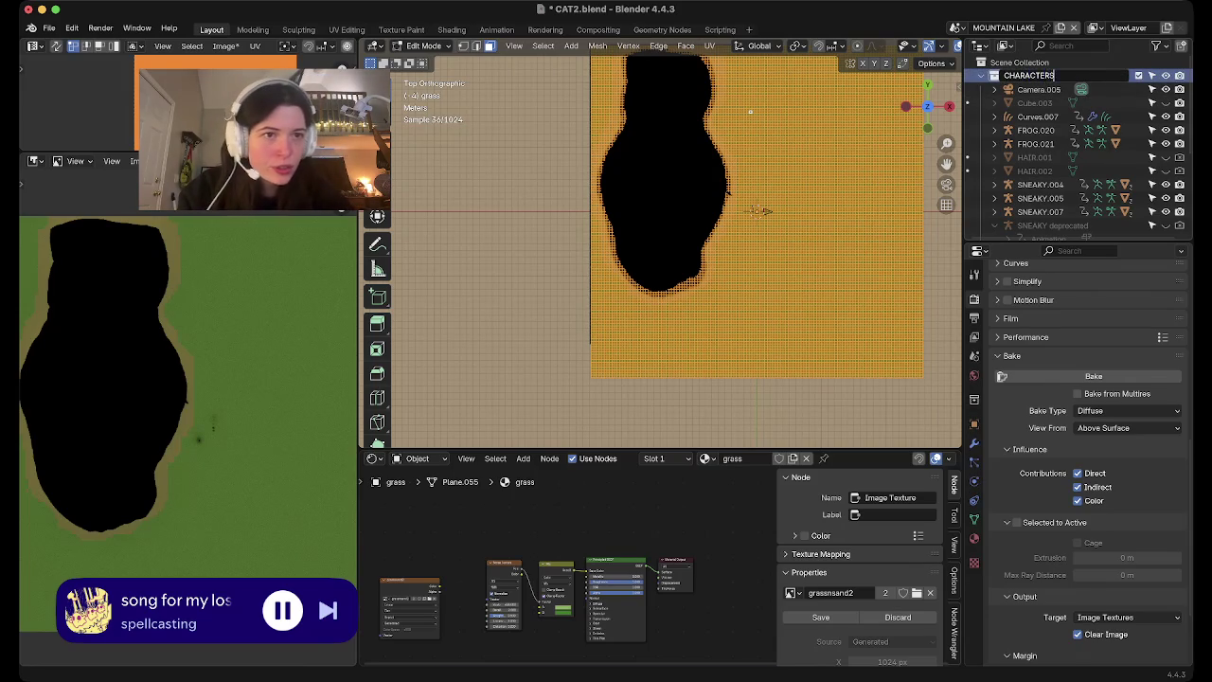
pyautogui.press('Return')
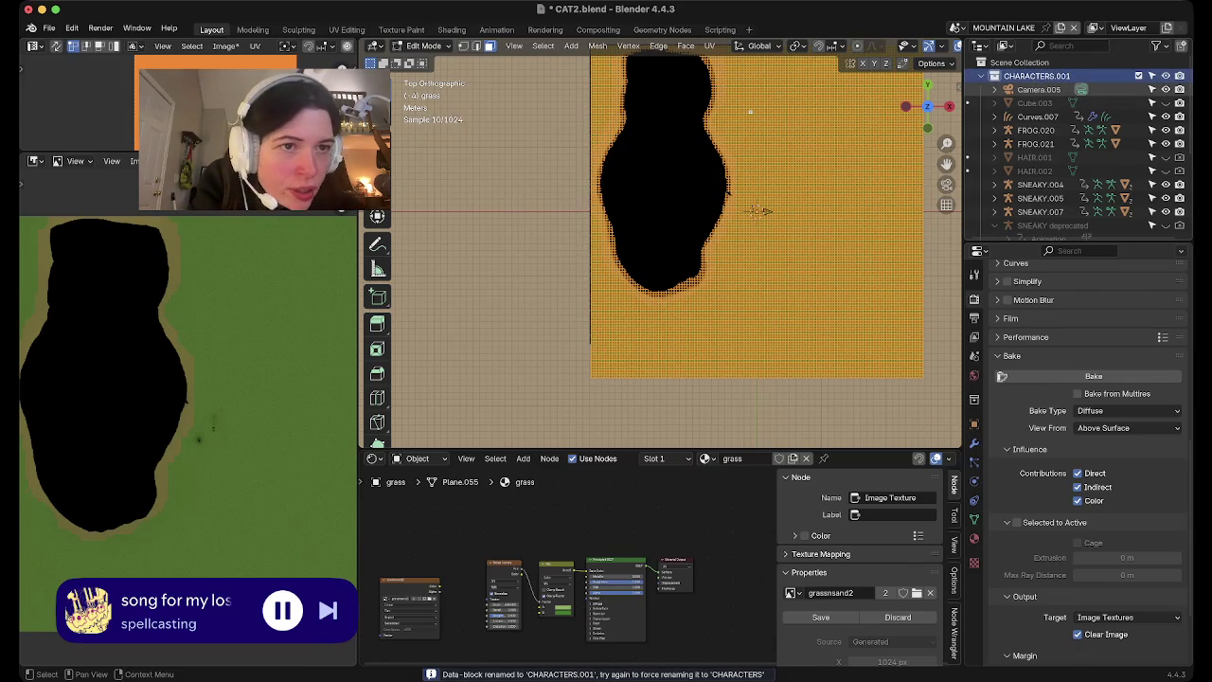
pyautogui.press('Delete')
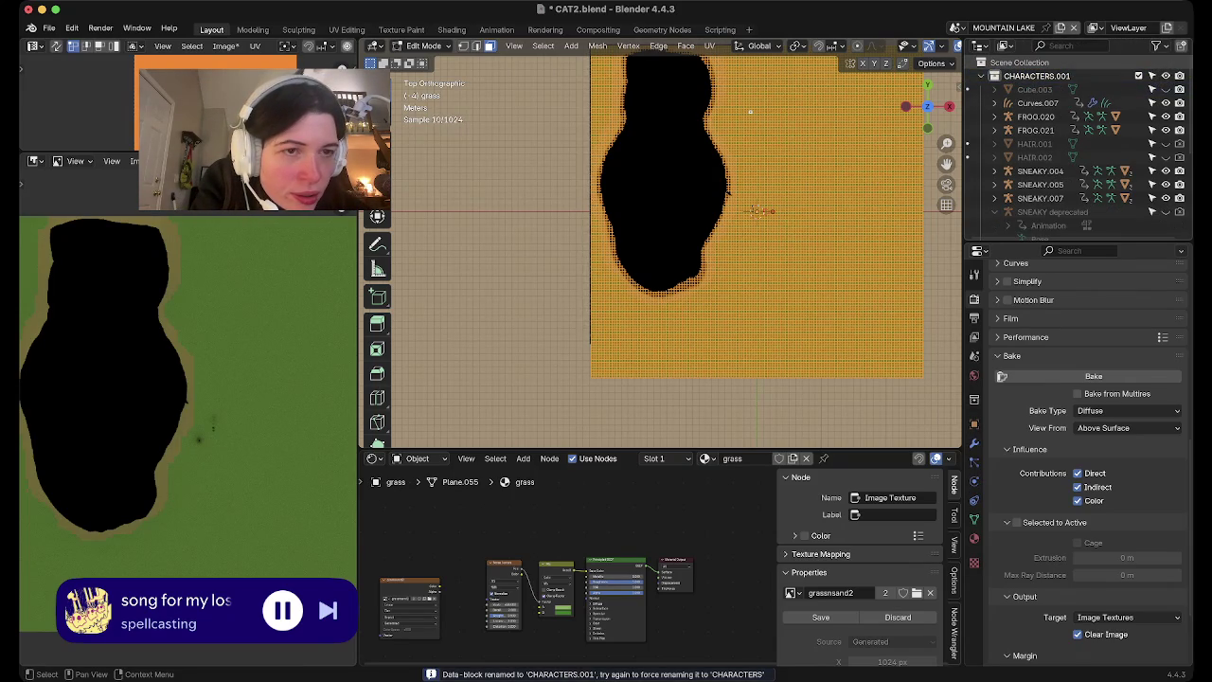
# Browse the CHARACTERS.001 collection in the Outliner and select the seal object
pyautogui.scroll(-3, 1080, 147)
pyautogui.scroll(-3, 1080, 147)
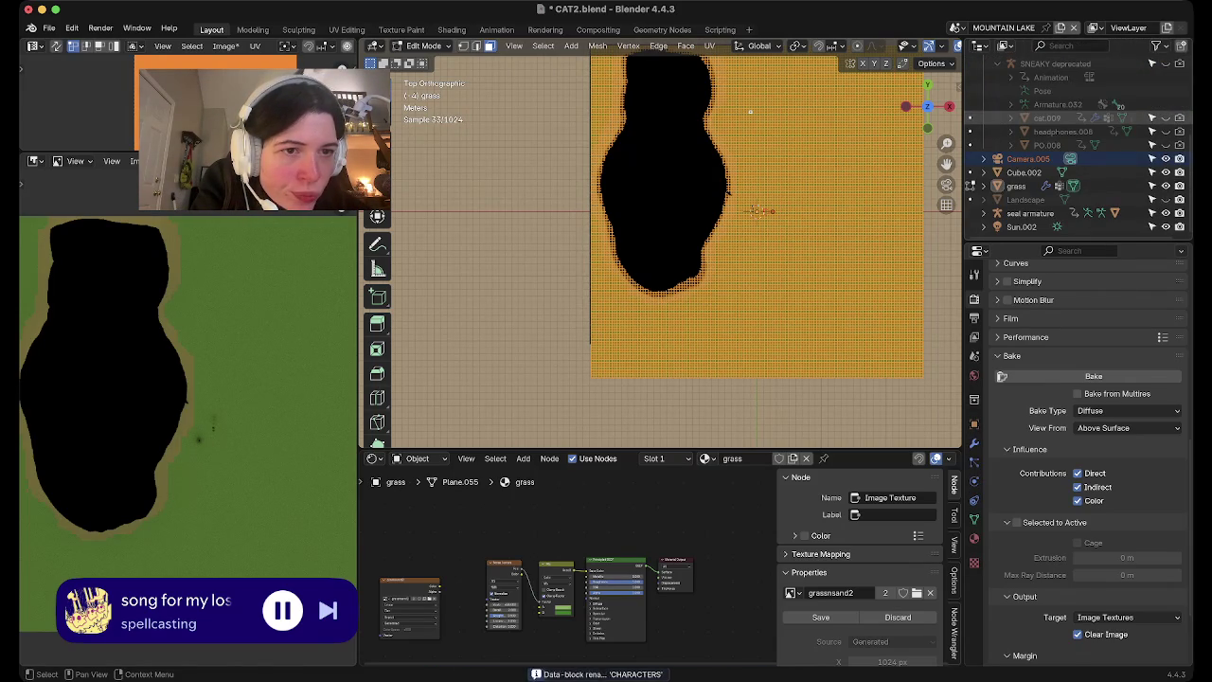
pyautogui.rightClick(990, 213)
pyautogui.click(988, 211)
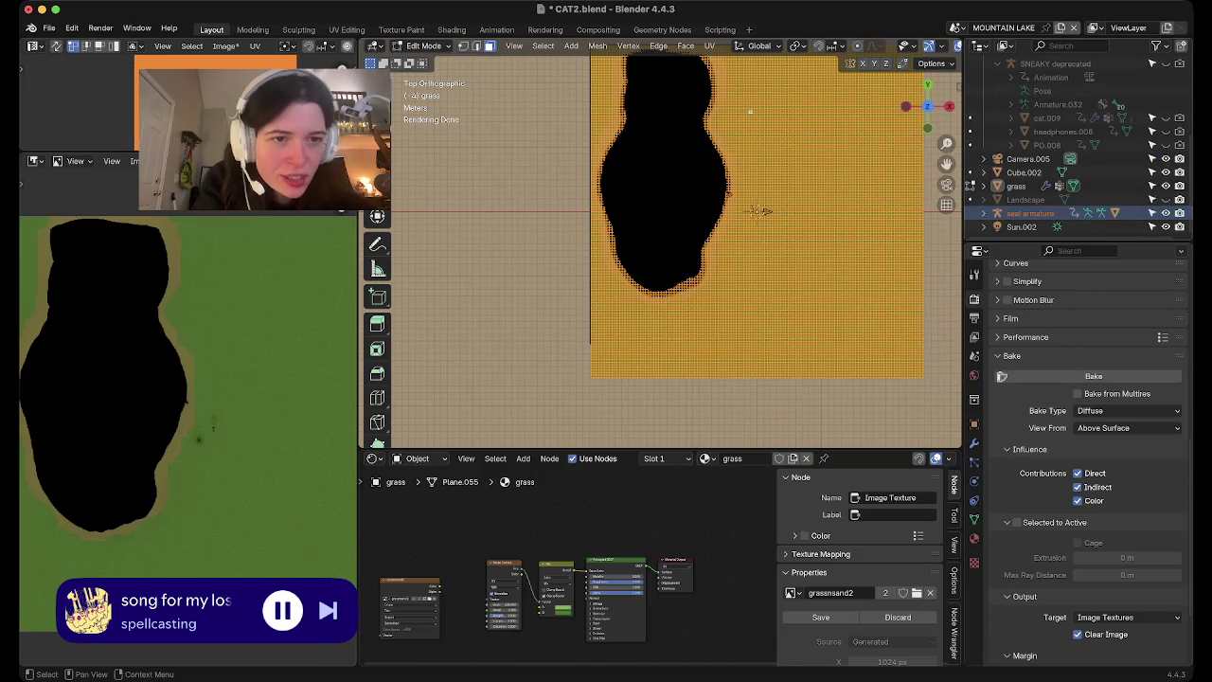
pyautogui.scroll(1, 1051, 93)
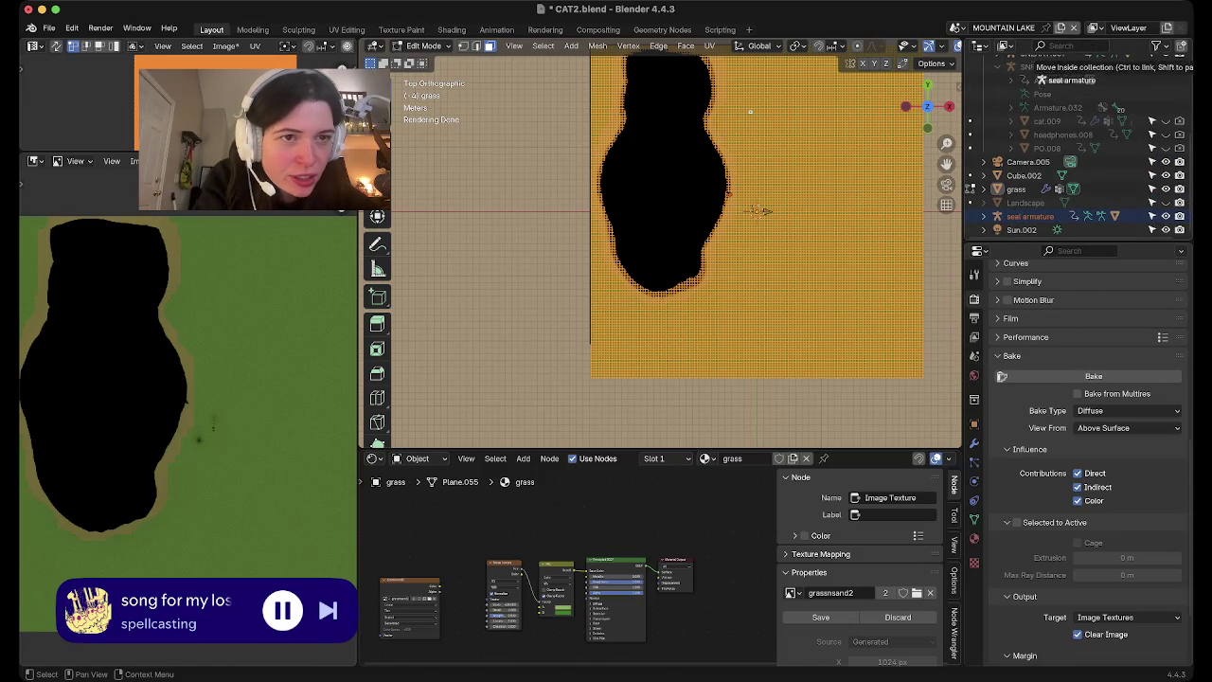
pyautogui.scroll(5, 1051, 94)
pyautogui.scroll(5, 1052, 94)
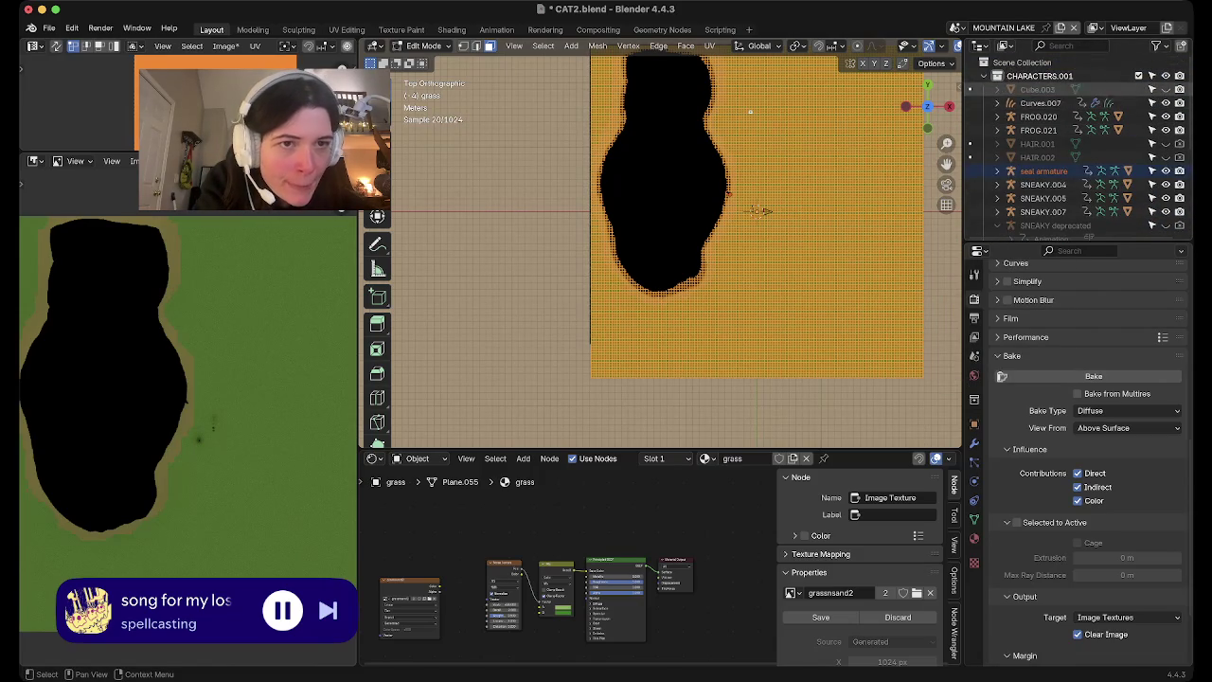
pyautogui.click(984, 76)
pyautogui.click(1013, 143)
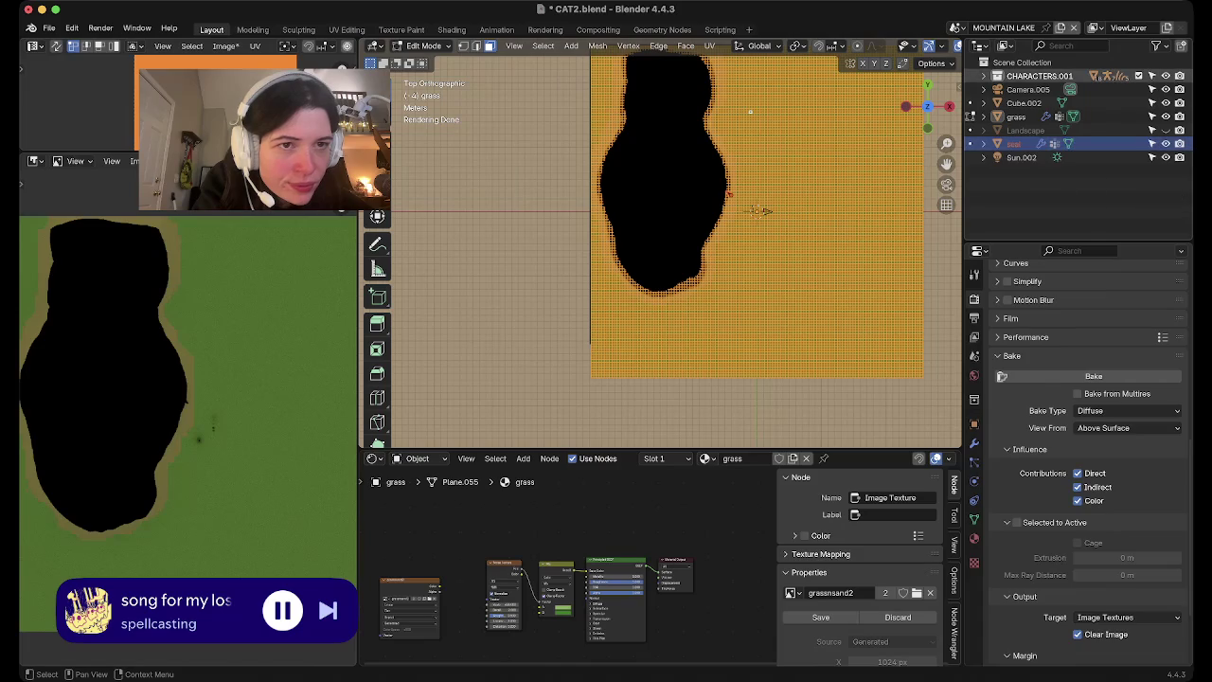
pyautogui.click(984, 76)
# Collapse CHARACTERS.001, select Cube.002, and orbit into a perspective view of the ground
pyautogui.scroll(-1, 1080, 143)
pyautogui.scroll(-1, 1080, 143)
pyautogui.scroll(-1, 1079, 143)
pyautogui.scroll(-1, 1079, 143)
pyautogui.scroll(3, 1080, 152)
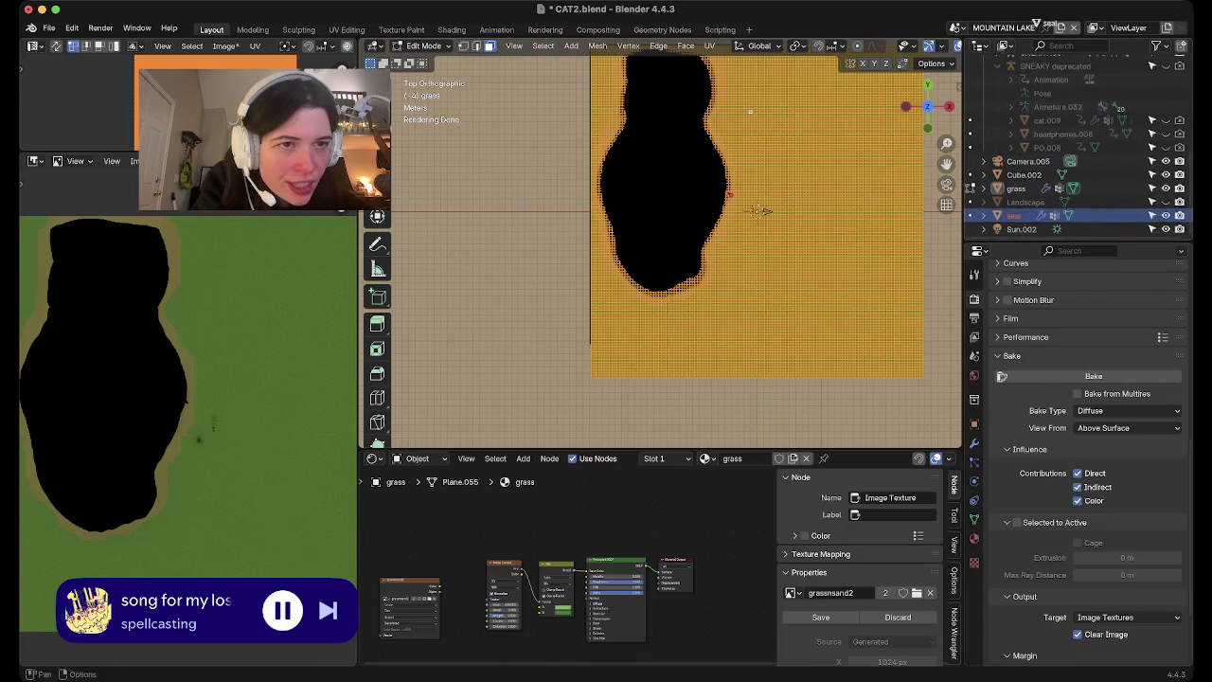
pyautogui.scroll(3, 1079, 151)
pyautogui.scroll(-2, 1080, 152)
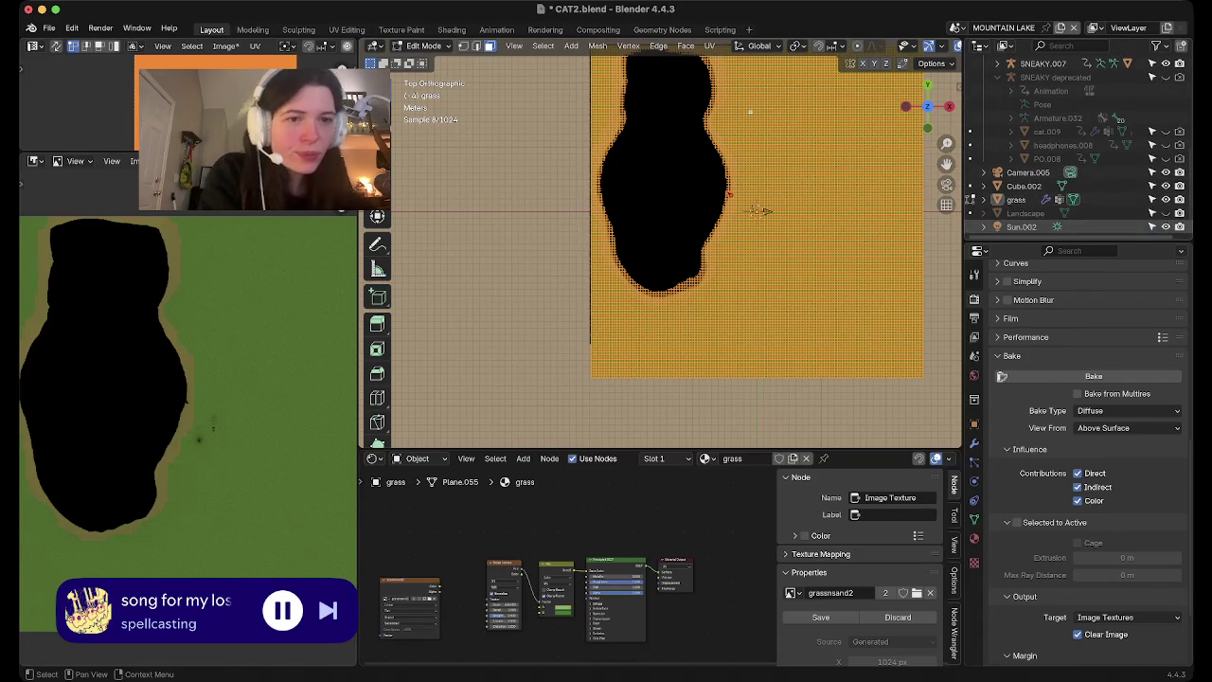
pyautogui.scroll(-1, 1080, 152)
pyautogui.scroll(-1, 1080, 152)
pyautogui.scroll(3, 1080, 159)
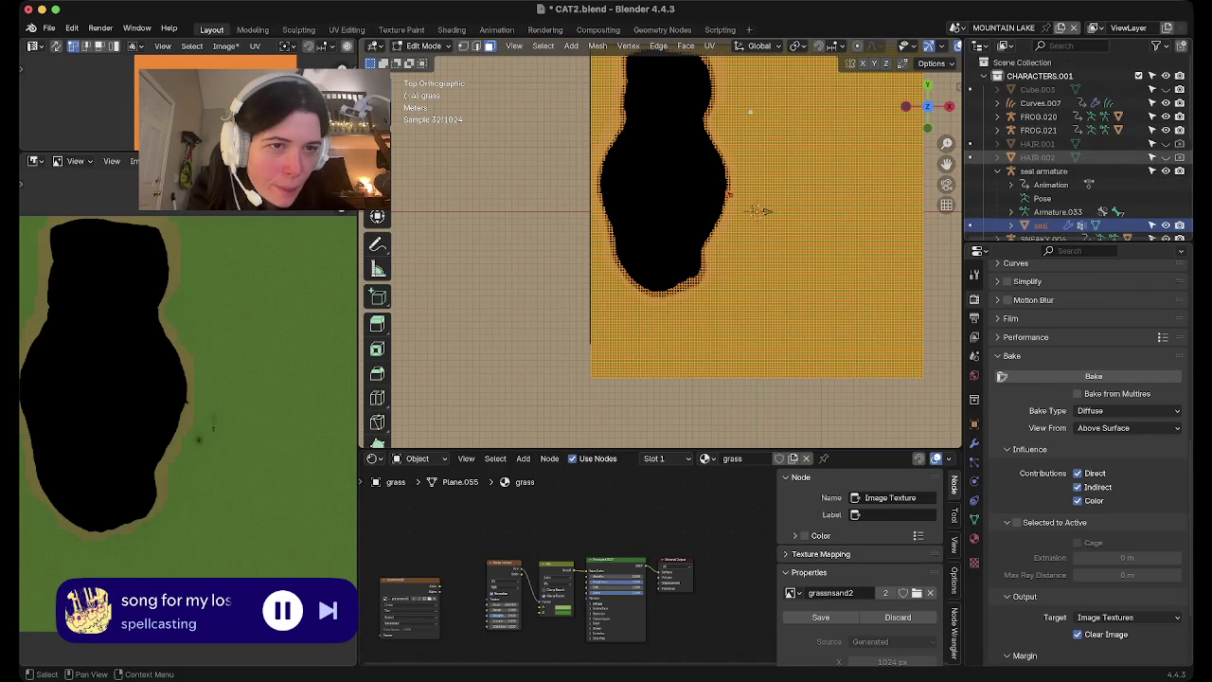
pyautogui.click(984, 76)
pyautogui.click(1024, 102)
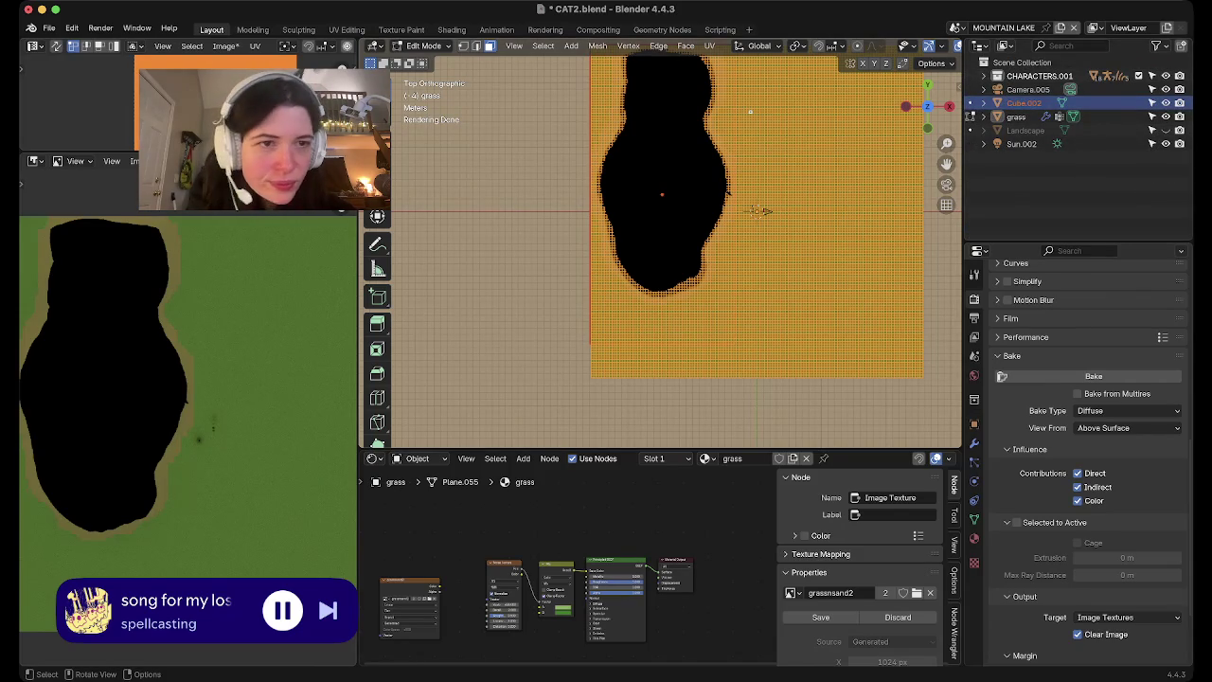
pyautogui.moveTo(761, 210)
pyautogui.mouseDown(button='middle')
pyautogui.moveTo(786, 170)
pyautogui.moveTo(805, 194)
pyautogui.mouseUp(button='middle')
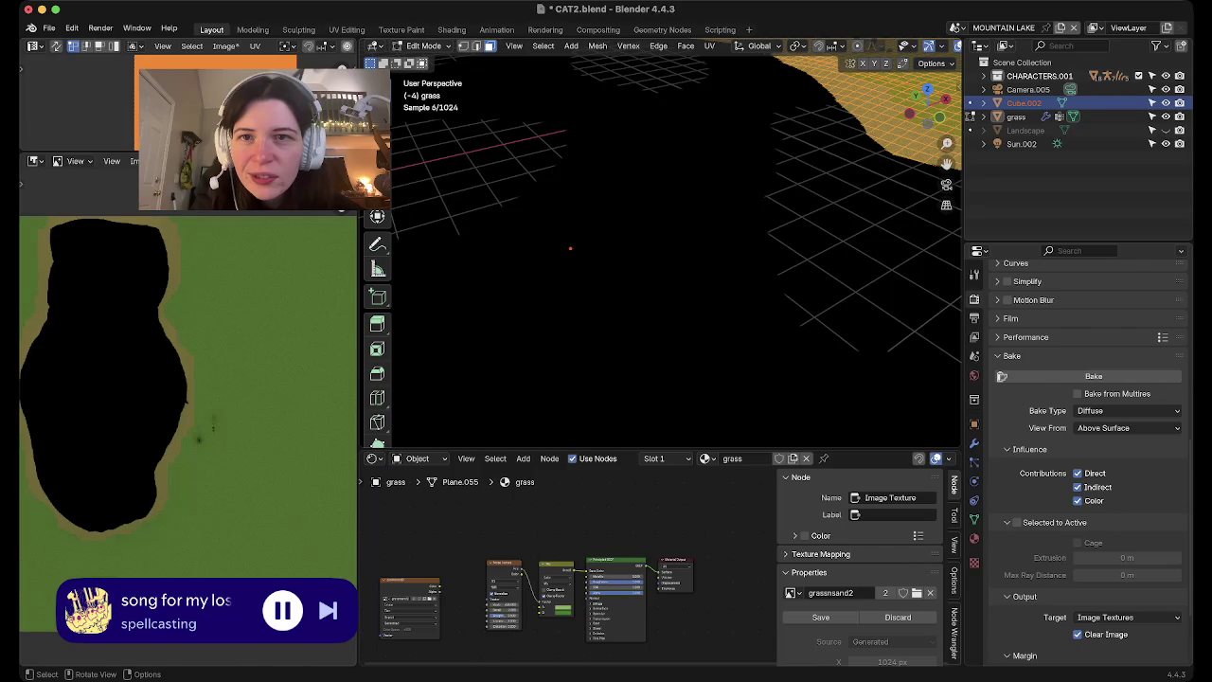
# Switch to Object Mode and frame the selected lake object in the viewport
pyautogui.click(423, 46)
pyautogui.click(432, 60)
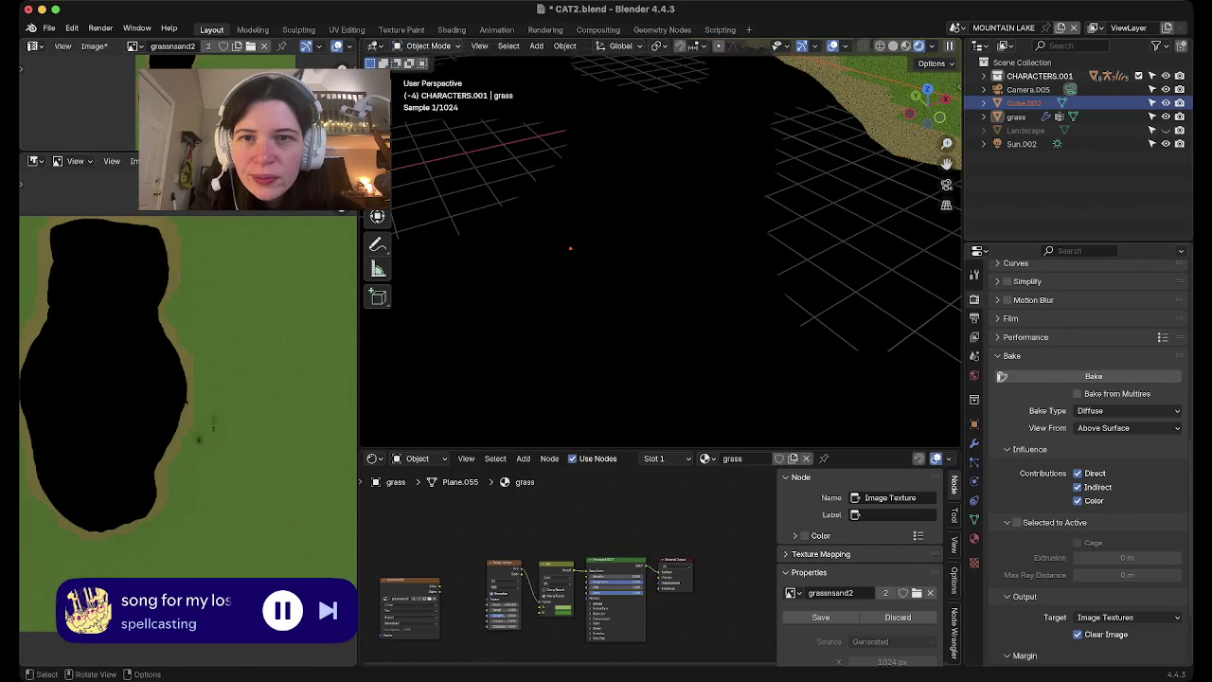
pyautogui.click(480, 46)
pyautogui.click(521, 133)
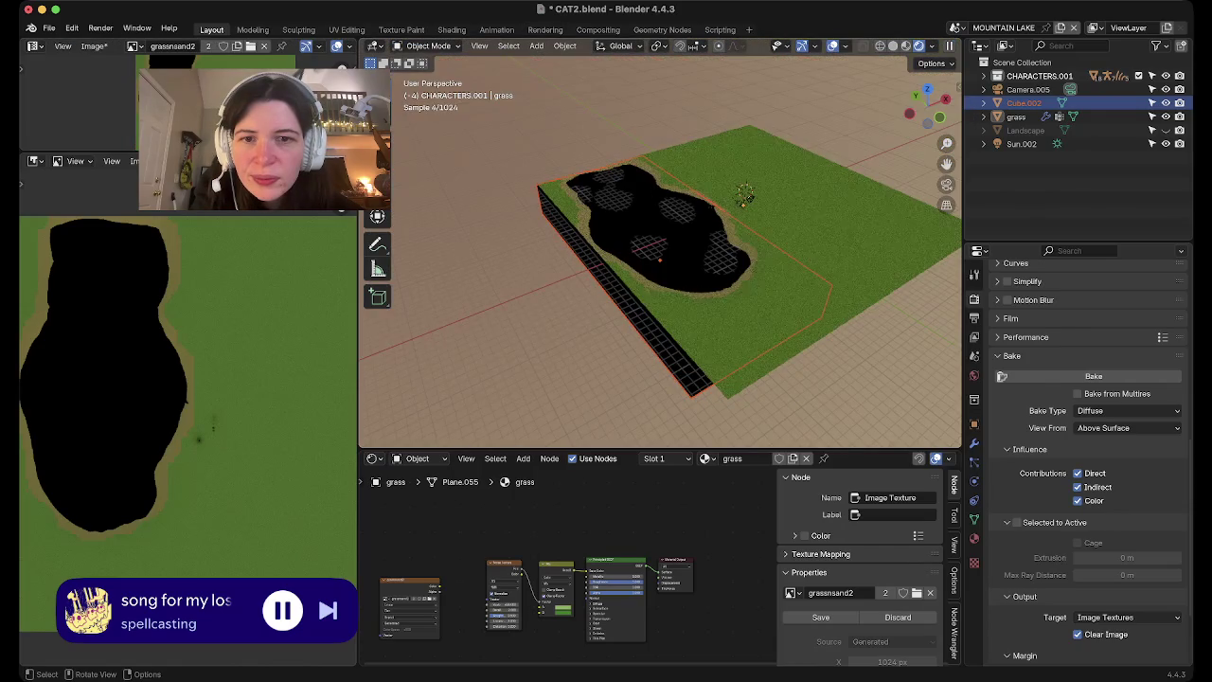
# Rename Cube.002 to WATER, hide it, and switch to top view
pyautogui.click(1024, 102)
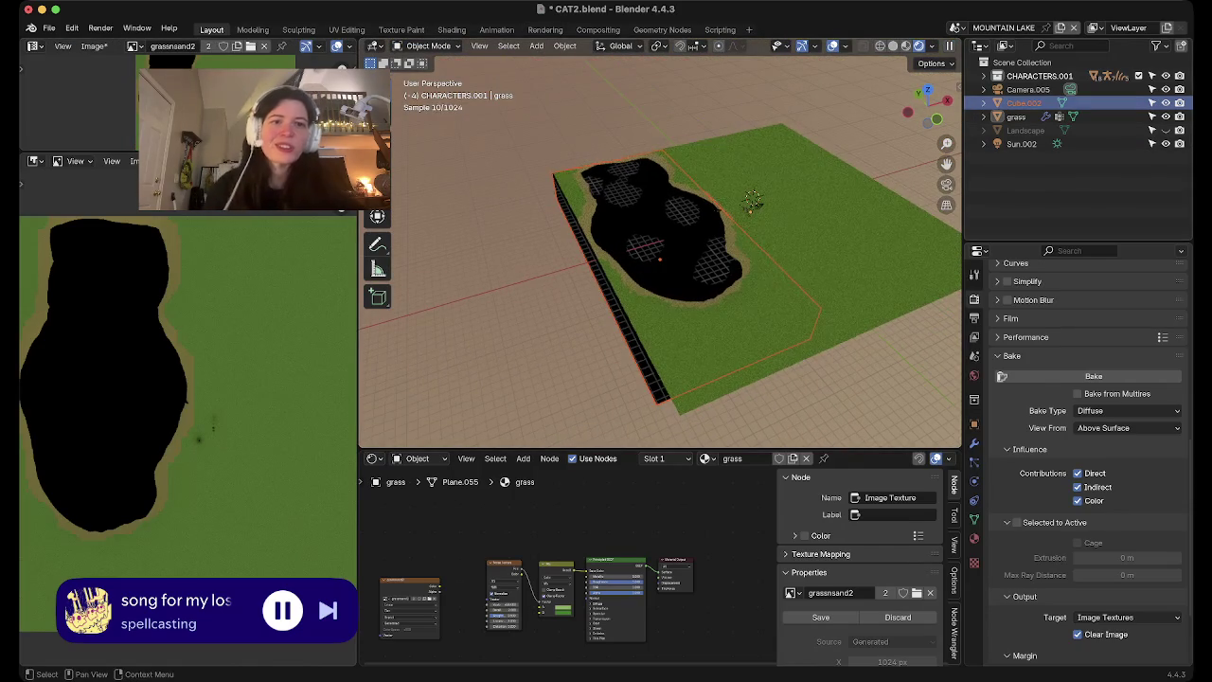
pyautogui.write('WATER')
pyautogui.press('Return')
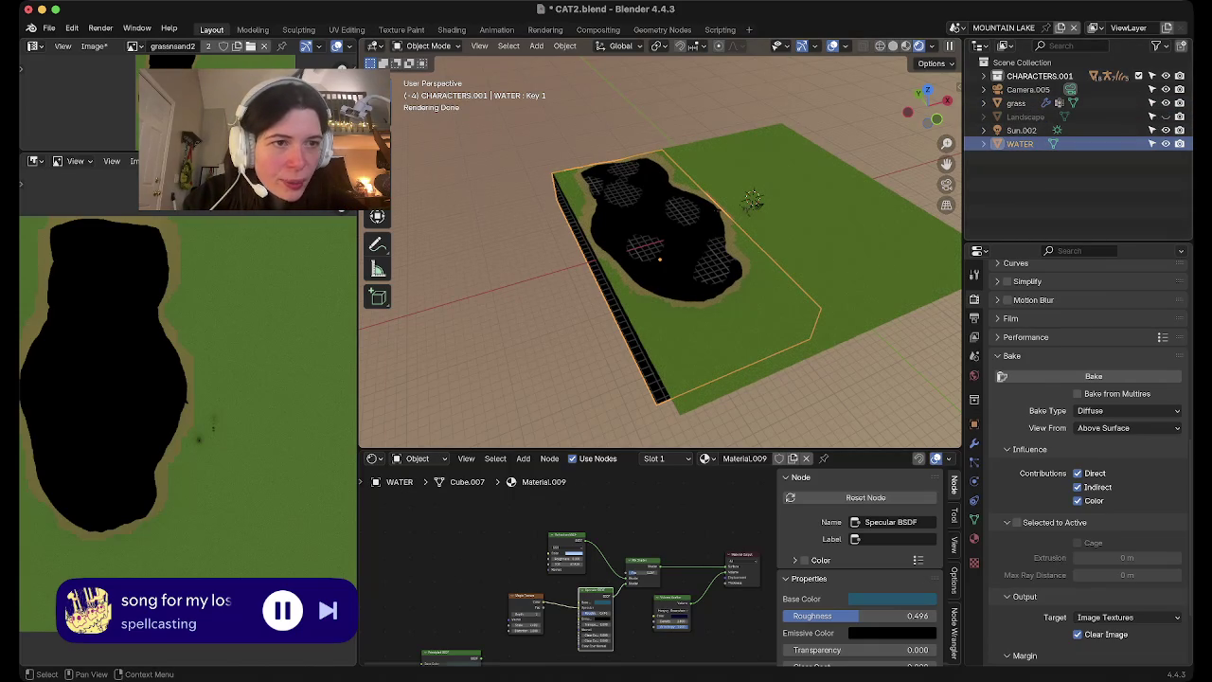
pyautogui.press('h')
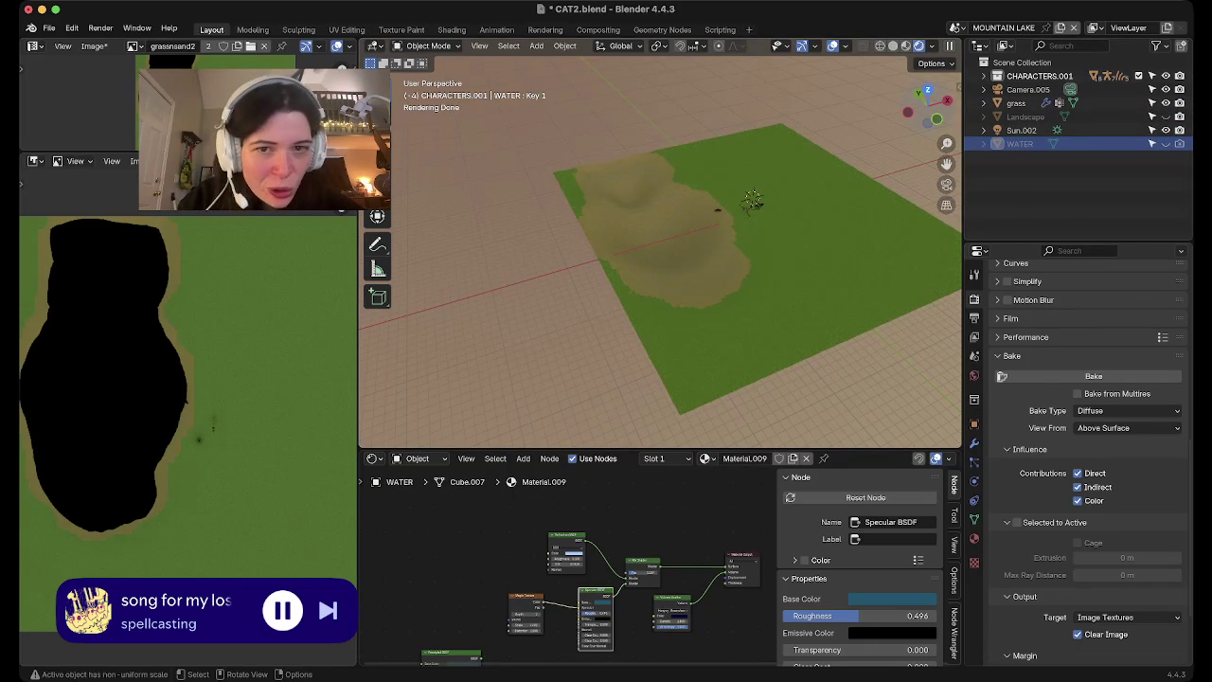
pyautogui.press('KP_7')
# Exclude the CHARACTERS.001 collection from the scene in the Outliner
pyautogui.scroll(3, 845, 218)
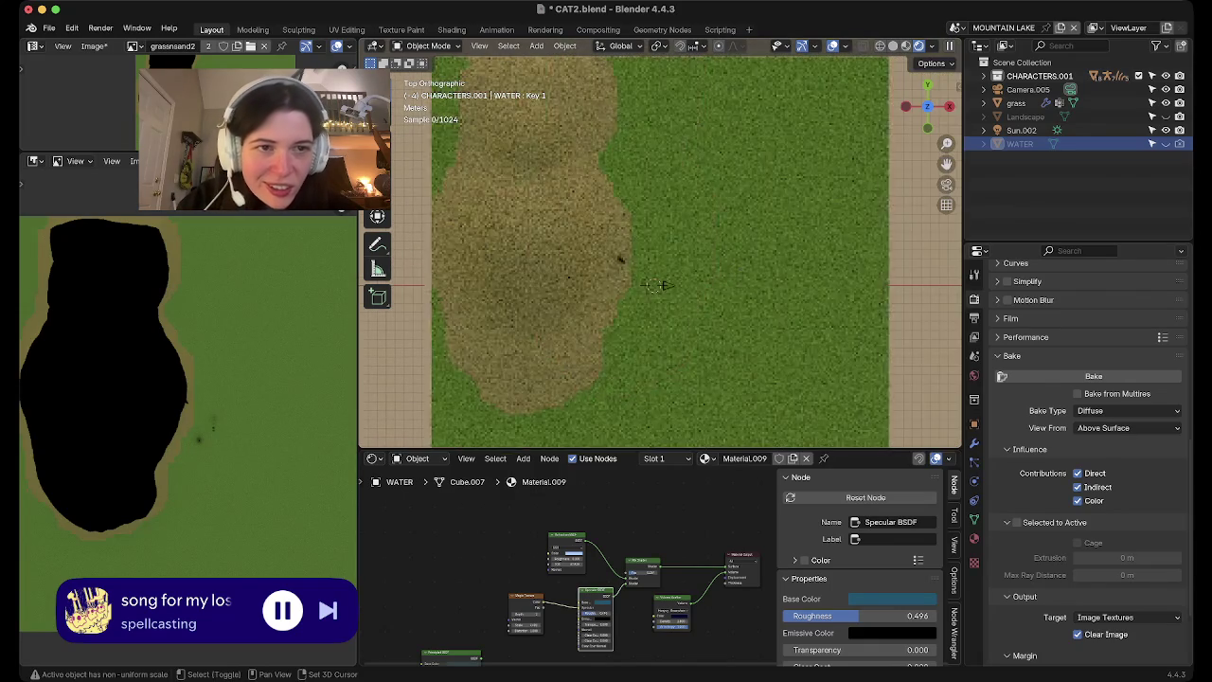
pyautogui.keyDown('shift'); pyautogui.click(983, 76); pyautogui.keyUp('shift')
pyautogui.click(984, 76)
pyautogui.click(984, 76)
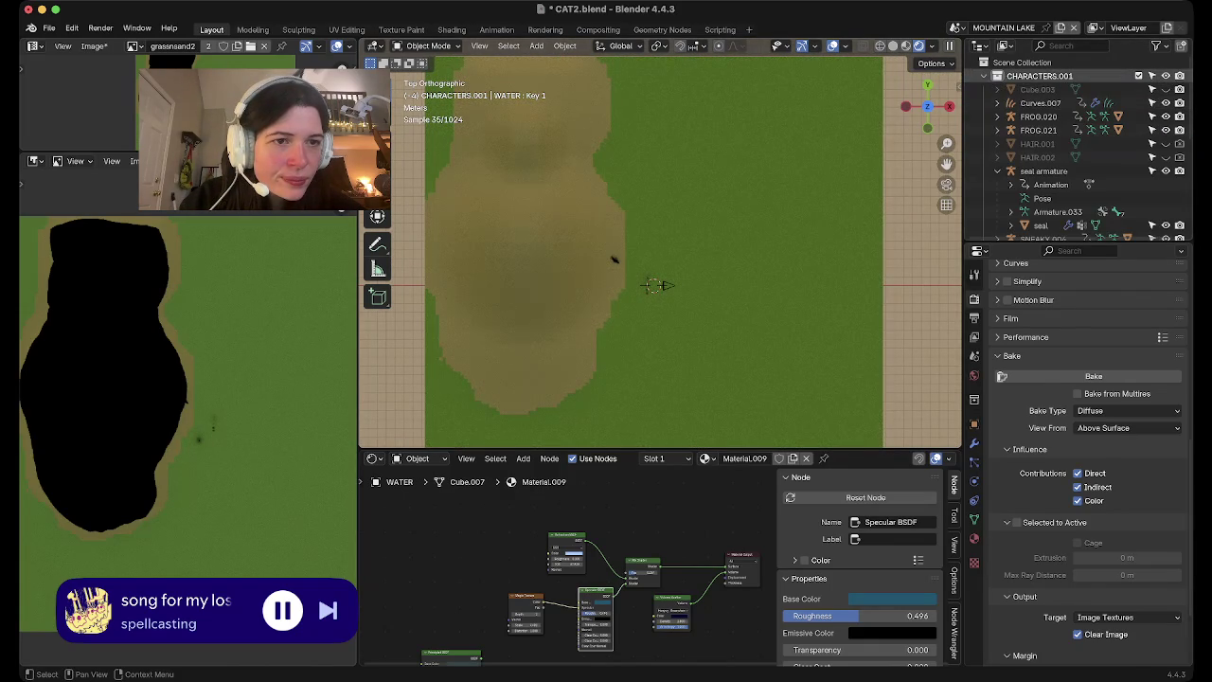
pyautogui.click(984, 75)
pyautogui.click(1138, 76)
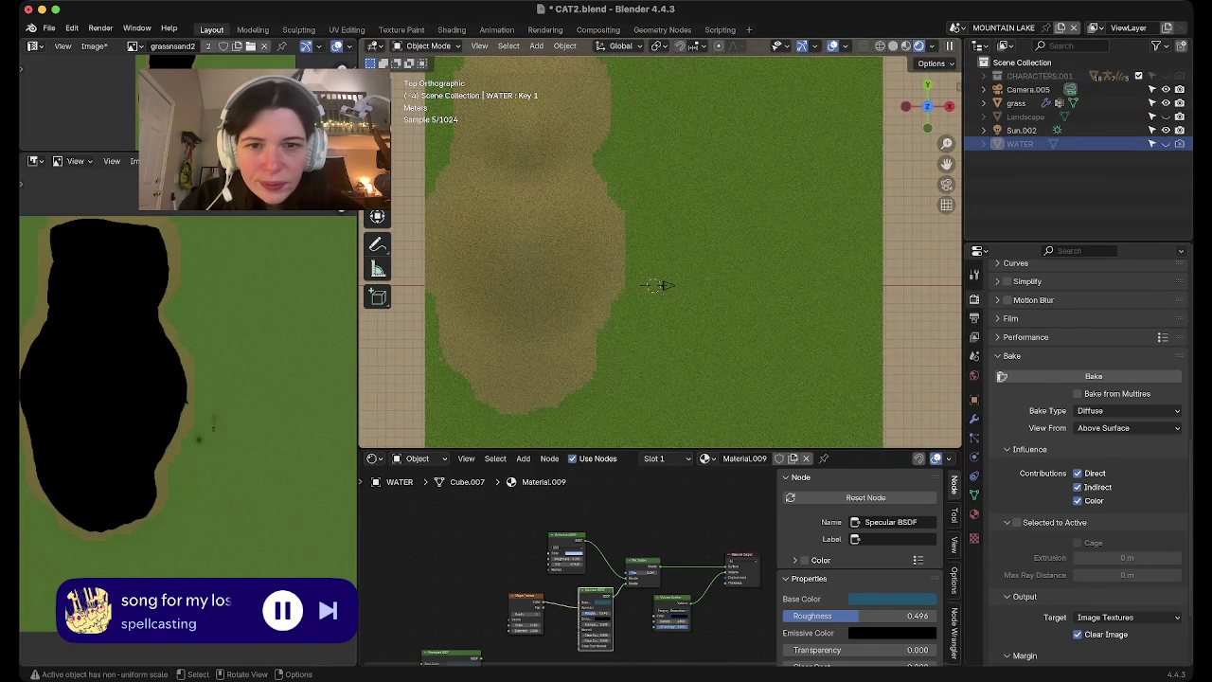
pyautogui.scroll(-2, 660, 251)
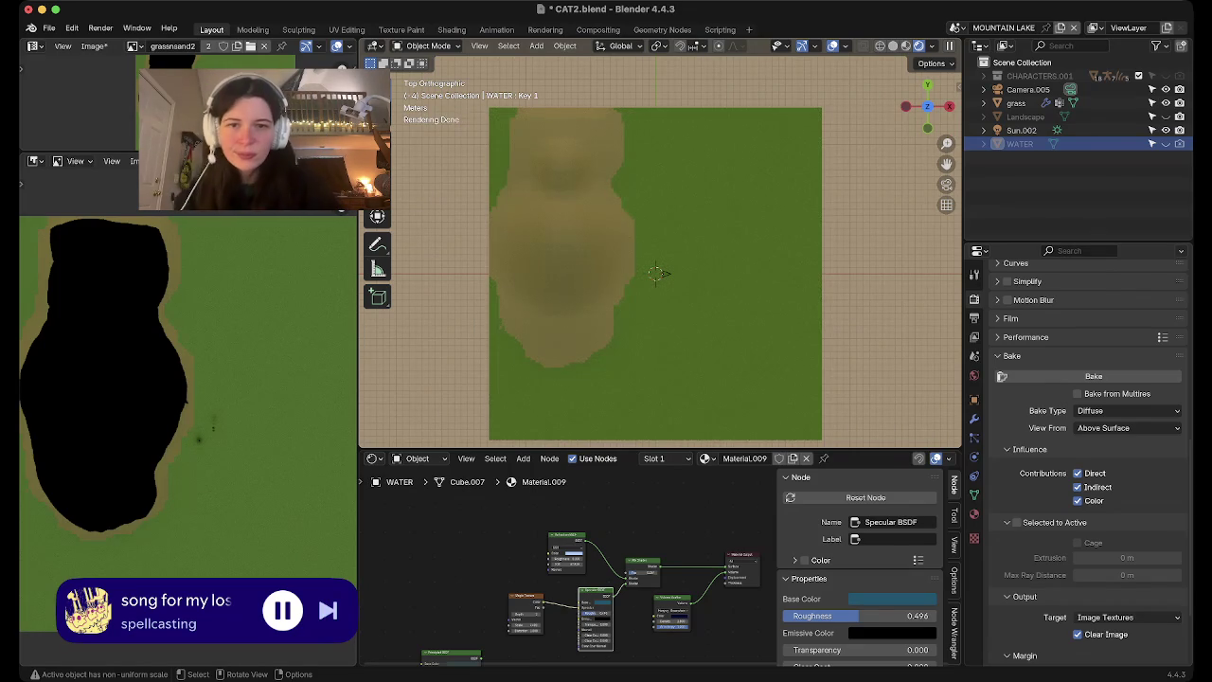
pyautogui.scroll(-2, 657, 273)
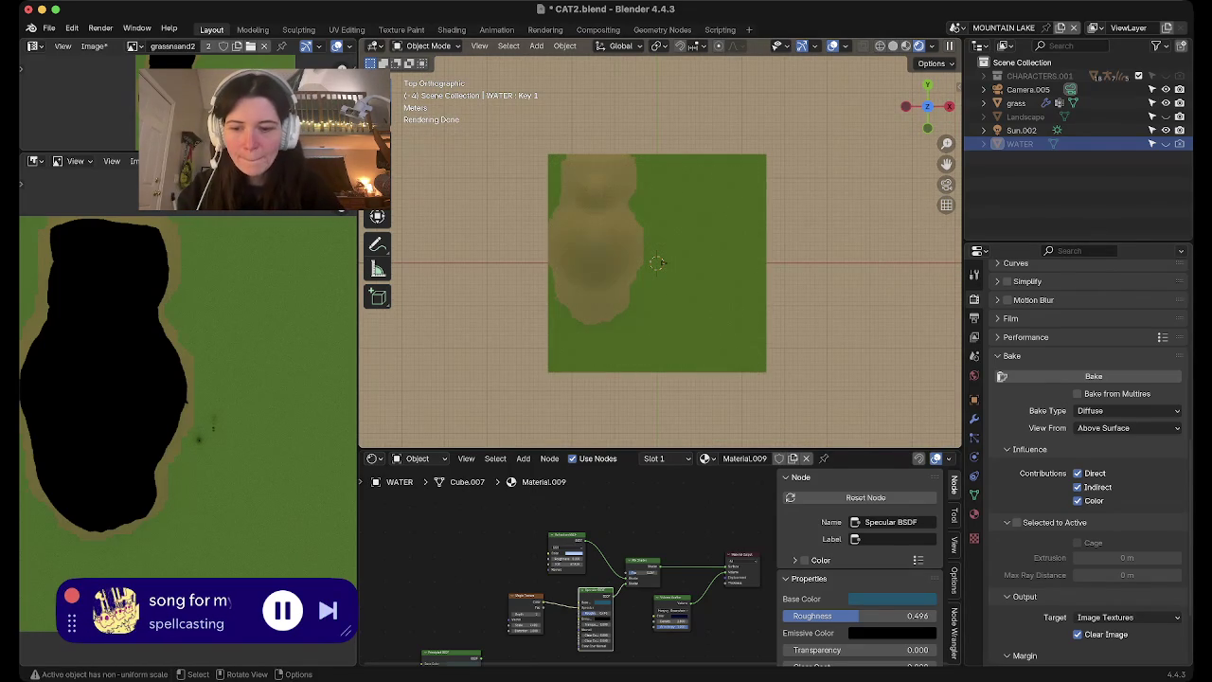
# Select the grass plane in Edit Mode and make SAND the active material slot
pyautogui.click(711, 303)
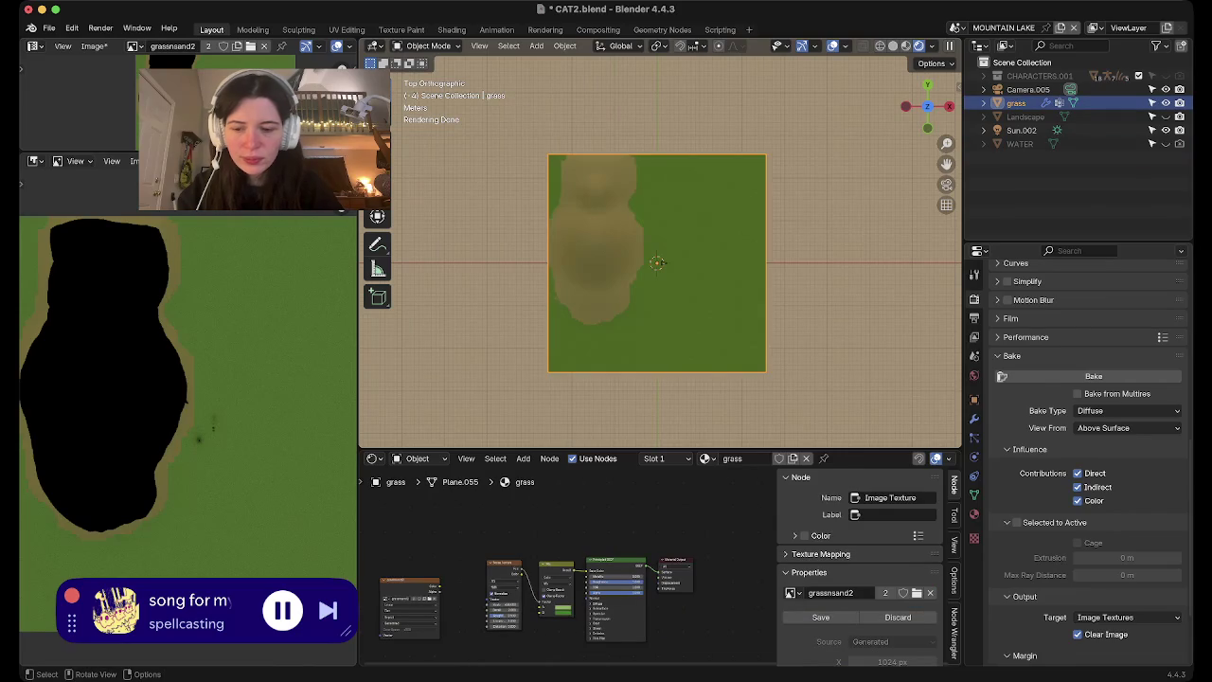
pyautogui.press('Tab')
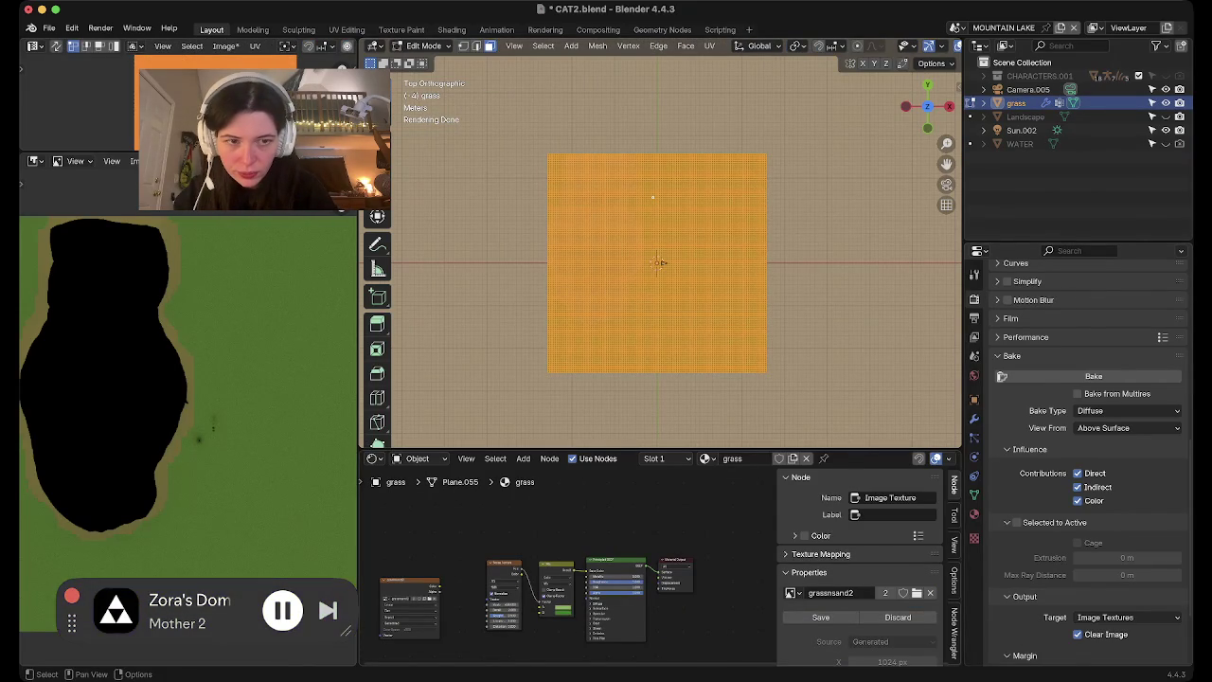
pyautogui.click(975, 514)
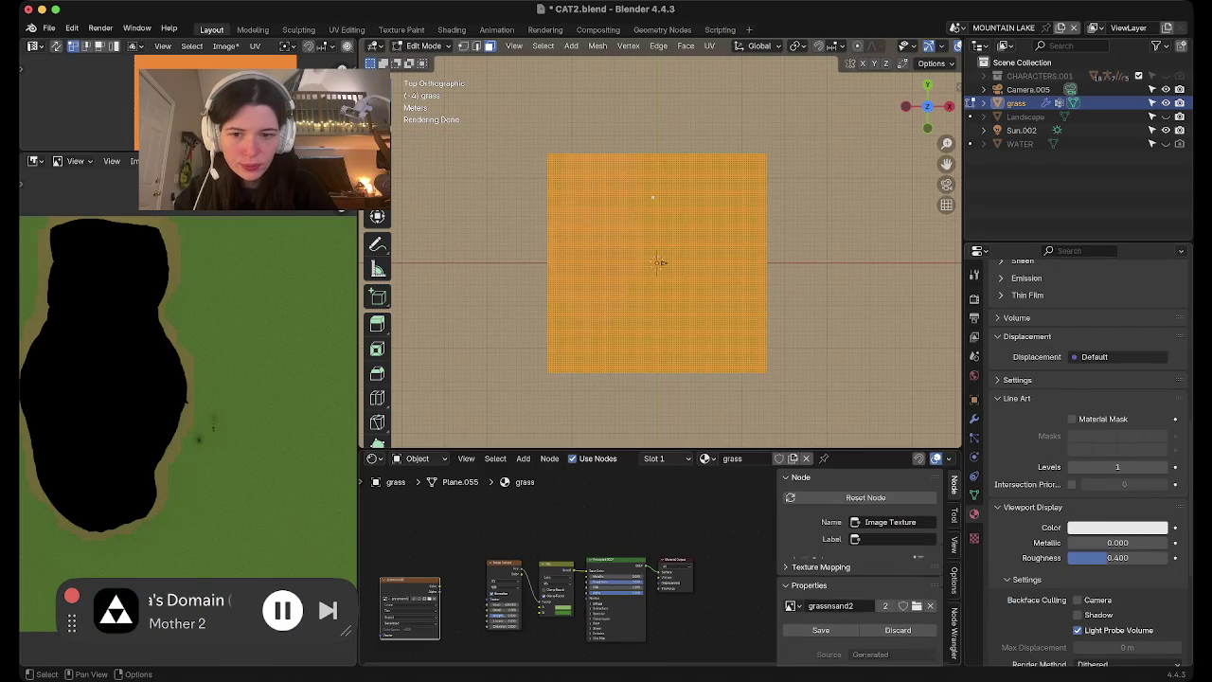
pyautogui.scroll(10, 1079, 379)
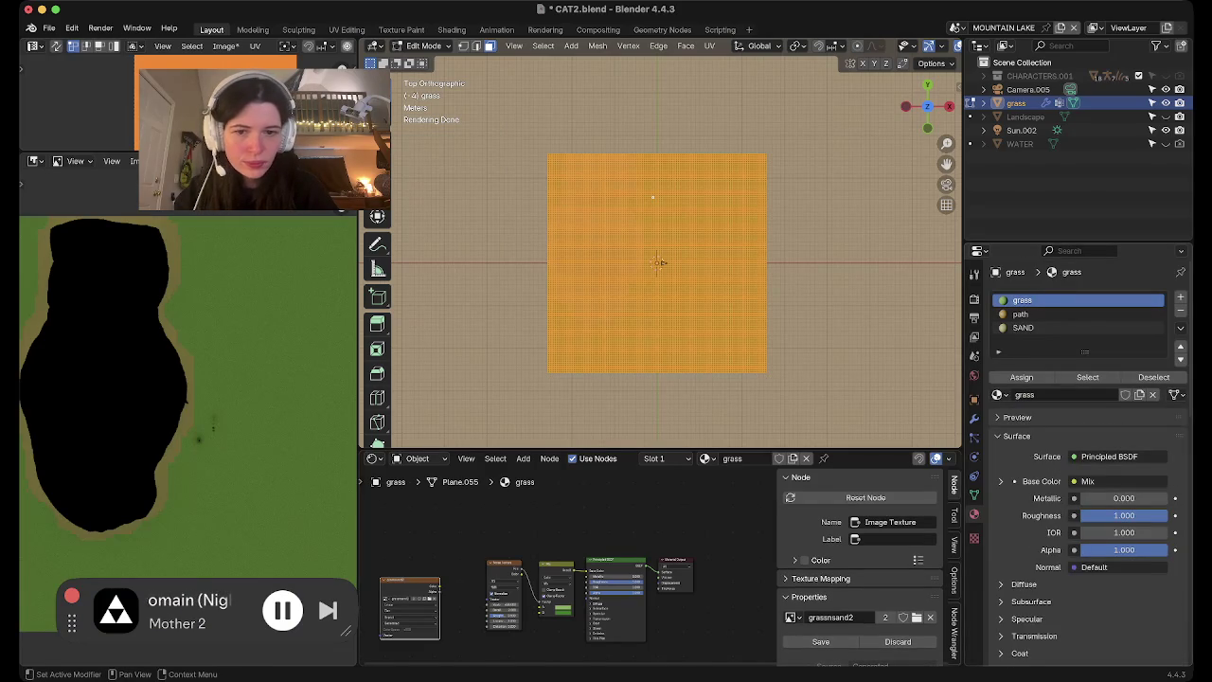
pyautogui.click(1022, 328)
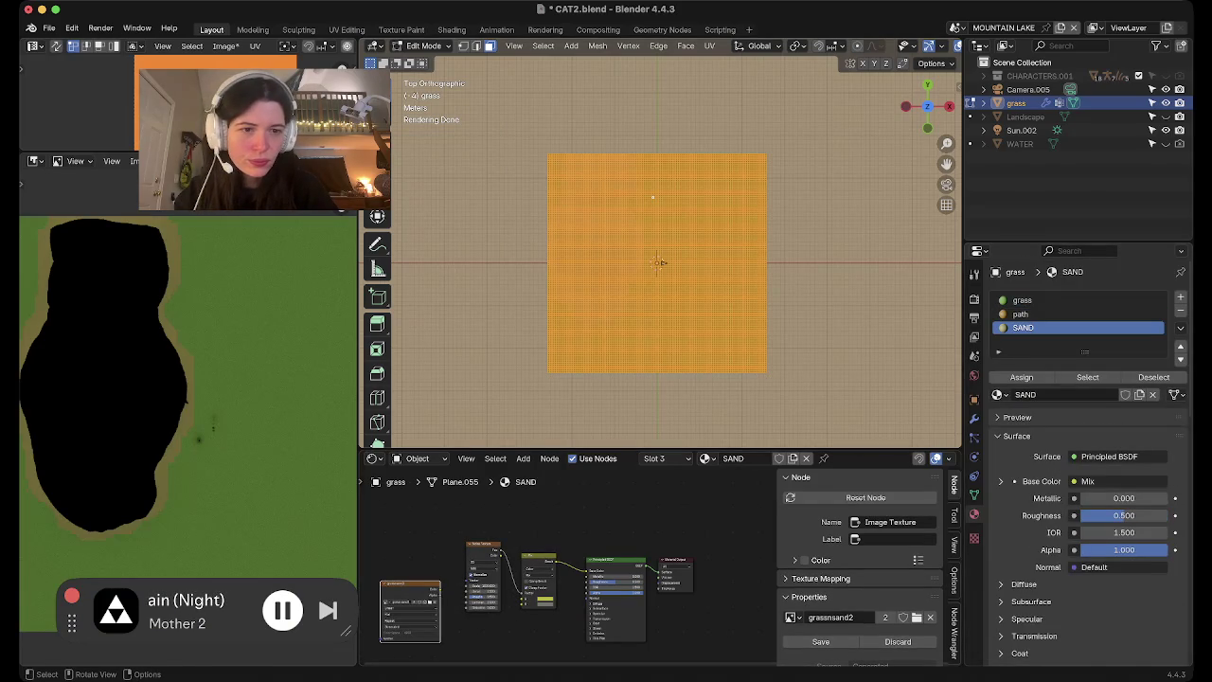
# Start a Diffuse bake of the grass plane from the Render Properties Bake panel
pyautogui.click(975, 299)
pyautogui.scroll(-10, 1079, 427)
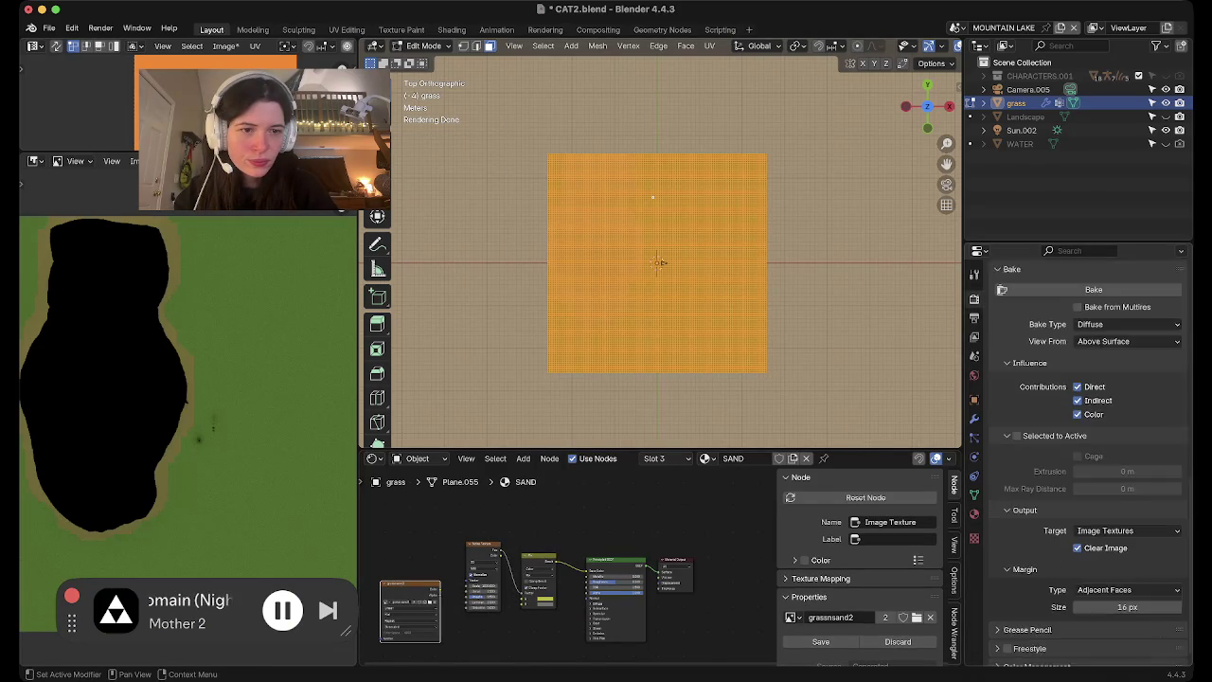
pyautogui.scroll(2, 1089, 427)
pyautogui.click(1093, 330)
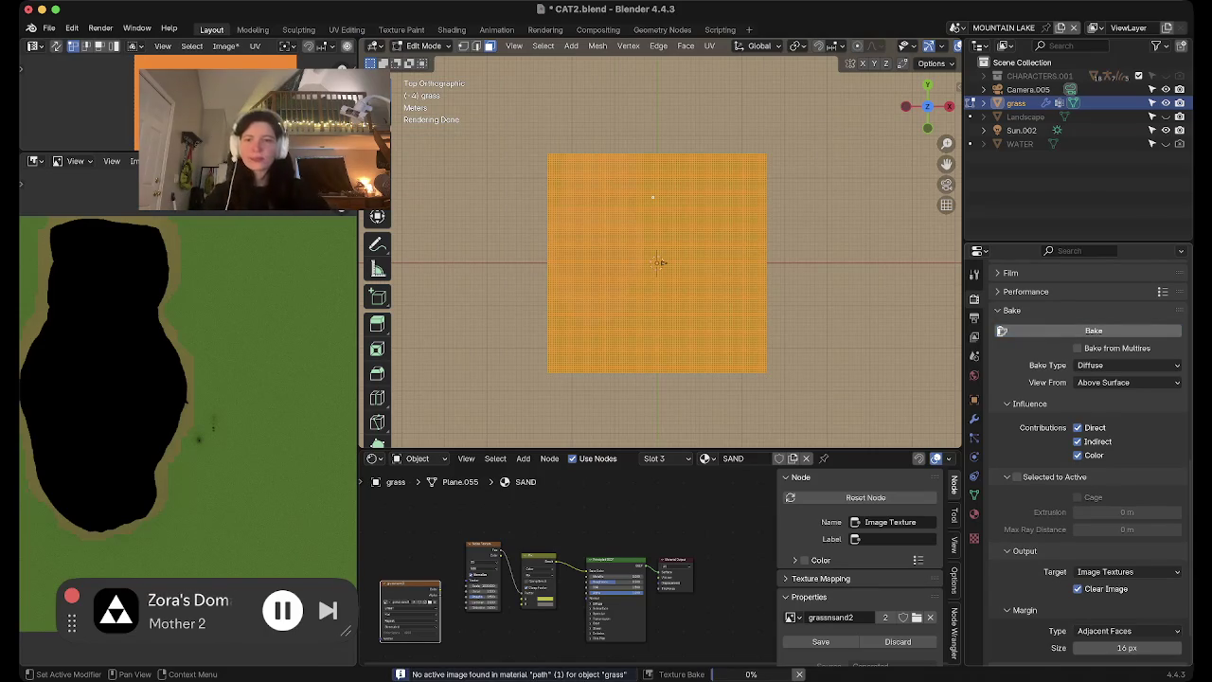
pyautogui.scroll(-1, 125, 377)
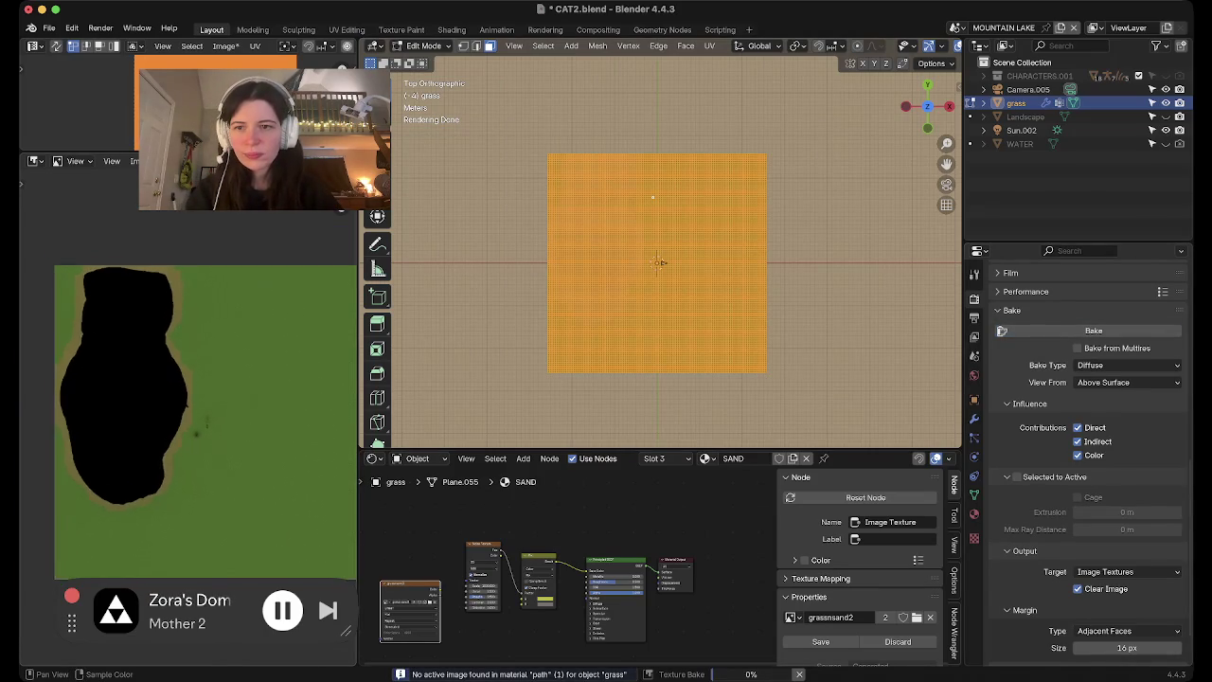
pyautogui.scroll(-1, 125, 377)
pyautogui.scroll(-1, 125, 376)
pyautogui.scroll(-1, 125, 377)
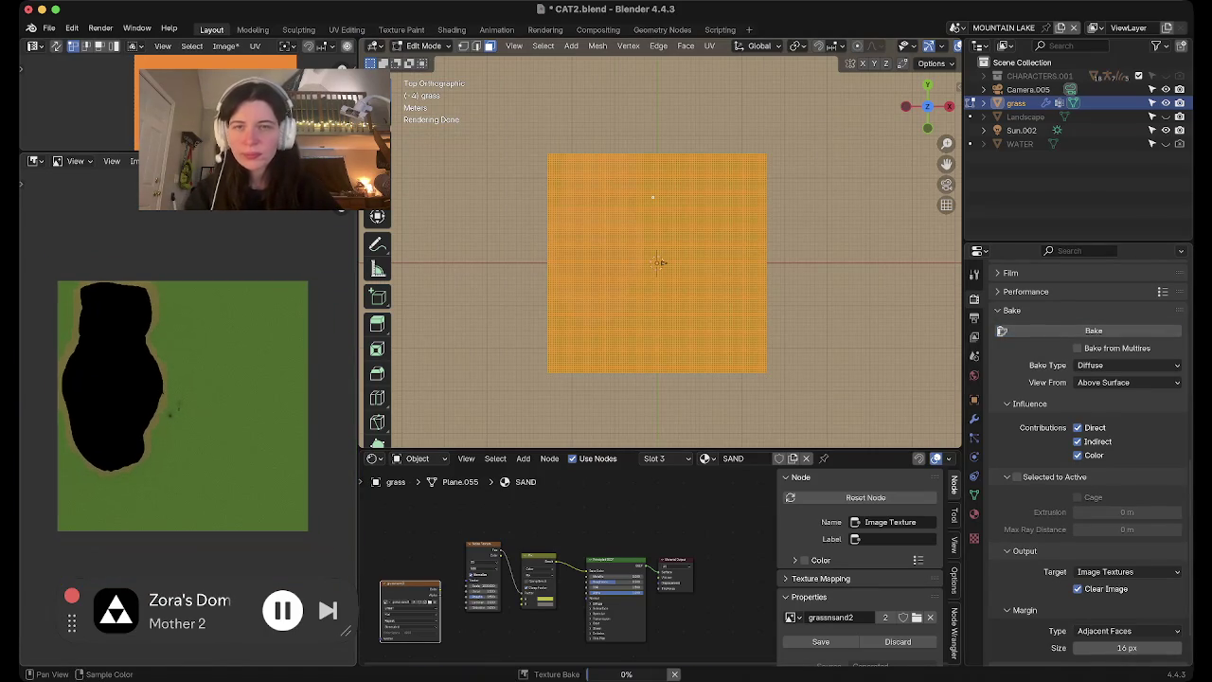
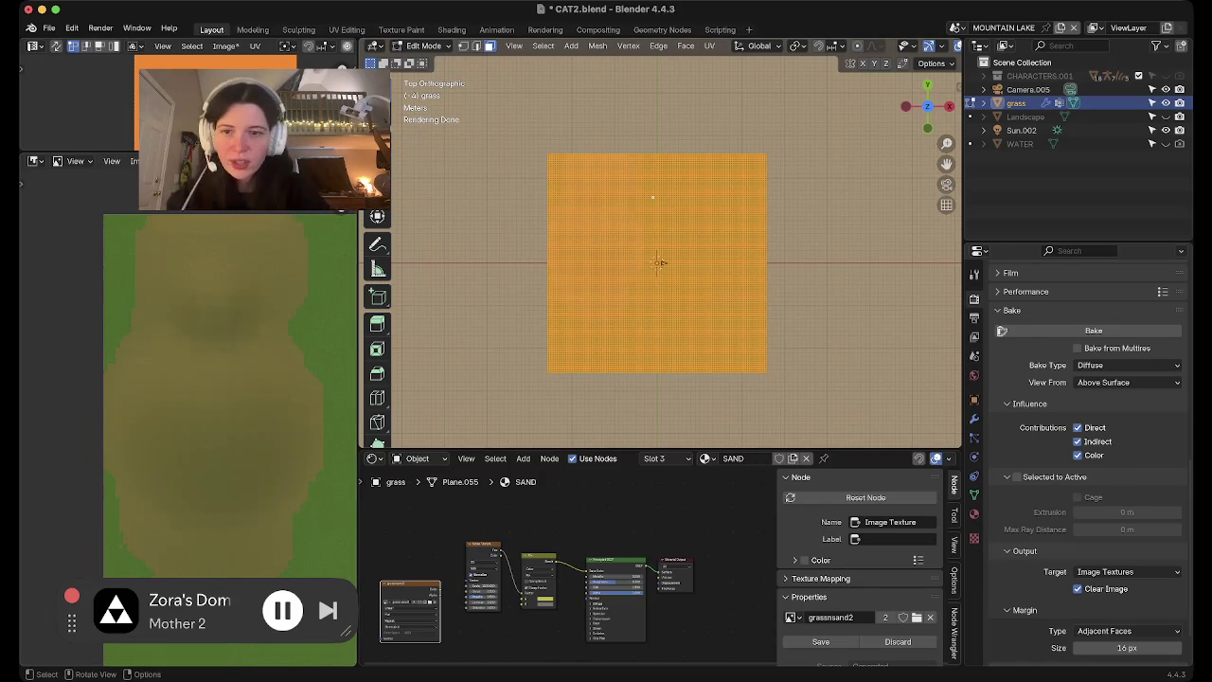
# Return the grass plane to Object Mode and set the render engine to EEVEE
pyautogui.press('Tab')
pyautogui.scroll(-2, 658, 259)
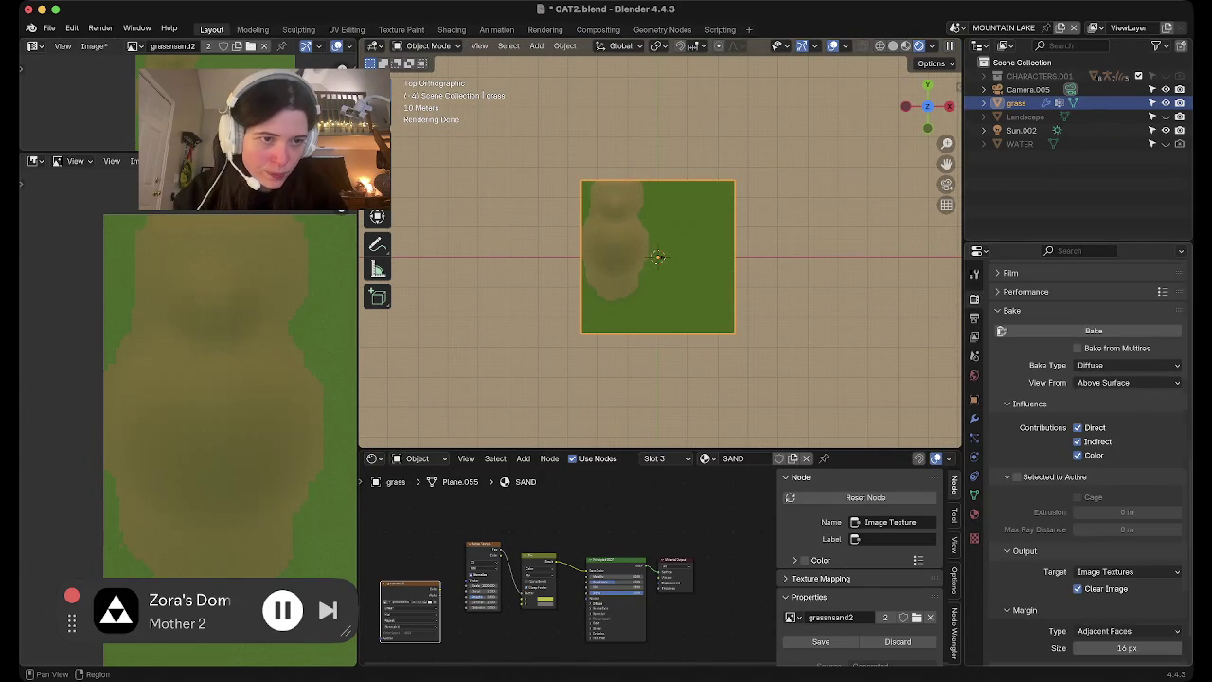
pyautogui.scroll(10, 1080, 454)
pyautogui.click(1127, 296)
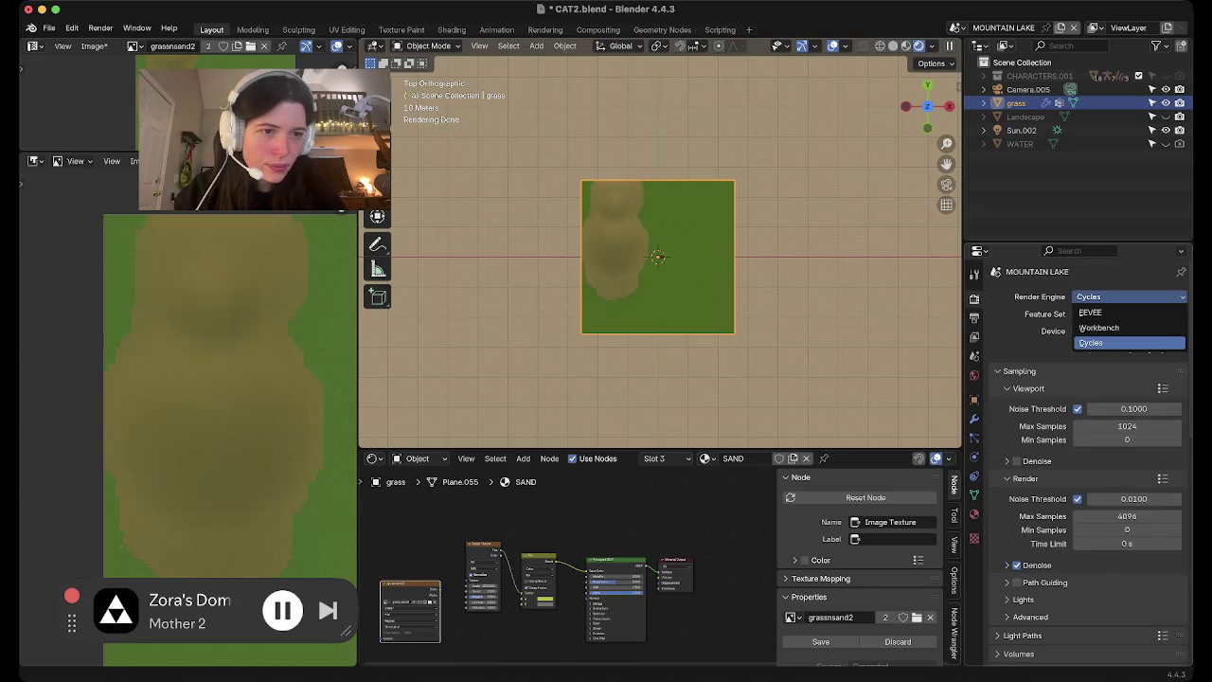
pyautogui.click(1127, 312)
# Add an empty fourth material slot to the grass plane
pyautogui.click(975, 514)
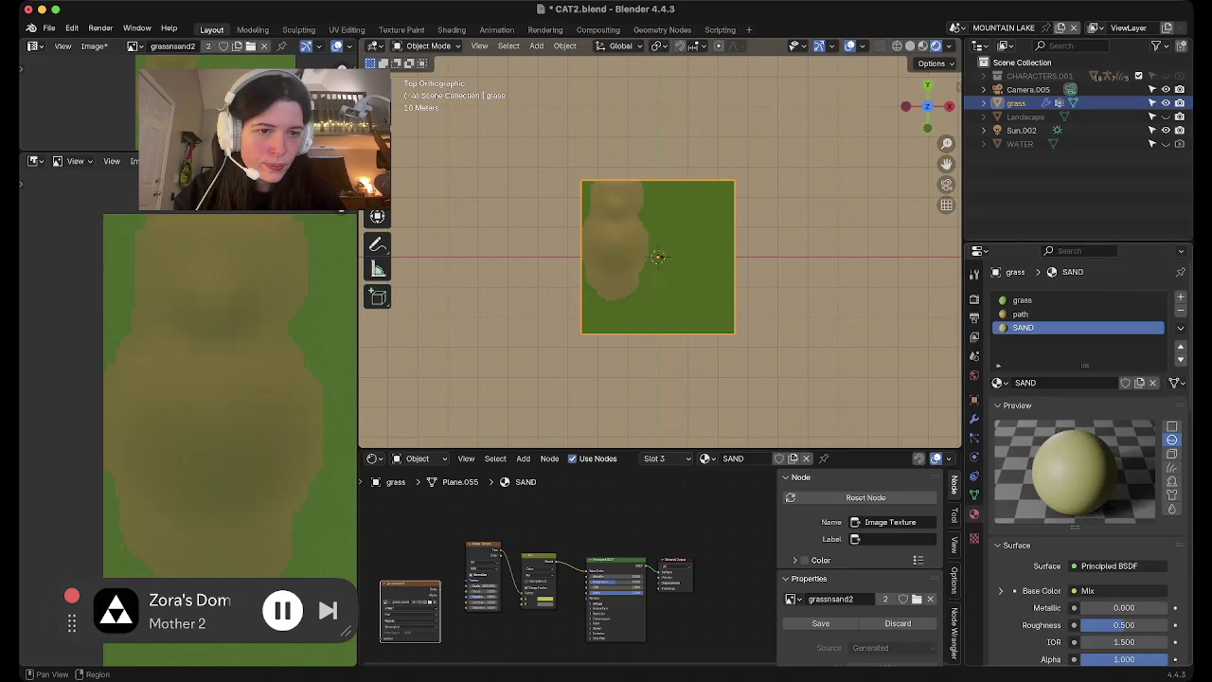
pyautogui.scroll(1, 663, 279)
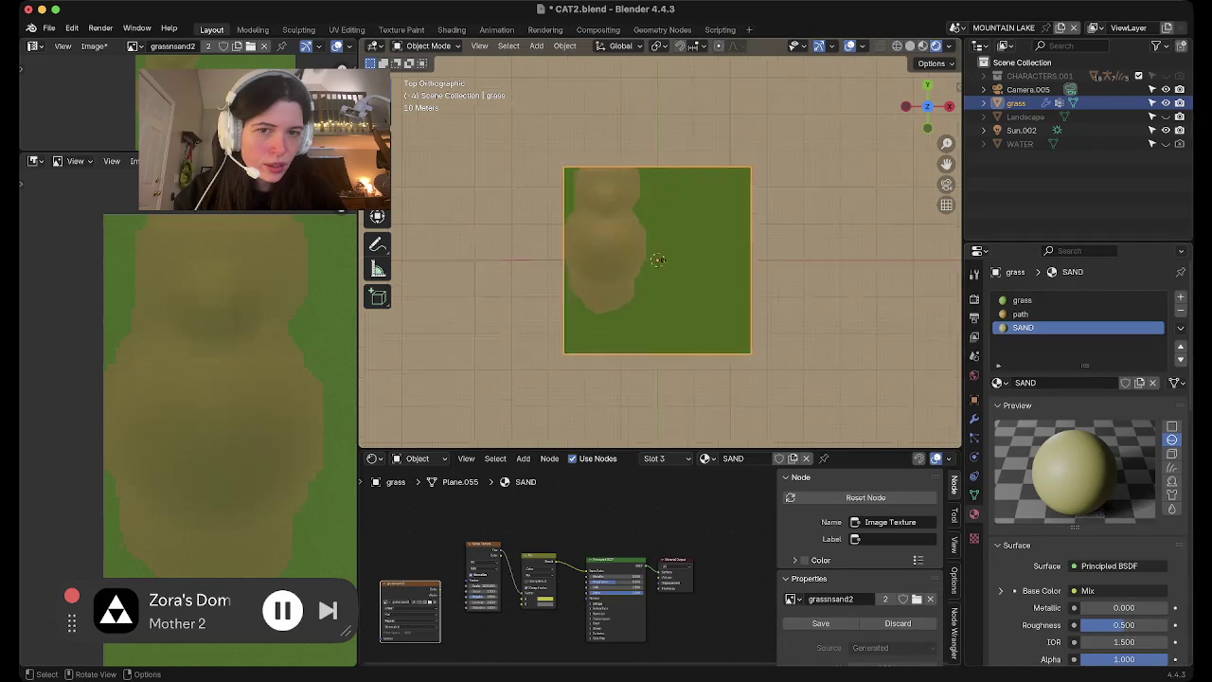
pyautogui.scroll(4, 663, 279)
pyautogui.scroll(-1, 663, 279)
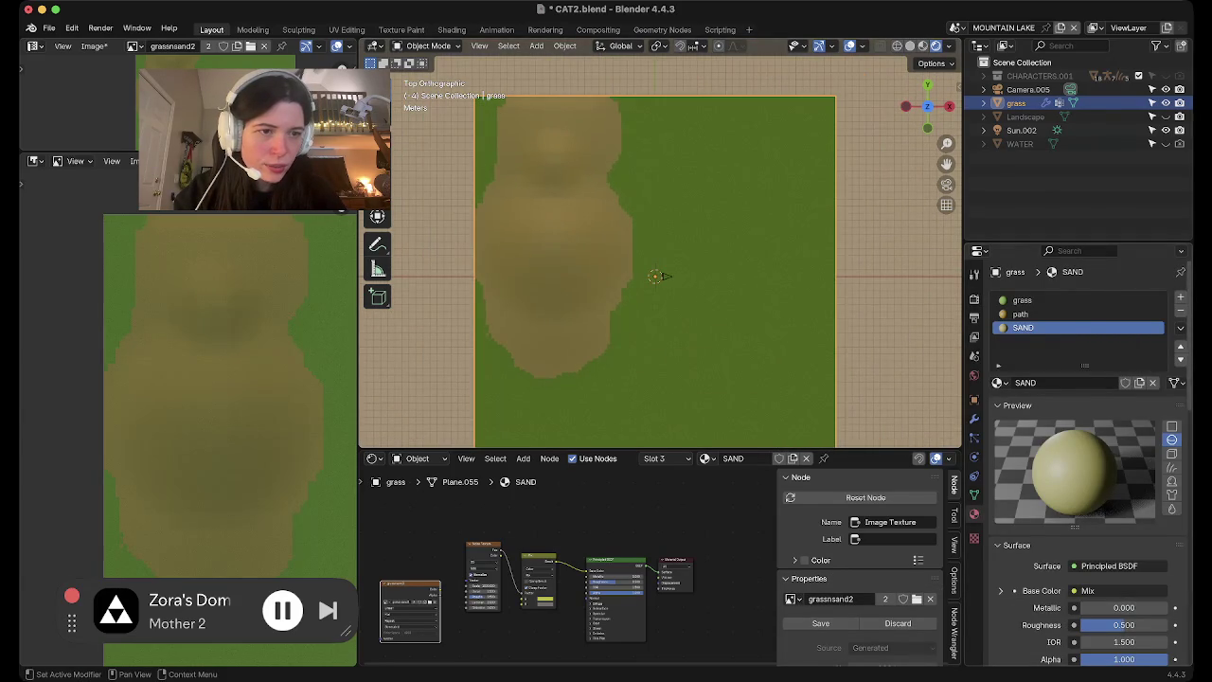
pyautogui.click(1180, 296)
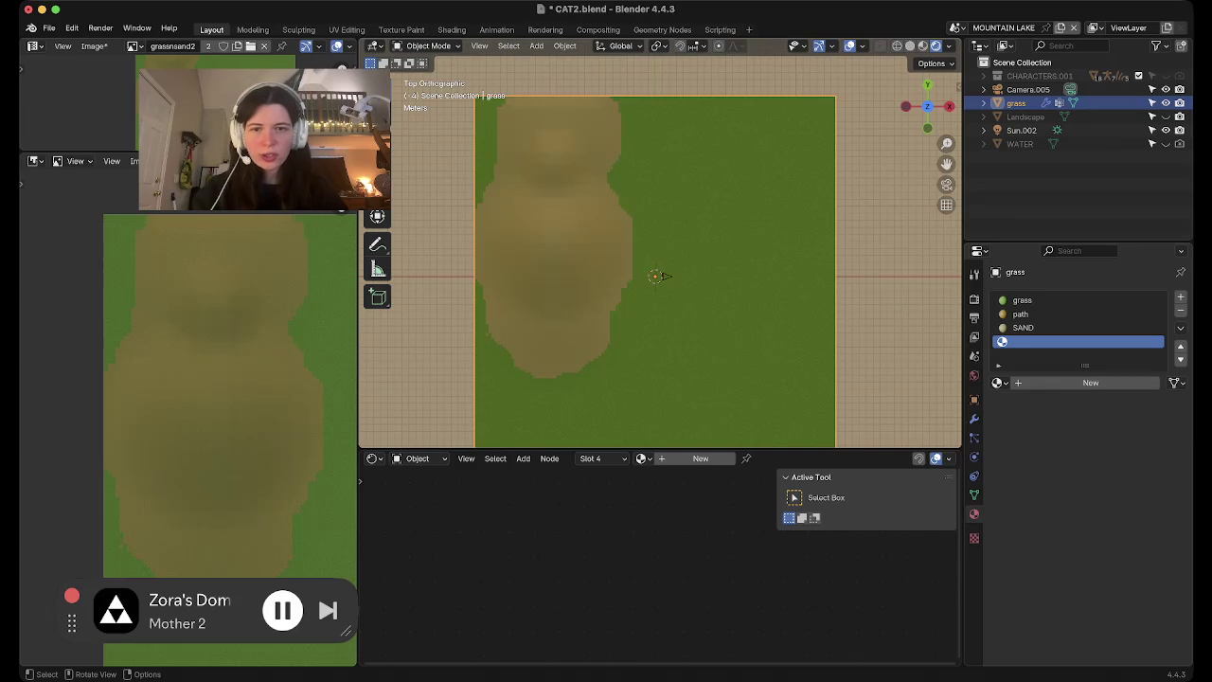
# With the whole plane mesh selected in Edit Mode, create a new material named FULL LANDSCAPE
pyautogui.press('Tab')
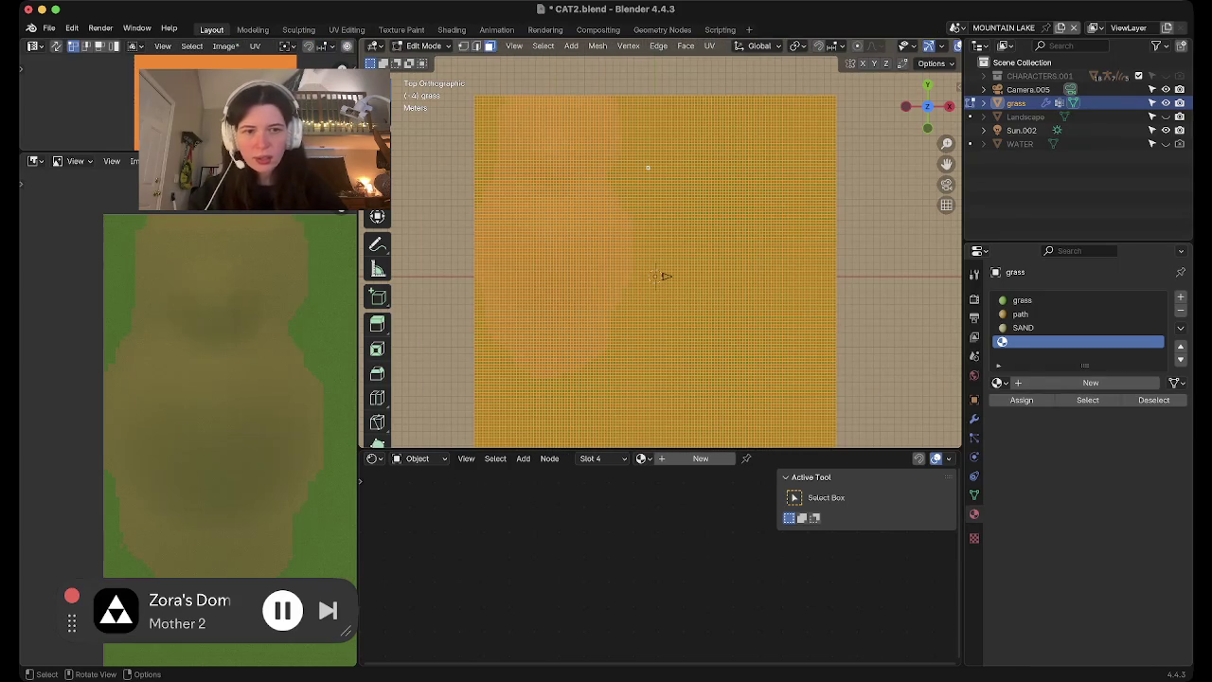
pyautogui.hotkey('alt', 'a')
pyautogui.press('a')
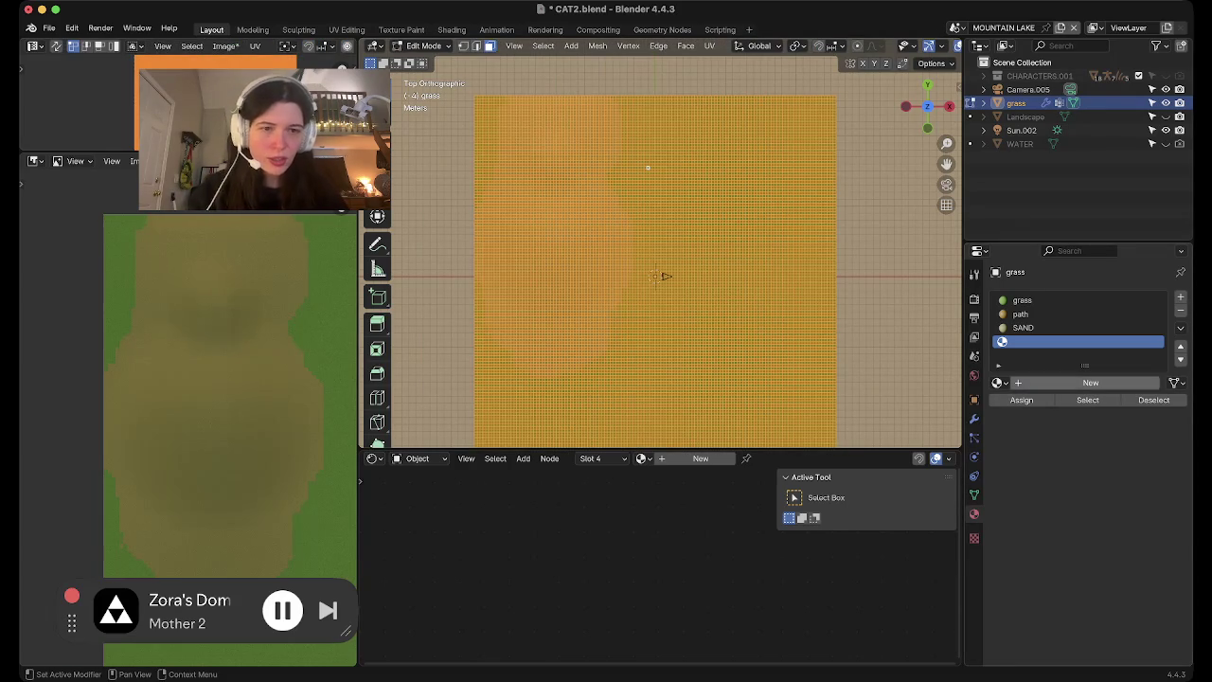
pyautogui.click(1091, 383)
pyautogui.doubleClick(1091, 383)
pyautogui.write('FULL LANDSCAPE')
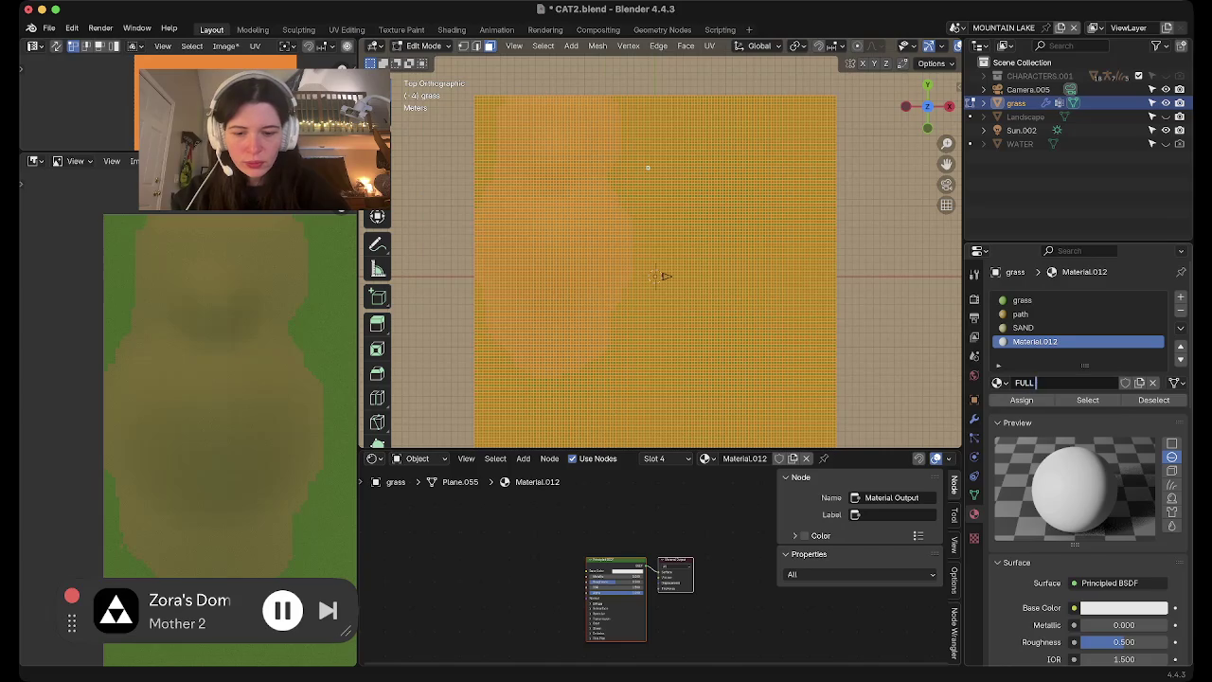
pyautogui.press('Return')
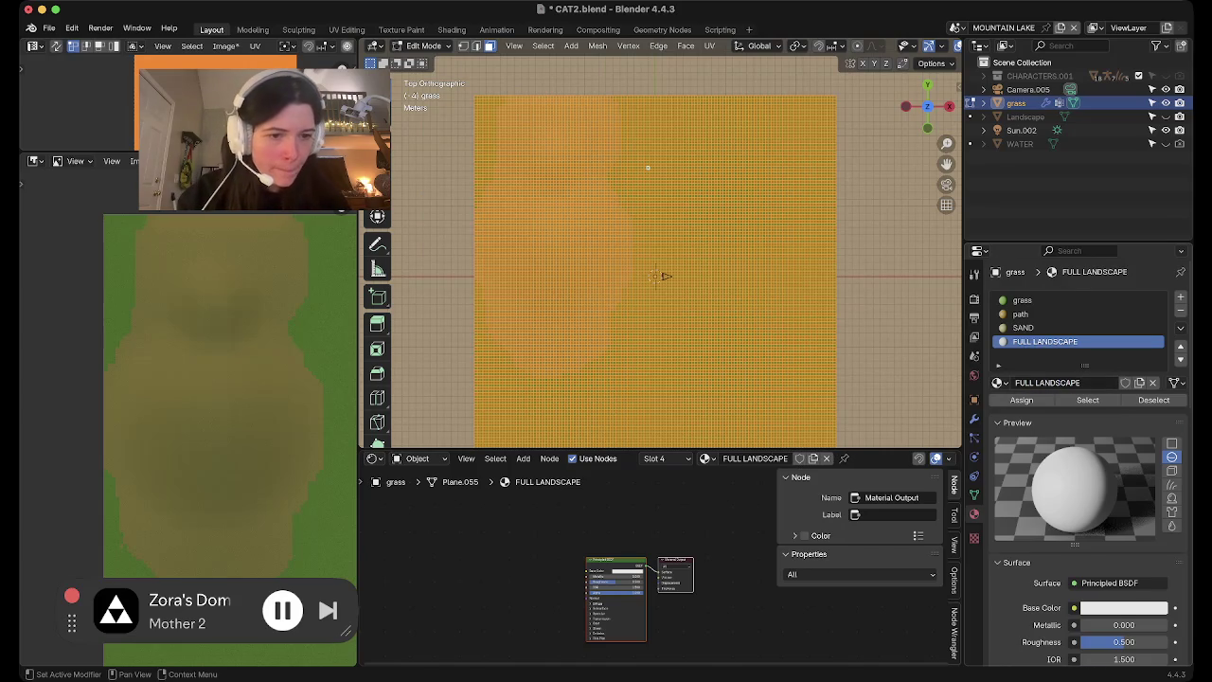
# Feed a grassnsand2 Image Texture into the Base Color and return to Object Mode
pyautogui.scroll(-4, 1079, 426)
pyautogui.hotkey('shift', 'a')
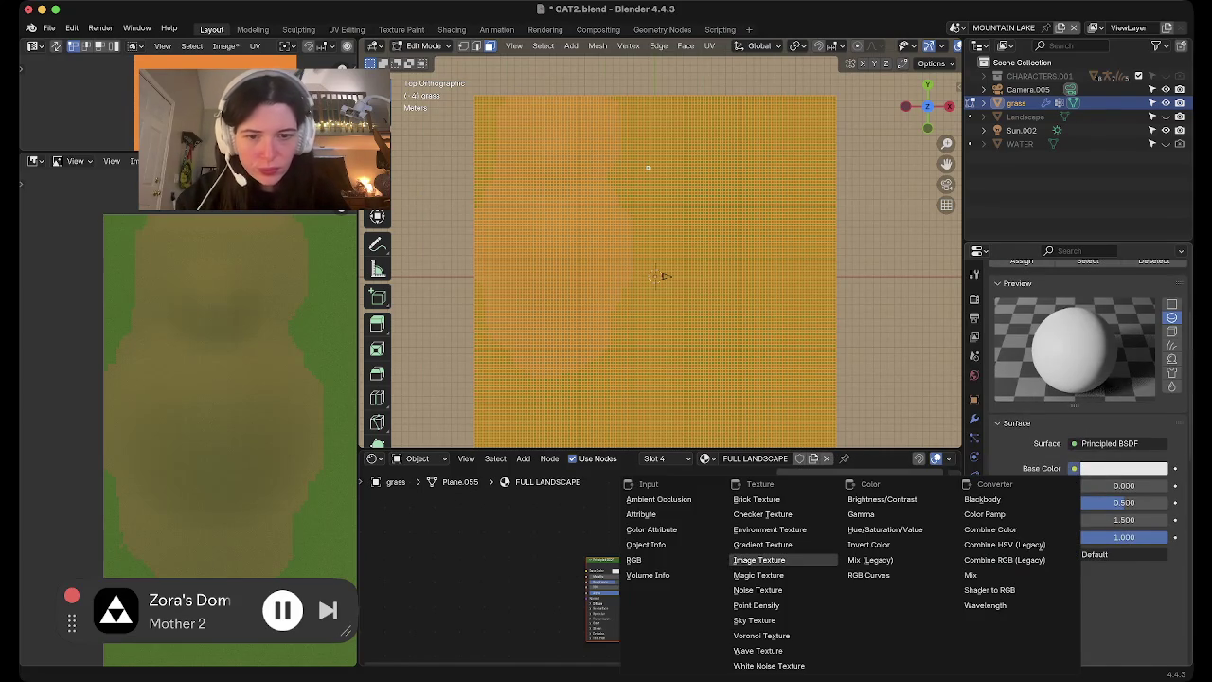
pyautogui.click(758, 559)
pyautogui.scroll(2, 659, 590)
pyautogui.scroll(2, 659, 590)
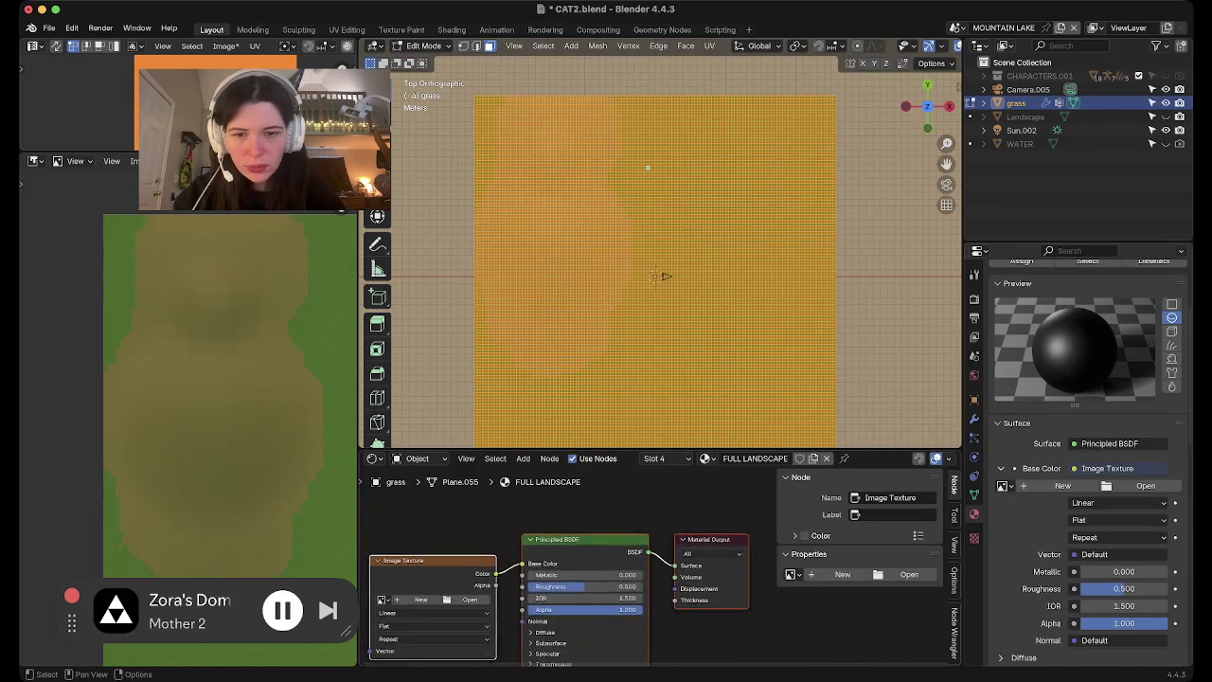
pyautogui.moveTo(569, 587); pyautogui.dragTo(687, 527, button='middle')
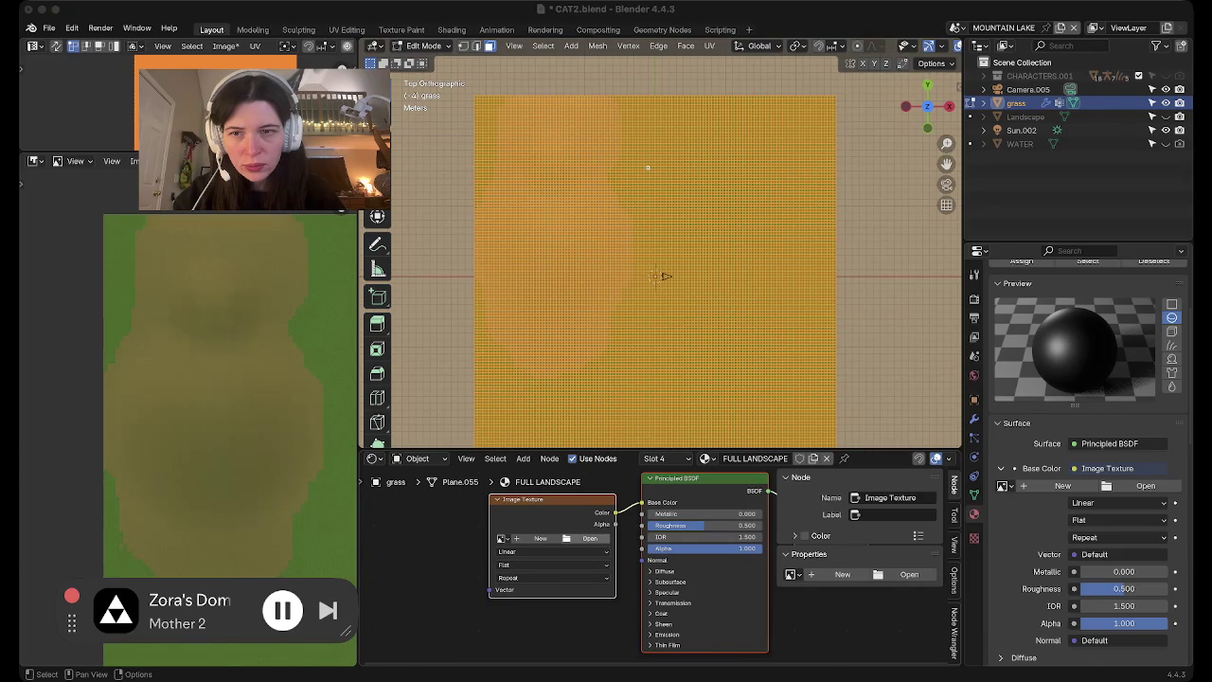
pyautogui.click(666, 276)
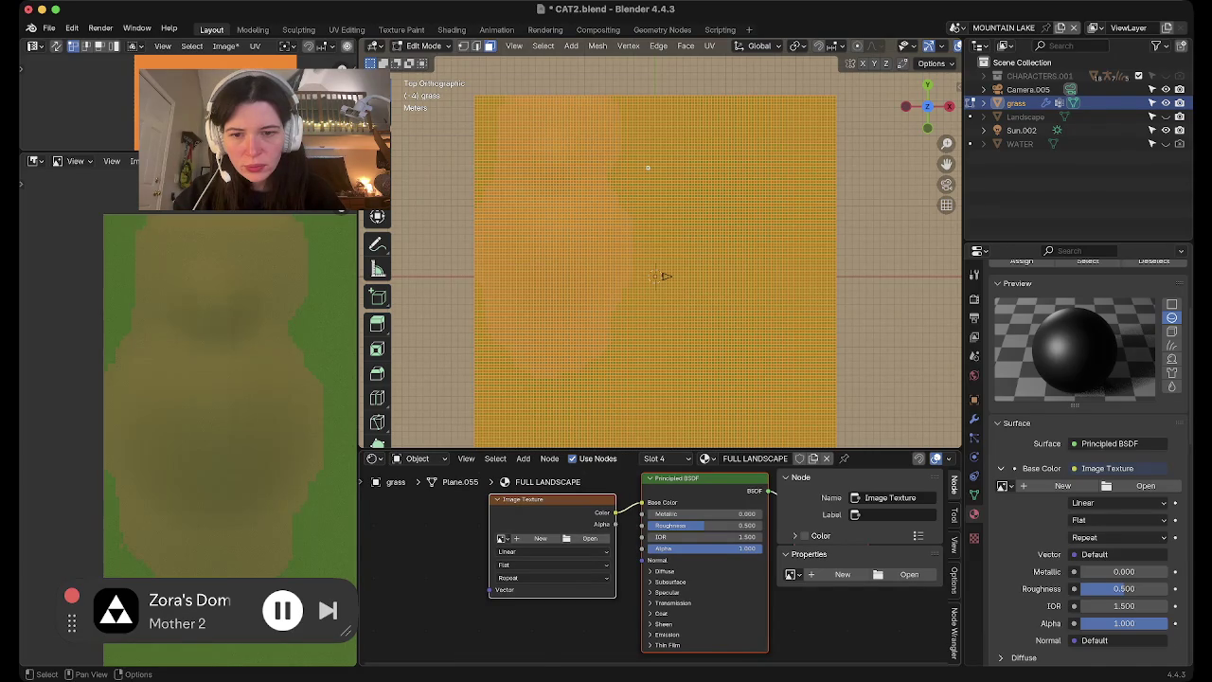
pyautogui.click(502, 538)
pyautogui.write('grass')
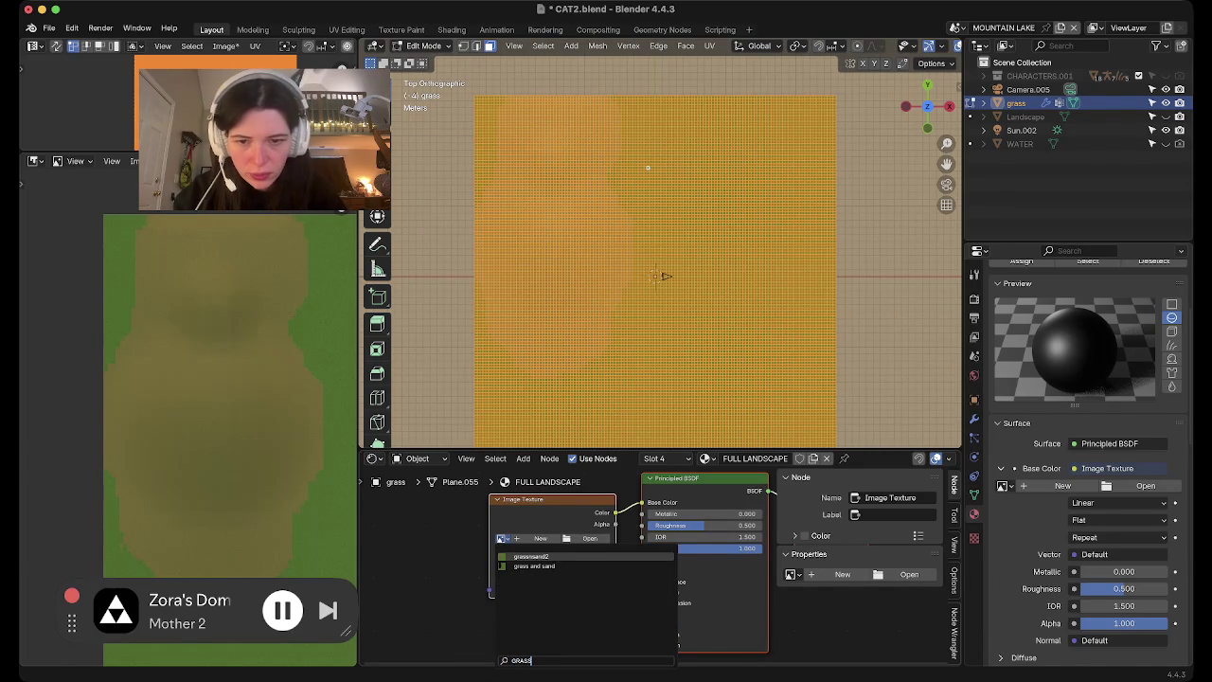
pyautogui.press('Return')
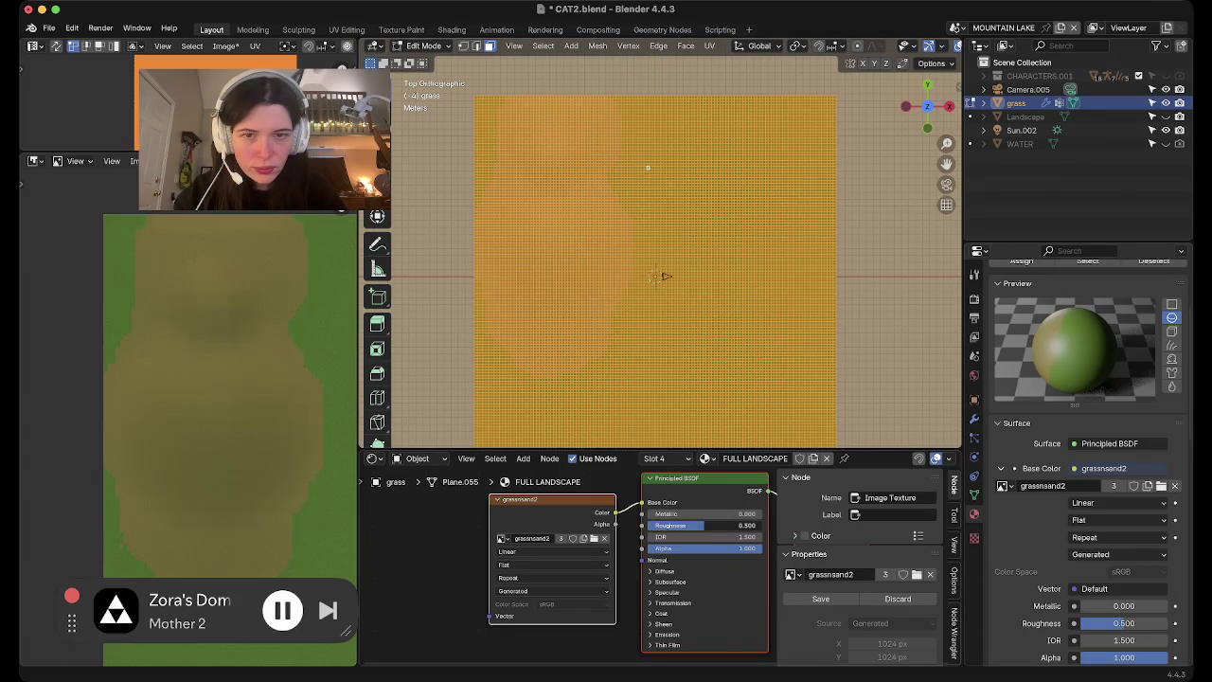
pyautogui.press('Tab')
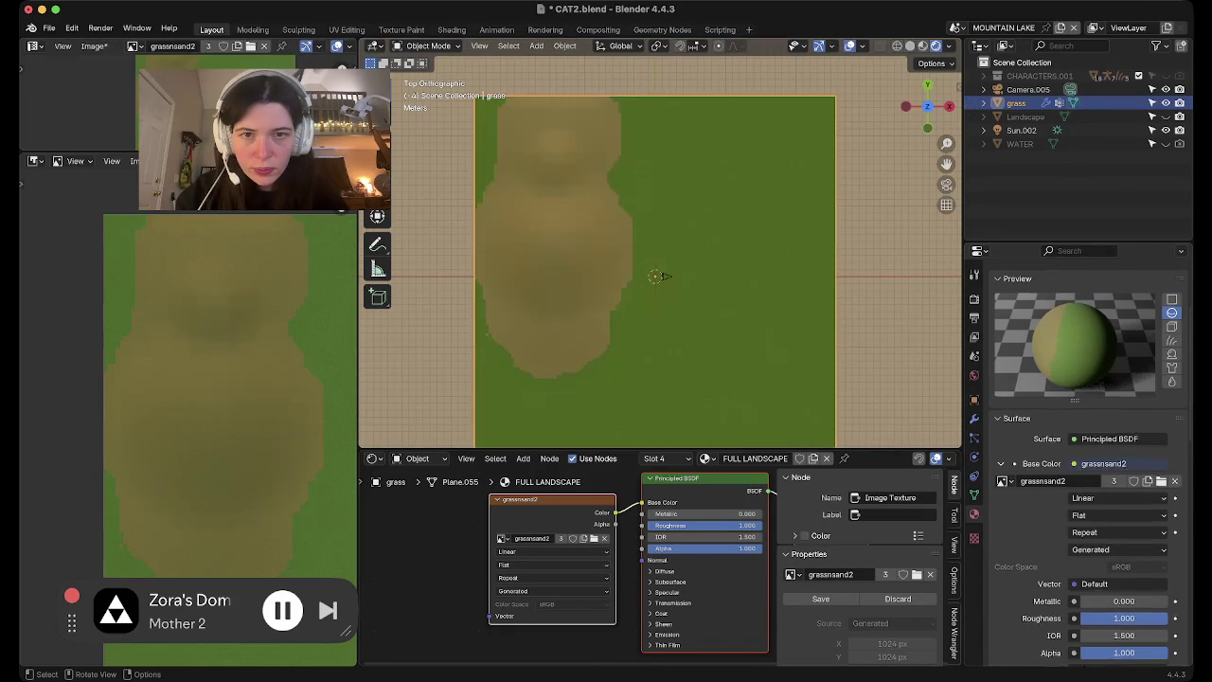
pyautogui.moveTo(662, 276)
pyautogui.mouseDown(button='middle')
pyautogui.moveTo(633, 233)
pyautogui.moveTo(663, 271)
pyautogui.mouseUp(button='middle')
# Switch to the Texture Paint workspace and view the plane top-down along the sand edge
pyautogui.scroll(3, 663, 271)
pyautogui.scroll(3, 663, 271)
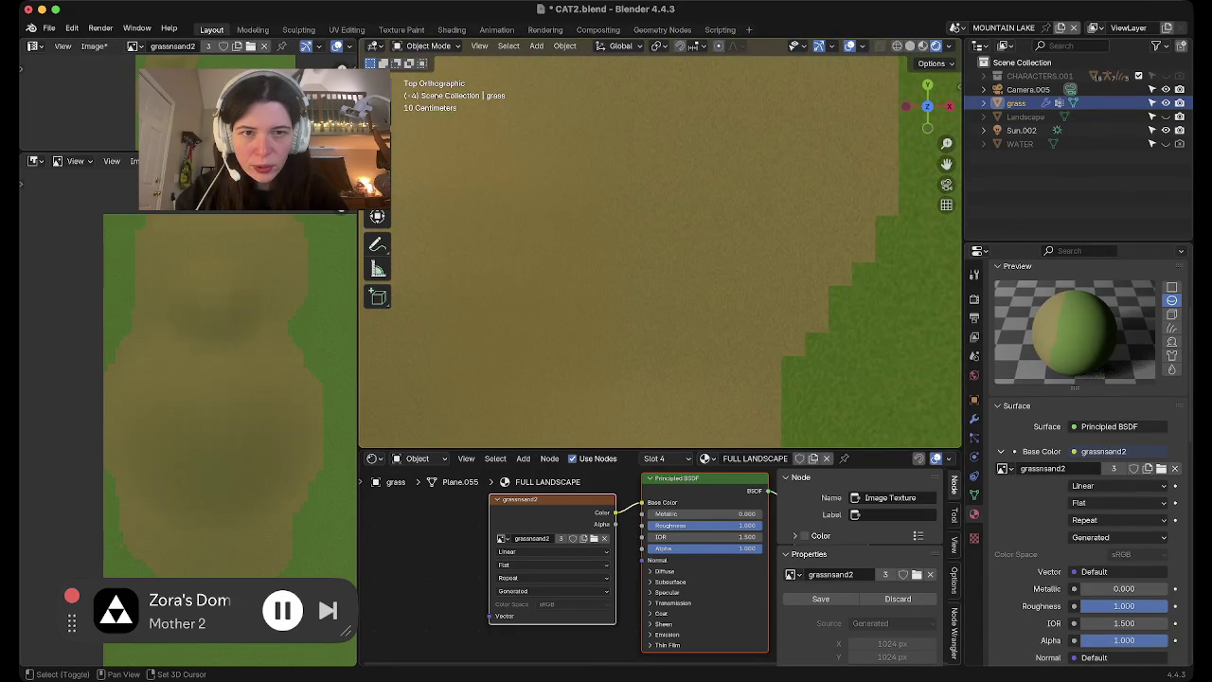
pyautogui.click(927, 109)
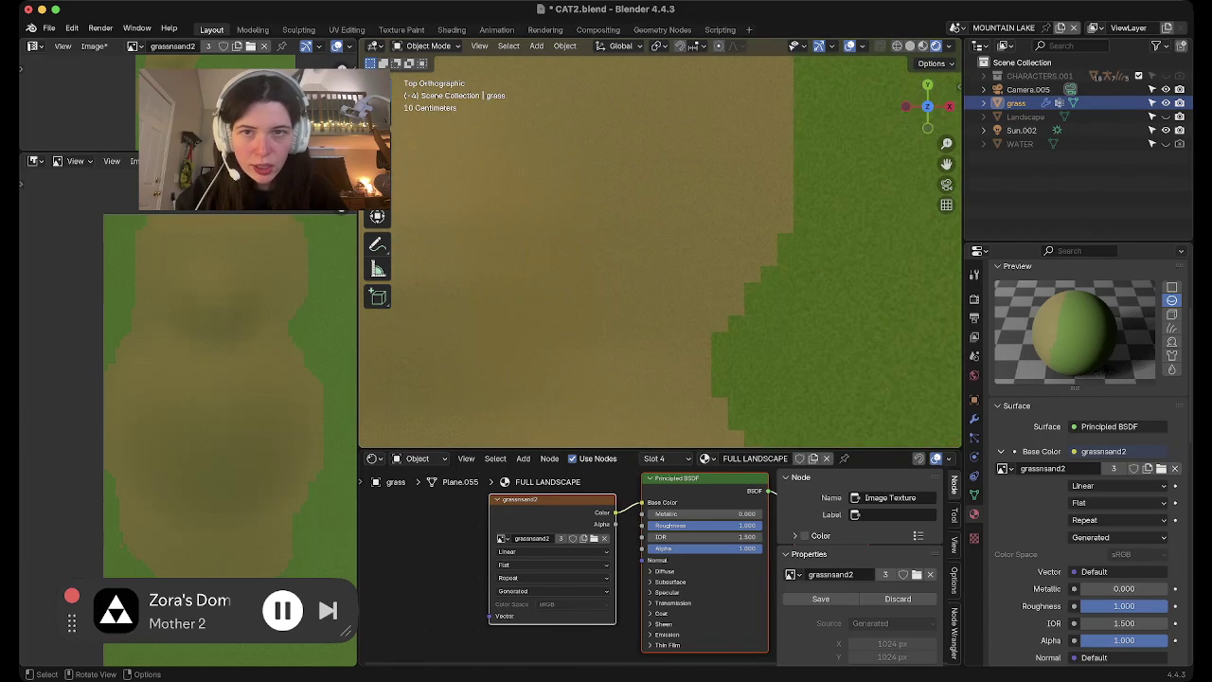
pyautogui.click(402, 29)
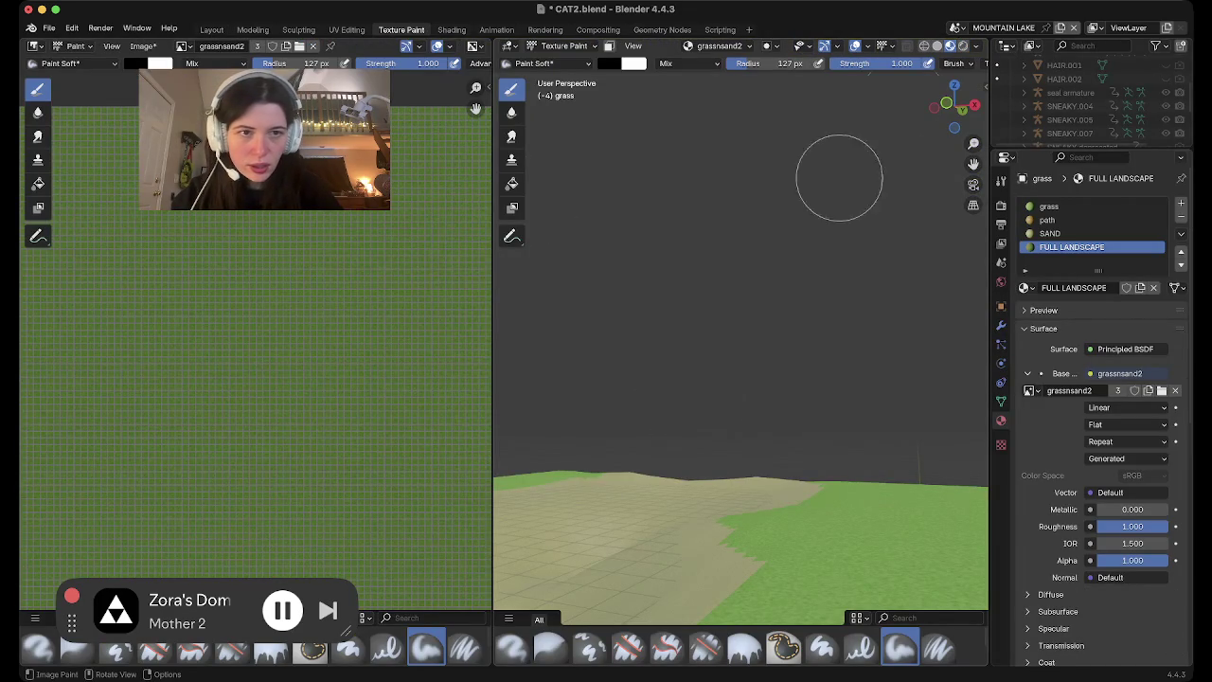
pyautogui.click(955, 85)
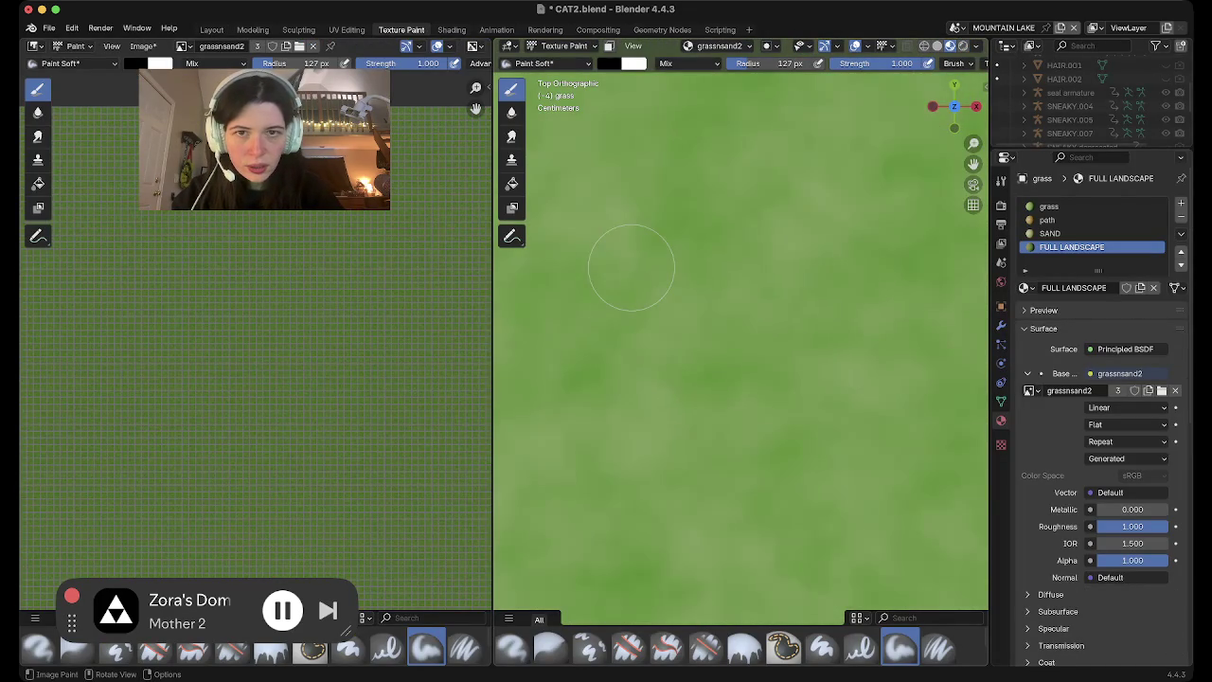
pyautogui.scroll(-2, 631, 268)
pyautogui.scroll(-3, 630, 268)
pyautogui.scroll(-2, 630, 268)
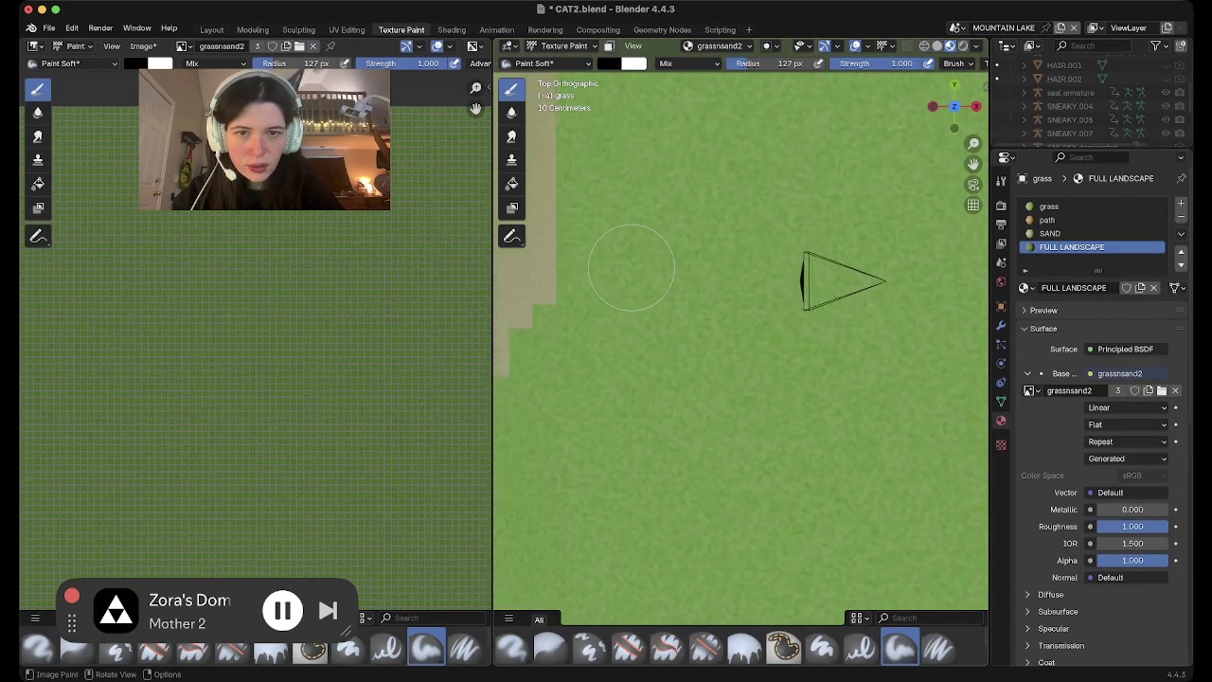
pyautogui.scroll(-2, 631, 268)
pyautogui.moveTo(630, 268); pyautogui.dragTo(628, 262, button='middle')
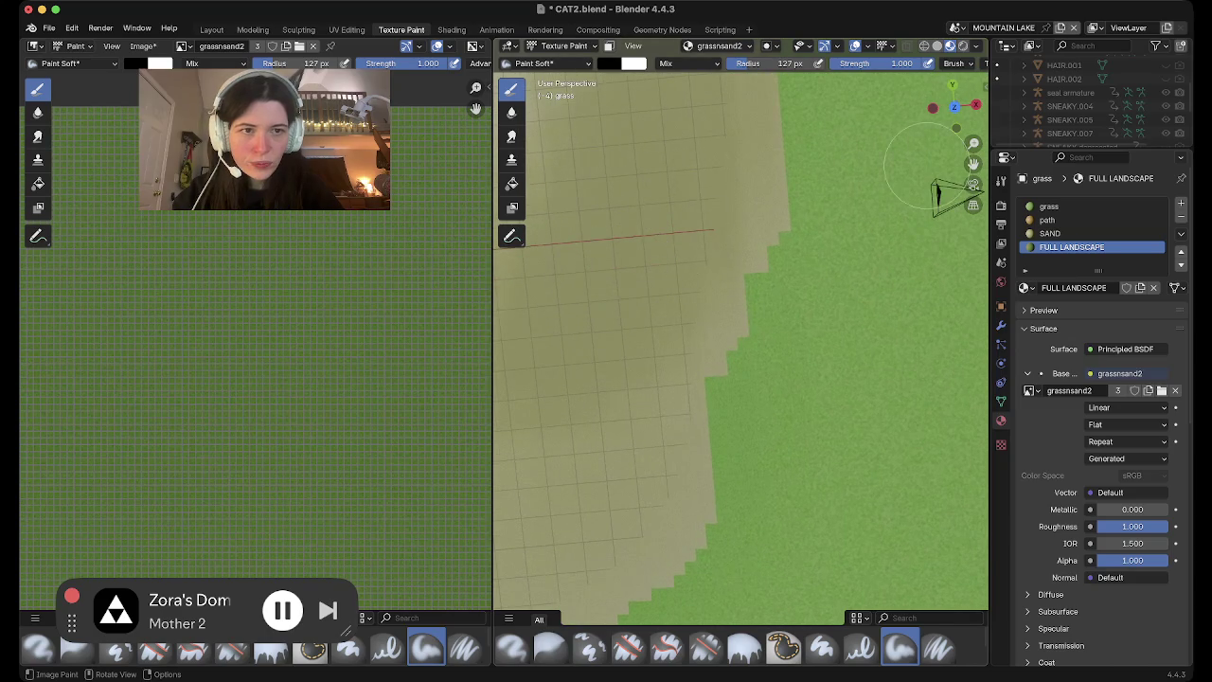
pyautogui.click(954, 107)
pyautogui.keyDown('shift'); pyautogui.moveTo(725, 217); pyautogui.dragTo(762, 230, button='middle'); pyautogui.keyUp('shift')
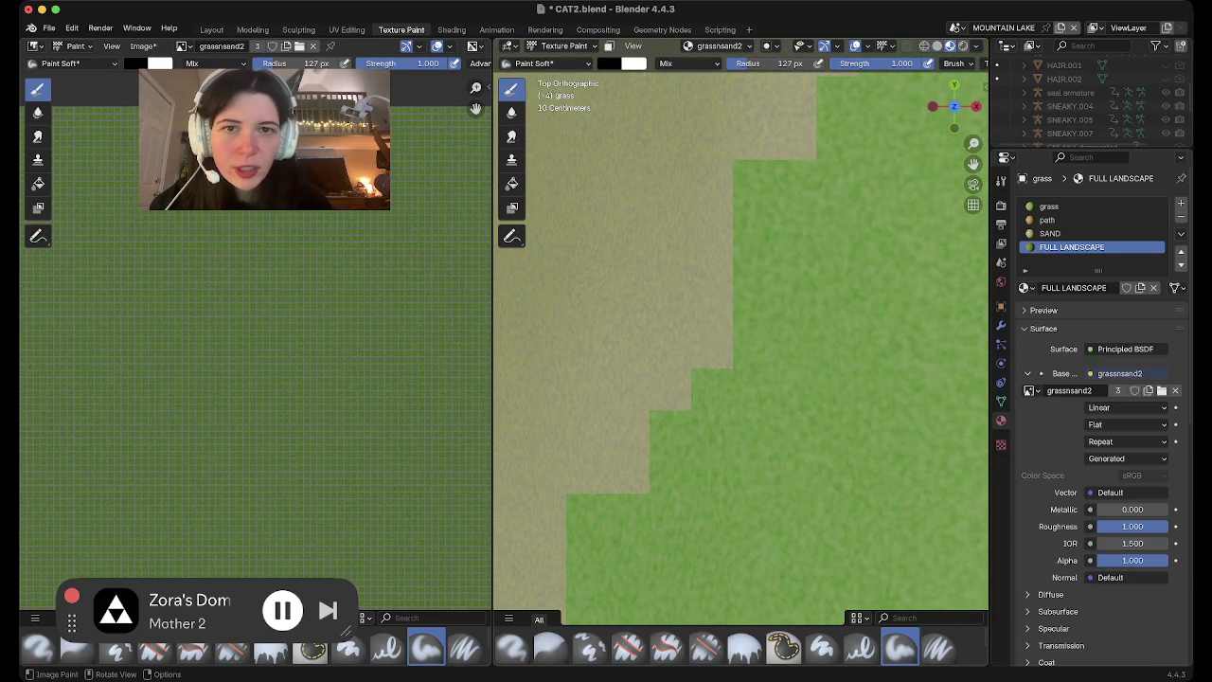
# Sample the sand colour and paint it over green patches along the path's stepped edge
pyautogui.click(608, 63)
pyautogui.click(718, 265)
pyautogui.click(701, 198)
pyautogui.click(548, 64)
pyautogui.moveTo(762, 104); pyautogui.dragTo(786, 128)
pyautogui.click(798, 187)
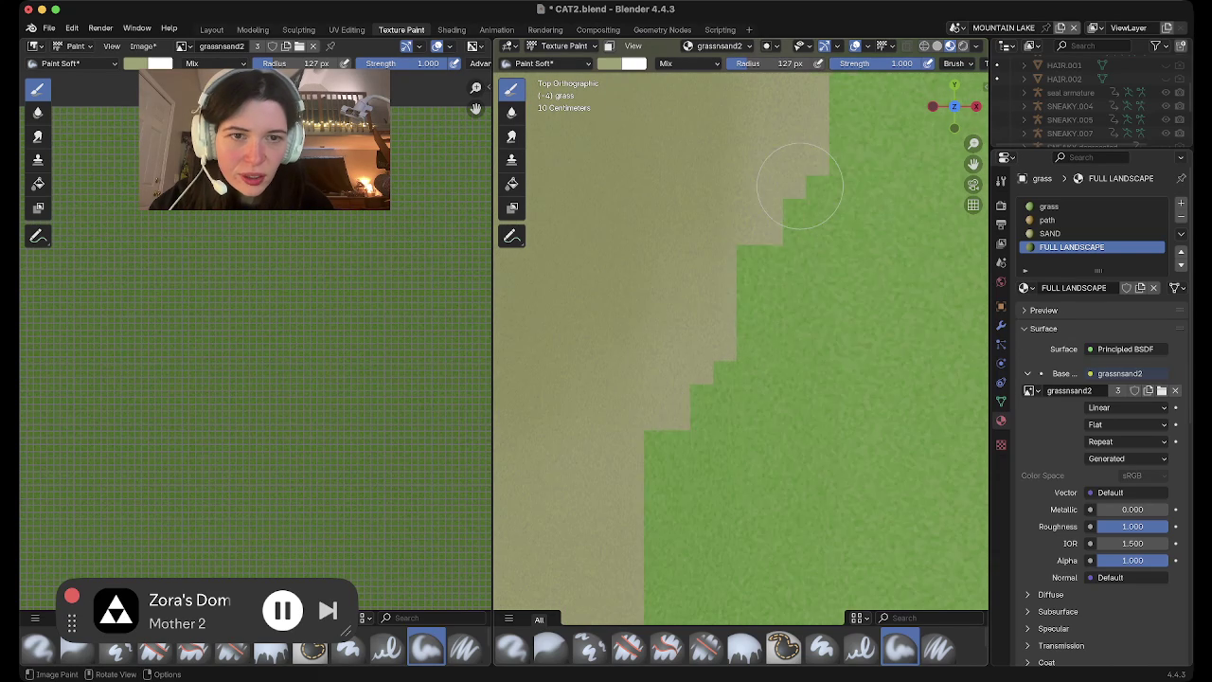
pyautogui.scroll(-2, 649, 406)
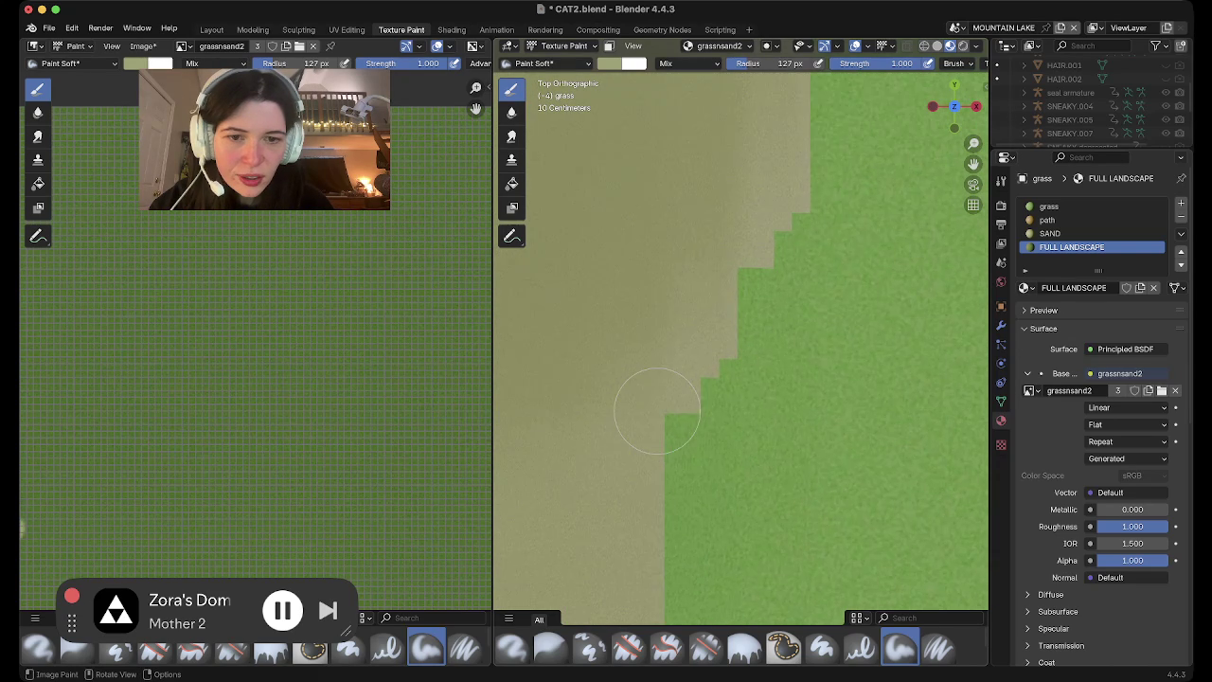
pyautogui.scroll(-2, 657, 411)
pyautogui.scroll(-1, 657, 411)
pyautogui.scroll(-3, 308, 347)
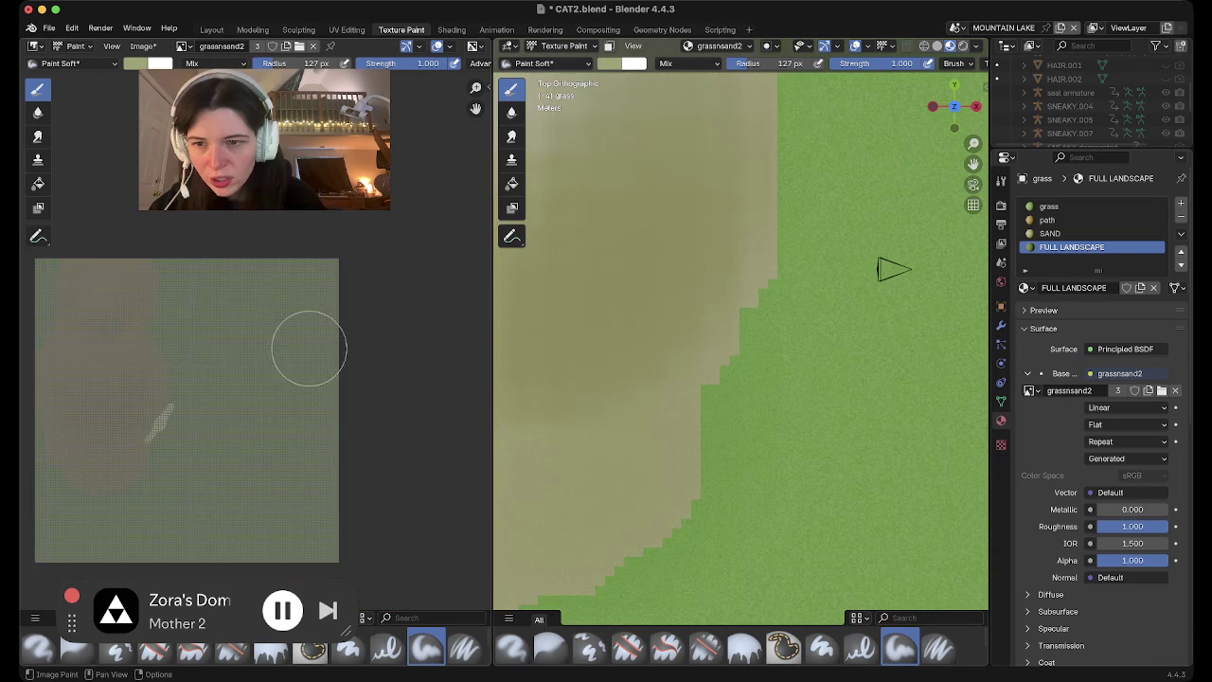
# Paint a soft light blob on the landscape texture and view it in perspective
pyautogui.scroll(2, 155, 331)
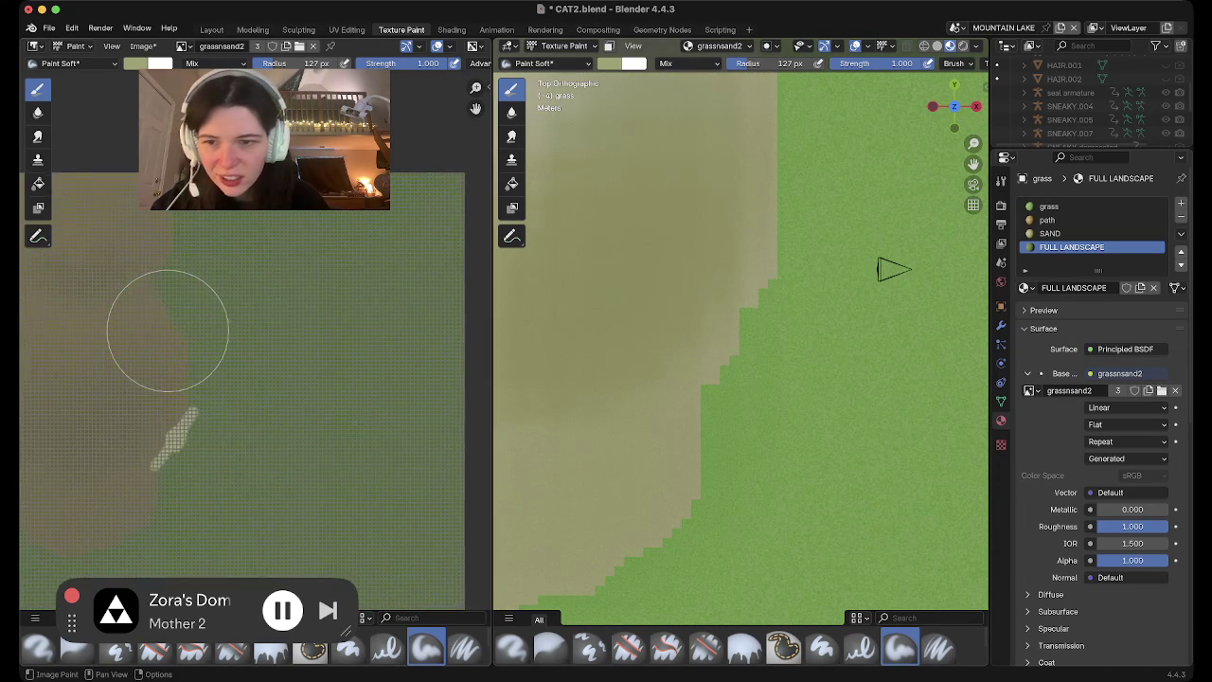
pyautogui.hscroll(-3, 152, 327)
pyautogui.scroll(4, 203, 312)
pyautogui.moveTo(344, 434); pyautogui.dragTo(298, 298)
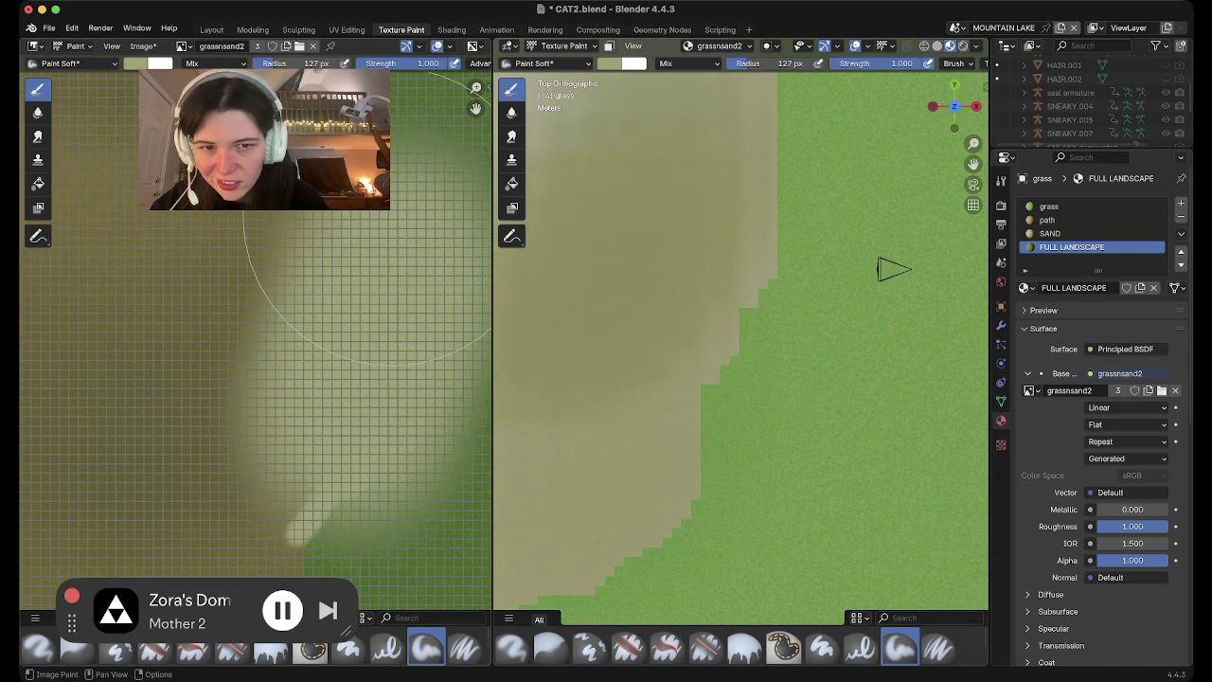
pyautogui.scroll(-3, 852, 293)
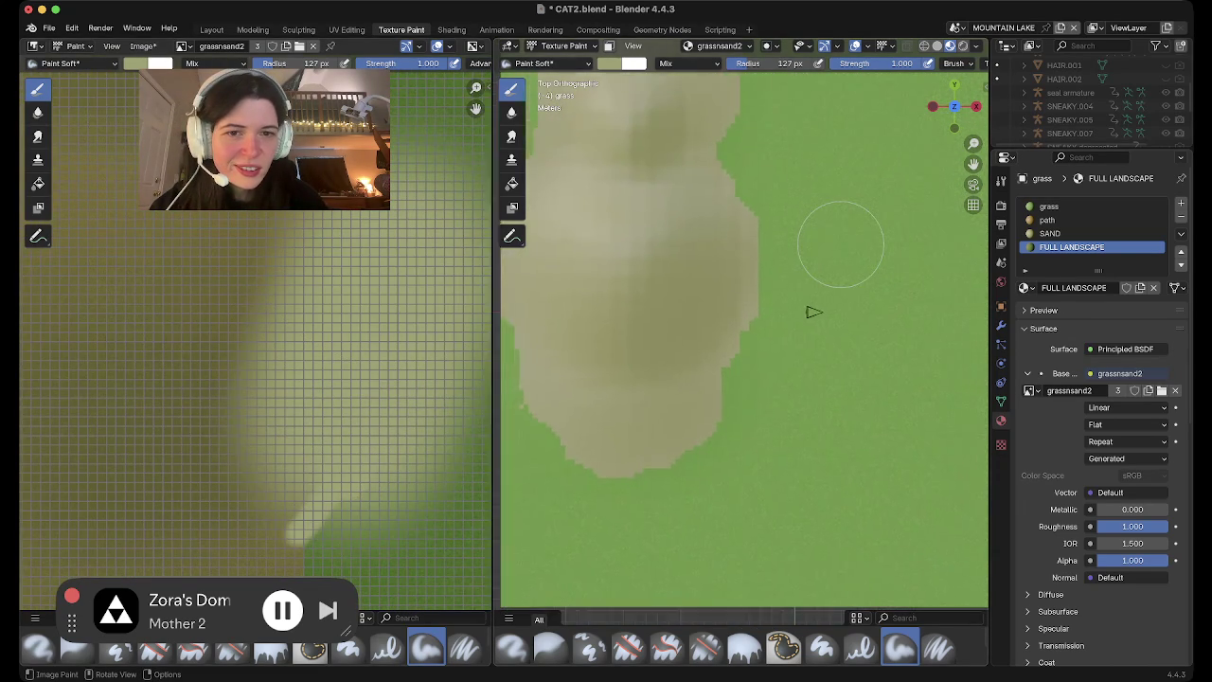
pyautogui.scroll(-3, 800, 322)
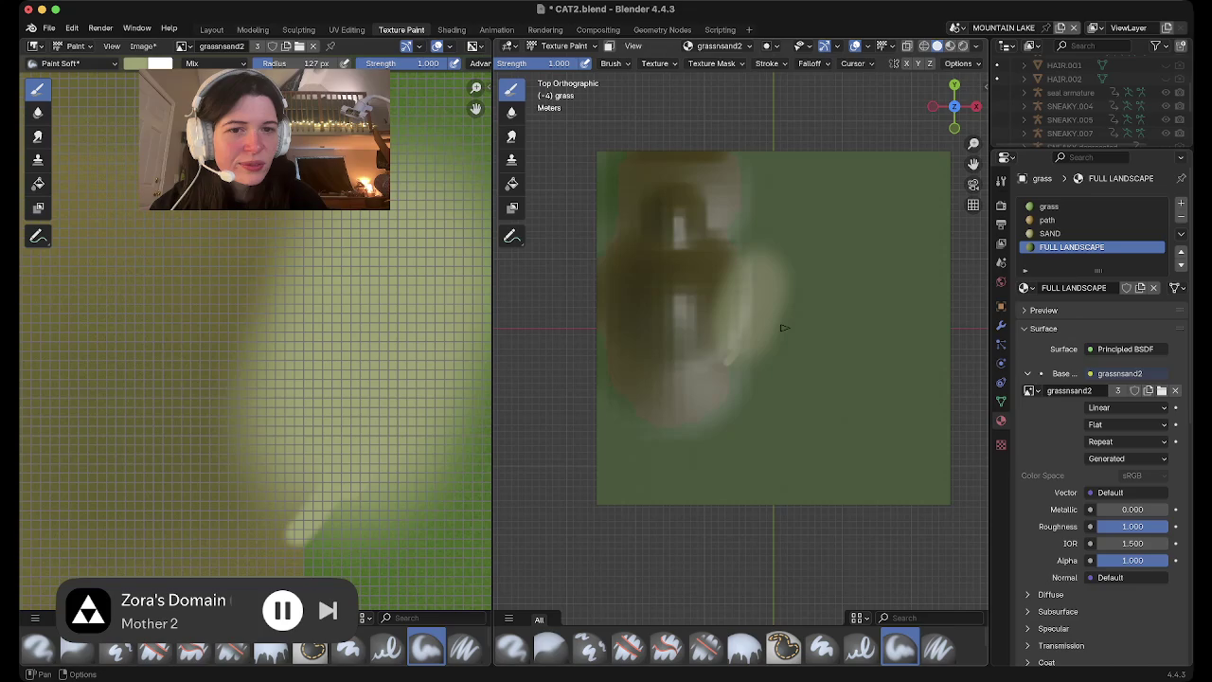
pyautogui.scroll(2, 786, 322)
pyautogui.scroll(2, 848, 292)
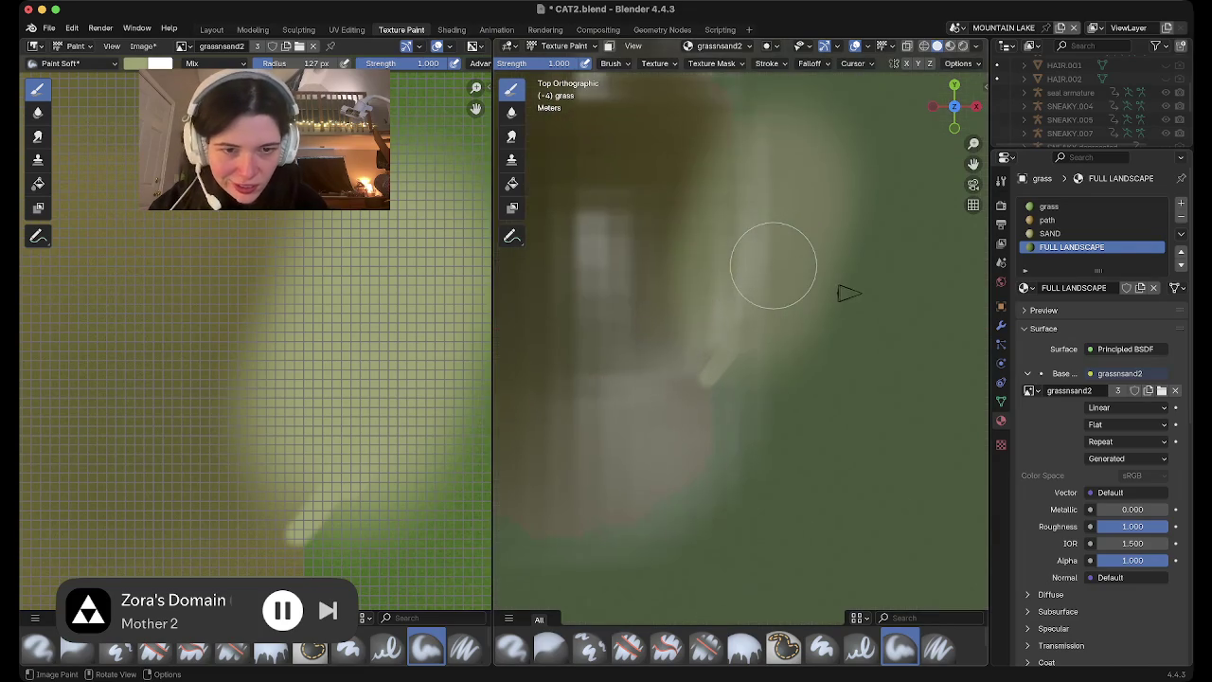
pyautogui.moveTo(773, 265); pyautogui.dragTo(773, 265, button='middle')
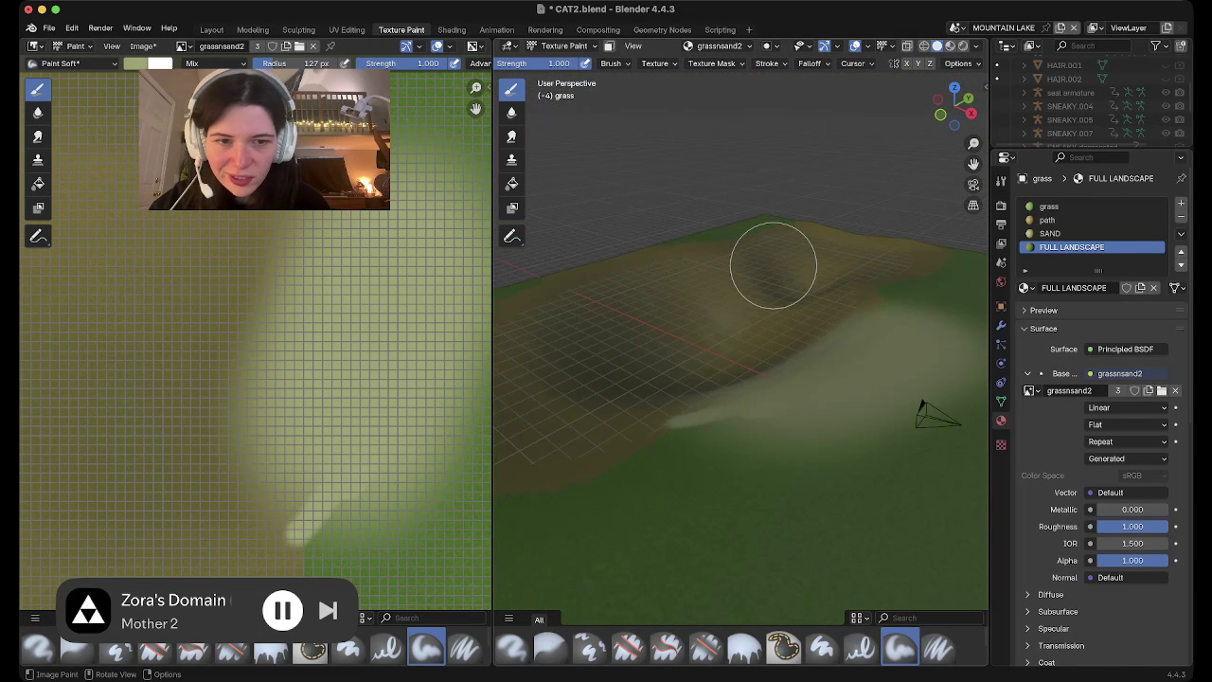
# Undo the pale smears, restoring the clean stepped edge and roughness 1.000
pyautogui.hotkey('ctrl', 'z')
pyautogui.hotkey('ctrl', 'z')
pyautogui.moveTo(793, 281); pyautogui.dragTo(794, 280, button='middle')
pyautogui.scroll(3, 794, 280)
pyautogui.hotkey('ctrl', 'z')
pyautogui.hotkey('ctrl', 'shift', 'z')
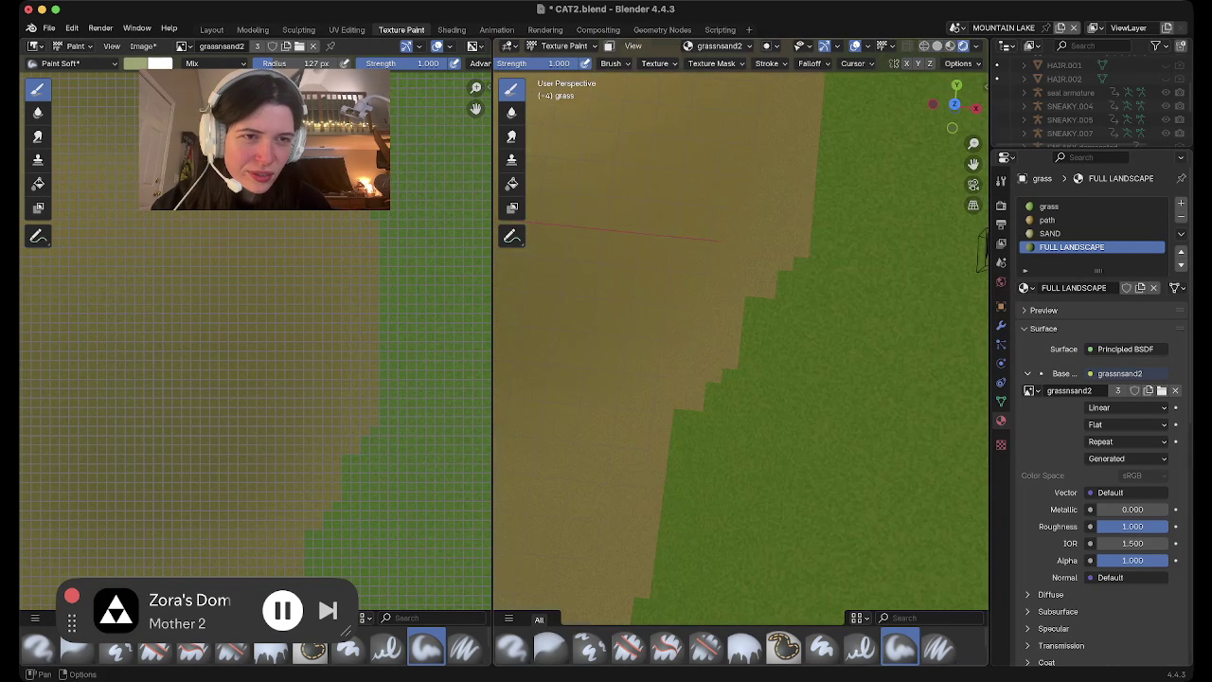
# Set the brush radius to 25 px, undoing the trial light strokes on the edge
pyautogui.moveTo(842, 256); pyautogui.dragTo(709, 410)
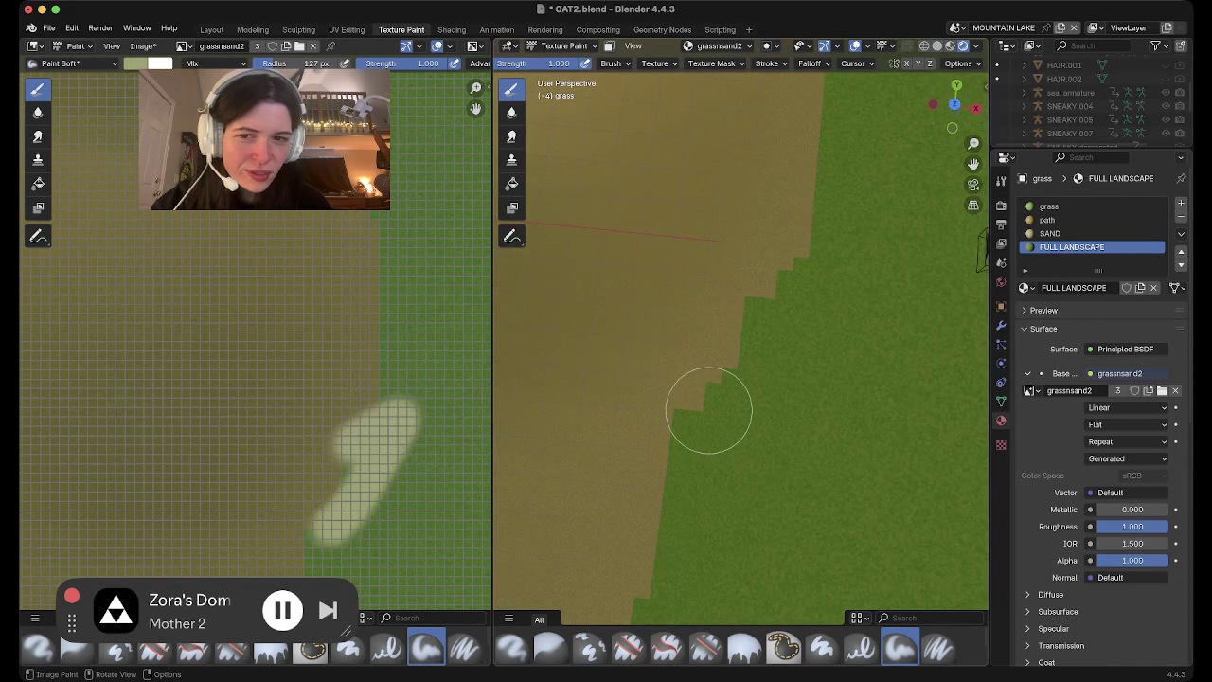
pyautogui.hotkey('ctrl', 'z')
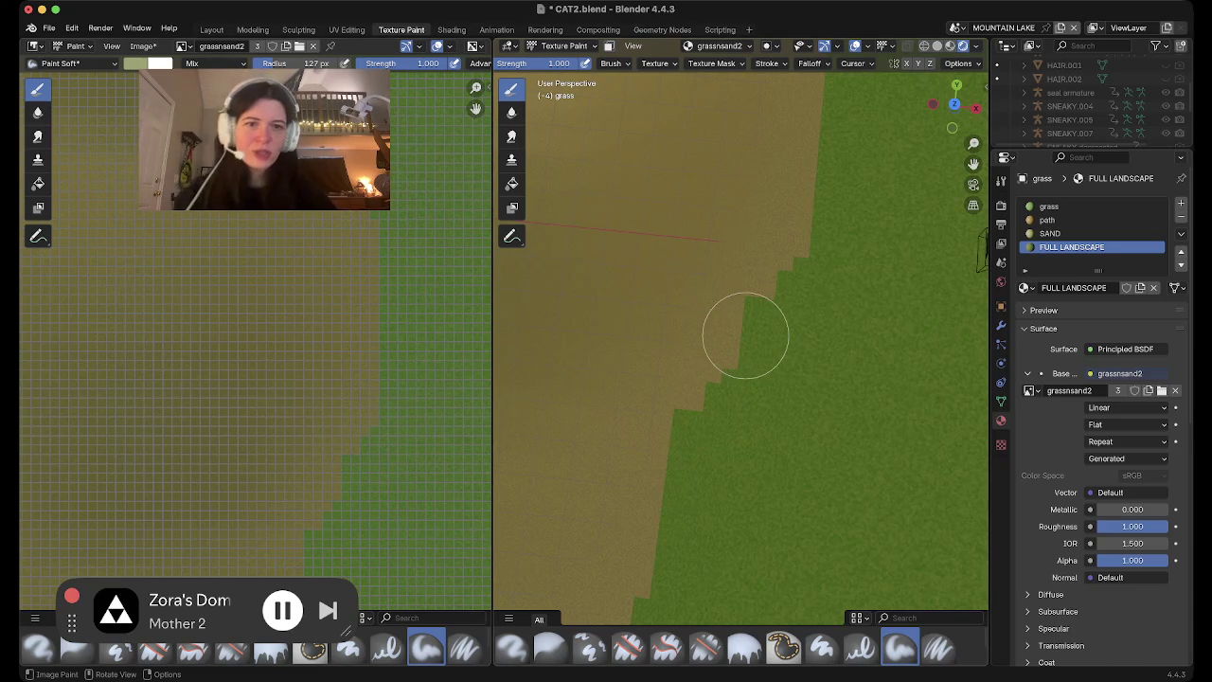
pyautogui.hscroll(5, 745, 336)
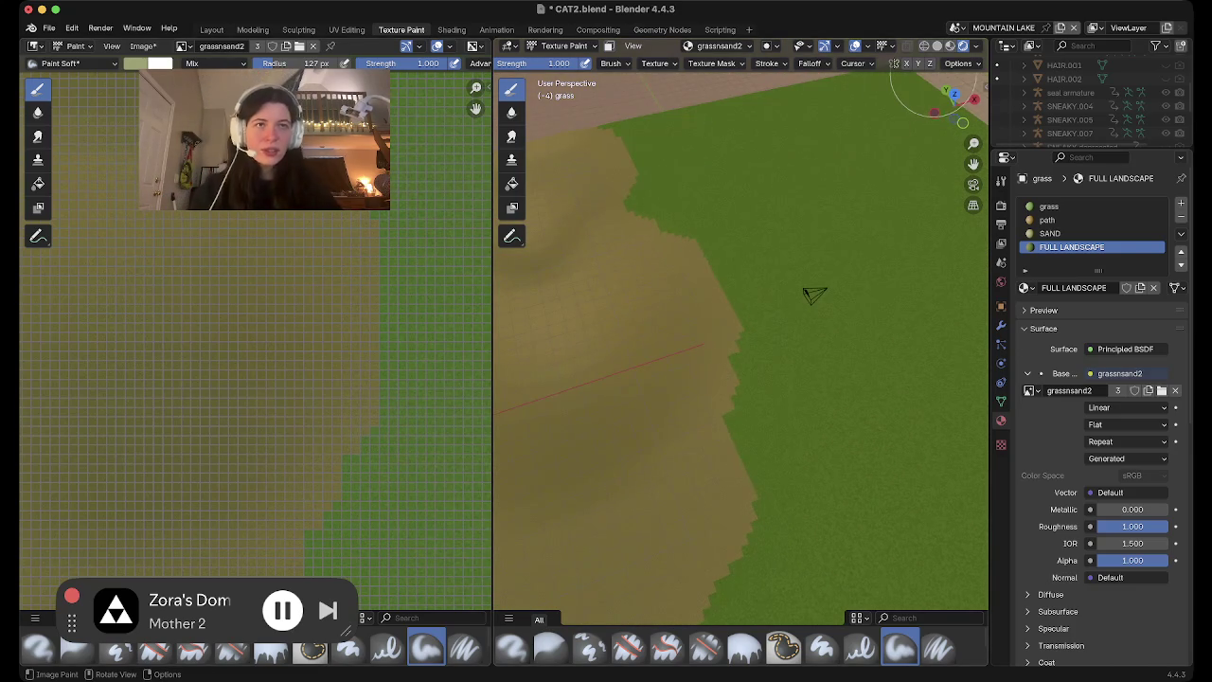
pyautogui.scroll(1, 367, 143)
pyautogui.scroll(1, 369, 140)
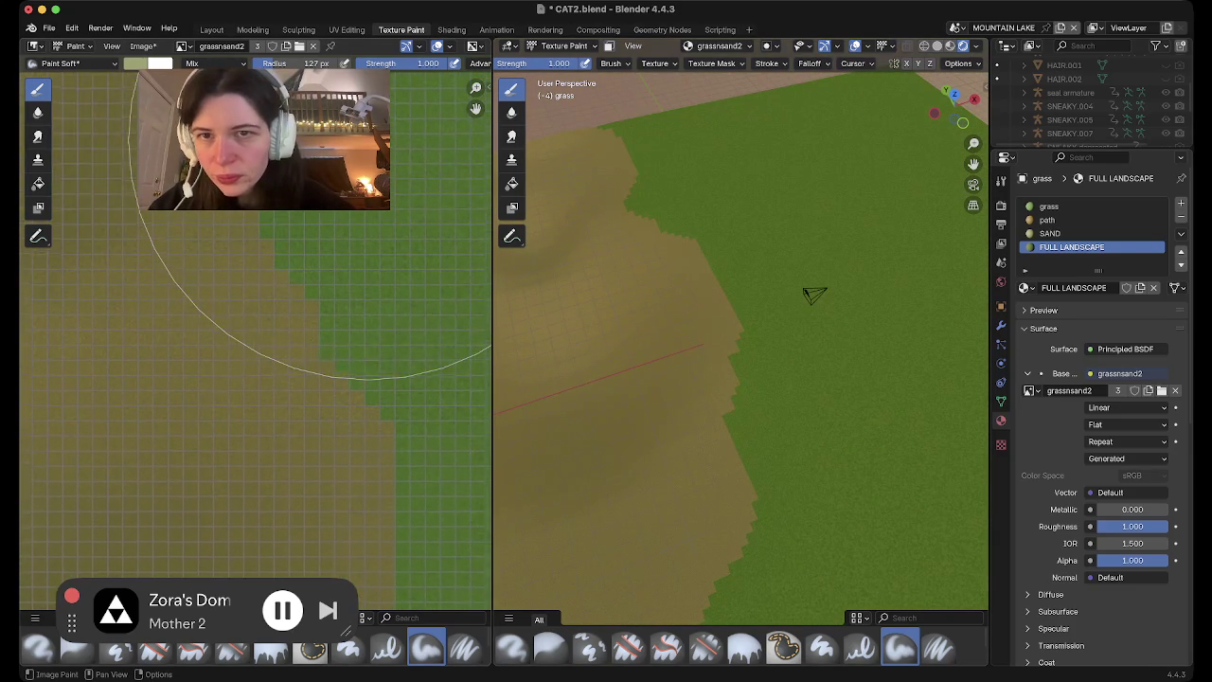
pyautogui.moveTo(303, 64); pyautogui.dragTo(273, 63)
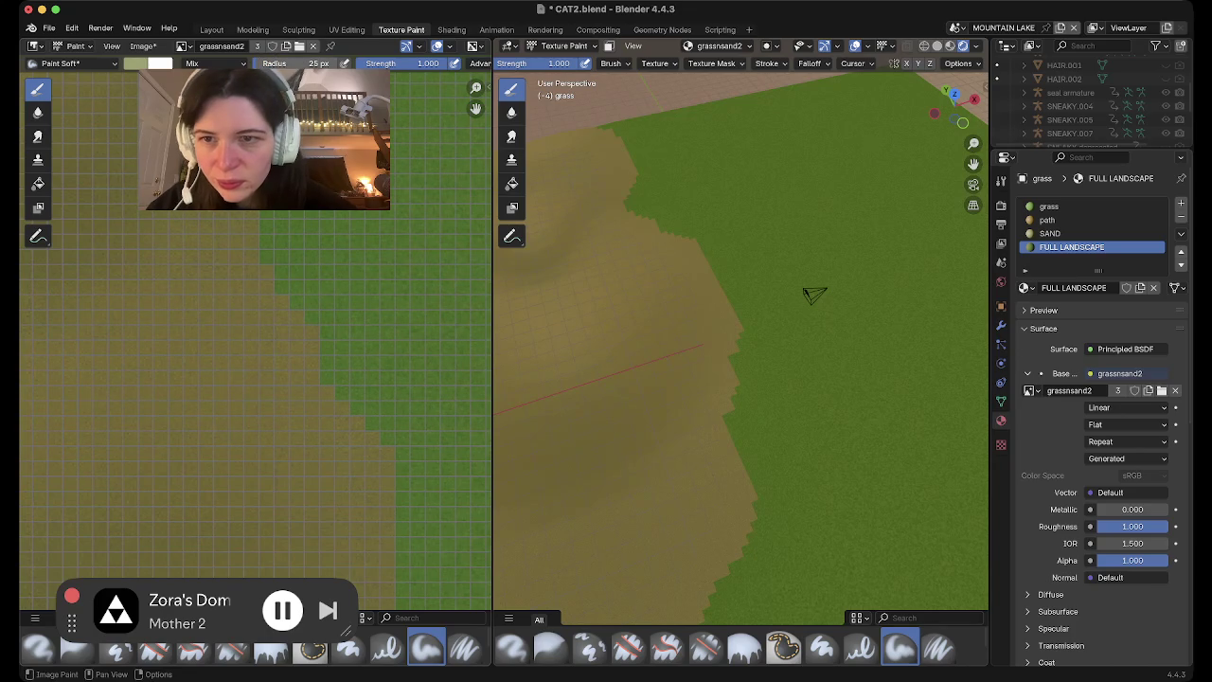
pyautogui.moveTo(284, 232); pyautogui.dragTo(414, 362)
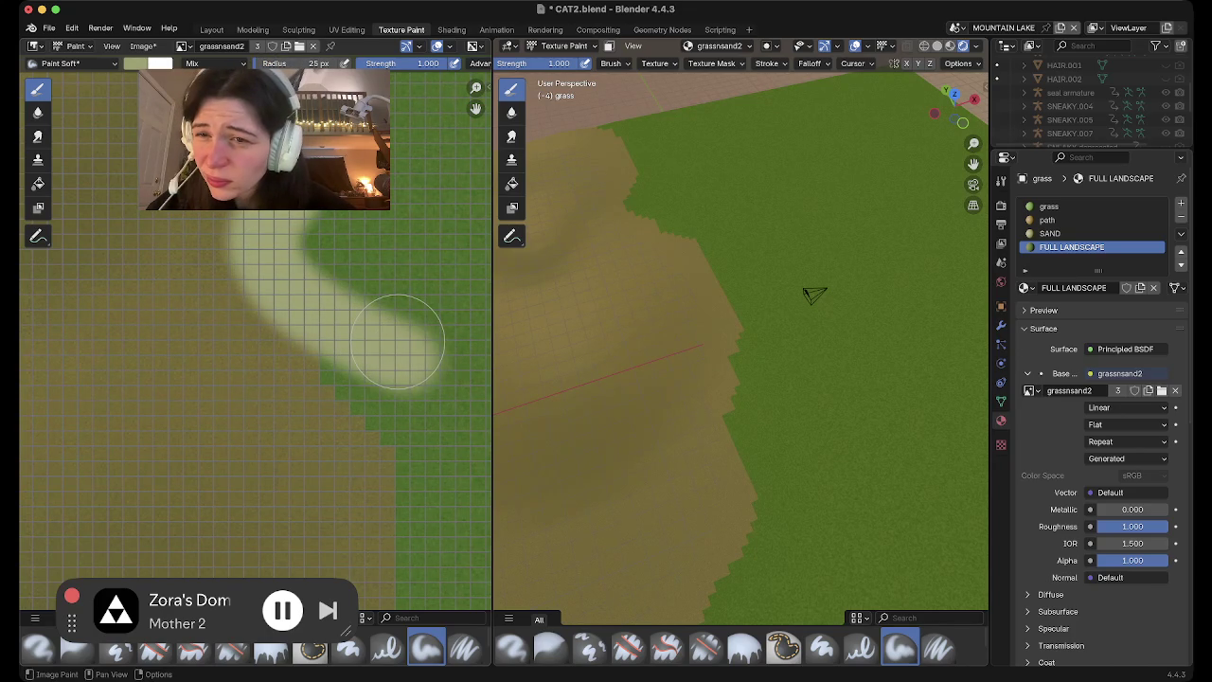
pyautogui.hotkey('ctrl', 'z')
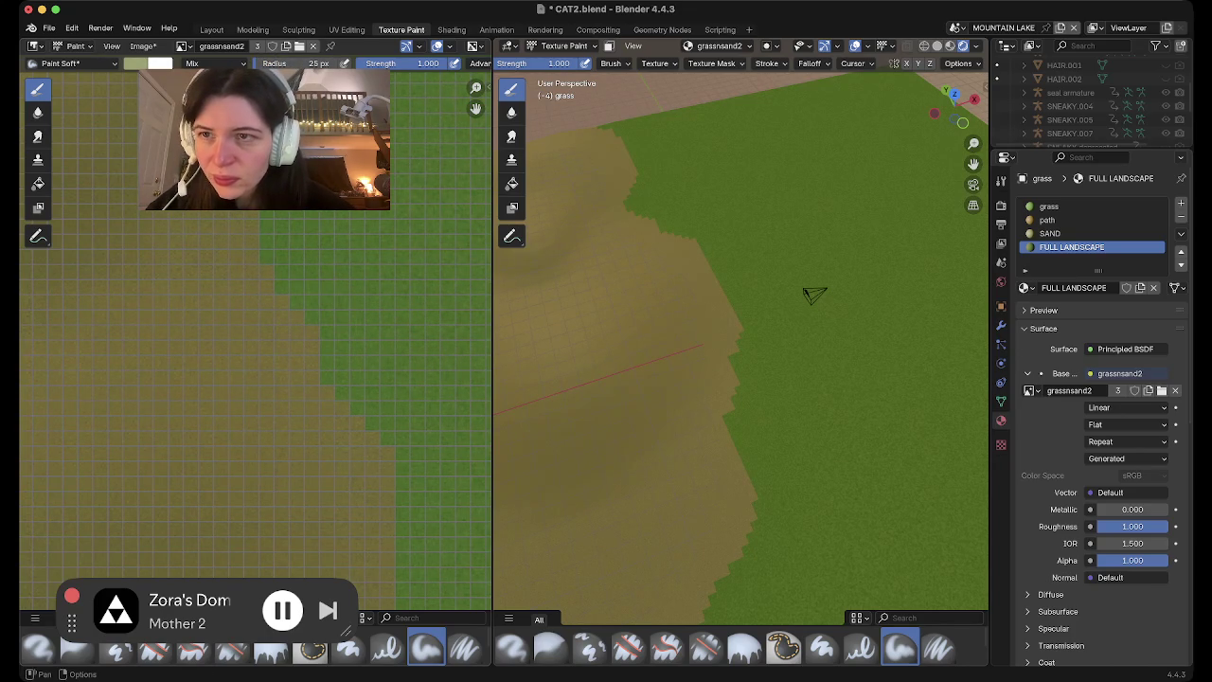
# Set the brush colour to the sampled olive sand colour and undo a test stroke
pyautogui.click(135, 64)
pyautogui.press('s')
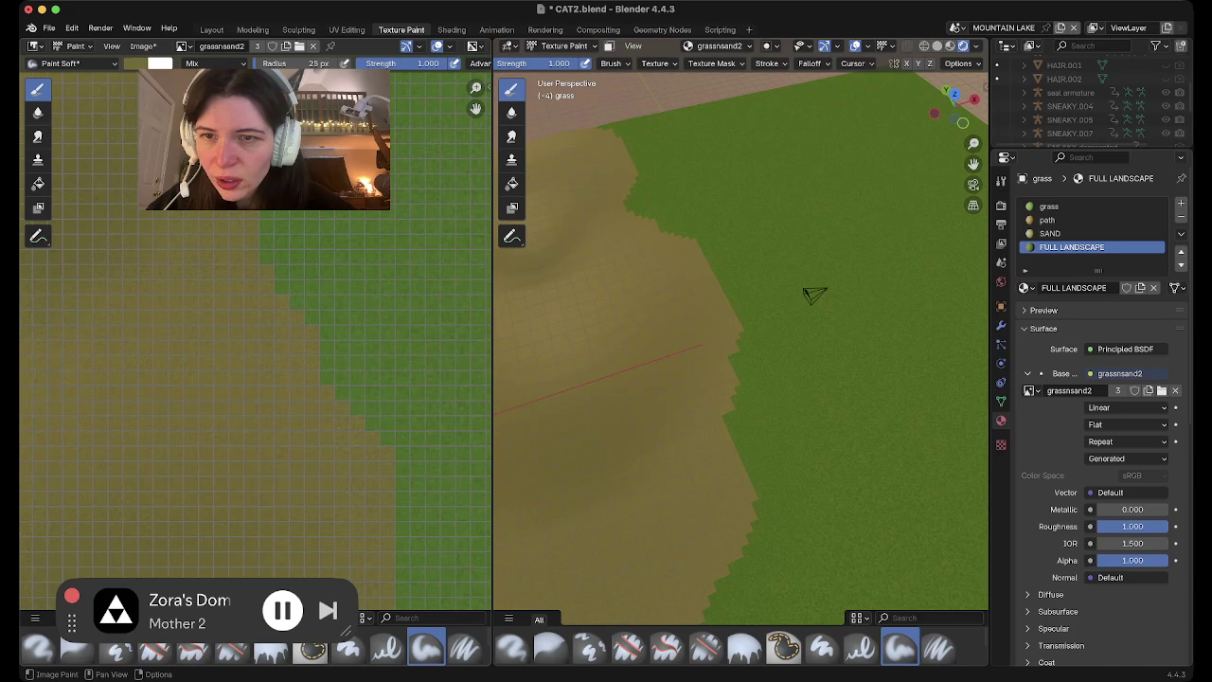
pyautogui.moveTo(322, 284); pyautogui.dragTo(274, 261)
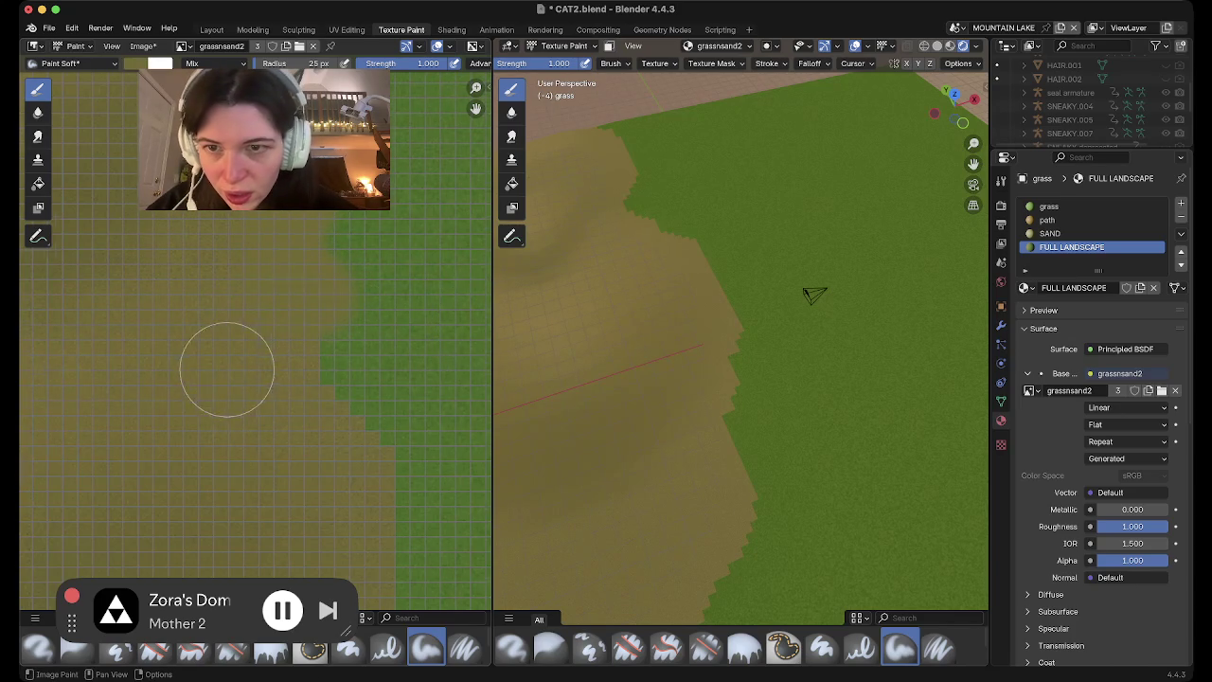
pyautogui.scroll(-2, 227, 369)
pyautogui.scroll(-1, 274, 338)
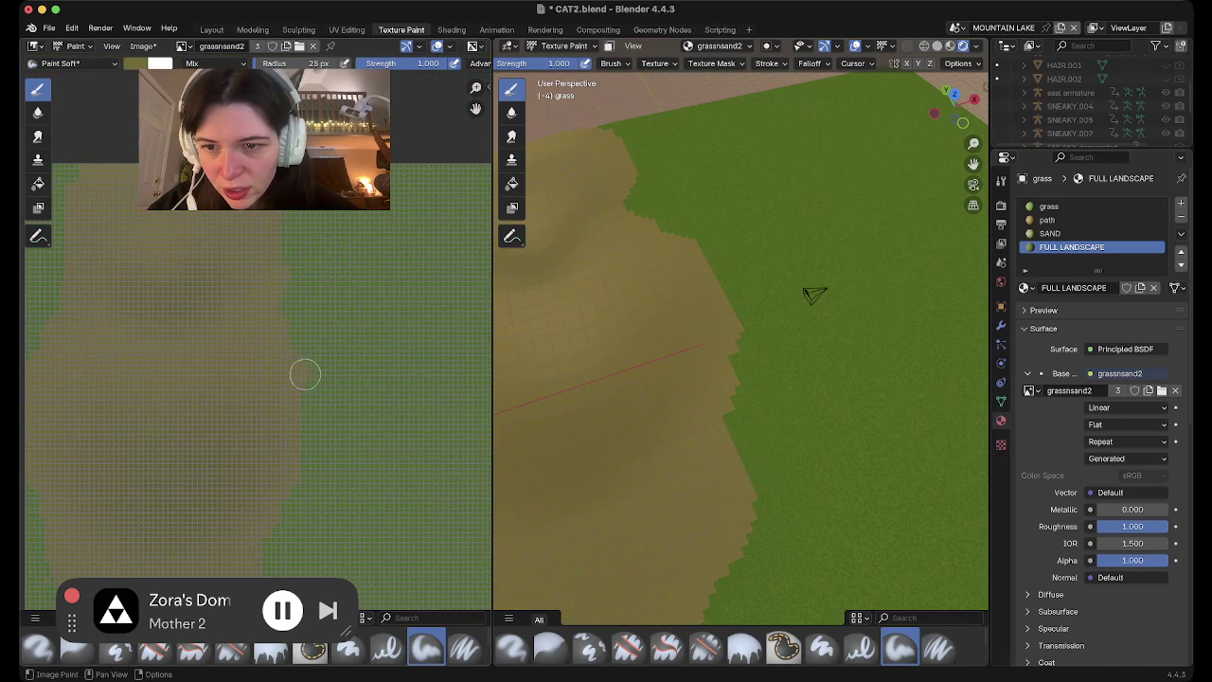
pyautogui.hotkey('ctrl', 'z')
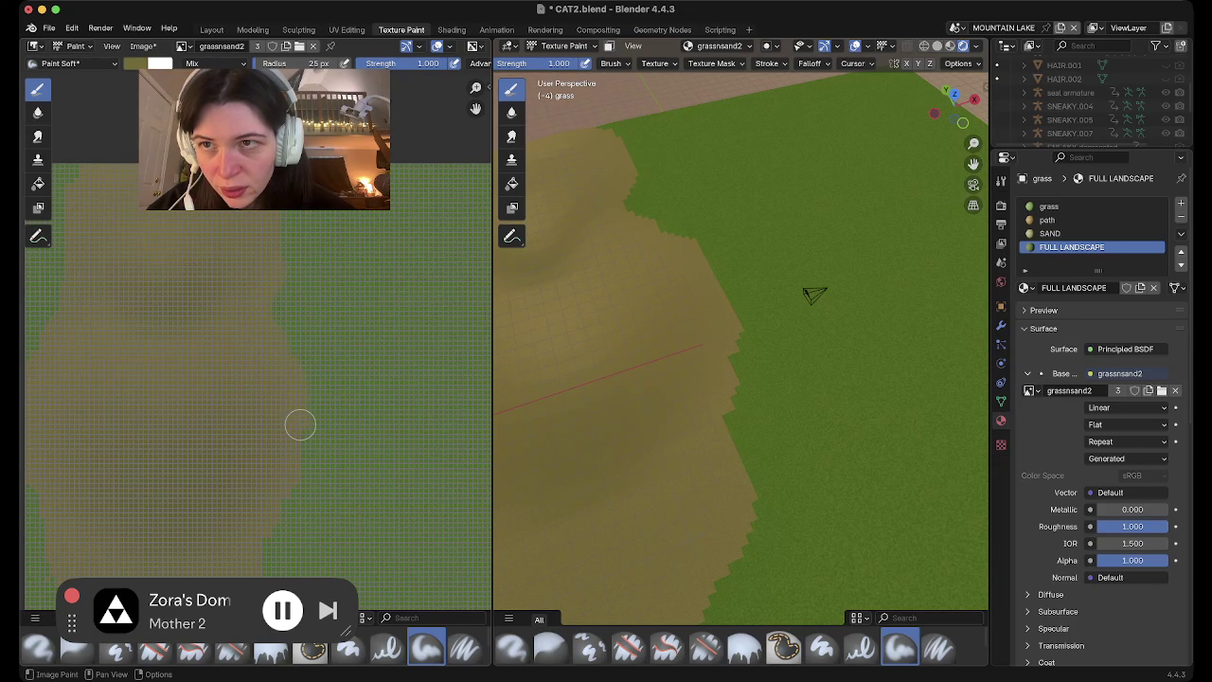
# Reduce the brush radius to 5 px and undo a small trial sand stroke
pyautogui.scroll(-2, 300, 424)
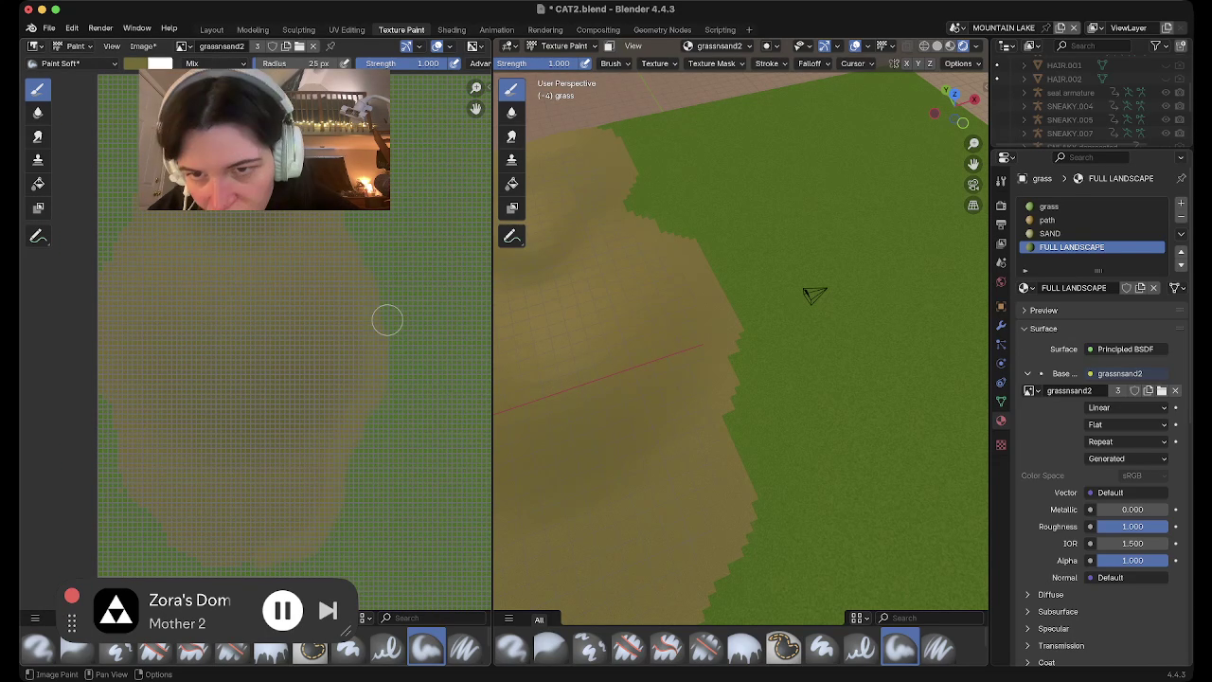
pyautogui.hscroll(1, 401, 238)
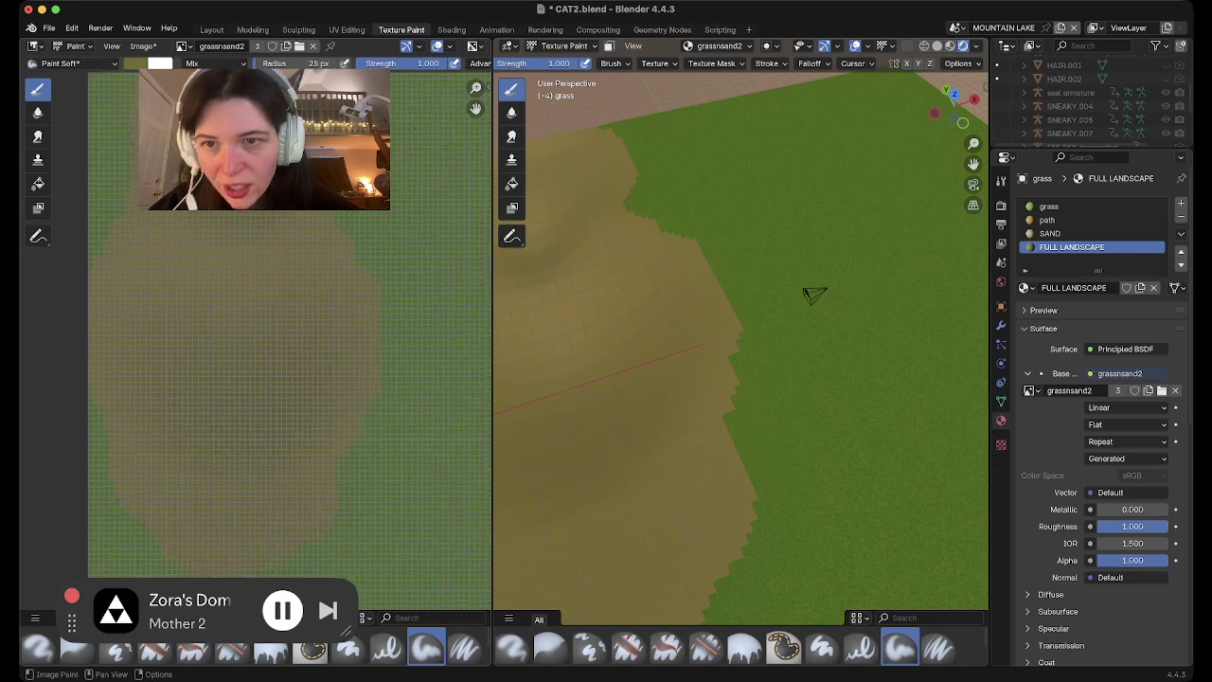
pyautogui.scroll(3, 284, 332)
pyautogui.hscroll(3, 256, 341)
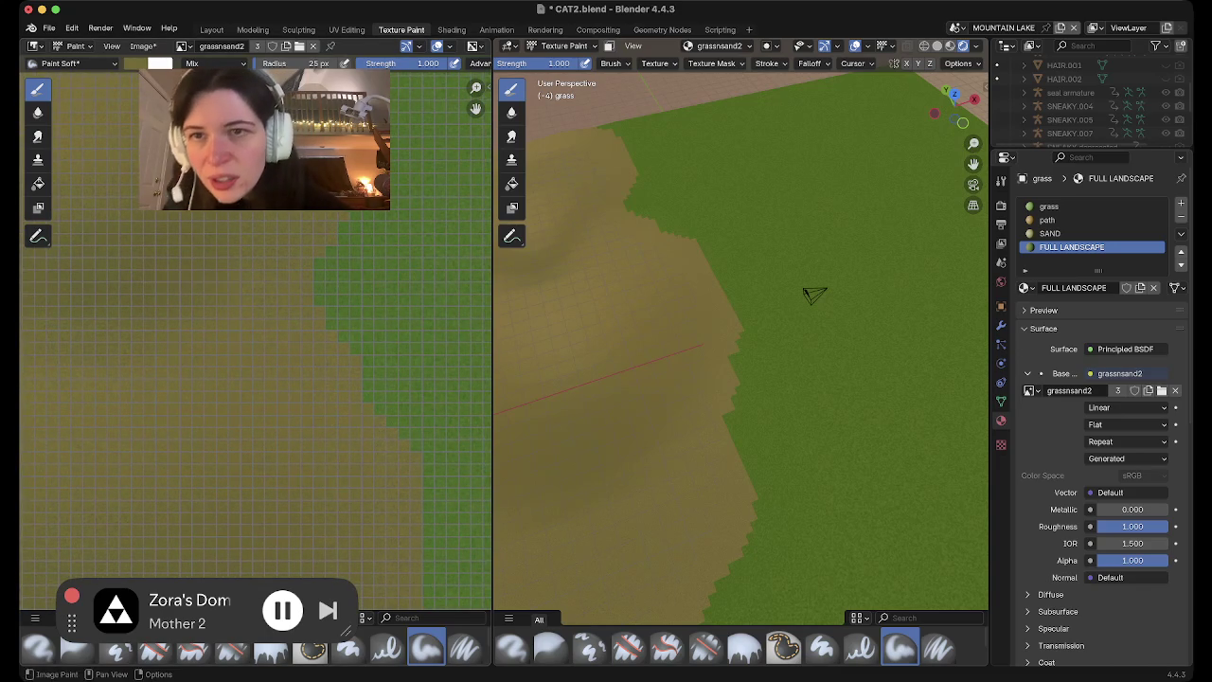
pyautogui.moveTo(312, 62); pyautogui.dragTo(275, 63)
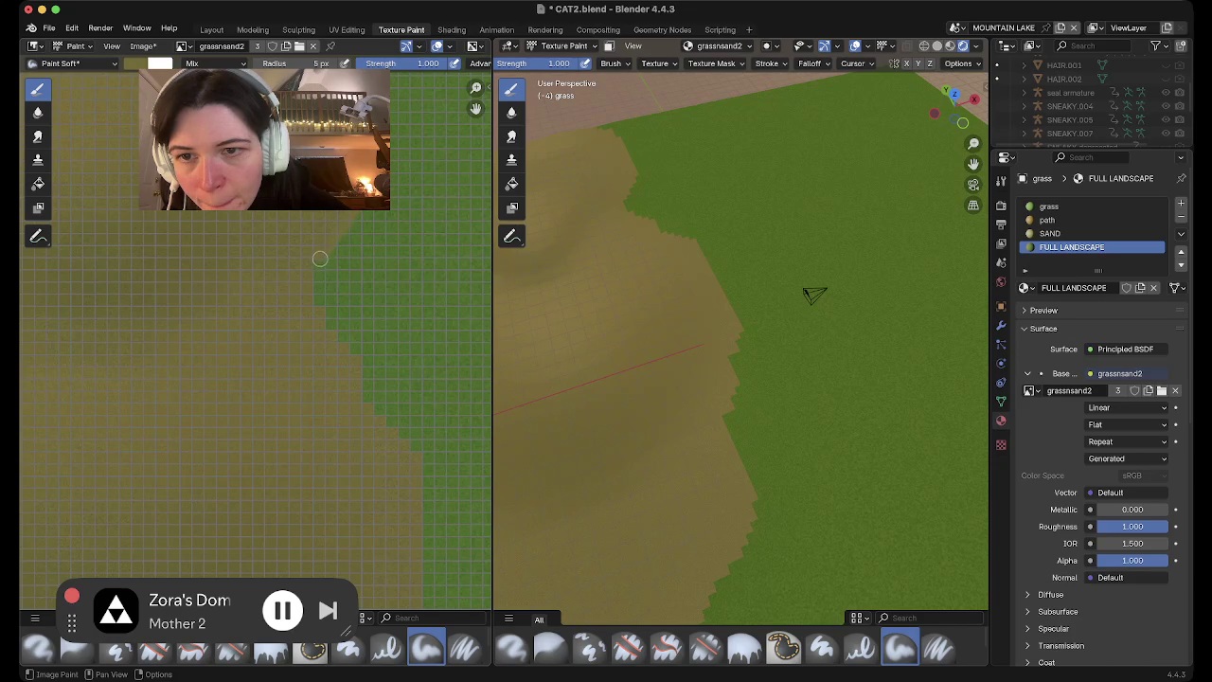
pyautogui.moveTo(314, 280); pyautogui.dragTo(314, 304)
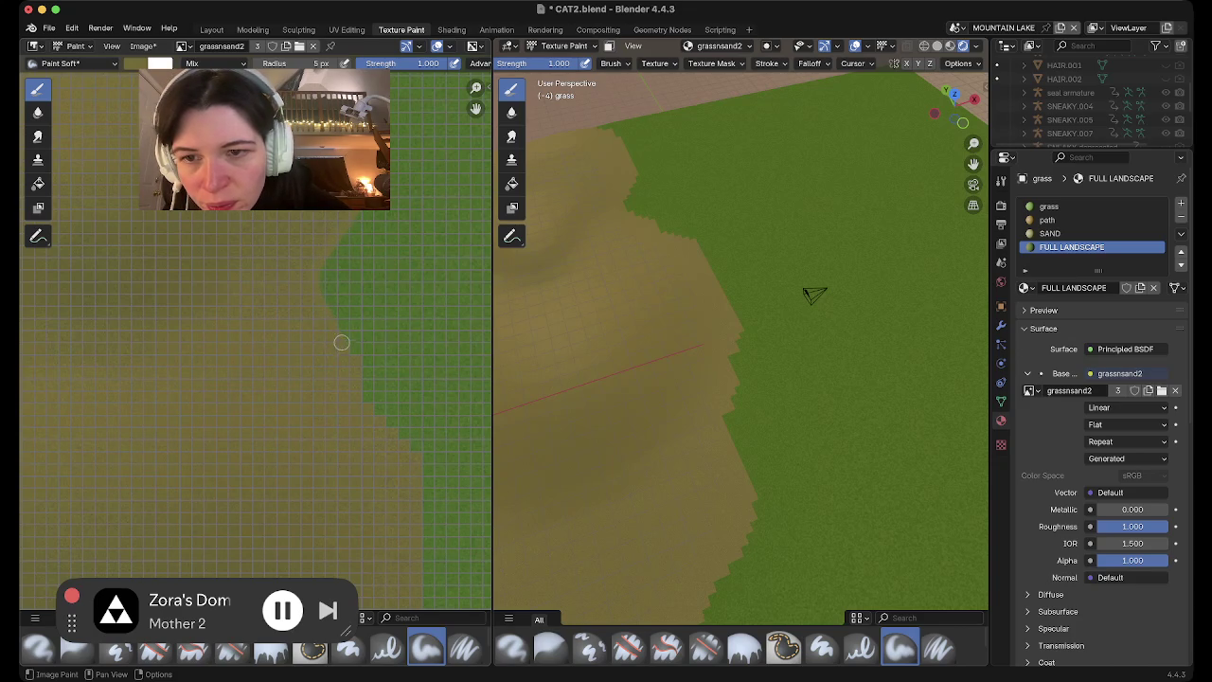
pyautogui.press('super+z')
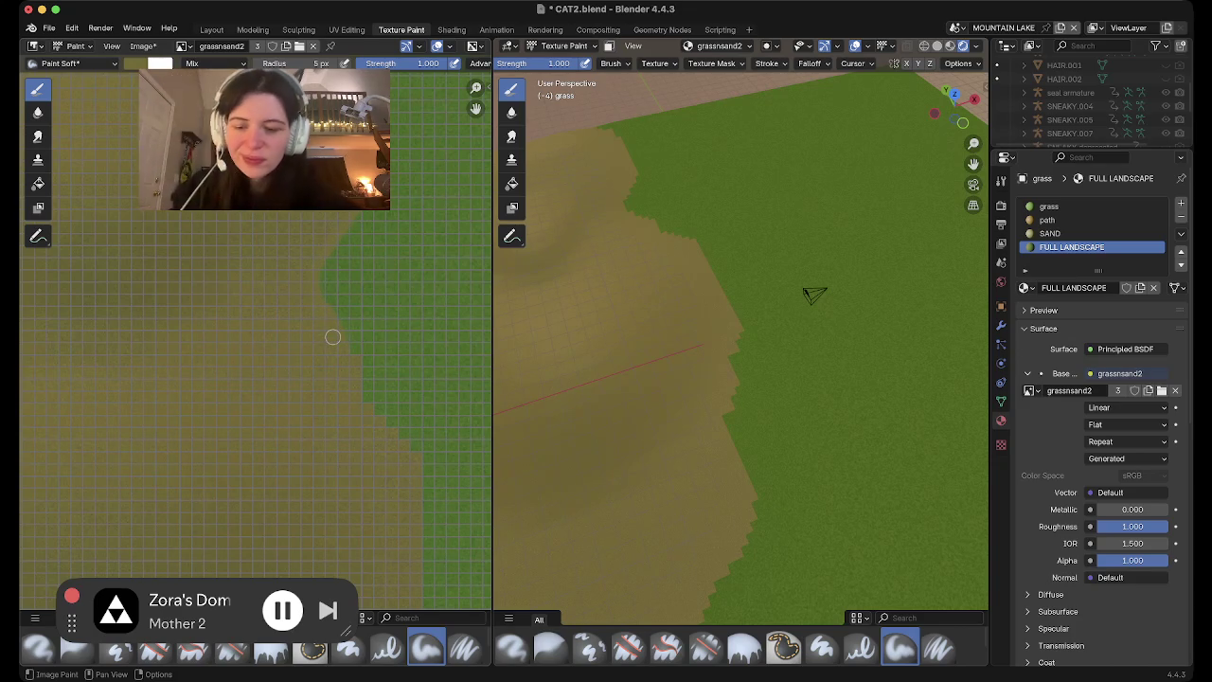
pyautogui.doubleClick(301, 63)
# Set the brush radius to 25 px and paint sand along the green edge into a smooth curve
pyautogui.write('25')
pyautogui.press('Return')
pyautogui.moveTo(365, 189)
pyautogui.mouseDown()
pyautogui.moveTo(362, 352)
pyautogui.moveTo(417, 447)
pyautogui.moveTo(462, 400)
pyautogui.moveTo(413, 575)
pyautogui.mouseUp()
pyautogui.moveTo(413, 576); pyautogui.dragTo(355, 316, button='middle')
pyautogui.moveTo(354, 315); pyautogui.dragTo(318, 374)
pyautogui.moveTo(318, 374); pyautogui.dragTo(460, 392, button='middle')
pyautogui.moveTo(461, 392)
pyautogui.mouseDown()
pyautogui.moveTo(296, 476)
pyautogui.moveTo(149, 486)
pyautogui.mouseUp()
pyautogui.moveTo(149, 485); pyautogui.dragTo(264, 455, button='middle')
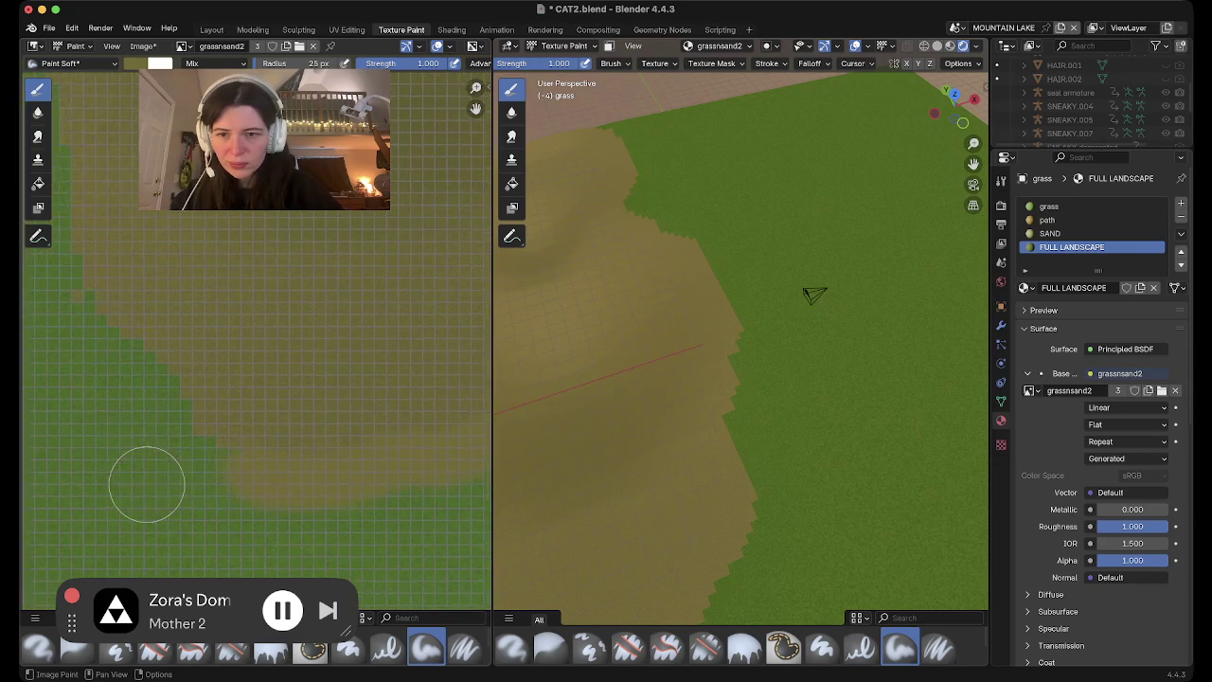
pyautogui.moveTo(264, 454); pyautogui.dragTo(96, 311)
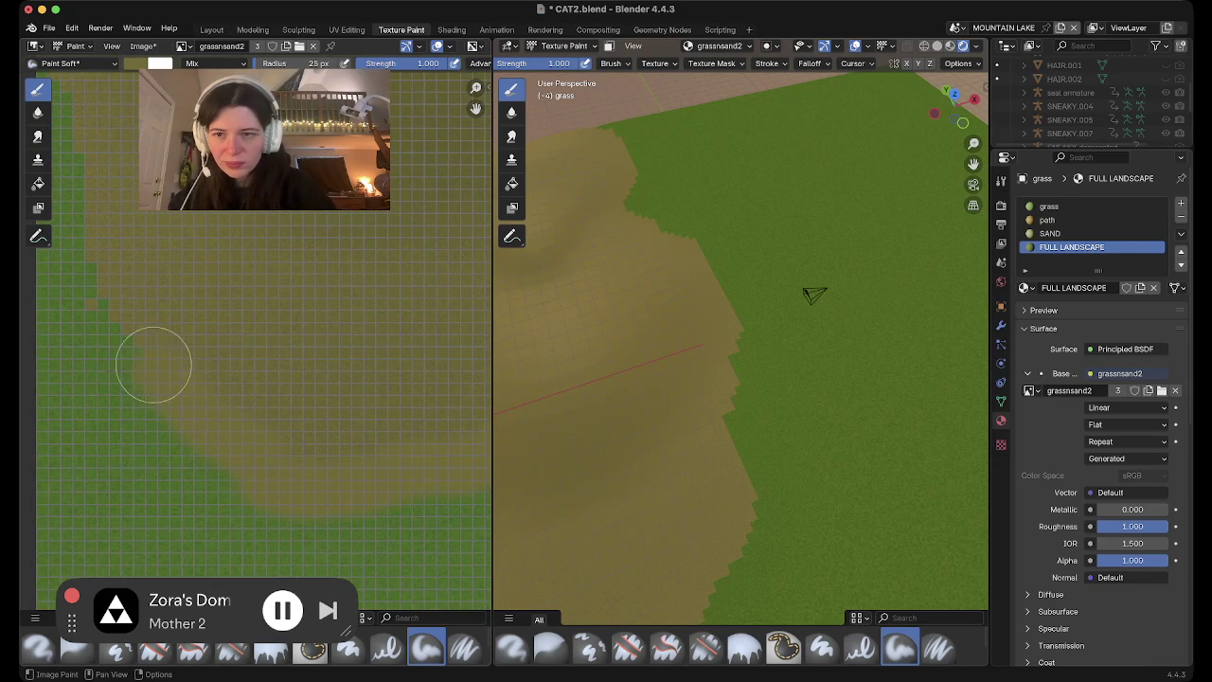
# Paint sand over the top-left and upper green patches, undoing the strokes on the left-edge strip
pyautogui.hscroll(-5, 89, 230)
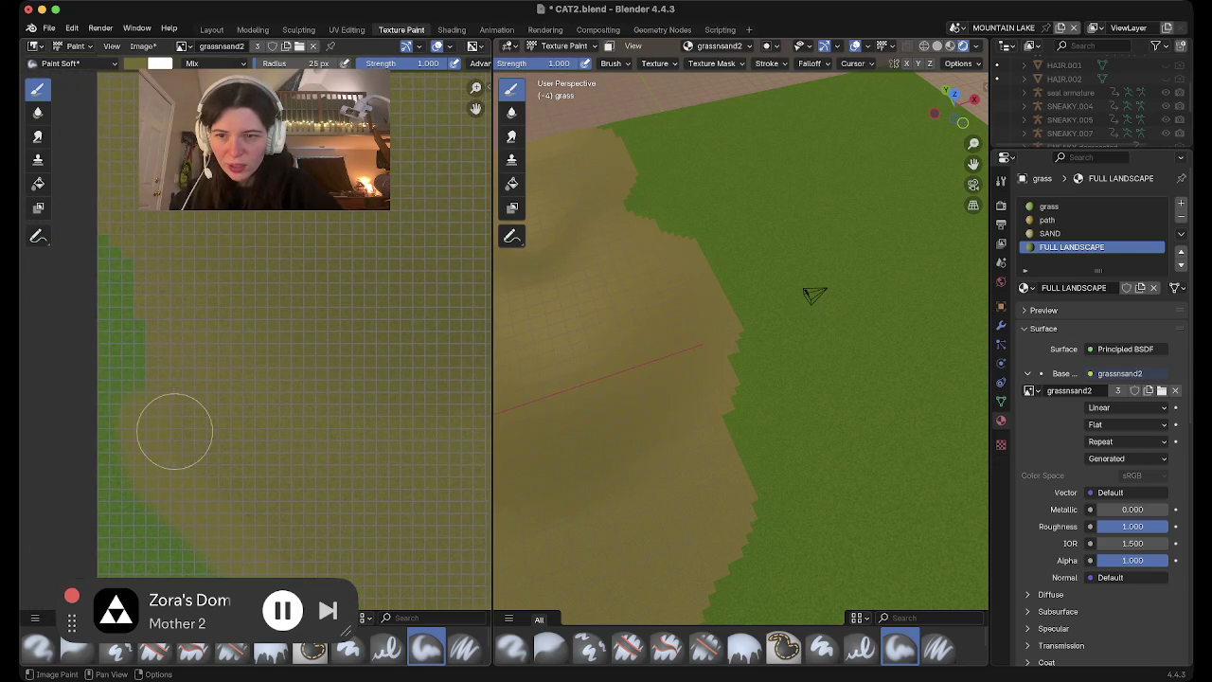
pyautogui.moveTo(148, 402); pyautogui.dragTo(187, 217)
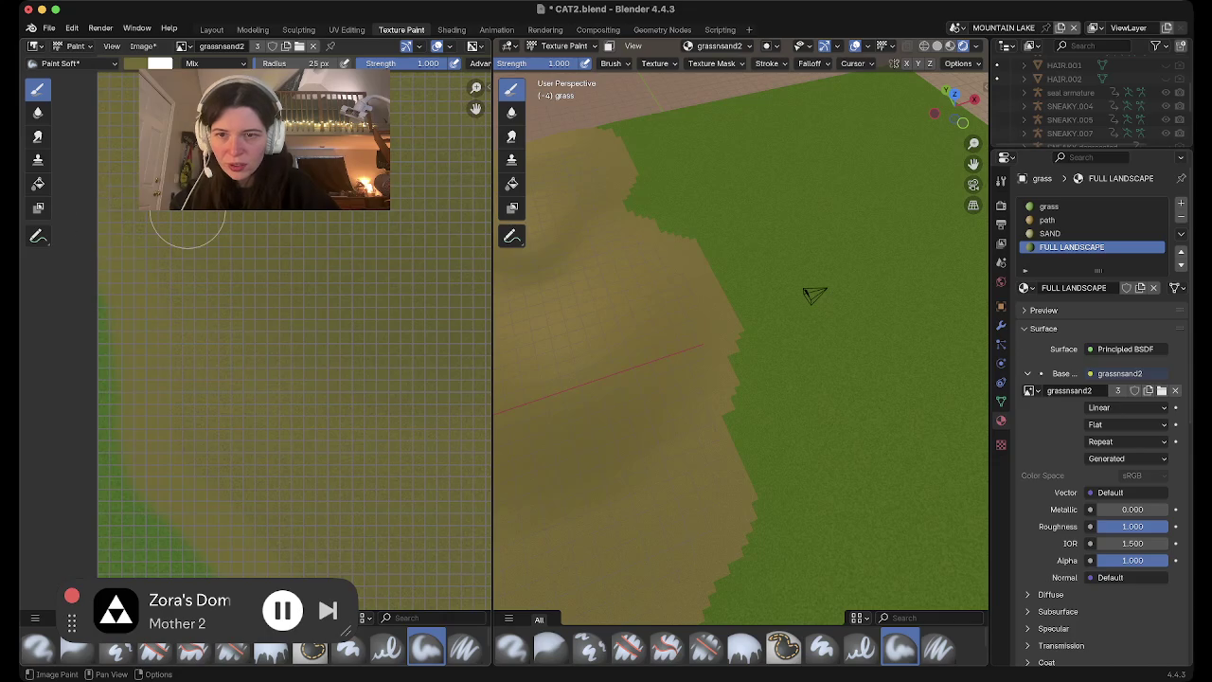
pyautogui.hscroll(-5, 185, 214)
pyautogui.hotkey('ctrl', 'z')
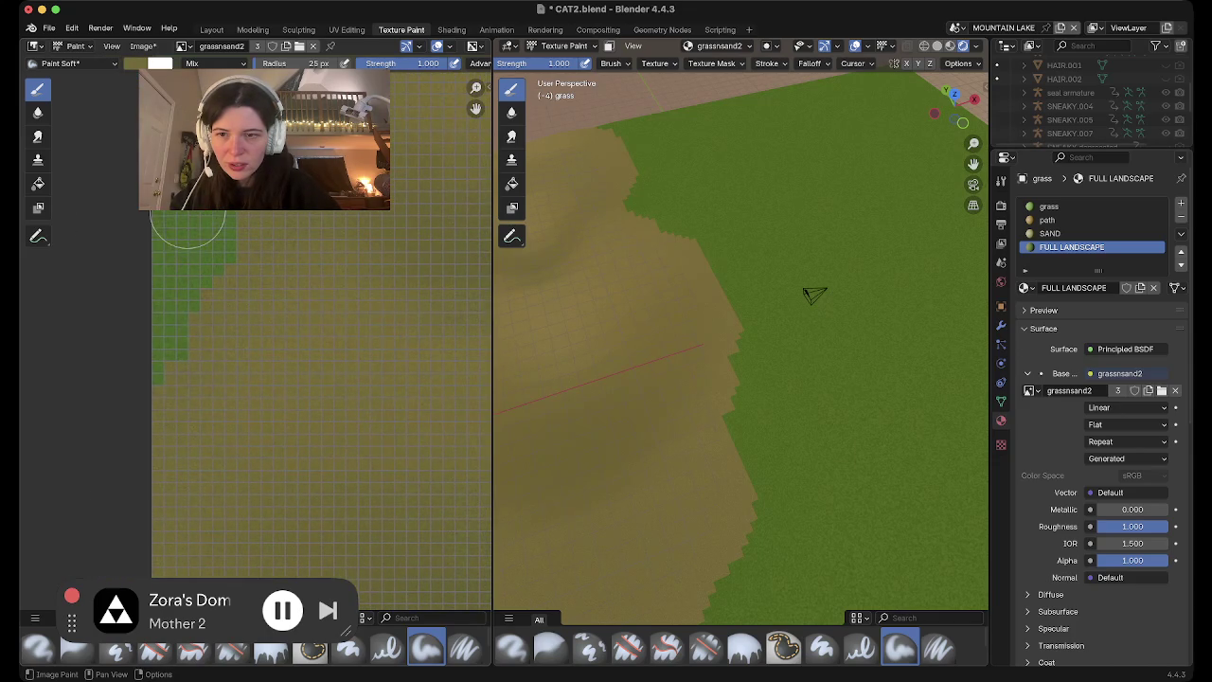
pyautogui.moveTo(163, 376); pyautogui.dragTo(236, 220)
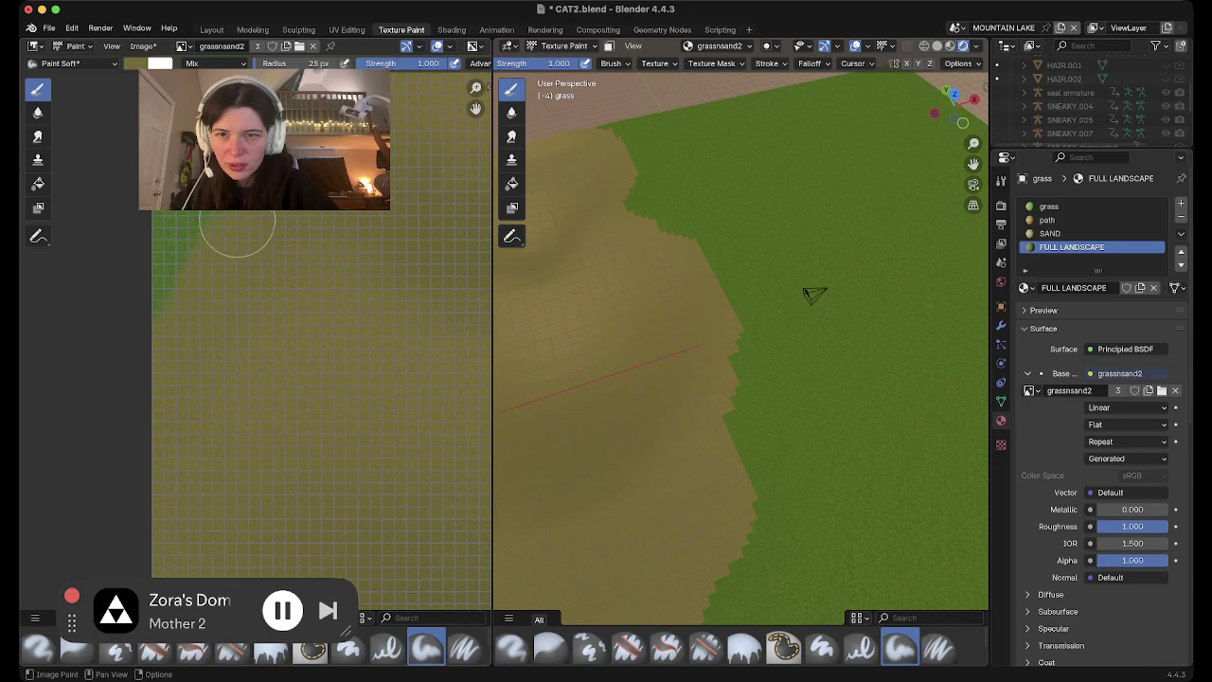
pyautogui.hscroll(3, 195, 287)
pyautogui.hotkey('ctrl', 'z')
pyautogui.scroll(5, 195, 287)
pyautogui.scroll(-3, 200, 222)
pyautogui.scroll(4, 370, 321)
pyautogui.scroll(3, 255, 341)
pyautogui.moveTo(346, 189); pyautogui.dragTo(326, 315)
pyautogui.scroll(-5, 326, 315)
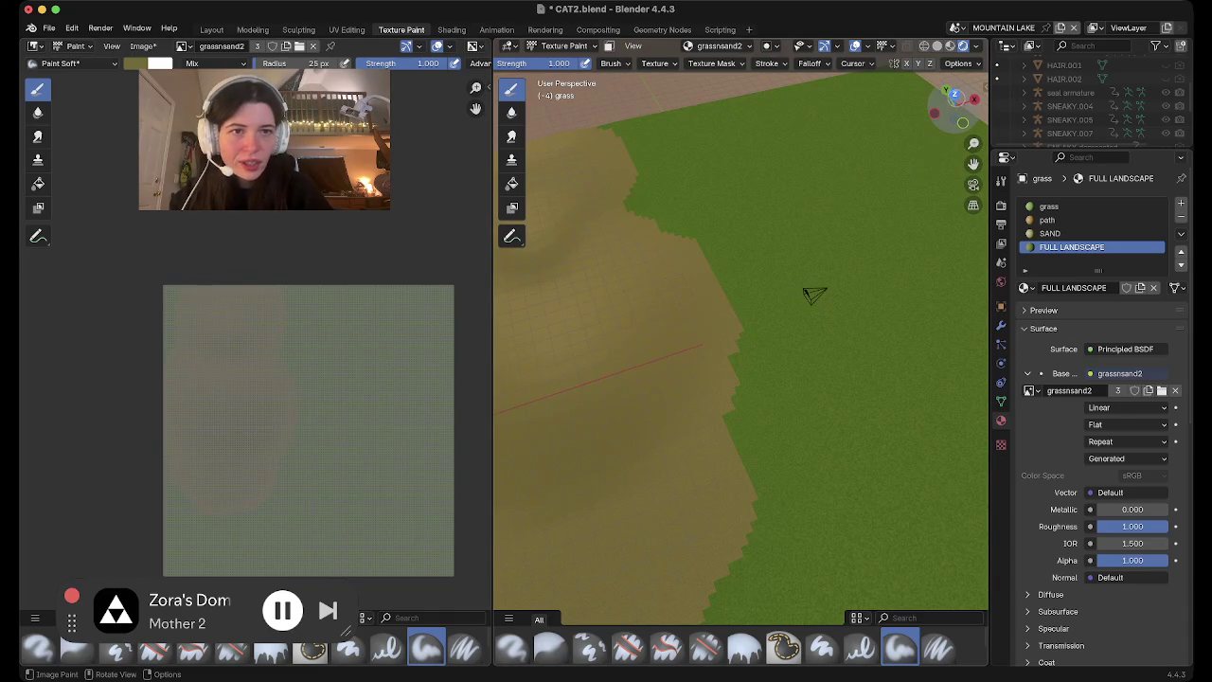
# Save the painted grassnsand2 image from the Image Editor with Alt+S
pyautogui.click(953, 93)
pyautogui.scroll(-2, 616, 193)
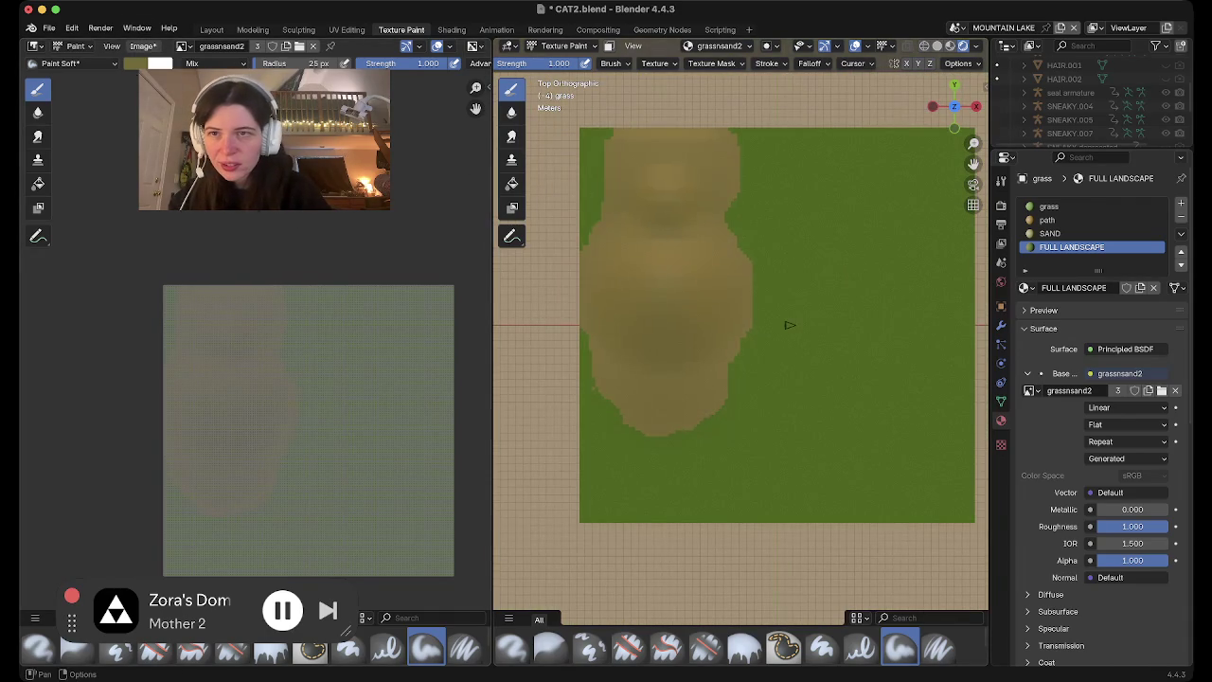
pyautogui.click(143, 46)
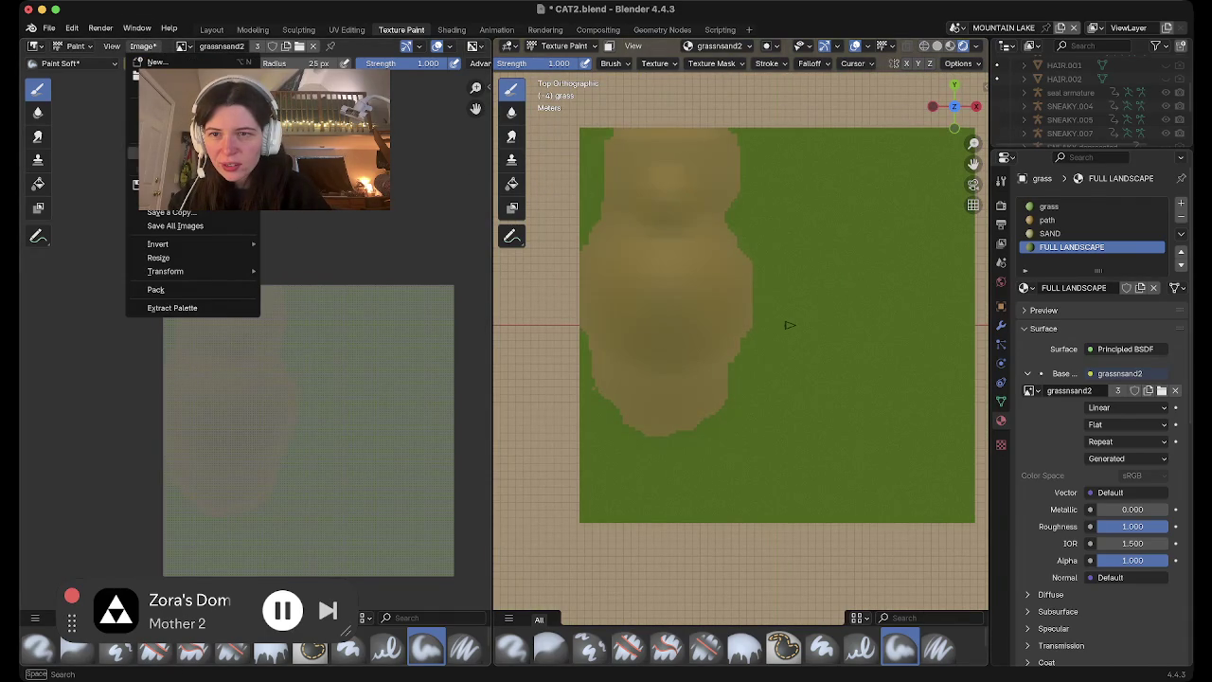
pyautogui.press('Escape')
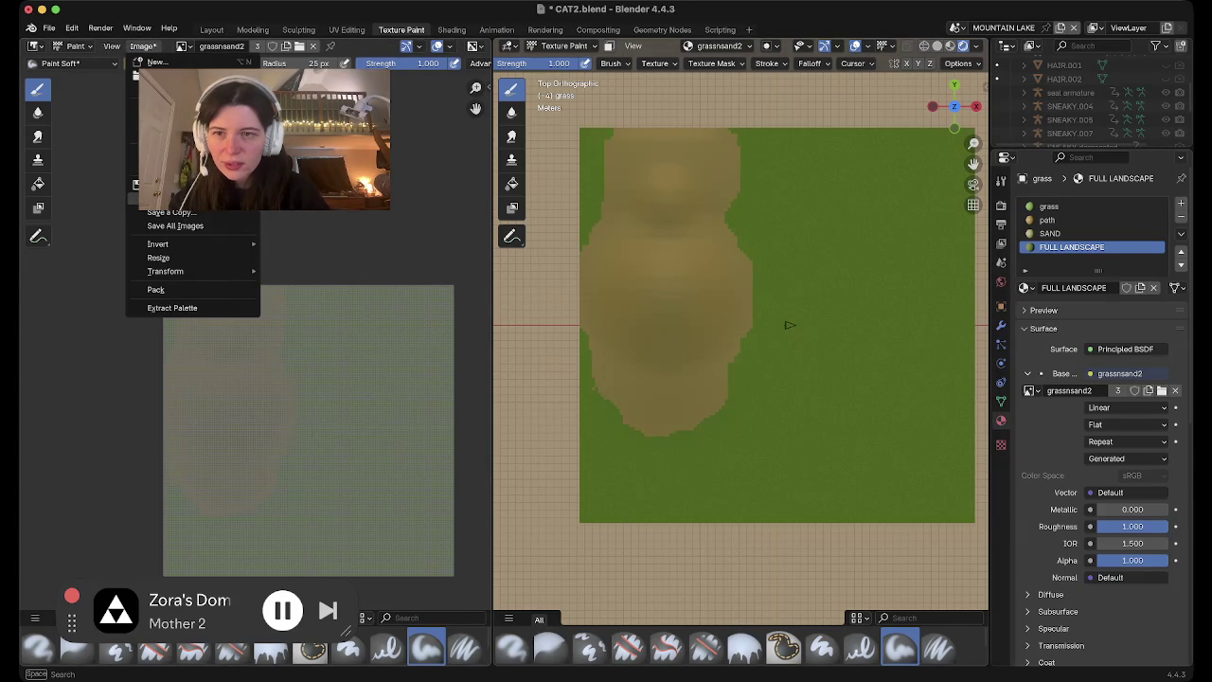
pyautogui.press('Escape')
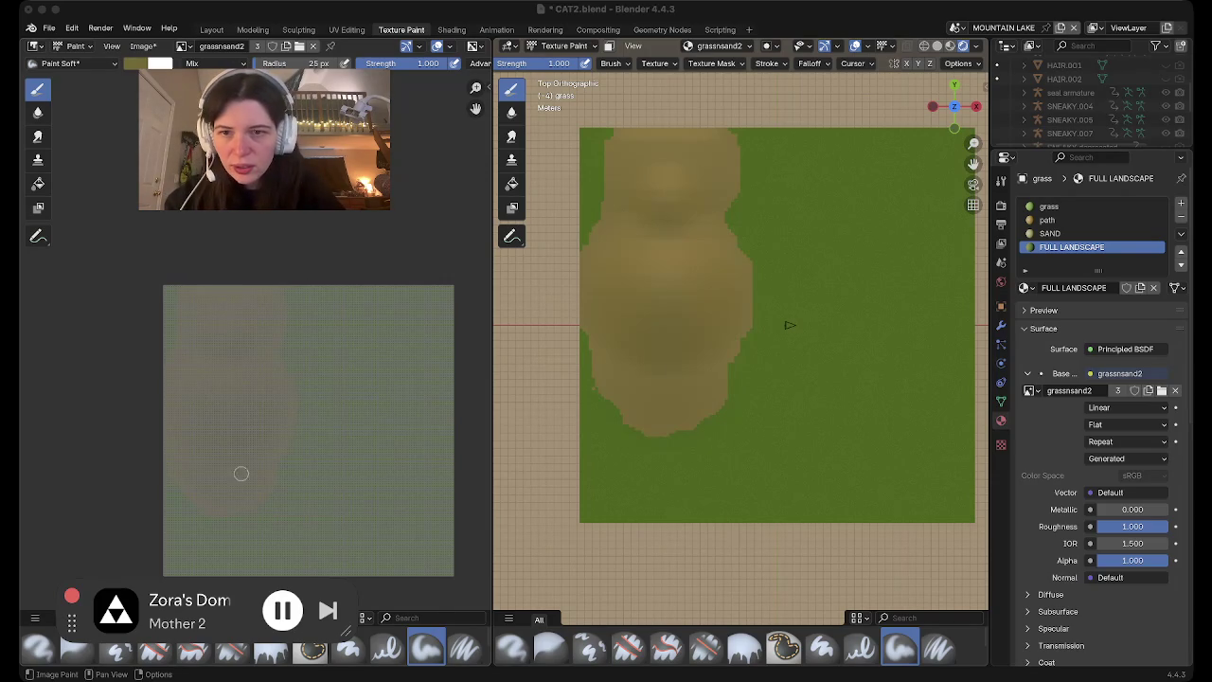
pyautogui.hotkey('alt', 's')
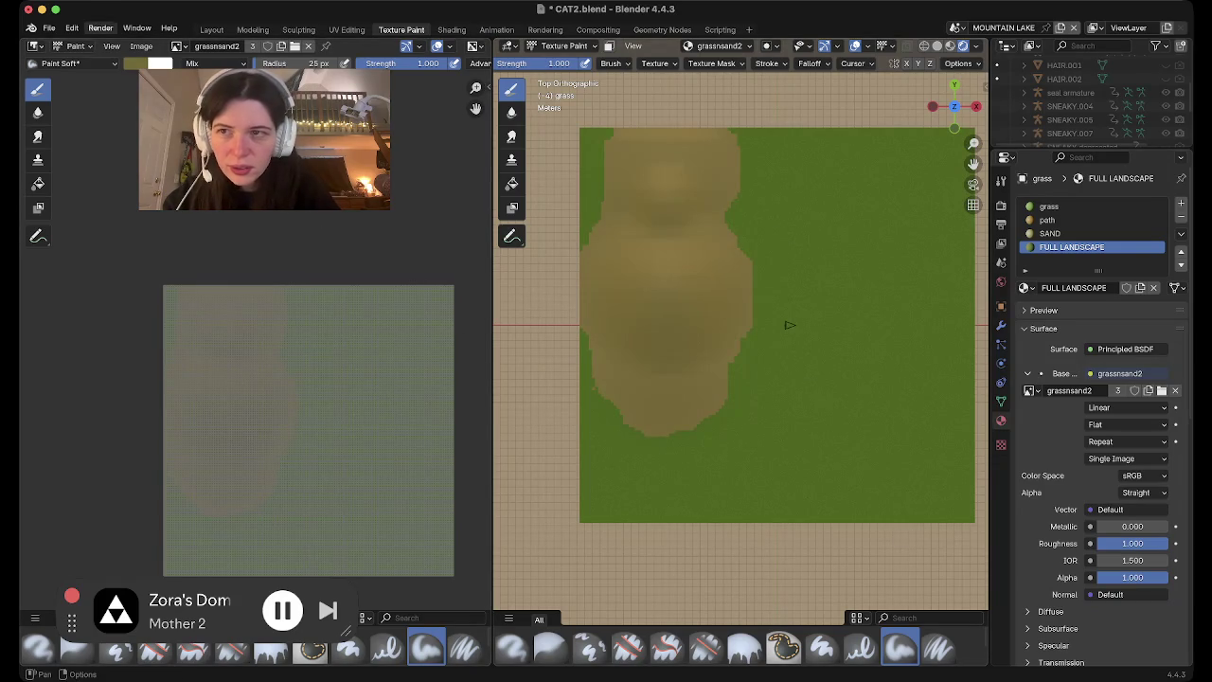
# Review the FULL LANDSCAPE texture settings, then view the painted plane in the Layout workspace
pyautogui.click(49, 27)
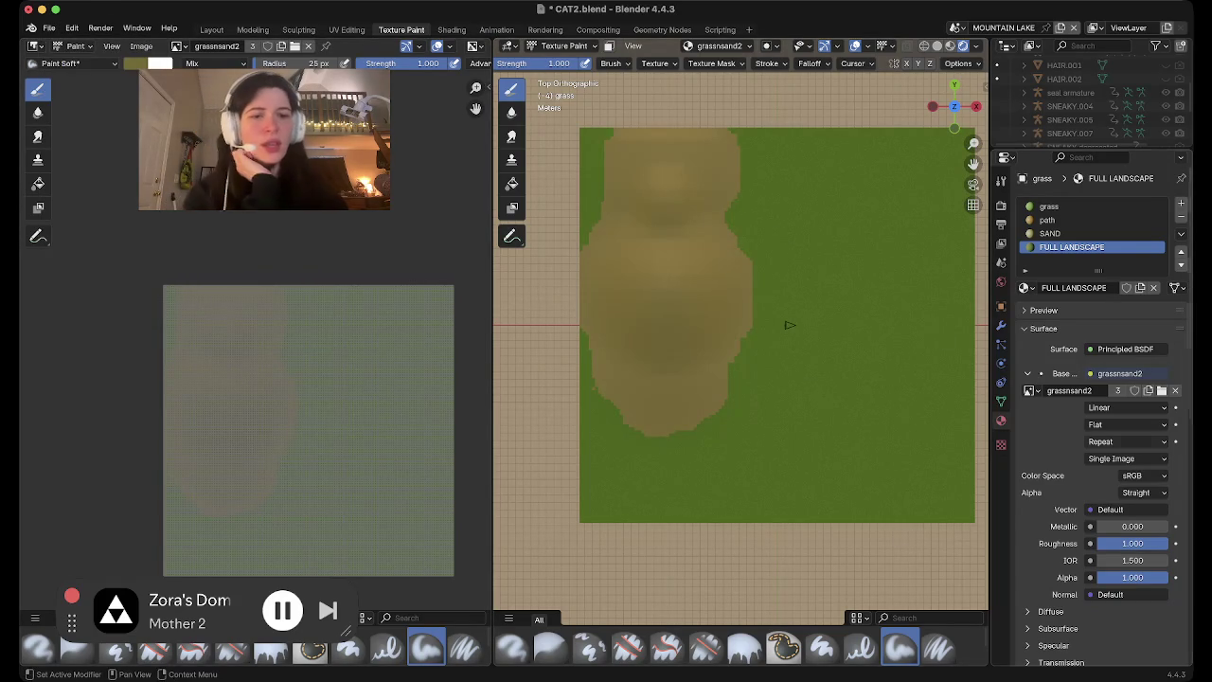
pyautogui.click(1001, 445)
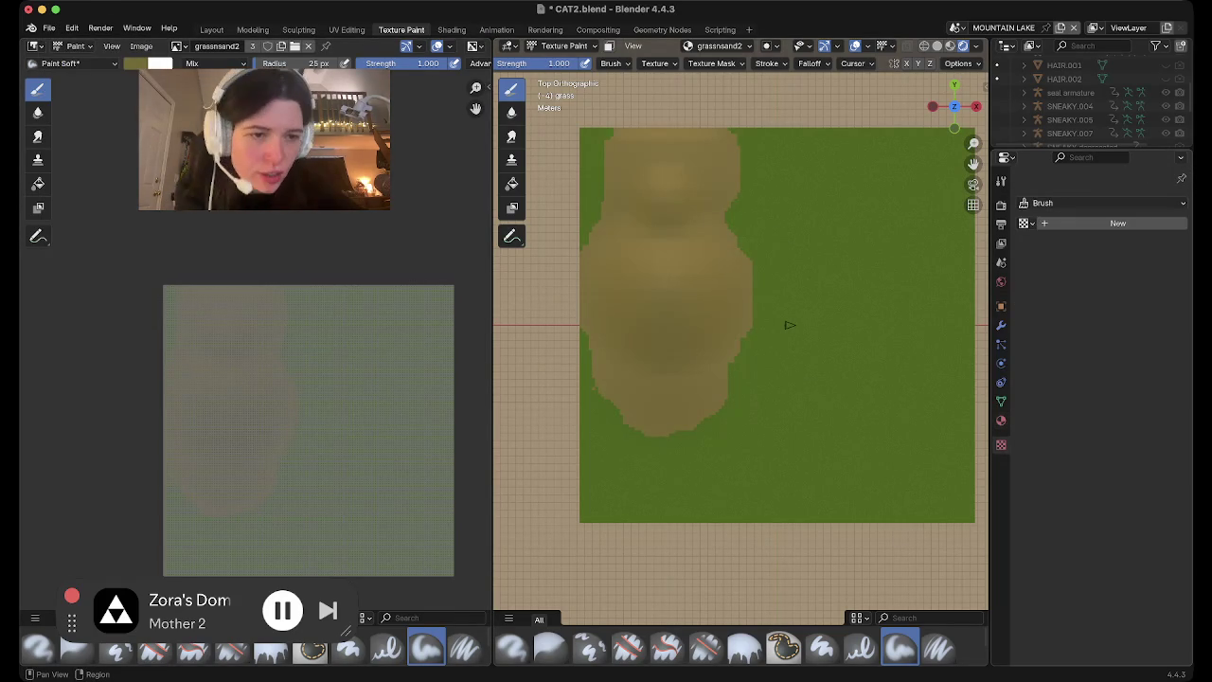
pyautogui.click(1001, 420)
pyautogui.click(1147, 390)
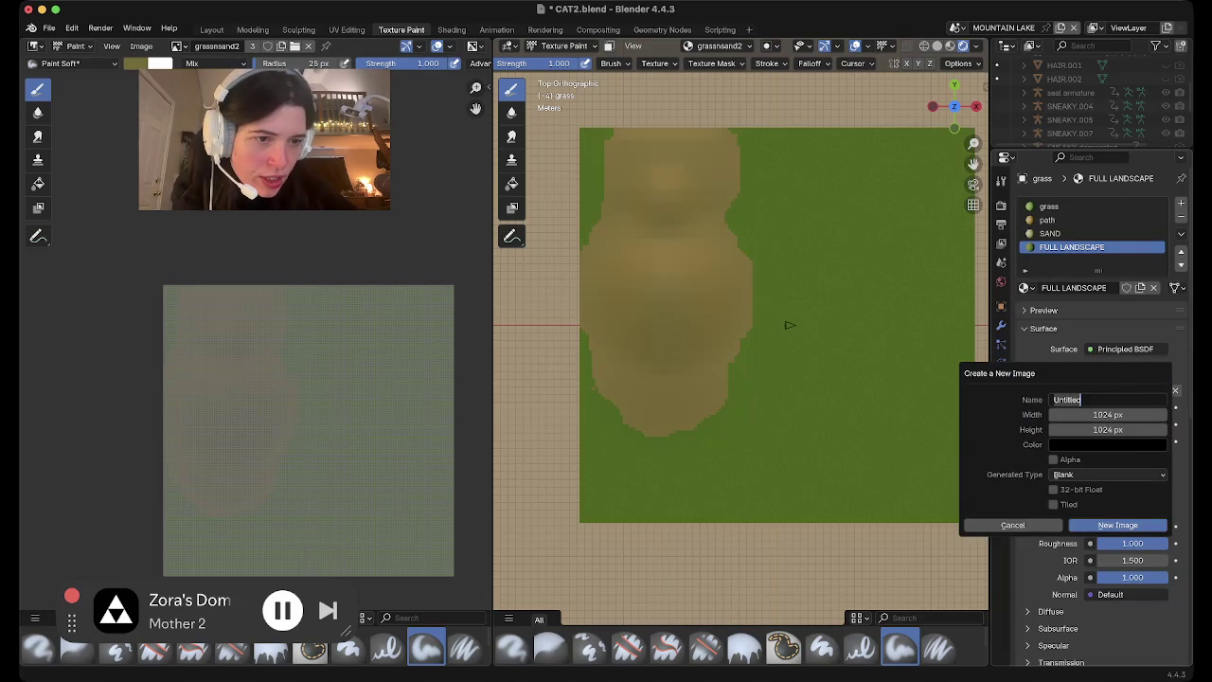
pyautogui.press('Escape')
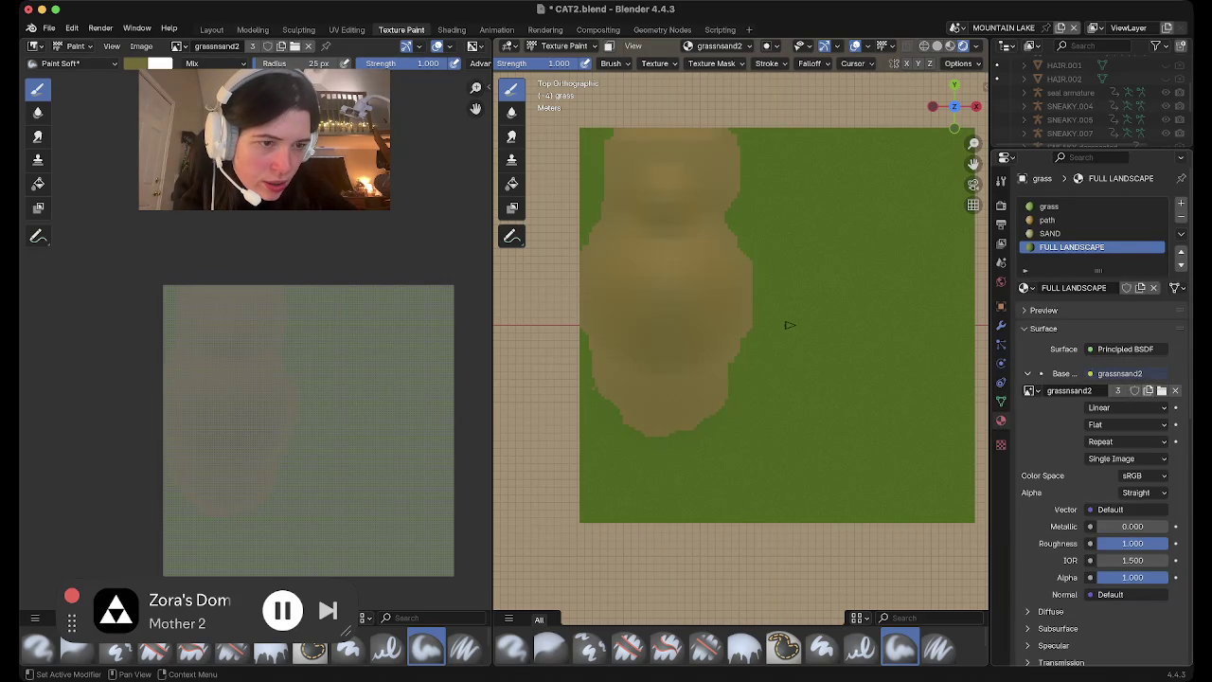
pyautogui.click(1148, 390)
pyautogui.press('Escape')
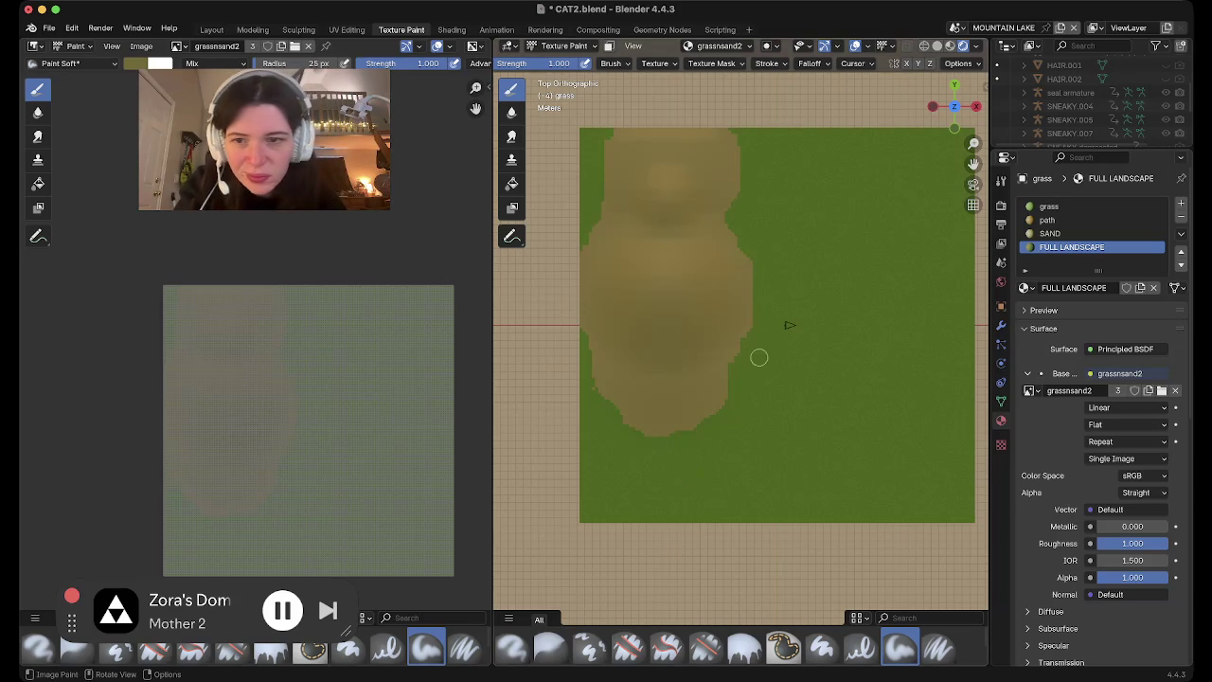
pyautogui.moveTo(759, 357); pyautogui.dragTo(789, 386, button='middle')
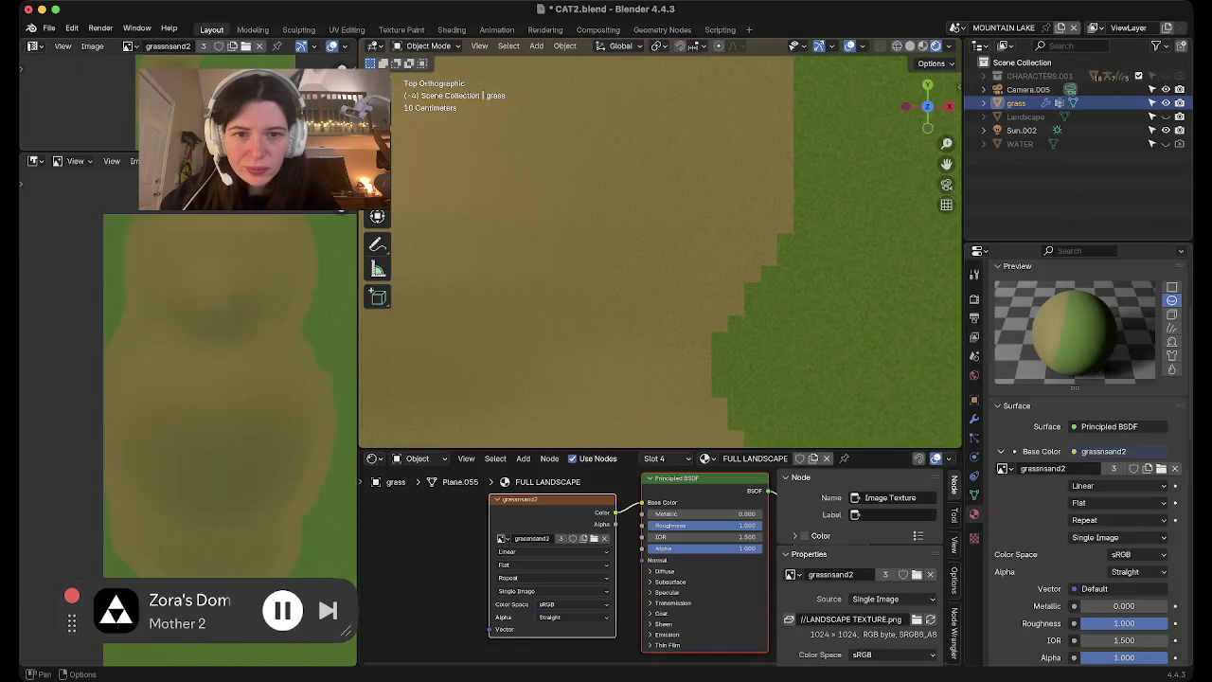
pyautogui.click(211, 29)
pyautogui.moveTo(700, 359); pyautogui.dragTo(723, 417, button='middle')
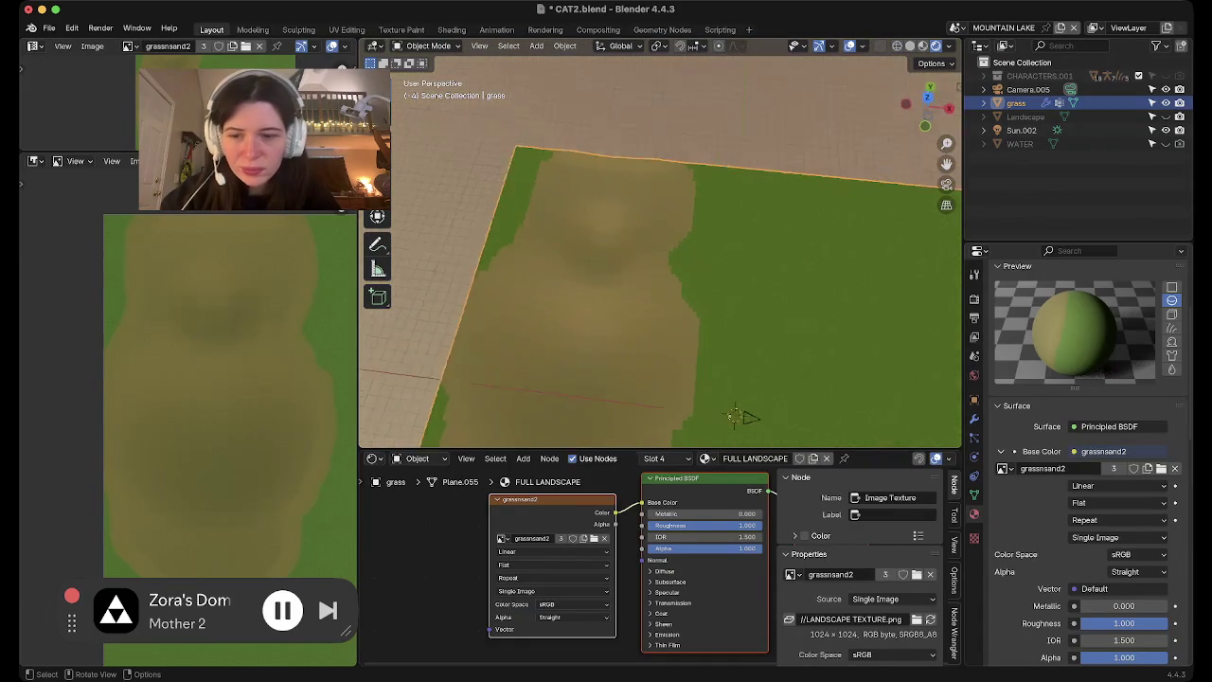
pyautogui.press('Tab')
pyautogui.hotkey('alt', 'a')
pyautogui.press('a')
pyautogui.click(974, 274)
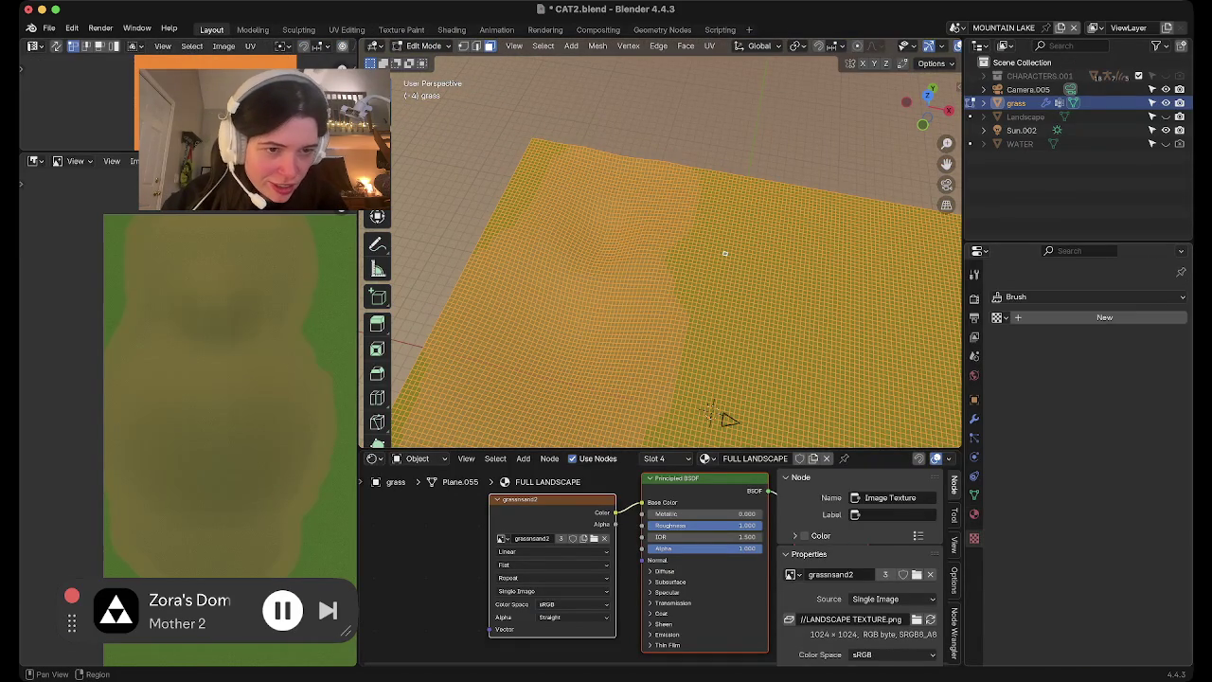
pyautogui.click(974, 514)
pyautogui.press('Tab')
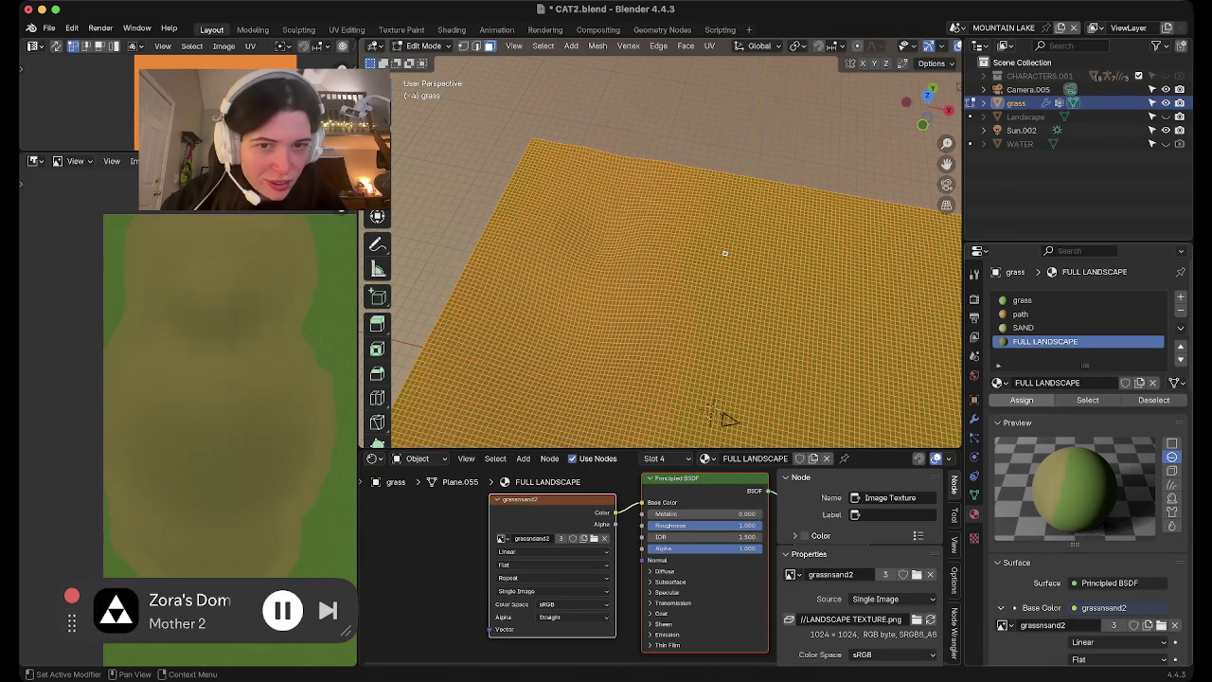
pyautogui.press('KP_7')
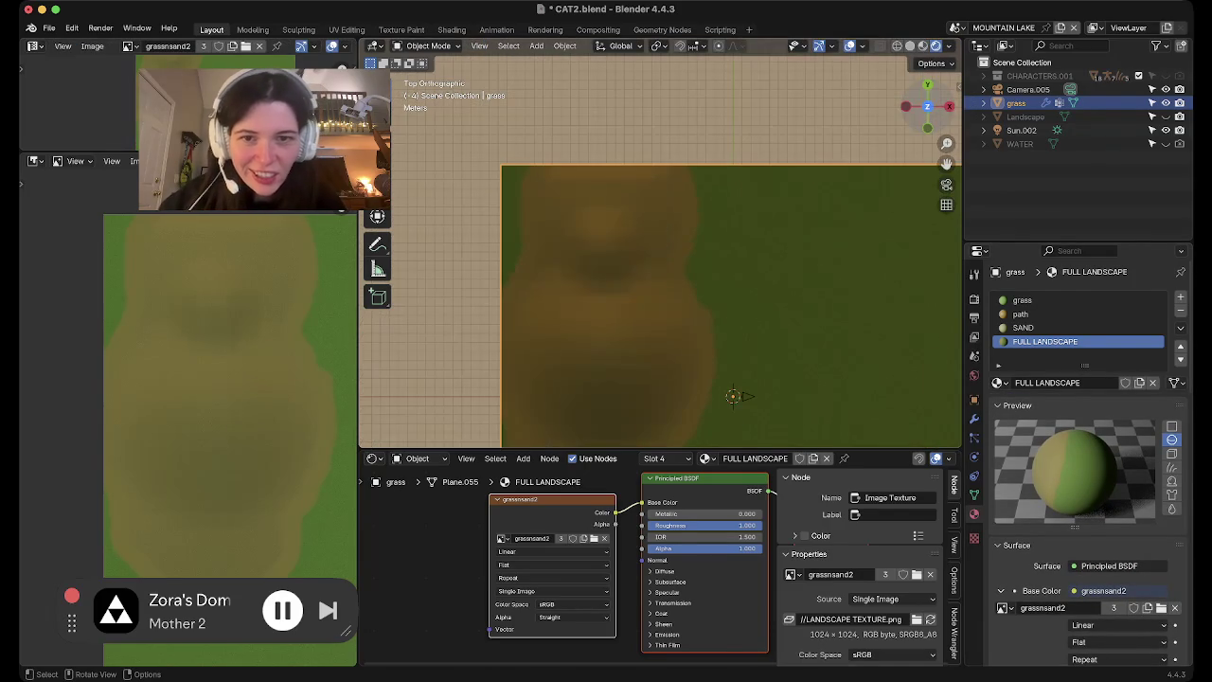
pyautogui.scroll(-2, 660, 284)
pyautogui.moveTo(663, 360)
pyautogui.keyDown('shift'); pyautogui.mouseDown(button='middle')
pyautogui.moveTo(719, 209)
pyautogui.moveTo(741, 286)
pyautogui.mouseUp(button='middle'); pyautogui.keyUp('shift')
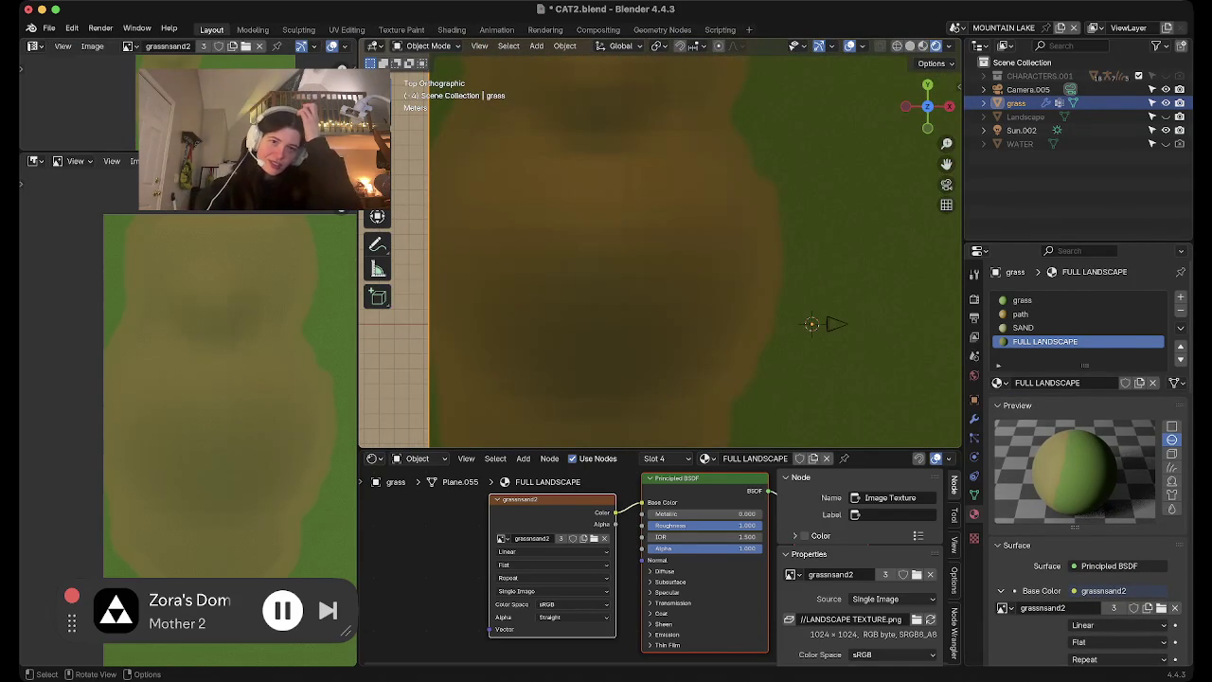
pyautogui.scroll(-2, 660, 251)
pyautogui.scroll(-2, 660, 251)
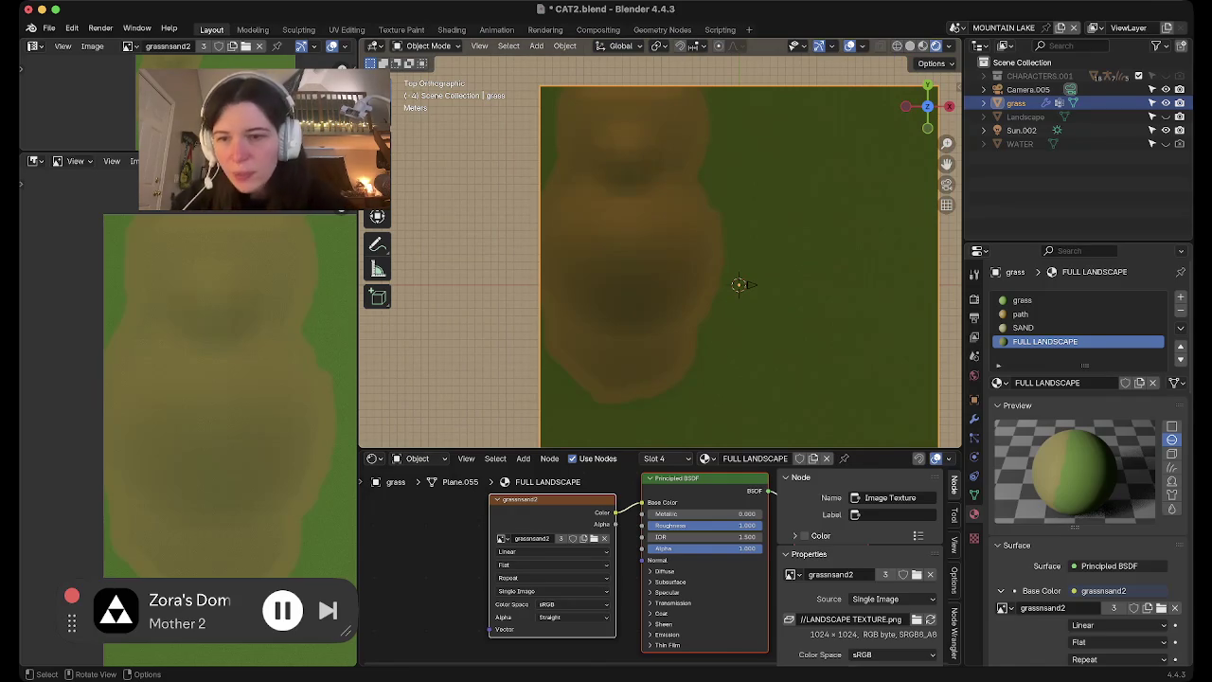
pyautogui.moveTo(663, 284); pyautogui.dragTo(663, 190, button='middle')
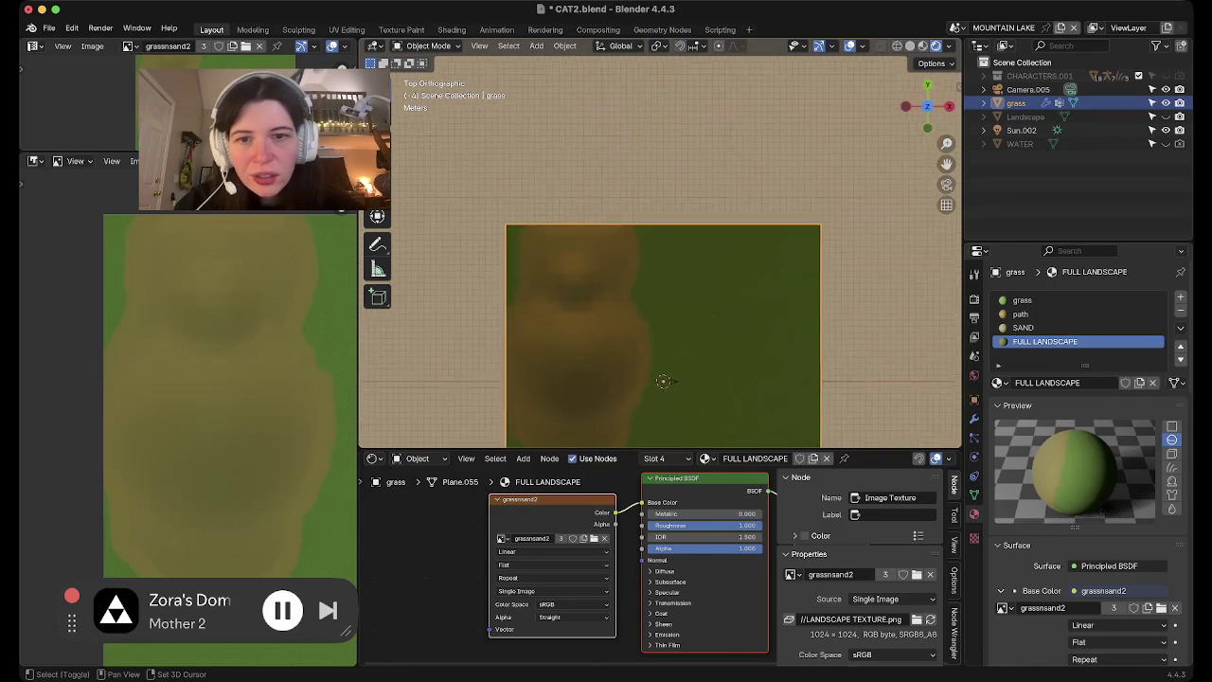
pyautogui.moveTo(663, 284); pyautogui.dragTo(568, 284, button='middle')
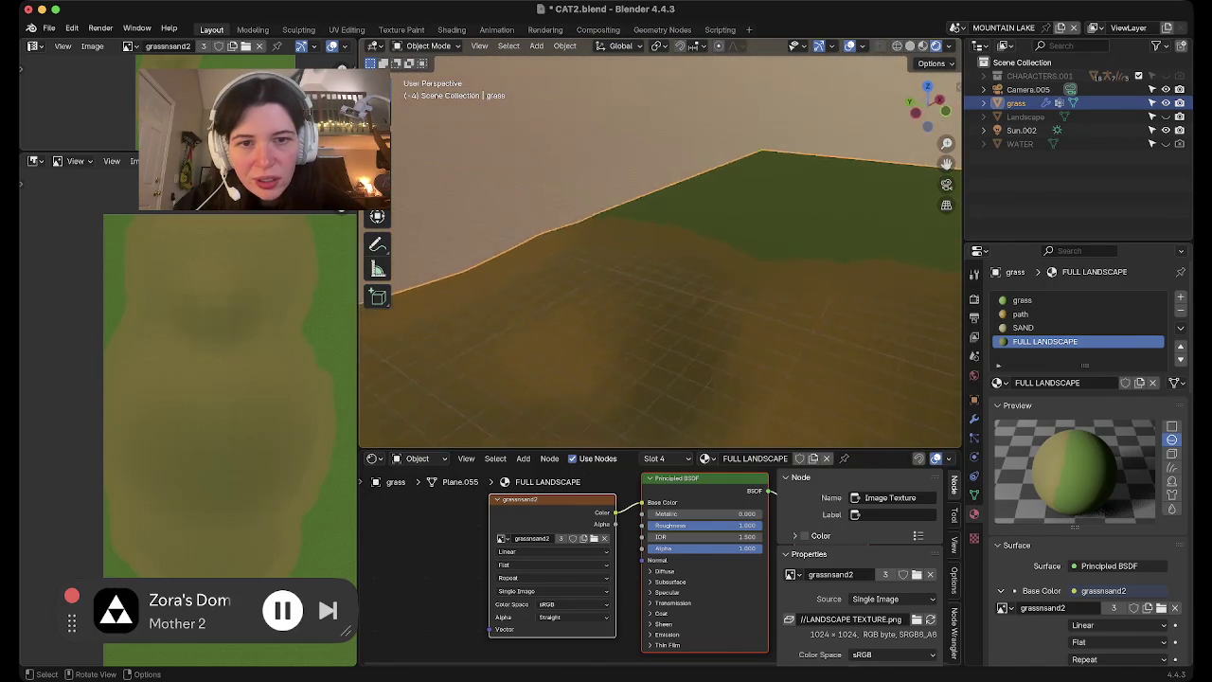
pyautogui.click(927, 95)
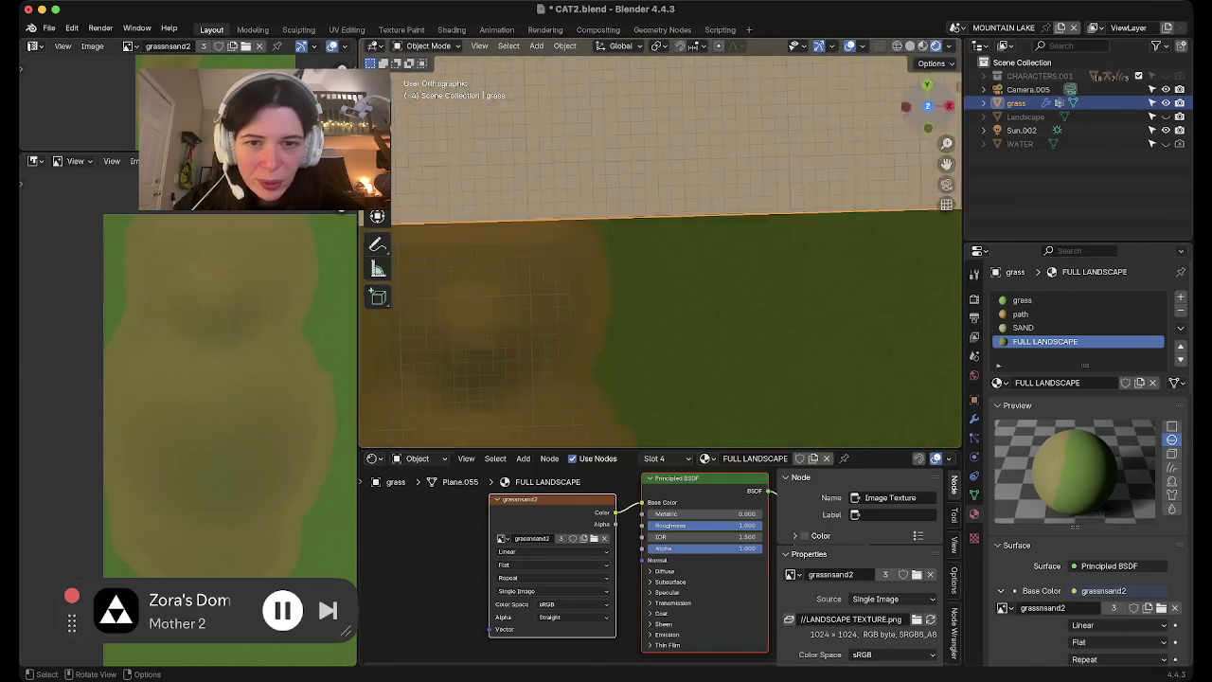
pyautogui.scroll(5, 663, 284)
pyautogui.keyDown('shift'); pyautogui.moveTo(663, 284); pyautogui.dragTo(568, 284, button='middle'); pyautogui.keyUp('shift')
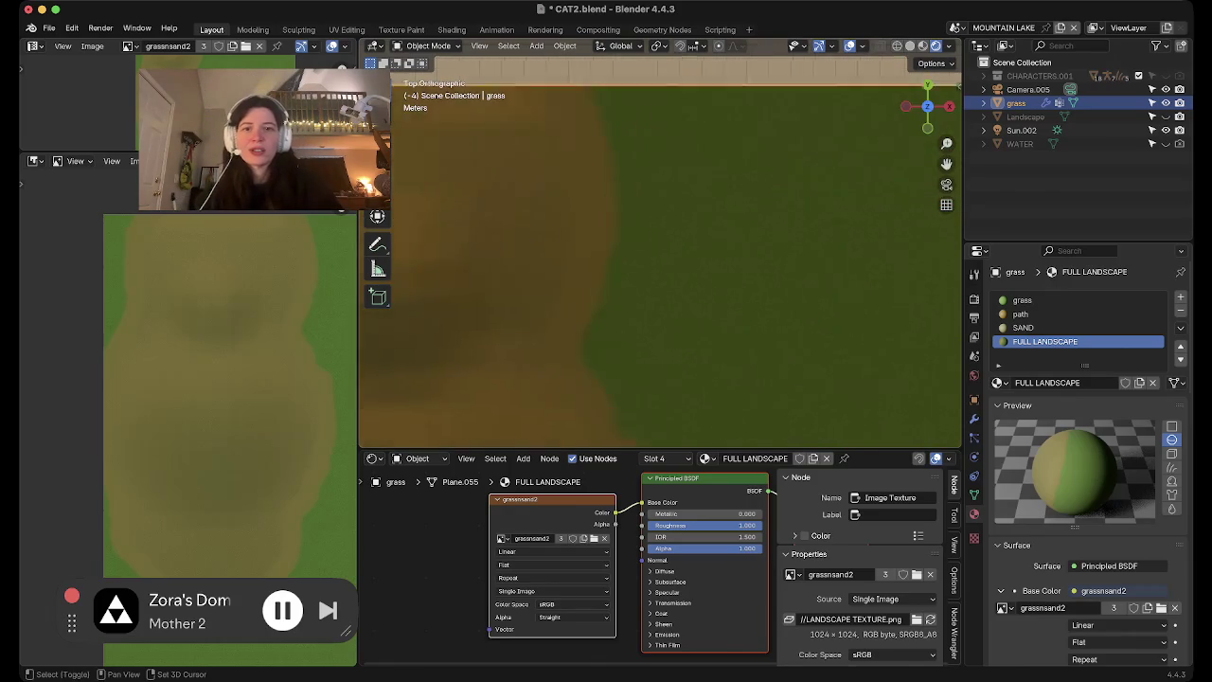
pyautogui.scroll(-3, 663, 284)
pyautogui.scroll(-1, 663, 284)
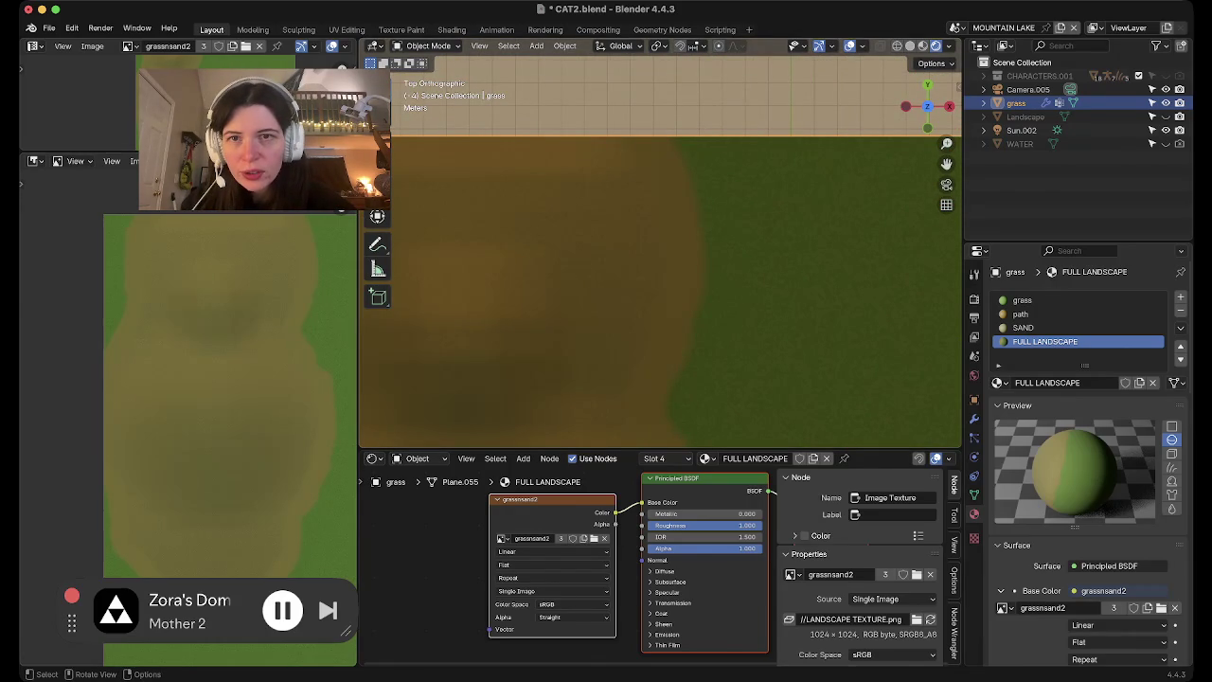
pyautogui.click(401, 29)
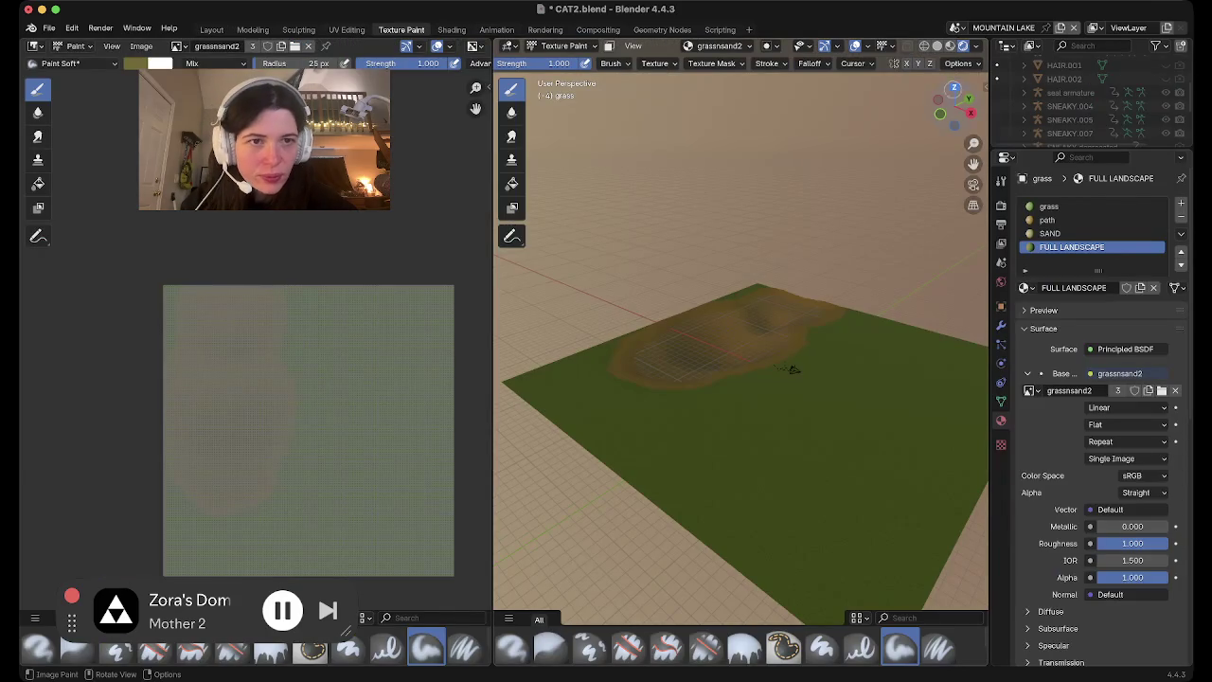
# From a top view, sample a darker paint colour from the ground, test a stroke across the sand, then undo it
pyautogui.click(955, 87)
pyautogui.scroll(5, 707, 145)
pyautogui.keyDown('shift'); pyautogui.scroll(3, 708, 145); pyautogui.keyUp('shift')
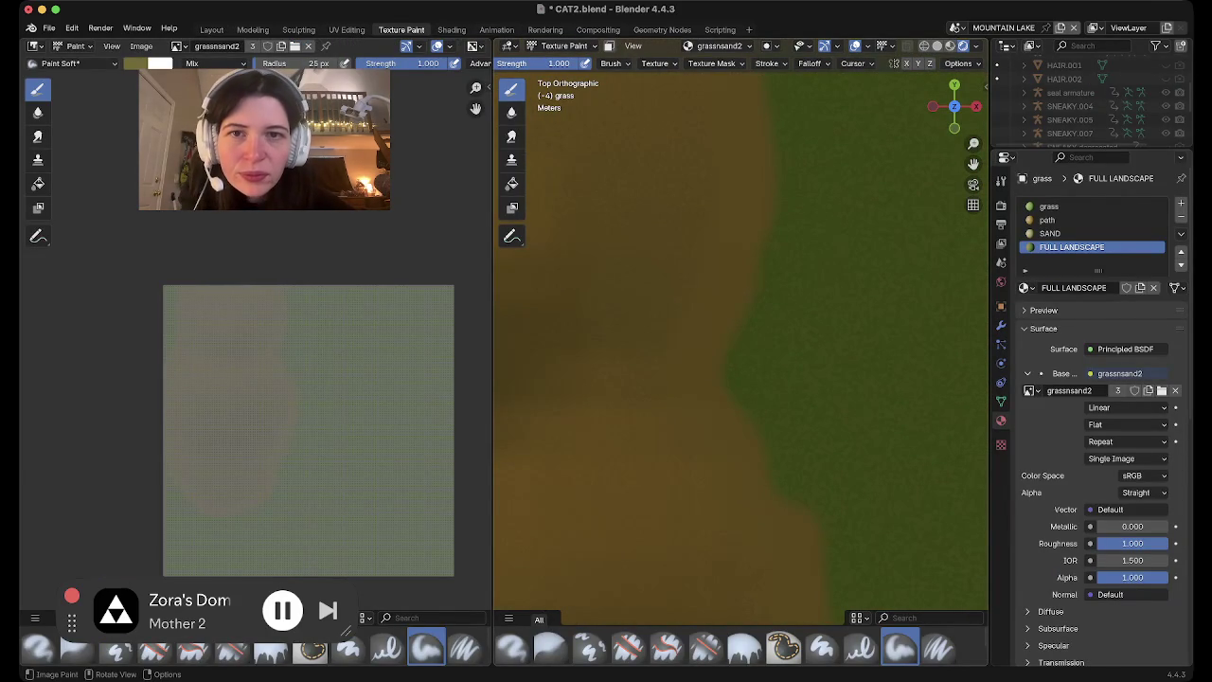
pyautogui.scroll(5, 741, 62)
pyautogui.click(609, 63)
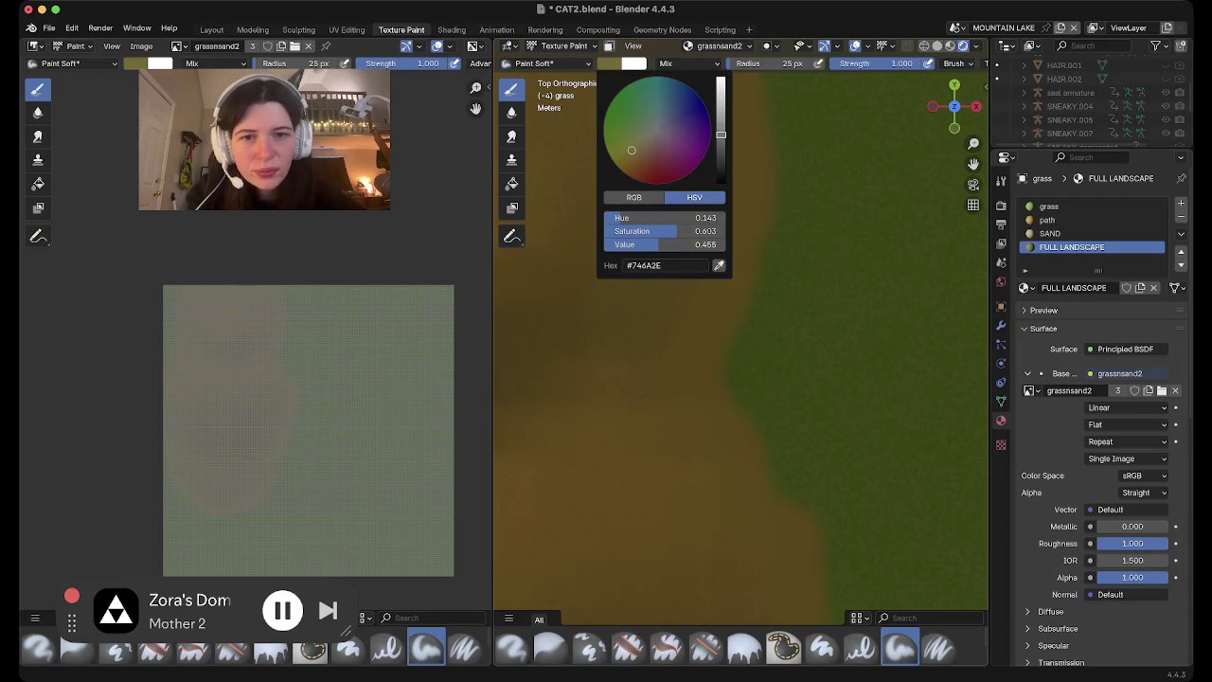
pyautogui.click(719, 265)
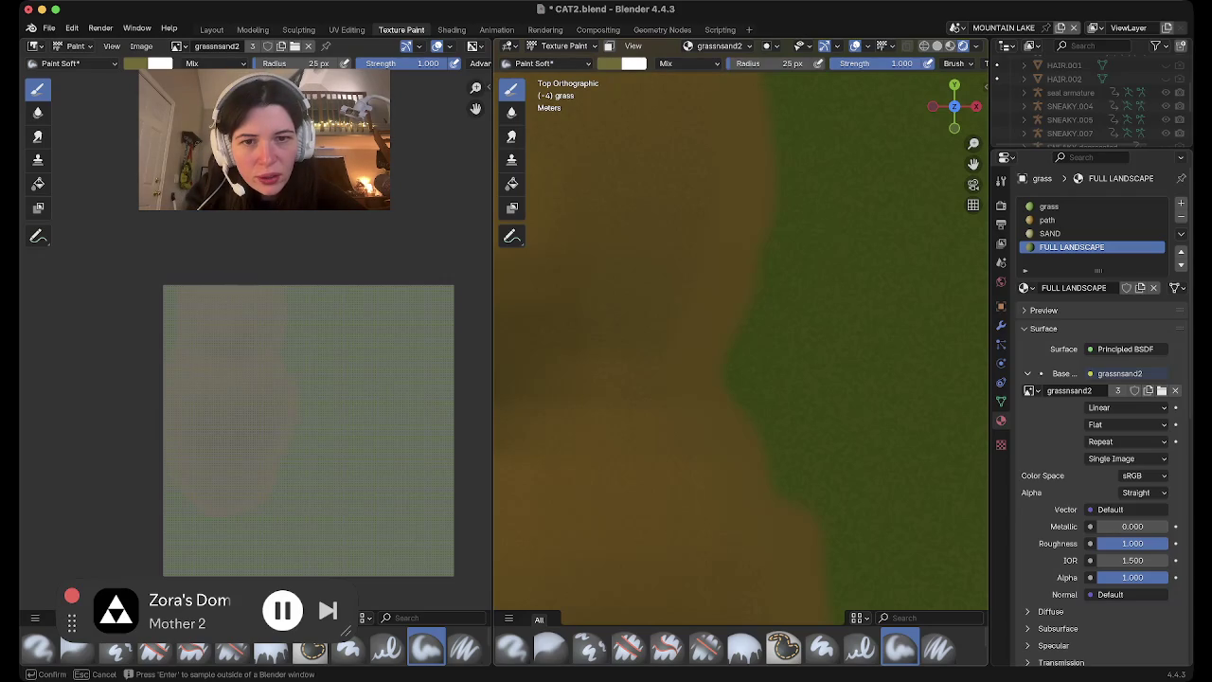
pyautogui.press('Return')
pyautogui.moveTo(708, 156); pyautogui.dragTo(708, 218)
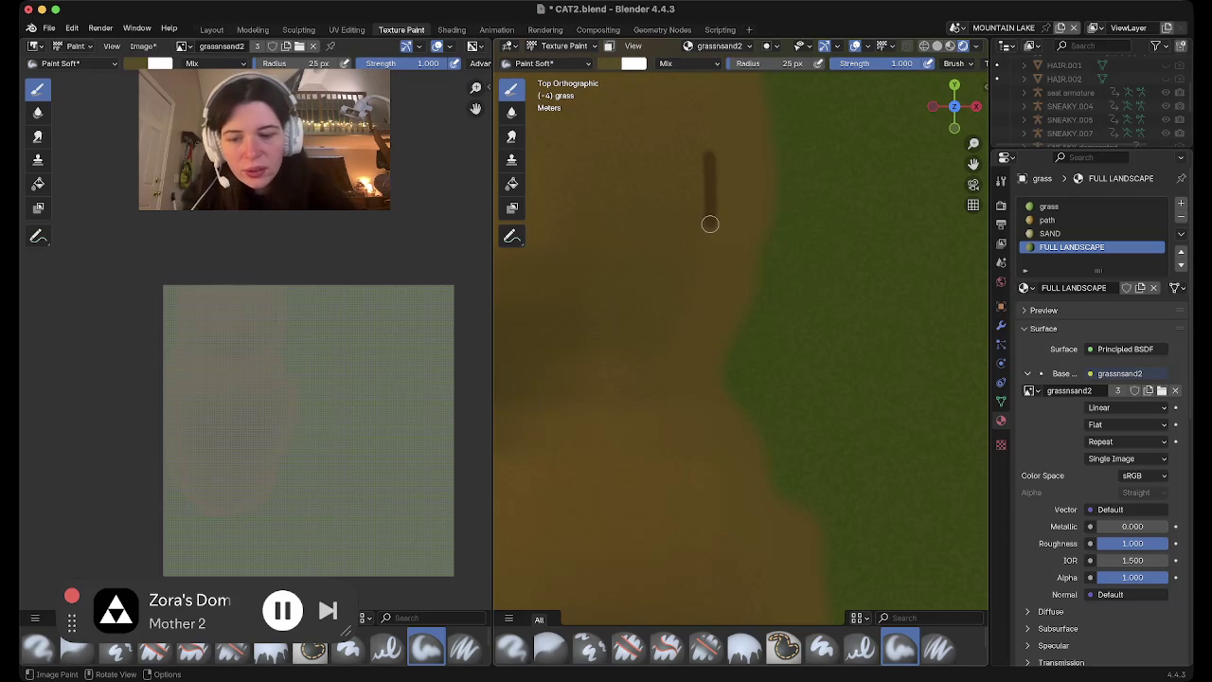
pyautogui.hotkey('ctrl', 'z')
# Review the paint brushes, the brown paint colour and the mask options, then return to the Layout workspace
pyautogui.moveTo(709, 223); pyautogui.dragTo(568, 284, button='middle')
pyautogui.click(955, 107)
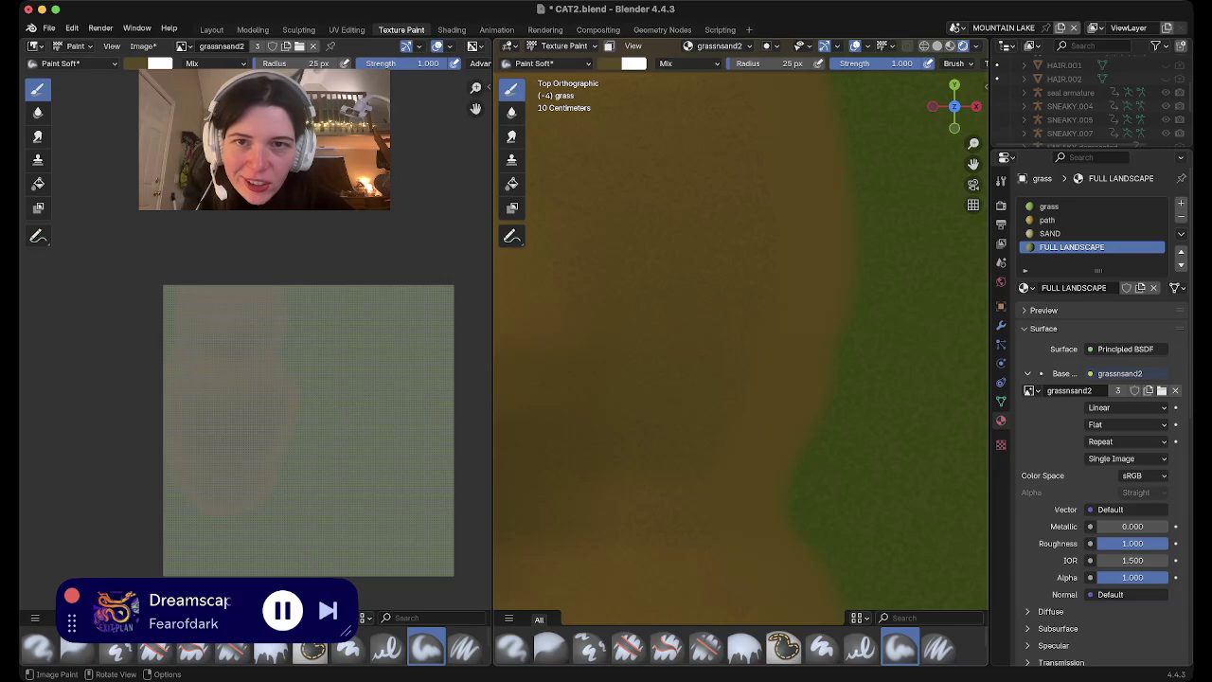
pyautogui.hotkey('shift', 'space')
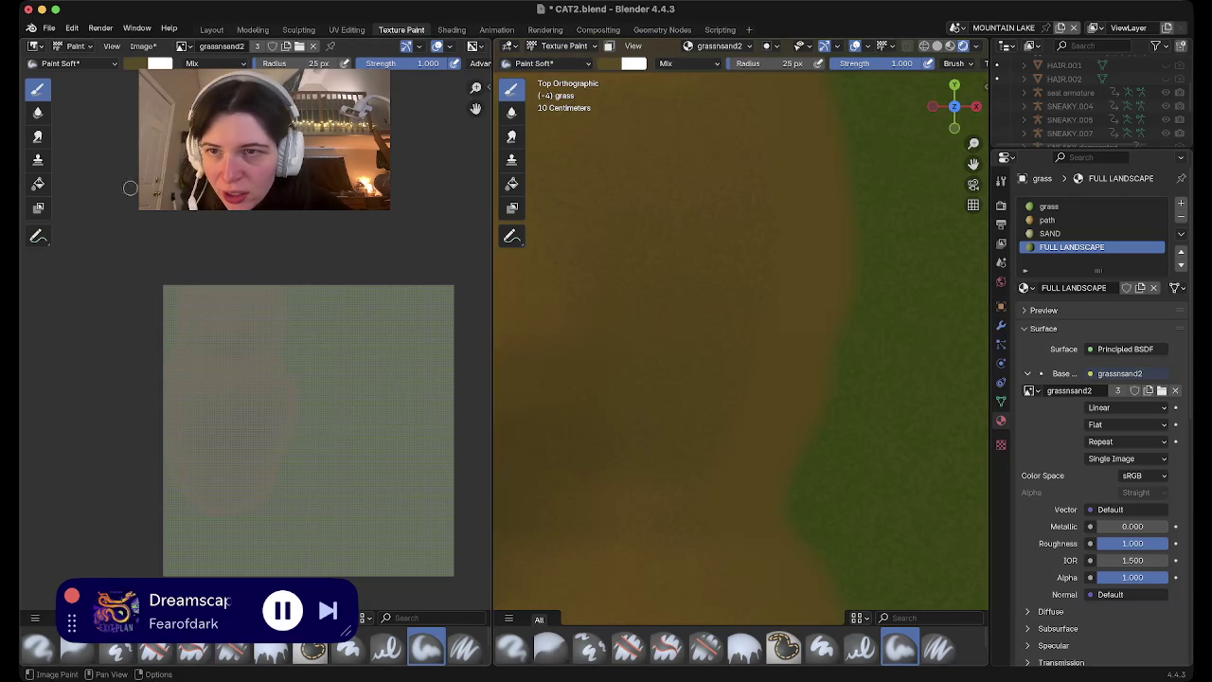
pyautogui.click(634, 63)
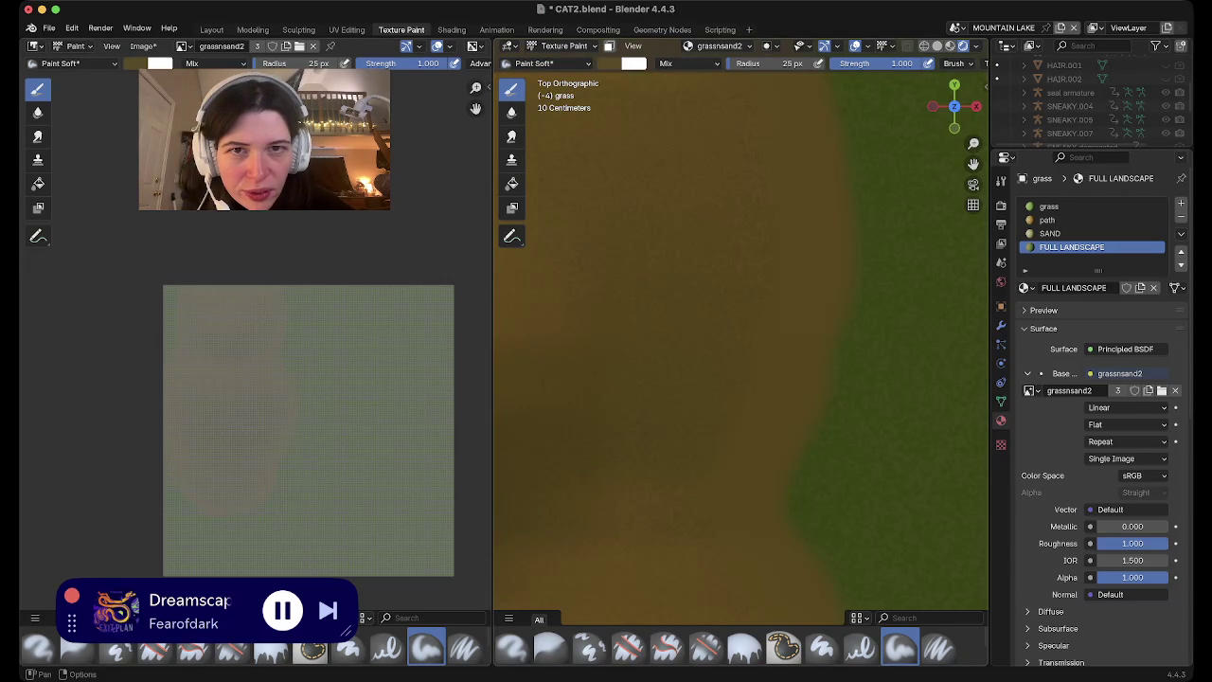
pyautogui.rightClick(609, 45)
pyautogui.press('Escape')
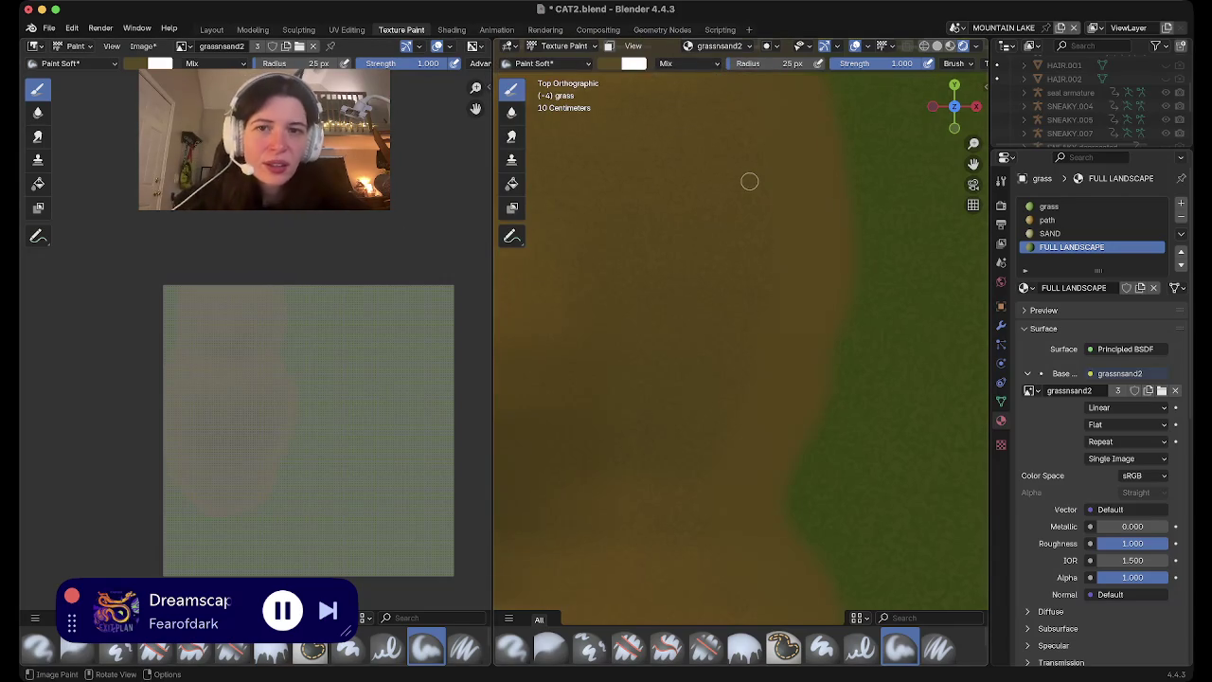
pyautogui.scroll(-2, 749, 180)
pyautogui.scroll(2, 741, 193)
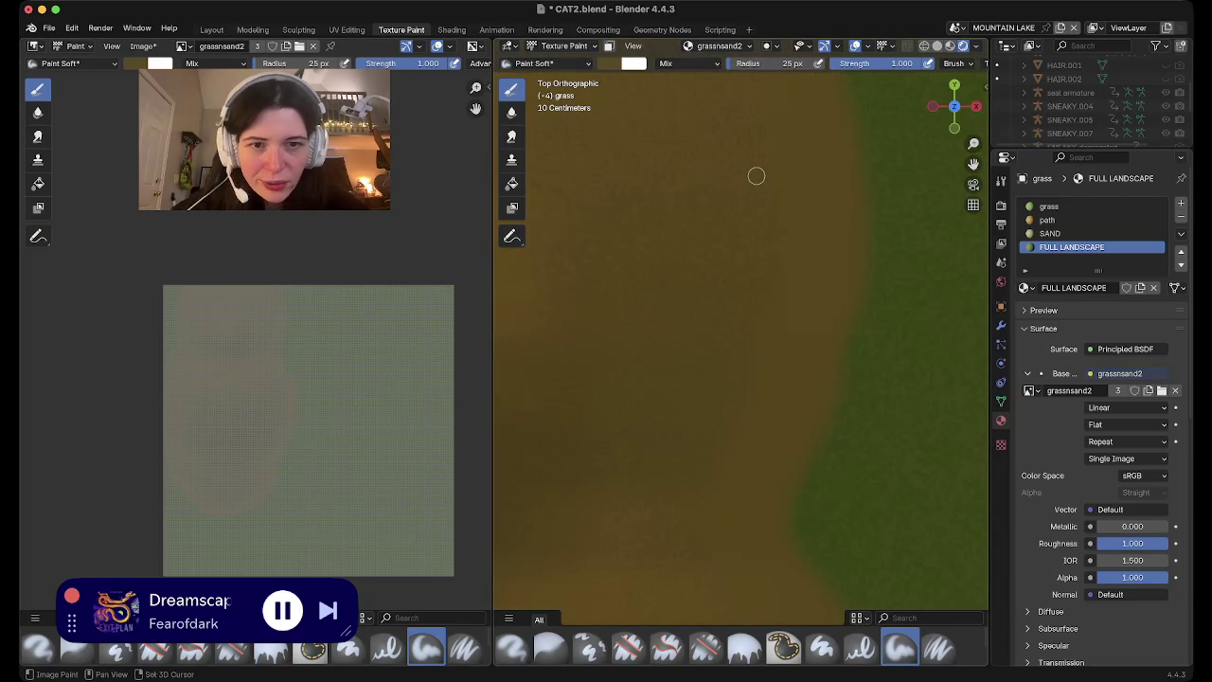
pyautogui.moveTo(755, 176); pyautogui.dragTo(757, 176, button='middle')
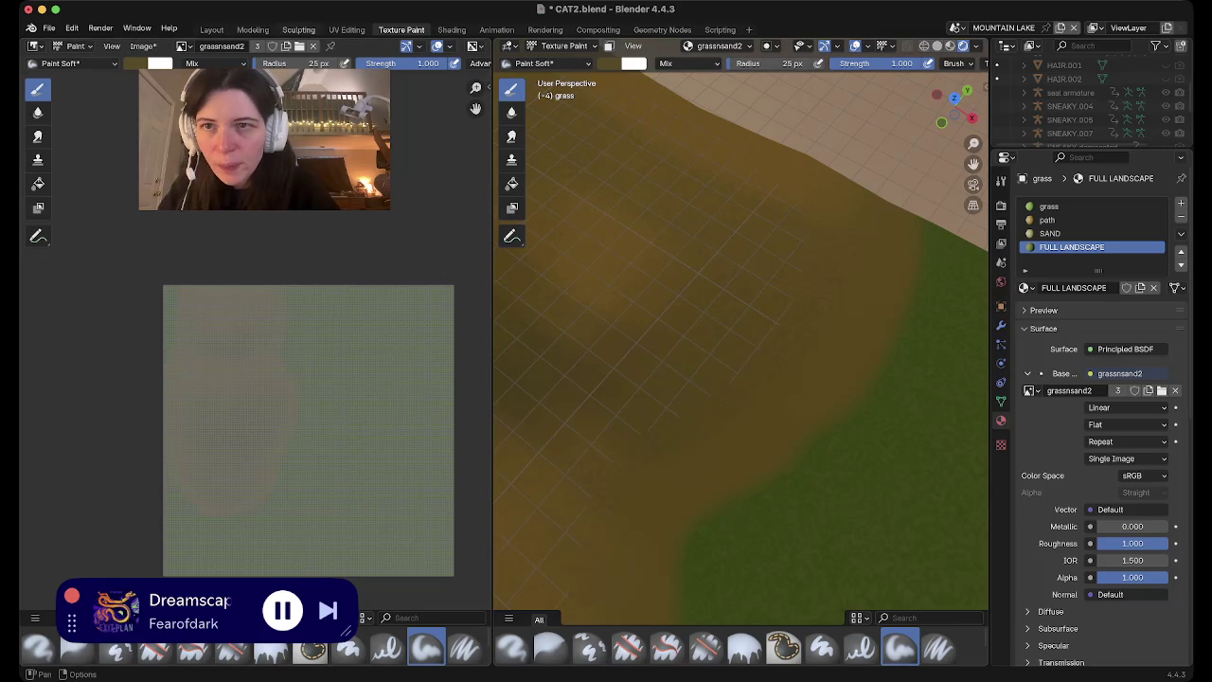
pyautogui.click(211, 30)
pyautogui.moveTo(663, 284); pyautogui.dragTo(653, 189, button='middle')
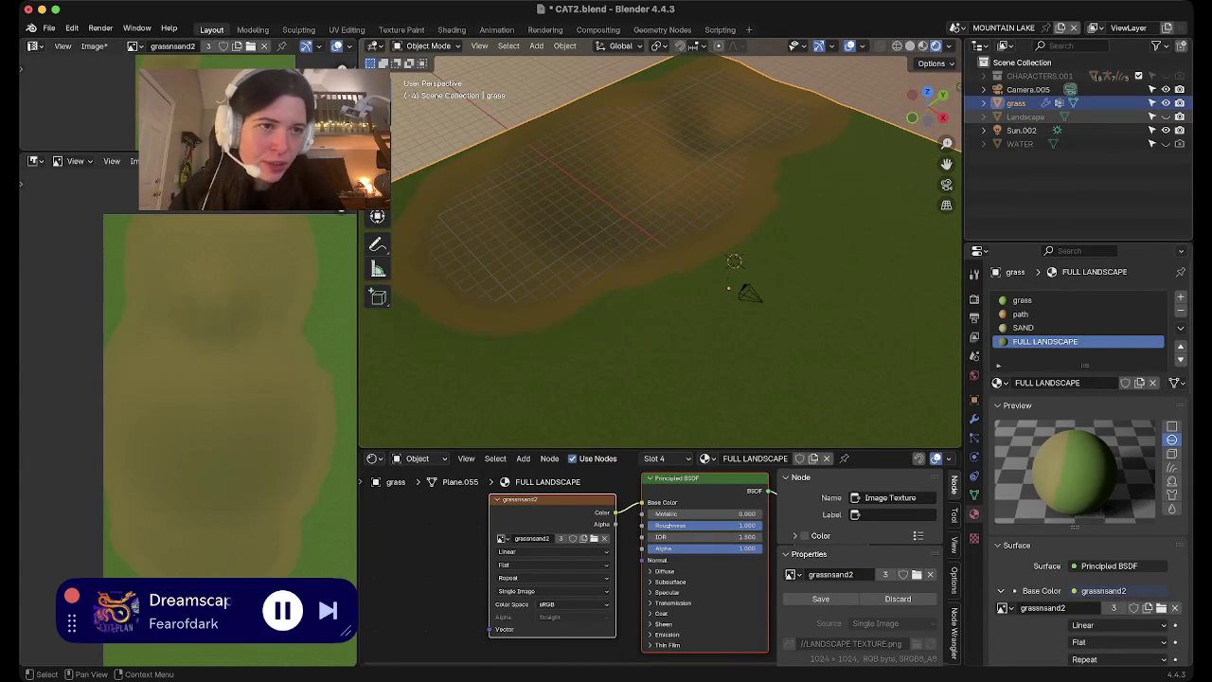
# Delete the Landscape object from the scene
pyautogui.keyDown('alt'); pyautogui.scroll(-8, 654, 189); pyautogui.keyUp('alt')
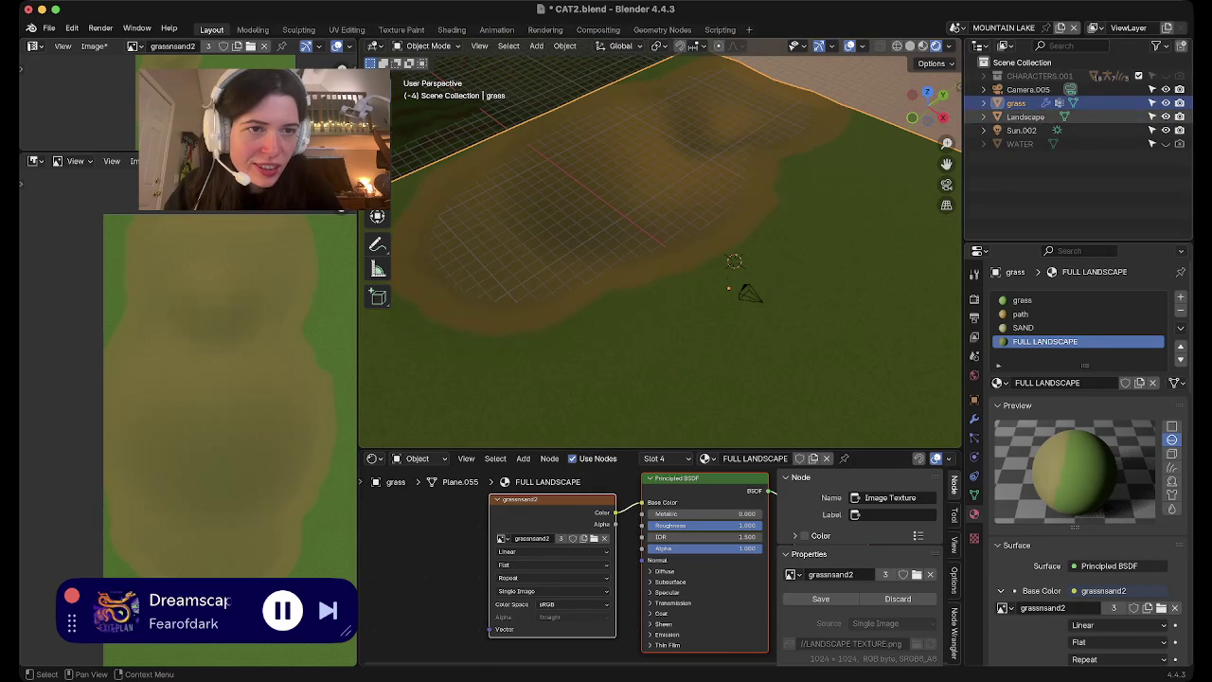
pyautogui.click(1025, 117)
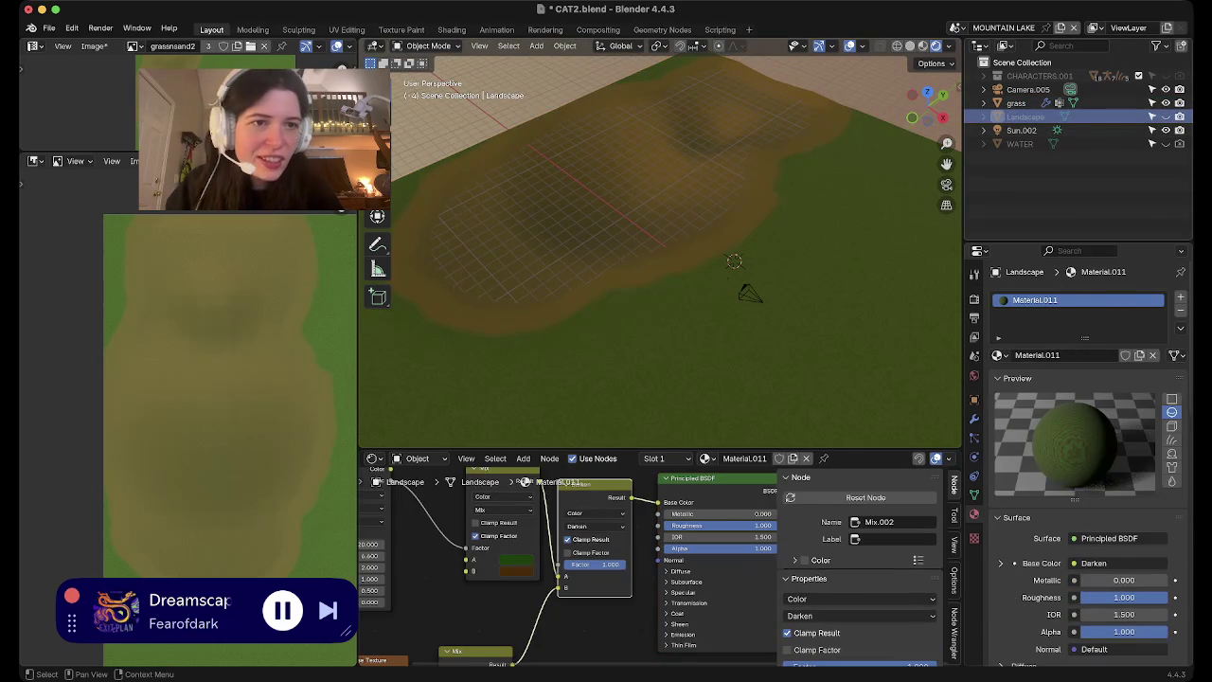
pyautogui.press('Delete')
# Enable the grass plane's GeometryNodes modifier in the viewport to scatter the pine trees
pyautogui.click(1019, 130)
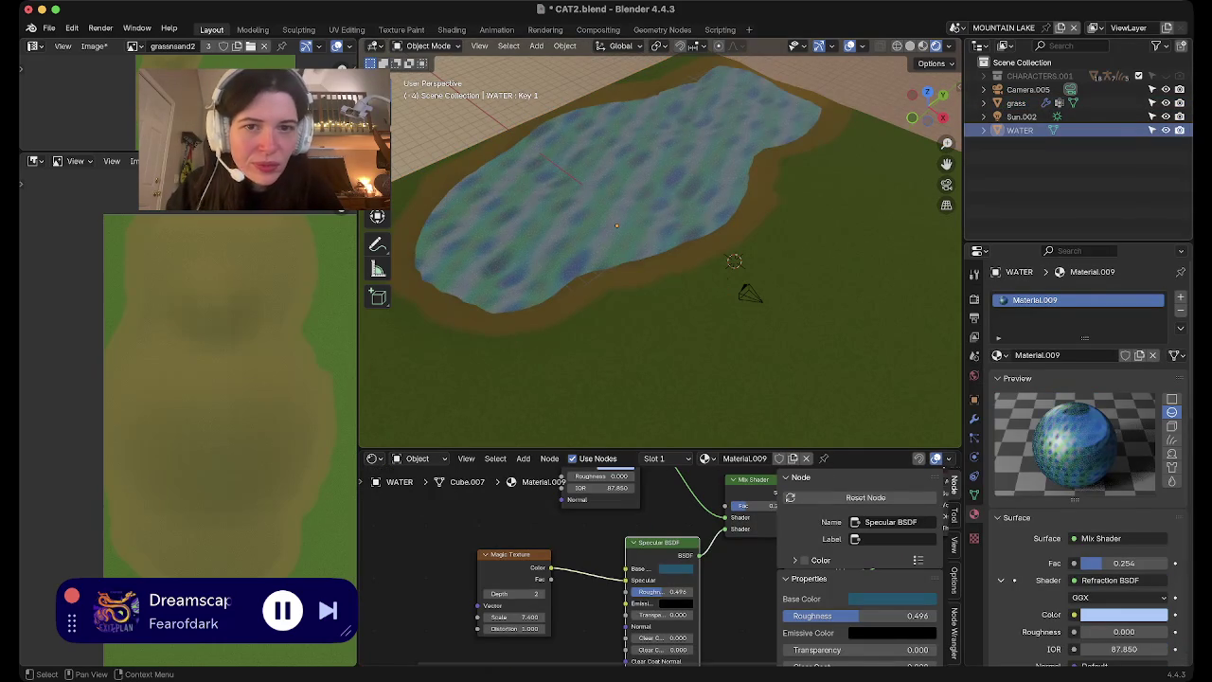
pyautogui.moveTo(615, 237); pyautogui.dragTo(739, 246, button='middle')
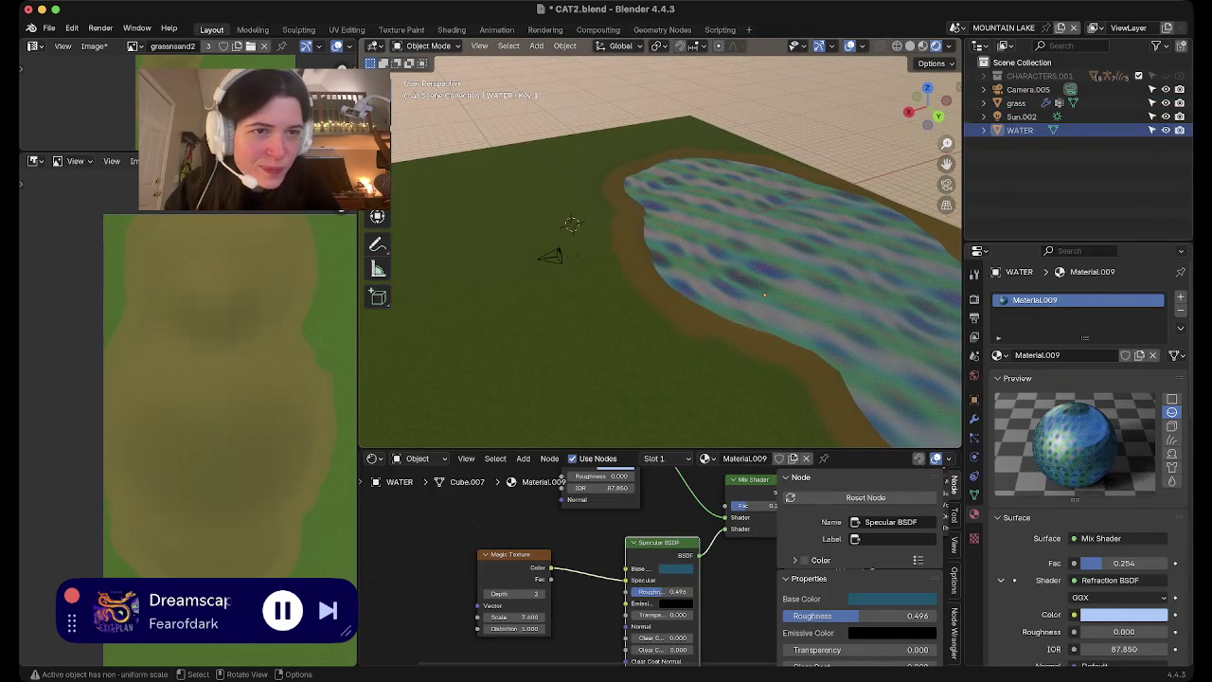
pyautogui.moveTo(765, 295); pyautogui.dragTo(688, 352, button='middle')
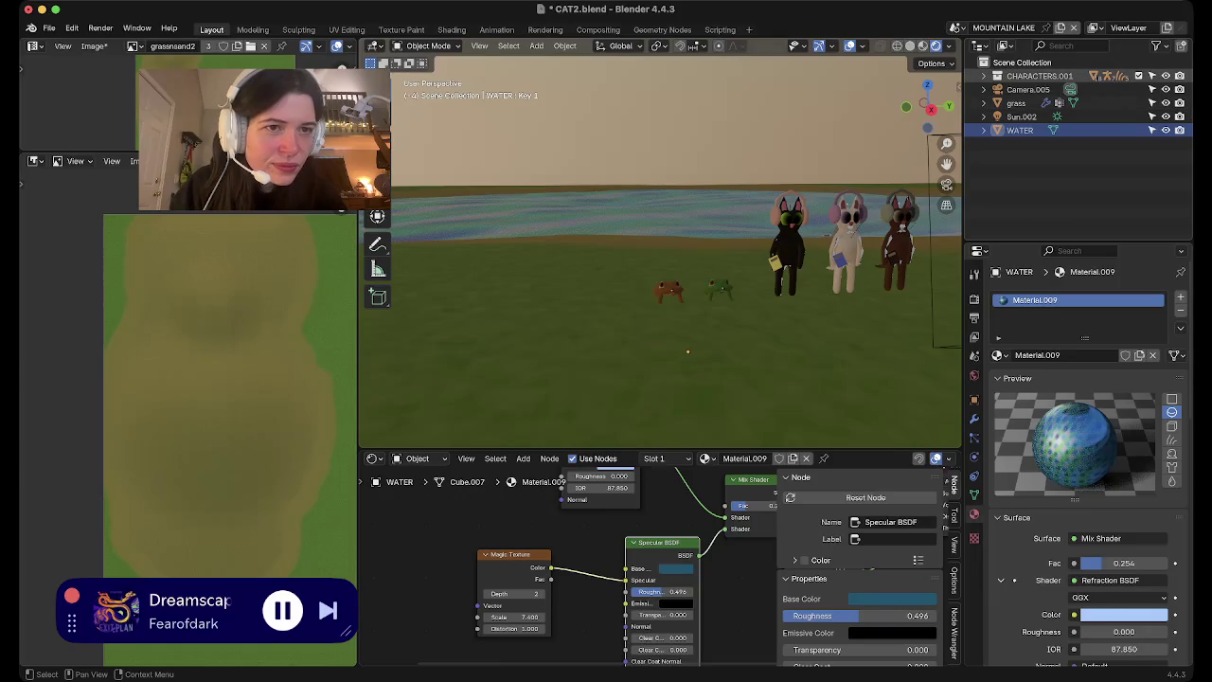
pyautogui.click(1015, 103)
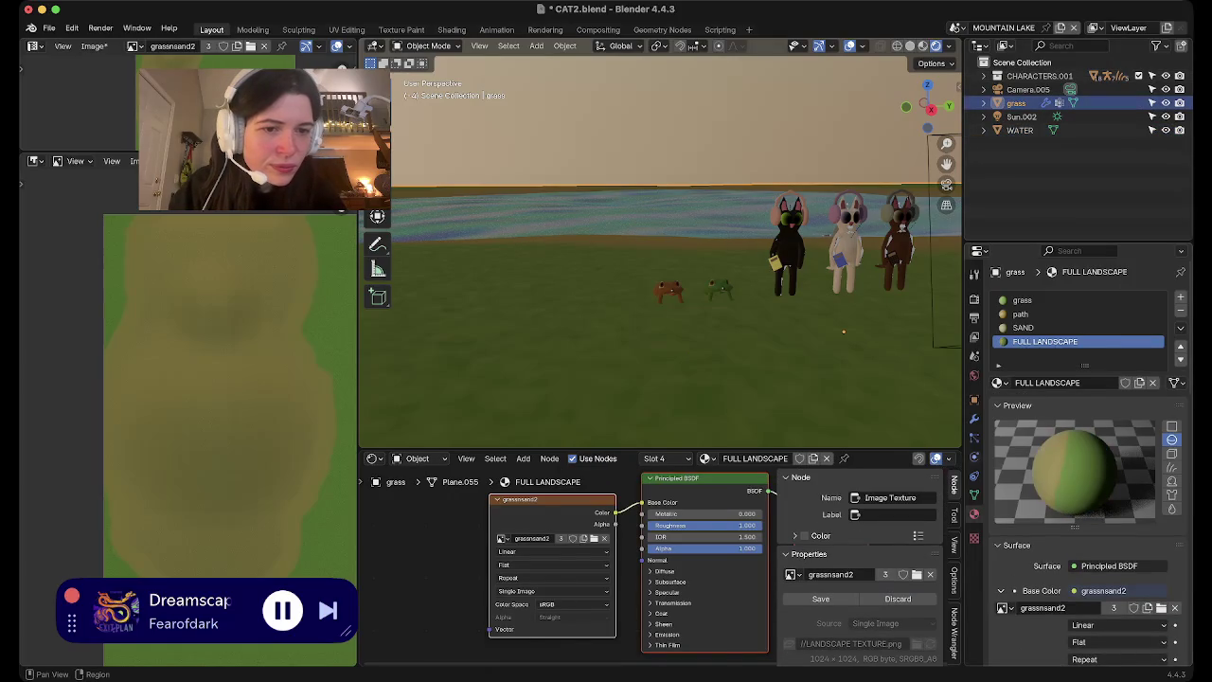
pyautogui.click(974, 417)
pyautogui.click(1118, 320)
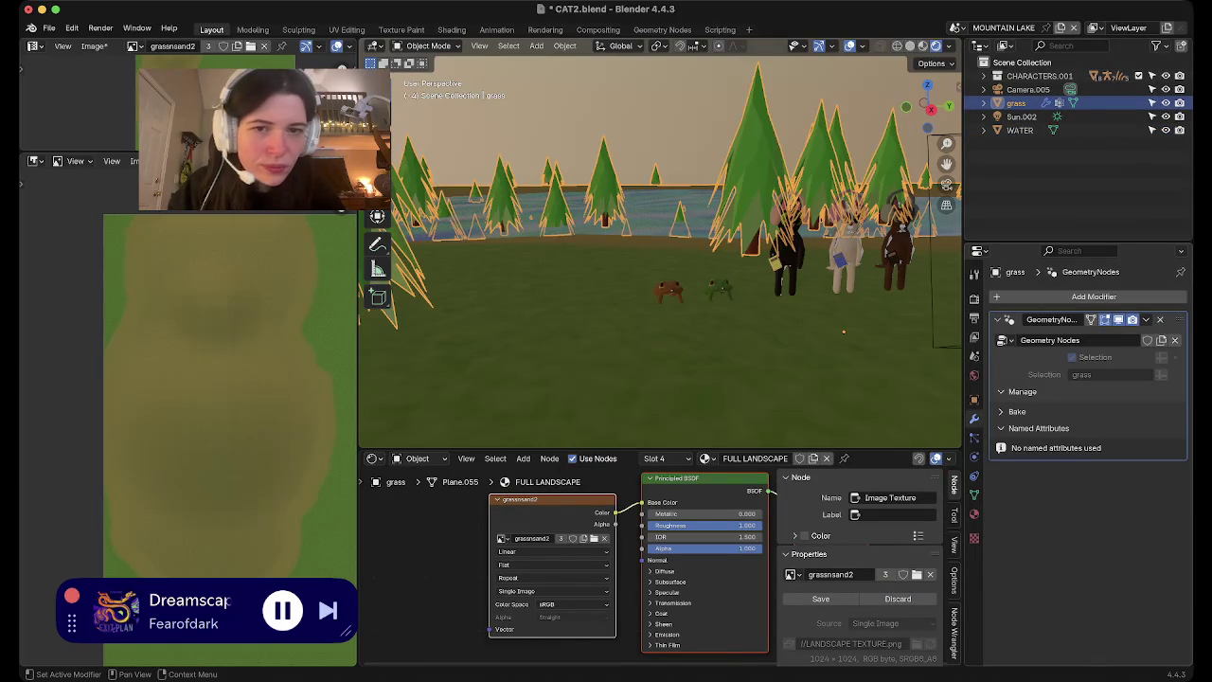
# Inspect the pine trees along the shore from a top view and select the grass object
pyautogui.moveTo(757, 284); pyautogui.dragTo(805, 276, button='middle')
pyautogui.moveTo(663, 284); pyautogui.dragTo(777, 284, button='middle')
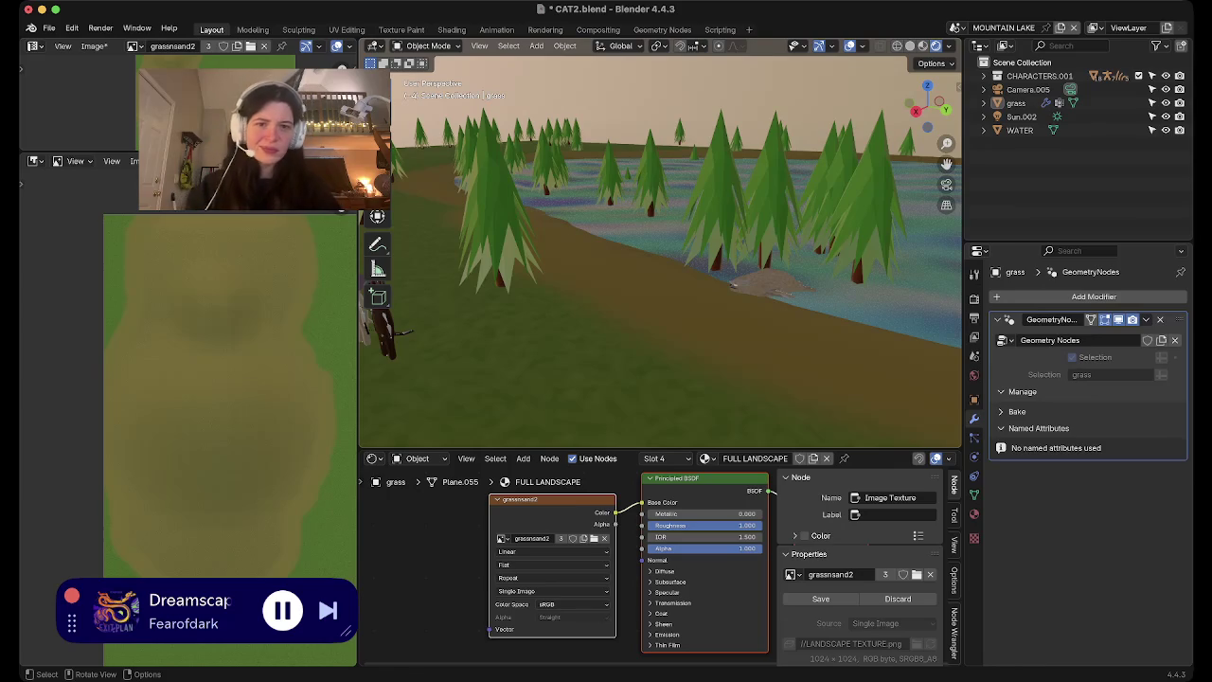
pyautogui.press('KP_7')
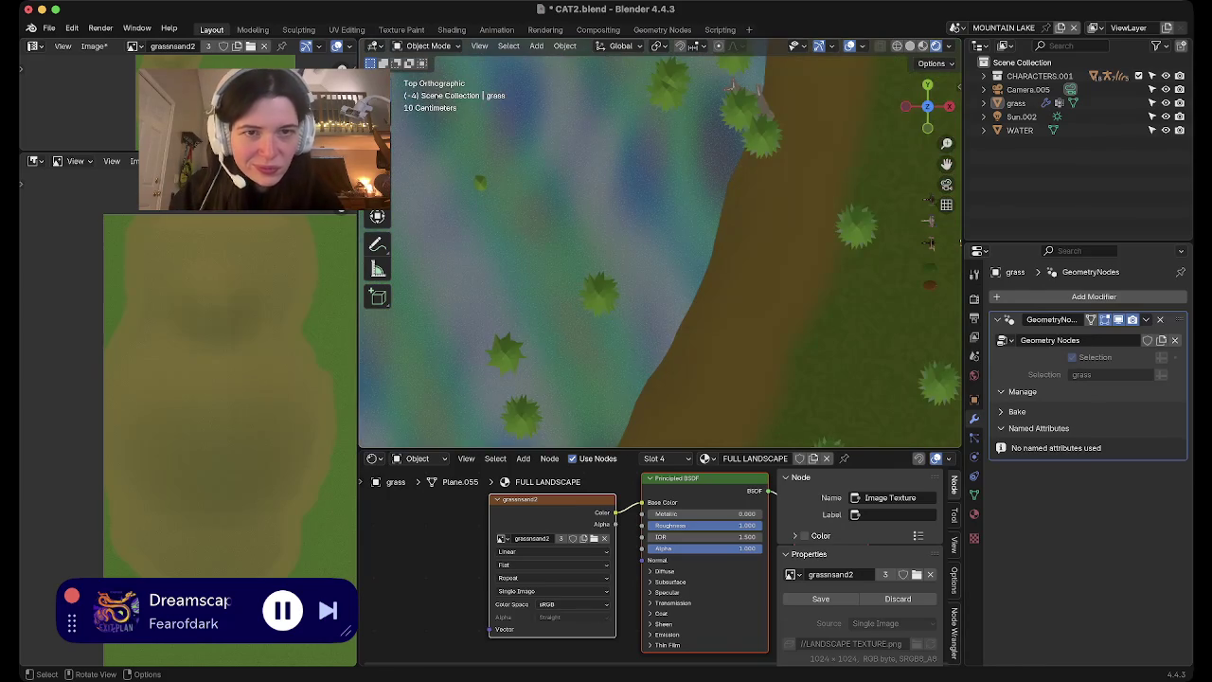
pyautogui.scroll(-4, 660, 244)
pyautogui.scroll(-4, 660, 243)
pyautogui.scroll(2, 660, 243)
pyautogui.scroll(2, 660, 244)
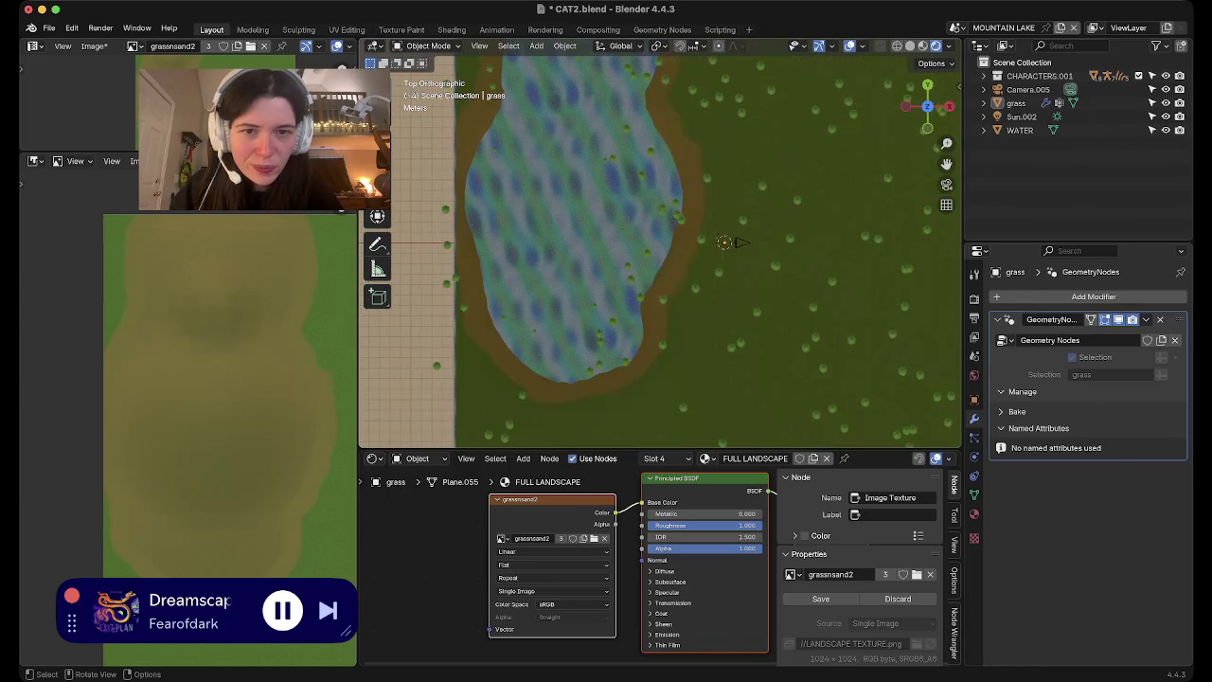
pyautogui.click(1016, 102)
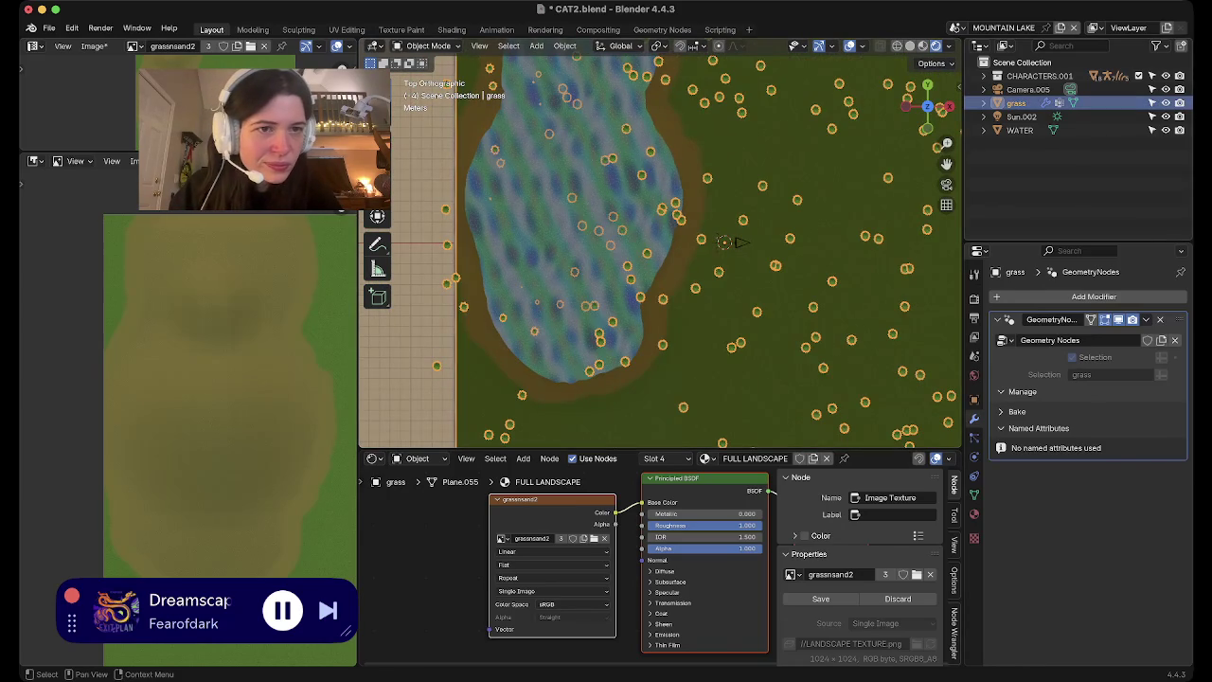
# Expand the CHARACTERS.001 collection and inspect Cube.003's scene, modifier and mesh data properties
pyautogui.click(984, 76)
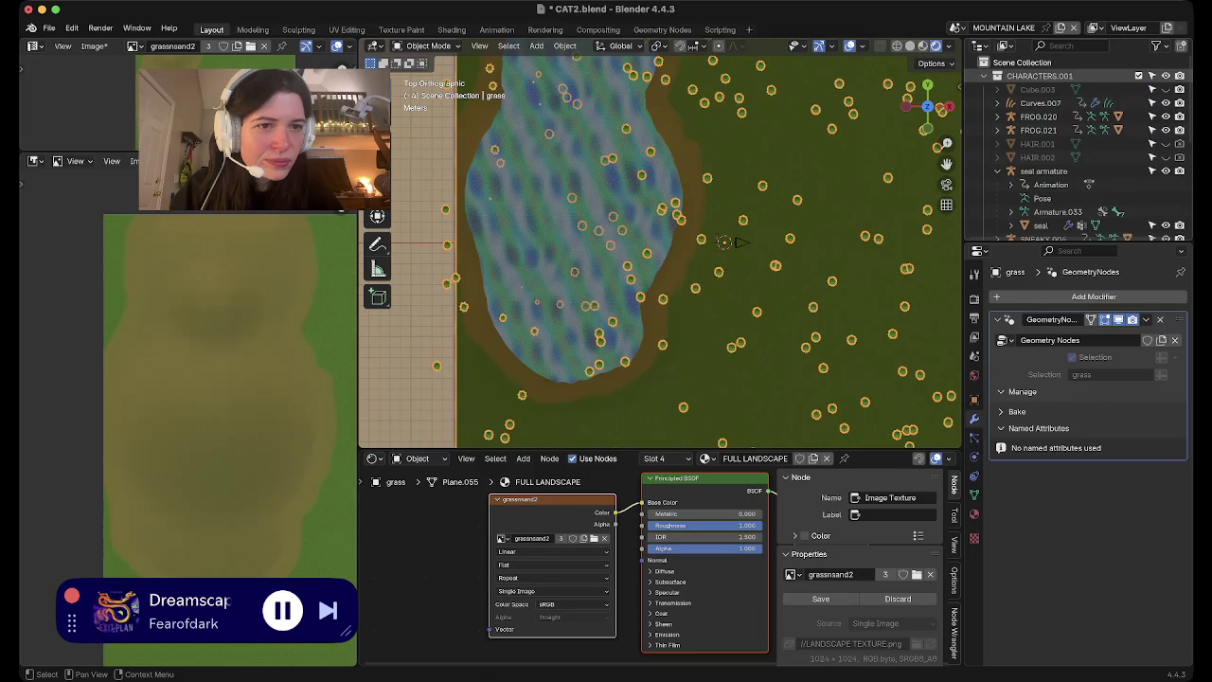
pyautogui.scroll(-1, 1042, 78)
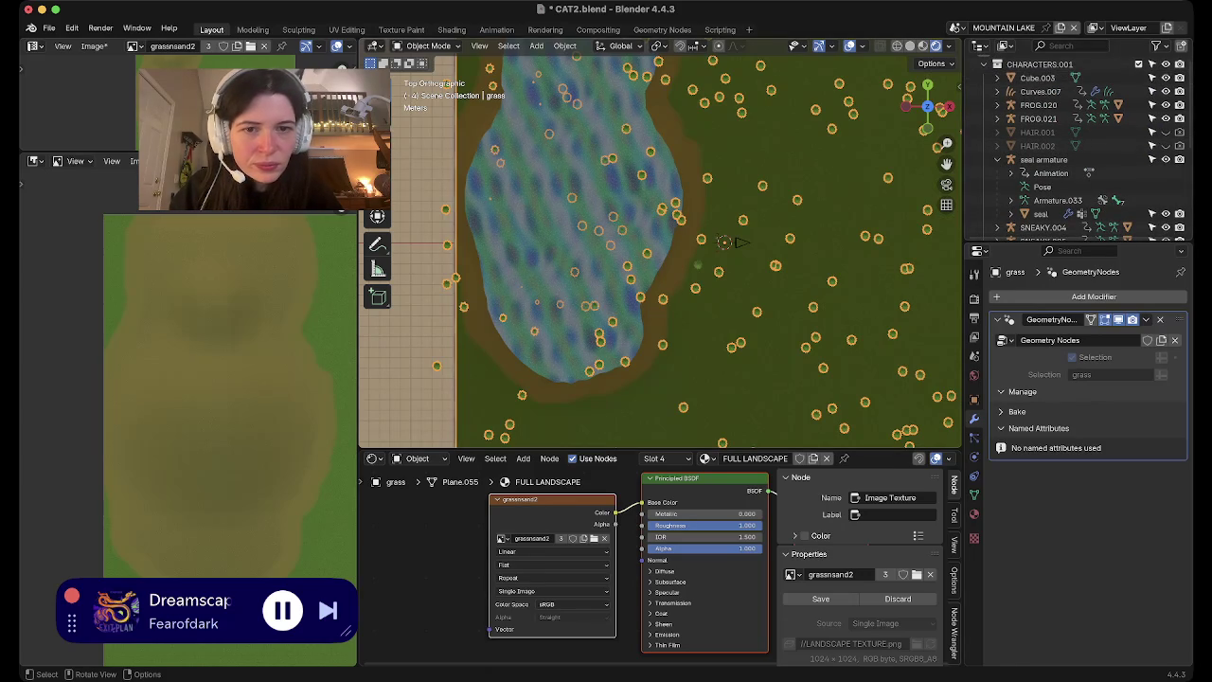
pyautogui.click(724, 242)
pyautogui.moveTo(723, 243)
pyautogui.mouseDown(button='middle')
pyautogui.moveTo(644, 279)
pyautogui.moveTo(663, 277)
pyautogui.mouseUp(button='middle')
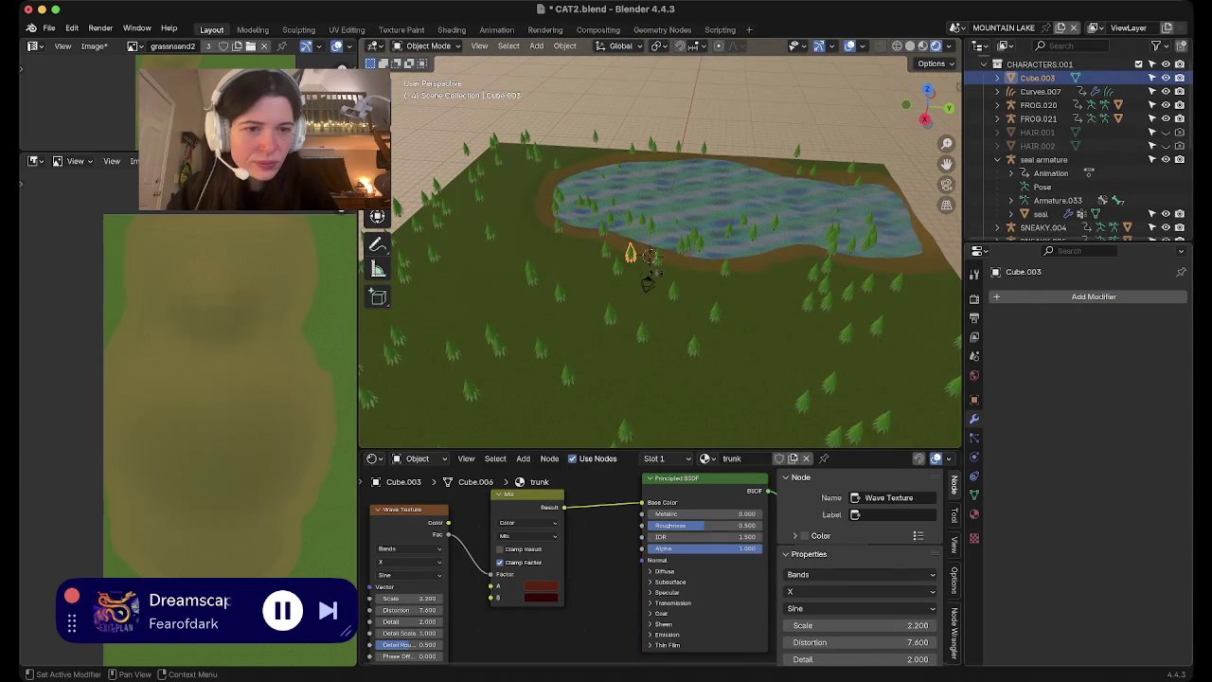
pyautogui.click(973, 355)
pyautogui.click(973, 417)
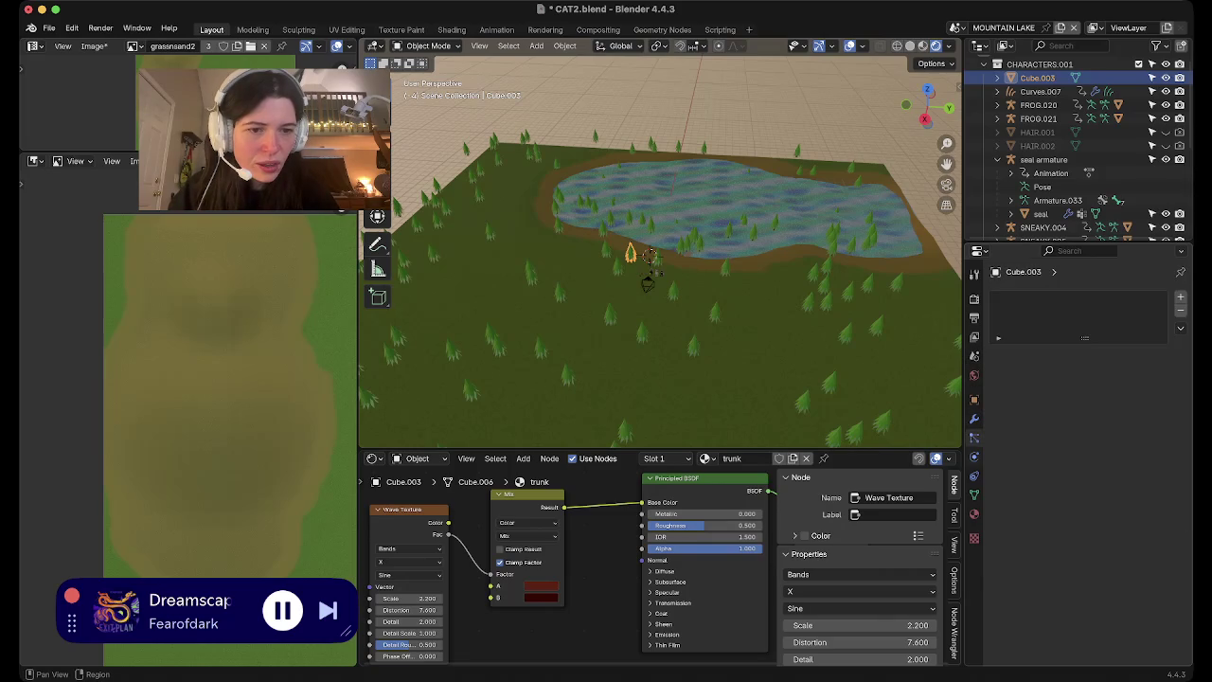
pyautogui.click(974, 494)
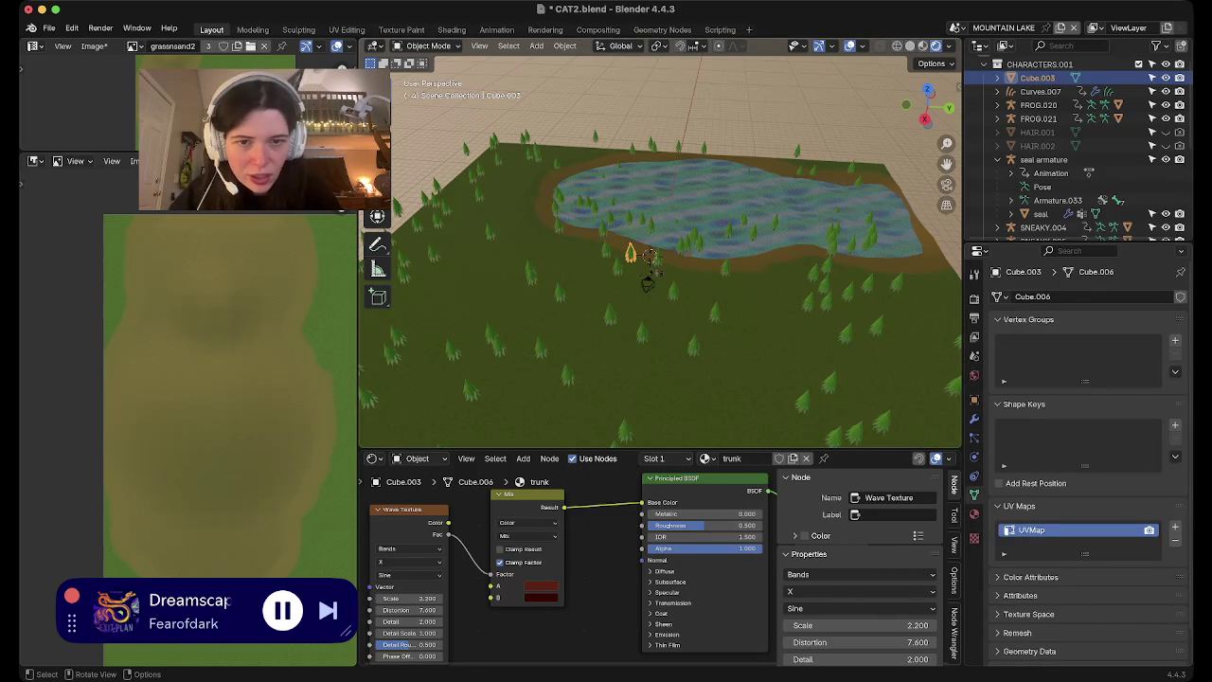
# Reselect the grass plane to review its grass and SAND vertex groups, then bring up the editor type list
pyautogui.click(650, 256)
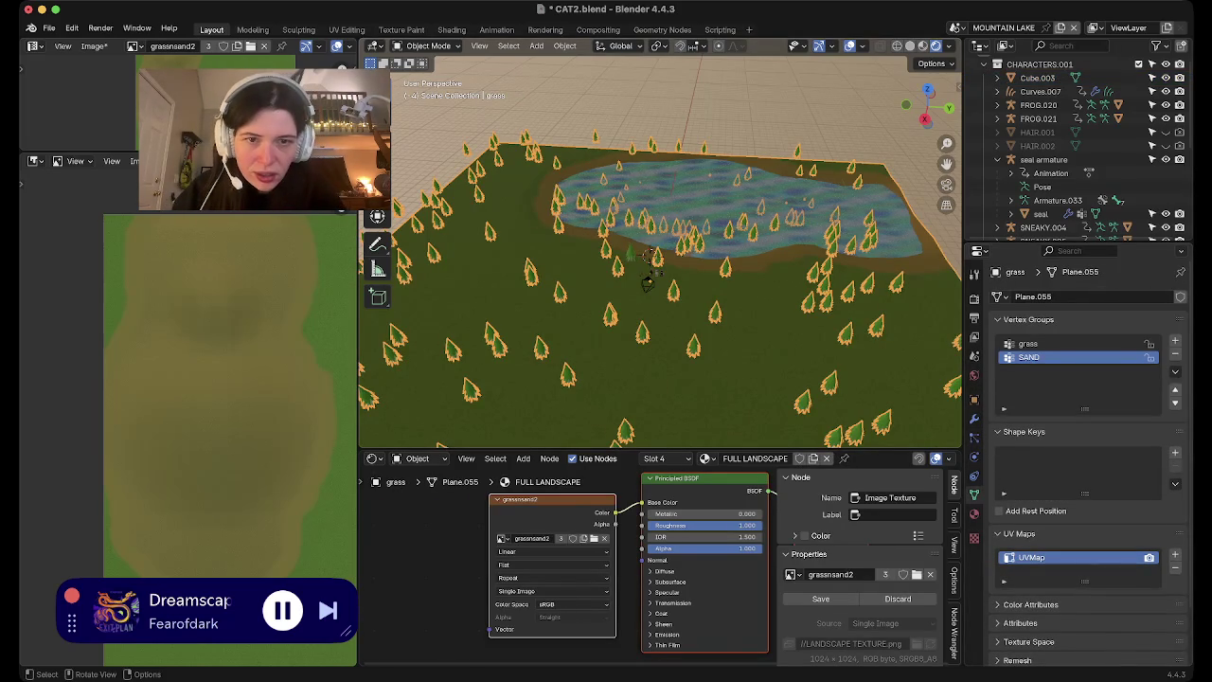
pyautogui.scroll(5, 651, 251)
pyautogui.scroll(3, 650, 251)
pyautogui.moveTo(651, 251)
pyautogui.mouseDown(button='middle')
pyautogui.moveTo(682, 284)
pyautogui.moveTo(659, 284)
pyautogui.mouseUp(button='middle')
pyautogui.scroll(4, 659, 246)
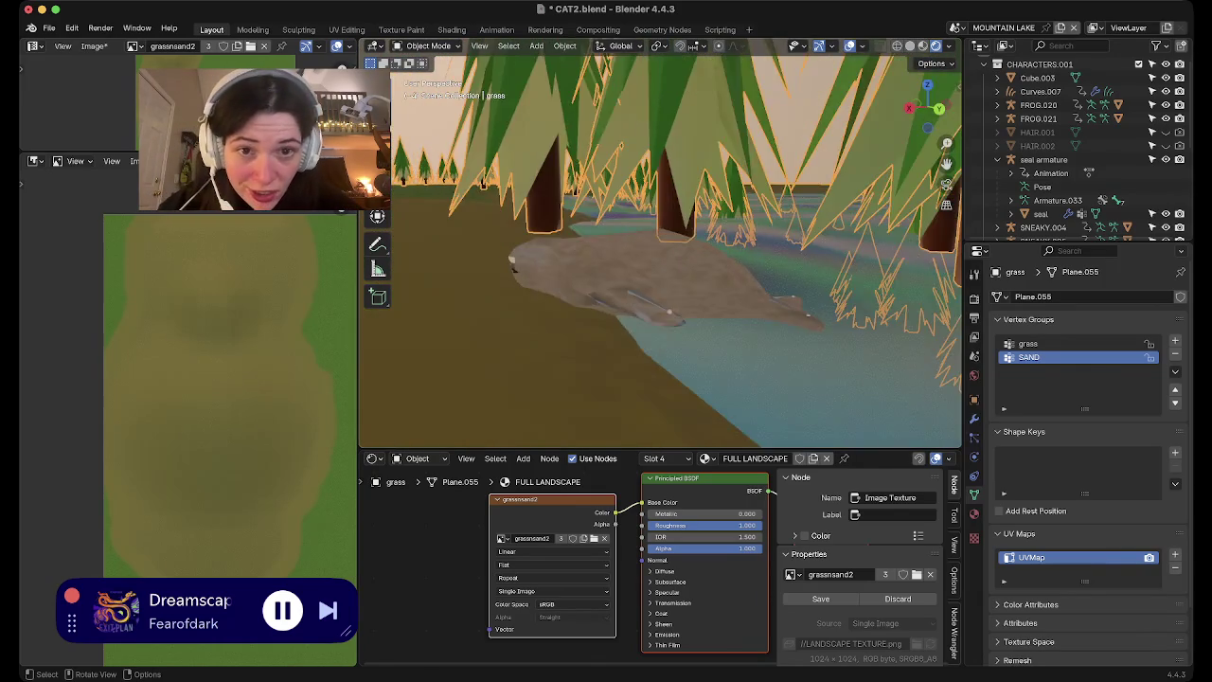
pyautogui.scroll(-3, 668, 312)
pyautogui.scroll(-3, 668, 312)
pyautogui.scroll(-2, 668, 311)
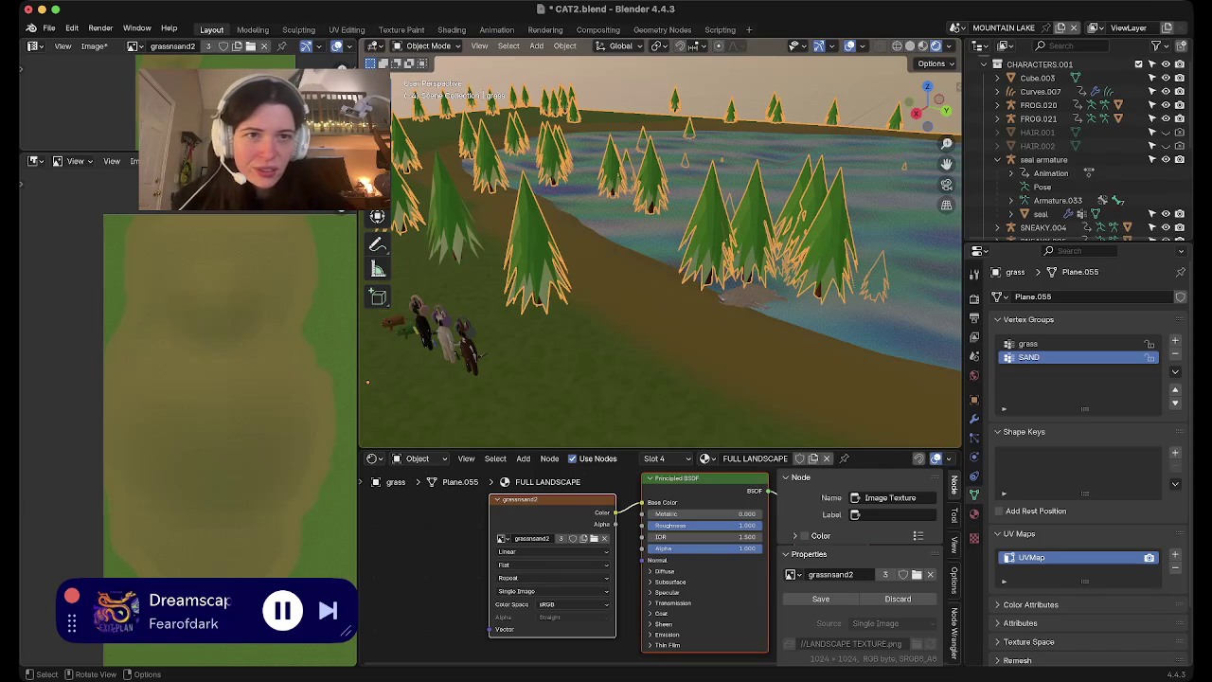
pyautogui.moveTo(663, 246); pyautogui.dragTo(663, 284, button='middle')
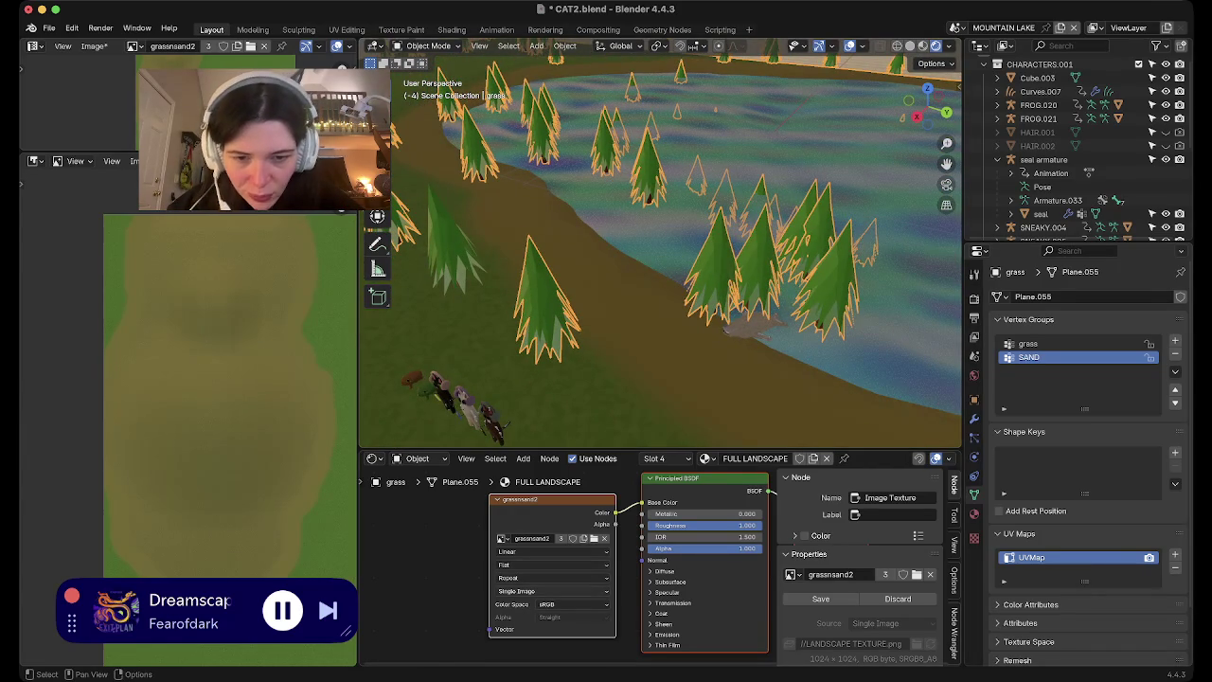
pyautogui.click(374, 458)
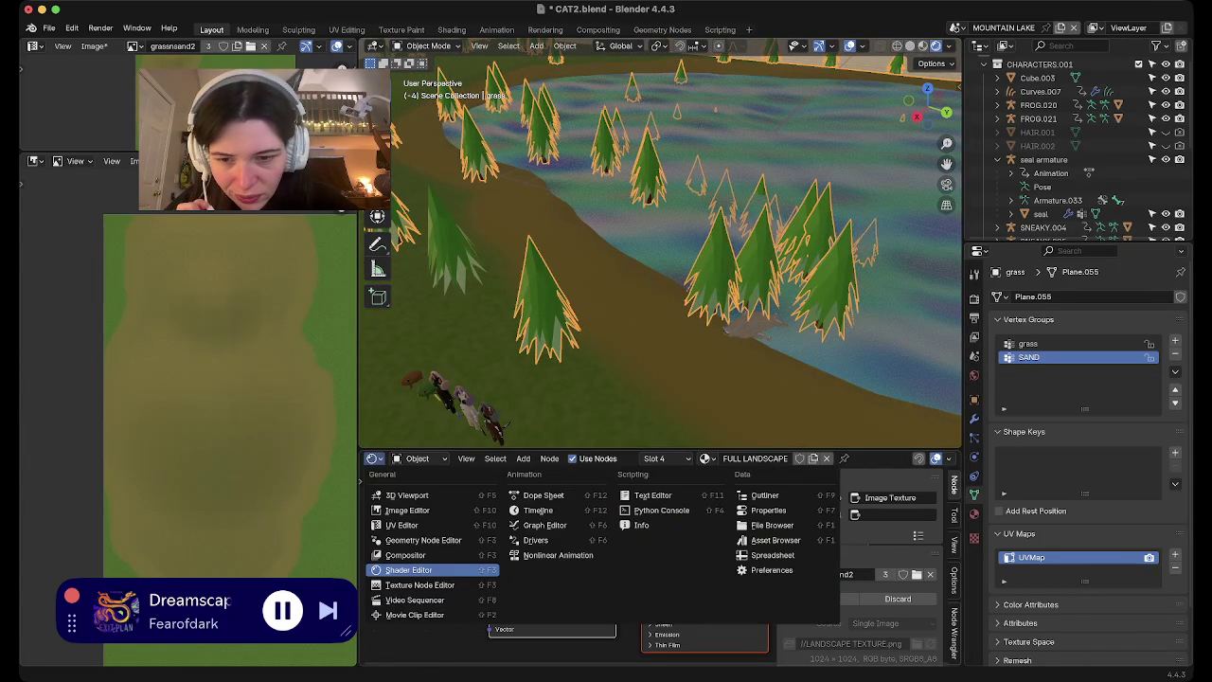
# Switch the area to the Geometry Node editor and change the tree scatter seed to 684
pyautogui.click(424, 539)
pyautogui.scroll(-1, 861, 587)
pyautogui.moveTo(521, 587)
pyautogui.mouseDown(button='middle')
pyautogui.moveTo(669, 505)
pyautogui.moveTo(494, 636)
pyautogui.mouseUp(button='middle')
pyautogui.moveTo(540, 578); pyautogui.dragTo(569, 579)
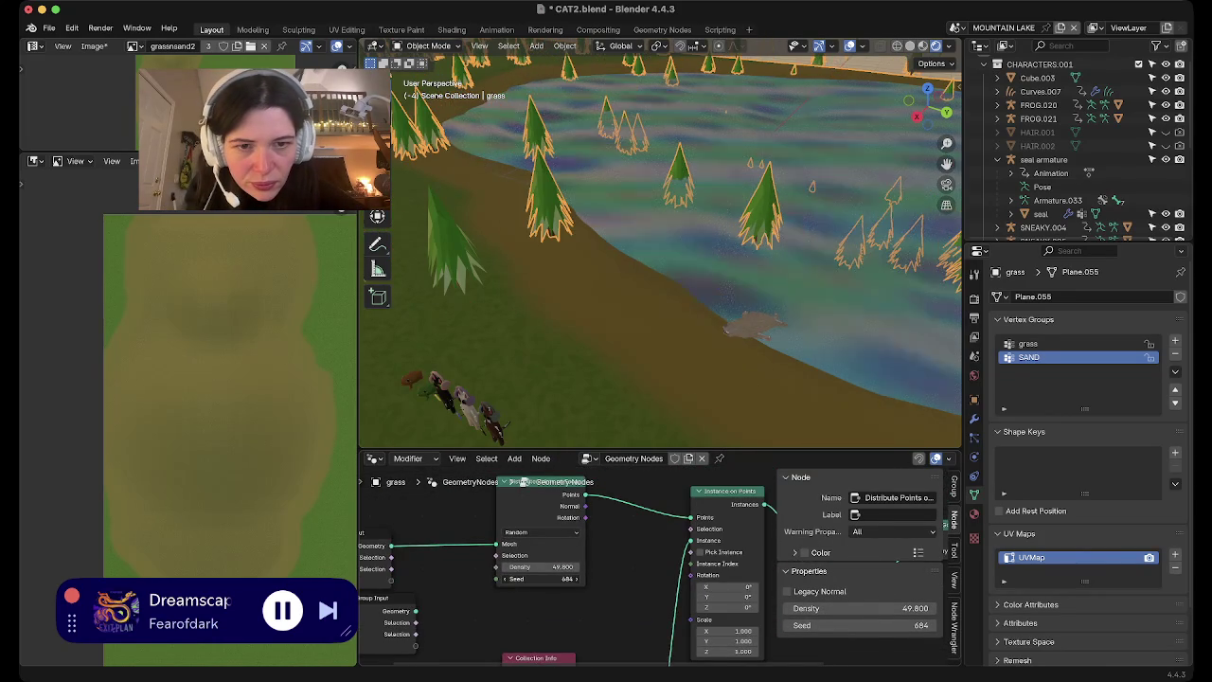
# Frame the forest with a pine in the foreground, play the animation and select the seal
pyautogui.moveTo(606, 313)
pyautogui.mouseDown(button='middle')
pyautogui.moveTo(616, 232)
pyautogui.moveTo(660, 190)
pyautogui.mouseUp(button='middle')
pyautogui.scroll(-3, 660, 251)
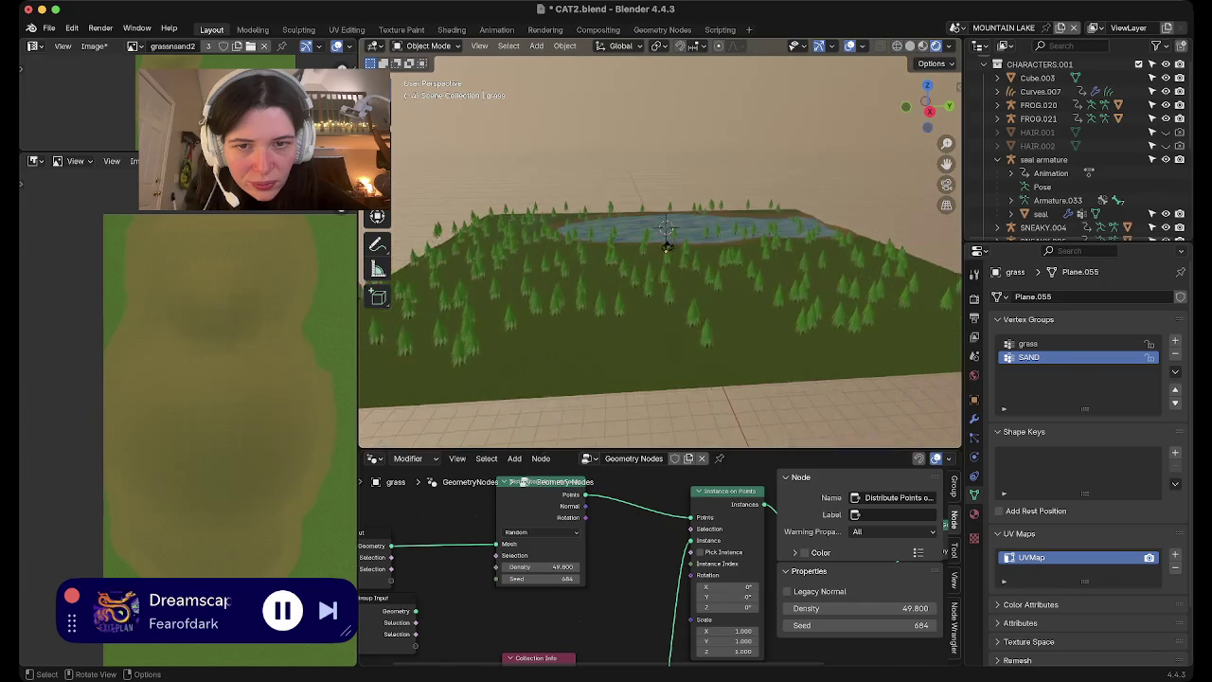
pyautogui.scroll(4, 660, 251)
pyautogui.moveTo(660, 251); pyautogui.dragTo(587, 250, button='middle')
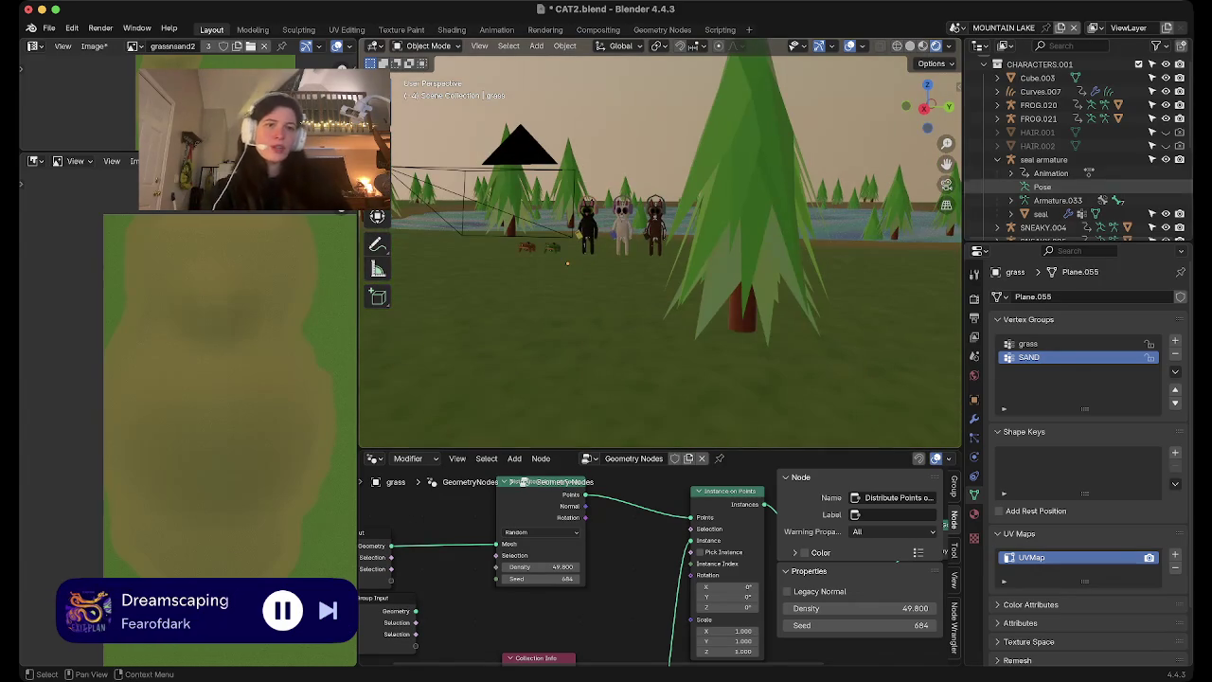
pyautogui.scroll(2, 660, 251)
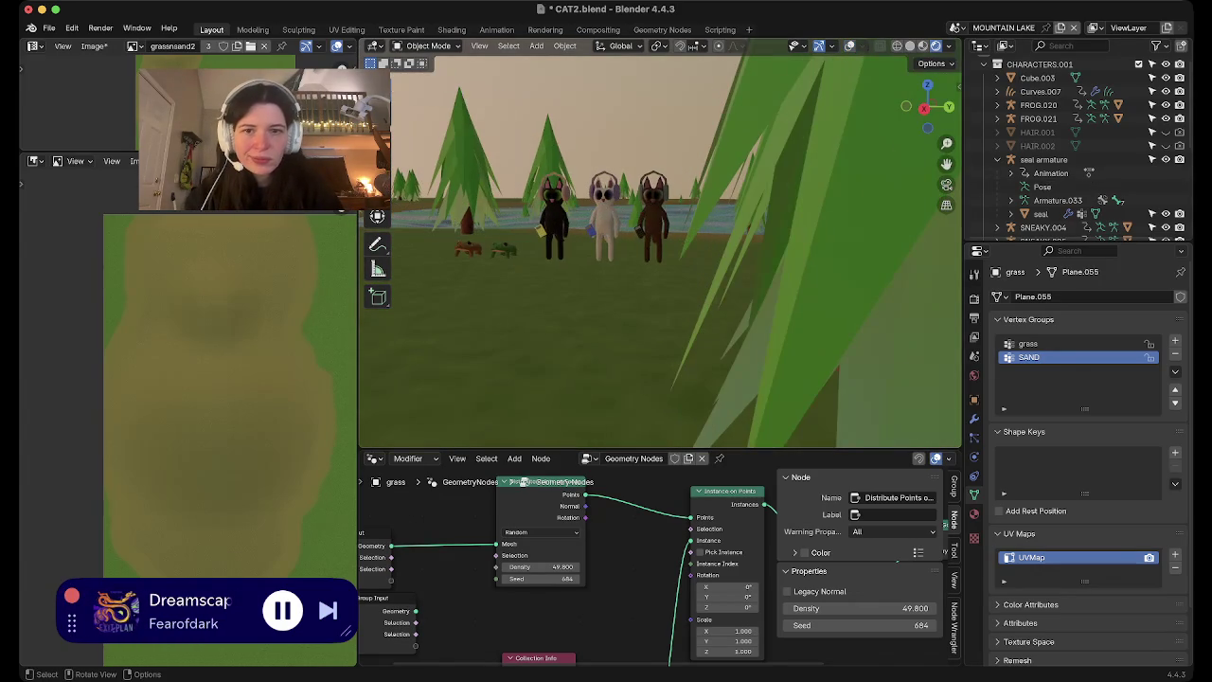
pyautogui.hotkey('shift', 'space')
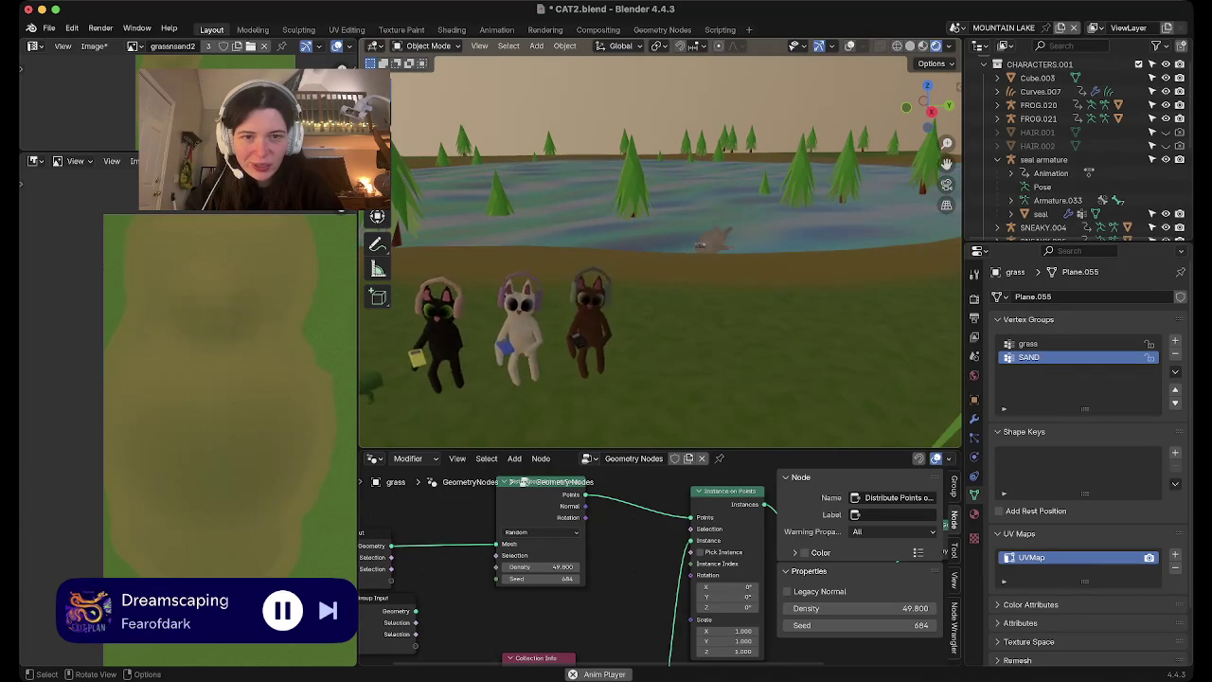
pyautogui.click(1040, 214)
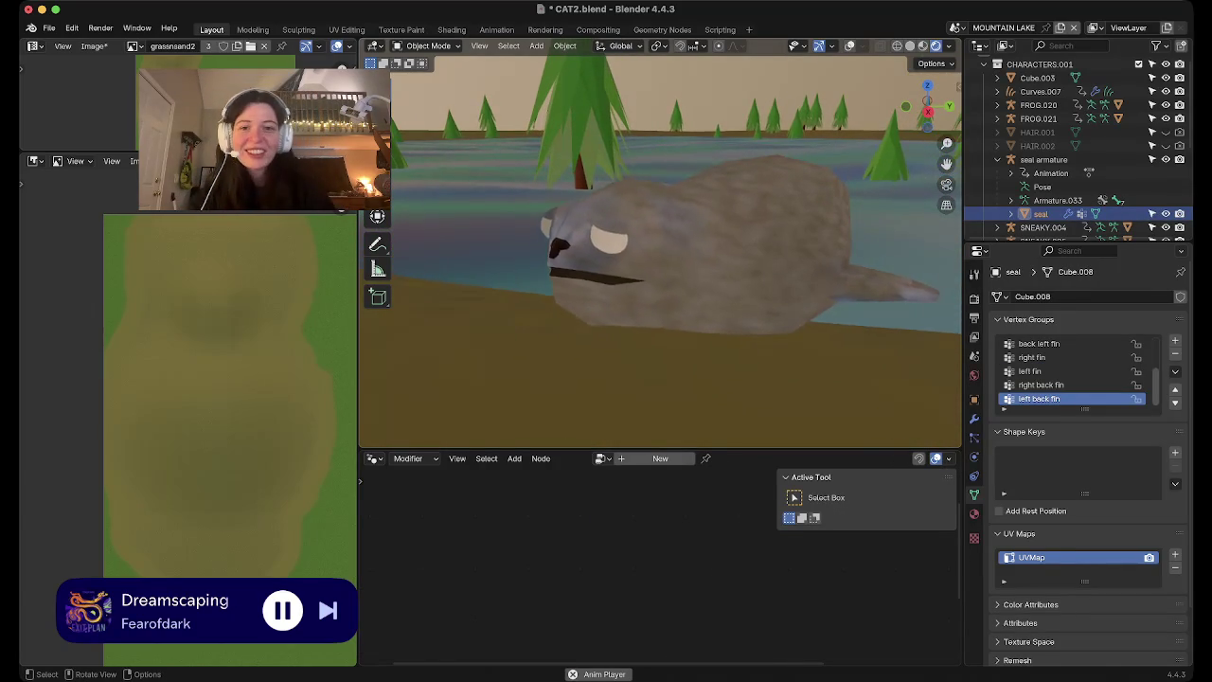
# Show the seal's materials, select the SEAL EYES 2 and SEAL EYES 3 slots, and toggle Edit Mode
pyautogui.click(974, 514)
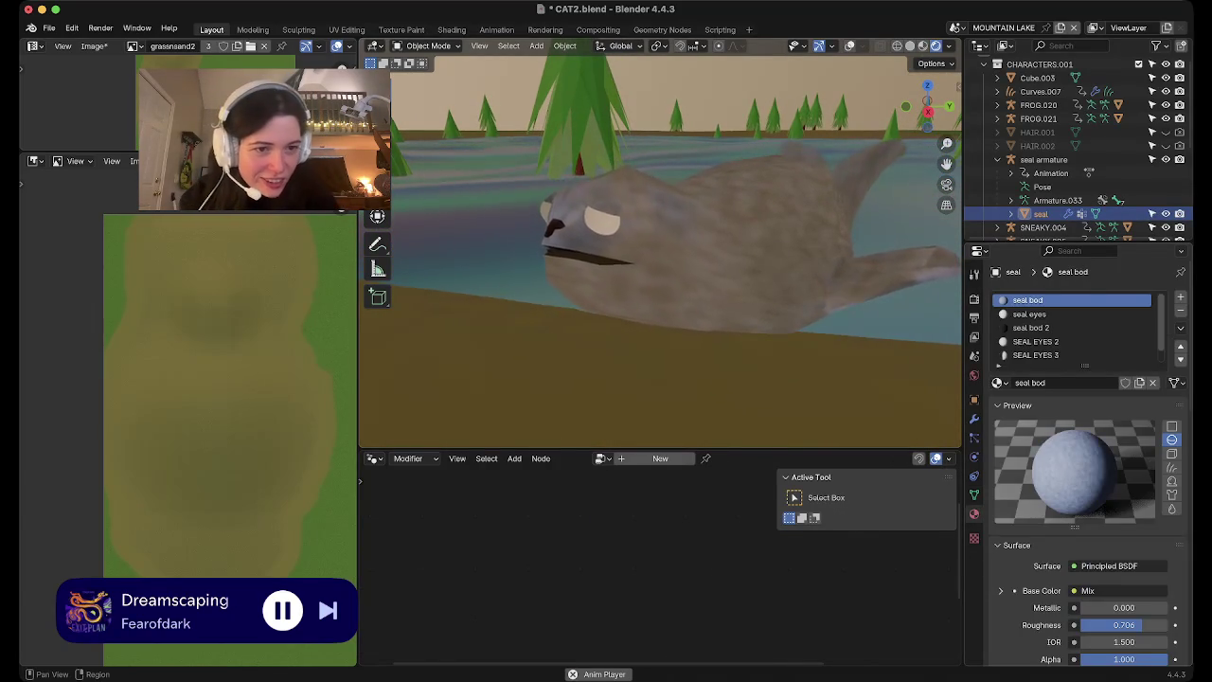
pyautogui.click(1036, 341)
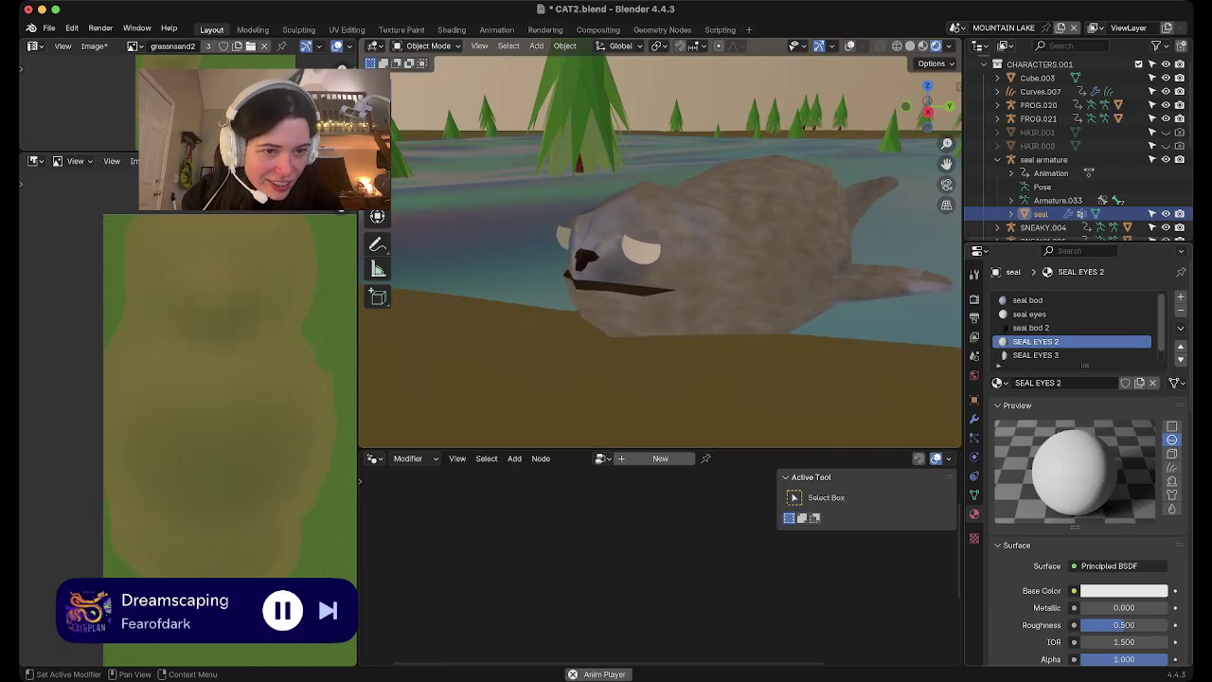
pyautogui.click(1036, 354)
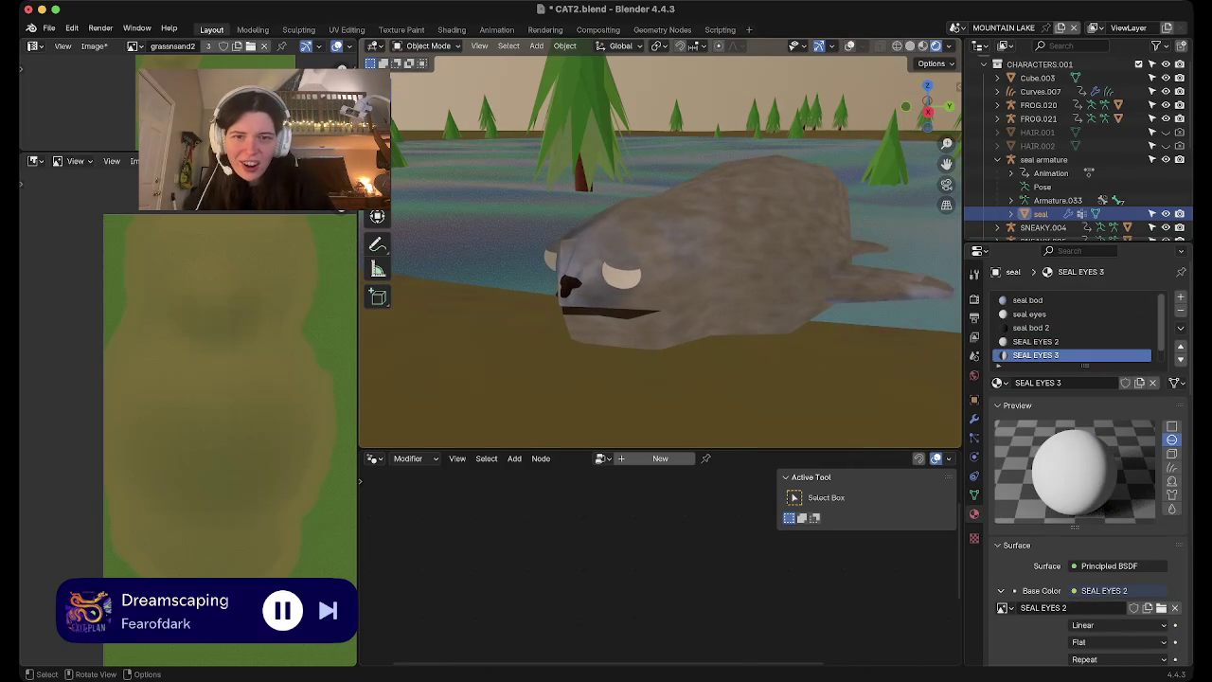
pyautogui.press('Tab')
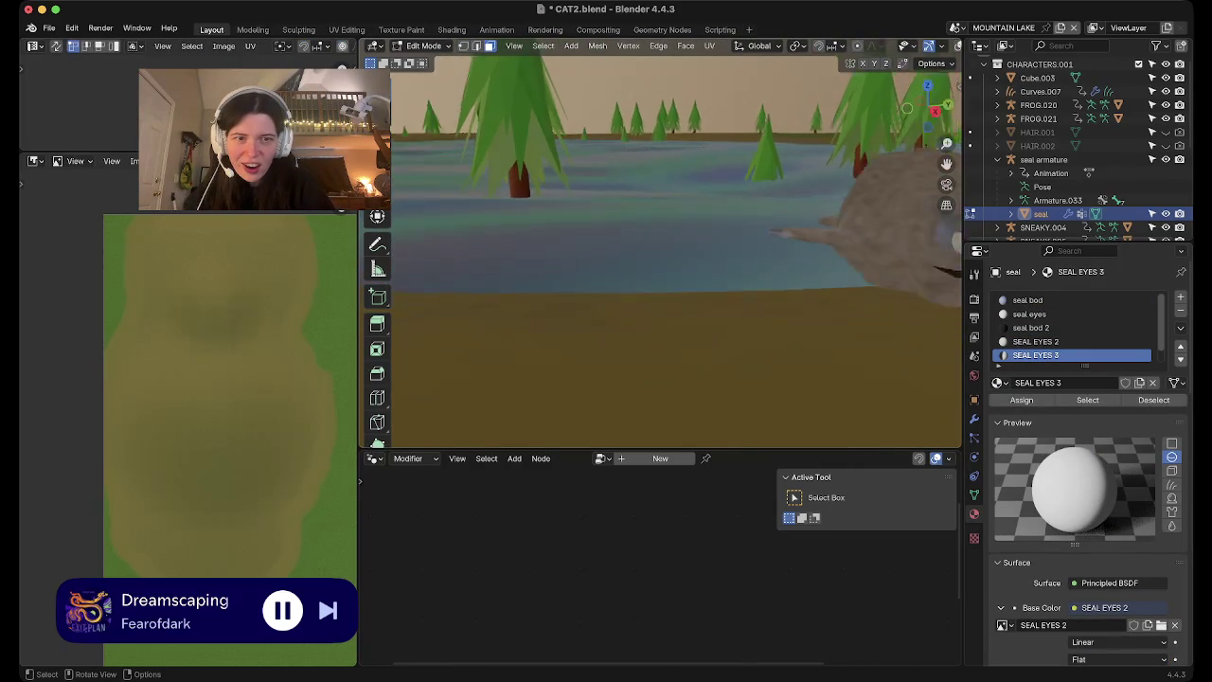
pyautogui.press('Tab')
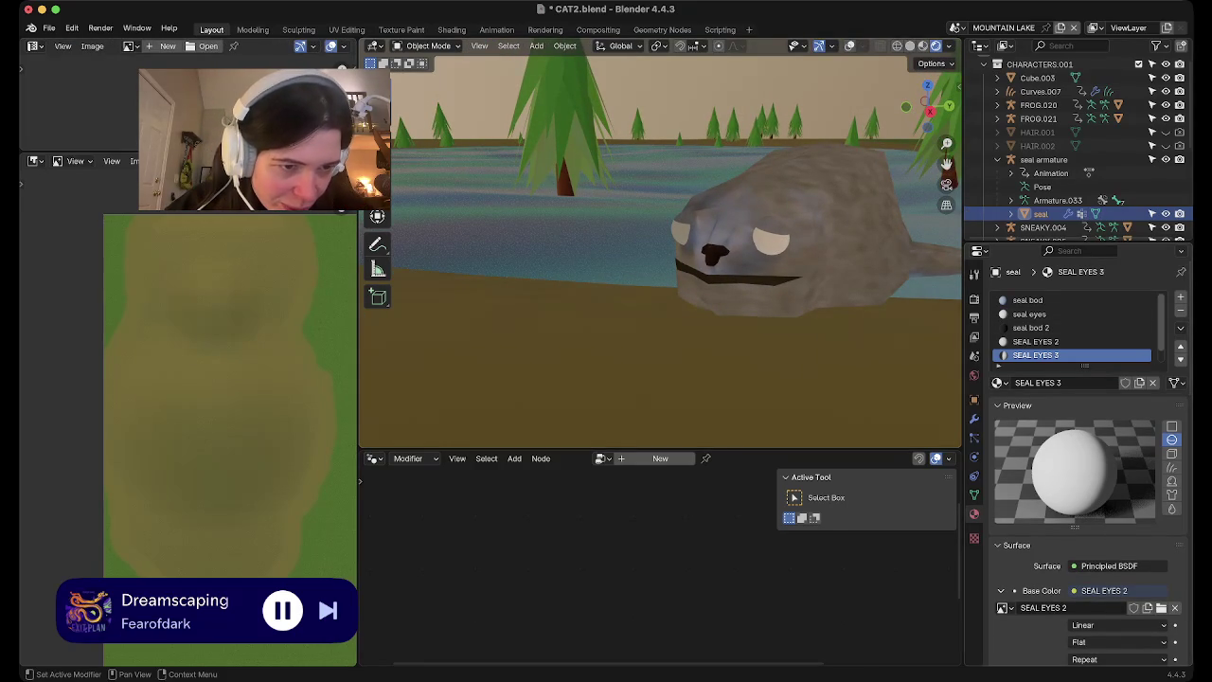
# Inspect the SEAL EYES 2 material and enlarge the image editor area
pyautogui.click(1036, 341)
pyautogui.keyDown('ctrl'); pyautogui.scroll(-1, 1075, 327); pyautogui.keyUp('ctrl')
pyautogui.keyDown('ctrl'); pyautogui.scroll(1, 1075, 326); pyautogui.keyUp('ctrl')
pyautogui.keyDown('ctrl'); pyautogui.scroll(-1, 1075, 327); pyautogui.keyUp('ctrl')
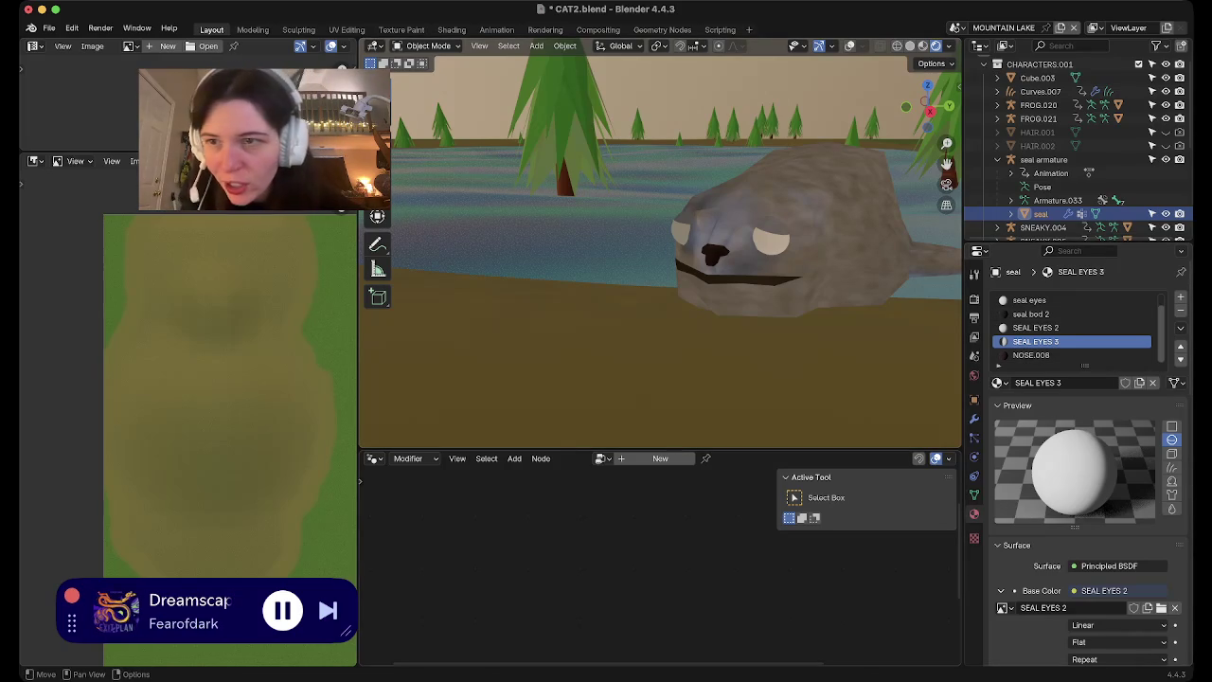
pyautogui.moveTo(189, 153); pyautogui.dragTo(189, 306)
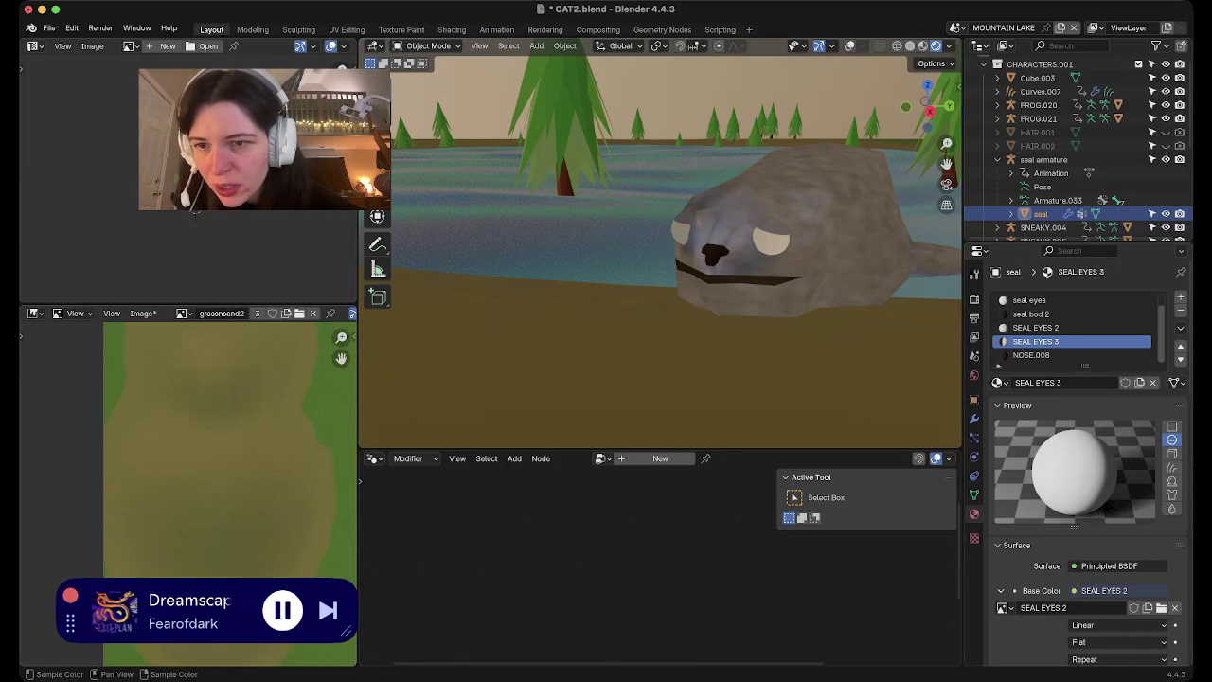
# Search the image list for 'SEAL' and load SEAL EYES 2 into the image editor
pyautogui.click(183, 312)
pyautogui.press('Escape')
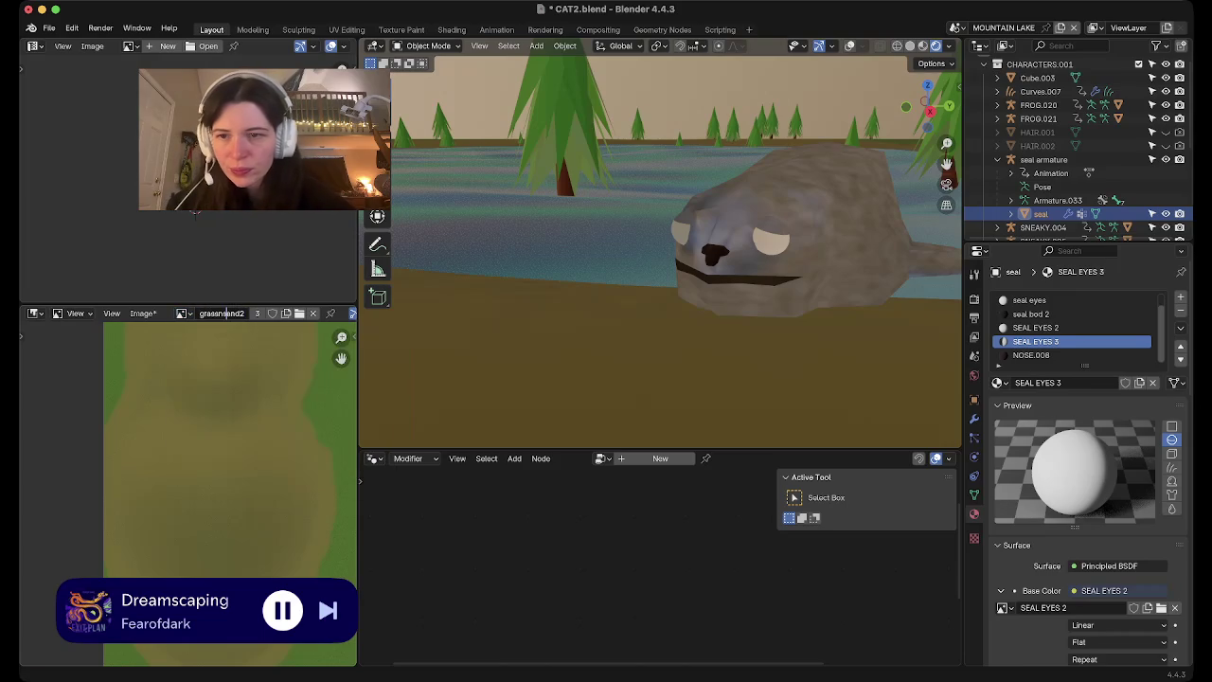
pyautogui.click(183, 312)
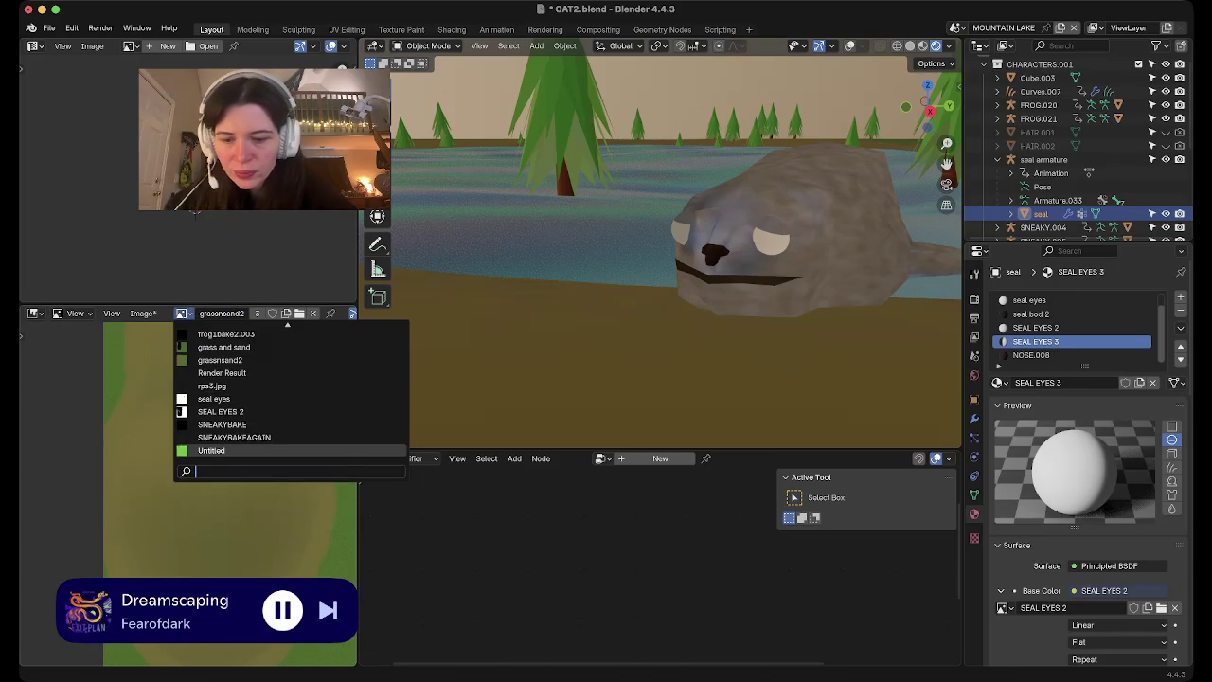
pyautogui.write('SEAL')
pyautogui.press('Down')
pyautogui.press('Return')
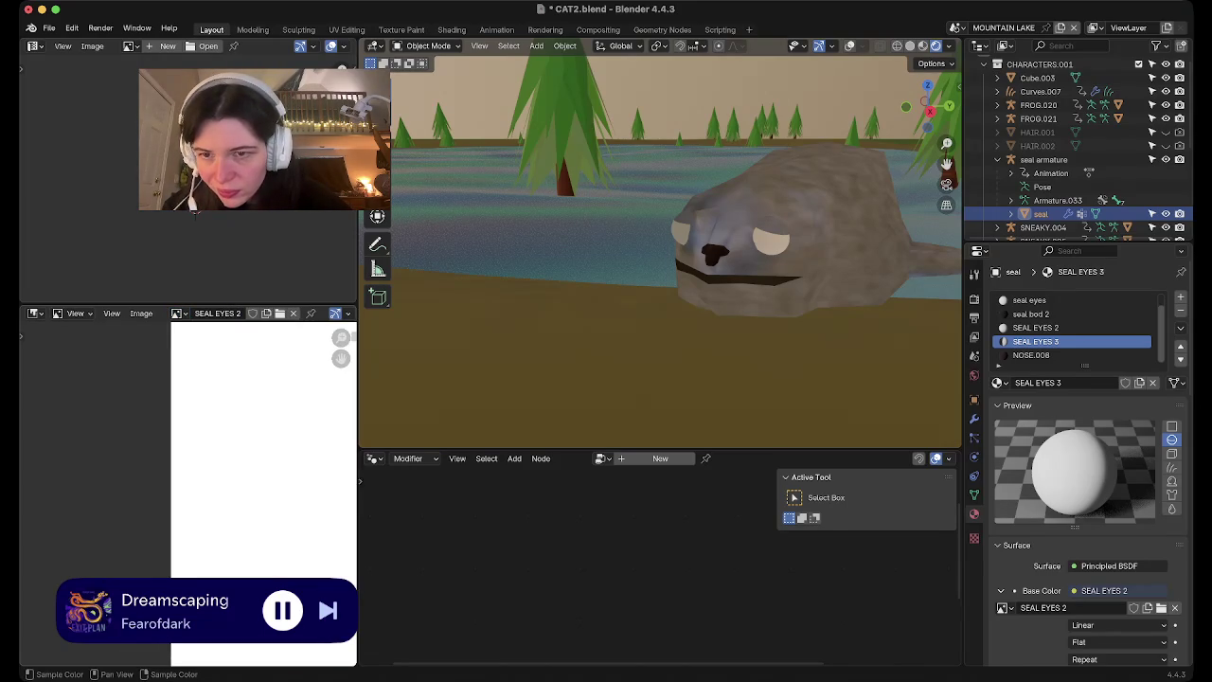
# Check the upper editor's image list, then switch to the Texture Paint workspace
pyautogui.scroll(-2, 189, 473)
pyautogui.scroll(-1, 190, 473)
pyautogui.scroll(1, 190, 473)
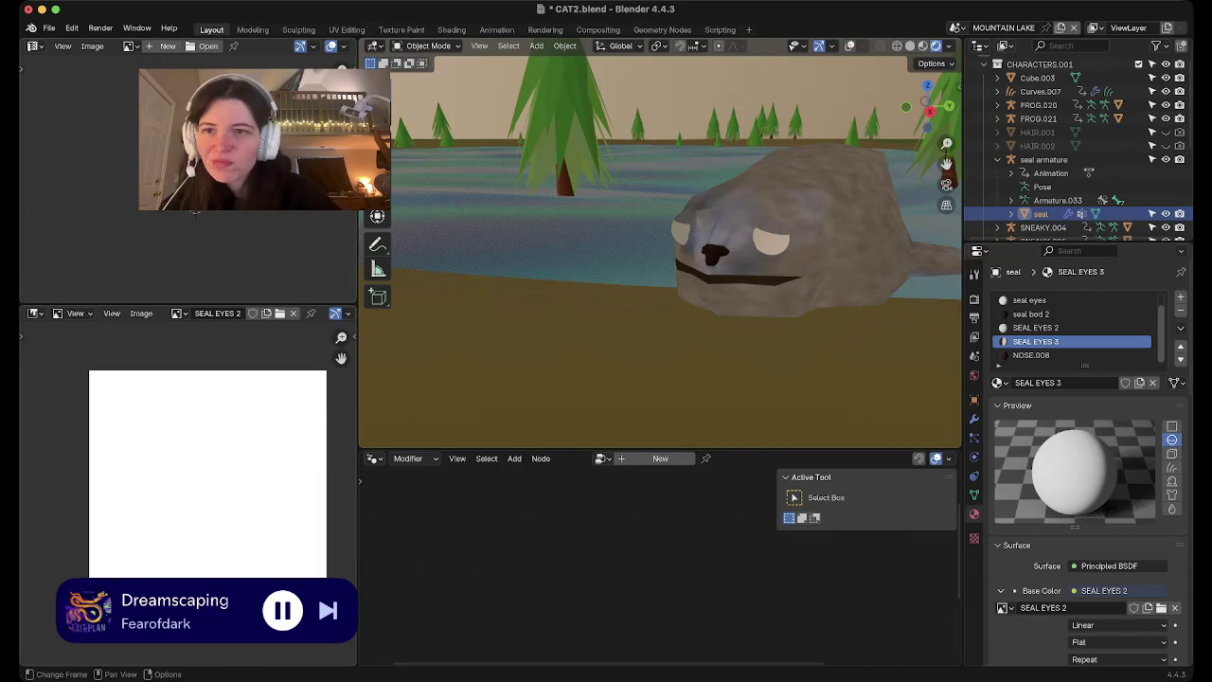
pyautogui.click(131, 46)
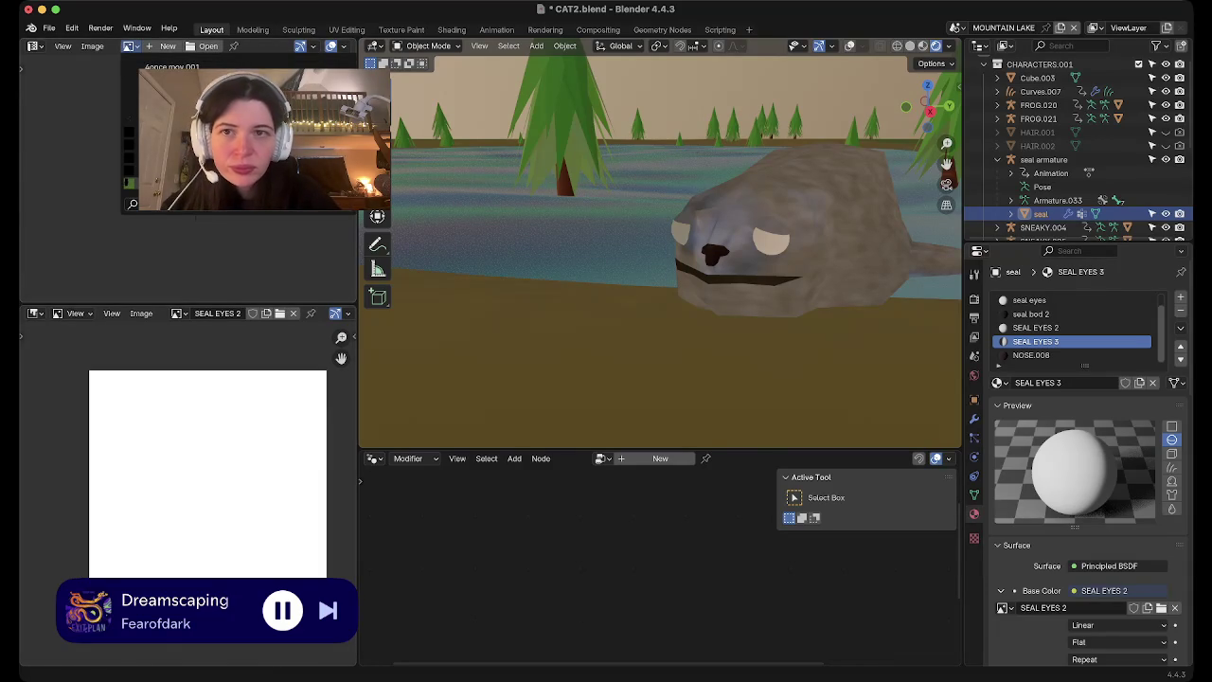
pyautogui.click(401, 30)
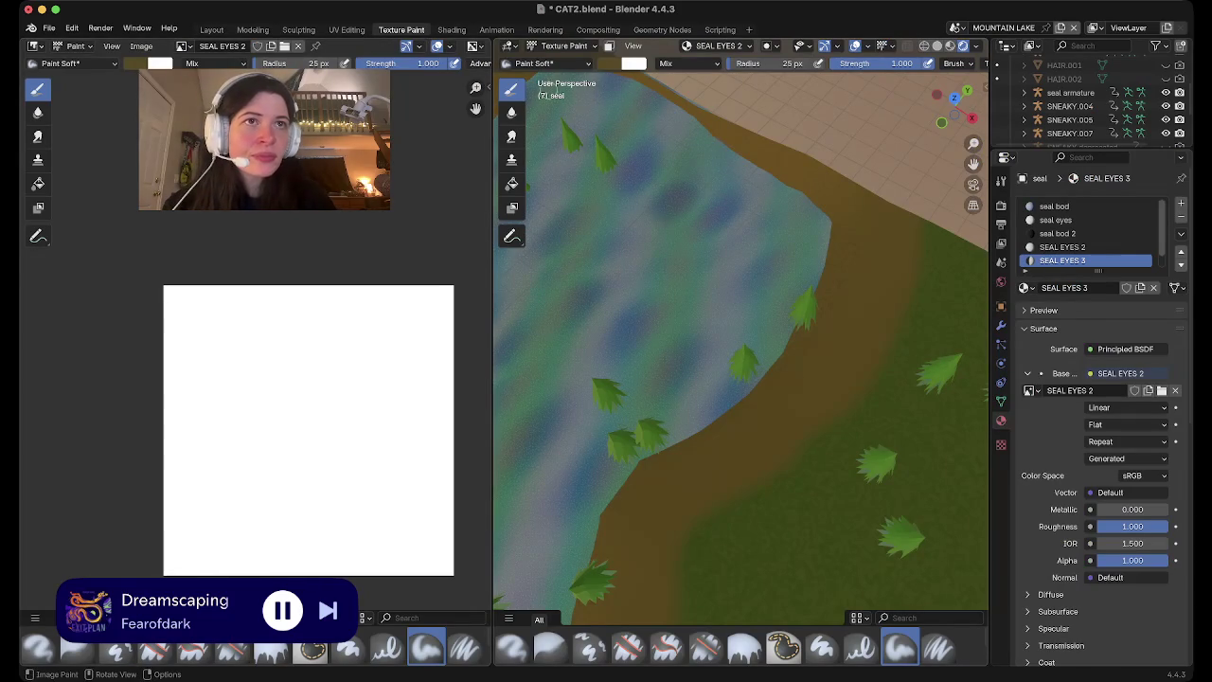
# Orbit around the river, check the camera view, and settle on a low shore view of the seal
pyautogui.moveTo(724, 192); pyautogui.dragTo(729, 76, button='middle')
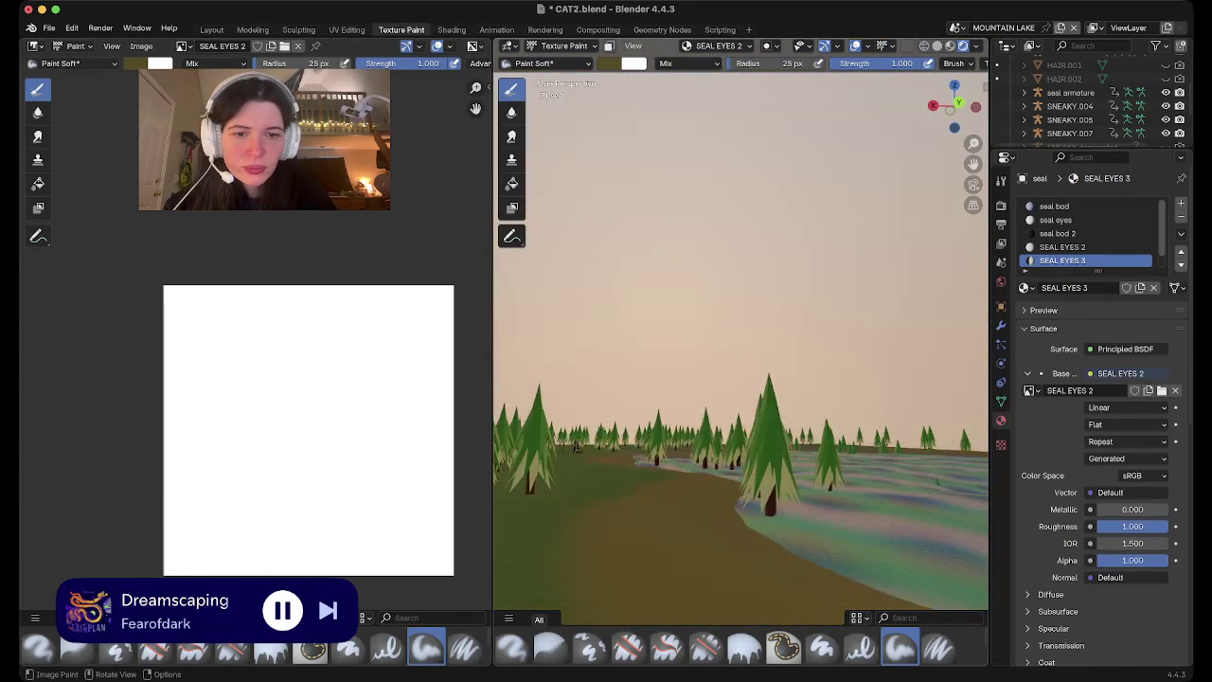
pyautogui.moveTo(724, 193); pyautogui.dragTo(725, 284, button='middle')
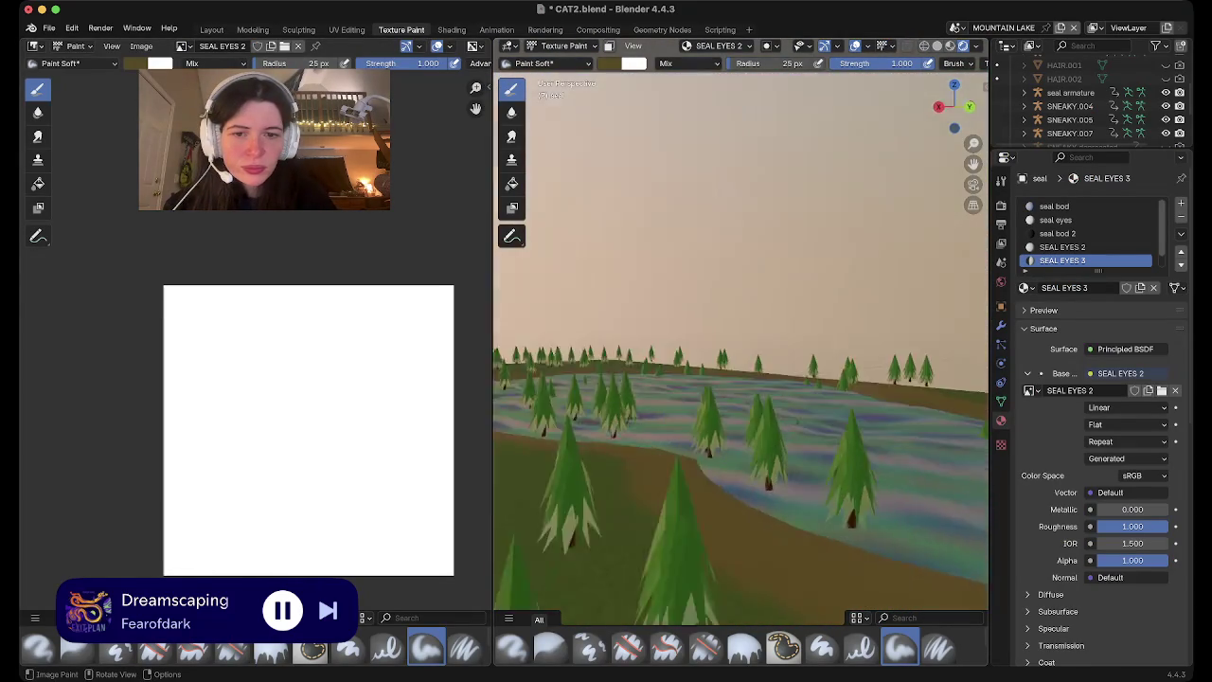
pyautogui.moveTo(723, 192); pyautogui.dragTo(839, 181, button='middle')
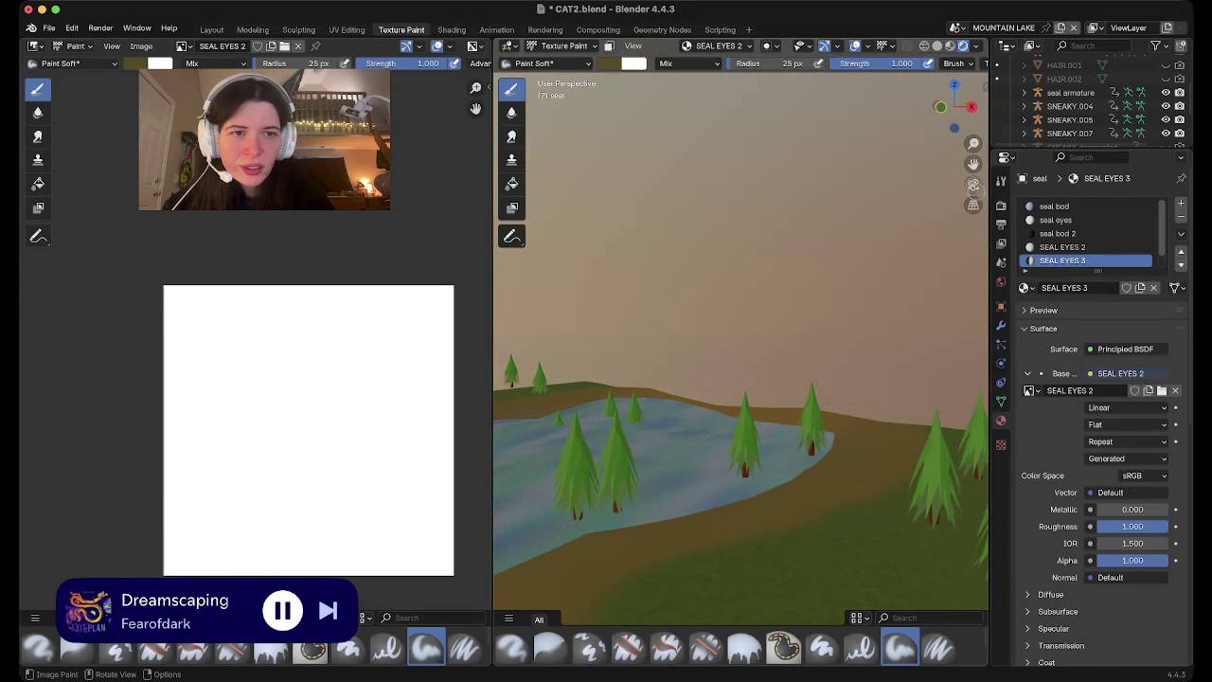
pyautogui.click(973, 184)
pyautogui.moveTo(712, 249)
pyautogui.mouseDown(button='middle')
pyautogui.moveTo(821, 246)
pyautogui.moveTo(804, 255)
pyautogui.mouseUp(button='middle')
pyautogui.scroll(5, 821, 246)
# Set the brush colour to black and paint over the seal's eye
pyautogui.click(610, 63)
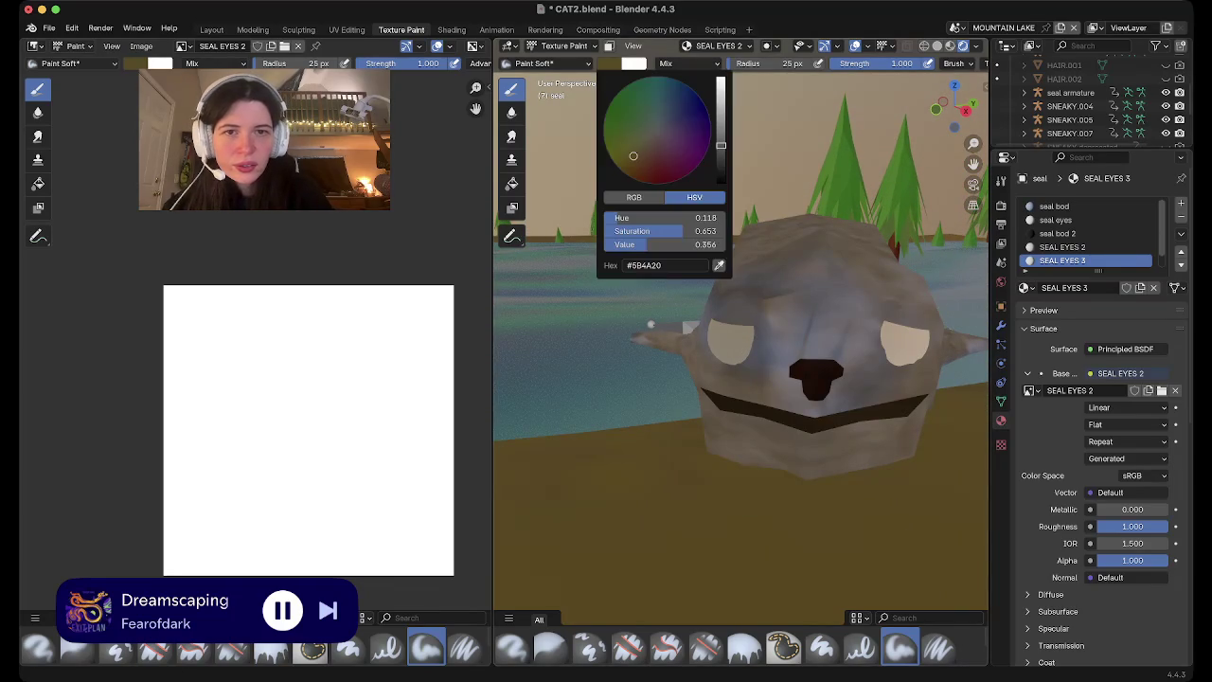
pyautogui.moveTo(721, 145); pyautogui.dragTo(721, 181)
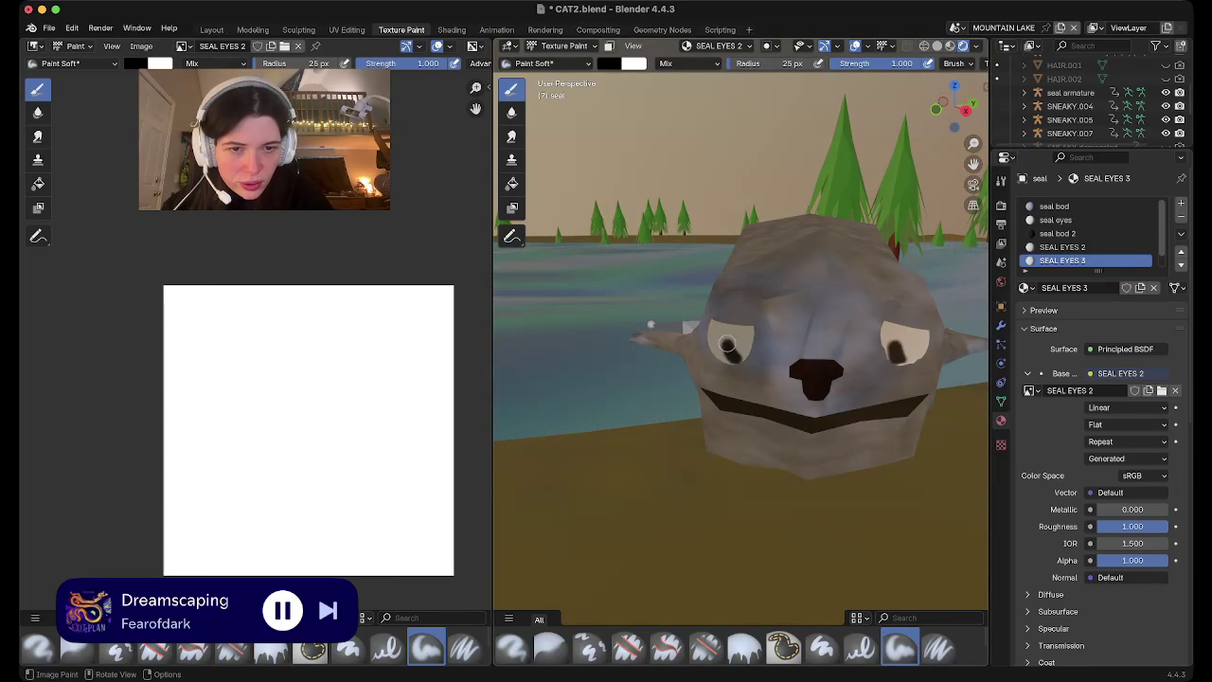
pyautogui.click(728, 355)
pyautogui.moveTo(728, 355); pyautogui.dragTo(728, 357, button='middle')
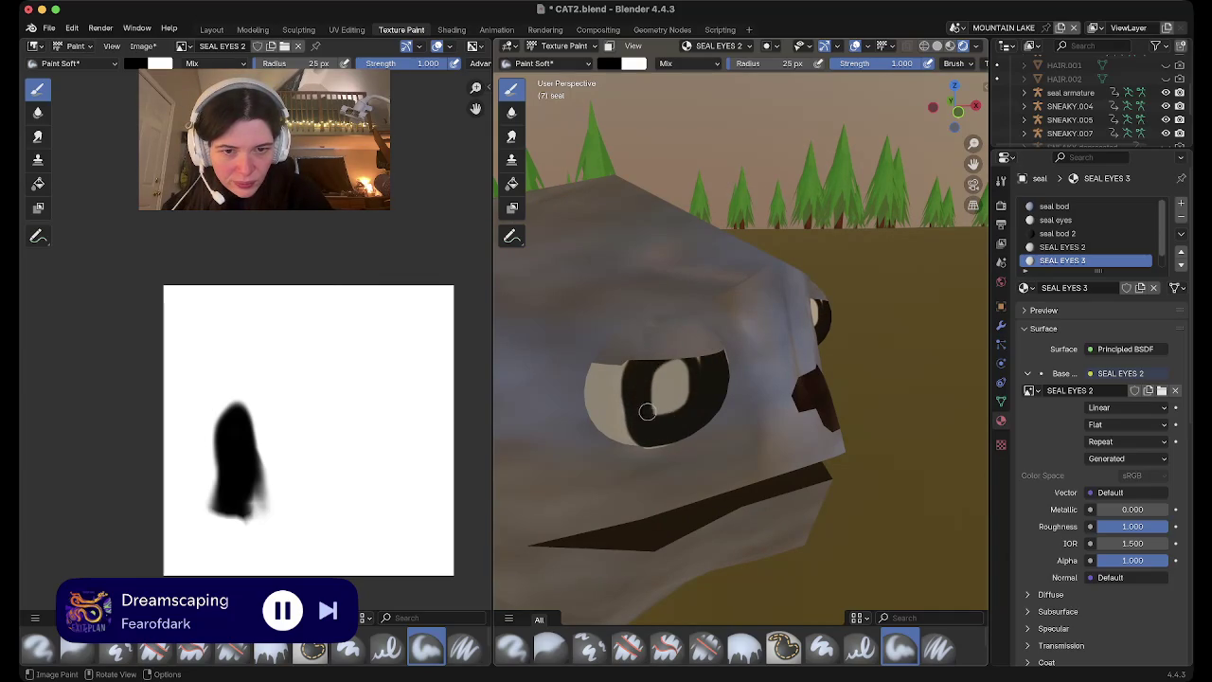
pyautogui.click(657, 406)
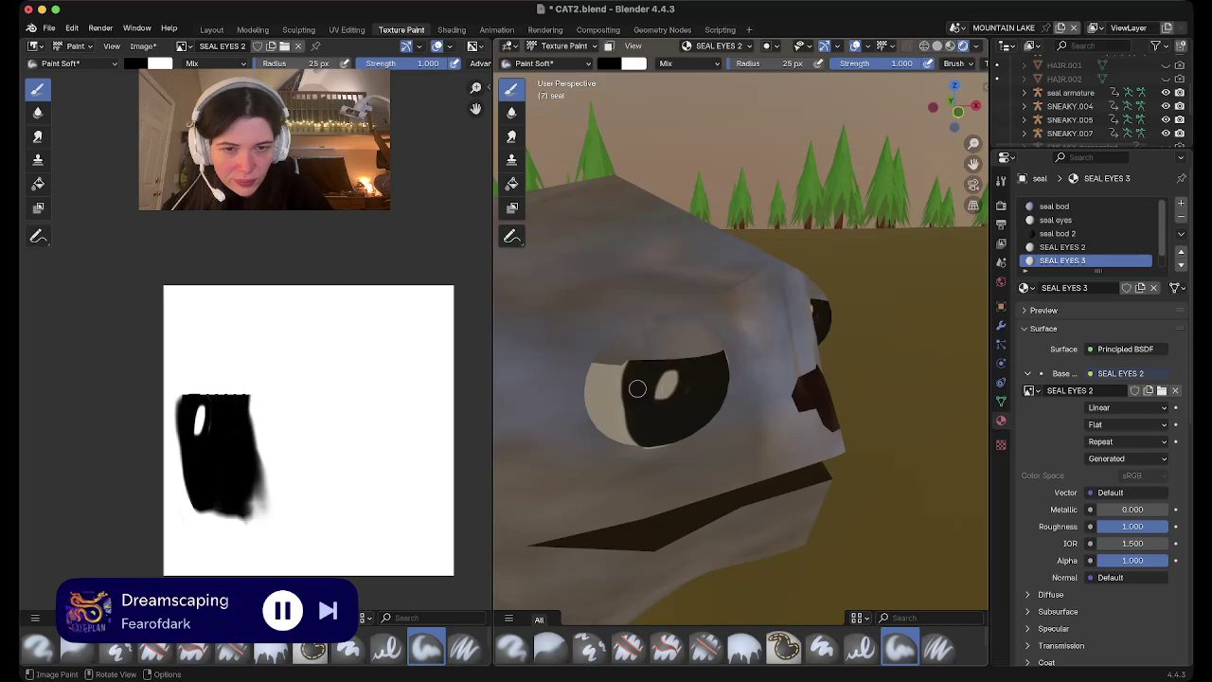
# Extend the black pupil downward and inspect the painted eye up close
pyautogui.keyDown('shift'); pyautogui.scroll(-10, 638, 386); pyautogui.keyUp('shift')
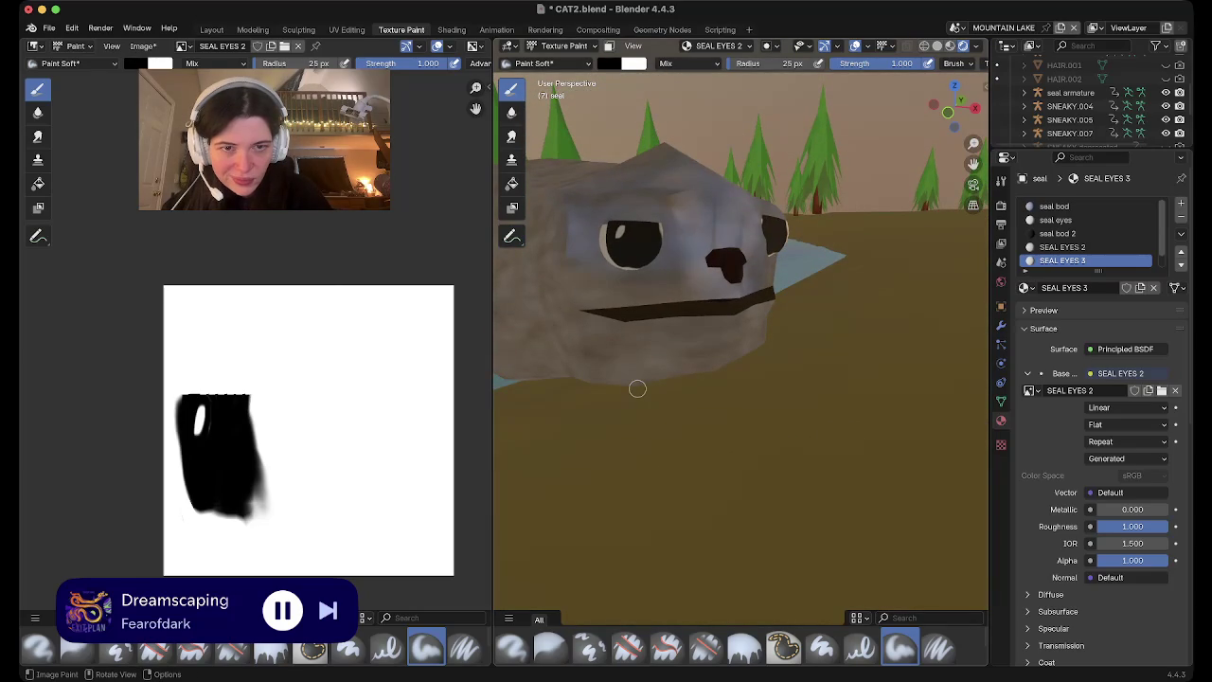
pyautogui.hscroll(5, 637, 388)
pyautogui.hscroll(5, 638, 388)
pyautogui.hscroll(5, 637, 388)
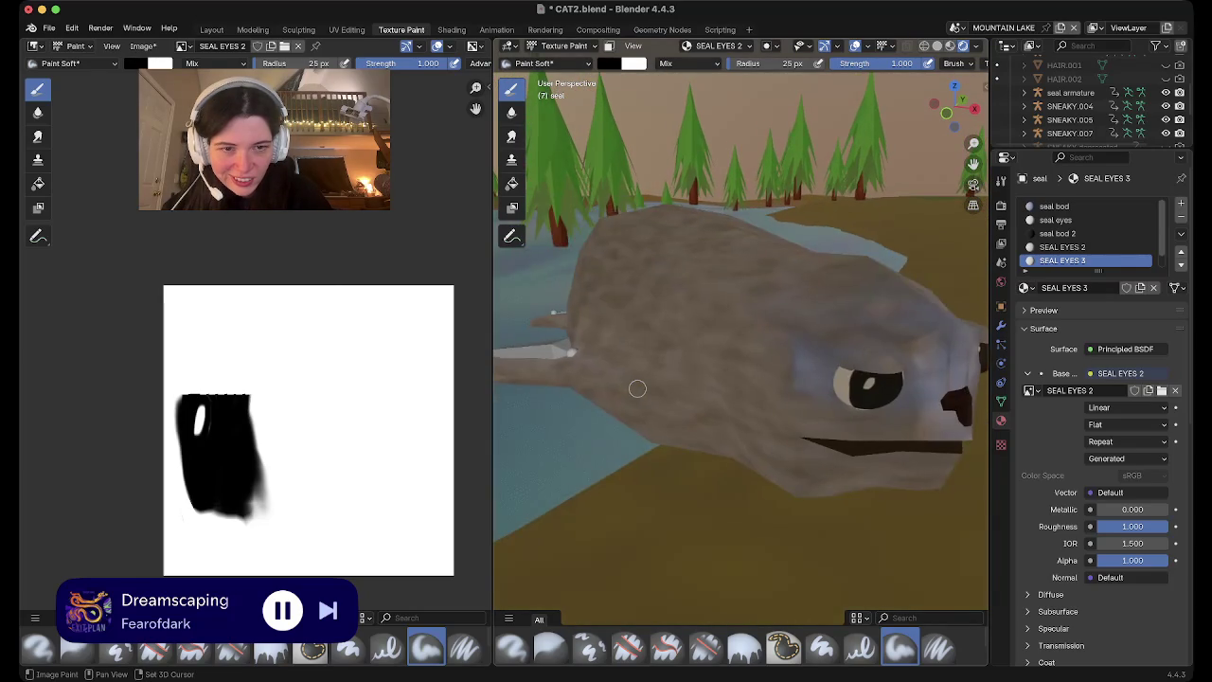
pyautogui.hscroll(3, 638, 388)
pyautogui.hscroll(5, 637, 388)
pyautogui.hscroll(5, 638, 389)
pyautogui.scroll(-5, 637, 388)
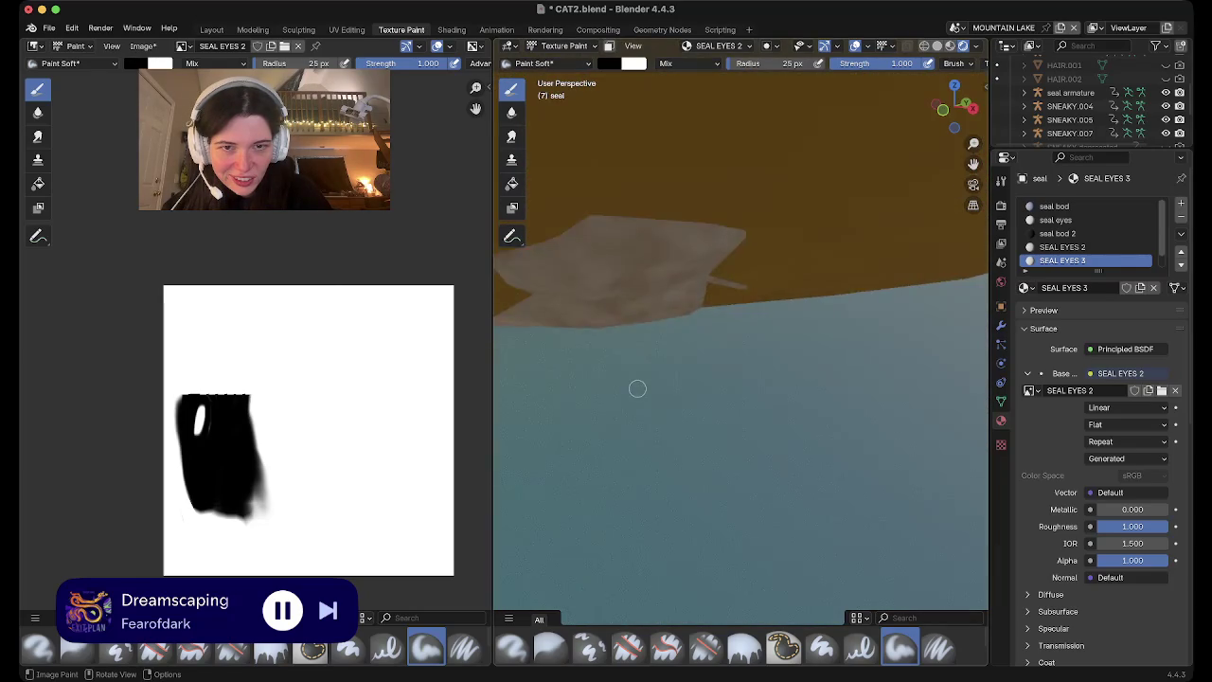
pyautogui.hscroll(5, 637, 389)
pyautogui.scroll(5, 638, 389)
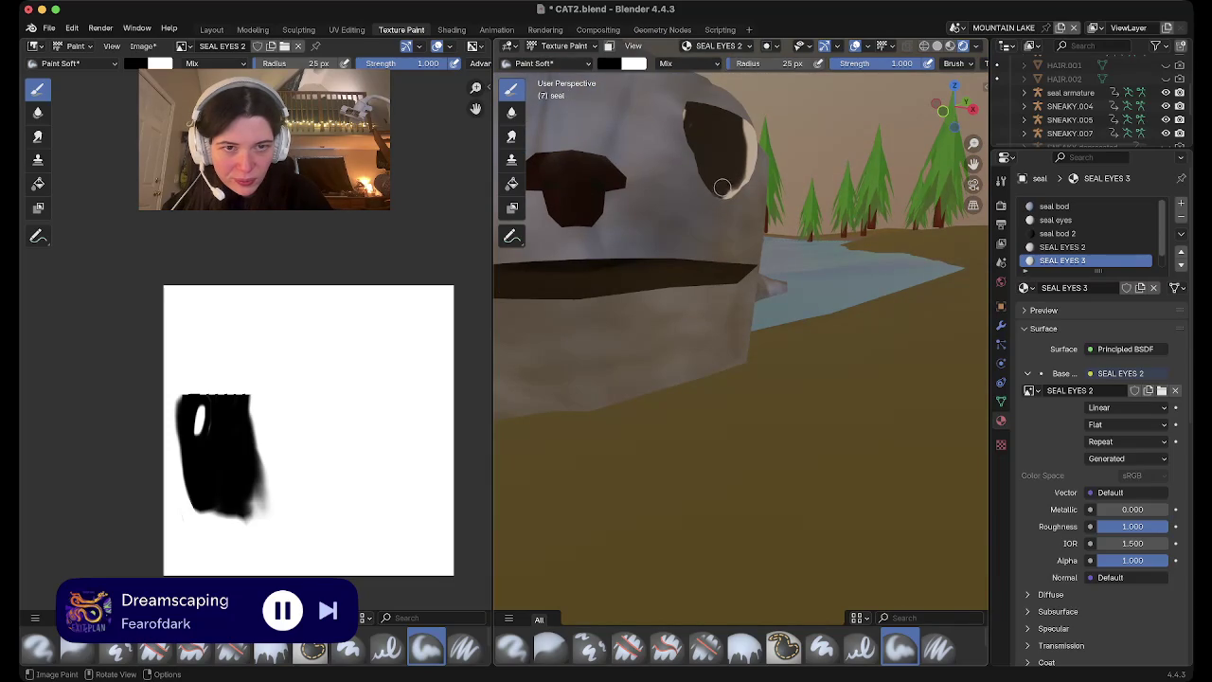
pyautogui.moveTo(721, 188); pyautogui.dragTo(725, 184)
pyautogui.hscroll(5, 725, 184)
pyautogui.hscroll(-5, 727, 180)
pyautogui.hscroll(-5, 730, 178)
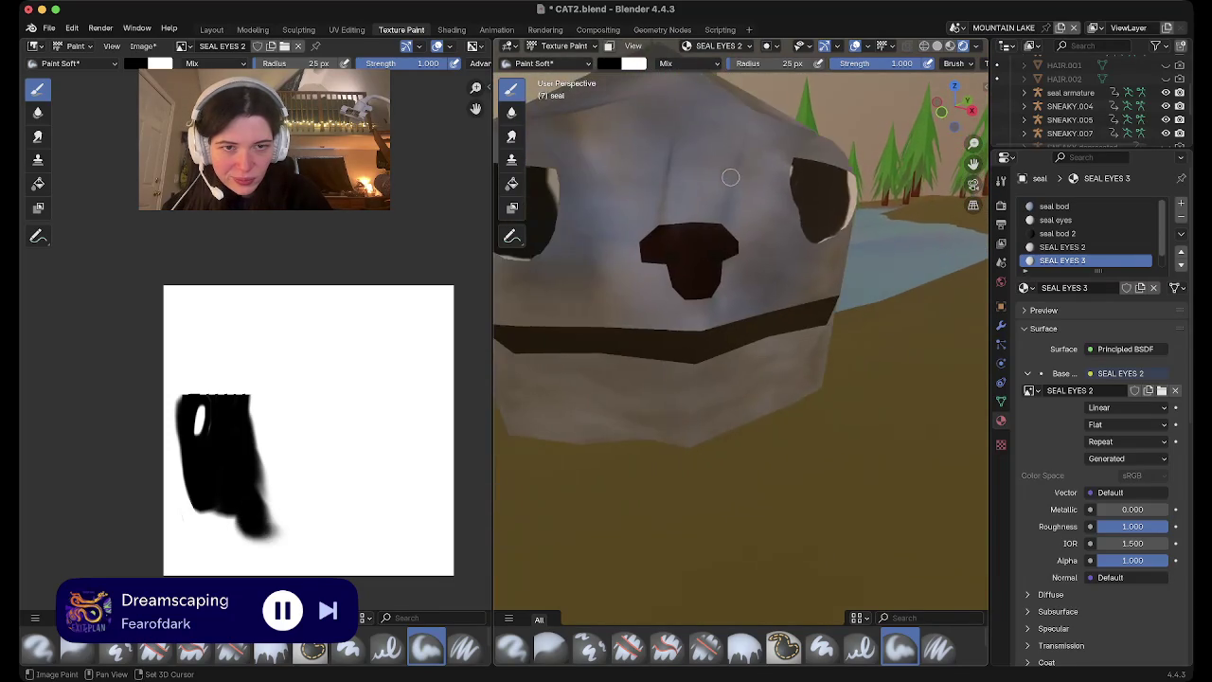
pyautogui.hscroll(-5, 730, 177)
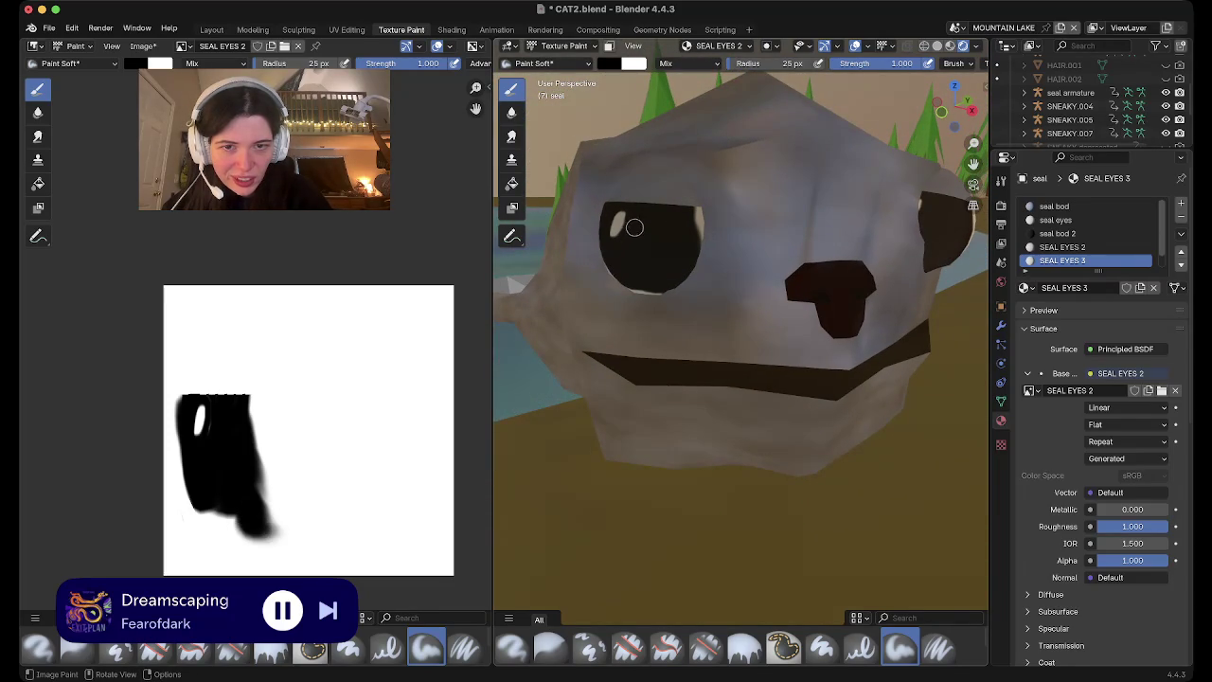
pyautogui.hscroll(-3, 634, 228)
pyautogui.hscroll(-5, 636, 225)
pyautogui.hscroll(5, 637, 225)
pyautogui.hscroll(-5, 639, 222)
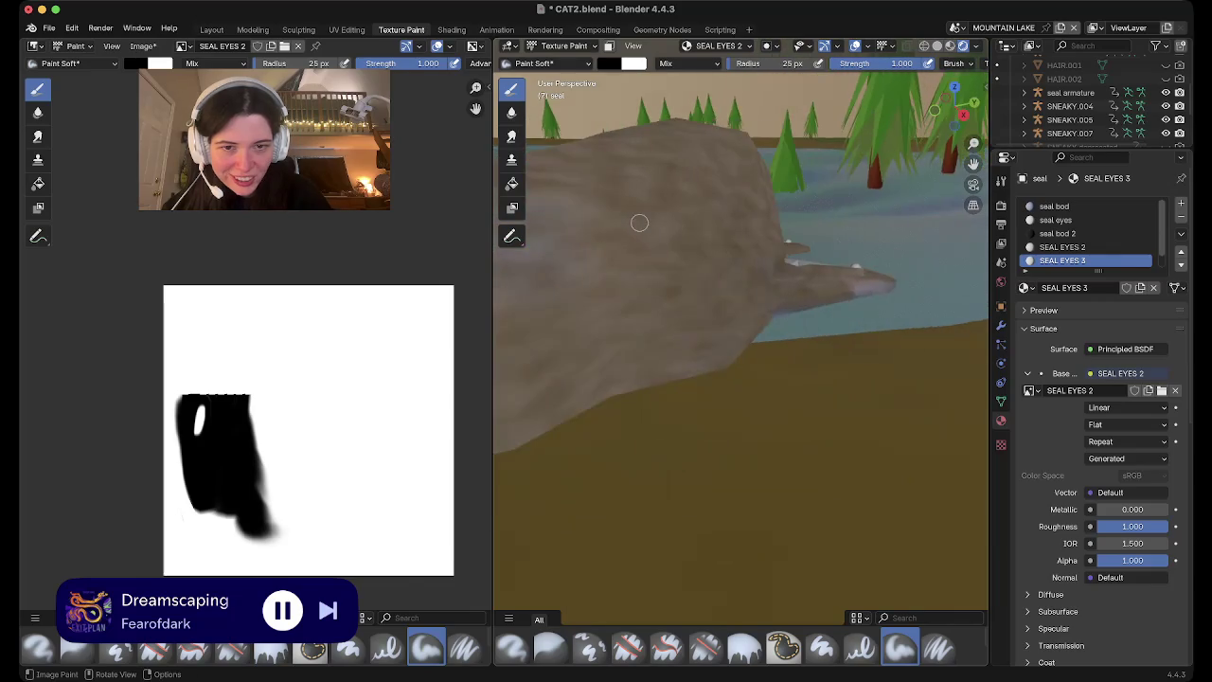
pyautogui.hscroll(-5, 639, 222)
pyautogui.hscroll(-5, 640, 222)
pyautogui.hscroll(-5, 639, 223)
pyautogui.hscroll(5, 639, 222)
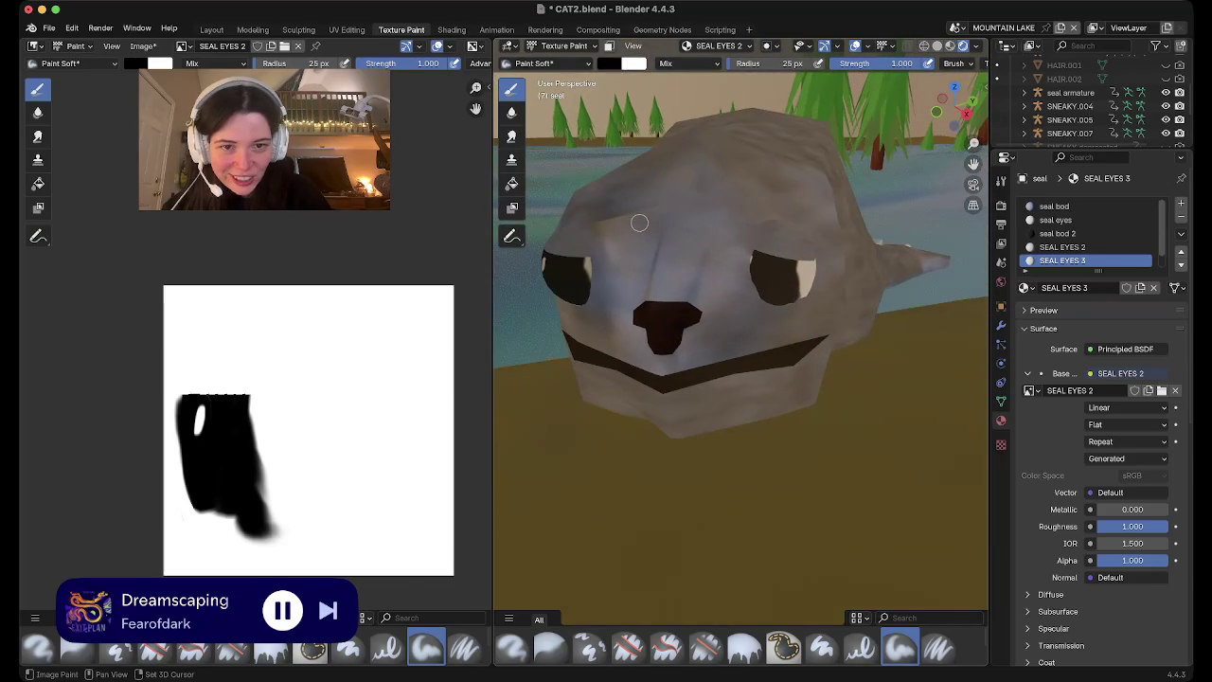
pyautogui.press('Tab')
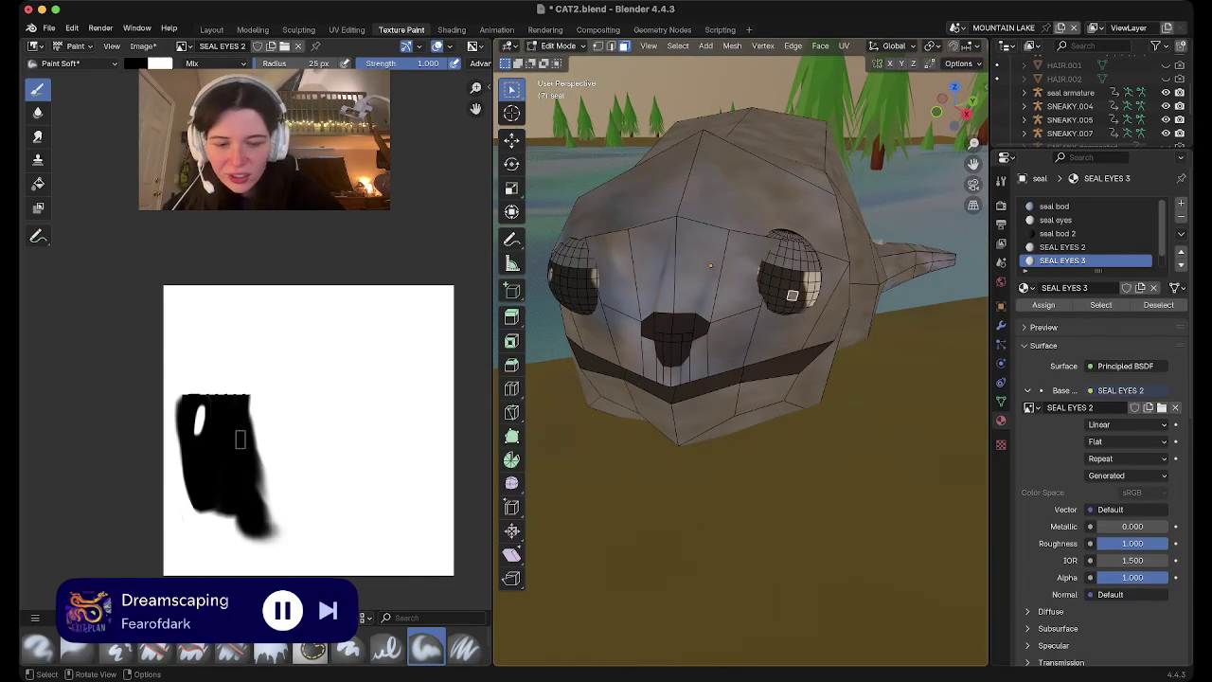
# Select the right eye mesh and rotate it around Z to match the left eye
pyautogui.hotkey('ctrl', 'l')
pyautogui.press('r')
pyautogui.press('z')
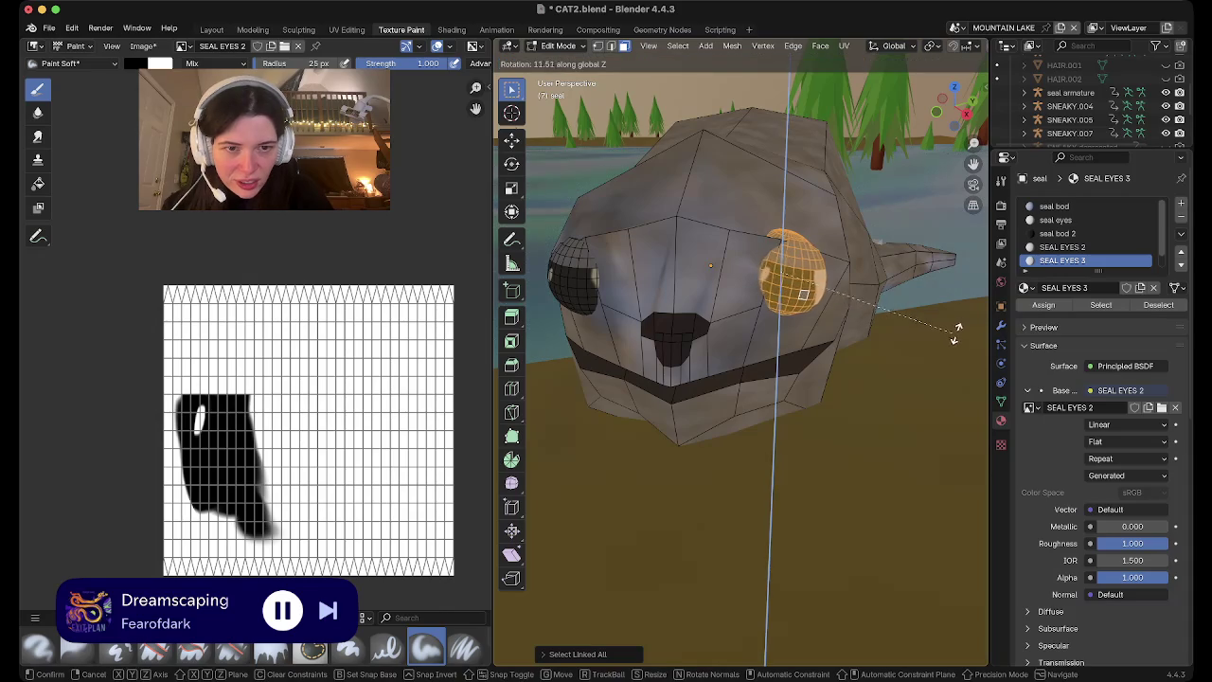
pyautogui.click(950, 282)
pyautogui.press('Tab')
pyautogui.moveTo(951, 282); pyautogui.dragTo(779, 281, button='middle')
pyautogui.scroll(3, 780, 281)
pyautogui.scroll(1, 779, 280)
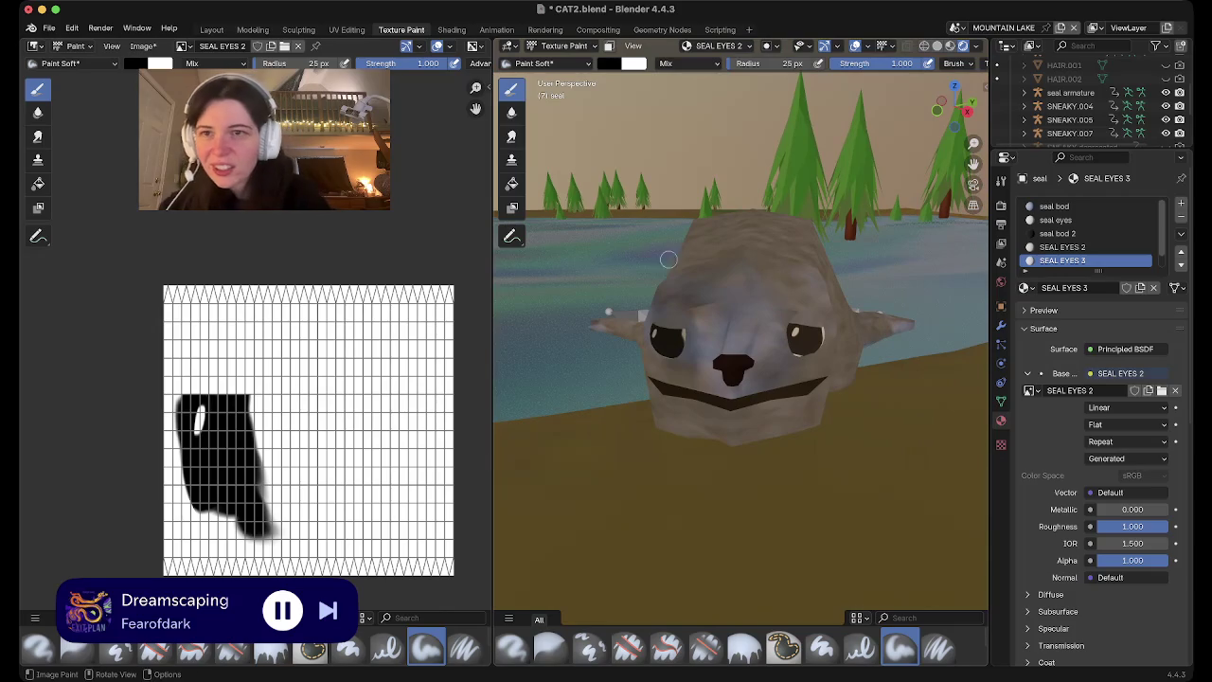
# Save the SEAL EYES 2 texture image and CAT2.blend, then return to Layout
pyautogui.click(143, 46)
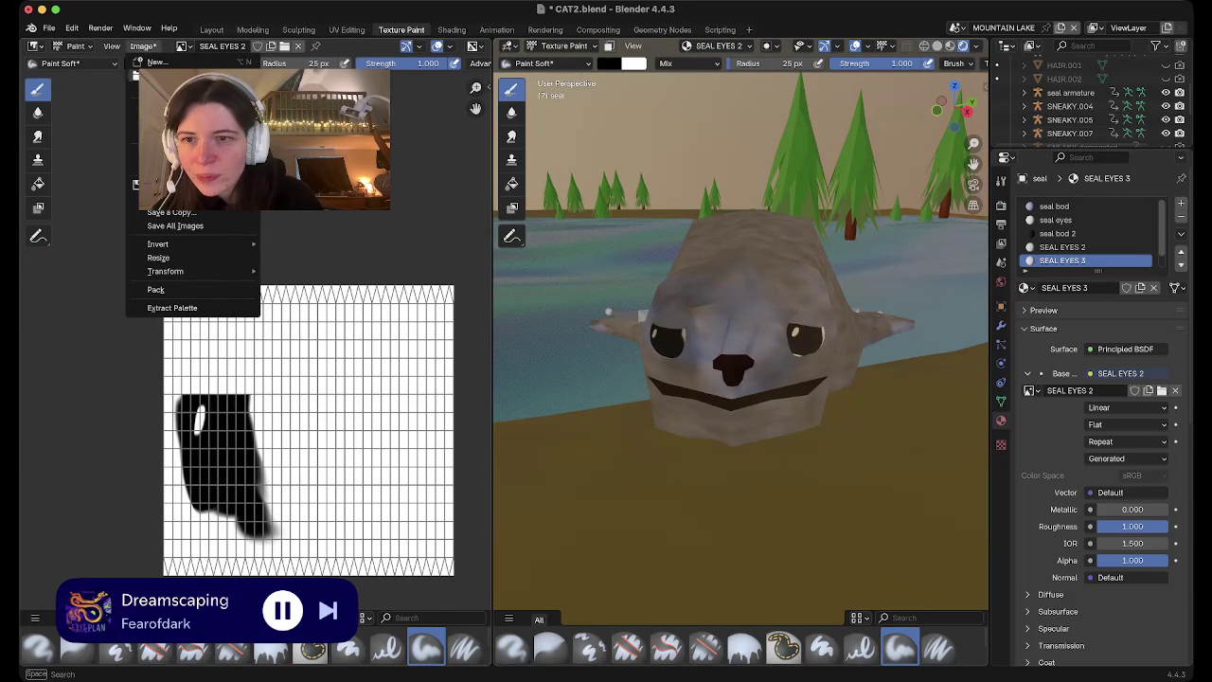
pyautogui.press('Escape')
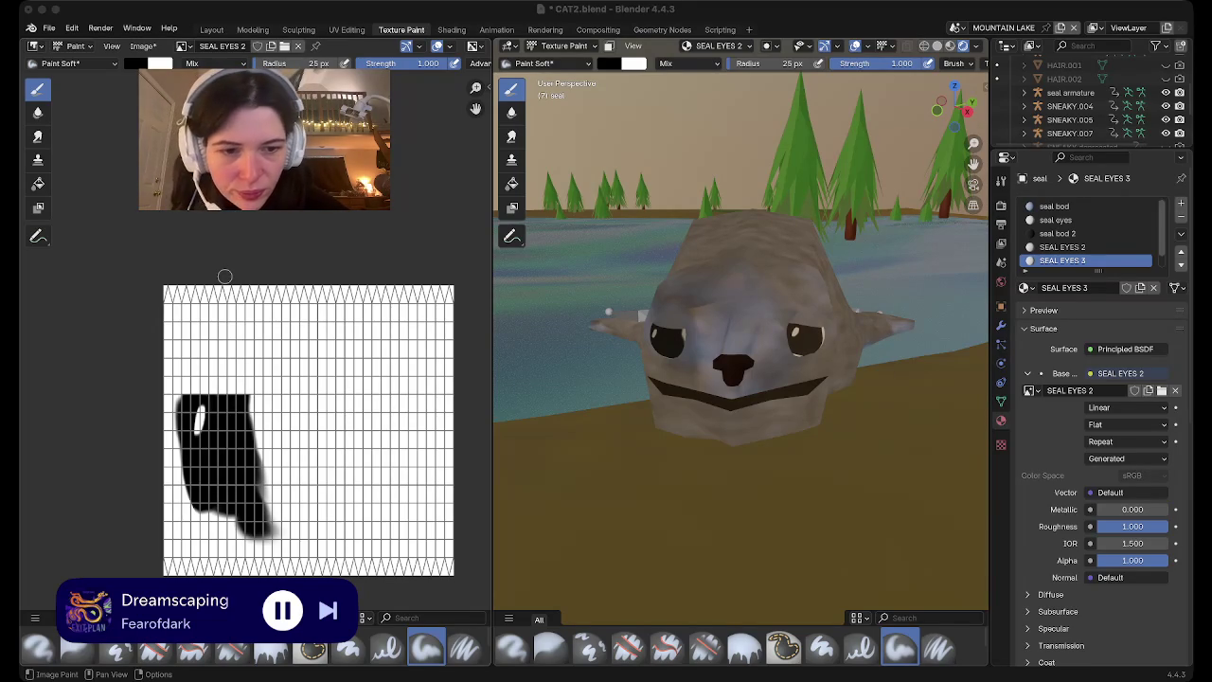
pyautogui.hotkey('alt', 's')
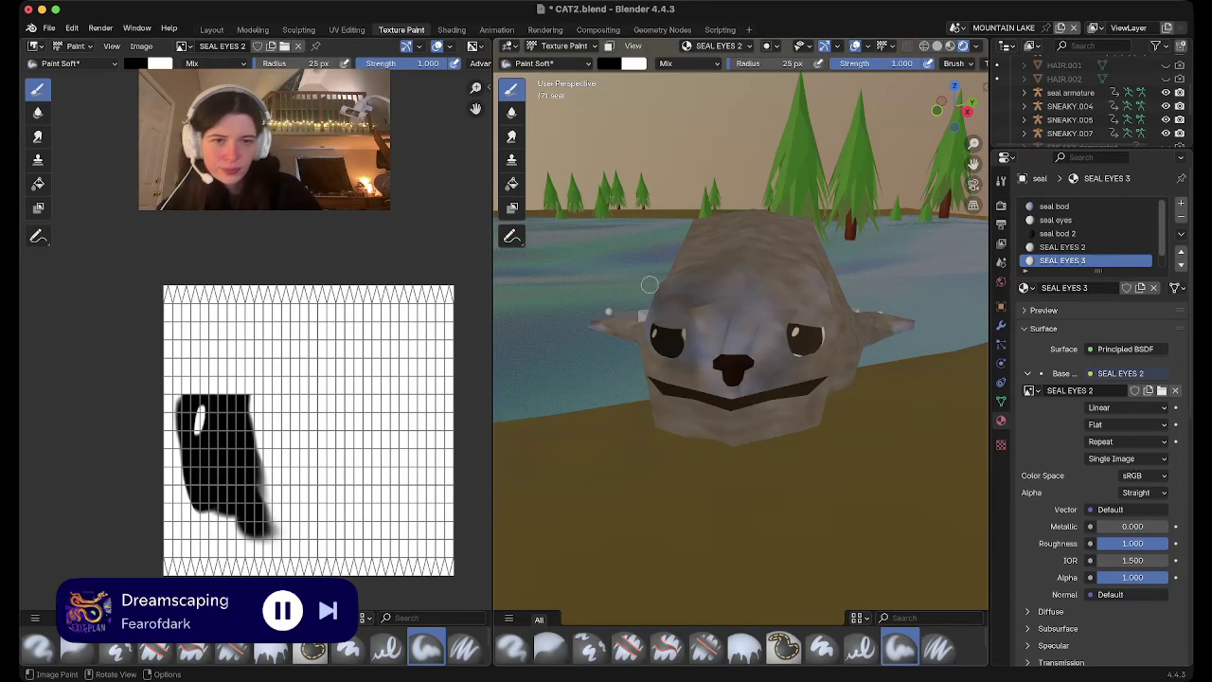
pyautogui.scroll(-3, 772, 359)
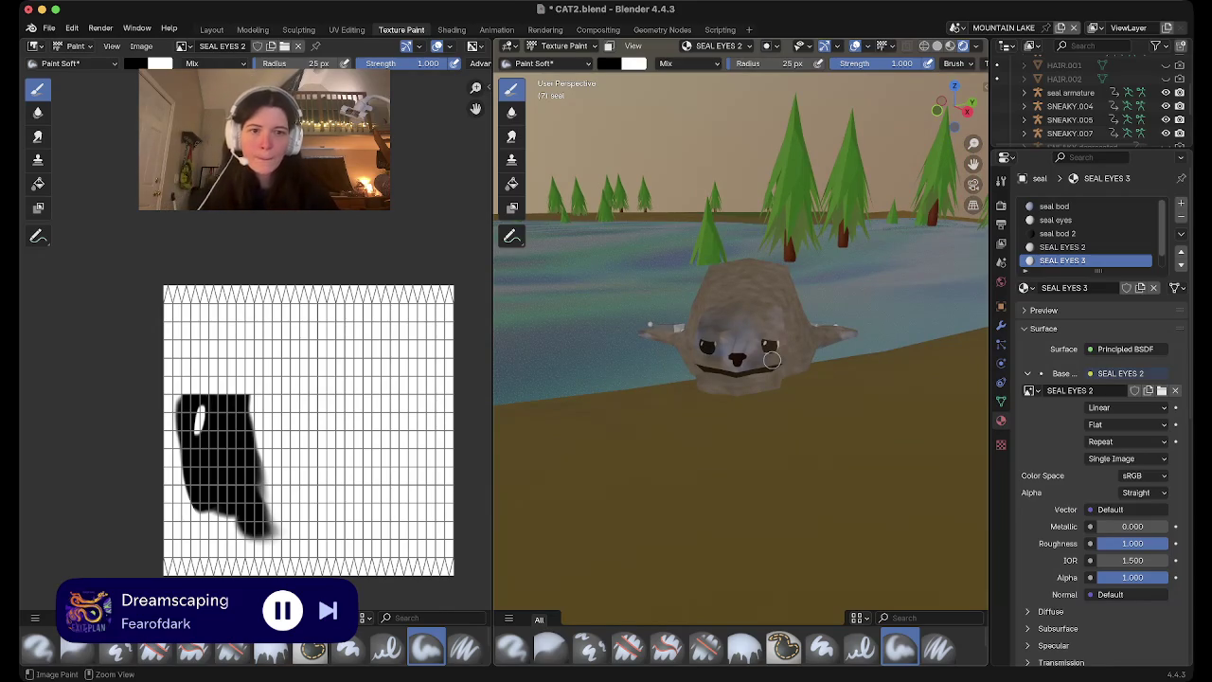
pyautogui.hotkey('ctrl', 's')
pyautogui.scroll(-2, 772, 360)
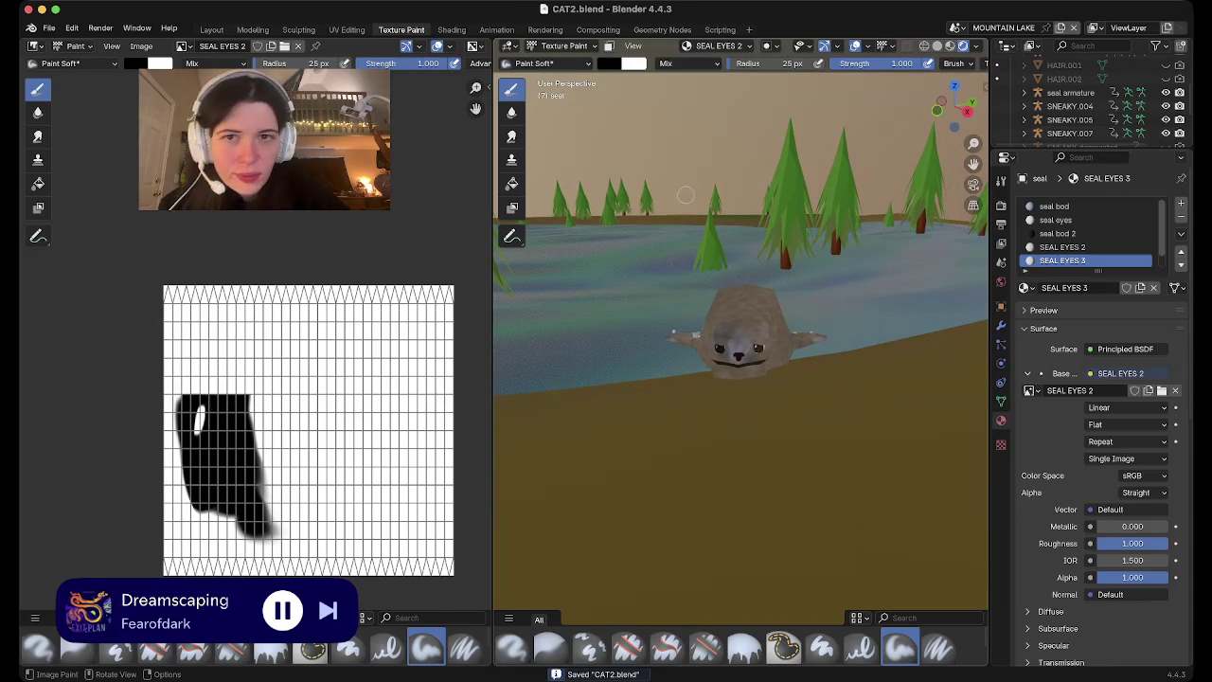
pyautogui.click(211, 30)
# View the seal, cats and frogs from several angles and save the blend file
pyautogui.moveTo(663, 284)
pyautogui.mouseDown(button='middle')
pyautogui.moveTo(606, 265)
pyautogui.moveTo(569, 285)
pyautogui.mouseUp(button='middle')
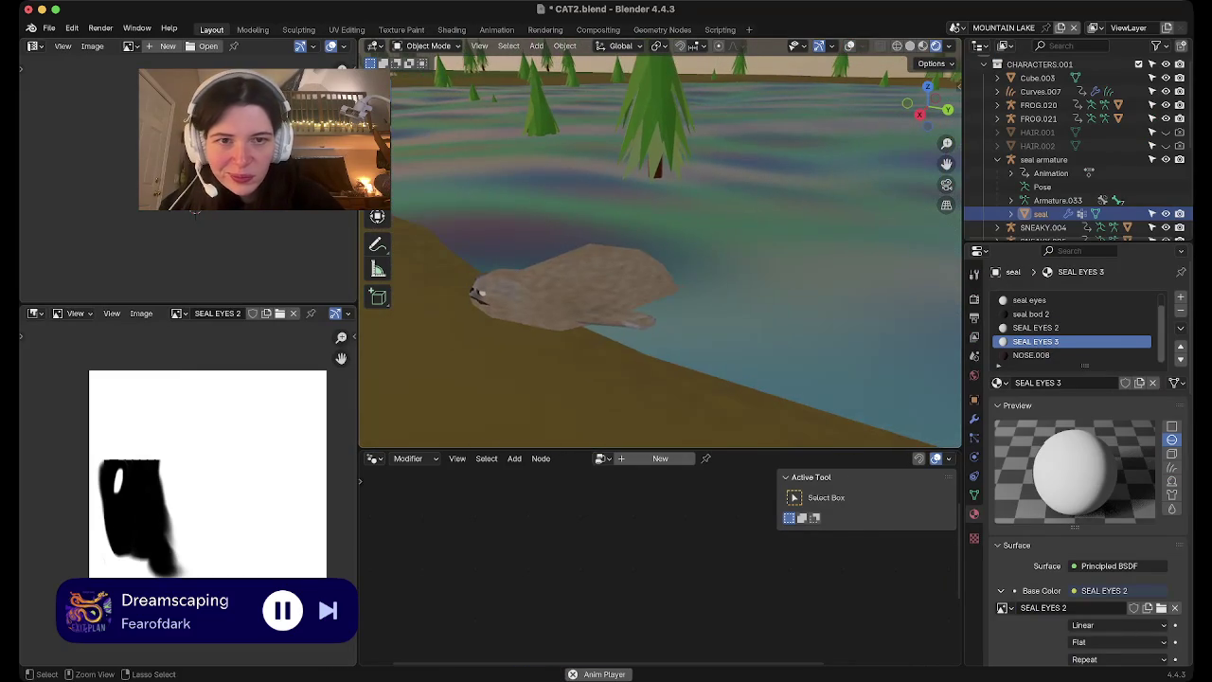
pyautogui.hotkey('ctrl', 's')
pyautogui.moveTo(663, 284); pyautogui.dragTo(663, 218, button='middle')
pyautogui.moveTo(662, 284)
pyautogui.mouseDown(button='middle')
pyautogui.moveTo(530, 274)
pyautogui.moveTo(625, 255)
pyautogui.moveTo(587, 227)
pyautogui.mouseUp(button='middle')
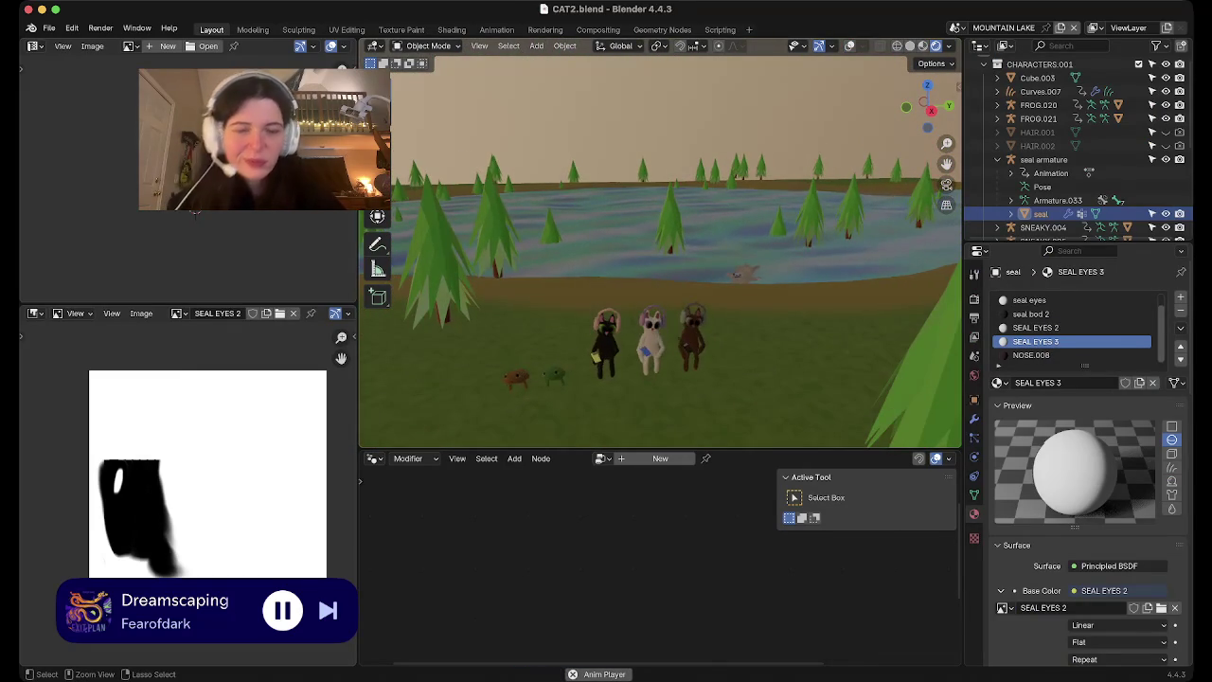
pyautogui.hotkey('ctrl', 's')
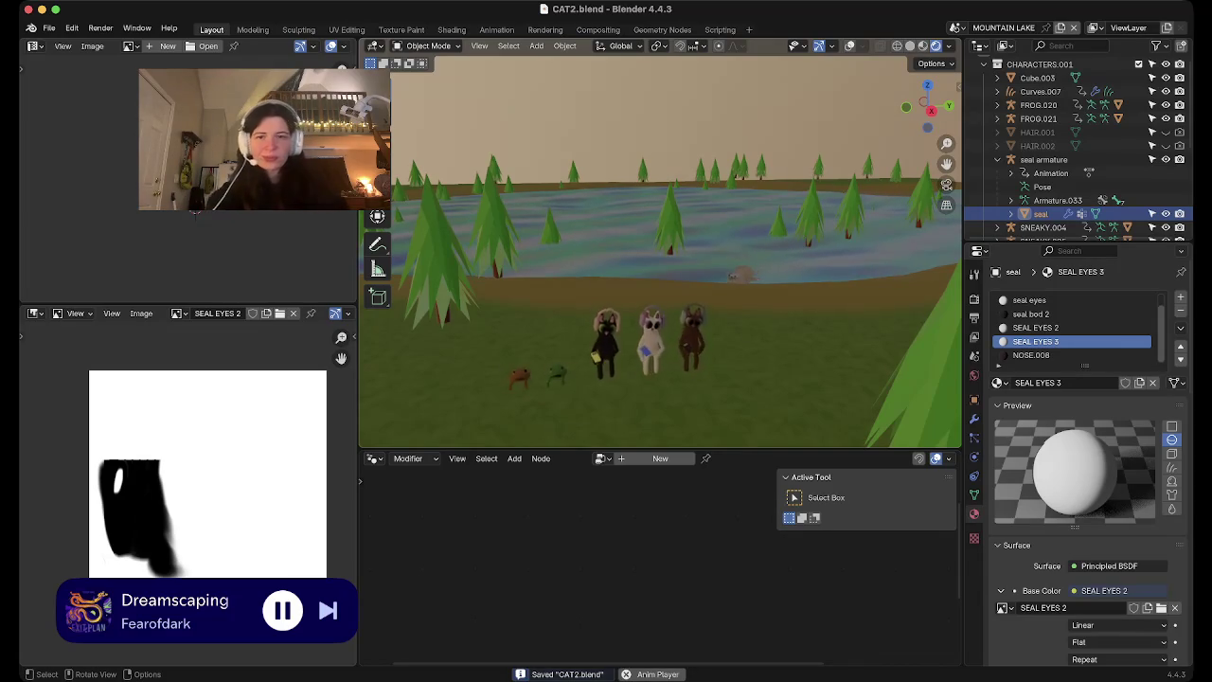
pyautogui.moveTo(663, 256); pyautogui.dragTo(639, 190, button='middle')
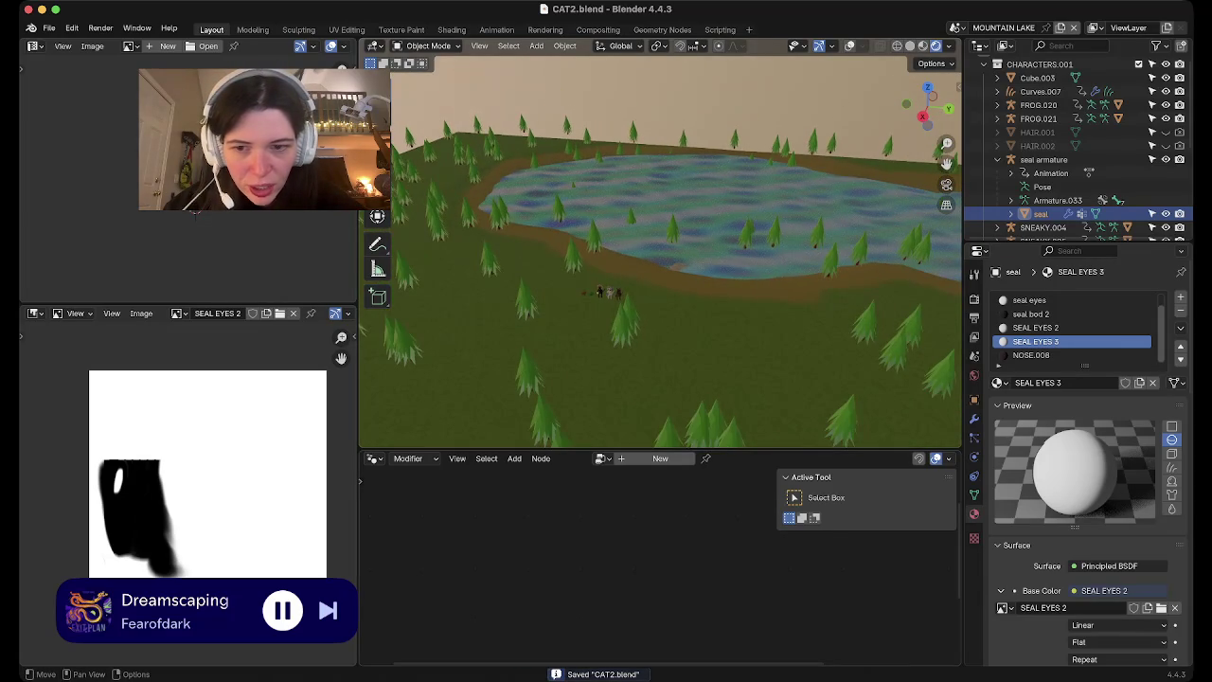
# Show the grass plane's FULL LANDSCAPE material in a Shader Editor and bring up the Add menu
pyautogui.click(375, 458)
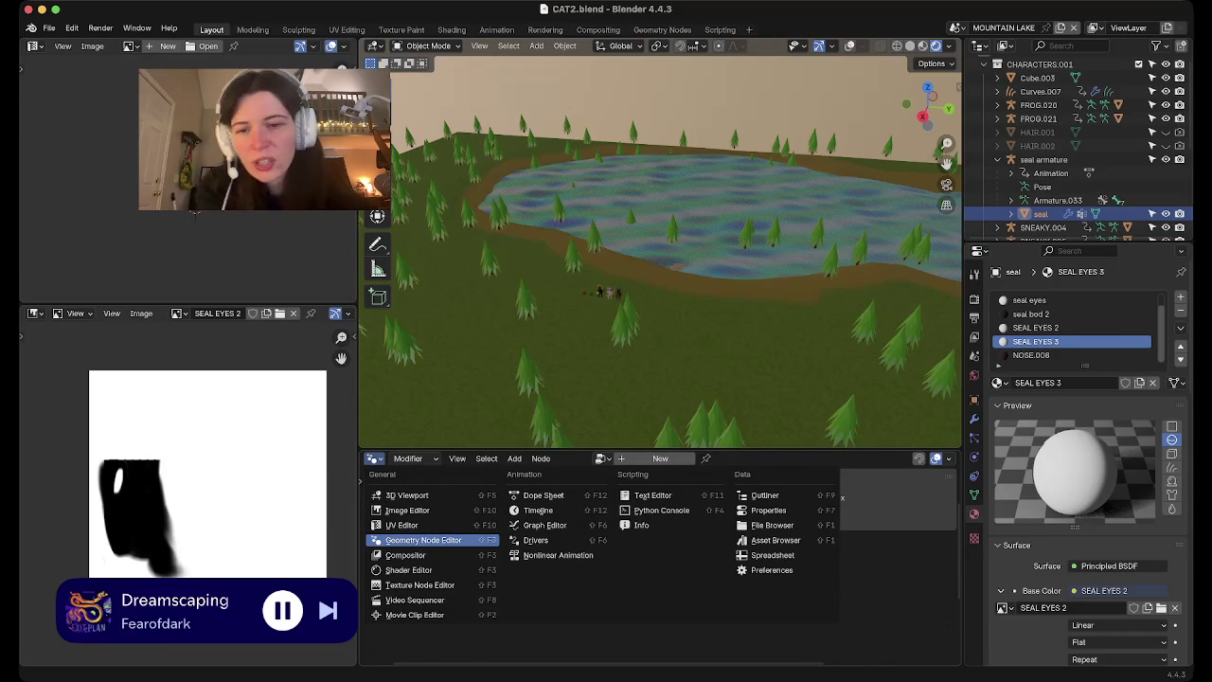
pyautogui.click(408, 569)
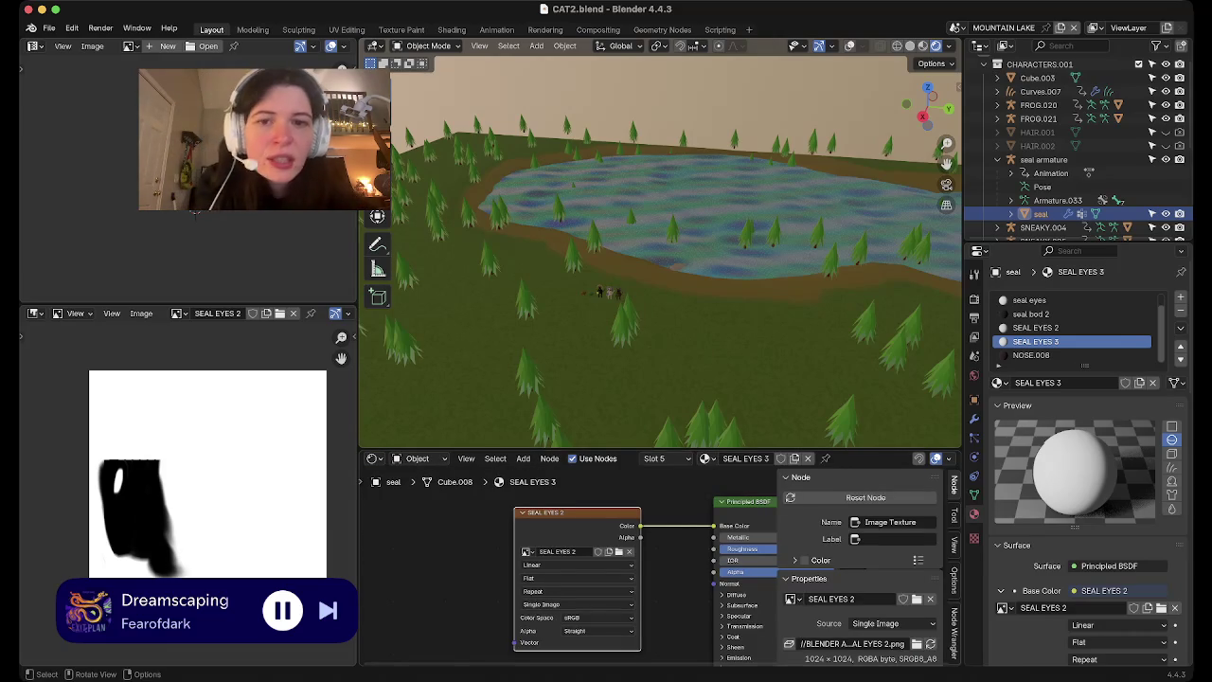
pyautogui.moveTo(358, 379); pyautogui.dragTo(40, 379)
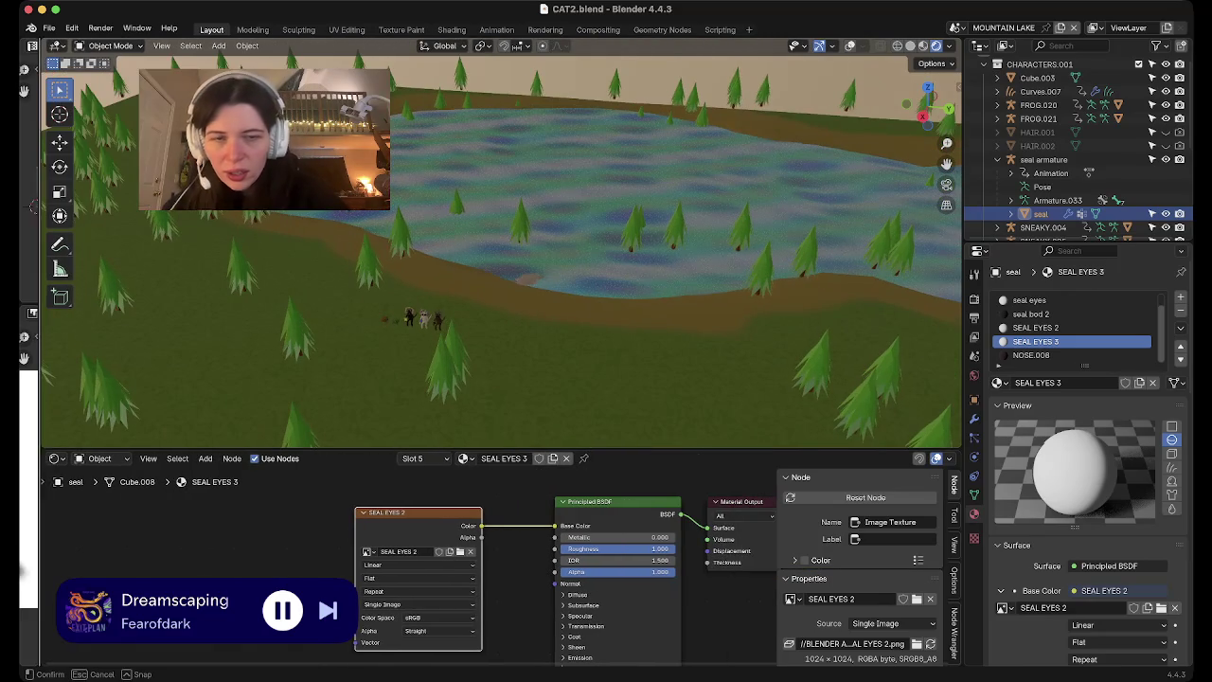
pyautogui.press('KP_0')
pyautogui.click(606, 379)
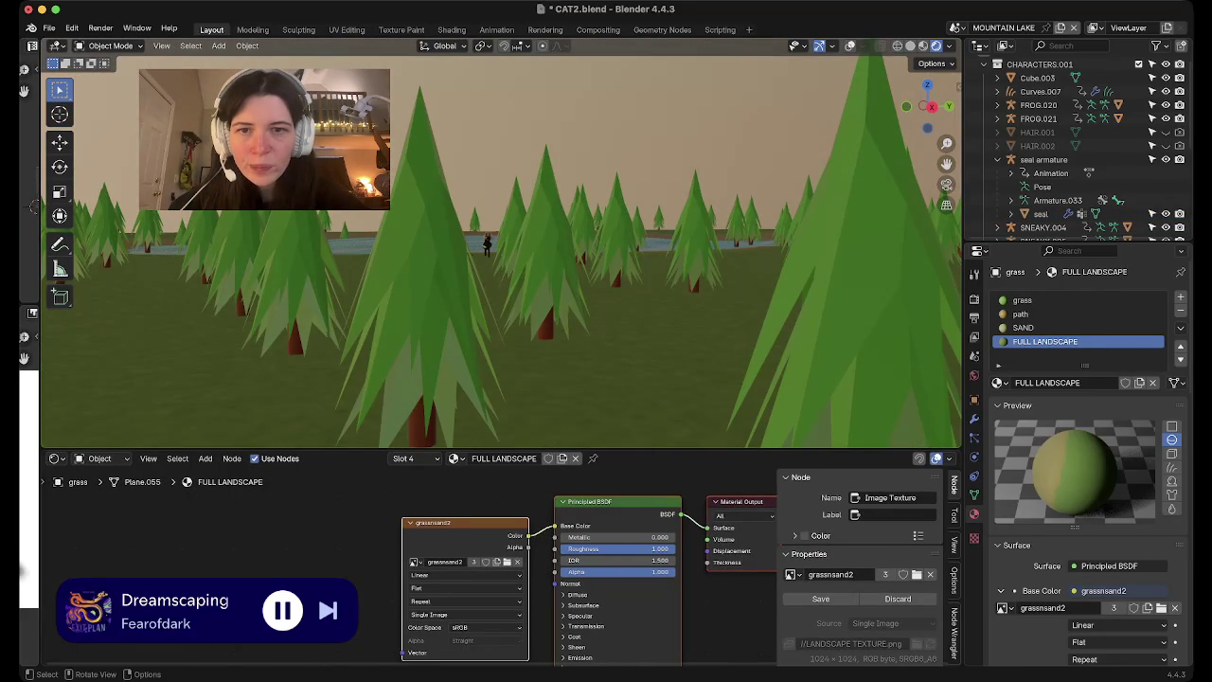
pyautogui.hotkey('shift', 'a')
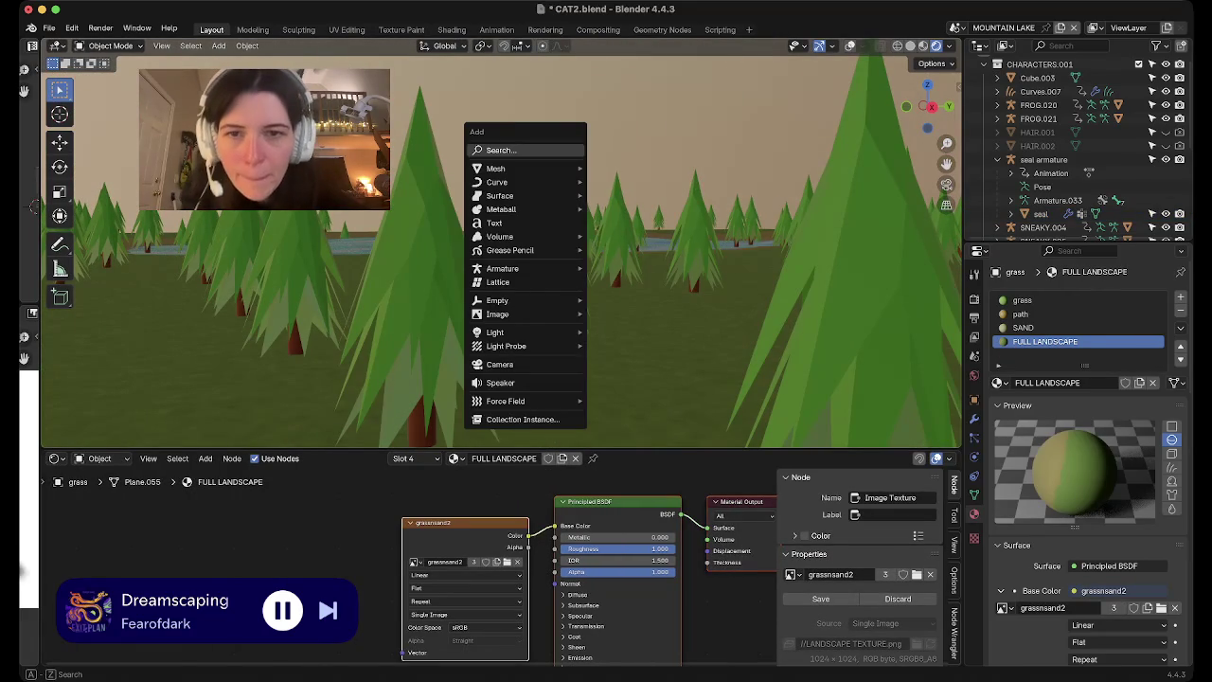
# Add a new cube among the trees and turn the viewport overlays back on
pyautogui.click(617, 182)
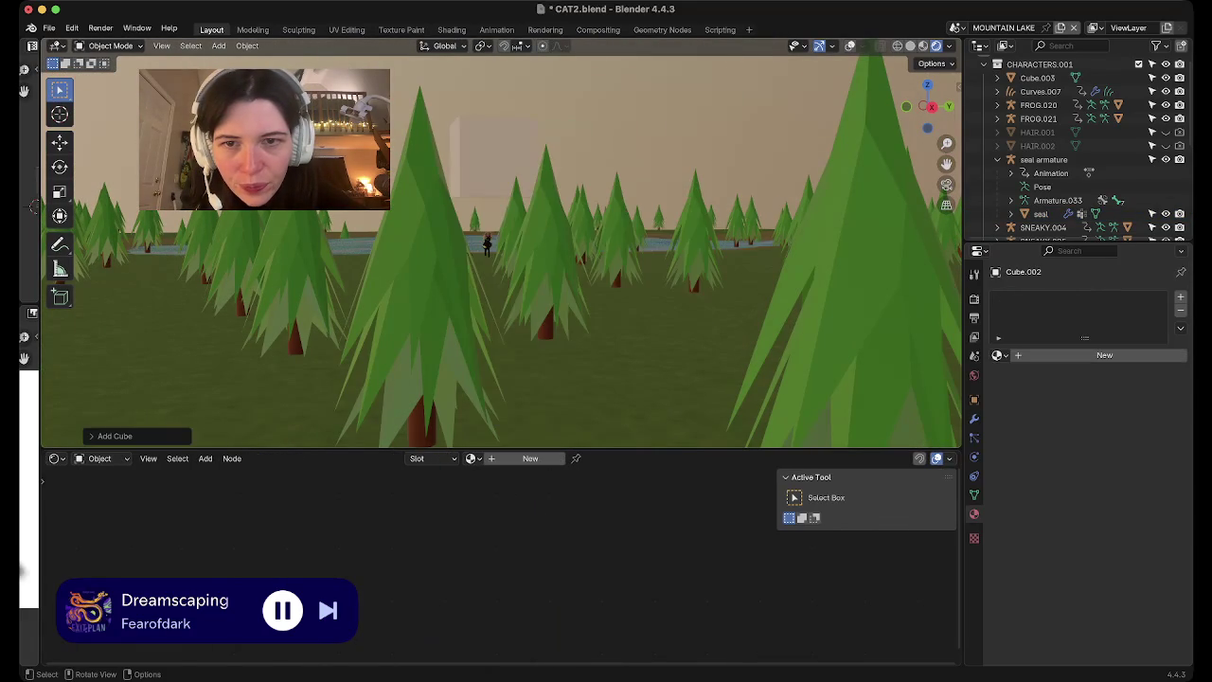
pyautogui.scroll(-5, 502, 247)
pyautogui.scroll(5, 502, 246)
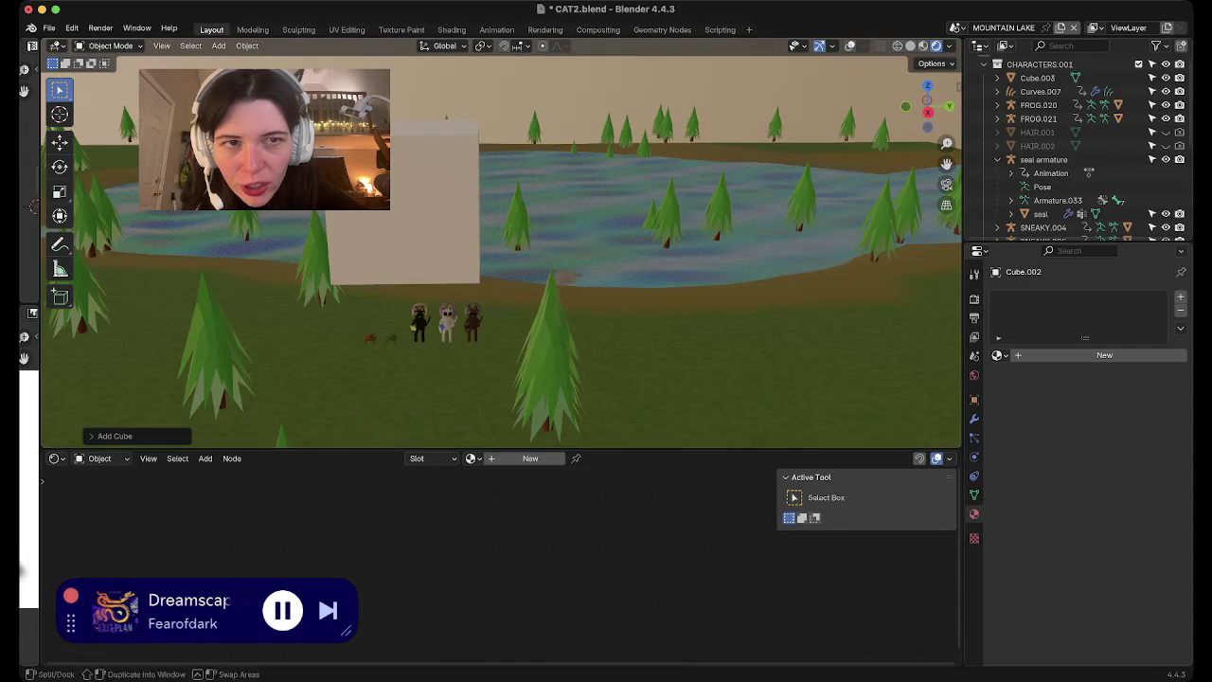
pyautogui.click(833, 45)
pyautogui.click(849, 45)
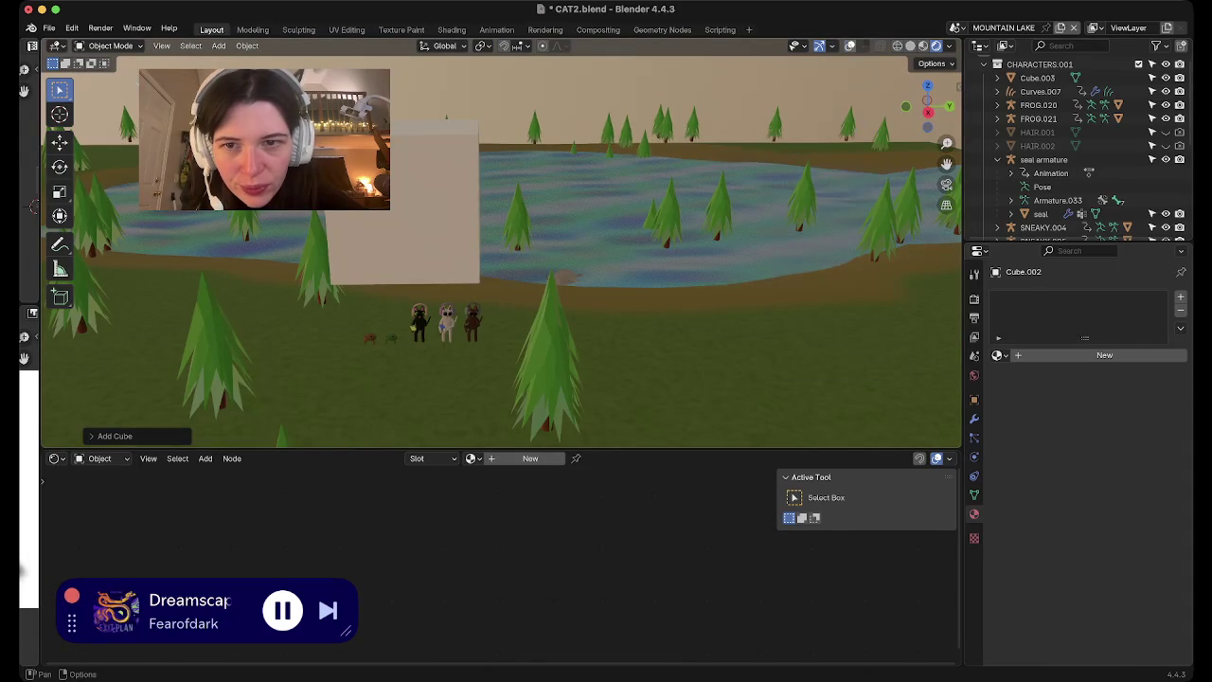
pyautogui.moveTo(501, 284)
pyautogui.mouseDown(button='middle')
pyautogui.moveTo(568, 284)
pyautogui.moveTo(436, 265)
pyautogui.mouseUp(button='middle')
pyautogui.scroll(3, 502, 284)
pyautogui.moveTo(501, 284)
pyautogui.mouseDown(button='middle')
pyautogui.moveTo(568, 284)
pyautogui.moveTo(507, 331)
pyautogui.moveTo(455, 227)
pyautogui.mouseUp(button='middle')
# In Edit Mode, scale the whole cube down to about 0.64 size
pyautogui.press('Tab')
pyautogui.hotkey('alt', 'a')
pyautogui.press('a')
pyautogui.moveTo(502, 284)
pyautogui.mouseDown(button='middle')
pyautogui.moveTo(559, 284)
pyautogui.moveTo(559, 351)
pyautogui.mouseUp(button='middle')
pyautogui.press('s')
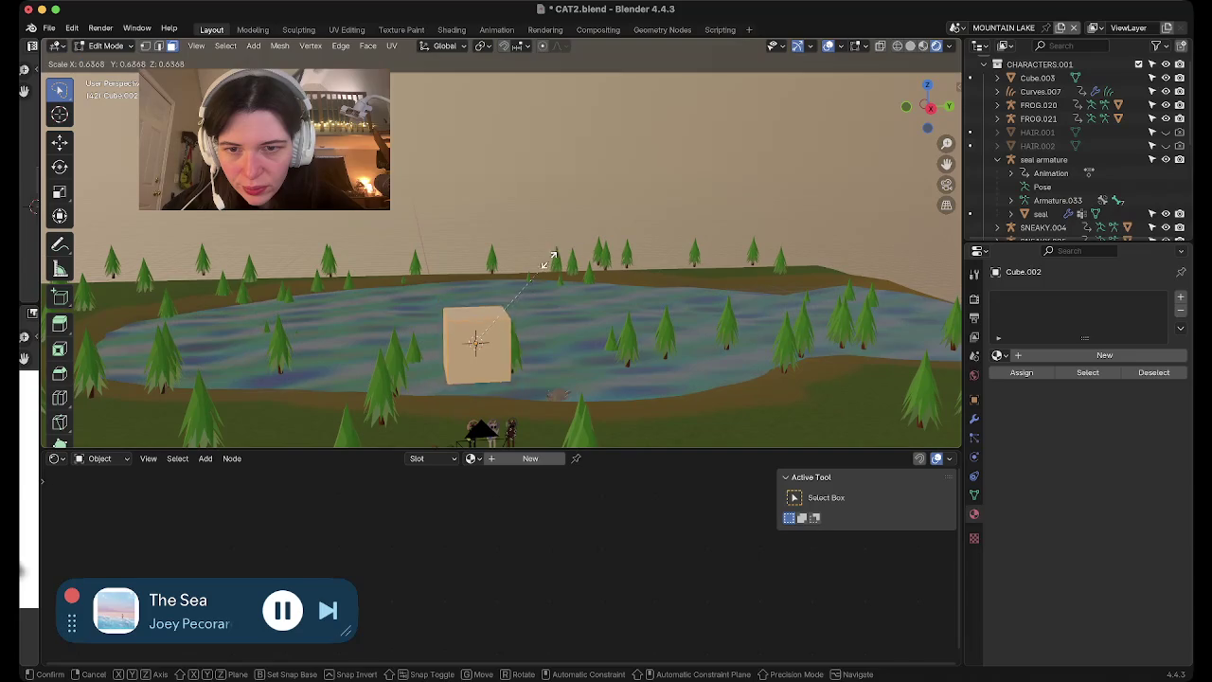
pyautogui.press('Return')
pyautogui.scroll(3, 502, 251)
pyautogui.keyDown('shift'); pyautogui.moveTo(395, 314); pyautogui.dragTo(520, 402, button='middle'); pyautogui.keyUp('shift')
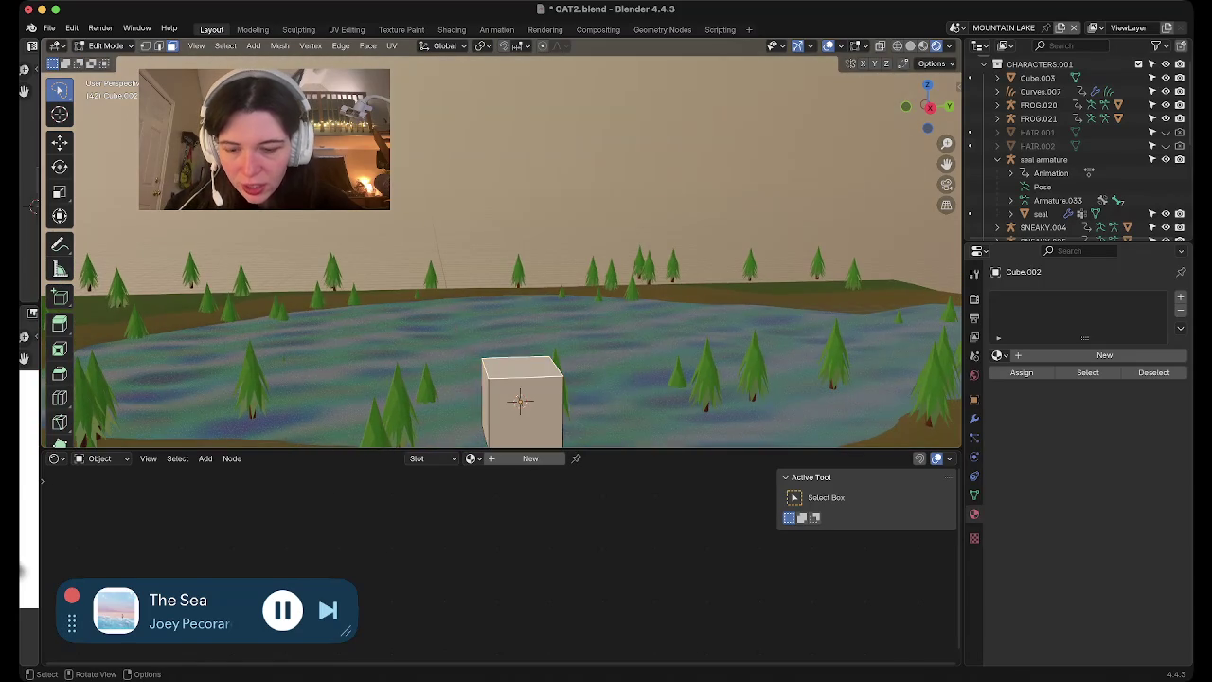
# Extrude the cube's top face upward twice to make a taller block
pyautogui.press('e')
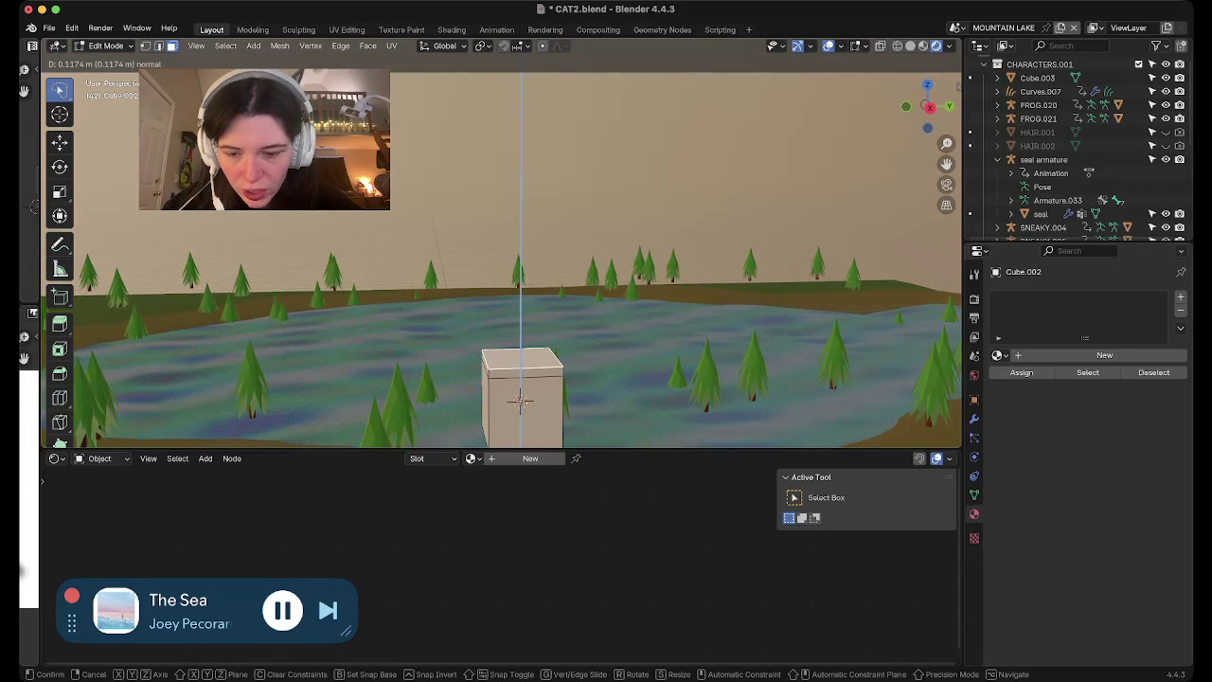
pyautogui.click(520, 401)
pyautogui.press('e')
pyautogui.click(520, 402)
pyautogui.moveTo(519, 402)
pyautogui.keyDown('shift'); pyautogui.mouseDown(button='middle')
pyautogui.moveTo(567, 299)
pyautogui.moveTo(644, 311)
pyautogui.moveTo(708, 347)
pyautogui.moveTo(509, 339)
pyautogui.mouseUp(button='middle'); pyautogui.keyUp('shift')
# Try an inset and move on the front face, then undo it
pyautogui.press('i')
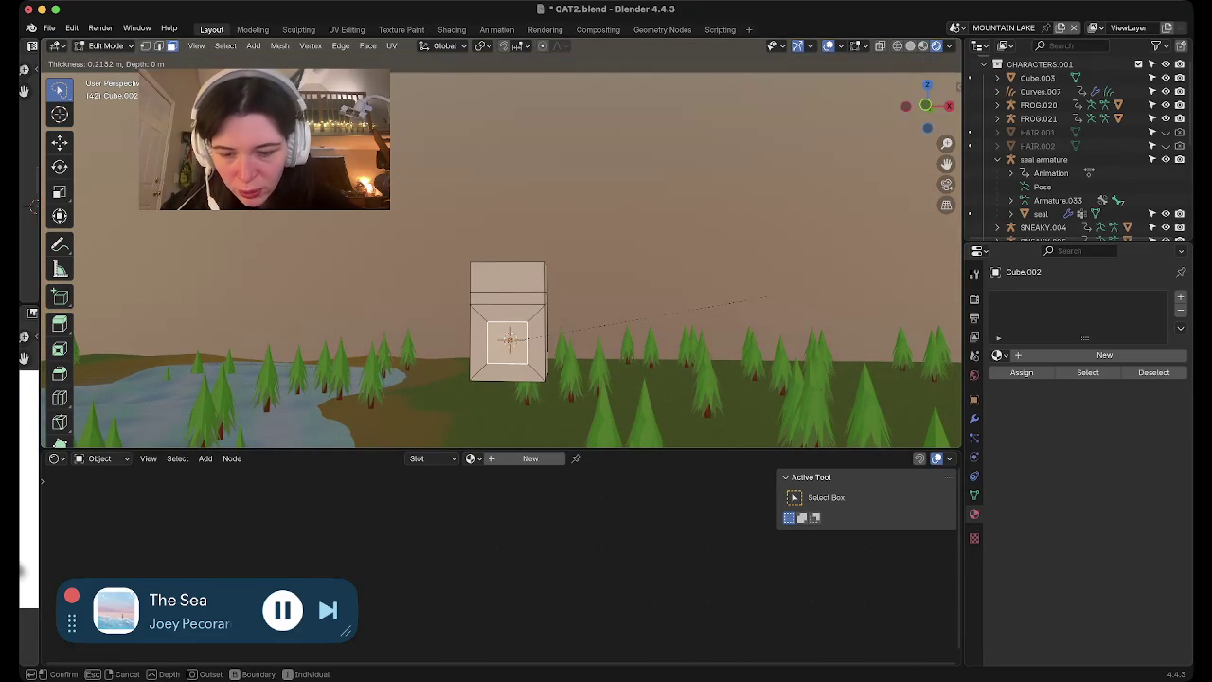
pyautogui.click(772, 297)
pyautogui.press('g')
pyautogui.click(530, 322)
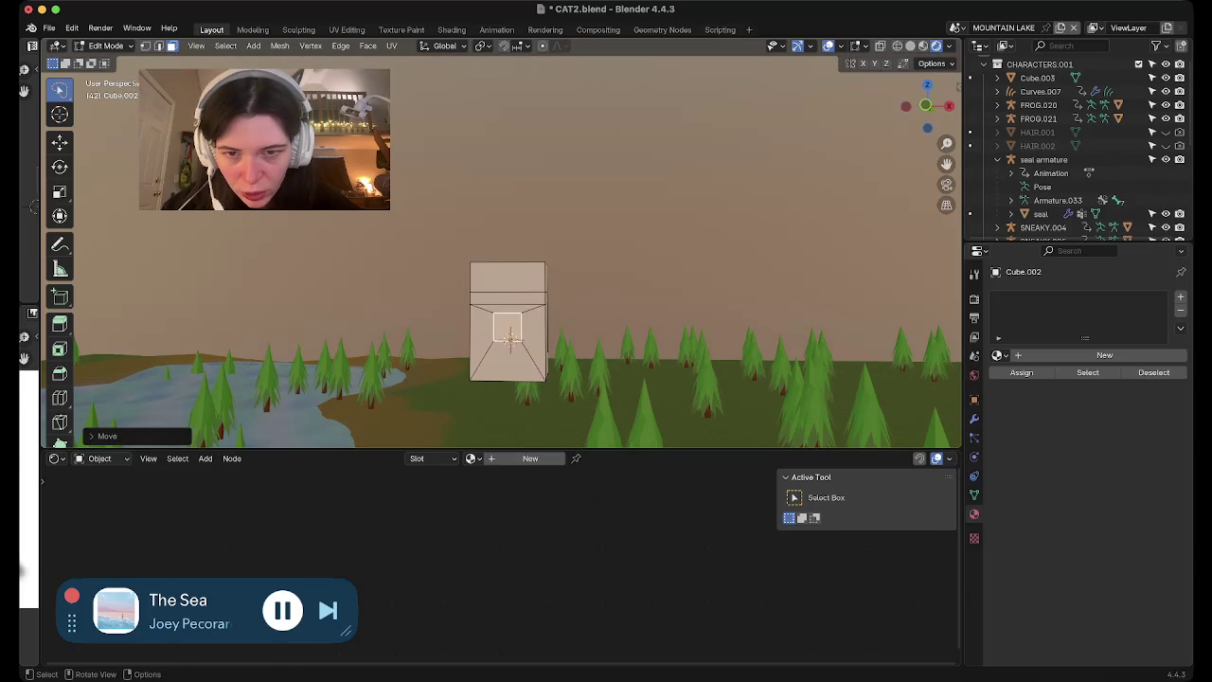
pyautogui.moveTo(530, 322); pyautogui.dragTo(568, 331, button='middle')
pyautogui.hotkey('ctrl', 'z')
pyautogui.hotkey('ctrl', 'z')
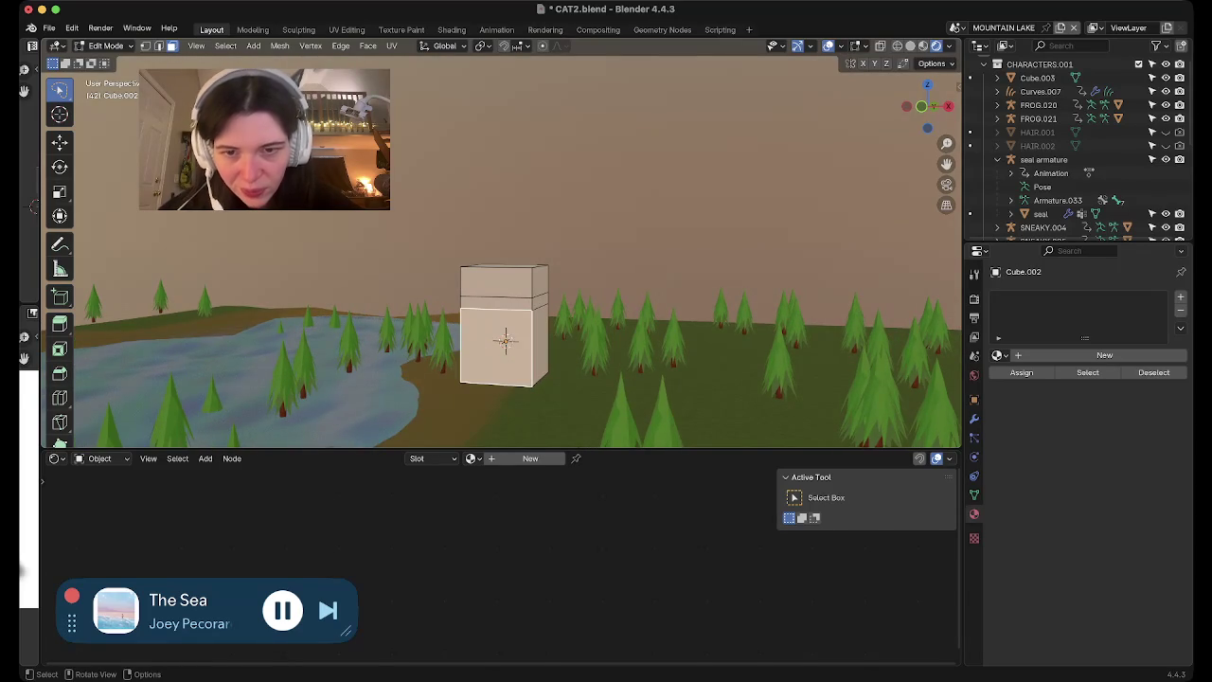
pyautogui.moveTo(568, 284); pyautogui.dragTo(607, 246, button='middle')
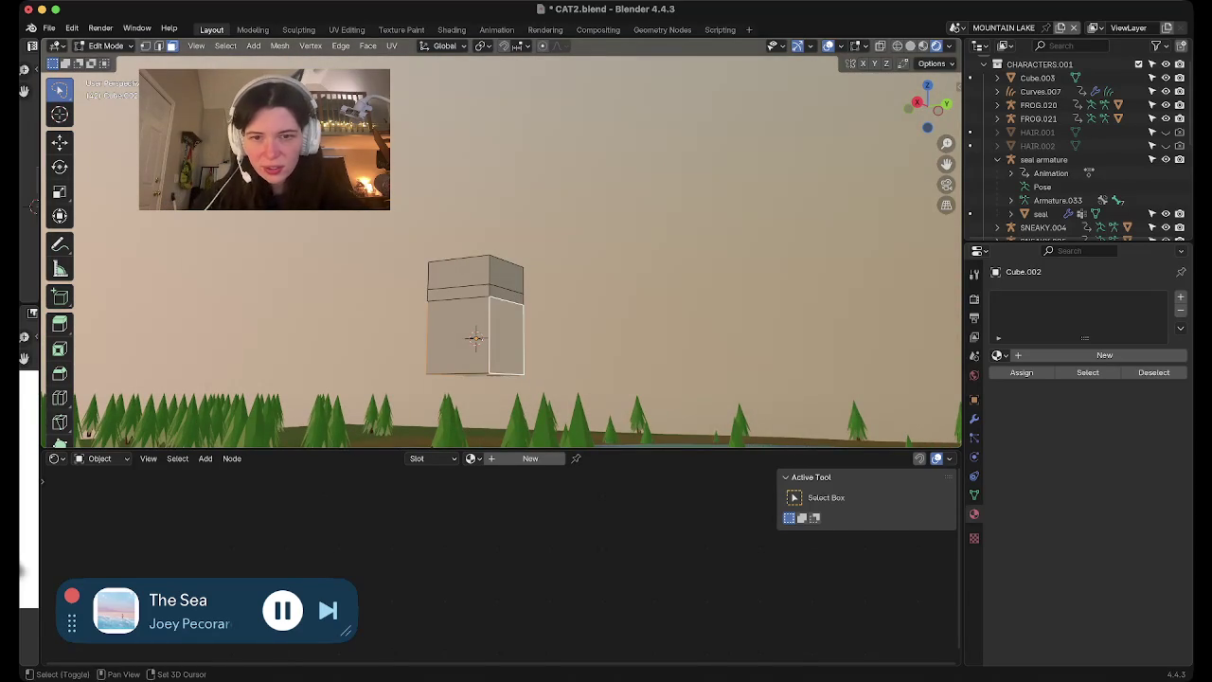
# Inset the block's top face and raise the inset along the Z axis
pyautogui.press('i')
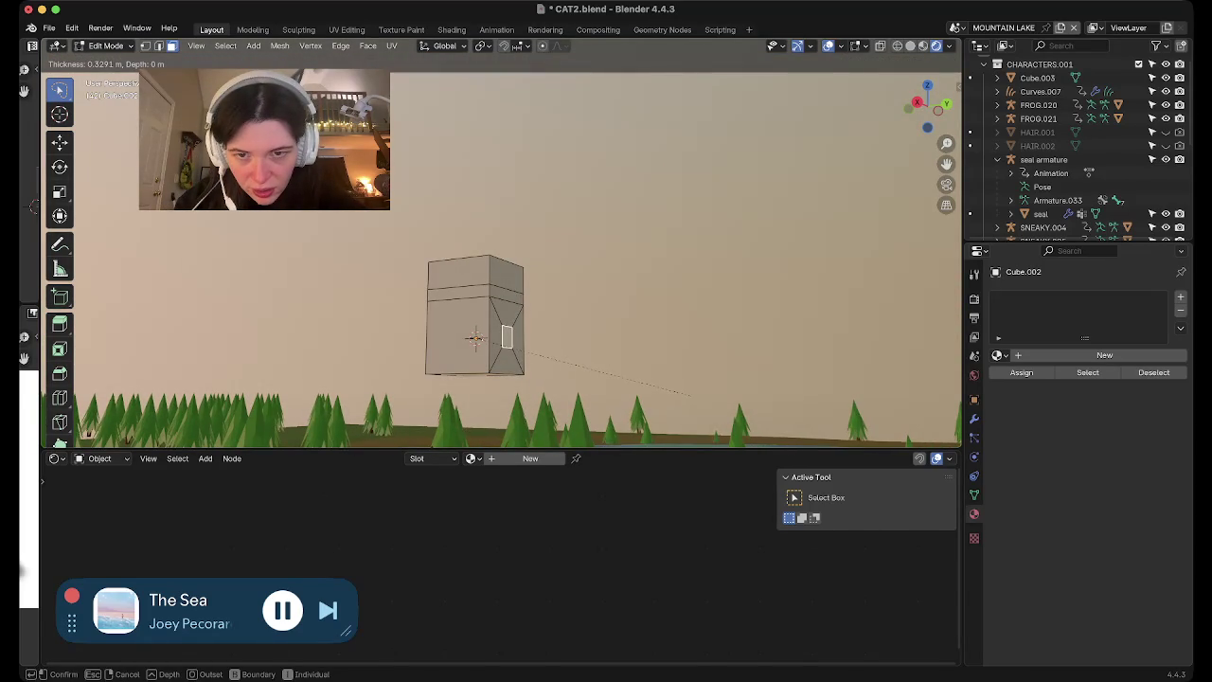
pyautogui.click(691, 396)
pyautogui.press('g')
pyautogui.press('z')
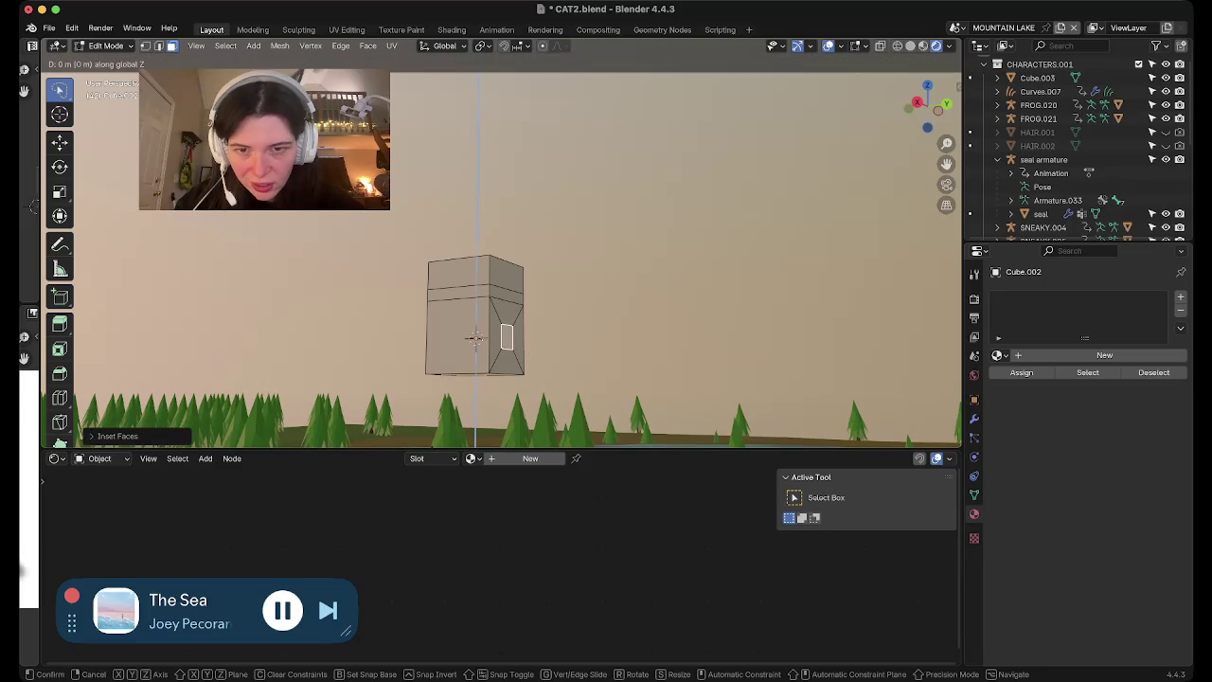
pyautogui.click(475, 338)
pyautogui.moveTo(476, 338); pyautogui.dragTo(521, 309, button='middle')
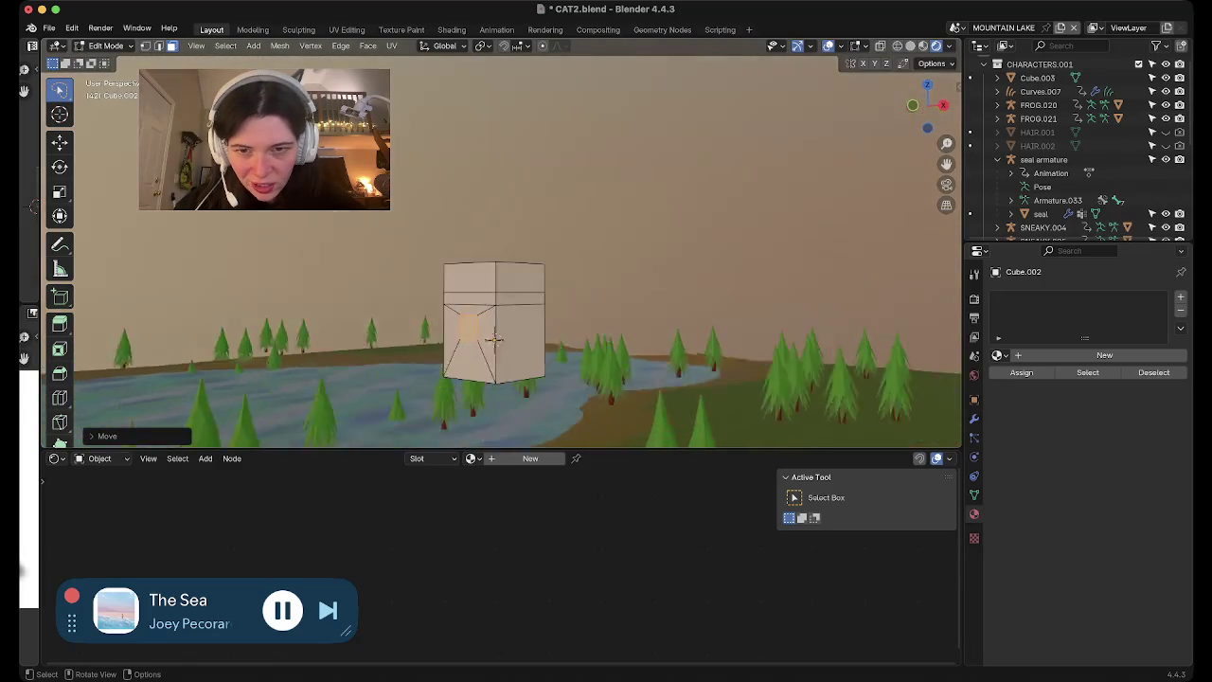
pyautogui.scroll(-4, 521, 310)
pyautogui.scroll(-3, 521, 309)
pyautogui.scroll(-3, 521, 310)
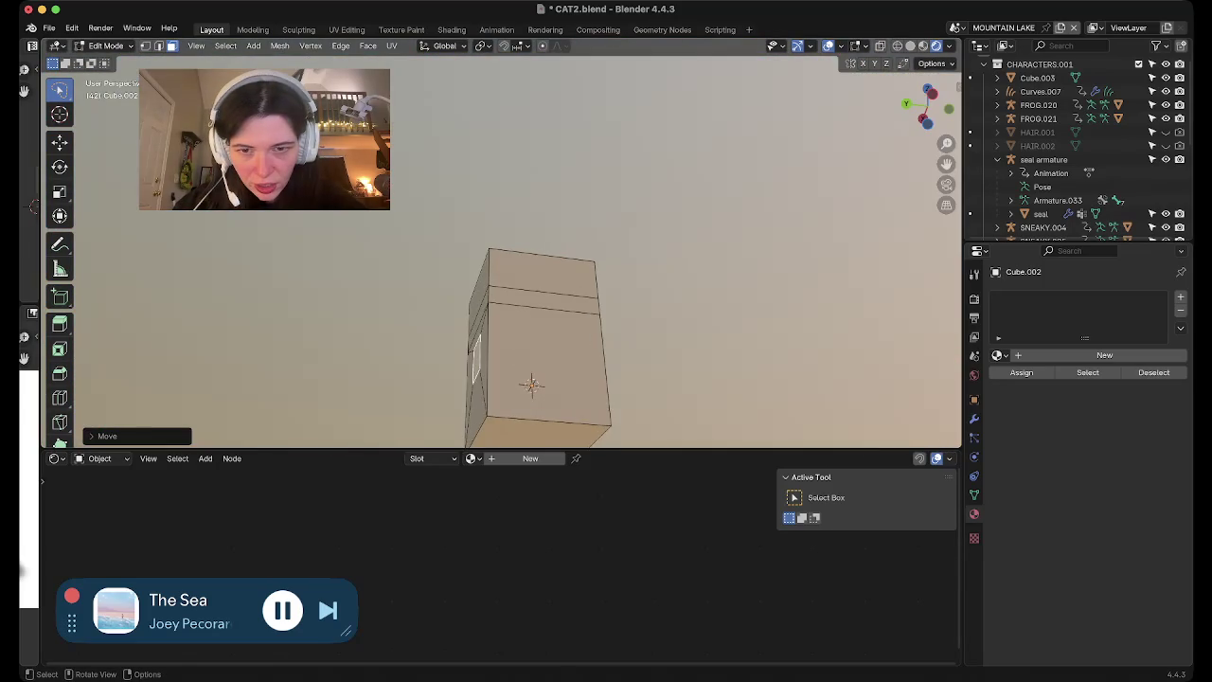
pyautogui.moveTo(521, 310); pyautogui.dragTo(568, 284, button='middle')
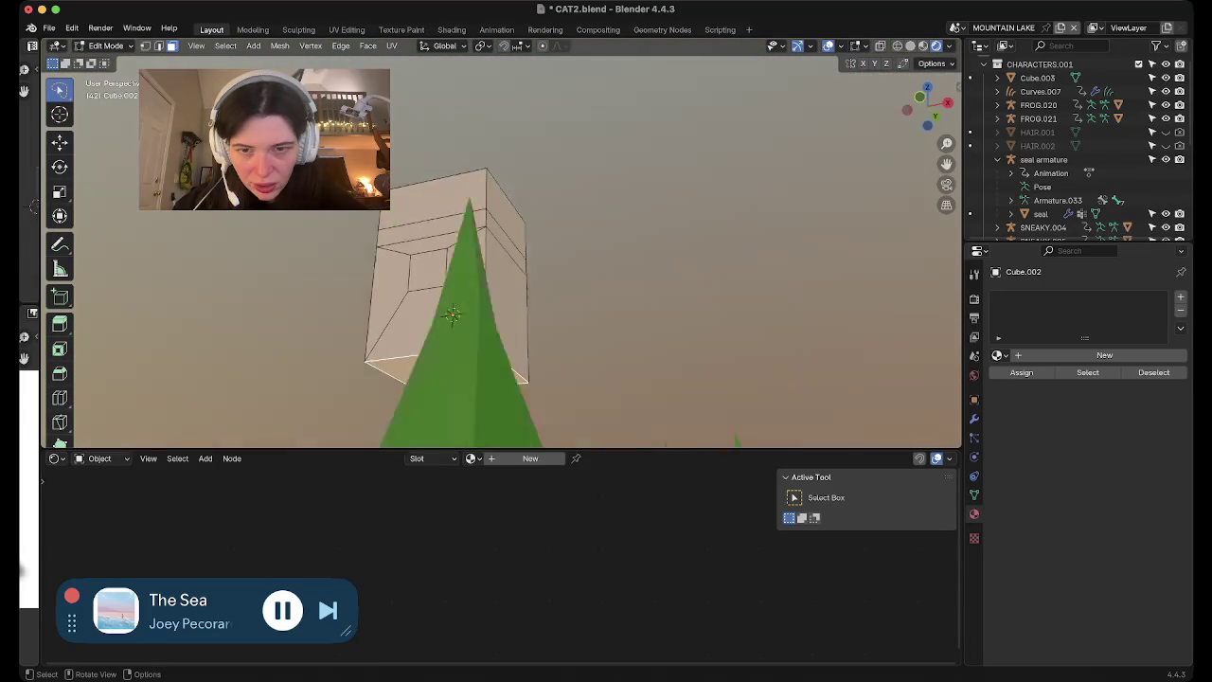
# Extrude the bottom face downward, subdivide it, and select its left half
pyautogui.press('e')
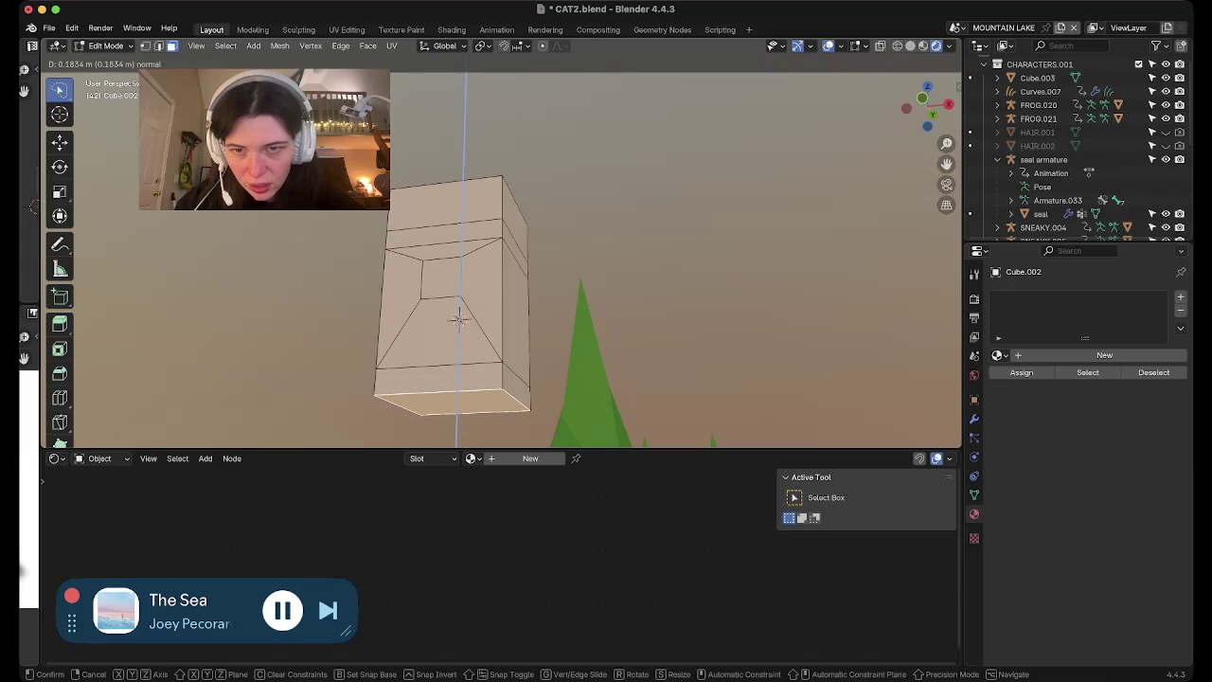
pyautogui.press('Return')
pyautogui.moveTo(521, 309); pyautogui.dragTo(568, 284, button='middle')
pyautogui.rightClick(428, 368)
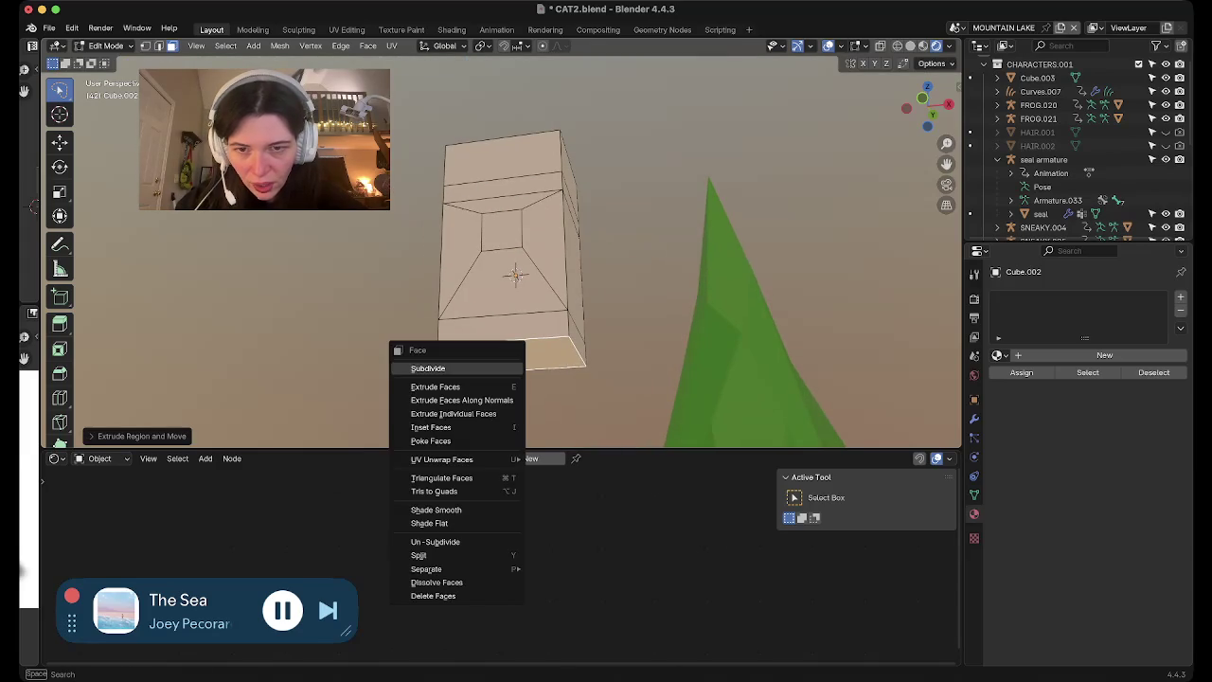
pyautogui.click(428, 369)
pyautogui.click(474, 350)
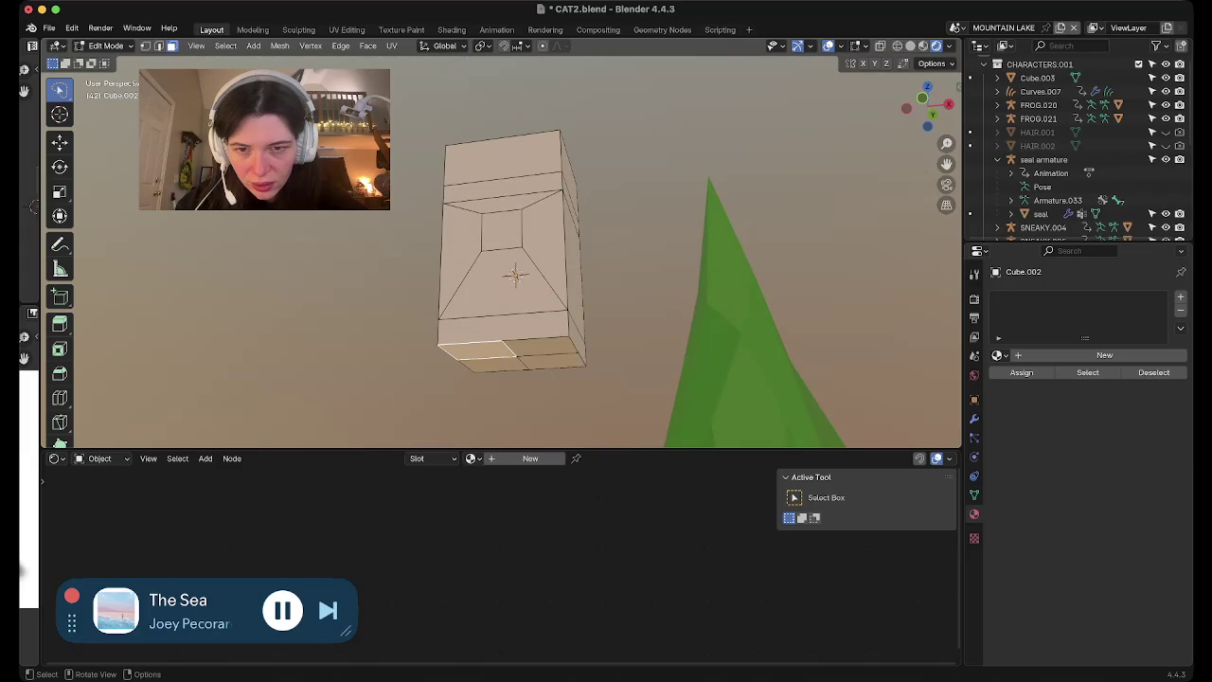
pyautogui.moveTo(530, 284); pyautogui.dragTo(531, 341, button='middle')
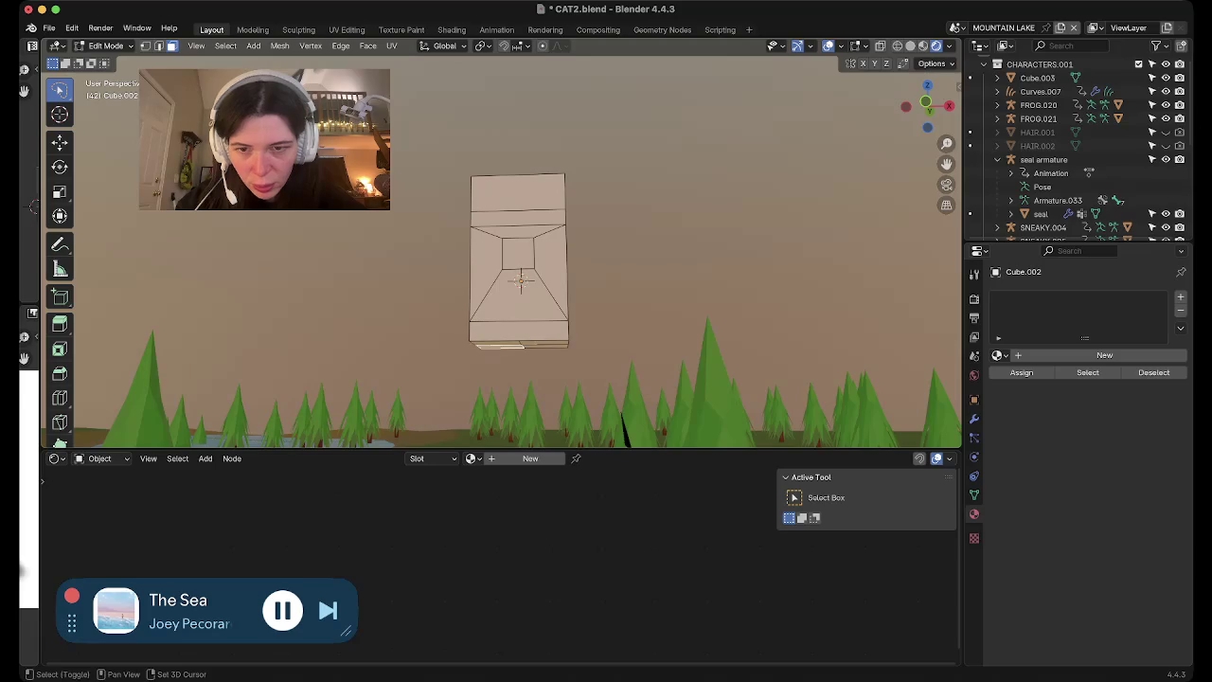
pyautogui.moveTo(622, 426); pyautogui.dragTo(621, 431, button='middle')
# Extrude a first leg from the bottom face, then undo it
pyautogui.press('e')
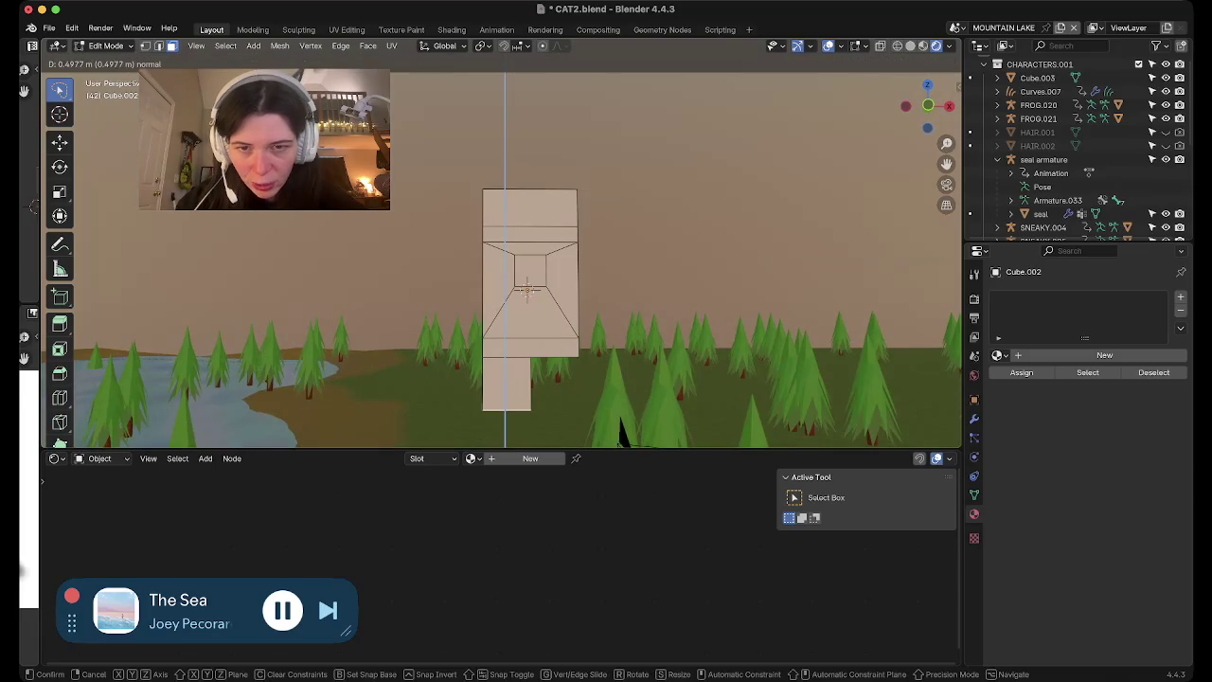
pyautogui.press('Return')
pyautogui.moveTo(530, 284)
pyautogui.mouseDown(button='middle')
pyautogui.moveTo(568, 284)
pyautogui.moveTo(549, 246)
pyautogui.mouseUp(button='middle')
pyautogui.hotkey('ctrl', 'z')
pyautogui.moveTo(549, 296)
pyautogui.mouseDown(button='middle')
pyautogui.moveTo(550, 285)
pyautogui.moveTo(551, 339)
pyautogui.moveTo(530, 284)
pyautogui.mouseUp(button='middle')
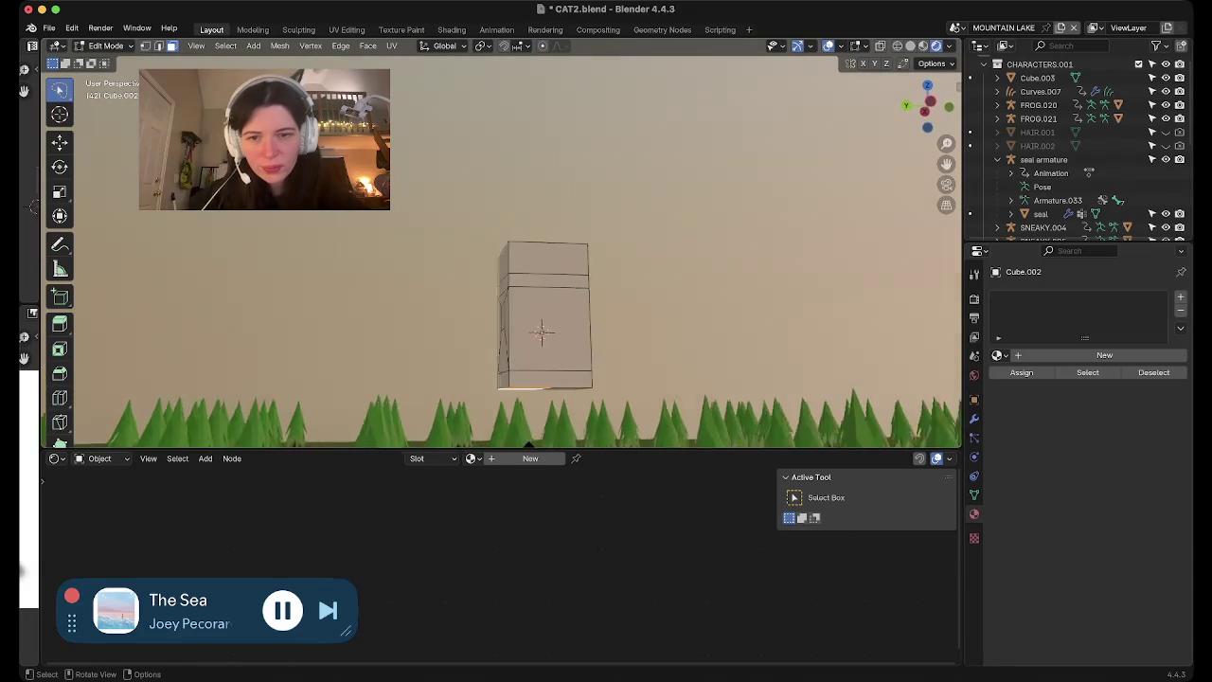
# Extrude the bottom face again and move it to slant the leg
pyautogui.press('e')
pyautogui.press('Return')
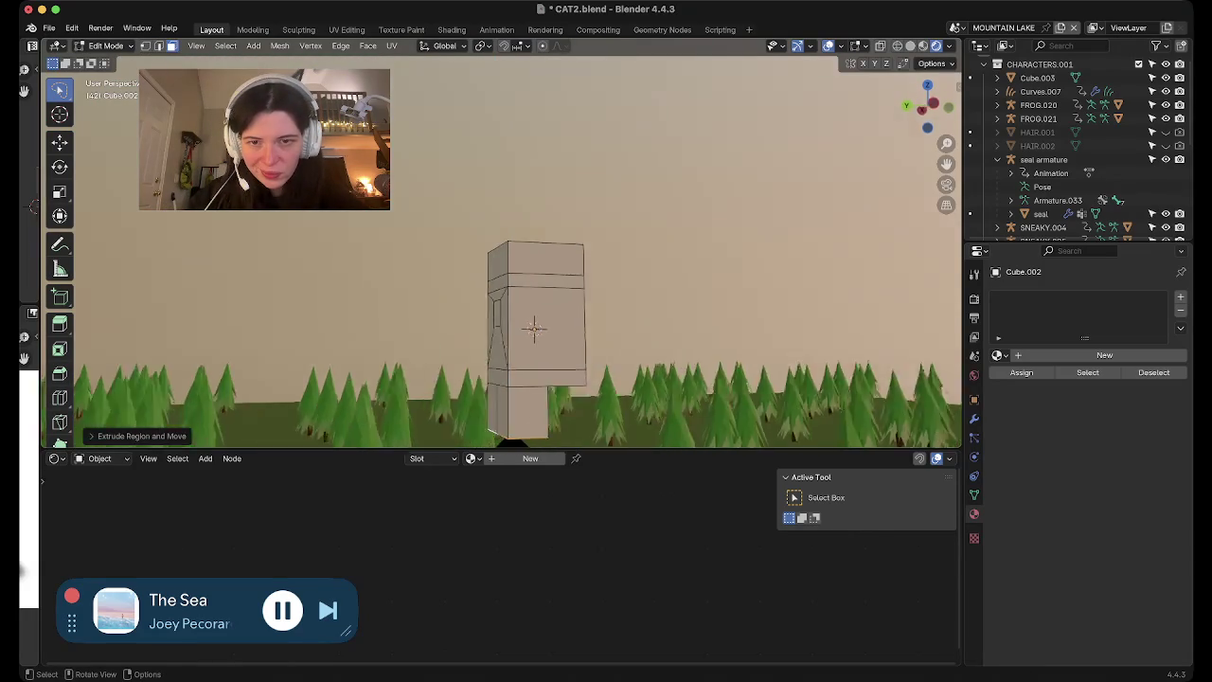
pyautogui.moveTo(530, 332); pyautogui.dragTo(549, 322, button='middle')
pyautogui.press('g')
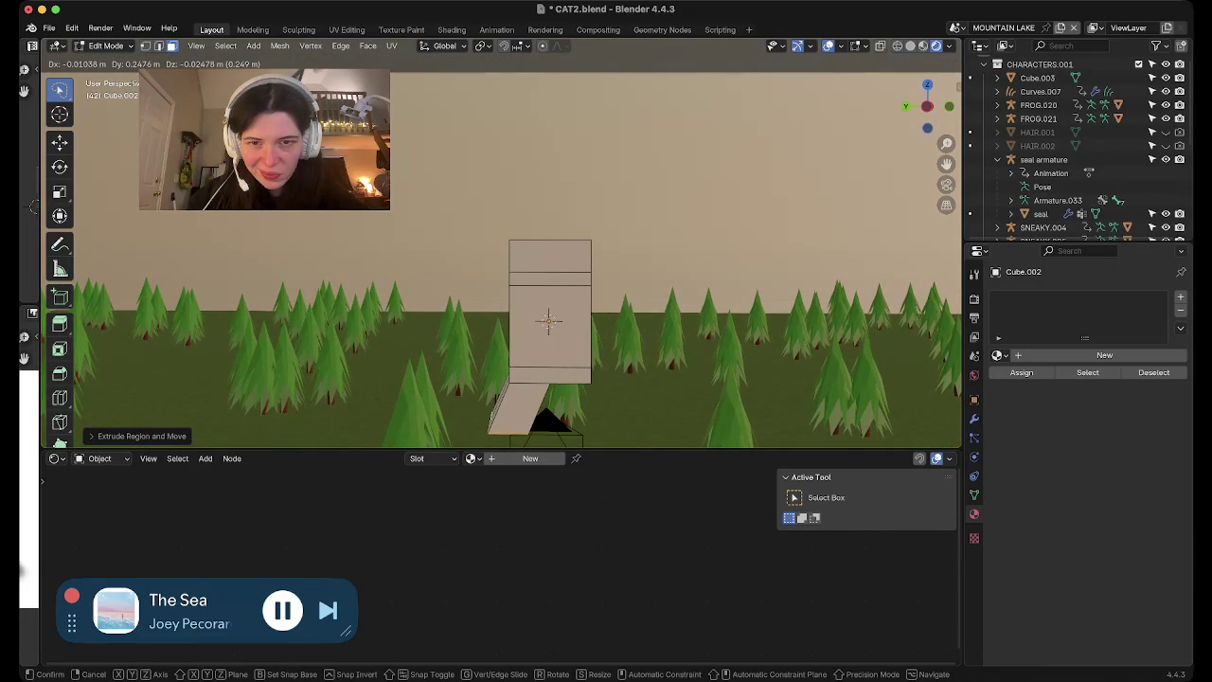
pyautogui.press('Return')
pyautogui.moveTo(548, 320)
pyautogui.mouseDown(button='middle')
pyautogui.moveTo(465, 398)
pyautogui.moveTo(520, 366)
pyautogui.moveTo(578, 370)
pyautogui.moveTo(610, 412)
pyautogui.moveTo(596, 379)
pyautogui.moveTo(554, 369)
pyautogui.moveTo(568, 341)
pyautogui.moveTo(559, 331)
pyautogui.mouseUp(button='middle')
# Extrude both bottom faces down as two legs and slant the right leg outward
pyautogui.keyDown('shift'); pyautogui.click(554, 369); pyautogui.keyUp('shift')
pyautogui.keyDown('shift'); pyautogui.click(606, 381); pyautogui.keyUp('shift')
pyautogui.press('ctrl+KP_3')
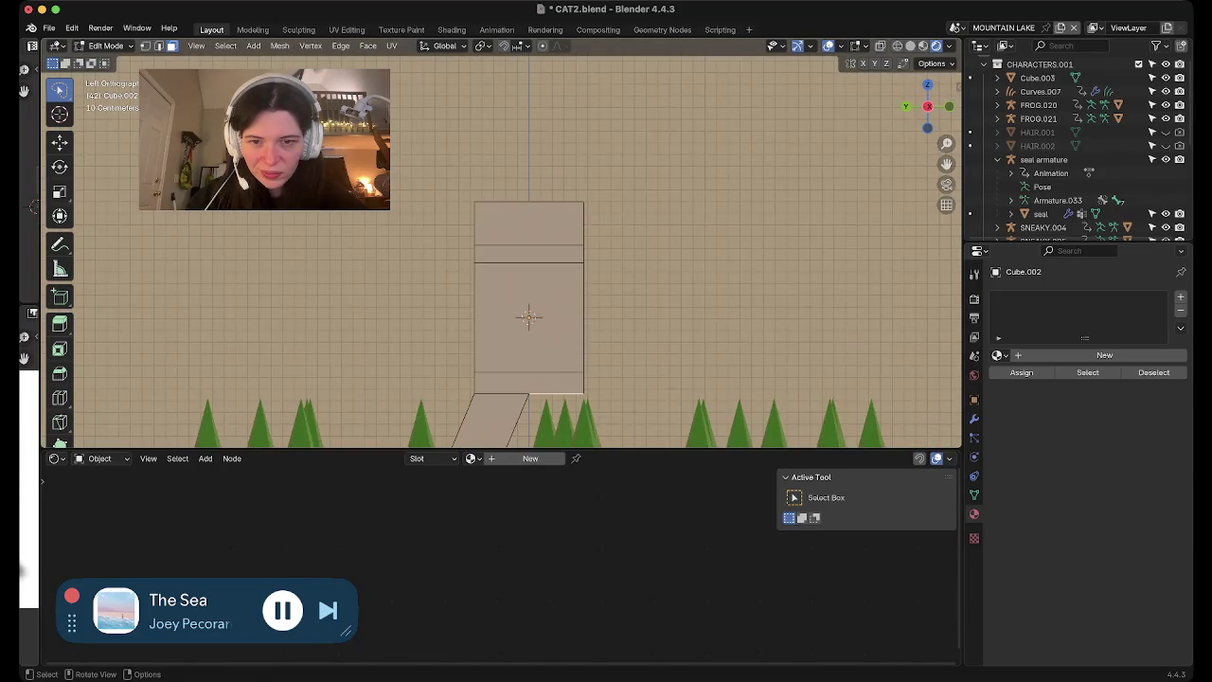
pyautogui.press('e')
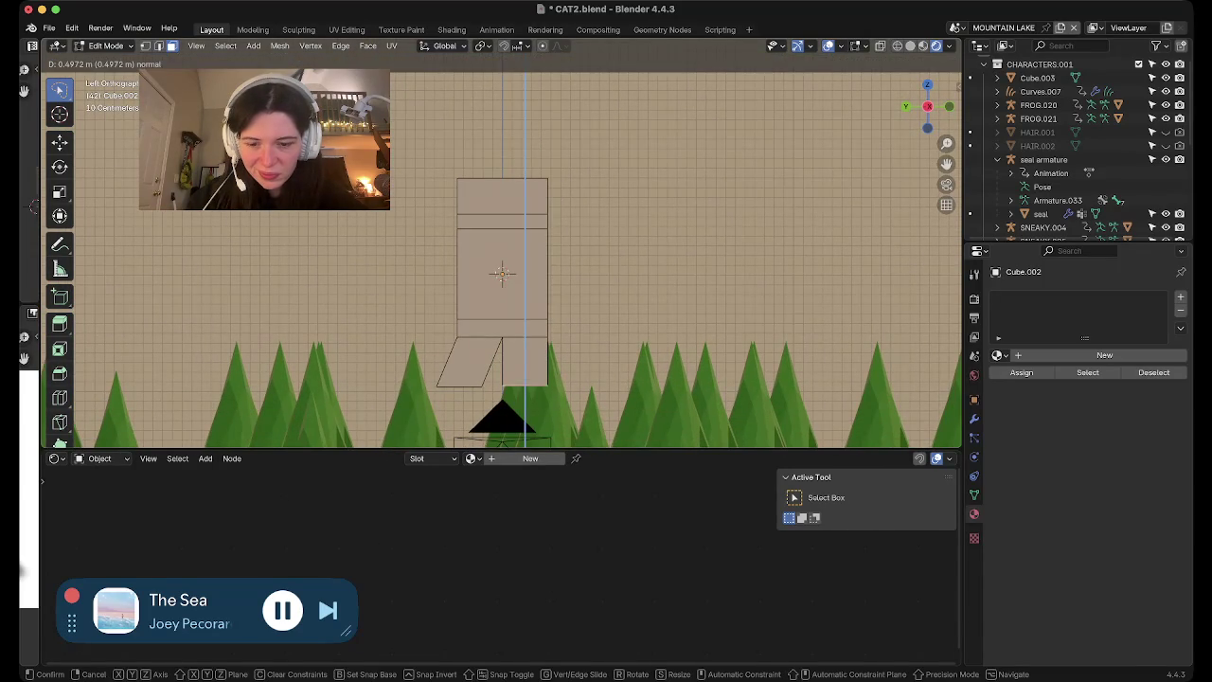
pyautogui.press('Return')
pyautogui.press('g')
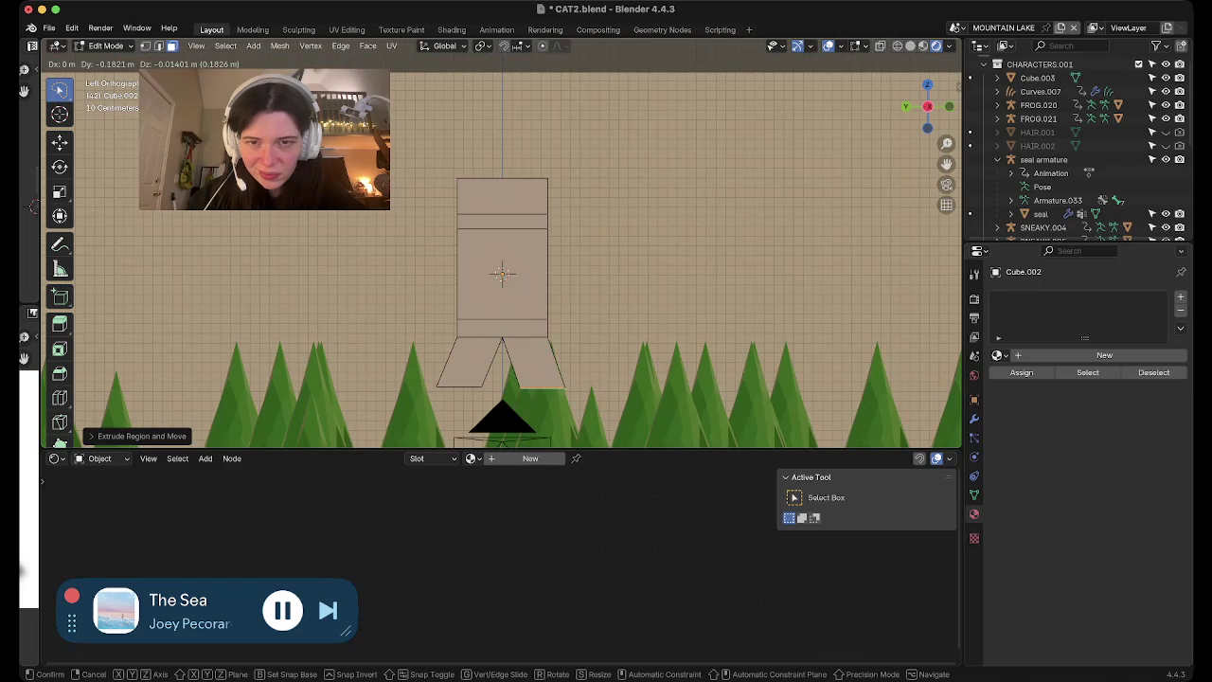
pyautogui.press('Return')
pyautogui.moveTo(502, 274)
pyautogui.mouseDown(button='middle')
pyautogui.moveTo(534, 268)
pyautogui.moveTo(464, 275)
pyautogui.moveTo(523, 249)
pyautogui.moveTo(471, 276)
pyautogui.moveTo(497, 263)
pyautogui.mouseUp(button='middle')
# Extrude an arm from each side face, redoing the left arm once
pyautogui.press('e')
pyautogui.click(502, 265)
pyautogui.press('e')
pyautogui.click(471, 276)
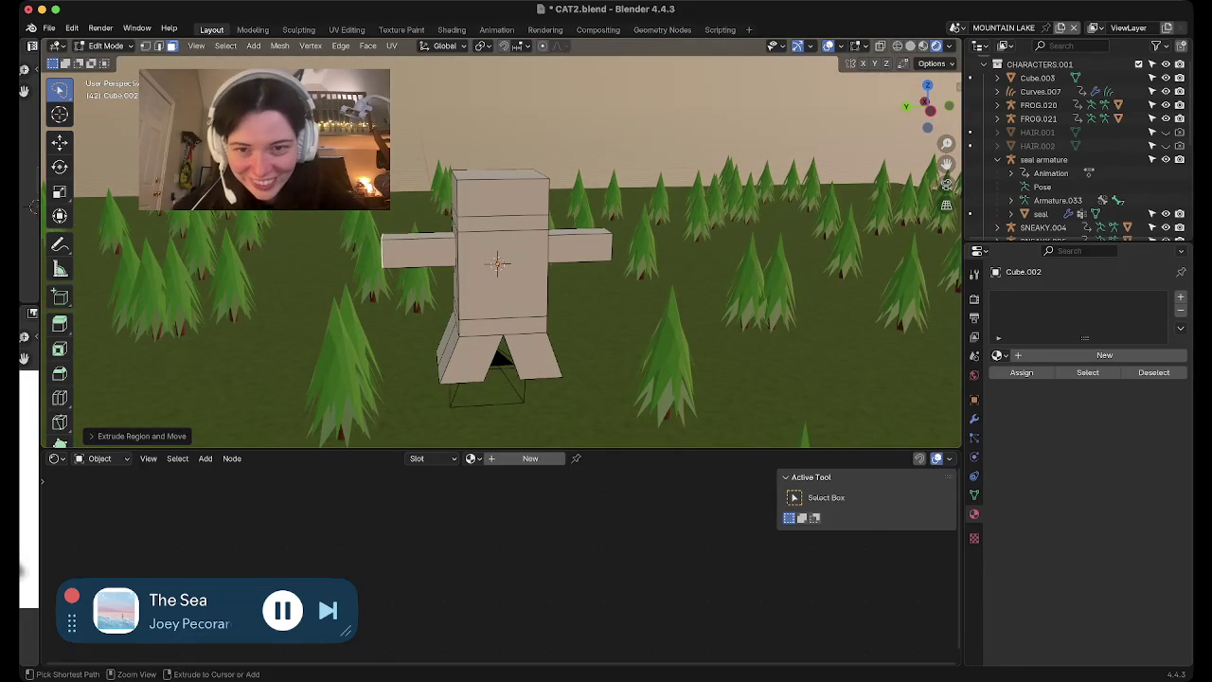
pyautogui.hotkey('ctrl', 'z')
pyautogui.press('e')
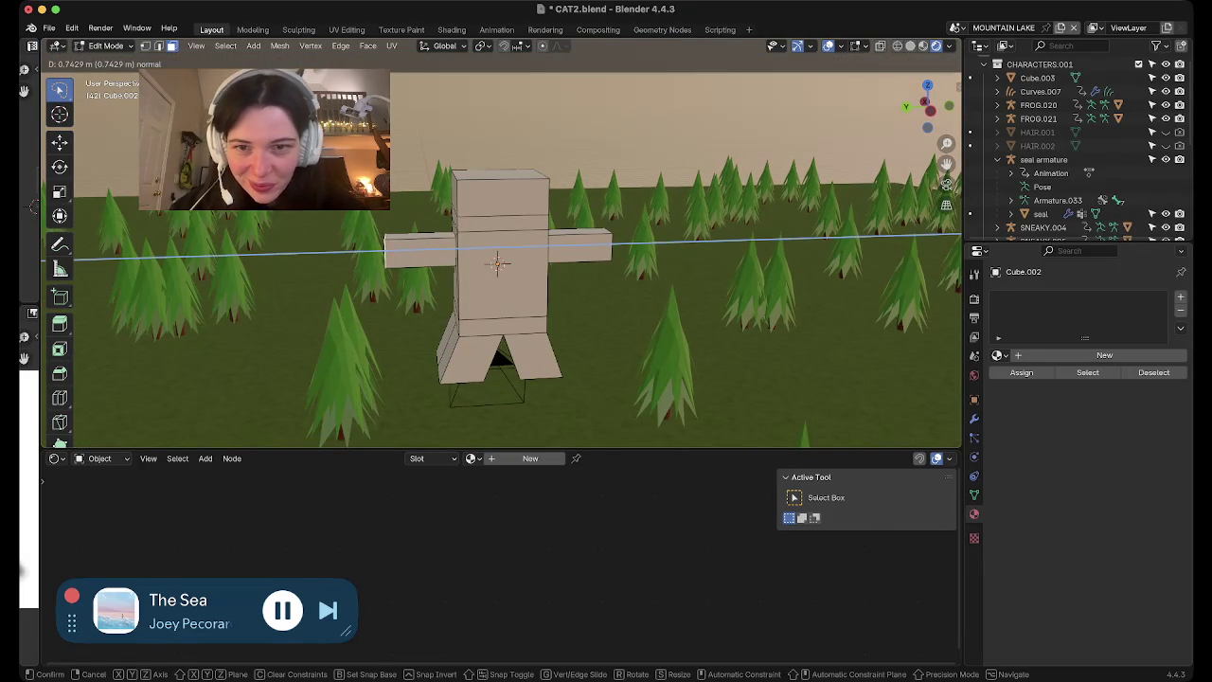
pyautogui.click(497, 263)
# Select the mesh, then a single face, and return Cube.002 to Object Mode
pyautogui.moveTo(497, 264)
pyautogui.mouseDown(button='middle')
pyautogui.moveTo(528, 281)
pyautogui.moveTo(538, 266)
pyautogui.mouseUp(button='middle')
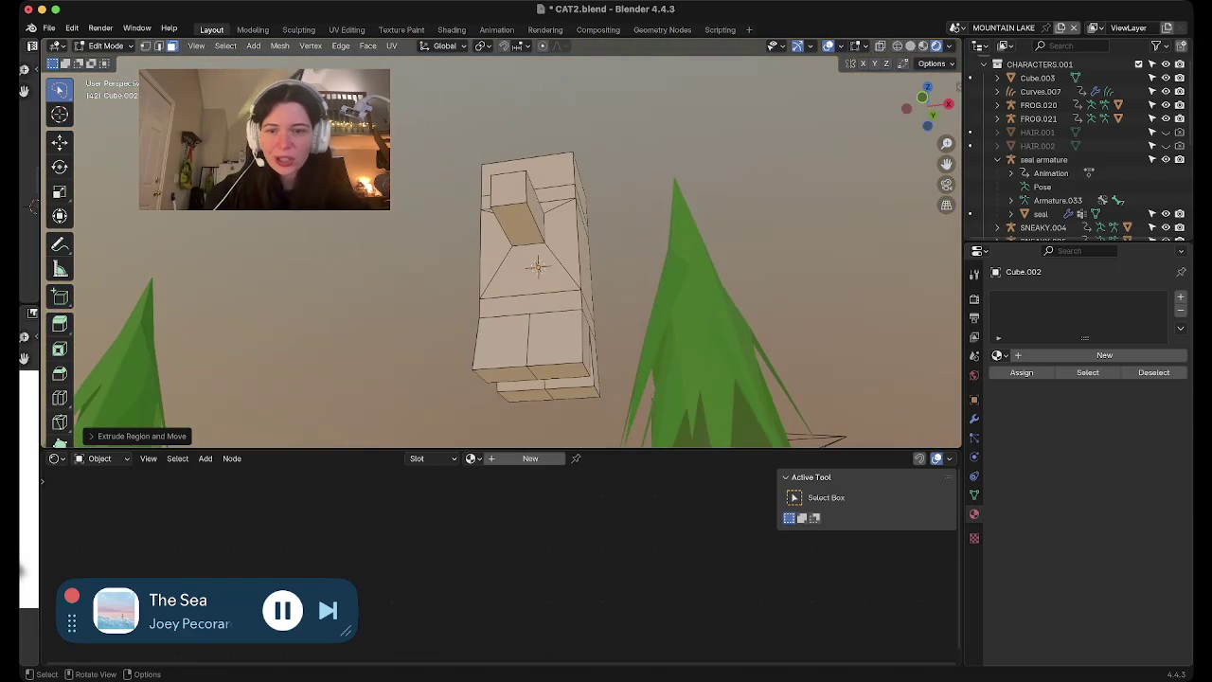
pyautogui.press('a')
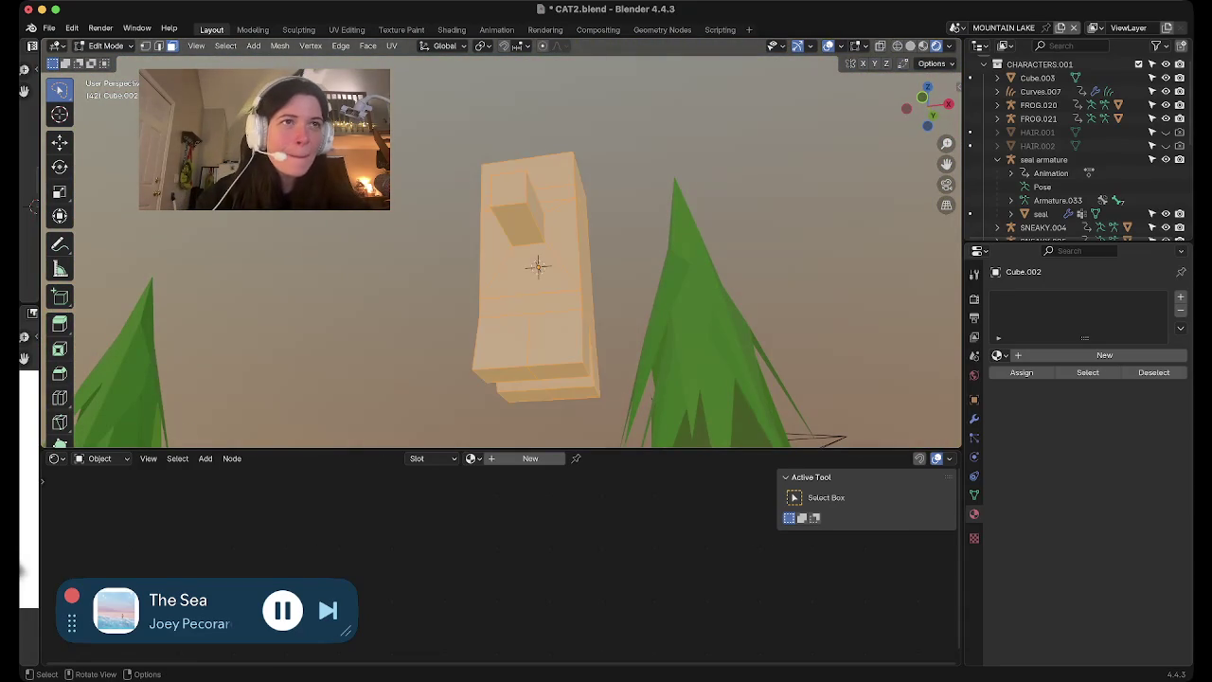
pyautogui.click(537, 266)
pyautogui.moveTo(537, 266)
pyautogui.mouseDown(button='middle')
pyautogui.moveTo(489, 259)
pyautogui.moveTo(505, 279)
pyautogui.mouseUp(button='middle')
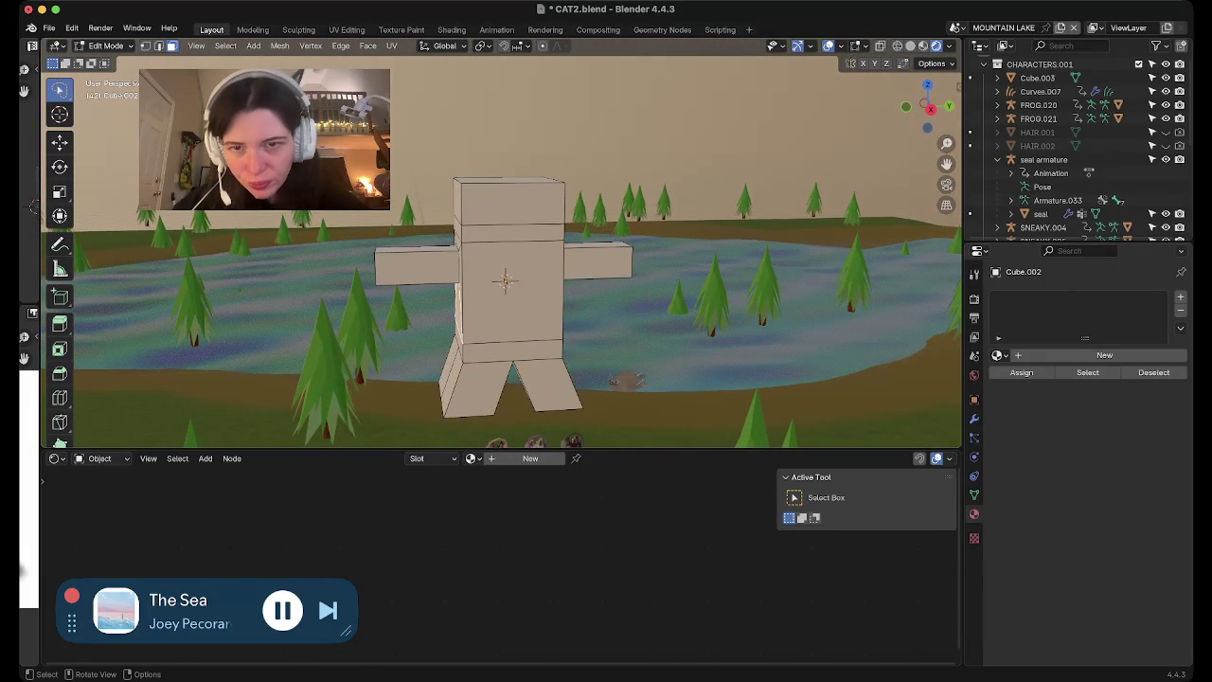
pyautogui.scroll(-2, 505, 279)
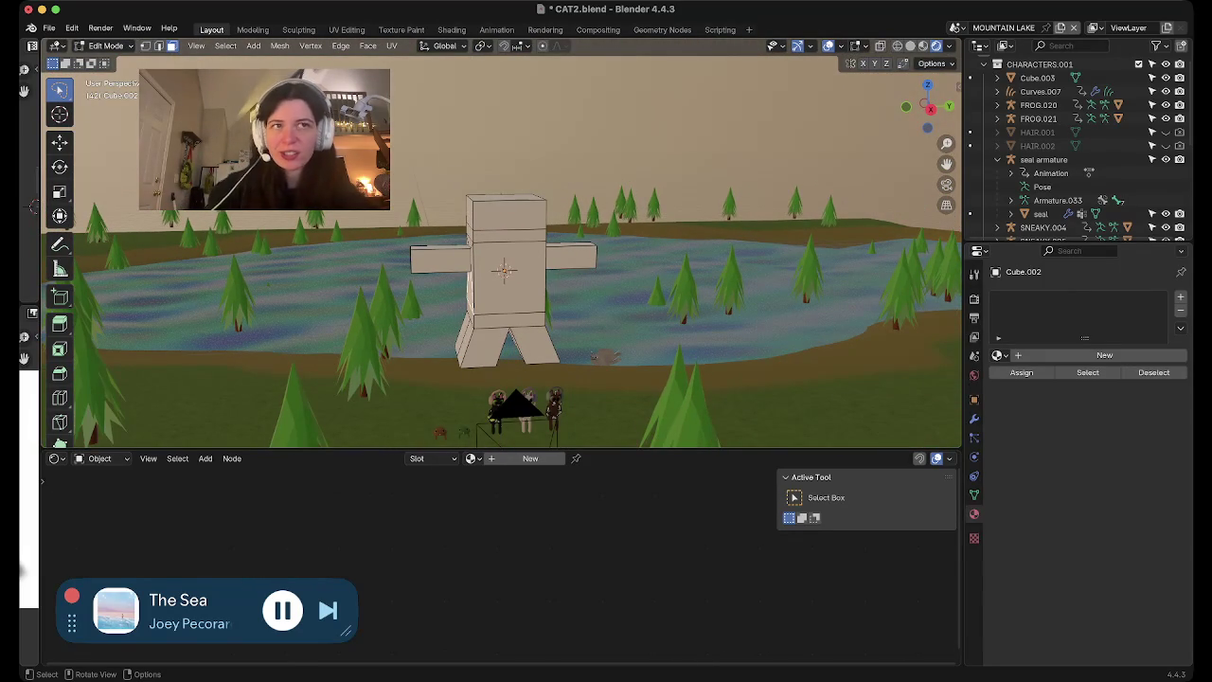
pyautogui.press('Tab')
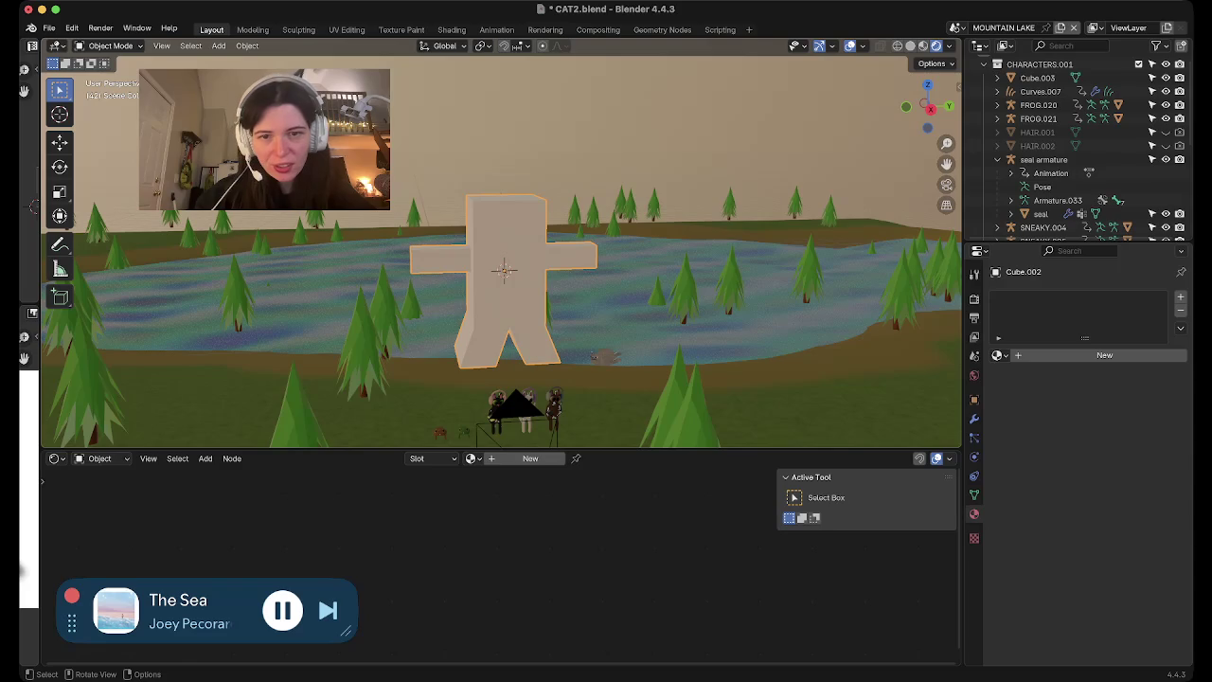
# Select the seal, play the scene animation, and reselect the seal to show SEAL EYES 3 nodes
pyautogui.click(598, 357)
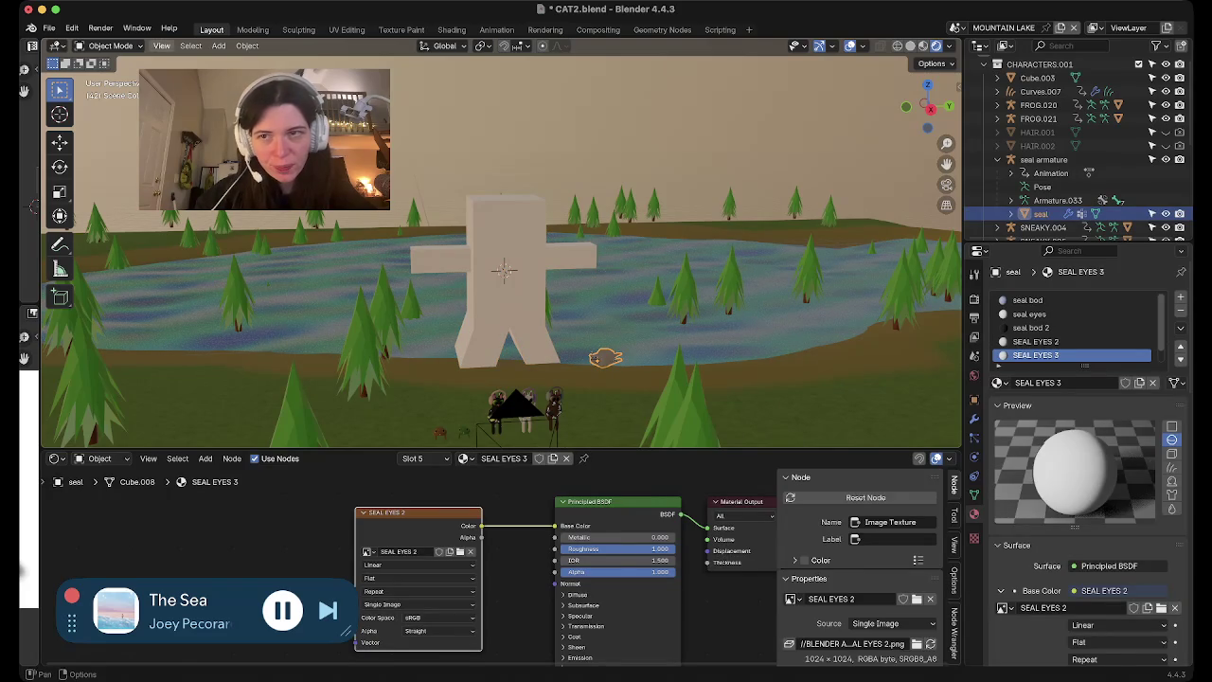
pyautogui.click(162, 45)
pyautogui.click(196, 289)
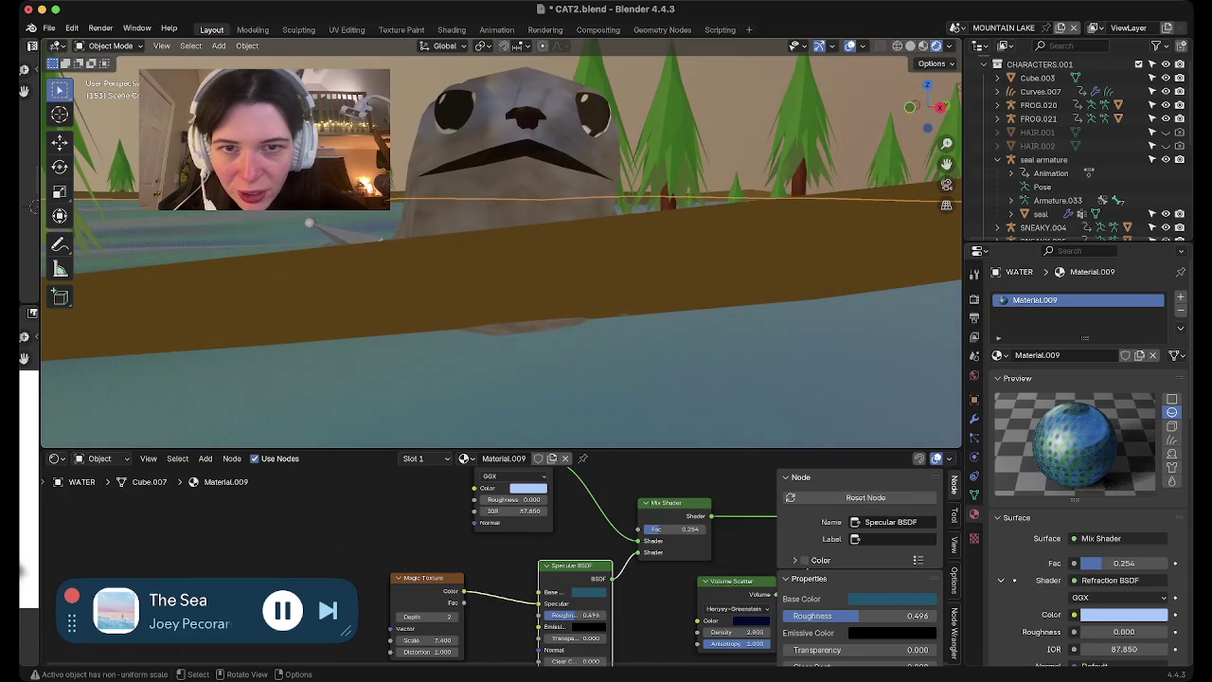
pyautogui.click(512, 189)
pyautogui.scroll(5, 512, 246)
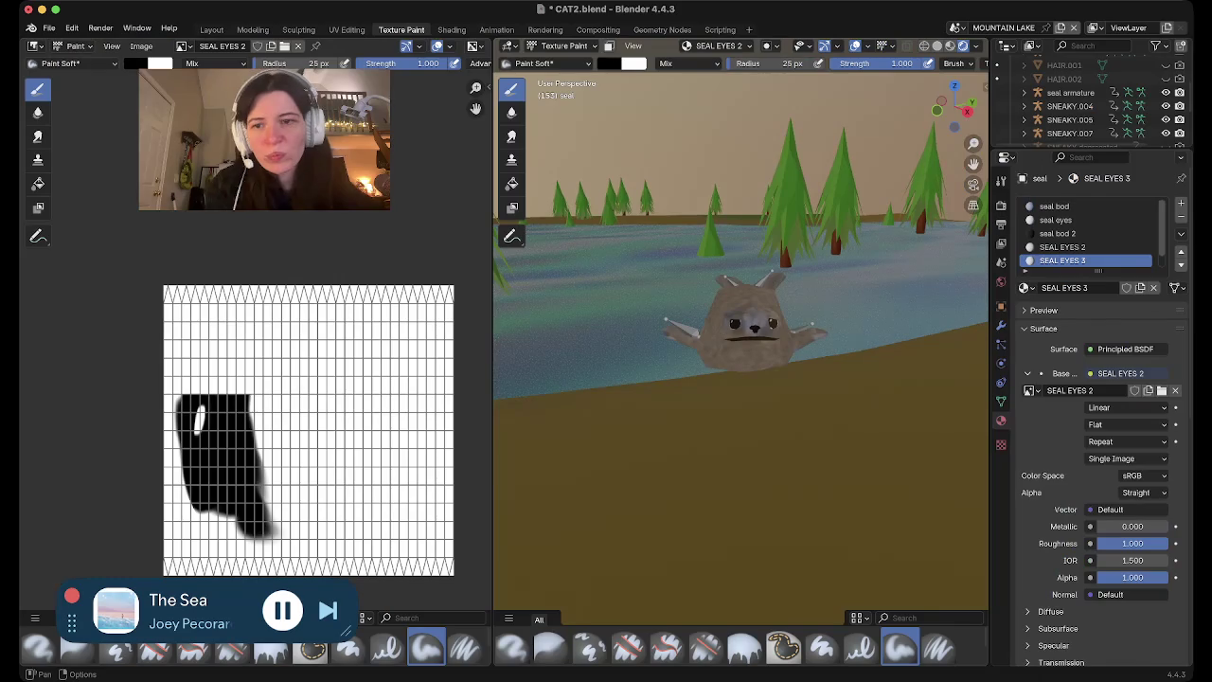
# In the Texture Paint workspace, zoom in and rotate around the seal's painted eyes
pyautogui.click(402, 29)
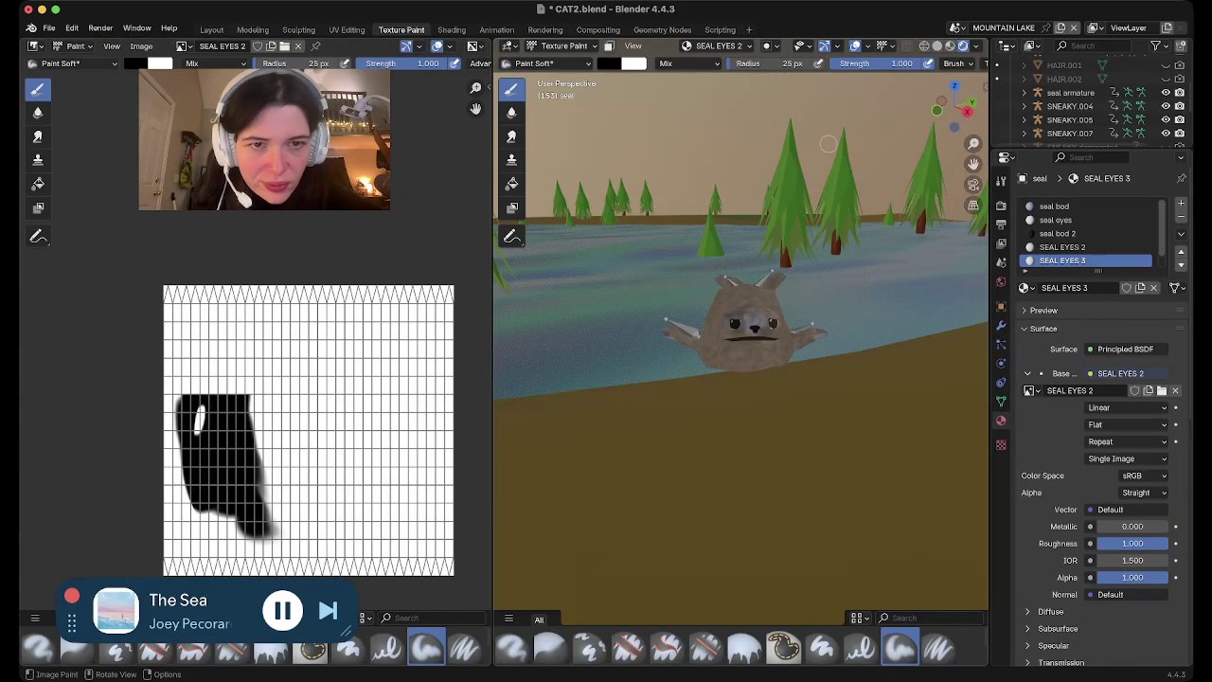
pyautogui.scroll(3, 735, 325)
pyautogui.scroll(3, 736, 325)
pyautogui.scroll(2, 730, 325)
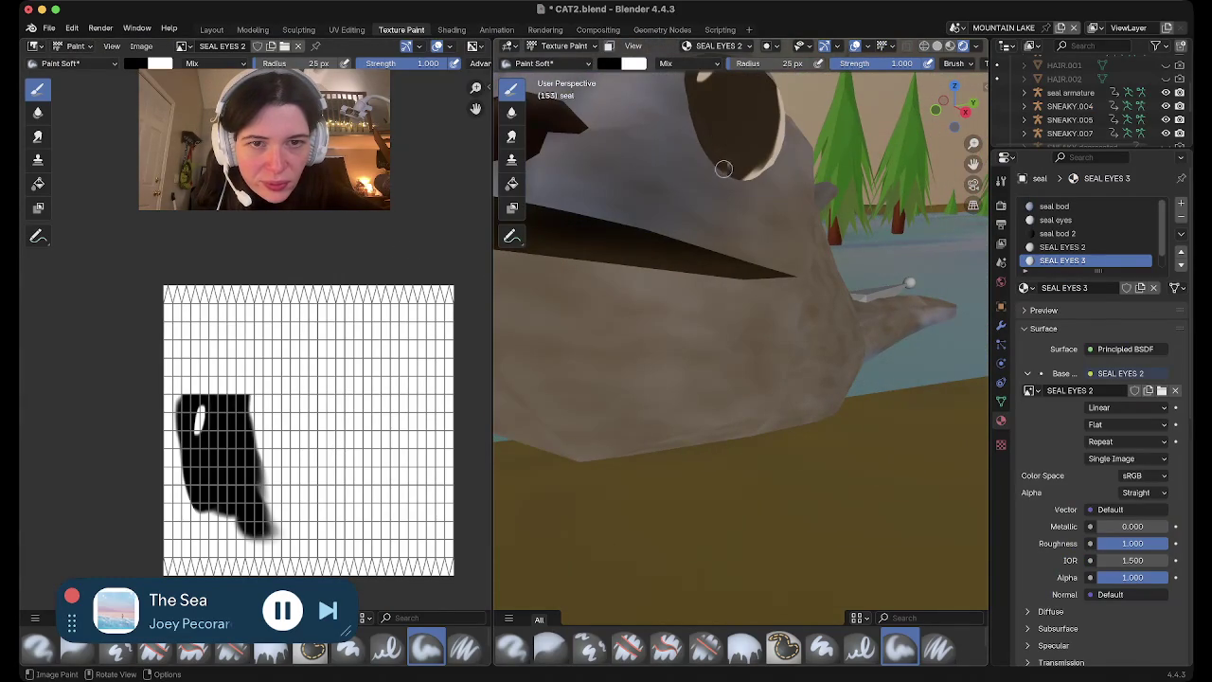
pyautogui.hscroll(5, 734, 162)
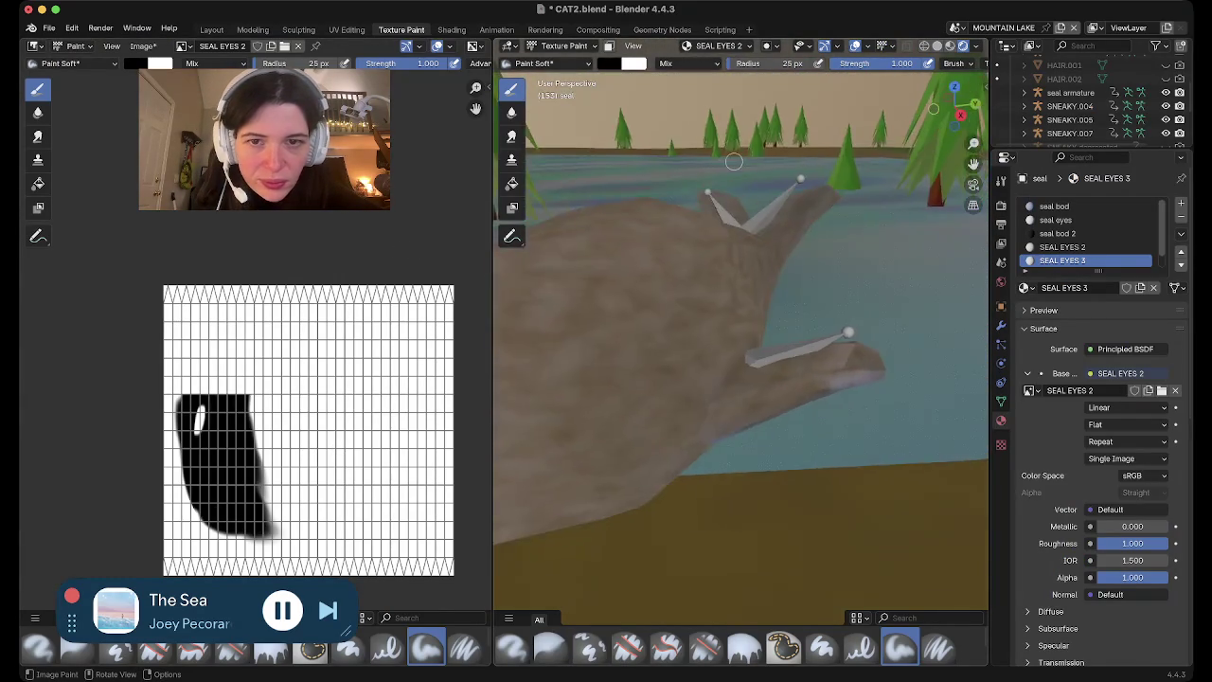
pyautogui.hscroll(5, 734, 162)
pyautogui.hscroll(5, 734, 162)
pyautogui.hscroll(3, 734, 161)
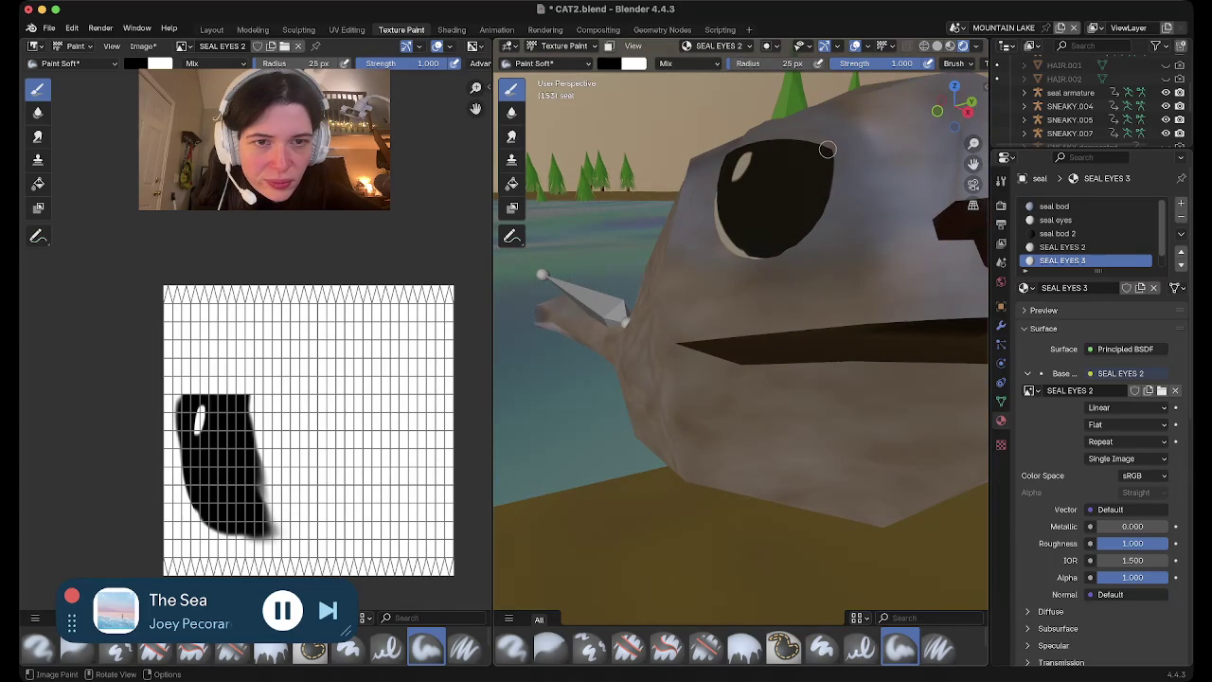
pyautogui.hscroll(5, 824, 152)
pyautogui.hscroll(5, 824, 153)
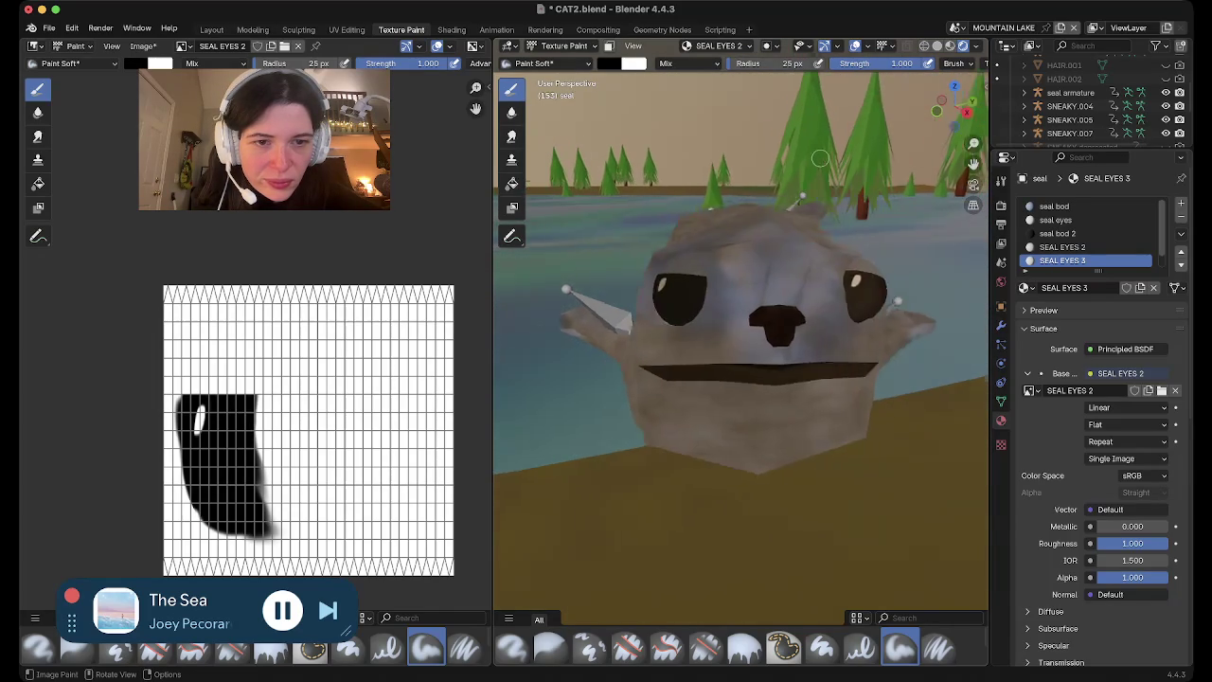
pyautogui.hscroll(5, 822, 156)
pyautogui.hscroll(3, 820, 157)
pyautogui.hscroll(5, 629, 291)
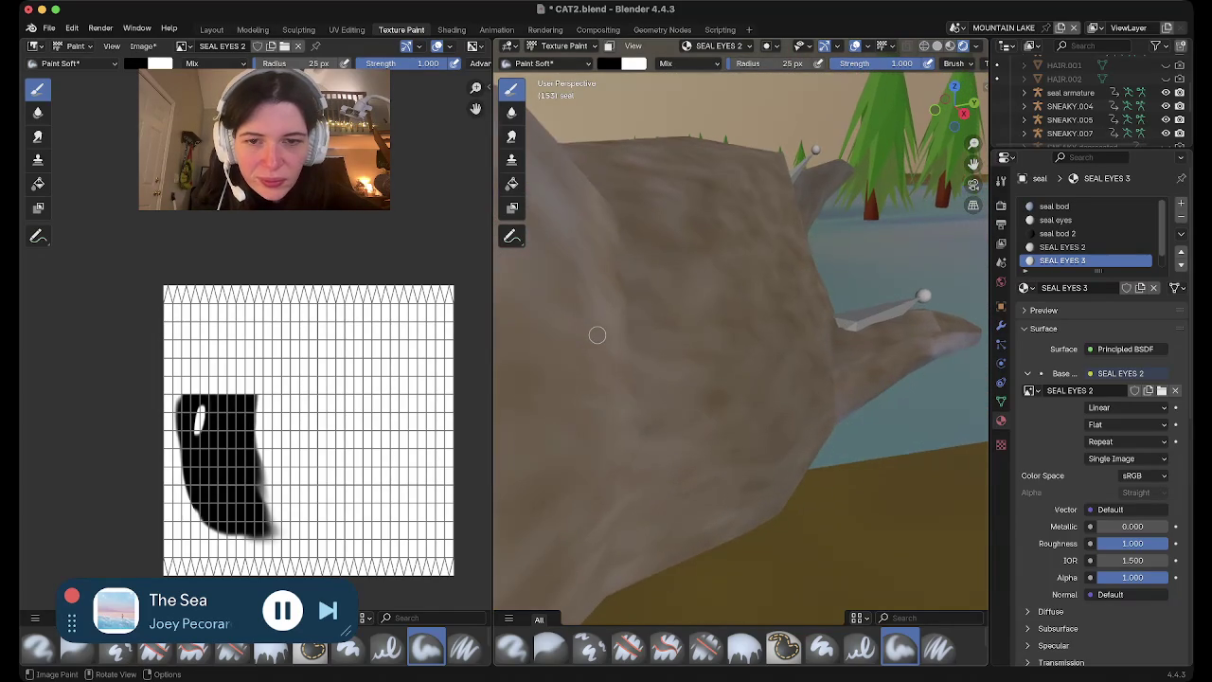
# Zoom back out from the seal's face and move to the Modeling workspace
pyautogui.keyDown('shift'); pyautogui.hscroll(-5, 596, 335); pyautogui.keyUp('shift')
pyautogui.scroll(-5, 597, 336)
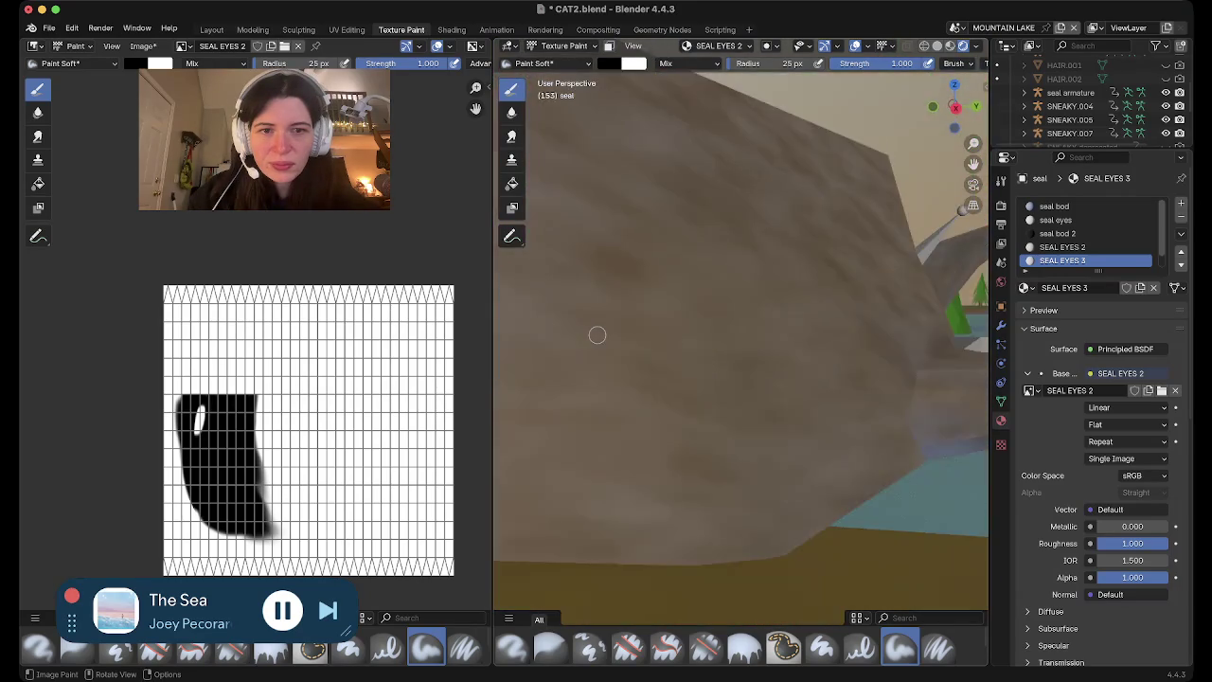
pyautogui.scroll(-5, 597, 341)
pyautogui.scroll(-5, 598, 345)
pyautogui.scroll(-3, 598, 352)
pyautogui.scroll(-5, 598, 354)
pyautogui.scroll(-5, 599, 354)
pyautogui.scroll(-5, 598, 353)
pyautogui.scroll(-3, 598, 354)
pyautogui.scroll(-5, 599, 354)
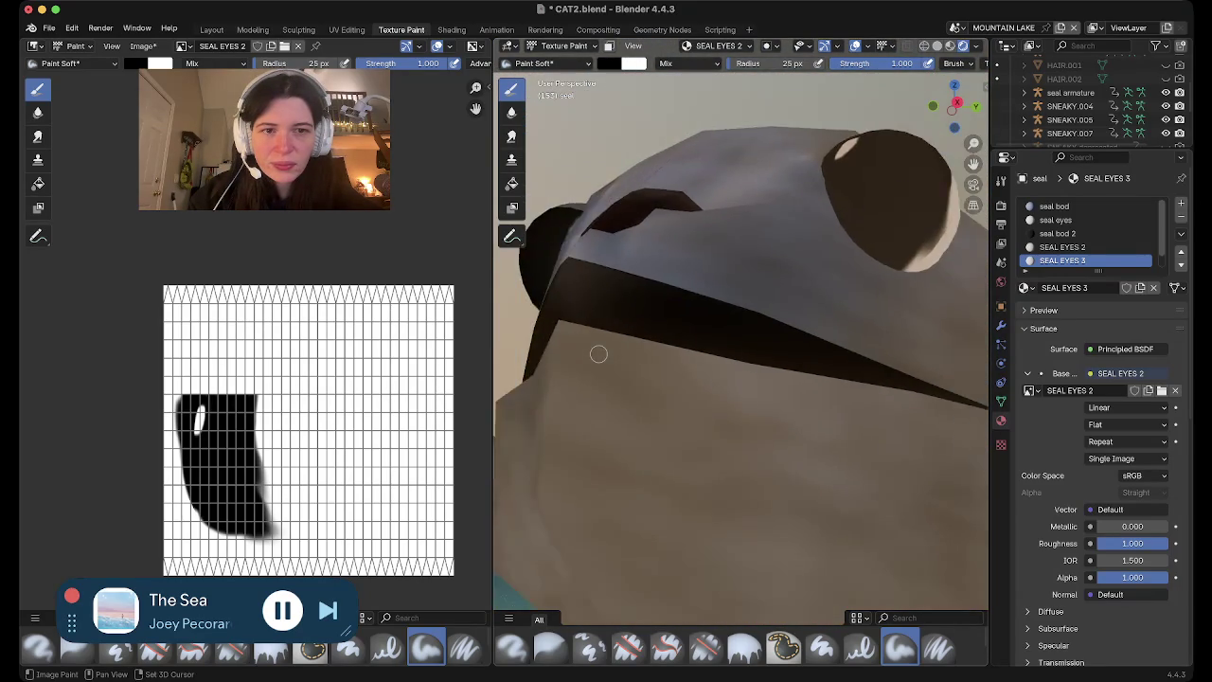
pyautogui.scroll(-5, 598, 353)
pyautogui.scroll(-5, 598, 353)
pyautogui.scroll(-5, 598, 353)
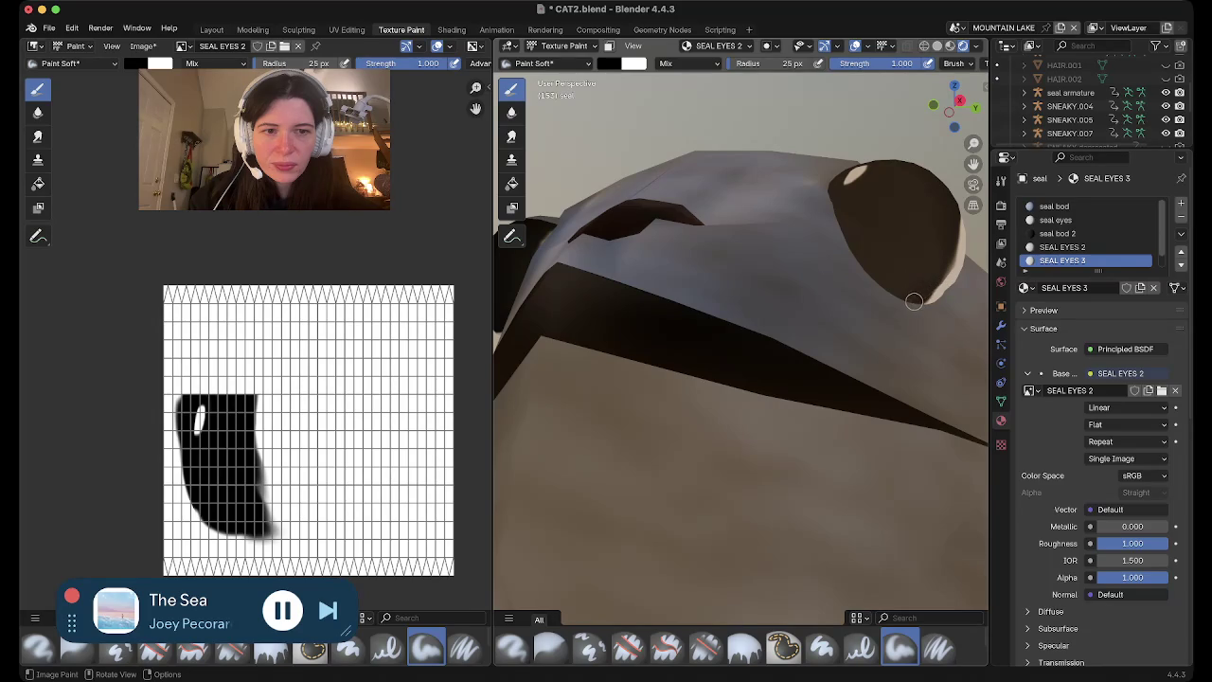
pyautogui.scroll(-5, 924, 271)
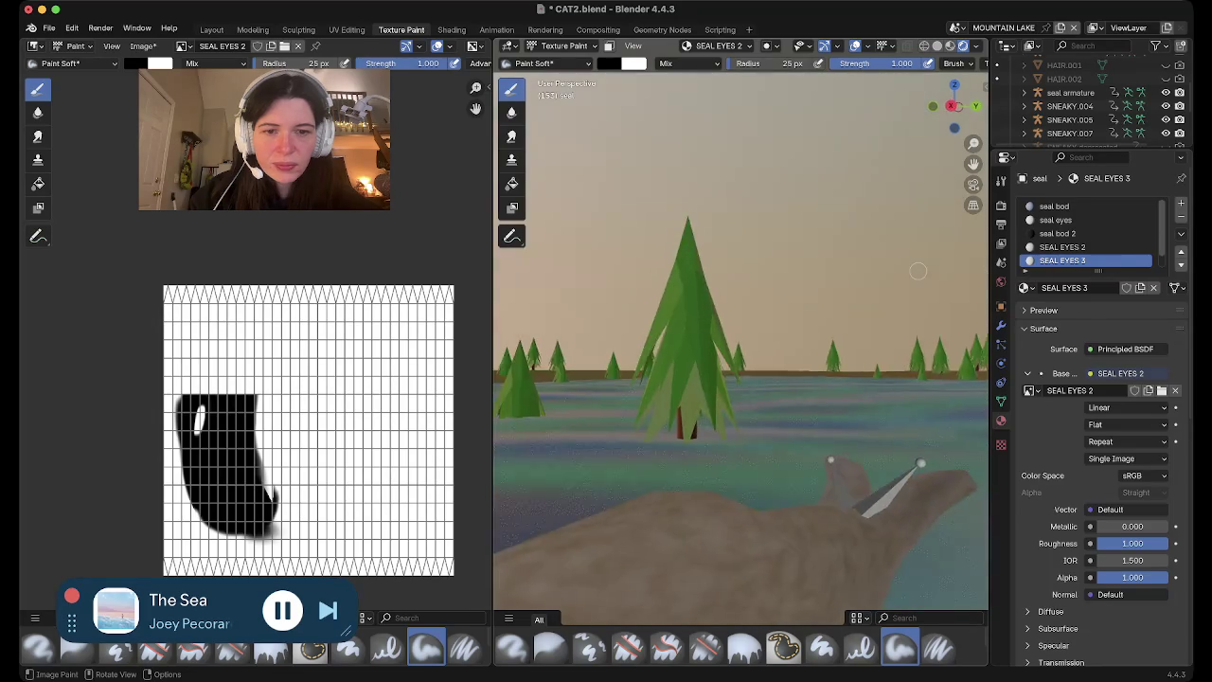
pyautogui.scroll(-5, 919, 270)
pyautogui.scroll(-5, 919, 269)
pyautogui.scroll(-5, 918, 271)
pyautogui.scroll(-5, 917, 271)
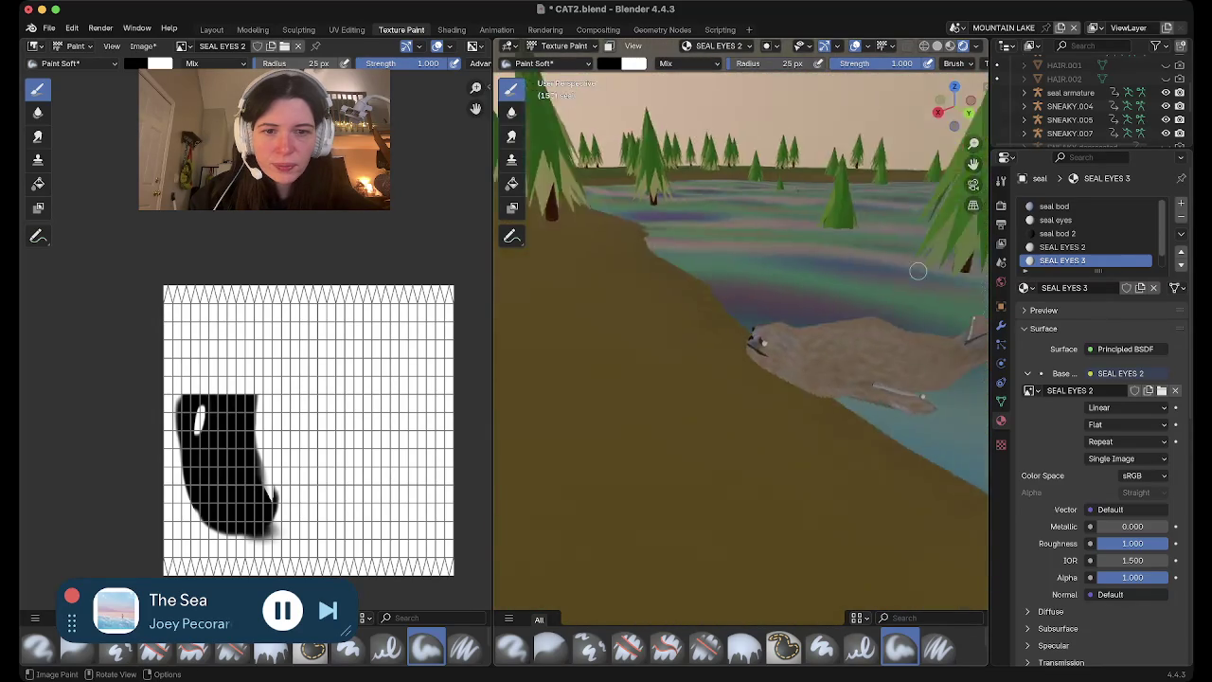
pyautogui.scroll(-5, 917, 271)
pyautogui.scroll(-5, 917, 271)
pyautogui.scroll(-5, 918, 271)
pyautogui.scroll(-5, 917, 271)
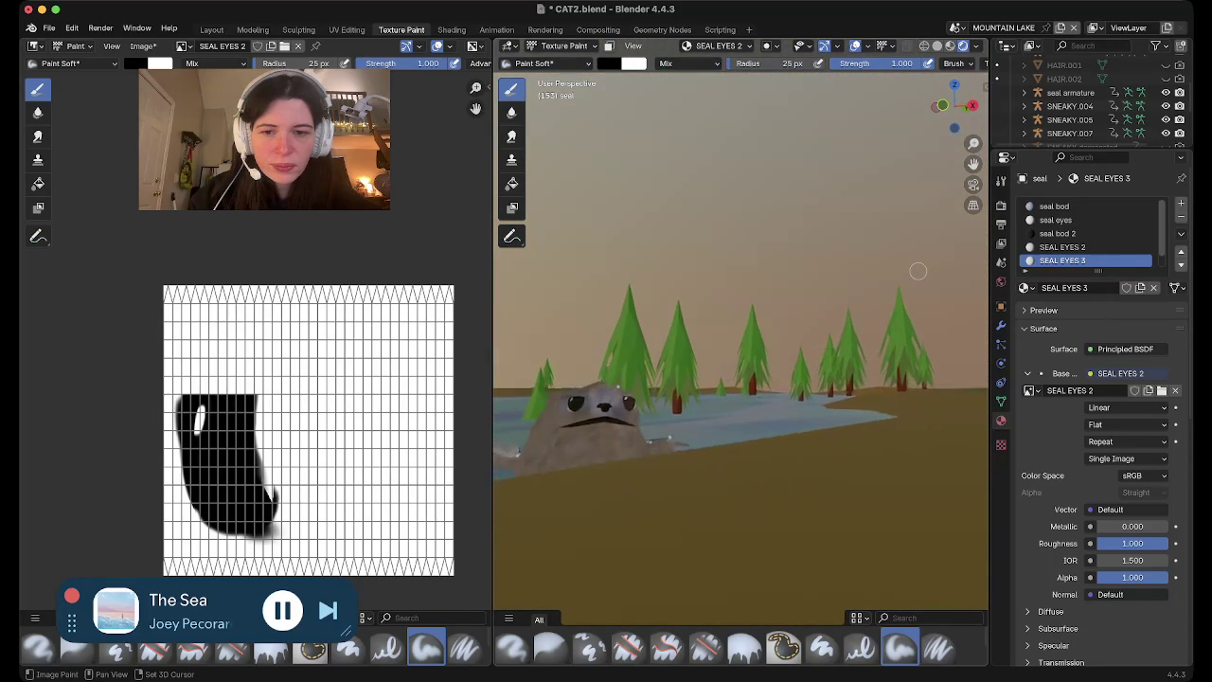
pyautogui.scroll(-5, 868, 288)
pyautogui.click(565, 46)
pyautogui.click(253, 30)
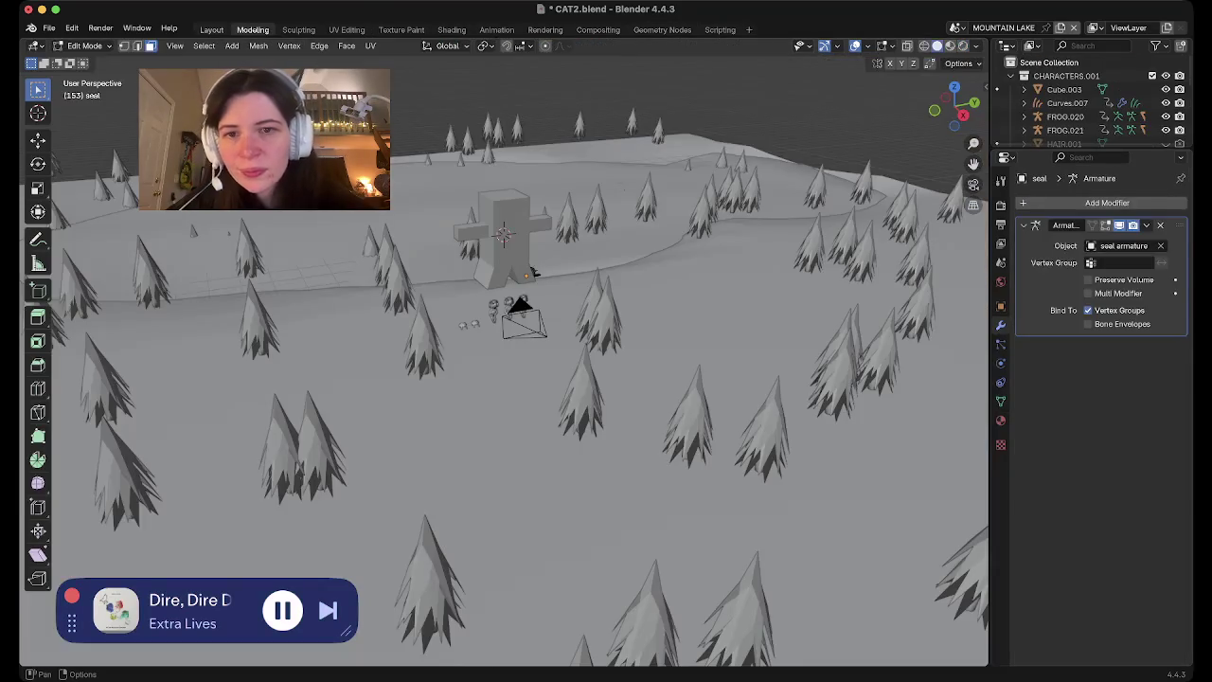
# Switch to the Layout workspace and save CAT2.blend
pyautogui.click(211, 29)
pyautogui.hotkey('ctrl', 's')
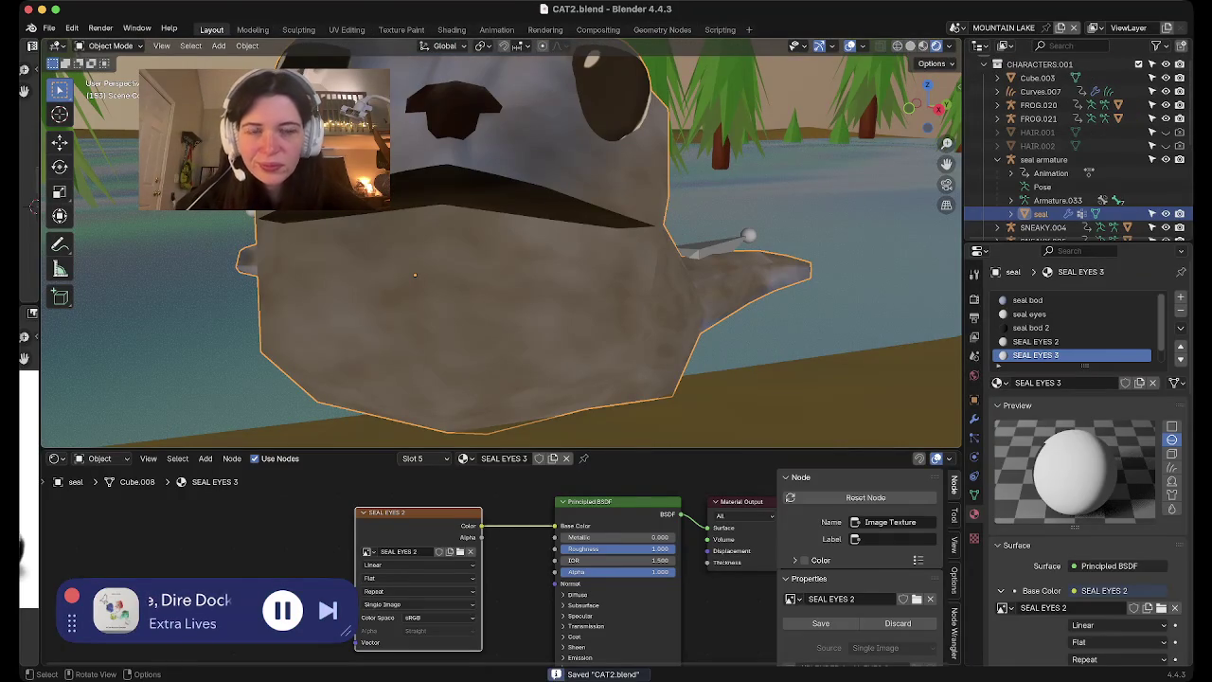
pyautogui.scroll(-5, 502, 247)
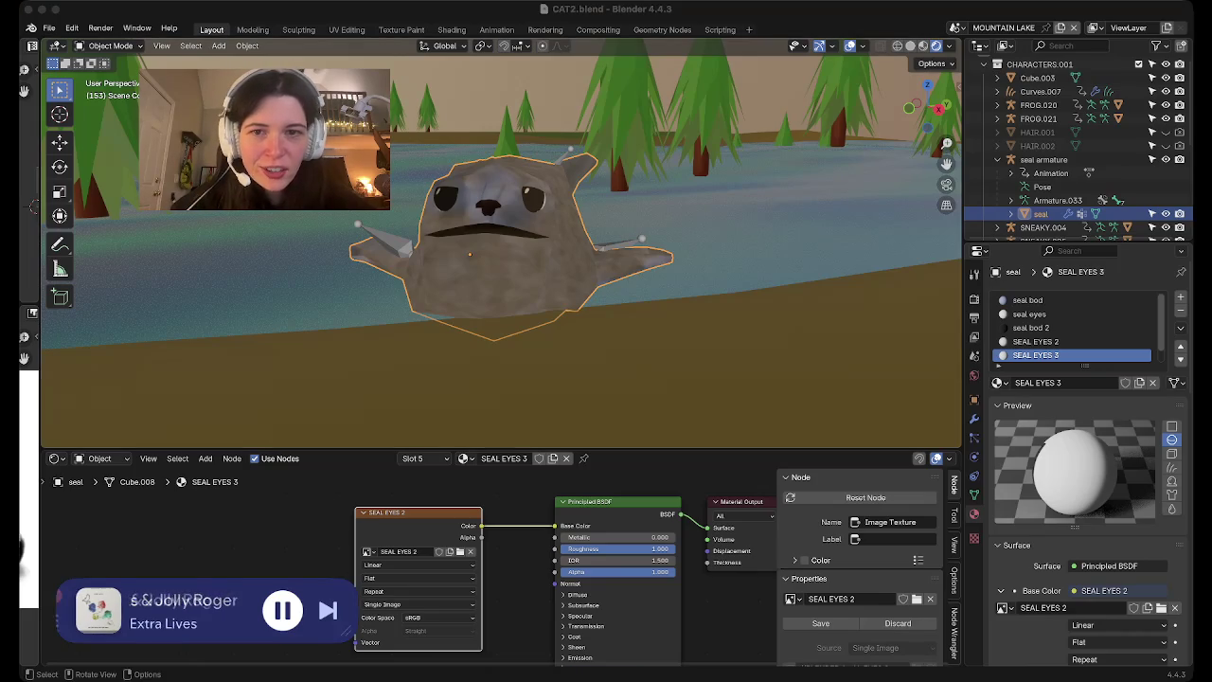
# Orbit to a low view of the seal and river, then select Cube.002
pyautogui.click(777, 227)
pyautogui.moveTo(776, 227); pyautogui.dragTo(663, 284, button='middle')
pyautogui.scroll(-4, 502, 246)
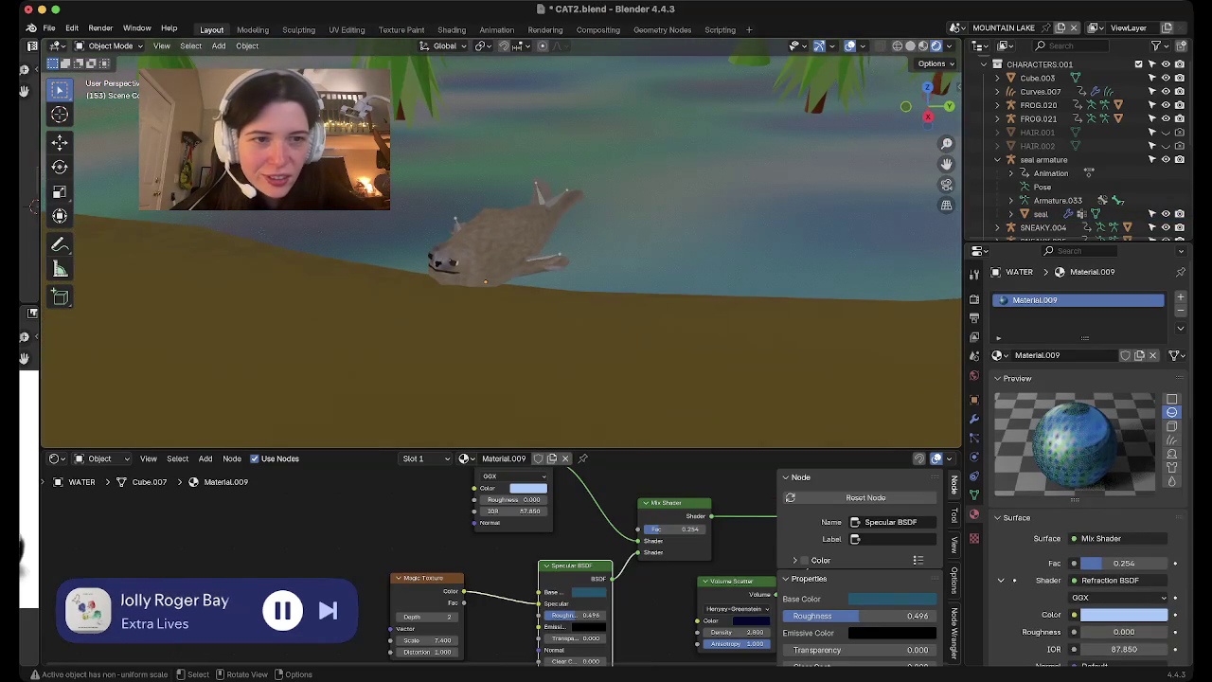
pyautogui.scroll(-5, 1080, 151)
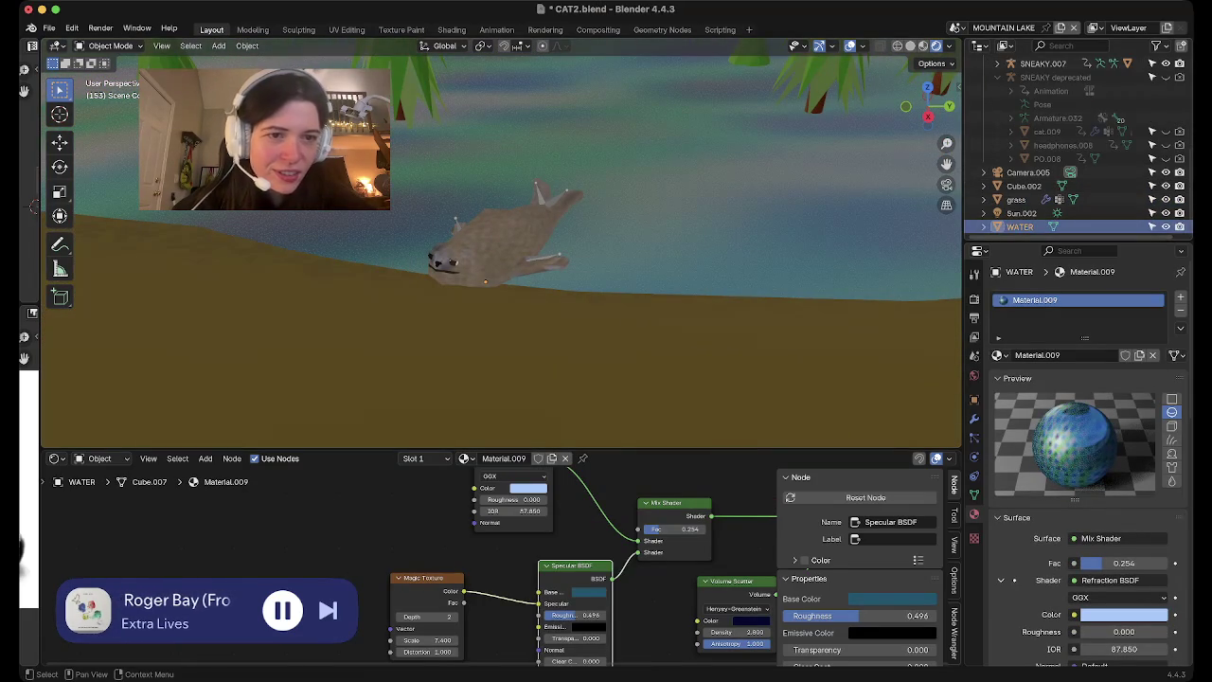
pyautogui.moveTo(502, 313)
pyautogui.mouseDown(button='middle')
pyautogui.moveTo(511, 246)
pyautogui.moveTo(516, 303)
pyautogui.moveTo(530, 284)
pyautogui.mouseUp(button='middle')
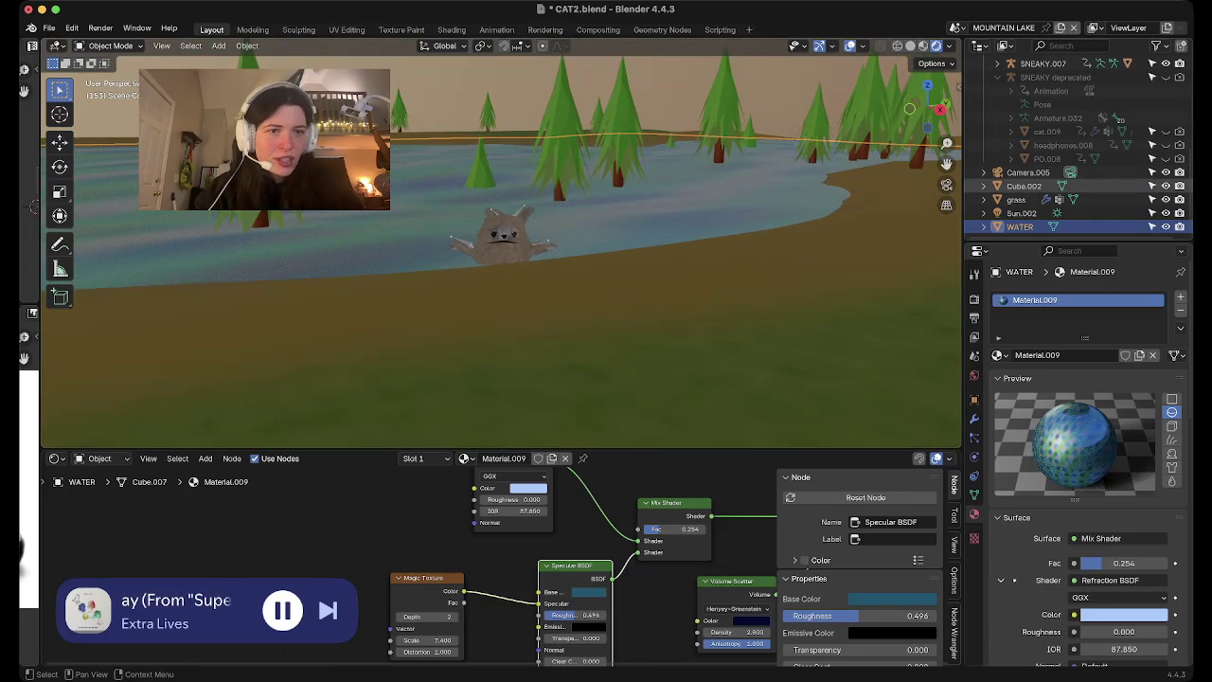
pyautogui.click(1023, 186)
pyautogui.click(161, 45)
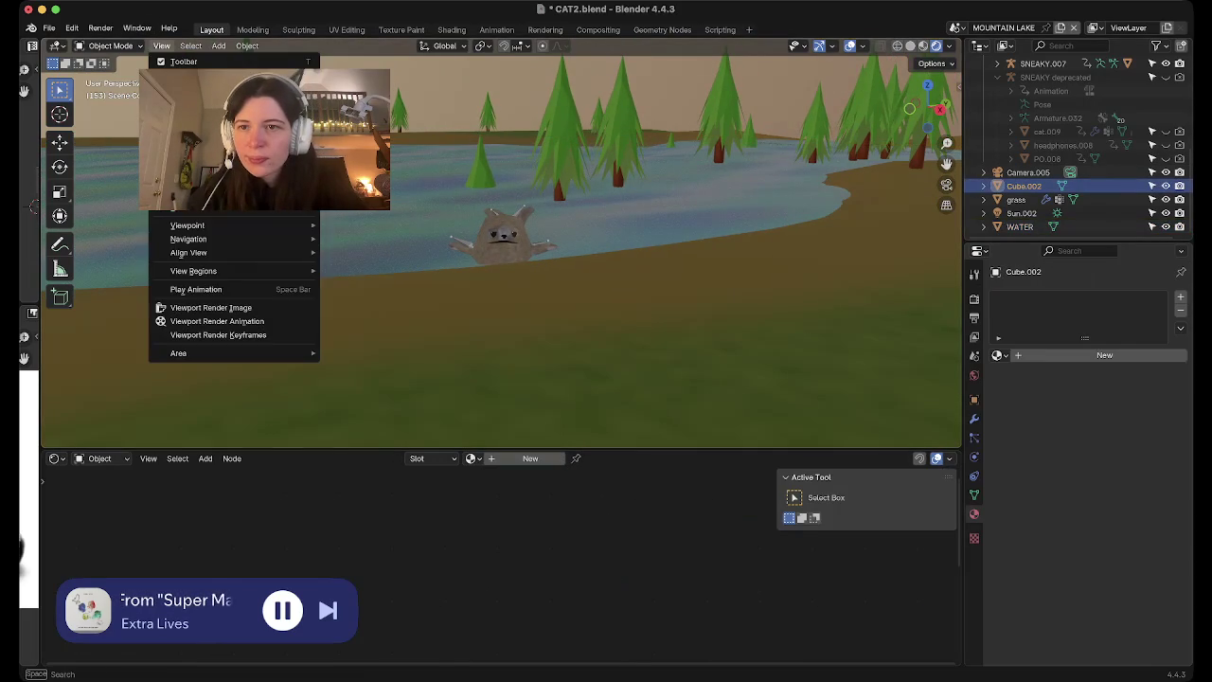
# Frame Cube.002 in the viewport and rename it to BEAR
pyautogui.click(195, 154)
pyautogui.doubleClick(1024, 185)
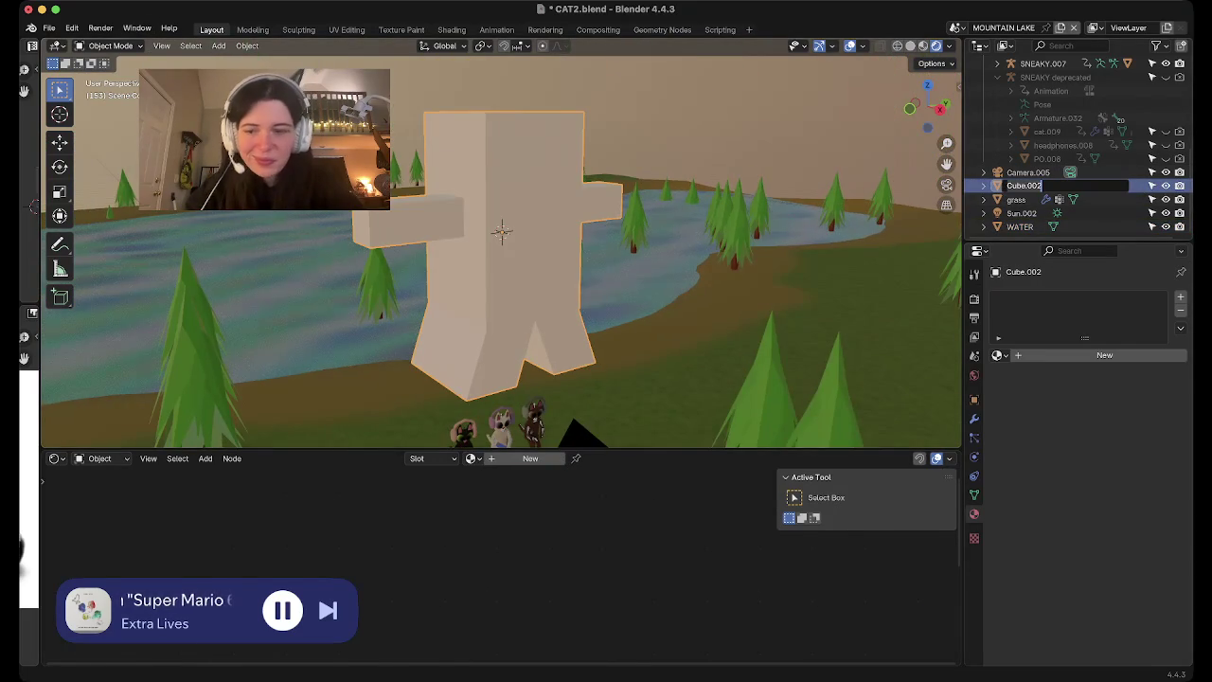
pyautogui.write('BEAR')
pyautogui.press('Return')
# In Edit Mode, raise BEAR's top face straight up along Z
pyautogui.press('Tab')
pyautogui.moveTo(502, 285)
pyautogui.mouseDown(button='middle')
pyautogui.moveTo(569, 265)
pyautogui.moveTo(568, 237)
pyautogui.moveTo(501, 265)
pyautogui.moveTo(511, 275)
pyautogui.moveTo(341, 251)
pyautogui.moveTo(341, 284)
pyautogui.mouseUp(button='middle')
pyautogui.press('g')
pyautogui.press('z')
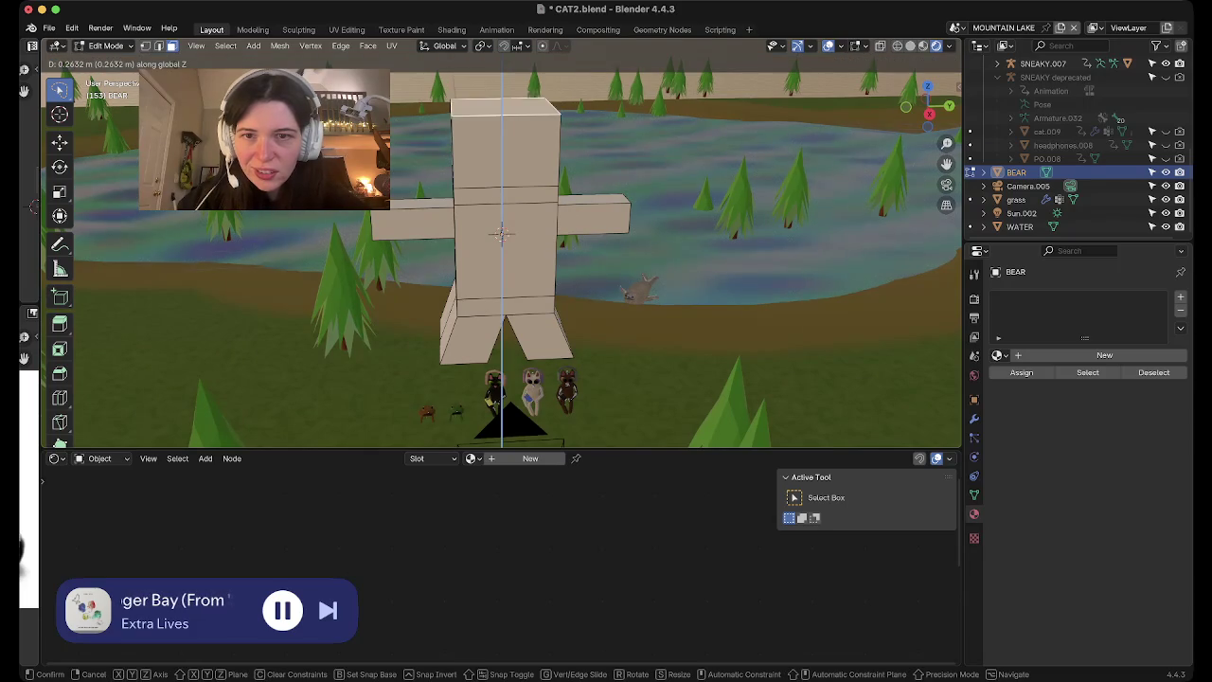
pyautogui.press('Return')
# Select the whole BEAR mesh and subdivide it from the mesh context menu
pyautogui.moveTo(341, 285); pyautogui.dragTo(337, 246, button='middle')
pyautogui.moveTo(502, 284)
pyautogui.mouseDown(button='middle')
pyautogui.moveTo(502, 317)
pyautogui.moveTo(501, 286)
pyautogui.mouseUp(button='middle')
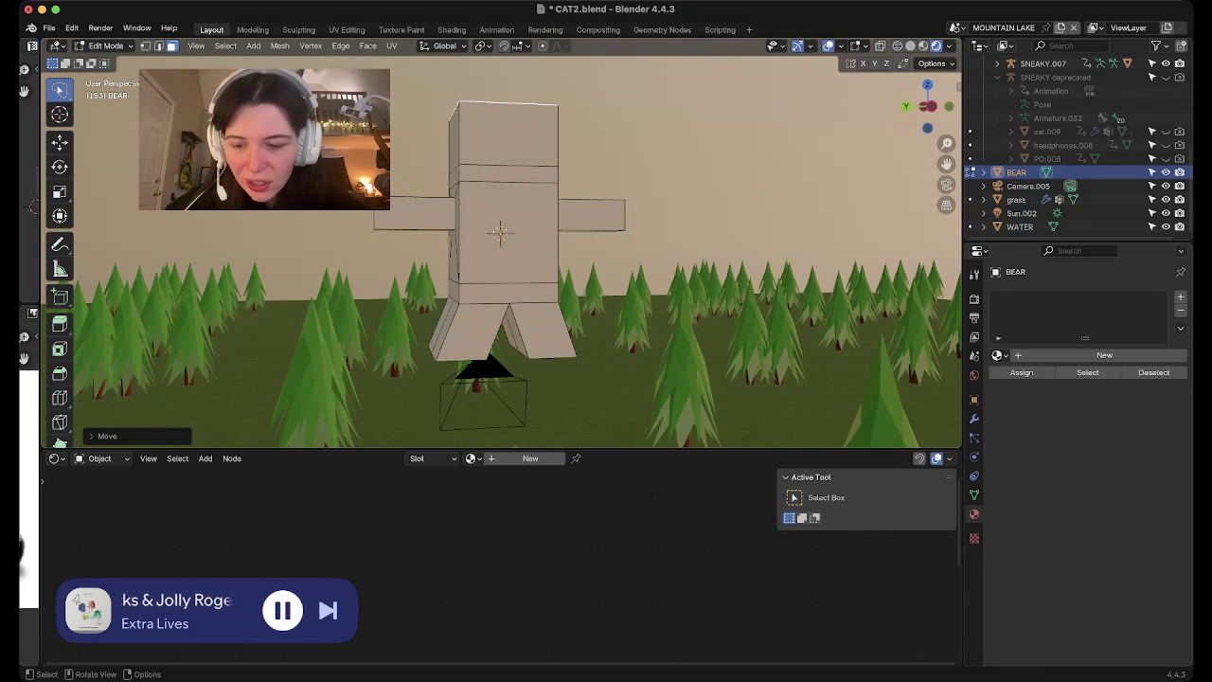
pyautogui.press('a')
pyautogui.rightClick(499, 232)
pyautogui.click(500, 248)
pyautogui.rightClick(500, 232)
pyautogui.click(500, 248)
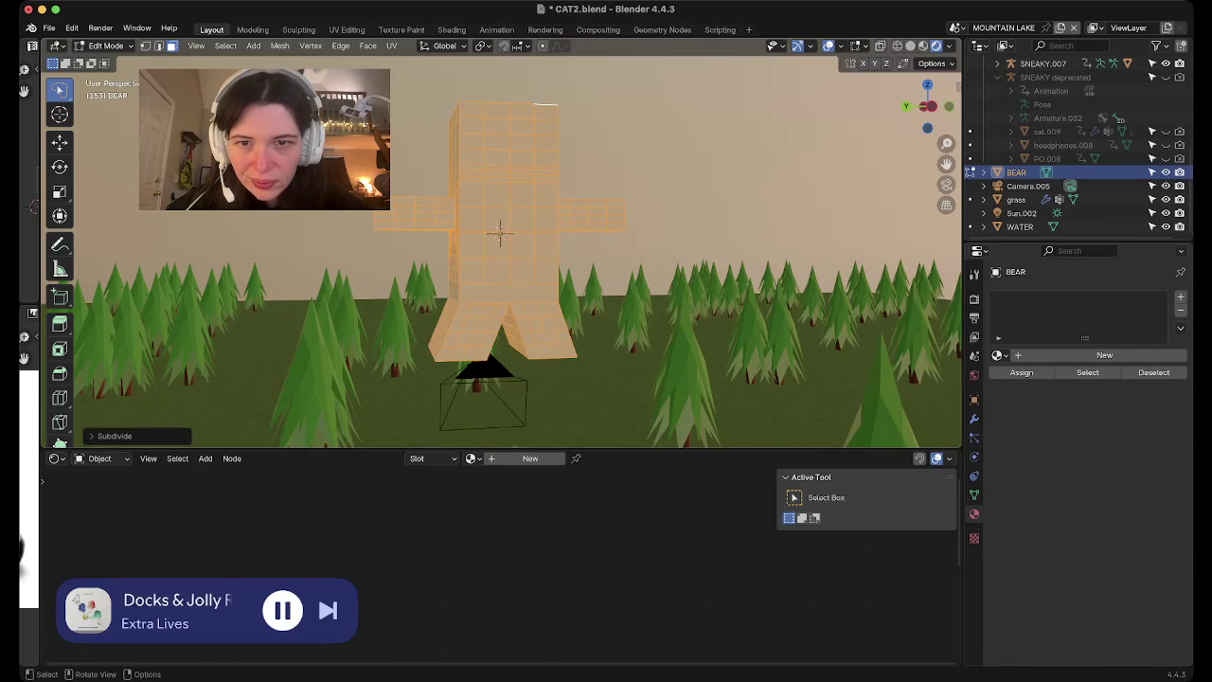
pyautogui.moveTo(500, 232); pyautogui.dragTo(554, 232, button='middle')
# Deselect all, then select the edge loop around BEAR's upper torso
pyautogui.press('Tab')
pyautogui.moveTo(502, 284)
pyautogui.mouseDown(button='middle')
pyautogui.moveTo(568, 247)
pyautogui.moveTo(587, 313)
pyautogui.mouseUp(button='middle')
pyautogui.press('Tab')
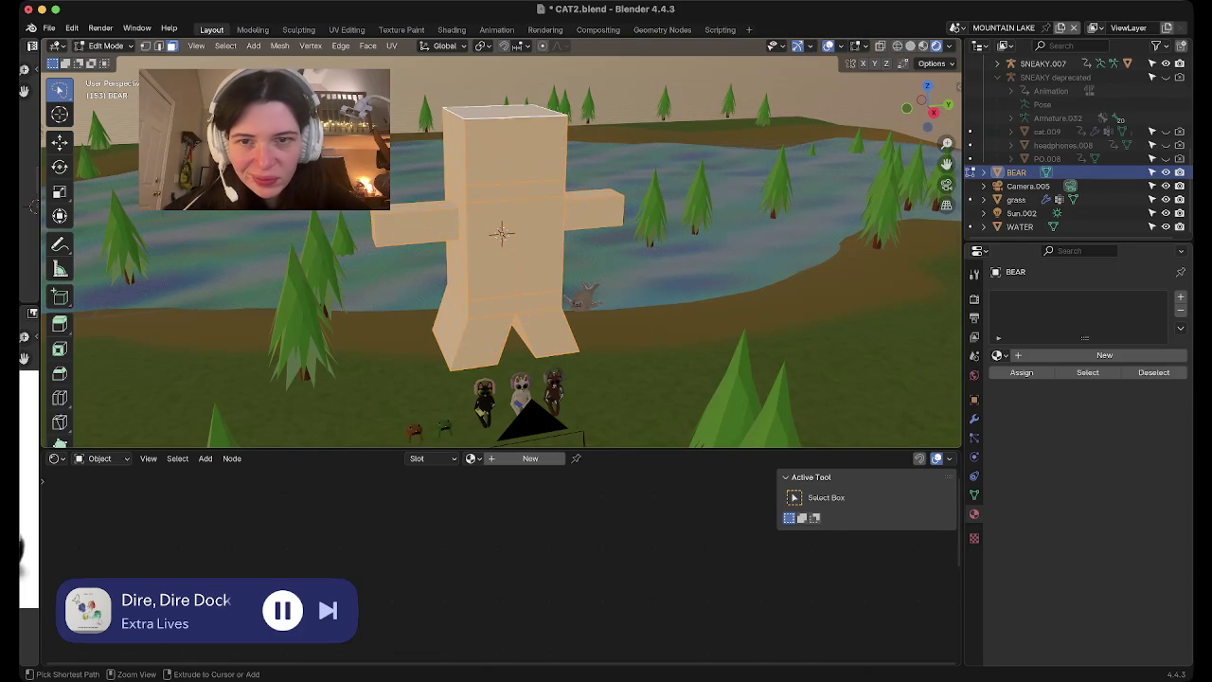
pyautogui.hotkey('alt', 'a')
pyautogui.keyDown('alt'); pyautogui.click(508, 189); pyautogui.keyUp('alt')
pyautogui.moveTo(568, 284); pyautogui.dragTo(559, 286, button='middle')
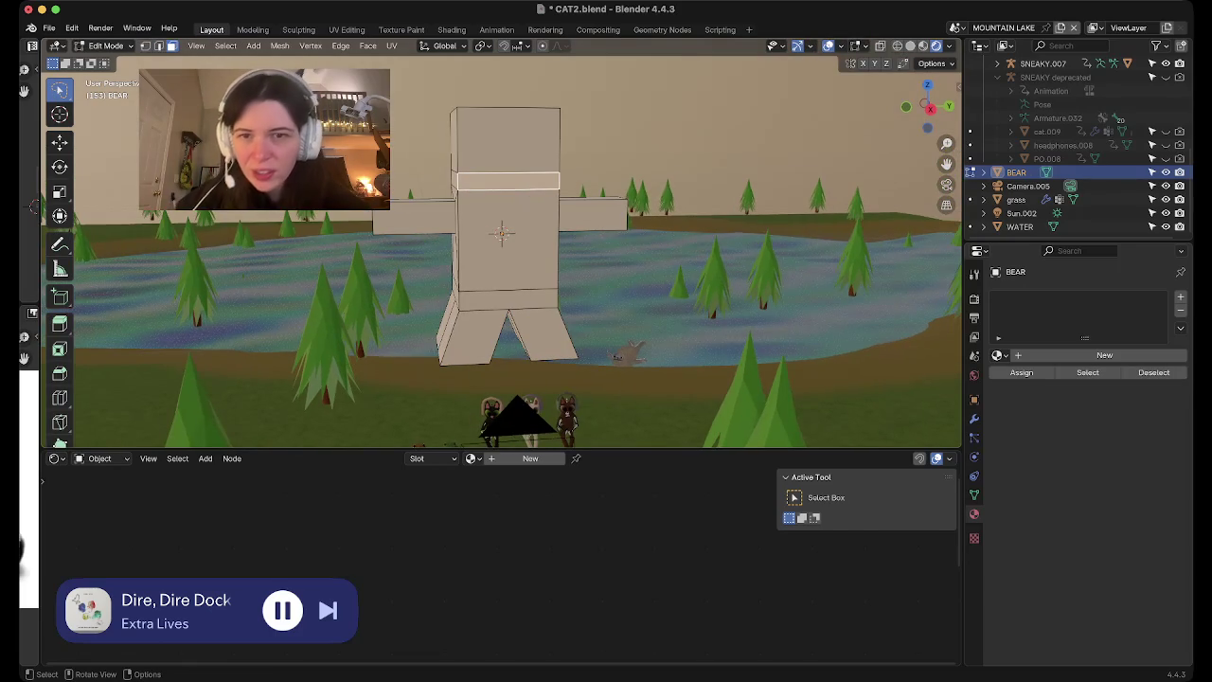
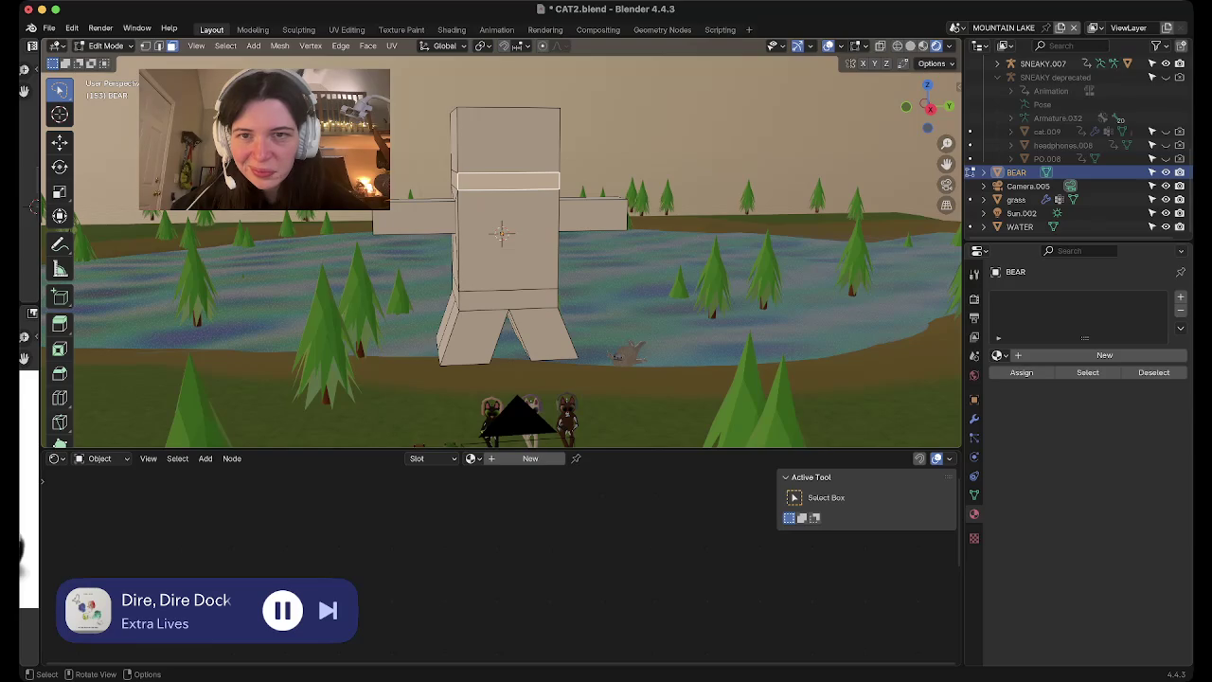
# Move and scale down the head's top loop to taper the top of the bear's head
pyautogui.moveTo(662, 285); pyautogui.dragTo(682, 218, button='middle')
pyautogui.press('g')
pyautogui.click(719, 236)
pyautogui.press('s')
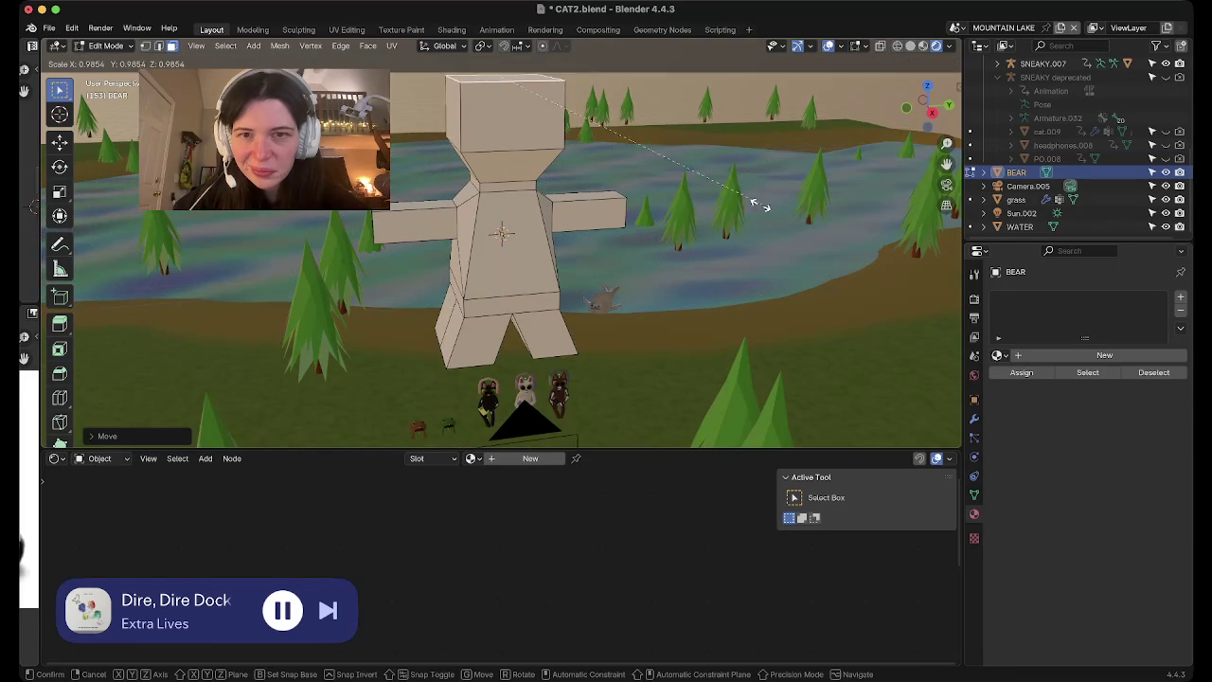
pyautogui.click(678, 202)
pyautogui.press('g')
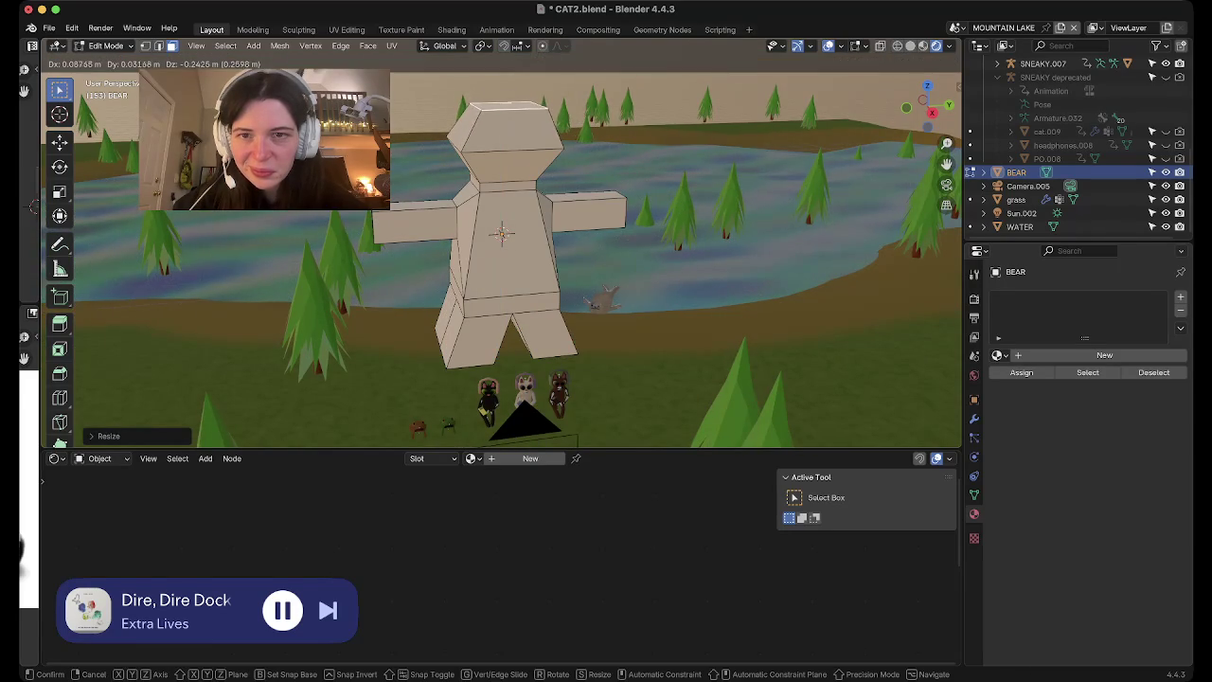
pyautogui.press('Return')
# Select the neck edge loop and scale it along Y to widen the neck
pyautogui.moveTo(663, 284)
pyautogui.mouseDown(button='middle')
pyautogui.moveTo(663, 227)
pyautogui.moveTo(663, 322)
pyautogui.moveTo(653, 236)
pyautogui.mouseUp(button='middle')
pyautogui.click(526, 180)
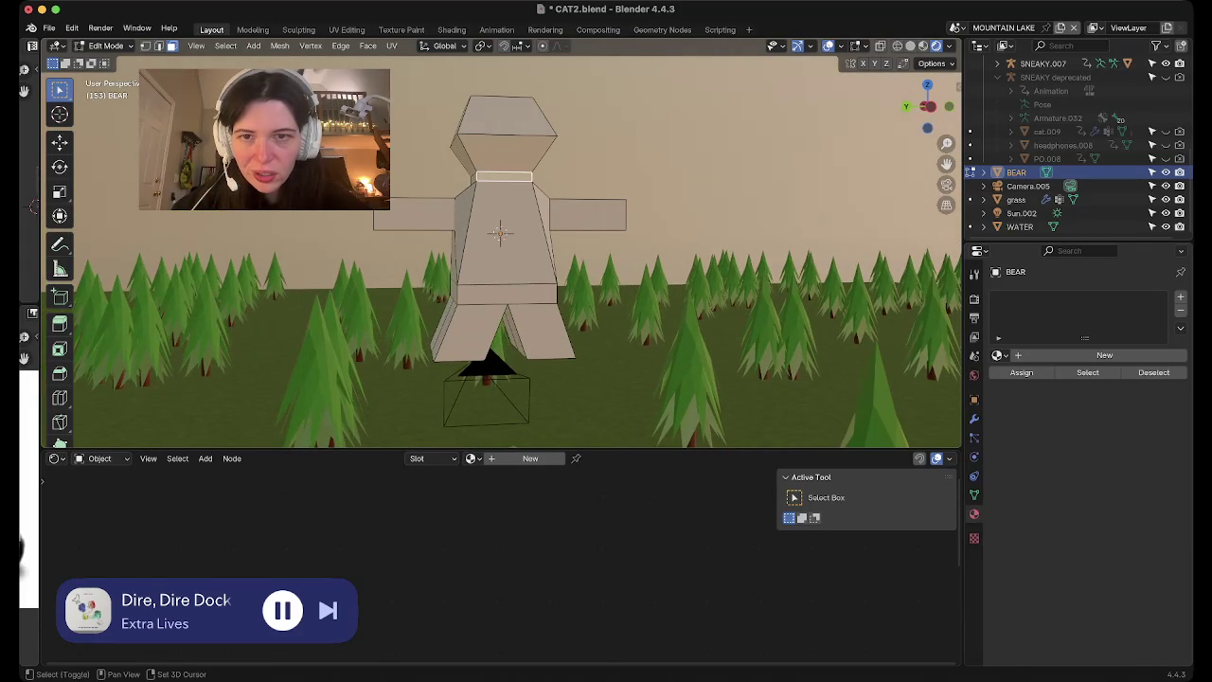
pyautogui.moveTo(633, 142); pyautogui.dragTo(633, 180, button='middle')
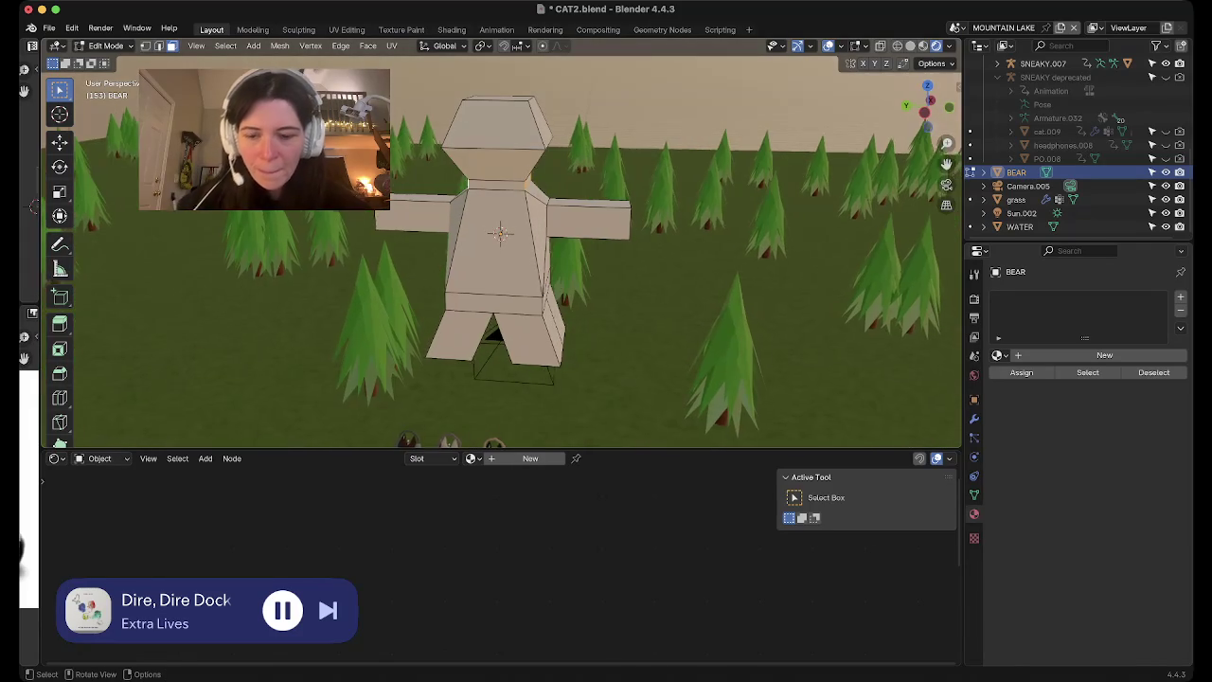
pyautogui.press('s')
pyautogui.press('y')
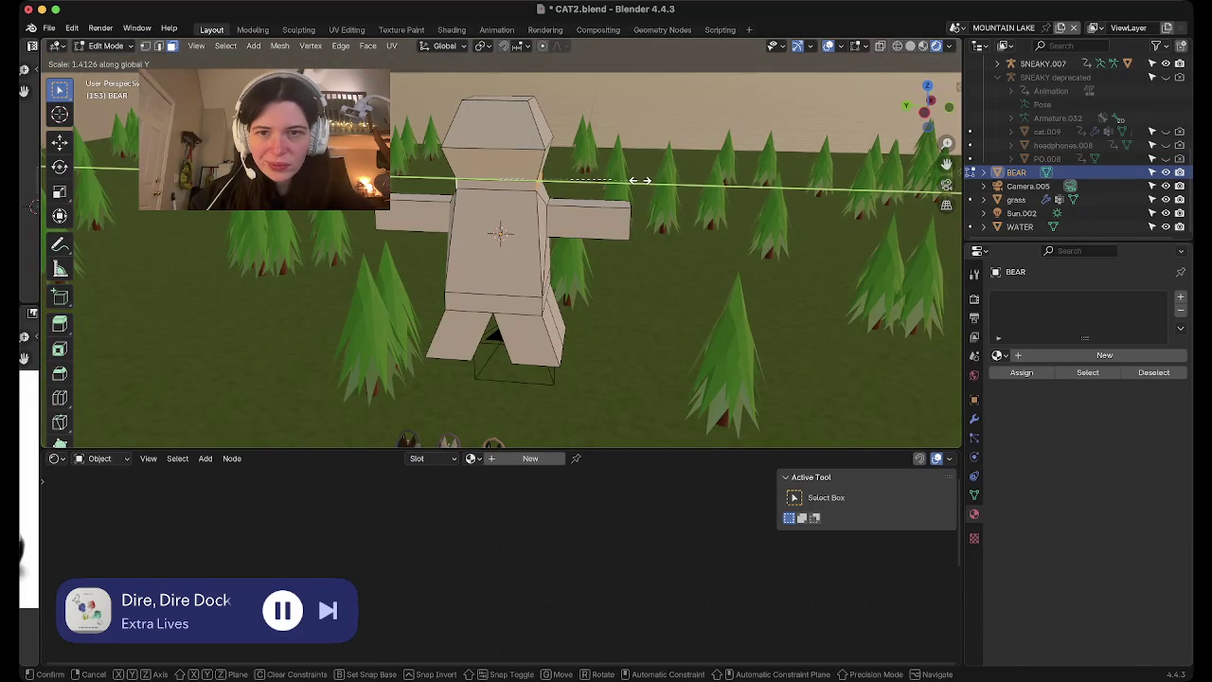
pyautogui.click(641, 180)
# Orbit and zoom around to check the bear's shape, then select an arm's end face
pyautogui.moveTo(640, 180); pyautogui.dragTo(644, 190, button='middle')
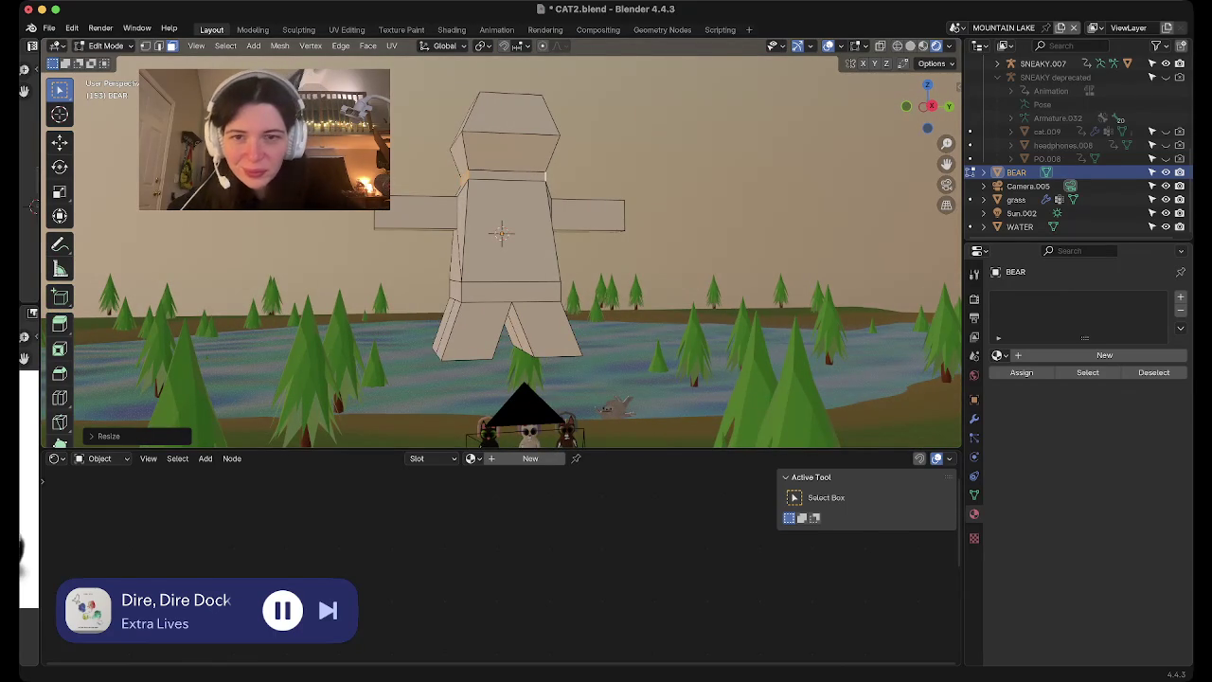
pyautogui.moveTo(569, 284)
pyautogui.mouseDown(button='middle')
pyautogui.moveTo(587, 341)
pyautogui.moveTo(587, 303)
pyautogui.mouseUp(button='middle')
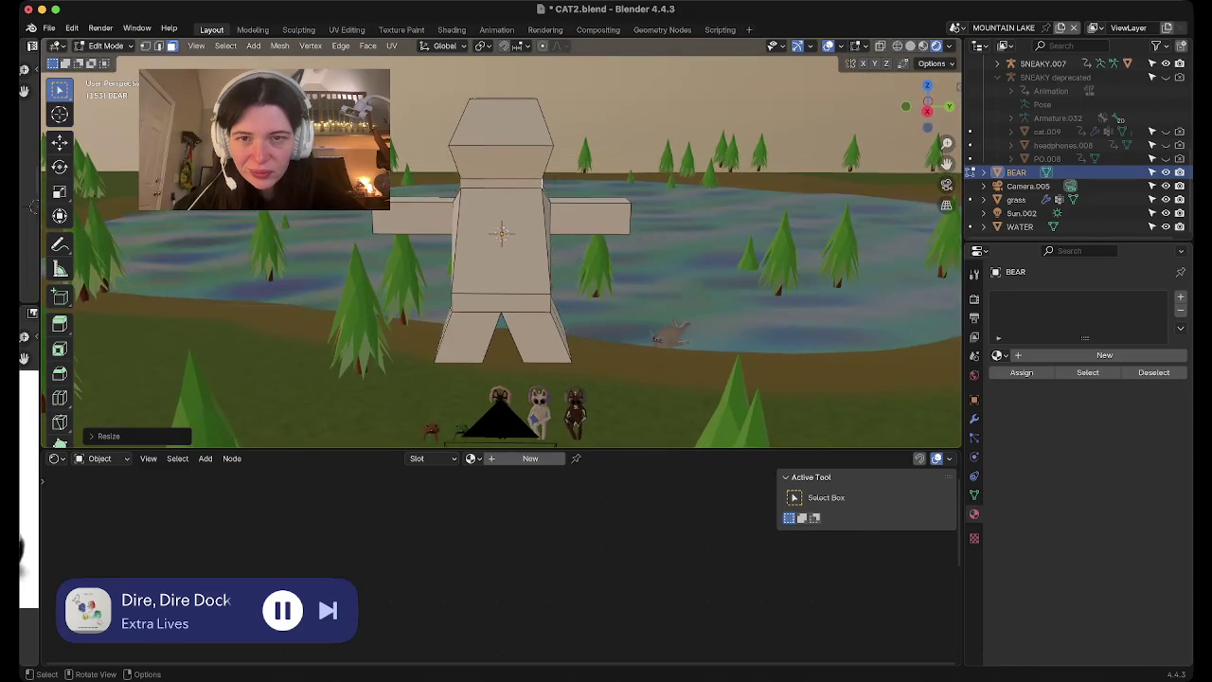
pyautogui.scroll(3, 501, 247)
pyautogui.scroll(2, 502, 246)
pyautogui.scroll(-3, 502, 246)
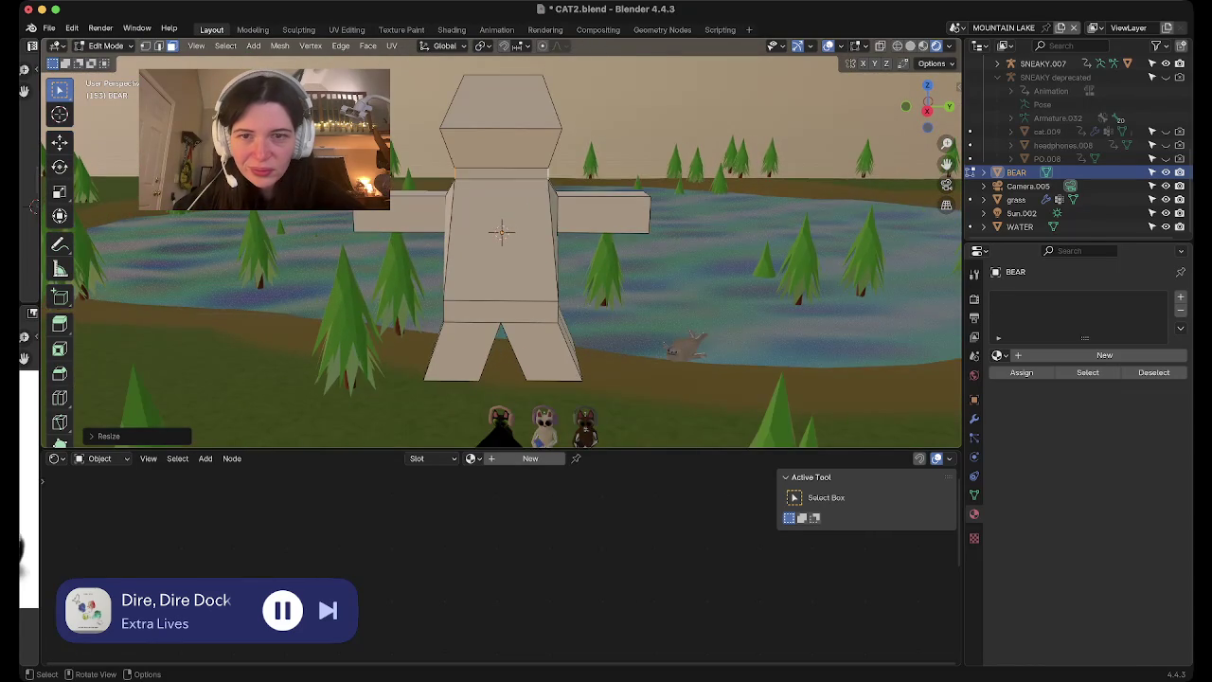
pyautogui.scroll(-2, 502, 246)
pyautogui.moveTo(502, 246)
pyautogui.mouseDown(button='middle')
pyautogui.moveTo(530, 274)
pyautogui.moveTo(512, 247)
pyautogui.mouseUp(button='middle')
pyautogui.click(379, 227)
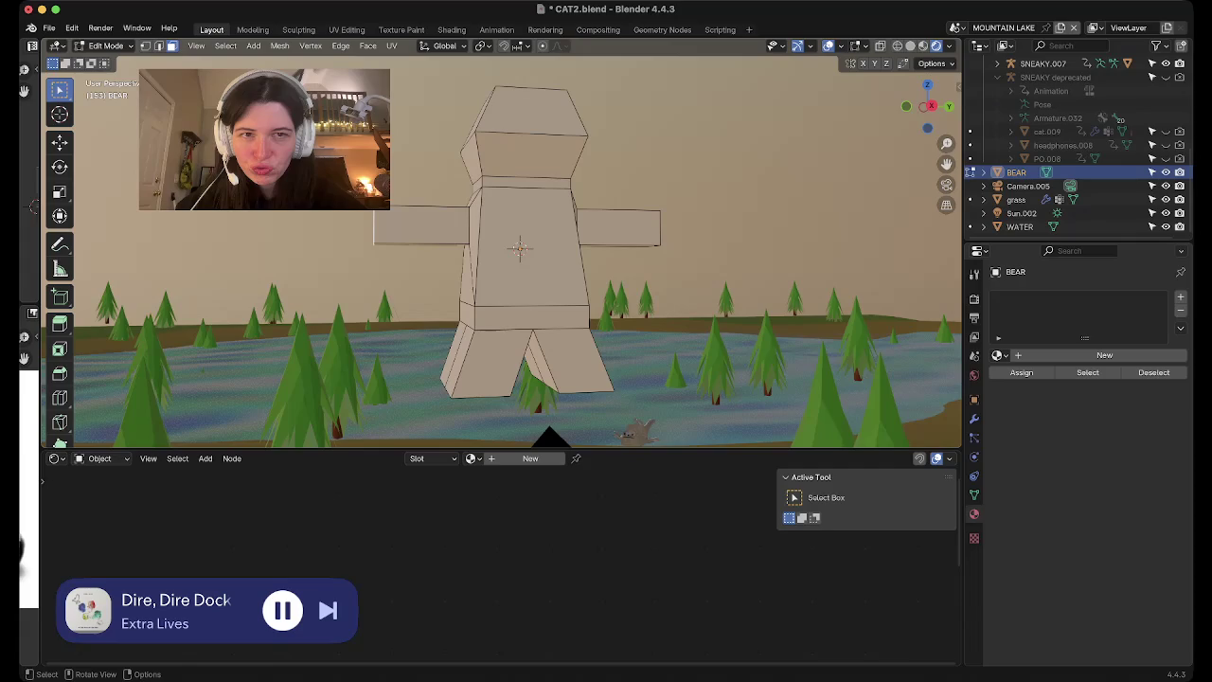
# Select one arm's end face, trying a rotation and a scale but cancelling both
pyautogui.keyDown('alt'); pyautogui.moveTo(549, 431); pyautogui.dragTo(526, 405, button='middle'); pyautogui.keyUp('alt')
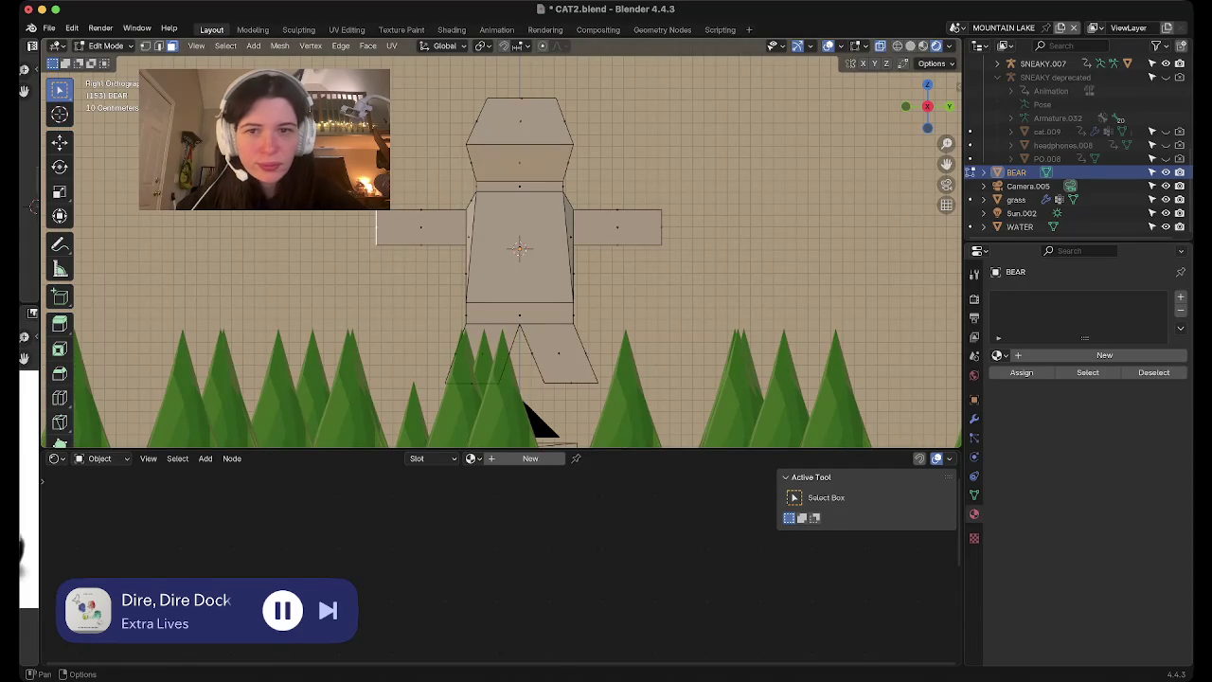
pyautogui.keyDown('shift'); pyautogui.click(421, 227); pyautogui.keyUp('shift')
pyautogui.keyDown('shift'); pyautogui.click(616, 227); pyautogui.keyUp('shift')
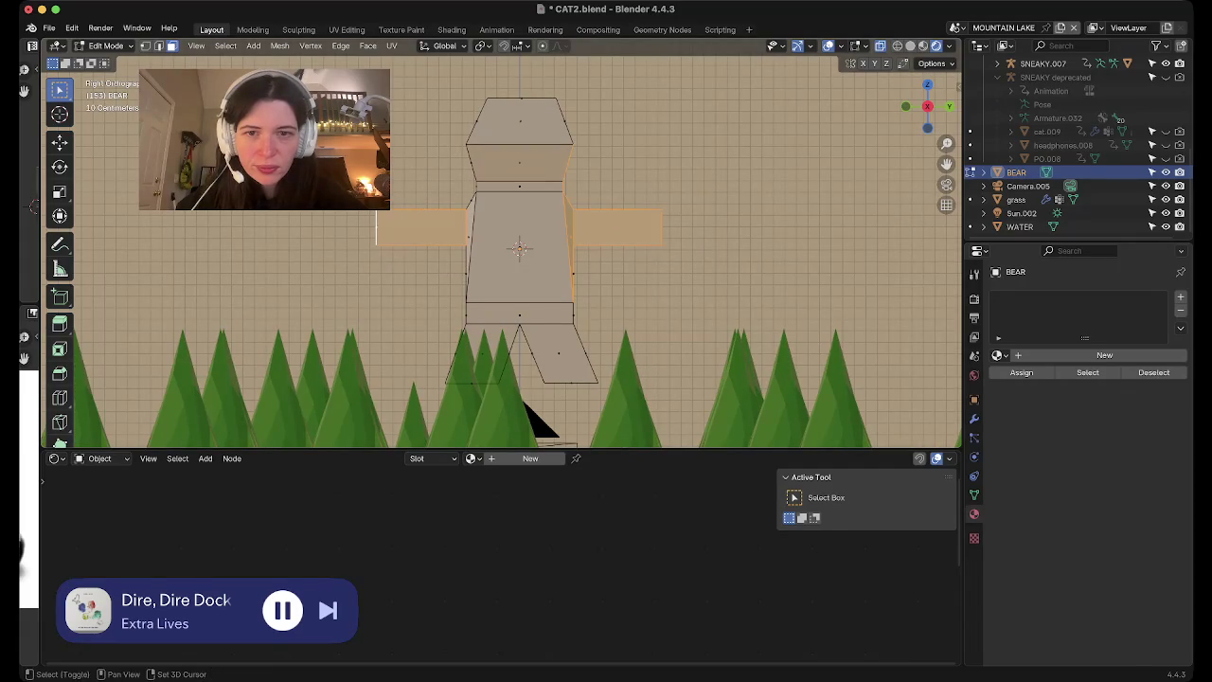
pyautogui.keyDown('shift'); pyautogui.click(615, 227); pyautogui.keyUp('shift')
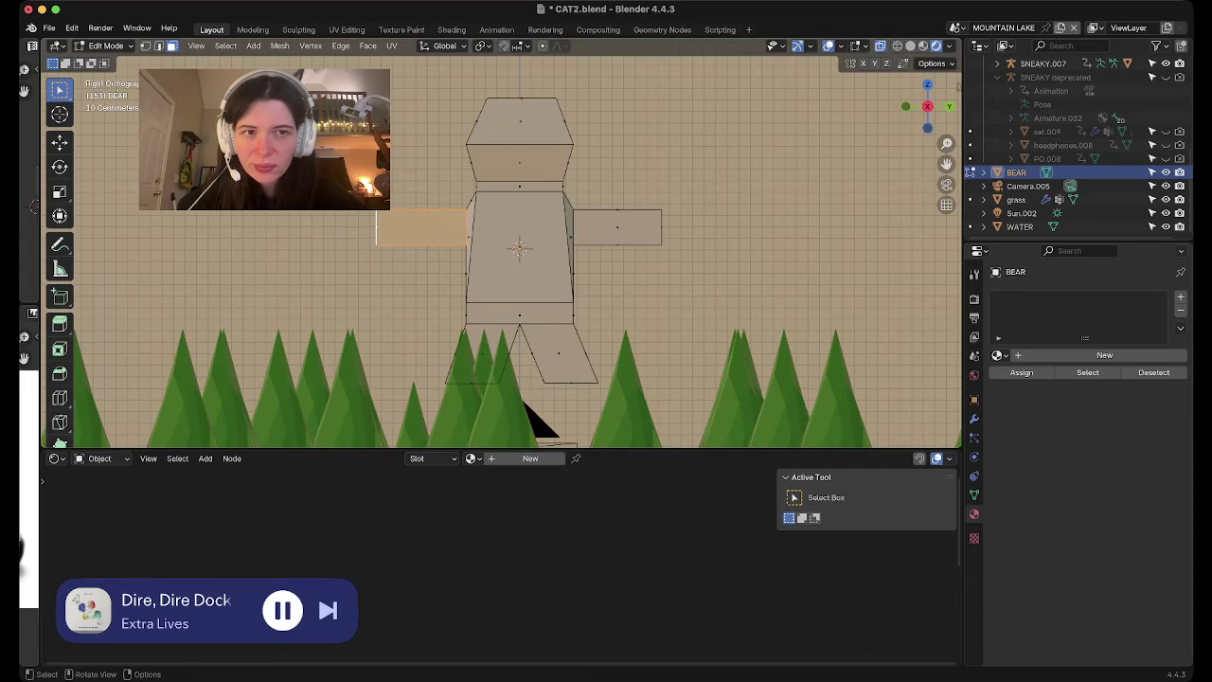
pyautogui.press('r')
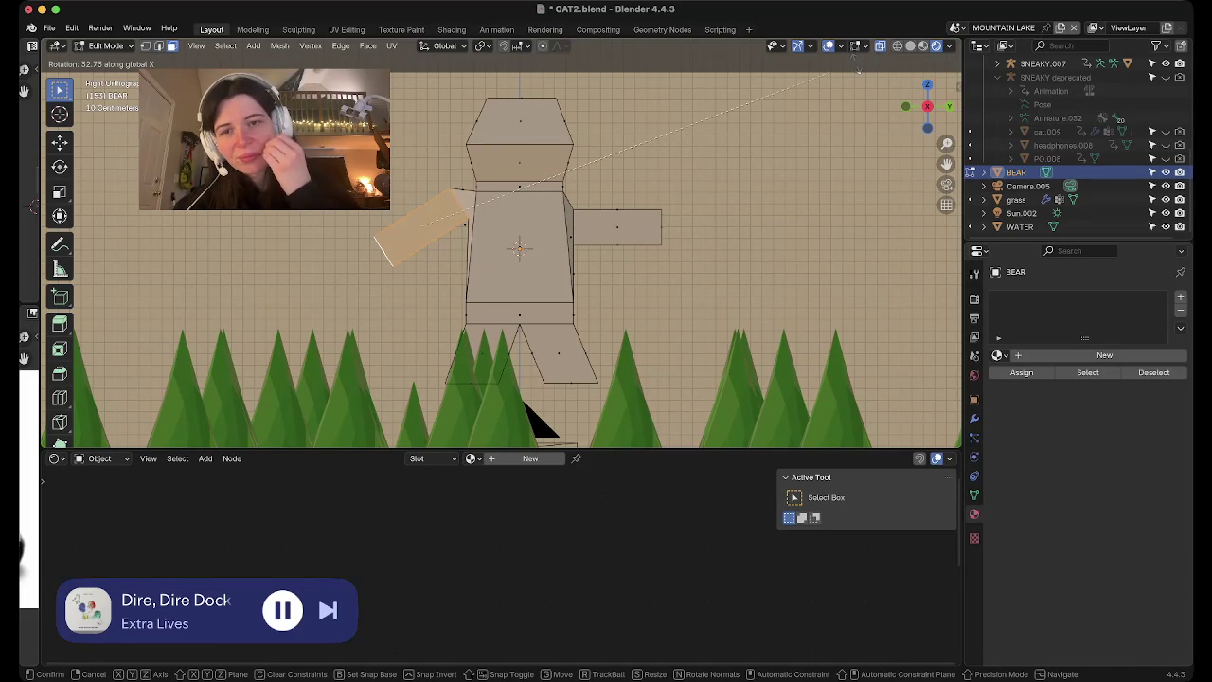
pyautogui.press('Escape')
pyautogui.scroll(4, 501, 243)
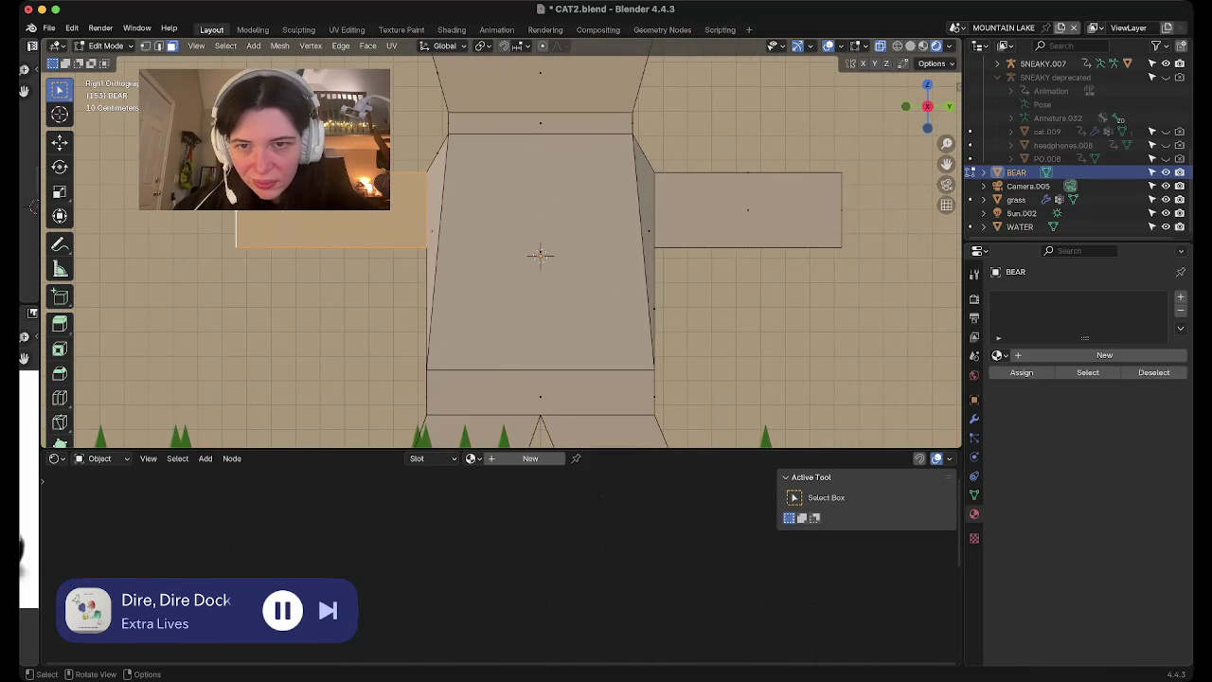
pyautogui.press('s')
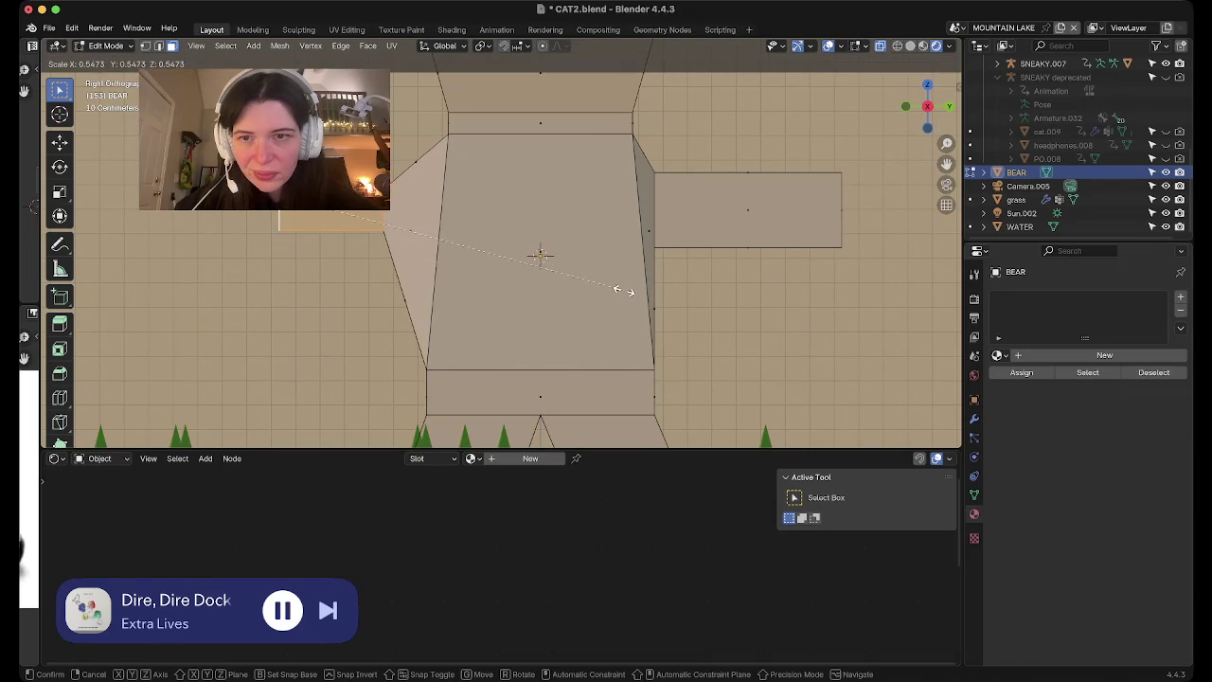
pyautogui.press('Escape')
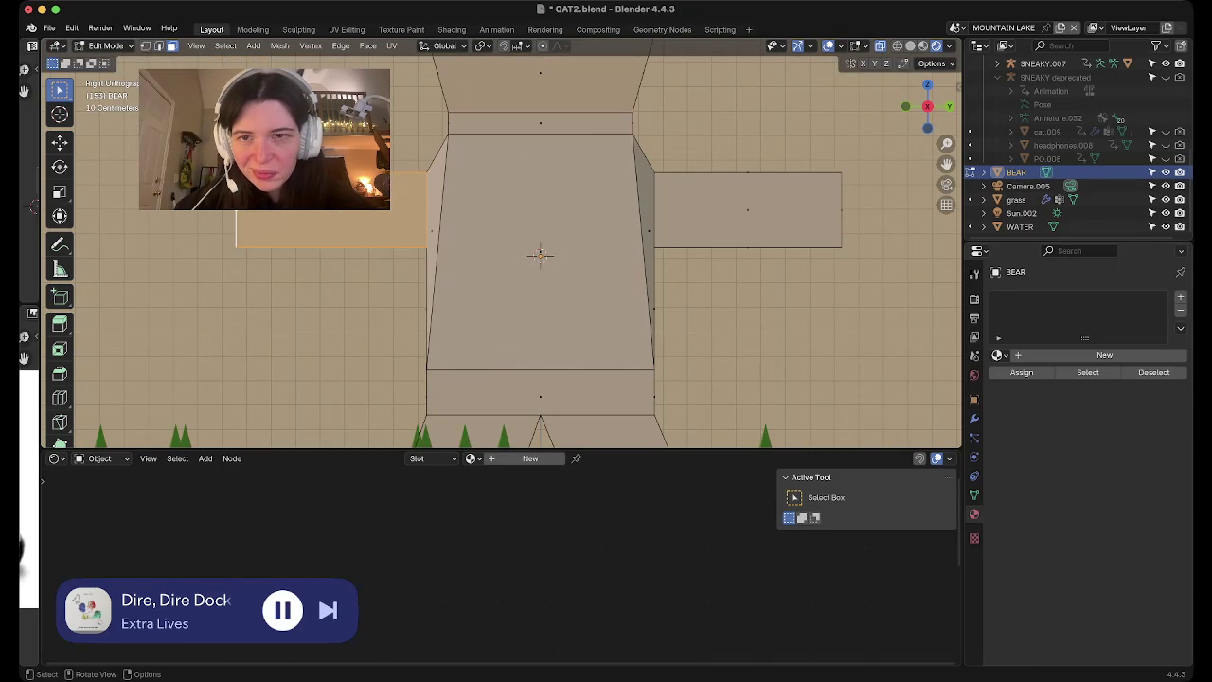
# Switch to an orthographic side view looking along the arm, centred on the torso
pyautogui.moveTo(623, 290); pyautogui.dragTo(663, 312, button='middle')
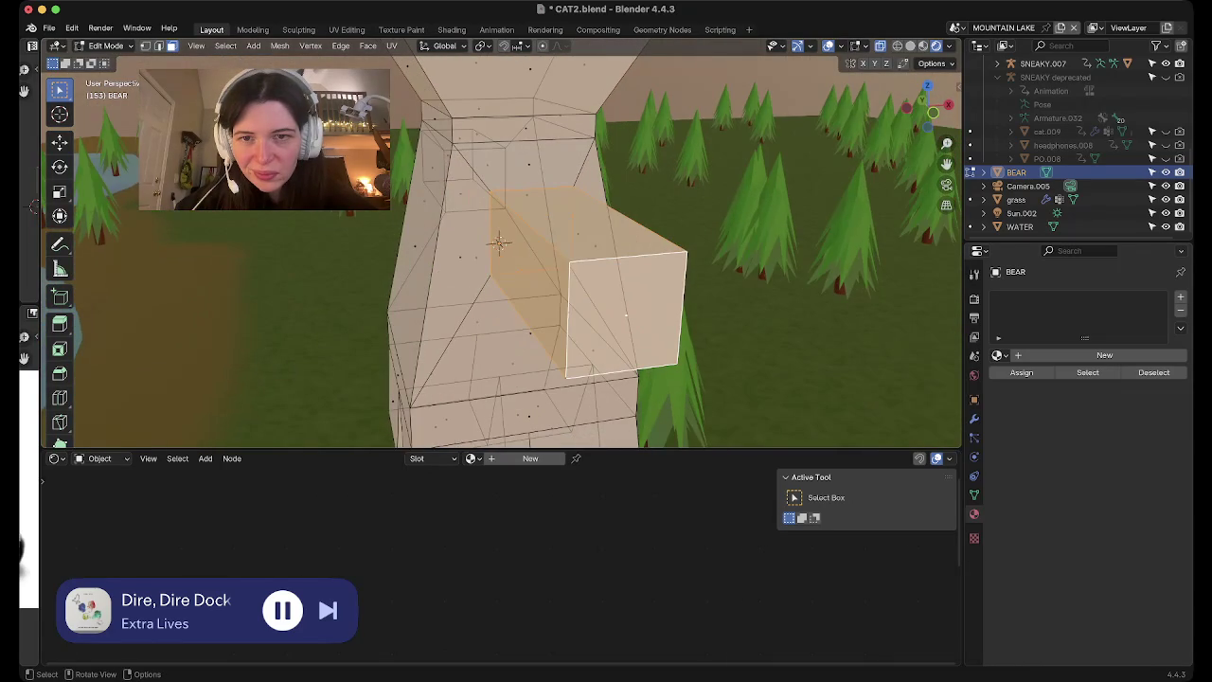
pyautogui.moveTo(499, 244); pyautogui.dragTo(460, 252, button='middle')
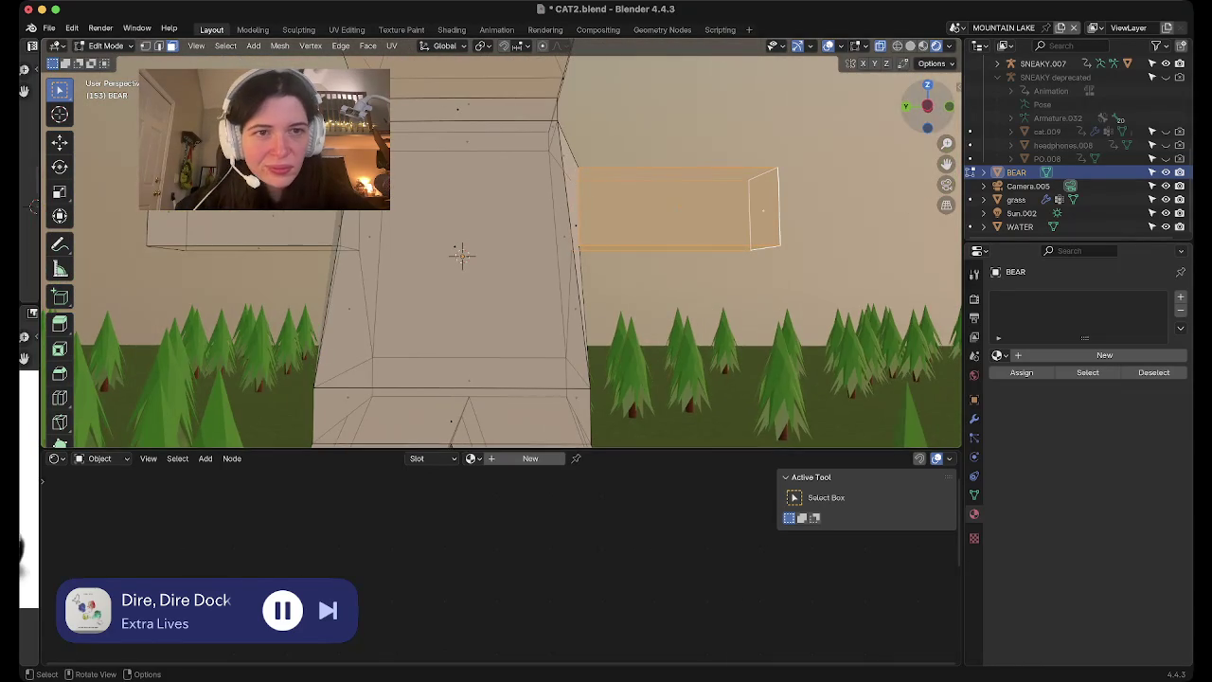
pyautogui.press('KP_5')
pyautogui.press('ctrl+KP_3')
pyautogui.keyDown('shift'); pyautogui.moveTo(541, 252); pyautogui.dragTo(460, 253, button='middle'); pyautogui.keyUp('shift')
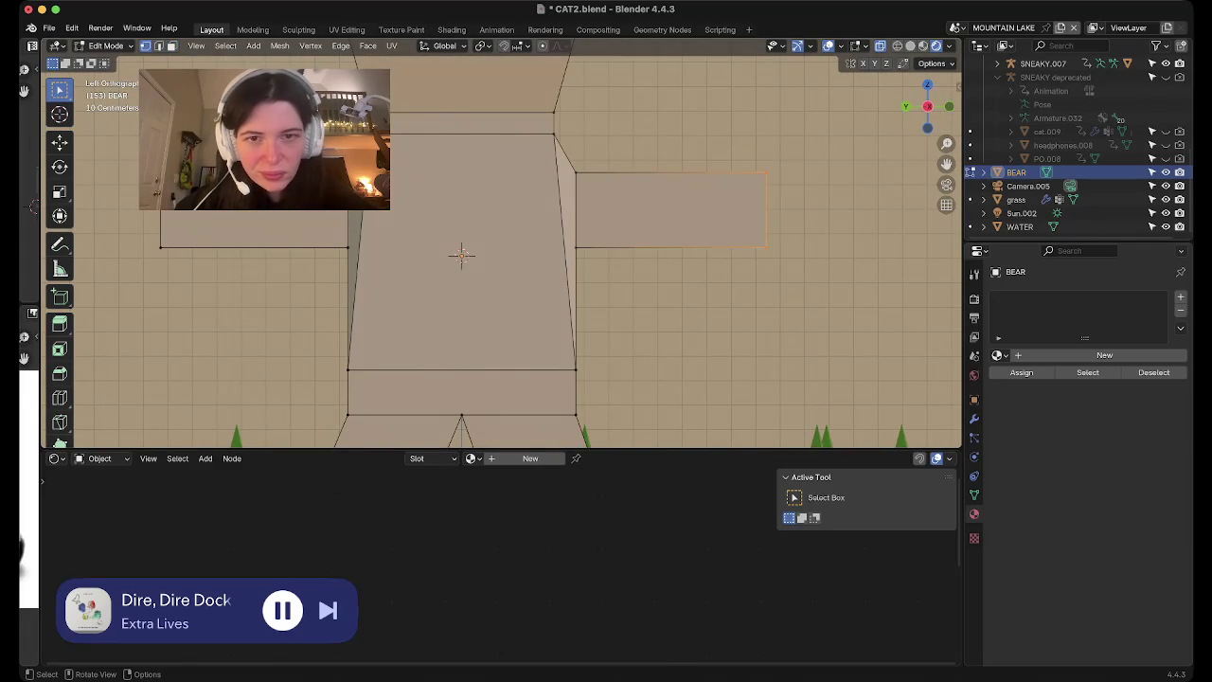
# Lower the selected arm's end face into a diagonal
pyautogui.press('r')
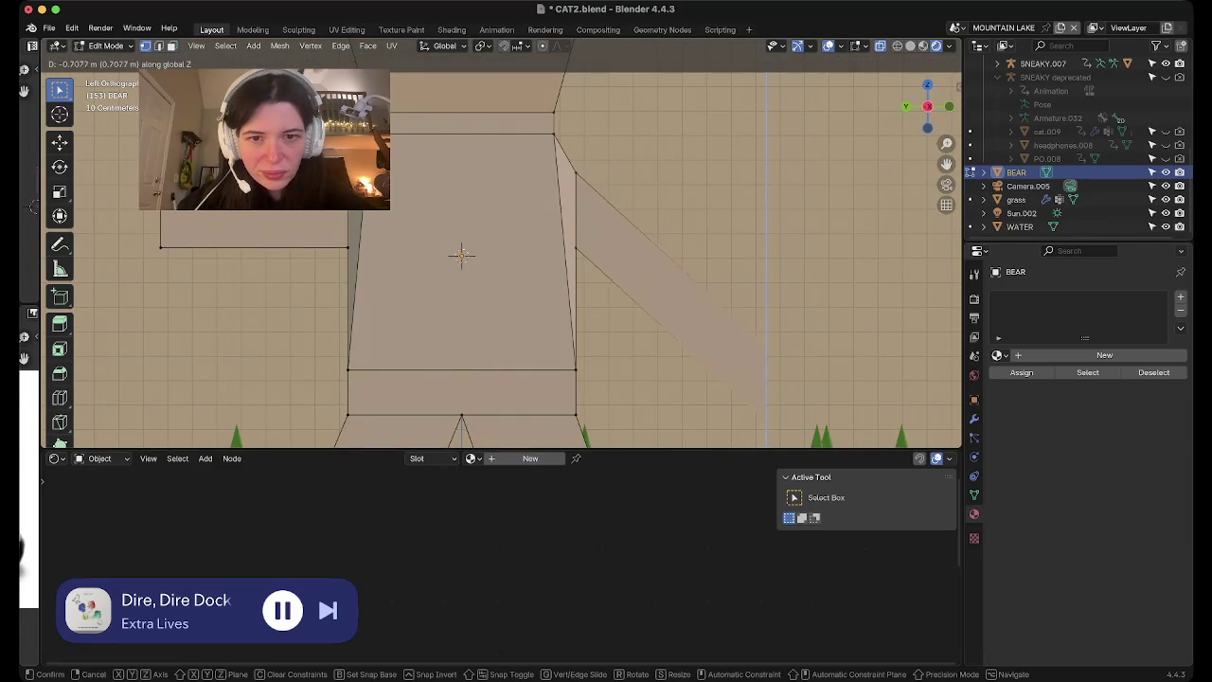
pyautogui.press('Escape')
pyautogui.press('g')
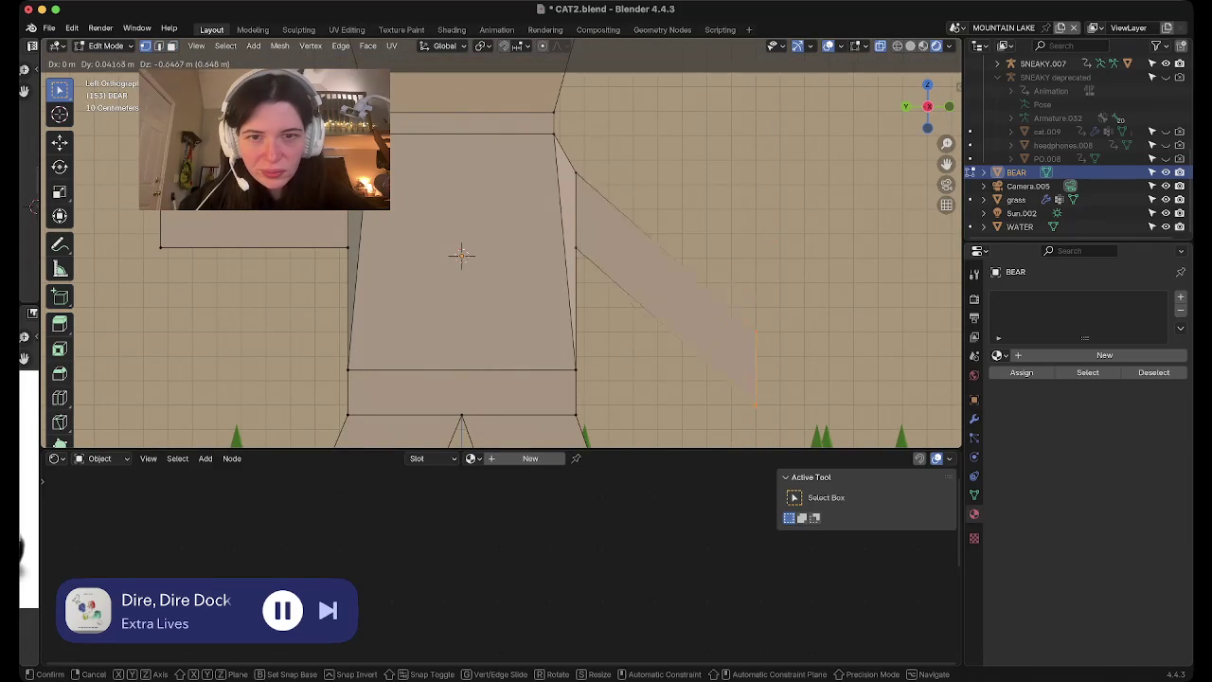
pyautogui.press('Return')
pyautogui.scroll(-3, 502, 242)
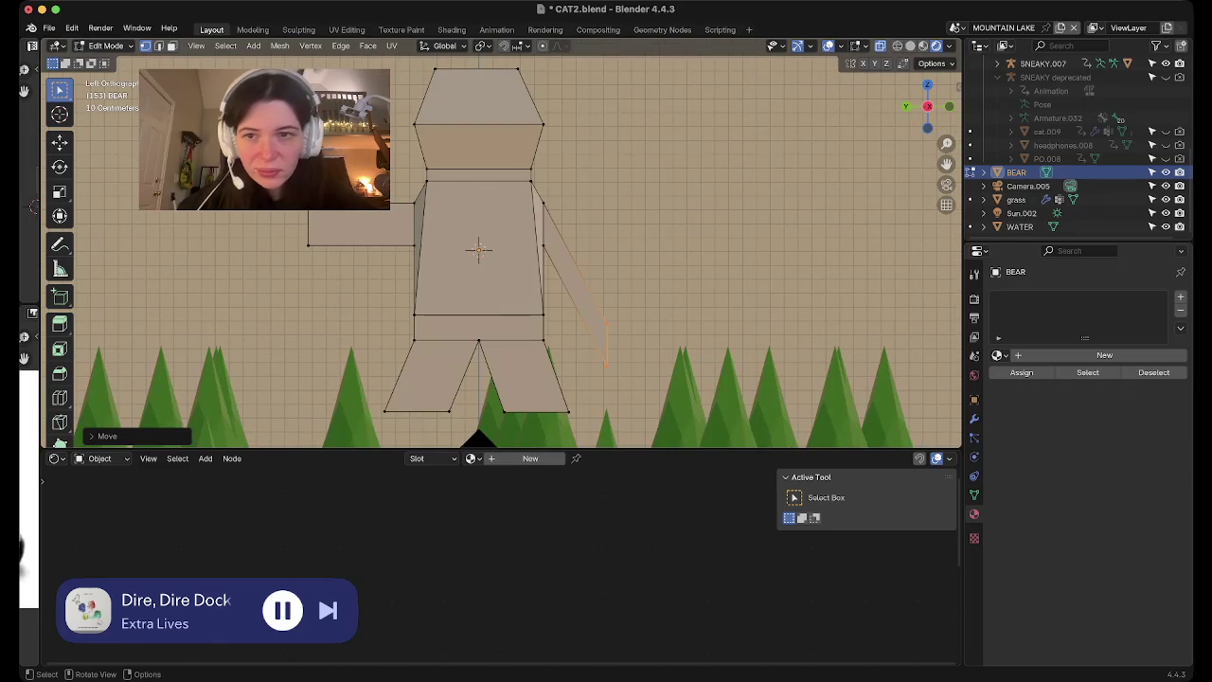
# Angle the other arm slightly downward and bring the first arm back level
pyautogui.click(360, 225)
pyautogui.press('g')
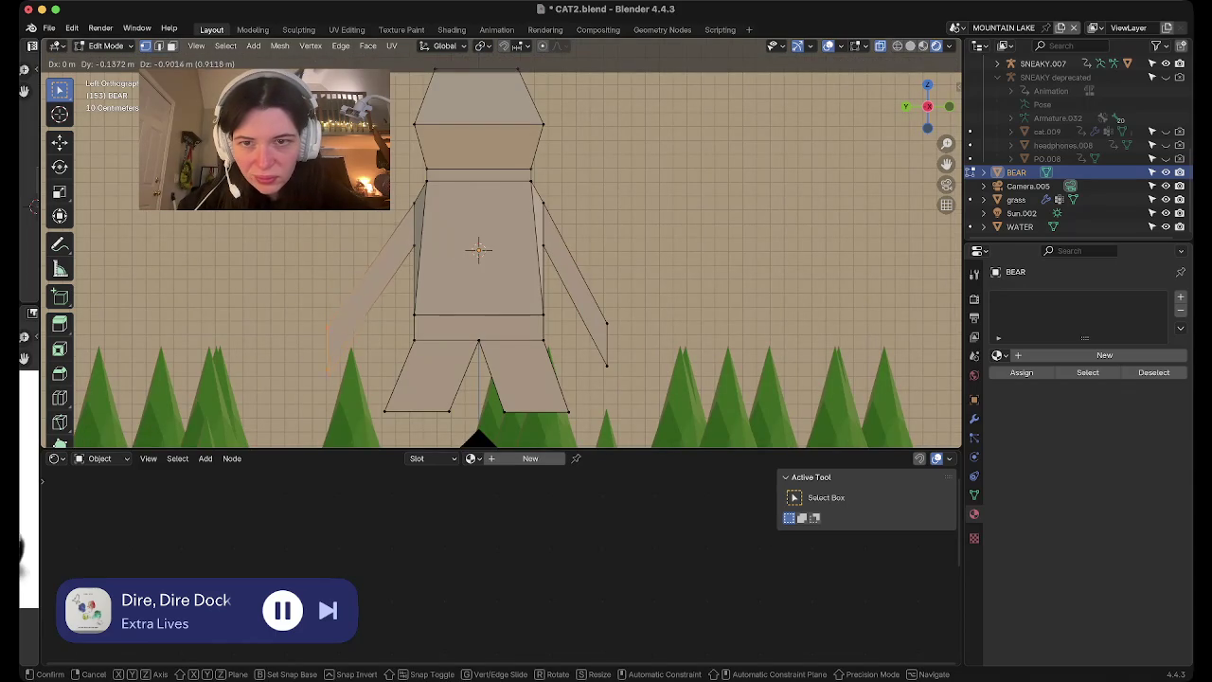
pyautogui.press('Return')
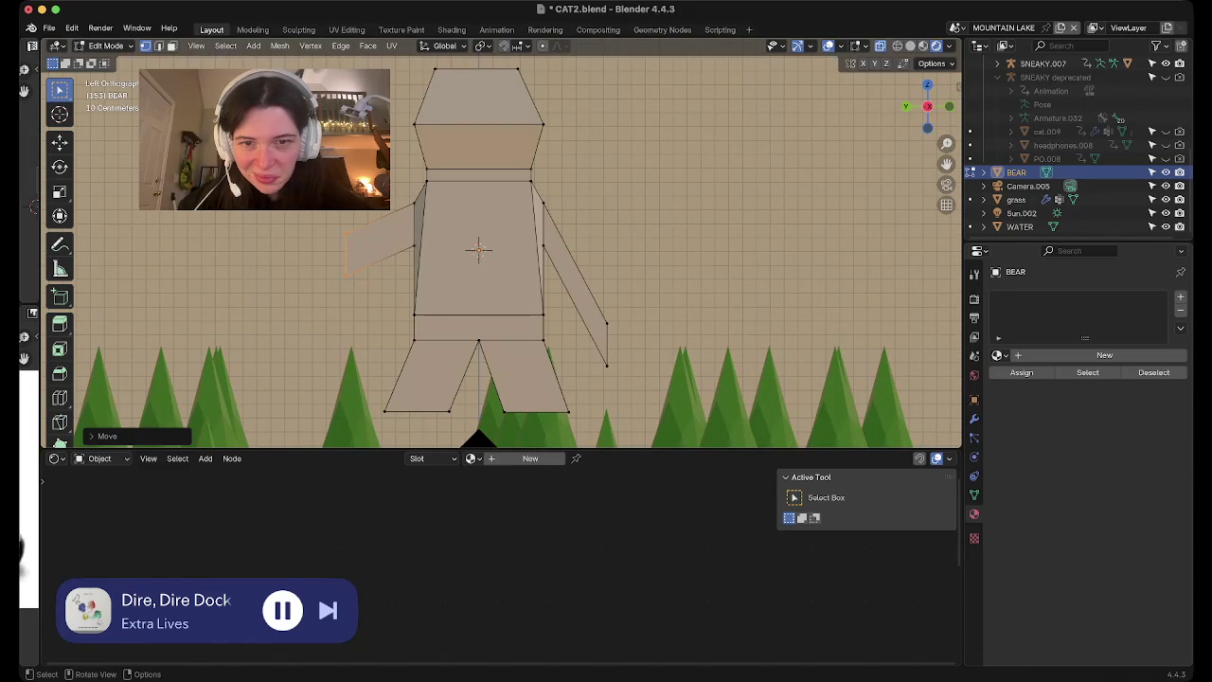
pyautogui.click(578, 312)
pyautogui.press('g')
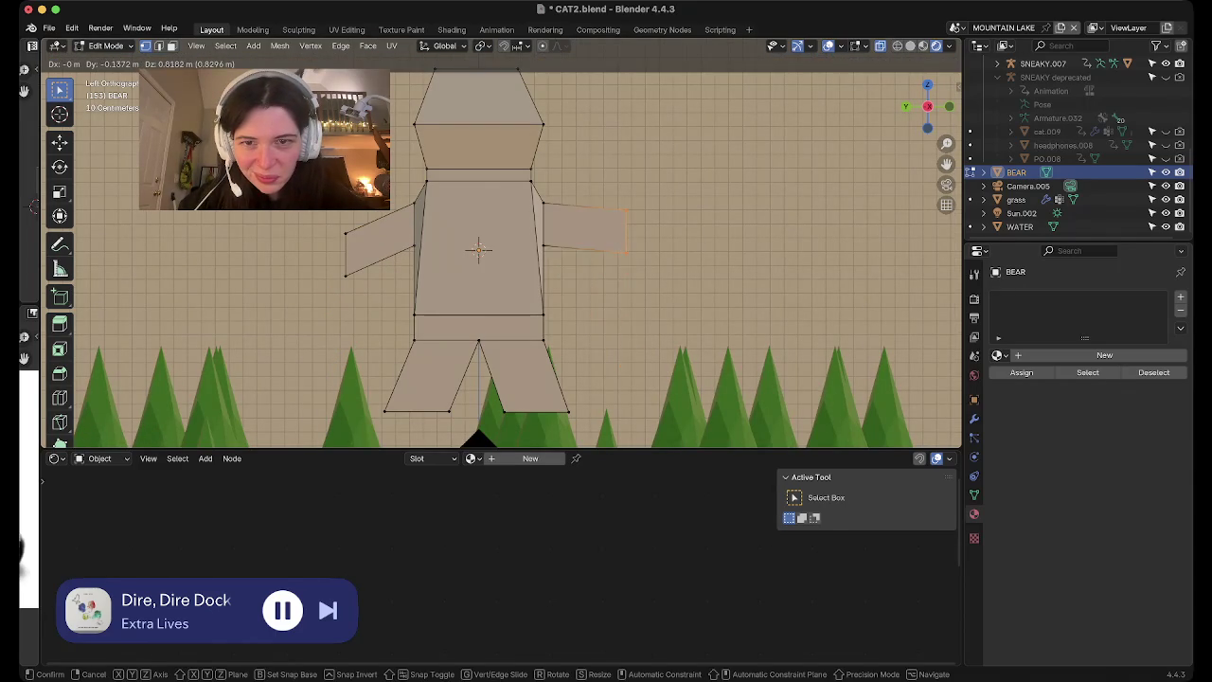
pyautogui.press('Return')
# Add a bottom face to the selection and squash it along X to about 0.38
pyautogui.moveTo(568, 256)
pyautogui.mouseDown(button='middle')
pyautogui.moveTo(501, 236)
pyautogui.moveTo(518, 252)
pyautogui.moveTo(496, 251)
pyautogui.moveTo(488, 267)
pyautogui.mouseUp(button='middle')
pyautogui.scroll(-4, 511, 244)
pyautogui.scroll(3, 518, 252)
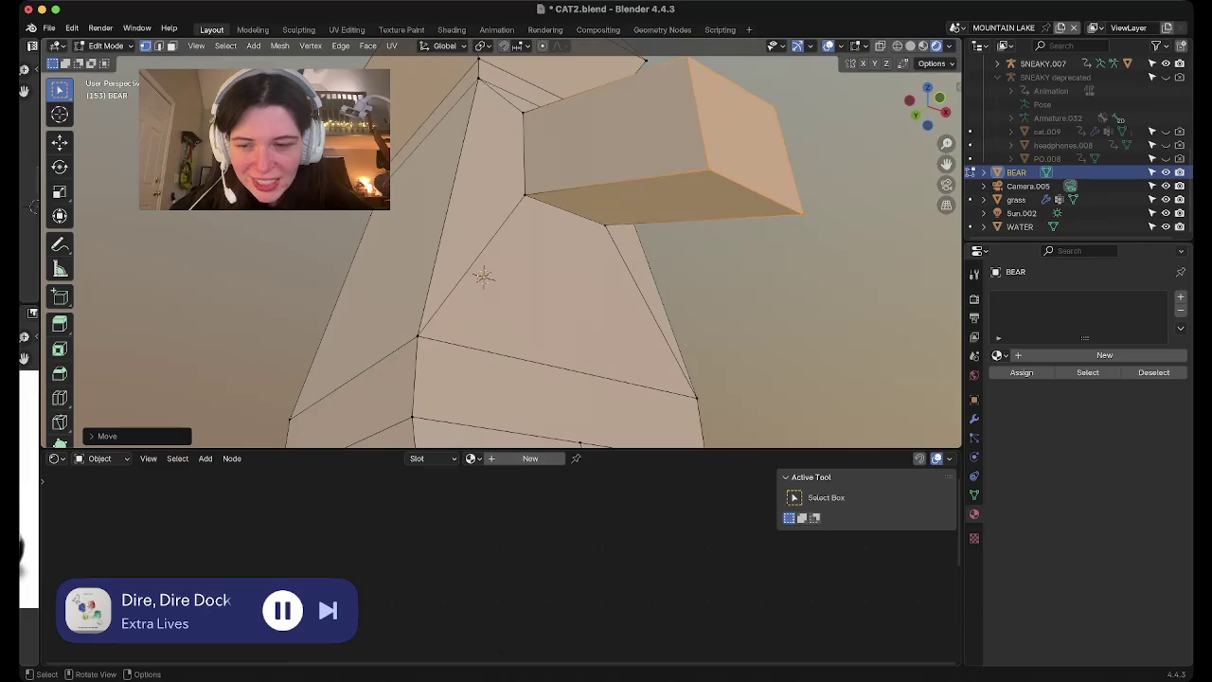
pyautogui.scroll(-4, 521, 285)
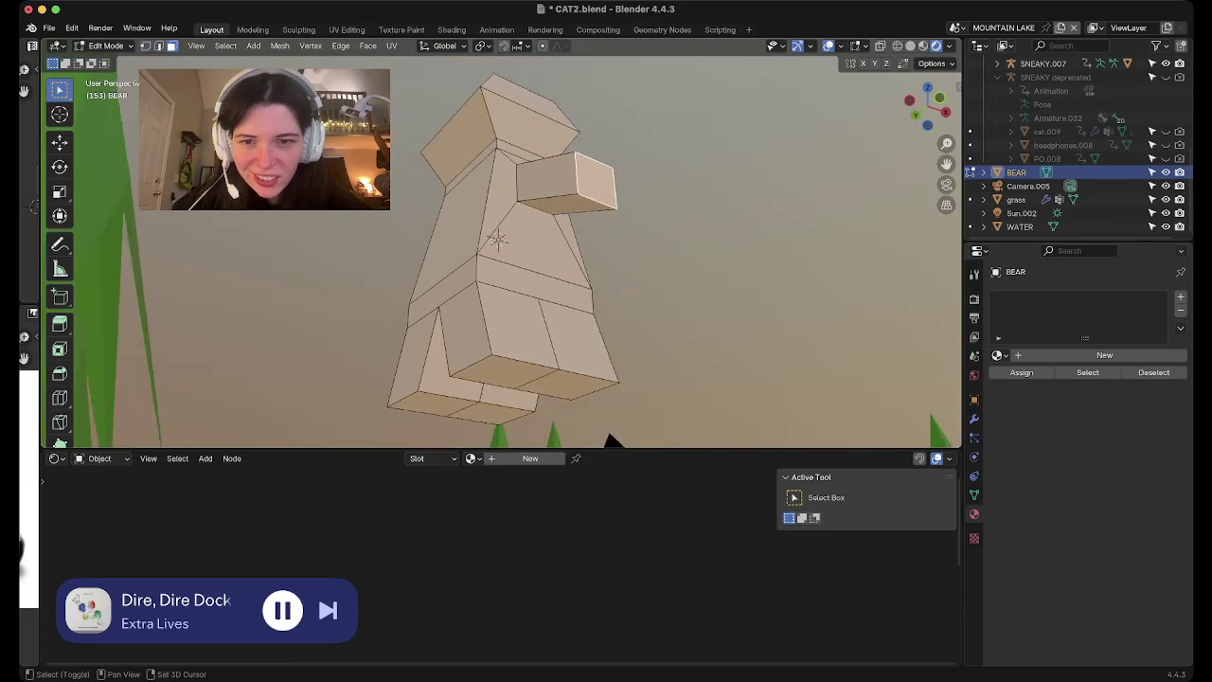
pyautogui.keyDown('shift'); pyautogui.click(521, 345); pyautogui.keyUp('shift')
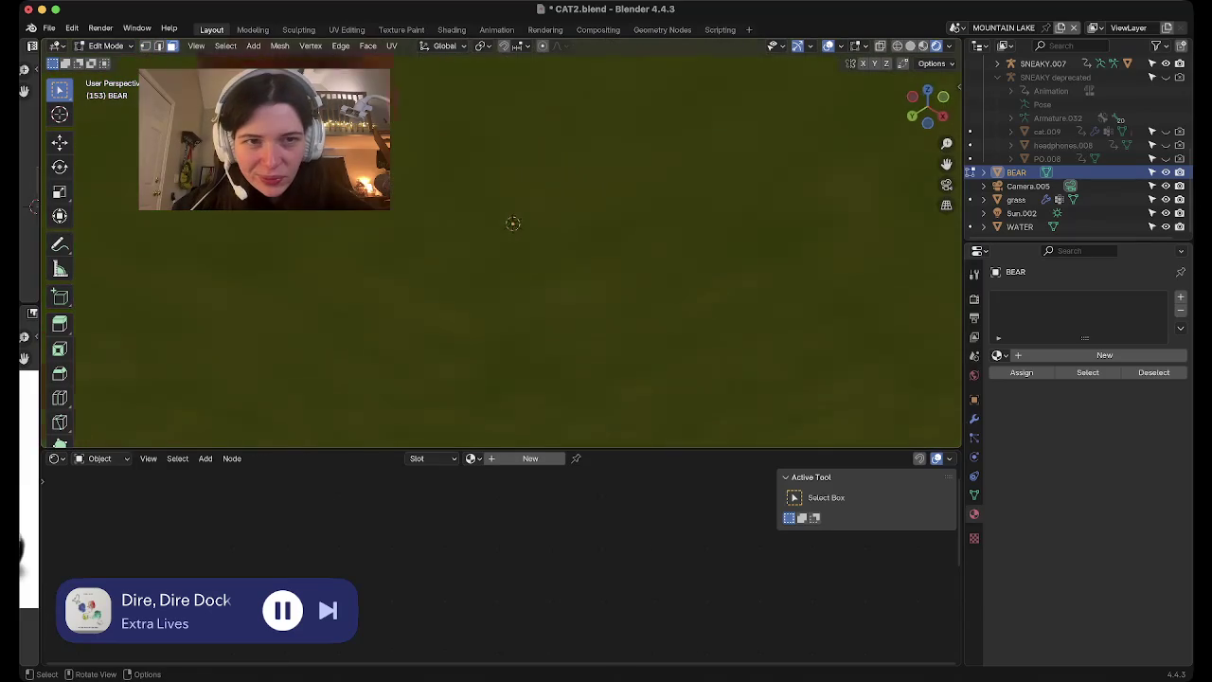
pyautogui.moveTo(521, 284); pyautogui.dragTo(519, 252, button='middle')
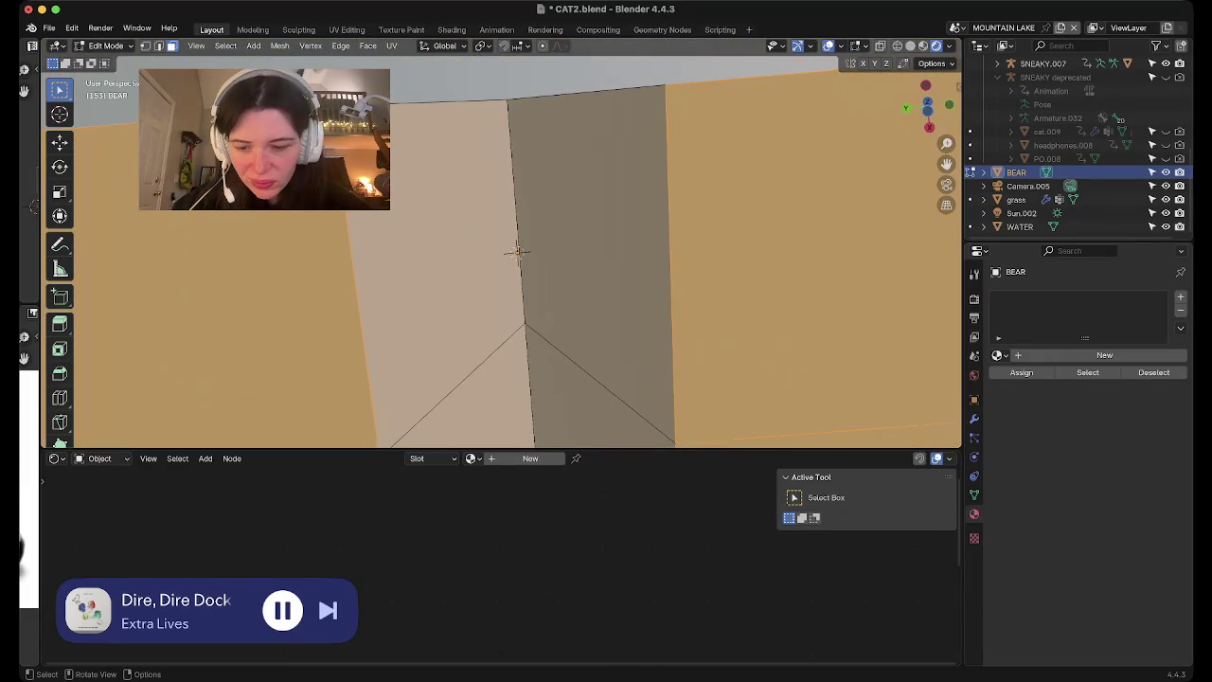
pyautogui.press('s')
pyautogui.press('x')
pyautogui.click(592, 412)
# Scale the selection along Y to about 0.61 to slim the bear's depth
pyautogui.moveTo(592, 412); pyautogui.dragTo(568, 313, button='middle')
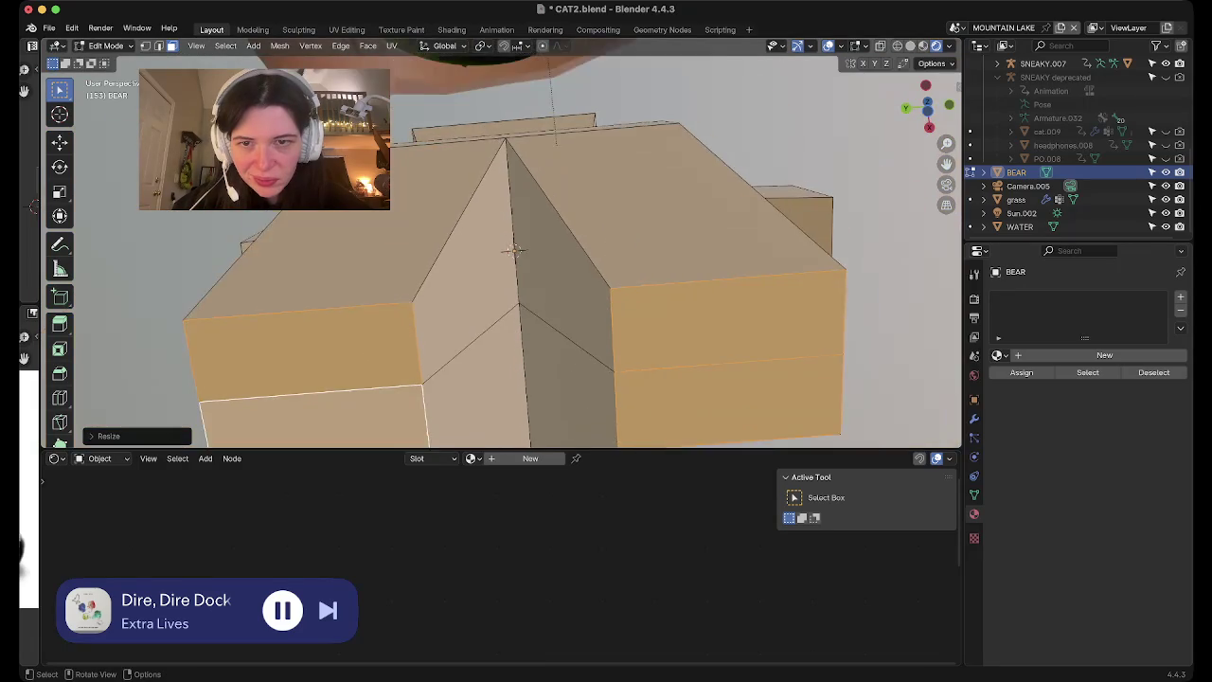
pyautogui.scroll(-5, 494, 227)
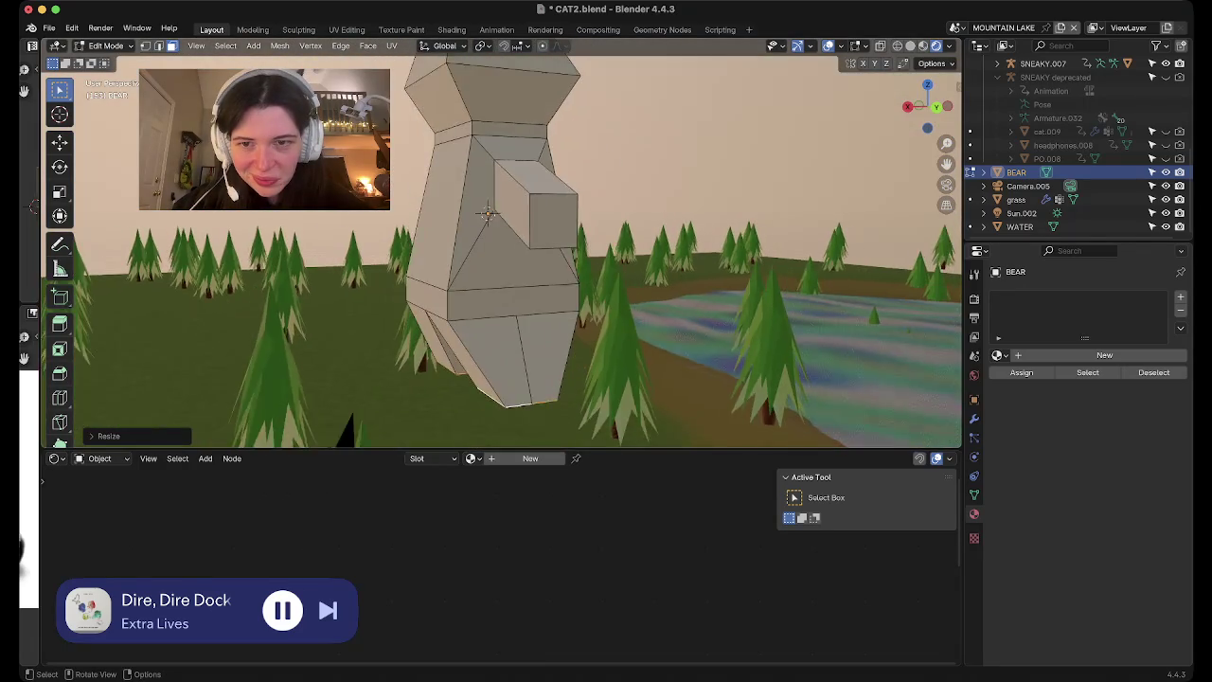
pyautogui.scroll(-3, 494, 227)
pyautogui.moveTo(495, 228); pyautogui.dragTo(540, 222, button='middle')
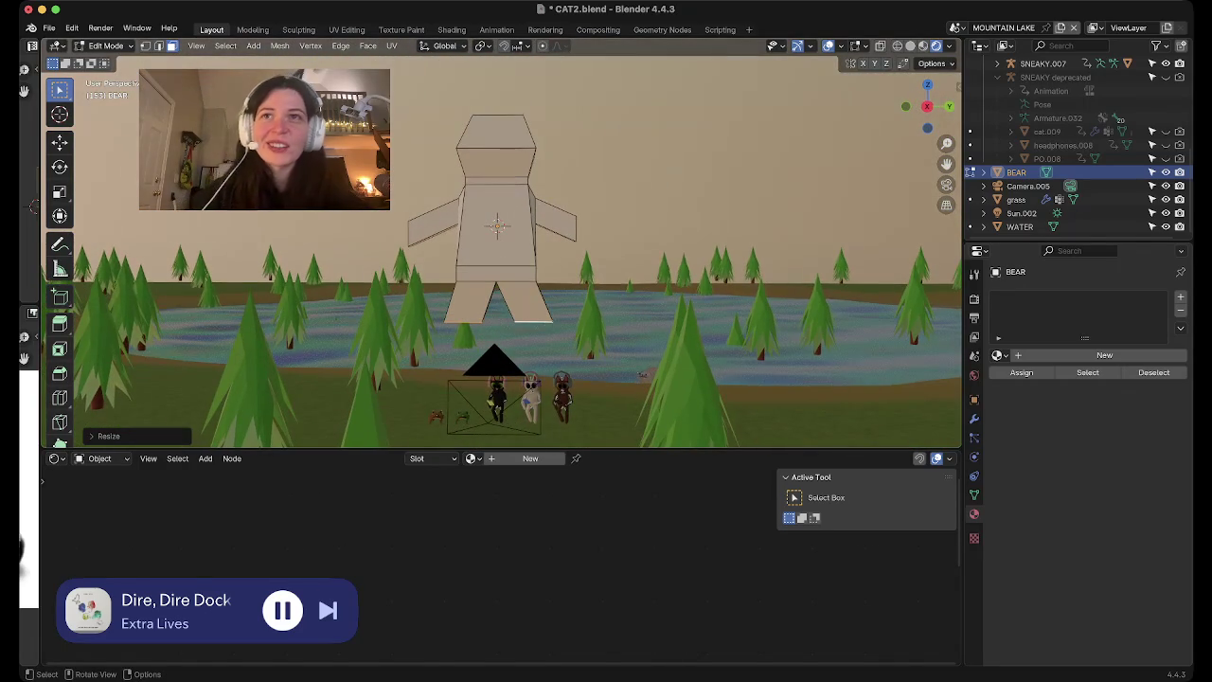
pyautogui.press('s')
pyautogui.press('y')
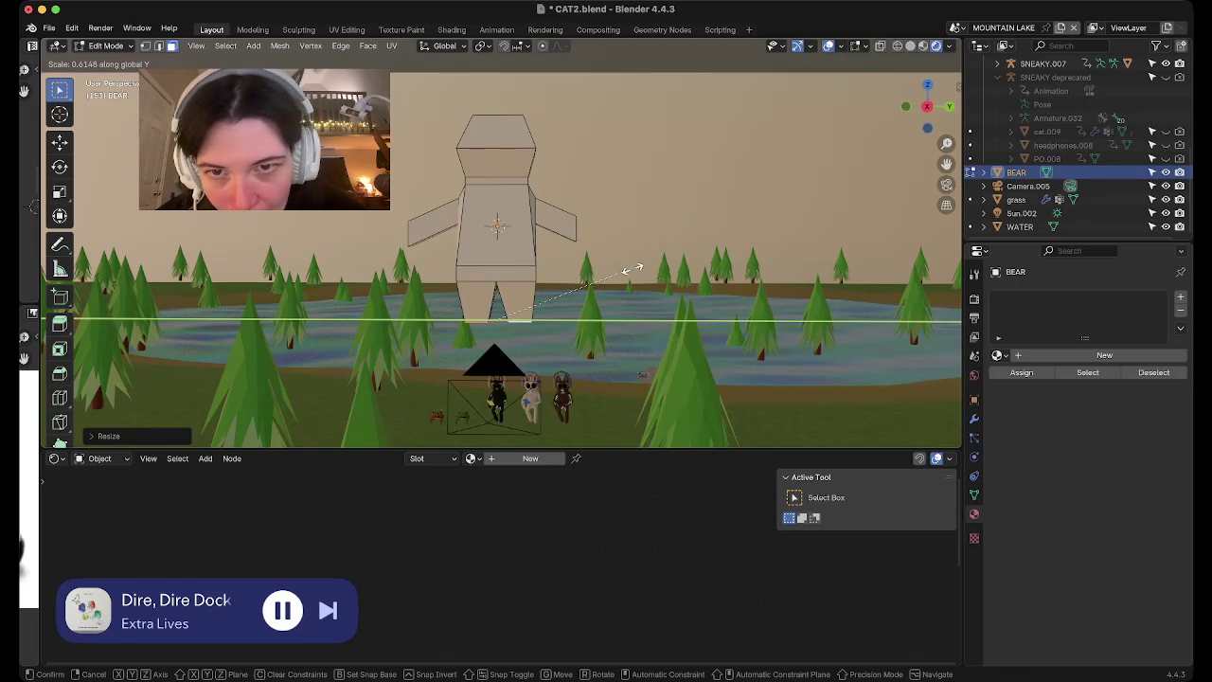
pyautogui.click(625, 270)
pyautogui.moveTo(497, 227)
pyautogui.mouseDown(button='middle')
pyautogui.moveTo(596, 203)
pyautogui.moveTo(530, 246)
pyautogui.moveTo(568, 303)
pyautogui.mouseUp(button='middle')
# In Right Ortho view, shorten the arms by scaling along Y to about 0.785
pyautogui.click(918, 100)
pyautogui.scroll(-1, 500, 251)
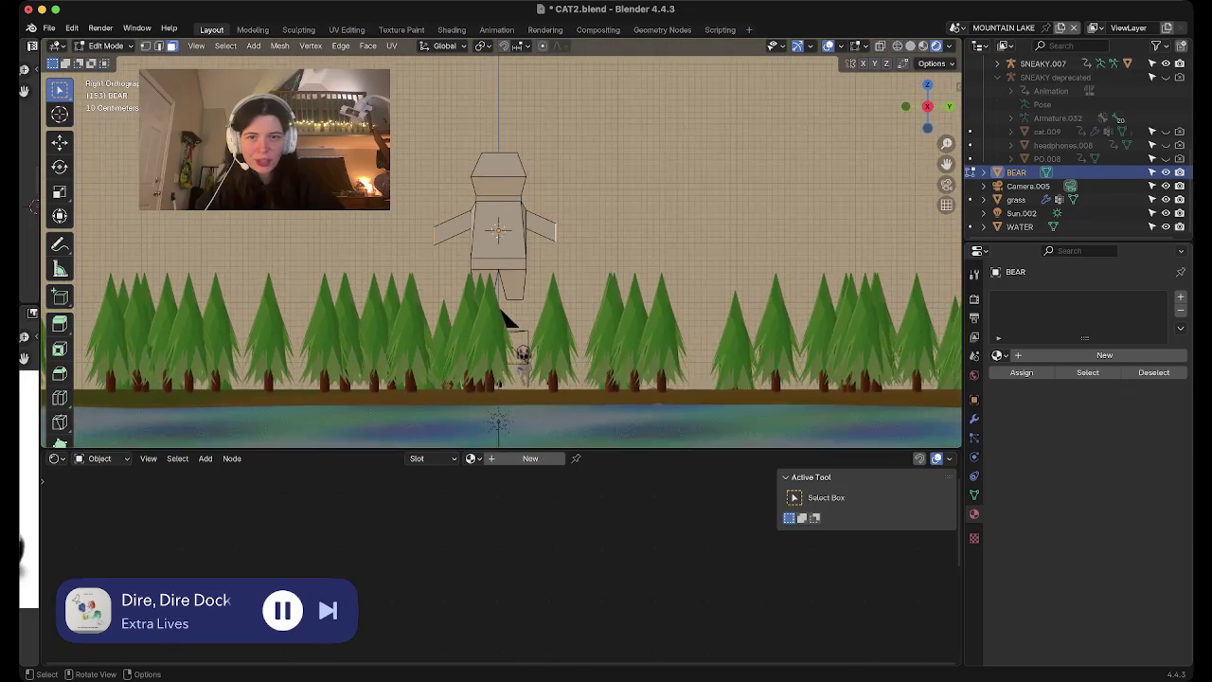
pyautogui.scroll(2, 501, 251)
pyautogui.scroll(2, 501, 251)
pyautogui.scroll(1, 501, 251)
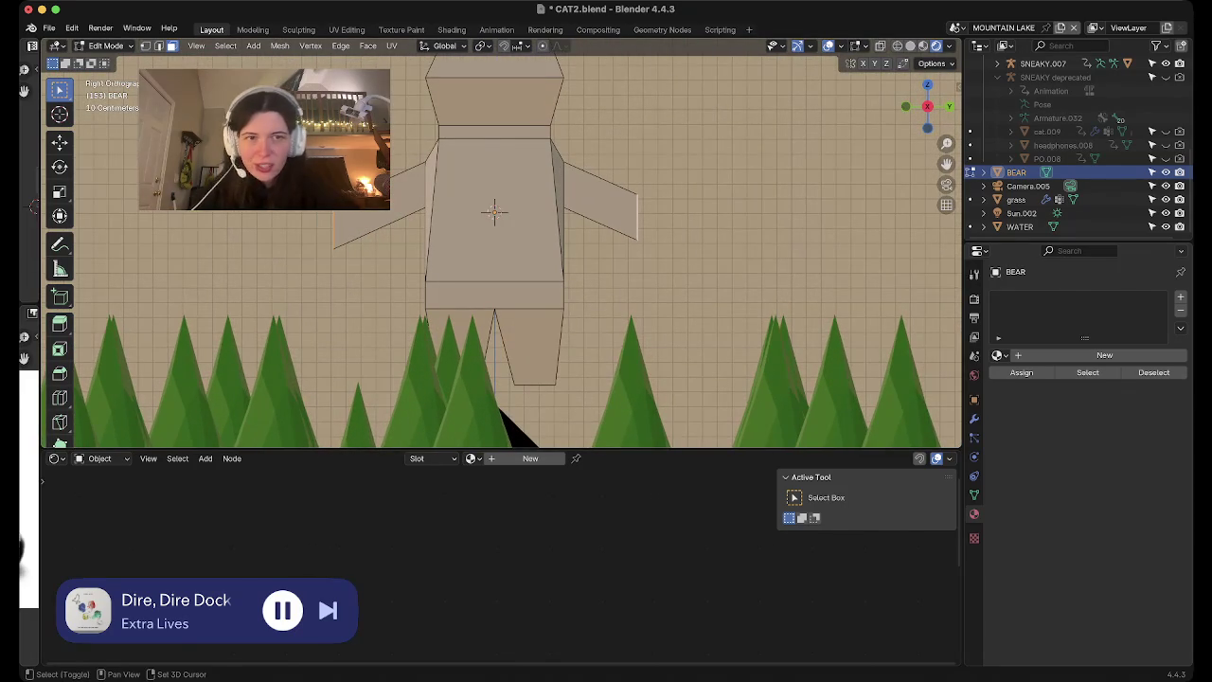
pyautogui.press('s')
pyautogui.press('y')
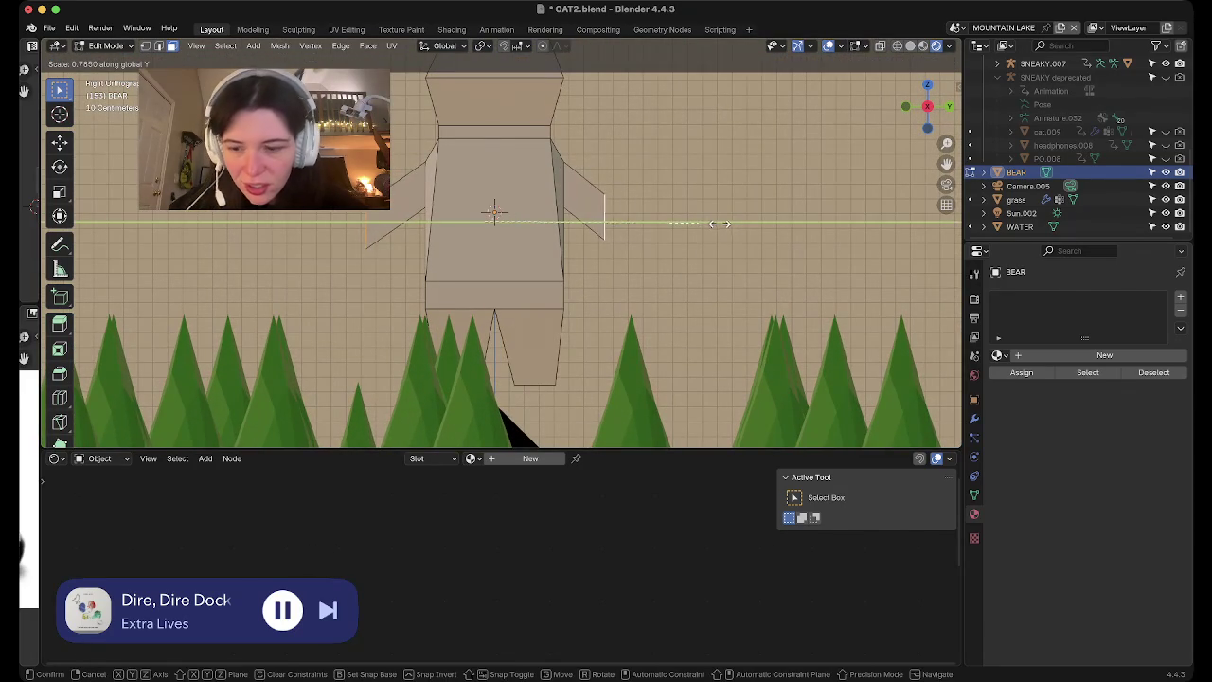
pyautogui.click(719, 223)
# Shift the selected part of the mesh along X and turn on X-ray display
pyautogui.moveTo(719, 223); pyautogui.dragTo(644, 170, button='middle')
pyautogui.moveTo(502, 246); pyautogui.dragTo(379, 218, button='middle')
pyautogui.moveTo(488, 212)
pyautogui.mouseDown(button='middle')
pyautogui.moveTo(501, 344)
pyautogui.moveTo(574, 299)
pyautogui.mouseUp(button='middle')
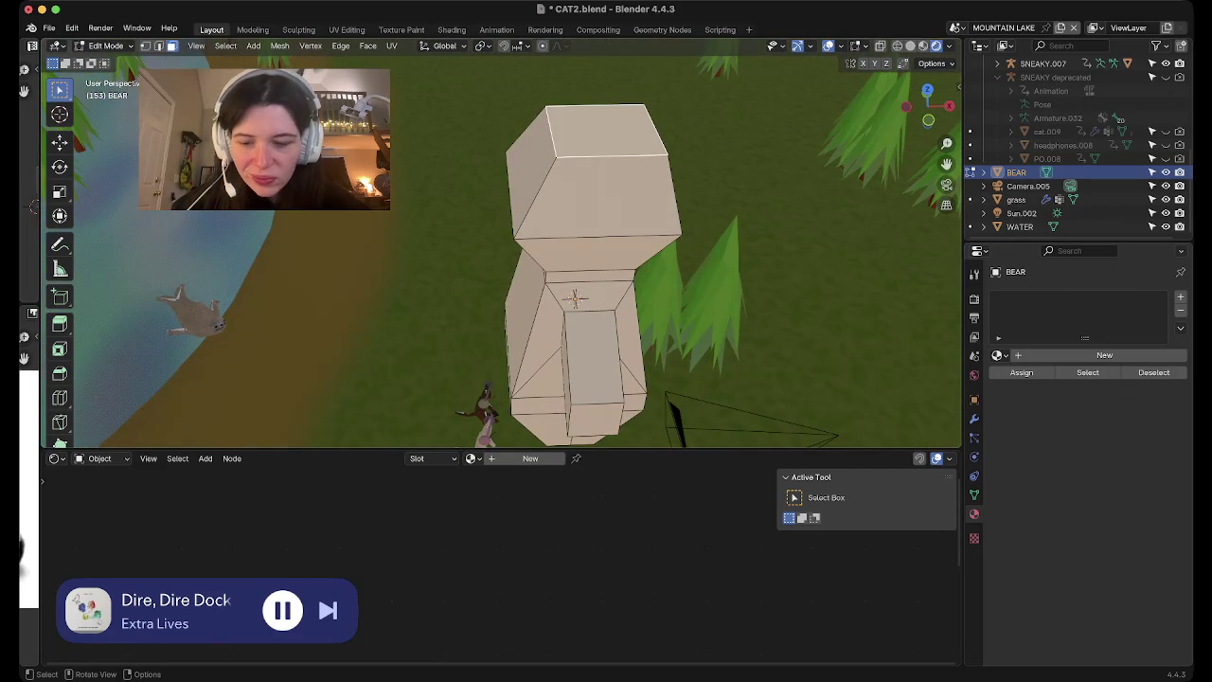
pyautogui.press('g')
pyautogui.press('x')
pyautogui.click(572, 303)
pyautogui.moveTo(572, 303)
pyautogui.mouseDown(button='middle')
pyautogui.moveTo(558, 327)
pyautogui.moveTo(506, 327)
pyautogui.moveTo(485, 308)
pyautogui.mouseUp(button='middle')
pyautogui.hotkey('alt', 'z')
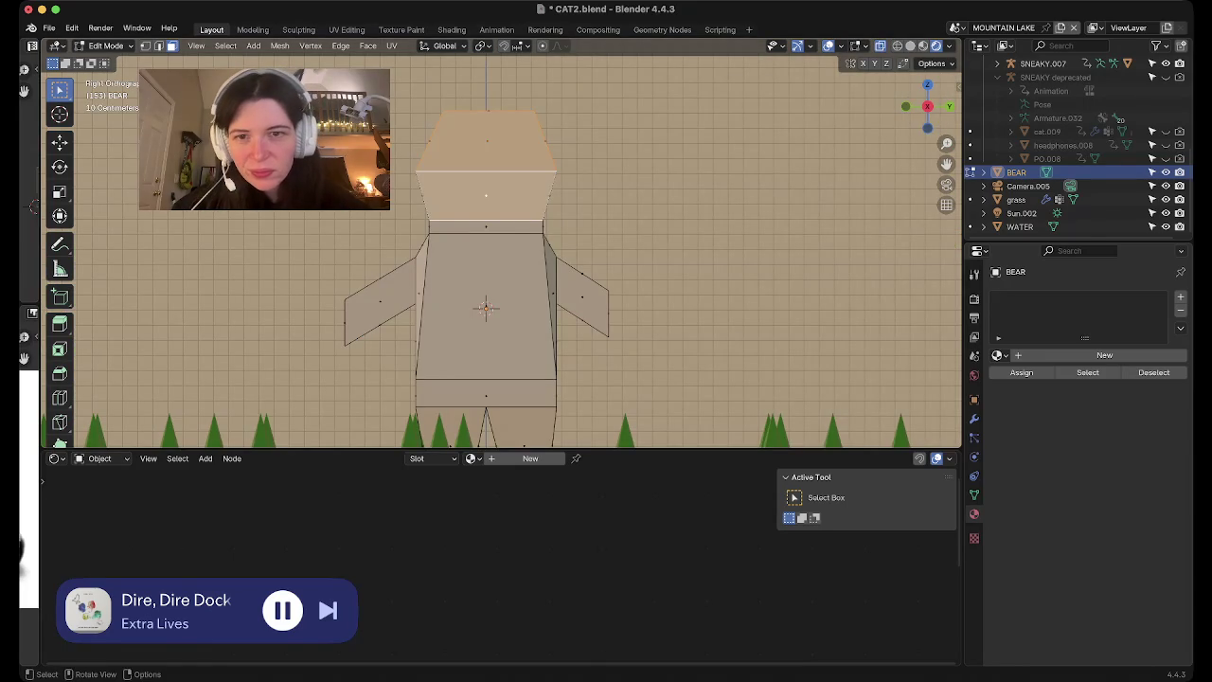
# Subdivide the head face and raise its top vertex straight up along Z
pyautogui.rightClick(535, 171)
pyautogui.click(545, 174)
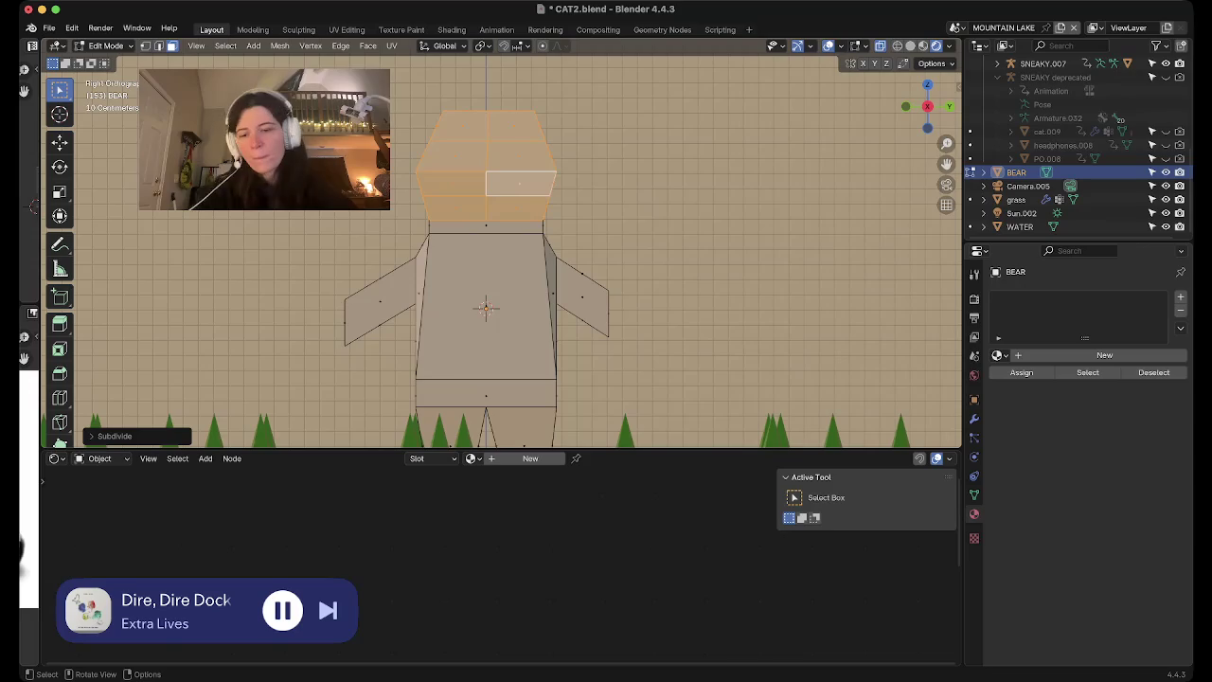
pyautogui.moveTo(568, 284); pyautogui.dragTo(531, 321, button='middle')
pyautogui.press('1')
pyautogui.hotkey('alt', 'a')
pyautogui.press('KP_3')
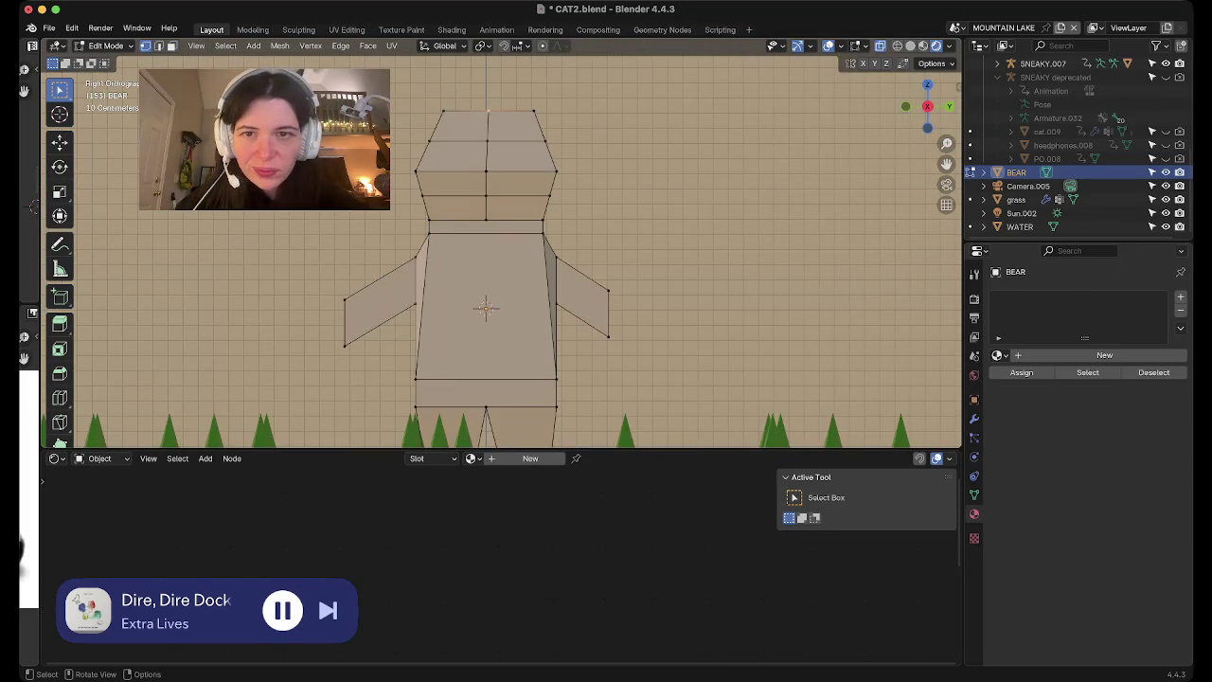
pyautogui.press('g')
pyautogui.press('z')
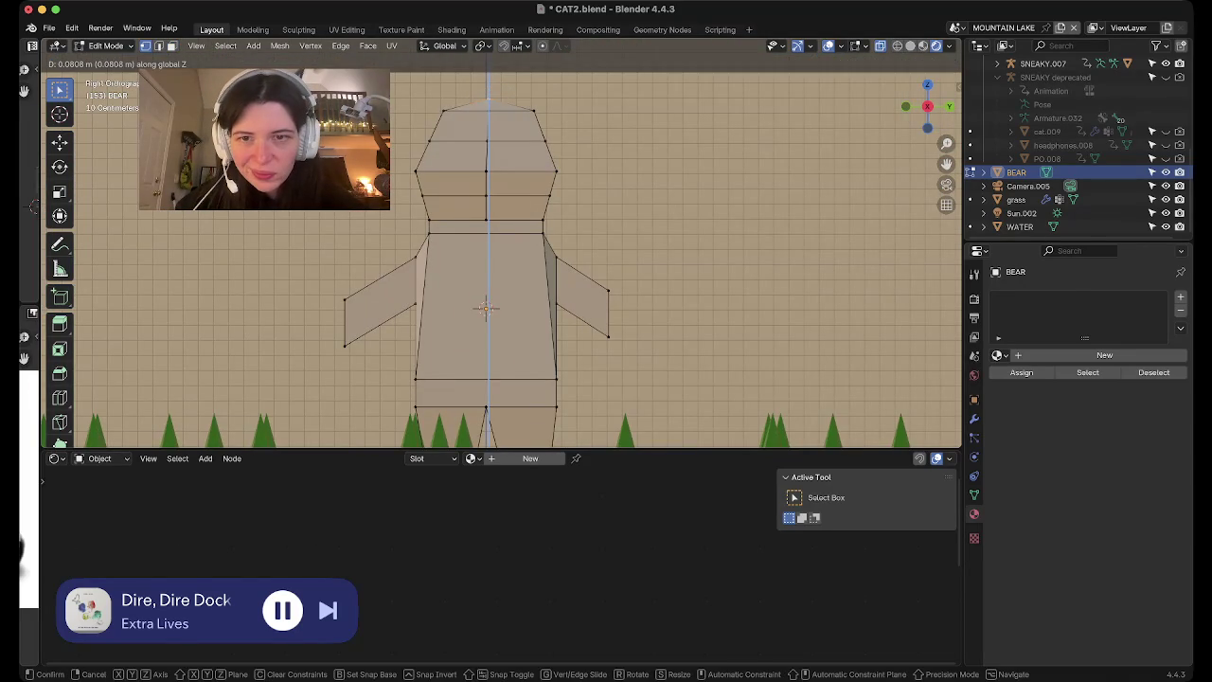
pyautogui.press('Return')
# Apply Shade Smooth to the bear object in Object Mode
pyautogui.press('Tab')
pyautogui.rightClick(455, 149)
pyautogui.click(460, 148)
pyautogui.scroll(-4, 502, 383)
pyautogui.moveTo(502, 384)
pyautogui.mouseDown(button='middle')
pyautogui.moveTo(582, 411)
pyautogui.moveTo(748, 388)
pyautogui.mouseUp(button='middle')
# Subdivide the selected edge loop on the bear's lower body
pyautogui.press('Tab')
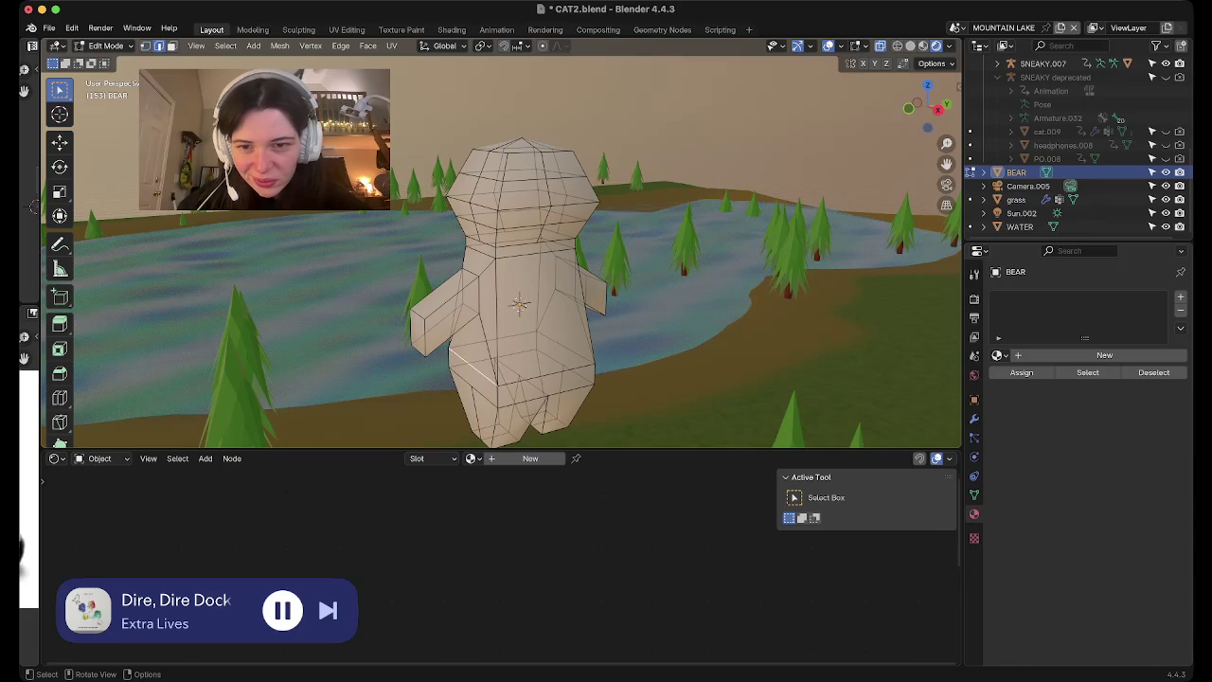
pyautogui.hotkey('ctrl', 'e')
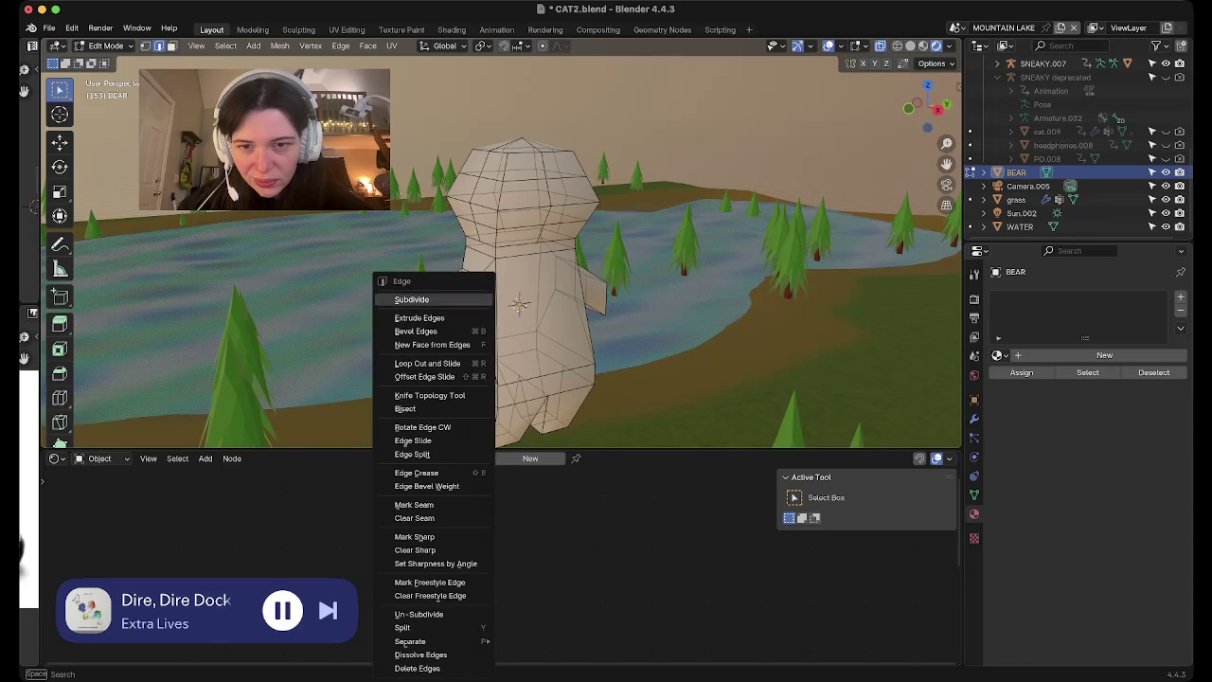
pyautogui.press('Escape')
pyautogui.hotkey('ctrl', 'e')
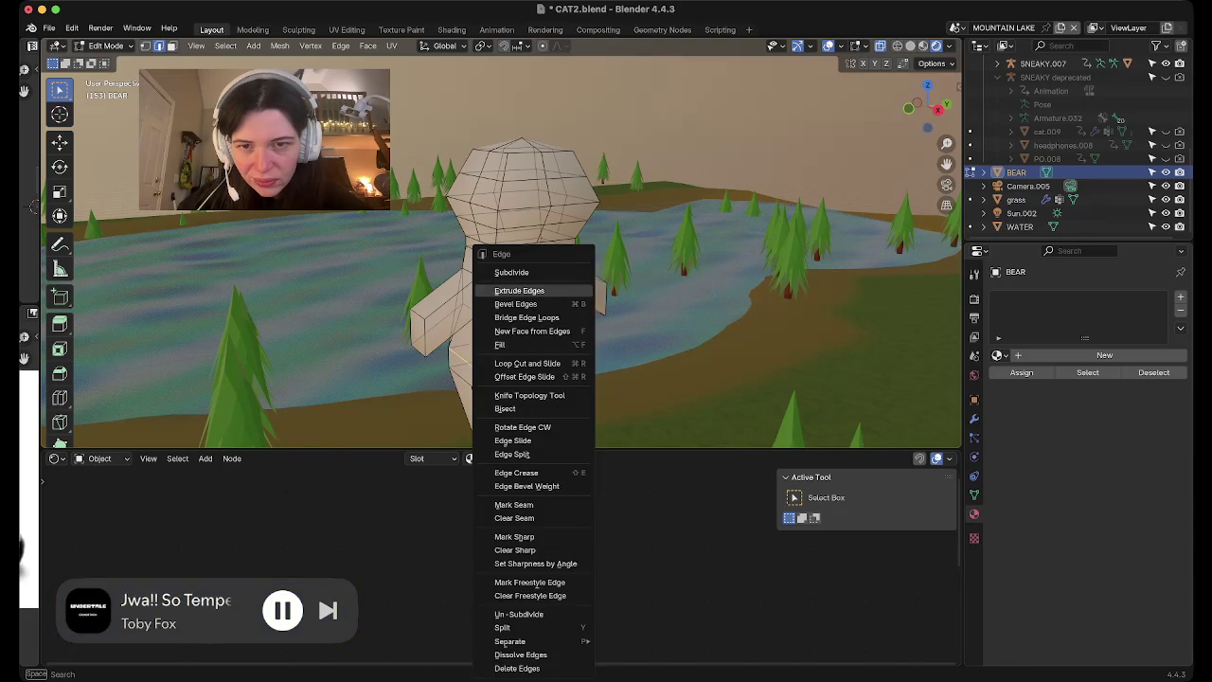
pyautogui.press('Escape')
pyautogui.press('g')
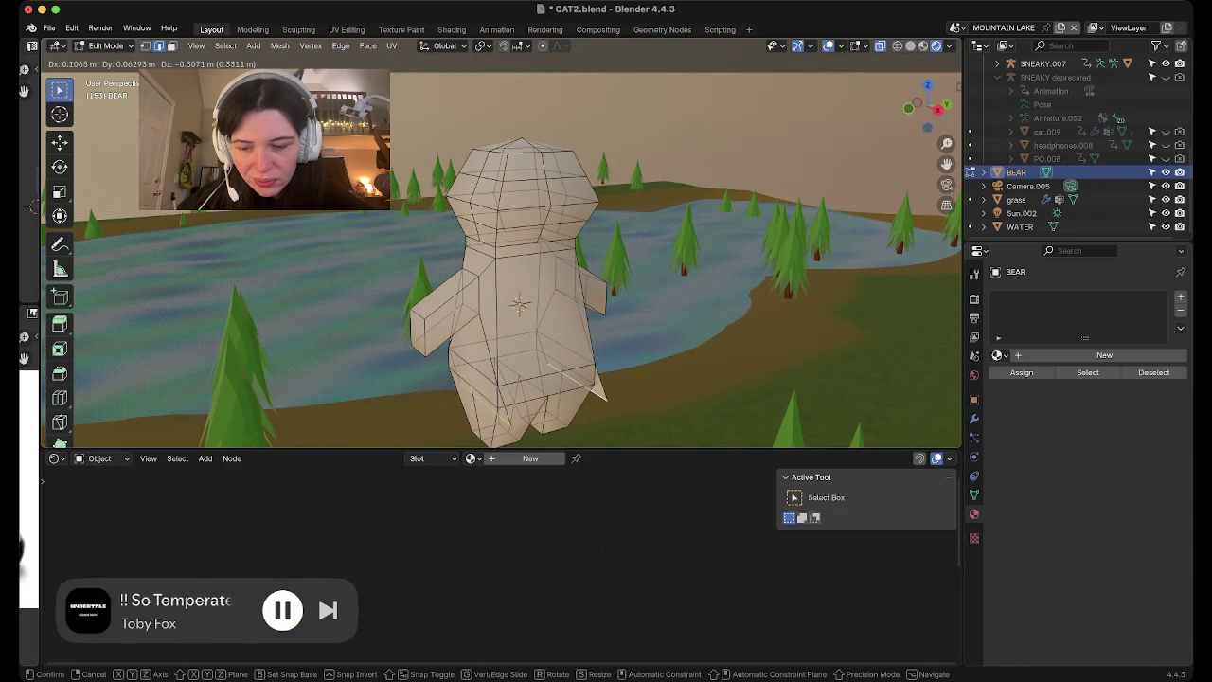
pyautogui.press('Return')
pyautogui.hotkey('ctrl', 'z')
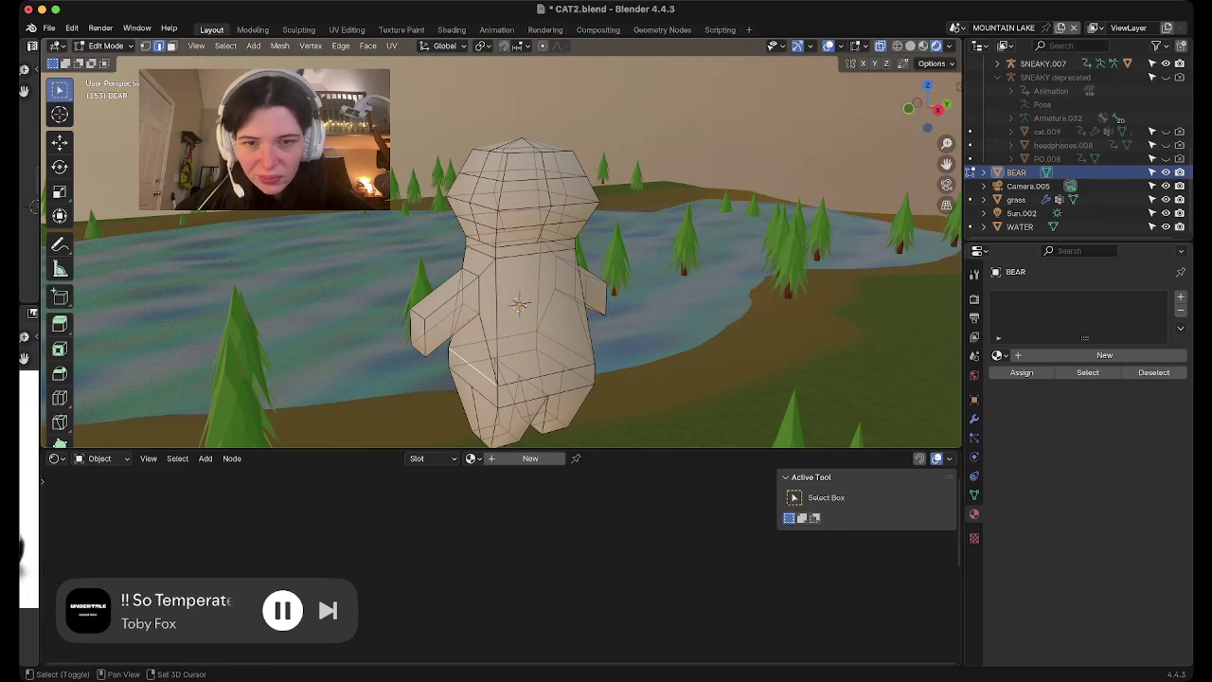
pyautogui.hotkey('ctrl', 'e')
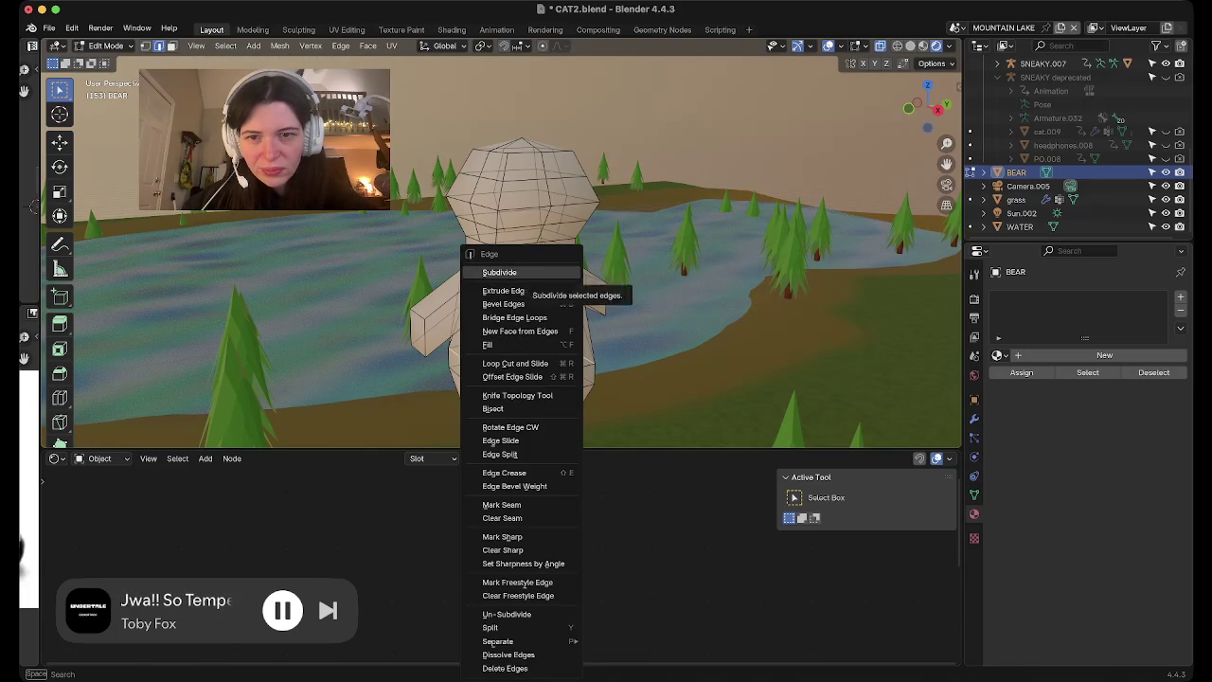
pyautogui.click(516, 273)
# Select lower-body vertices and proportionally scale them along Y to about 1.58, fattening the belly
pyautogui.press('1')
pyautogui.click(448, 366)
pyautogui.moveTo(471, 365); pyautogui.dragTo(557, 348, button='middle')
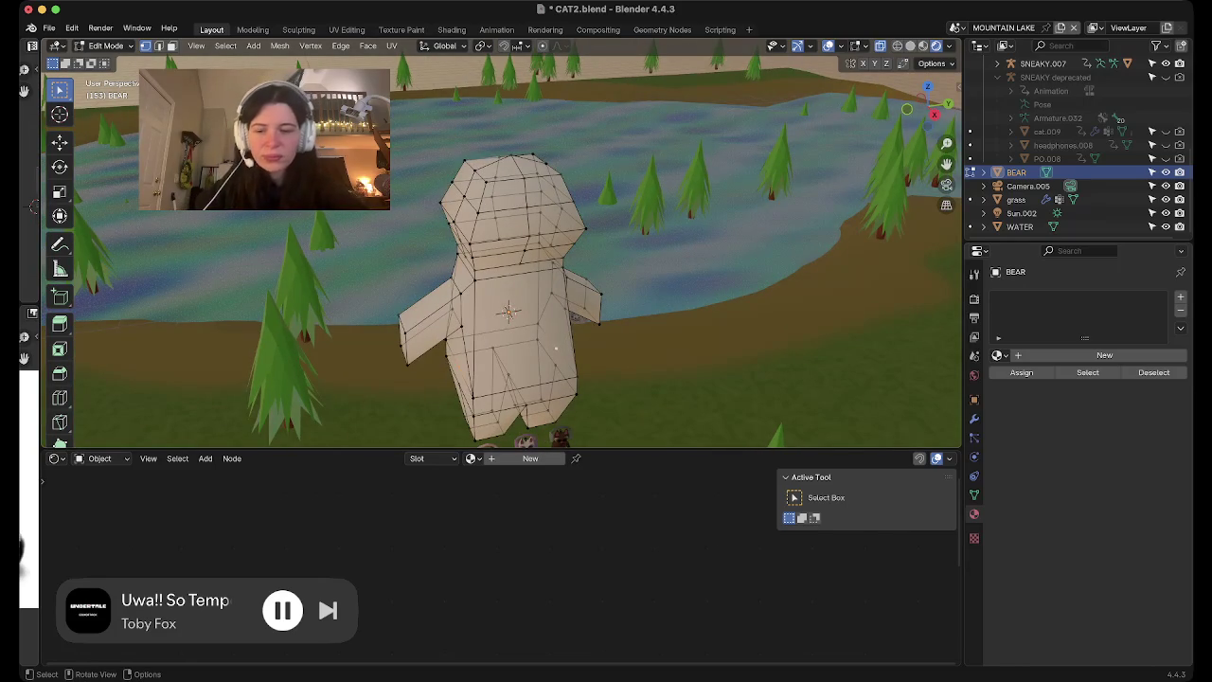
pyautogui.press('s')
pyautogui.press('y')
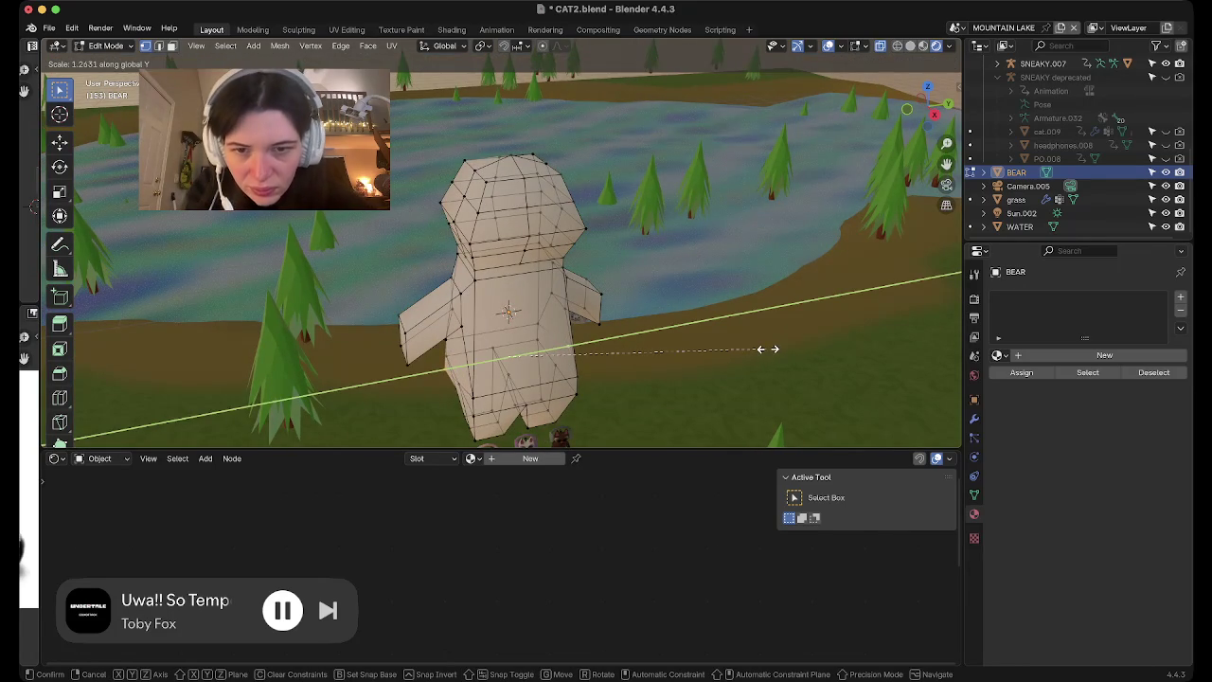
pyautogui.click(767, 349)
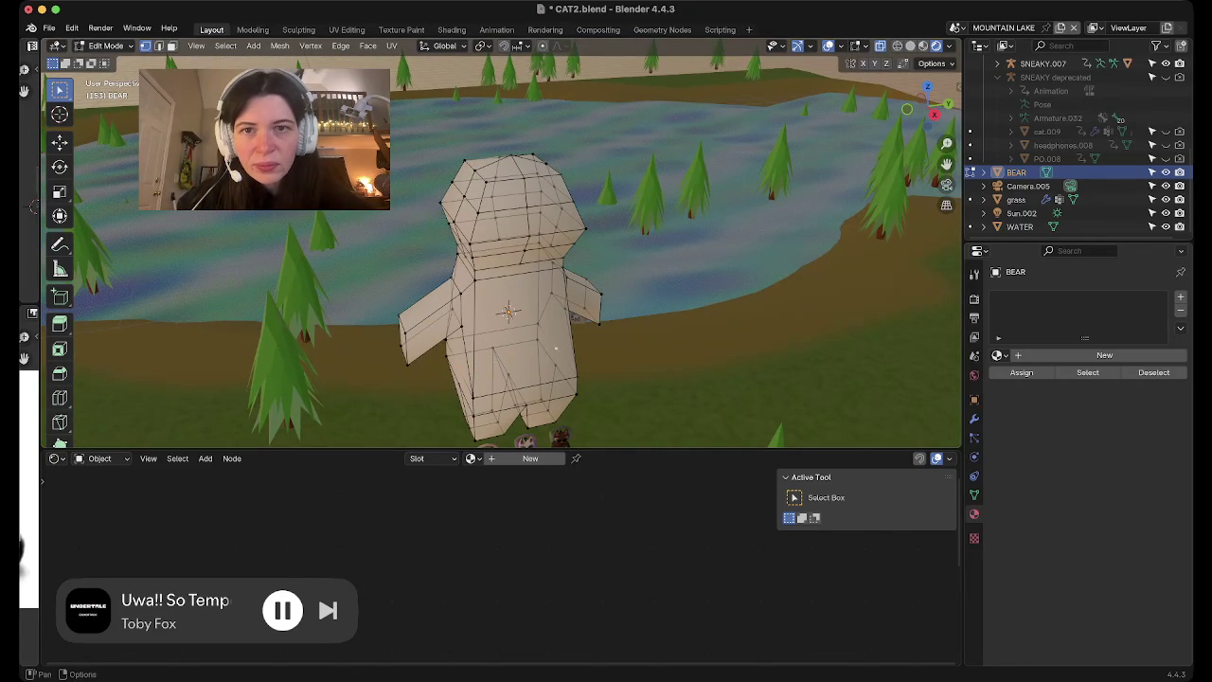
pyautogui.press('s')
pyautogui.press('y')
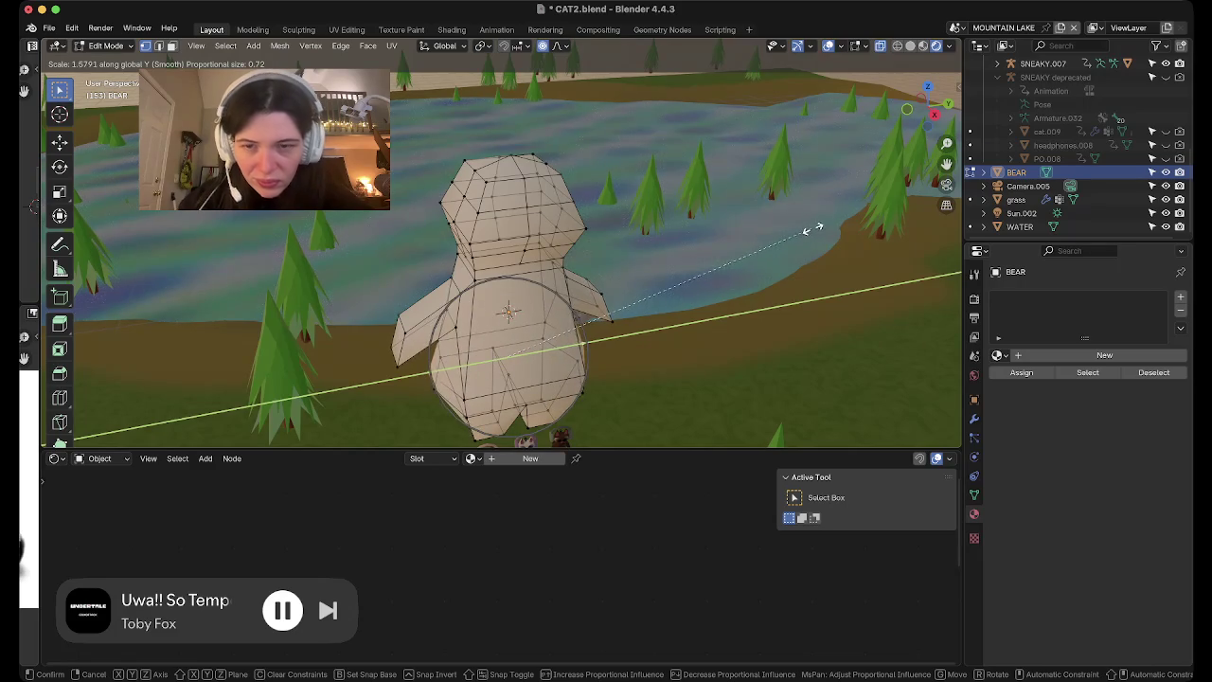
pyautogui.click(811, 232)
pyautogui.moveTo(502, 303); pyautogui.dragTo(502, 275, button='middle')
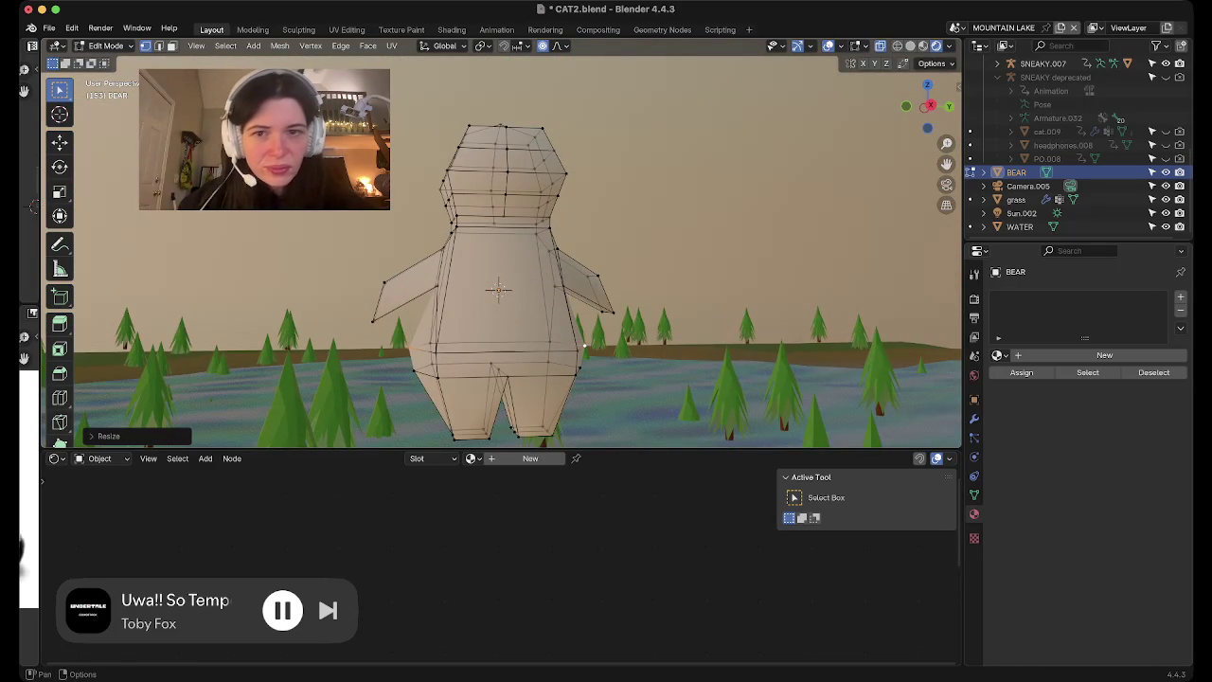
pyautogui.moveTo(584, 347)
pyautogui.mouseDown(button='middle')
pyautogui.moveTo(530, 284)
pyautogui.moveTo(530, 303)
pyautogui.mouseUp(button='middle')
pyautogui.scroll(-3, 535, 301)
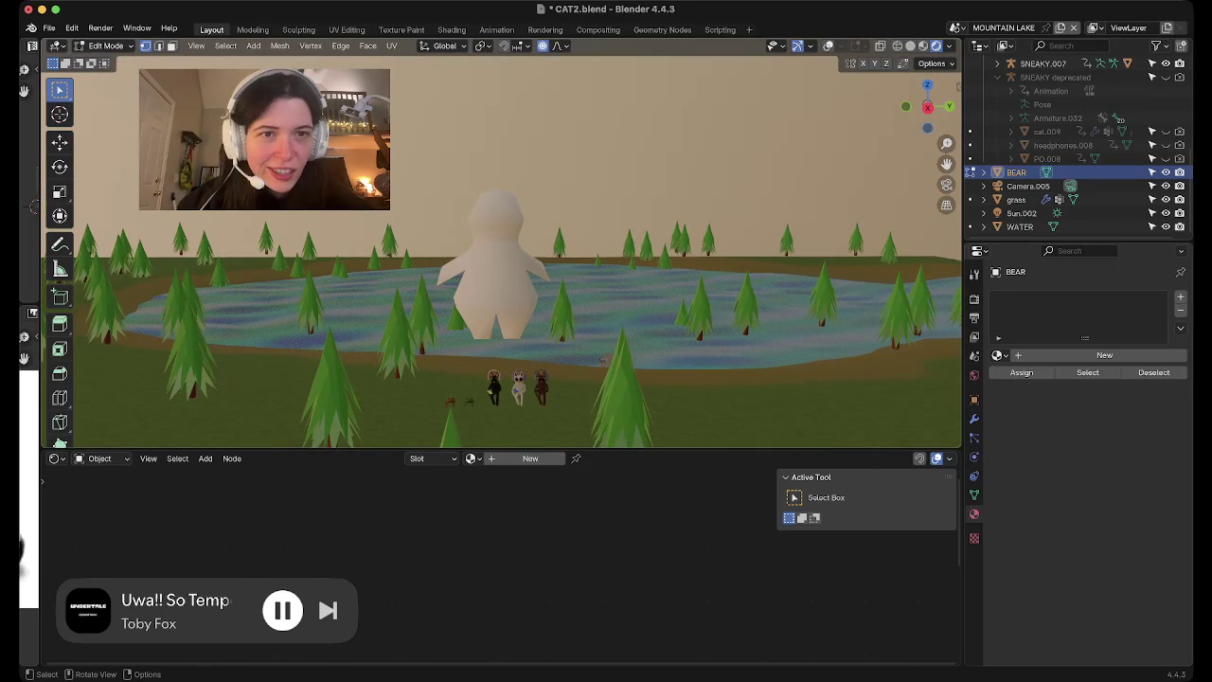
# Show overlays and proportionally scale the belly along Y to about 0.78 to even its depth
pyautogui.hotkey('shift', 'alt', 'z')
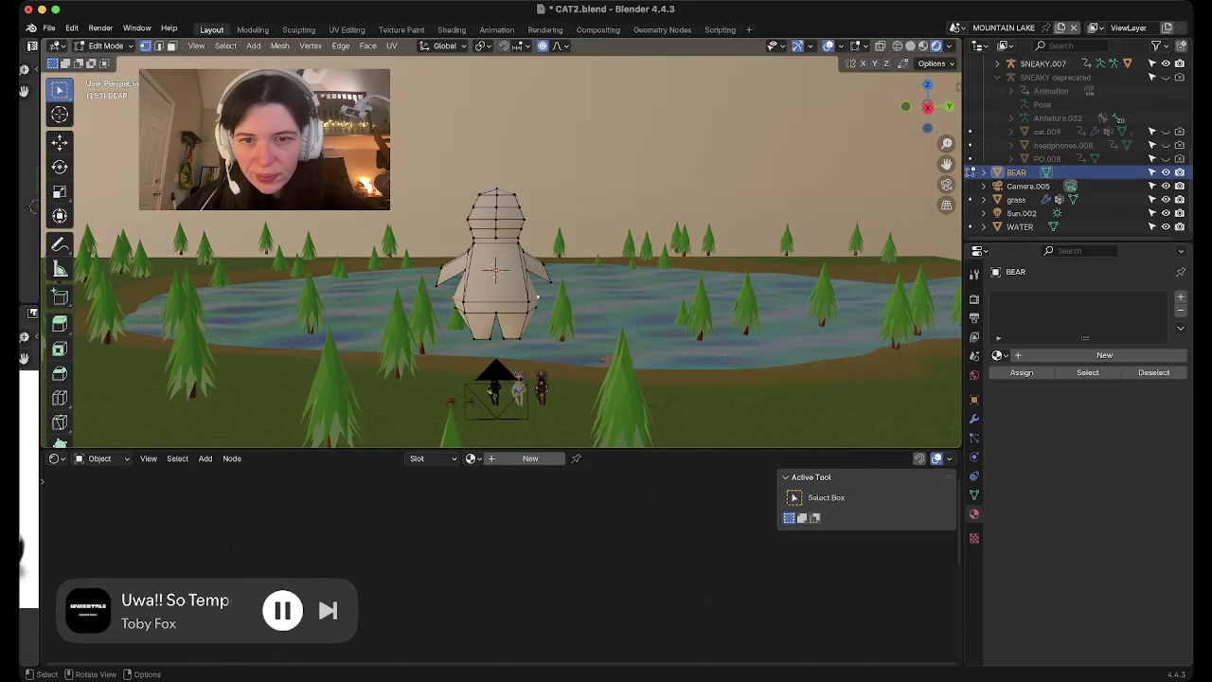
pyautogui.press('s')
pyautogui.press('y')
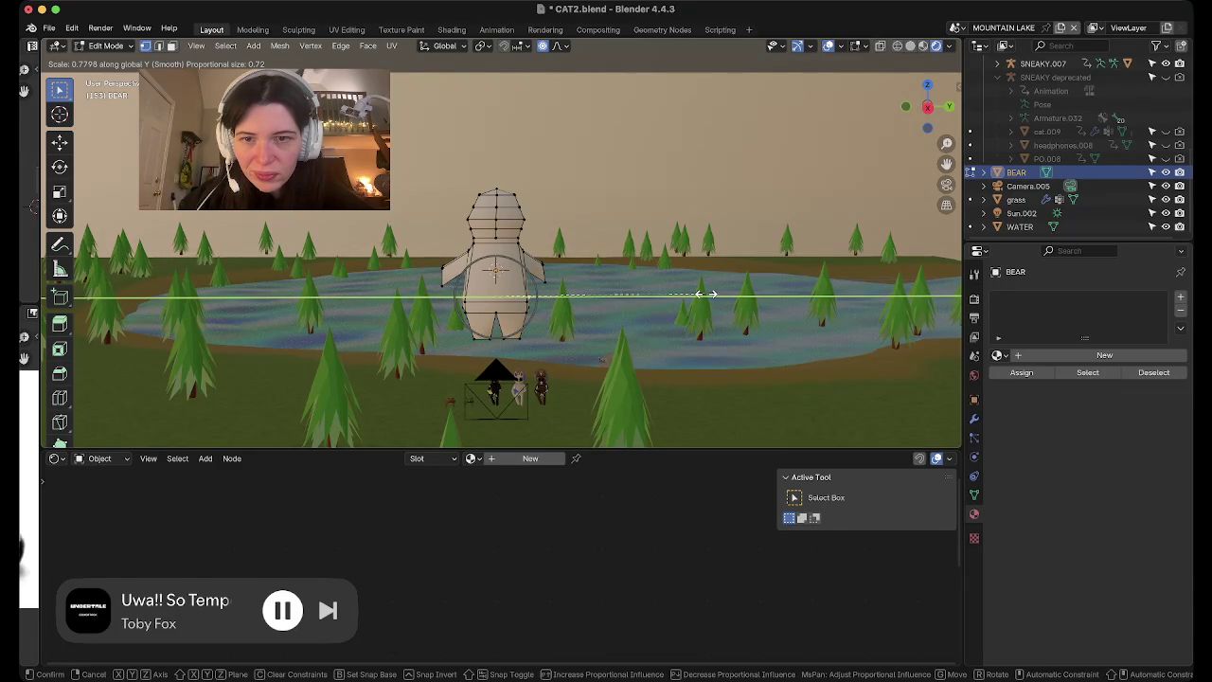
pyautogui.click(709, 295)
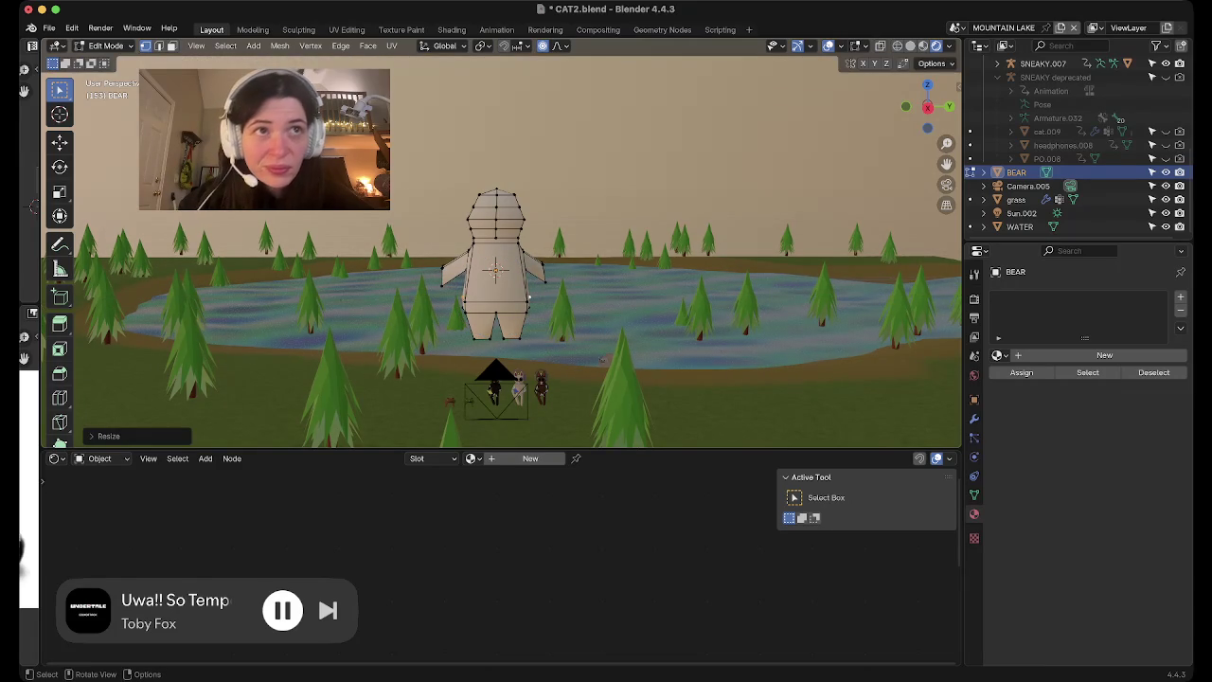
pyautogui.scroll(5, 529, 297)
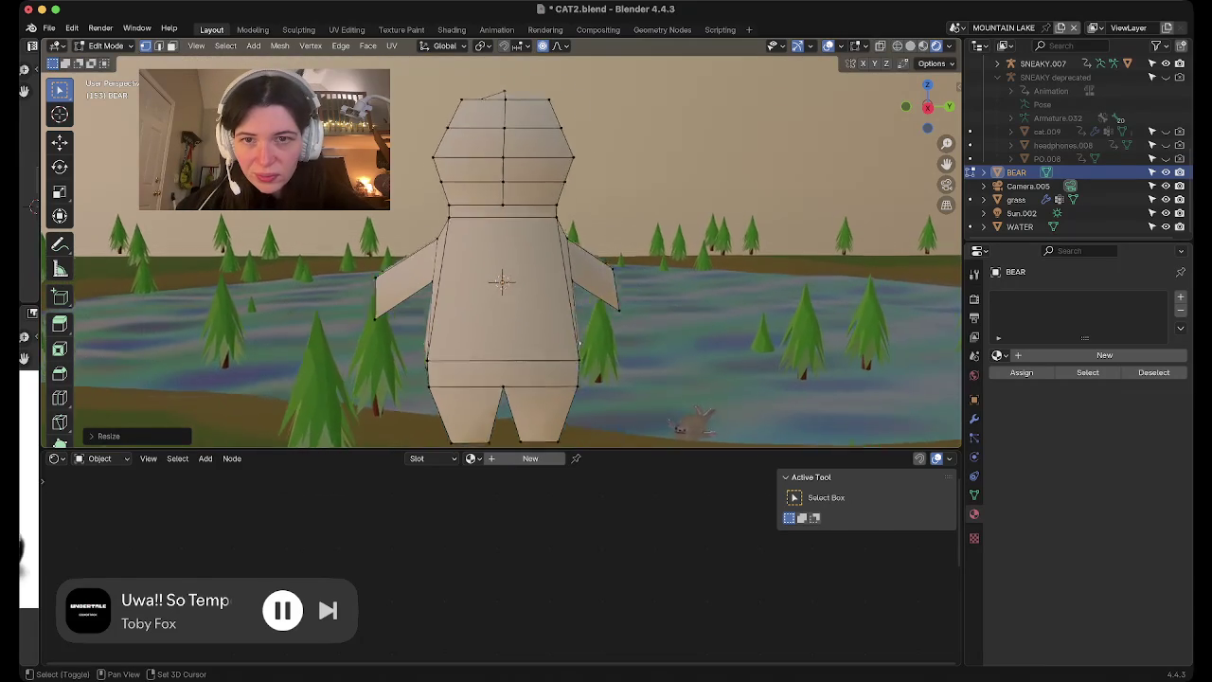
pyautogui.moveTo(529, 297)
pyautogui.mouseDown(button='middle')
pyautogui.moveTo(530, 327)
pyautogui.moveTo(516, 291)
pyautogui.moveTo(508, 316)
pyautogui.mouseUp(button='middle')
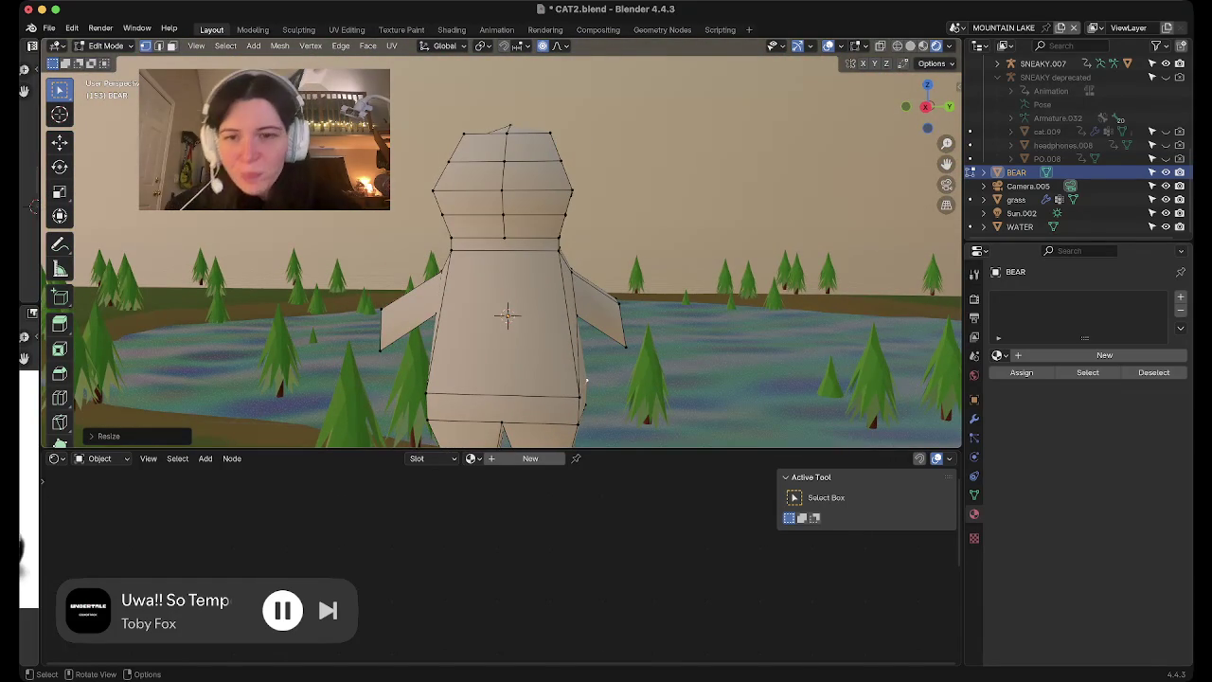
# In face mode, extrude the left arm's end face outward and scale it down
pyautogui.press('3')
pyautogui.moveTo(586, 381); pyautogui.dragTo(729, 438, button='middle')
pyautogui.press('e')
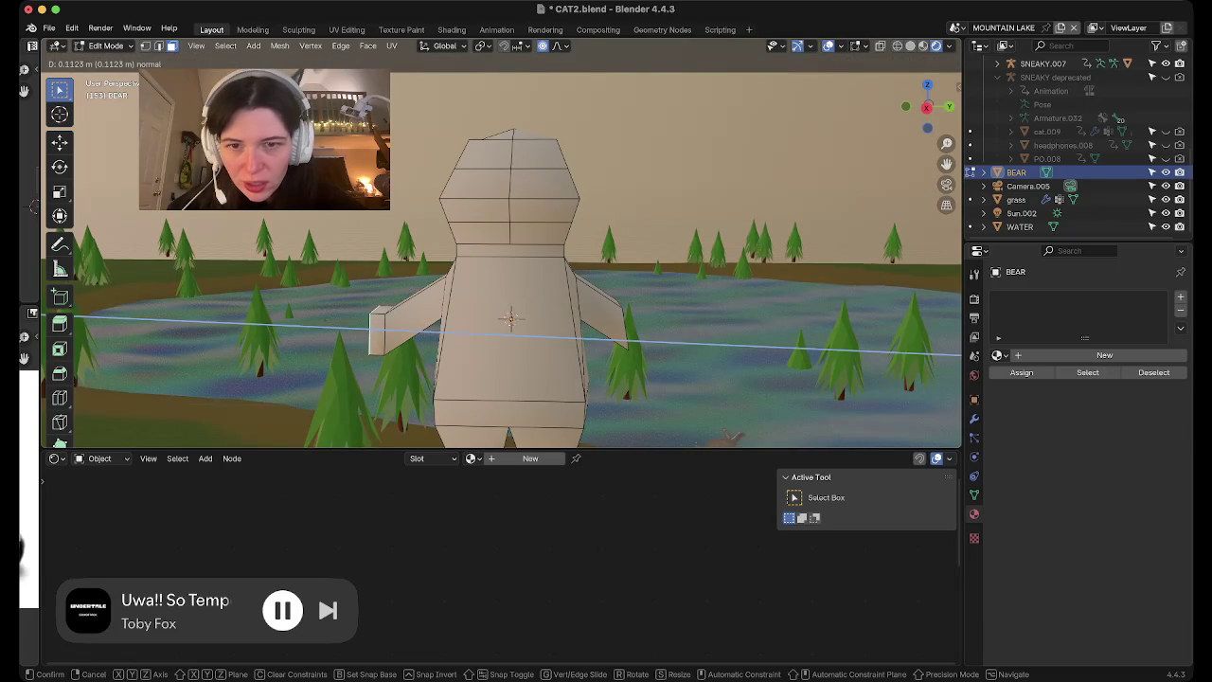
pyautogui.click(412, 330)
pyautogui.press('s')
pyautogui.click(412, 330)
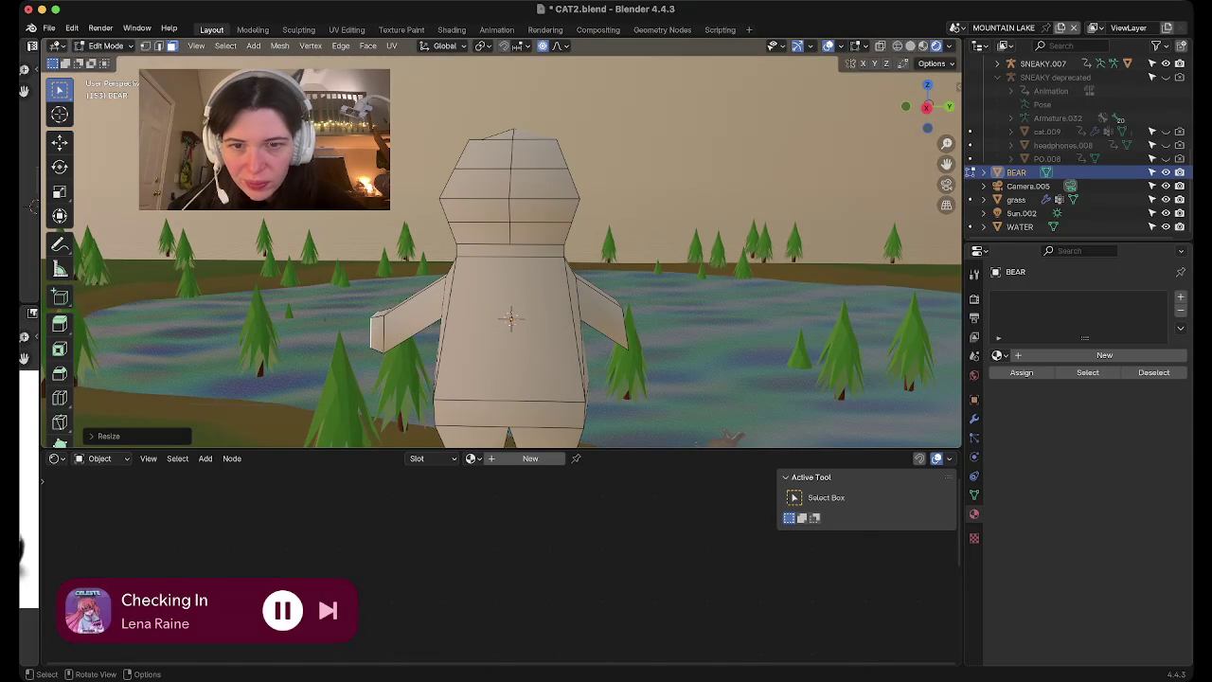
pyautogui.moveTo(412, 330); pyautogui.dragTo(455, 322, button='middle')
# Extrude and taper the right arm's end face to about 0.78, then select two underside faces
pyautogui.press('e')
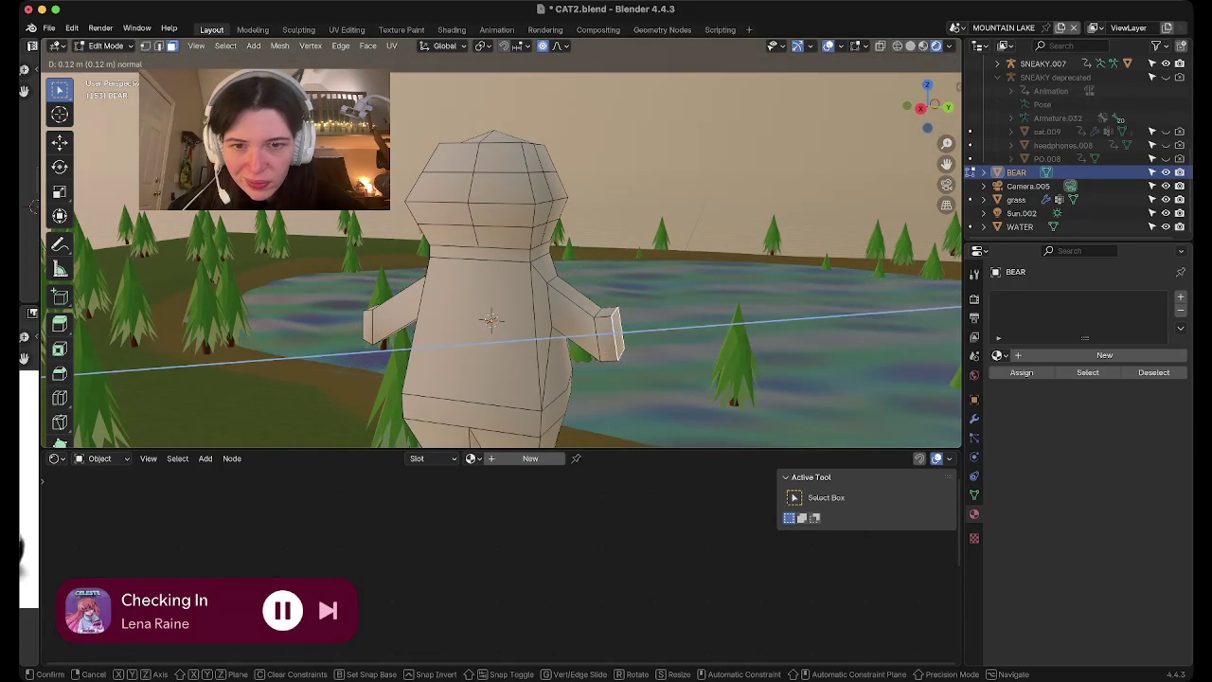
pyautogui.click(674, 340)
pyautogui.press('s')
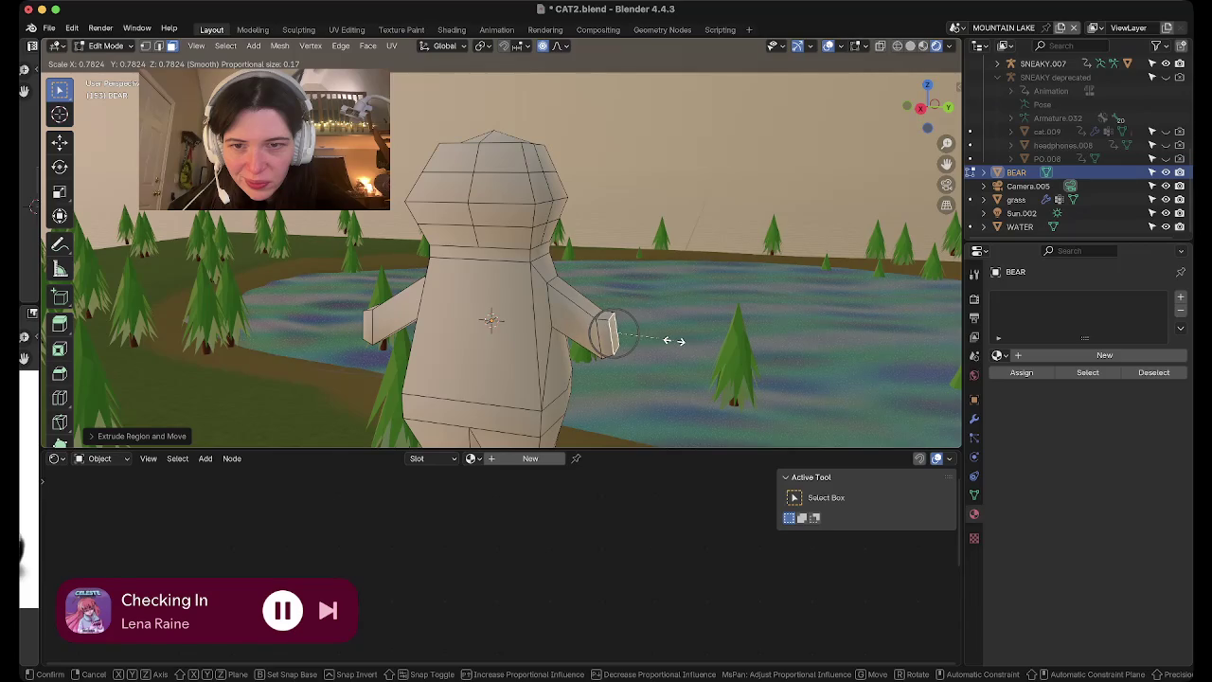
pyautogui.click(674, 340)
pyautogui.scroll(-2, 674, 340)
pyautogui.scroll(-2, 674, 340)
pyautogui.scroll(-2, 675, 340)
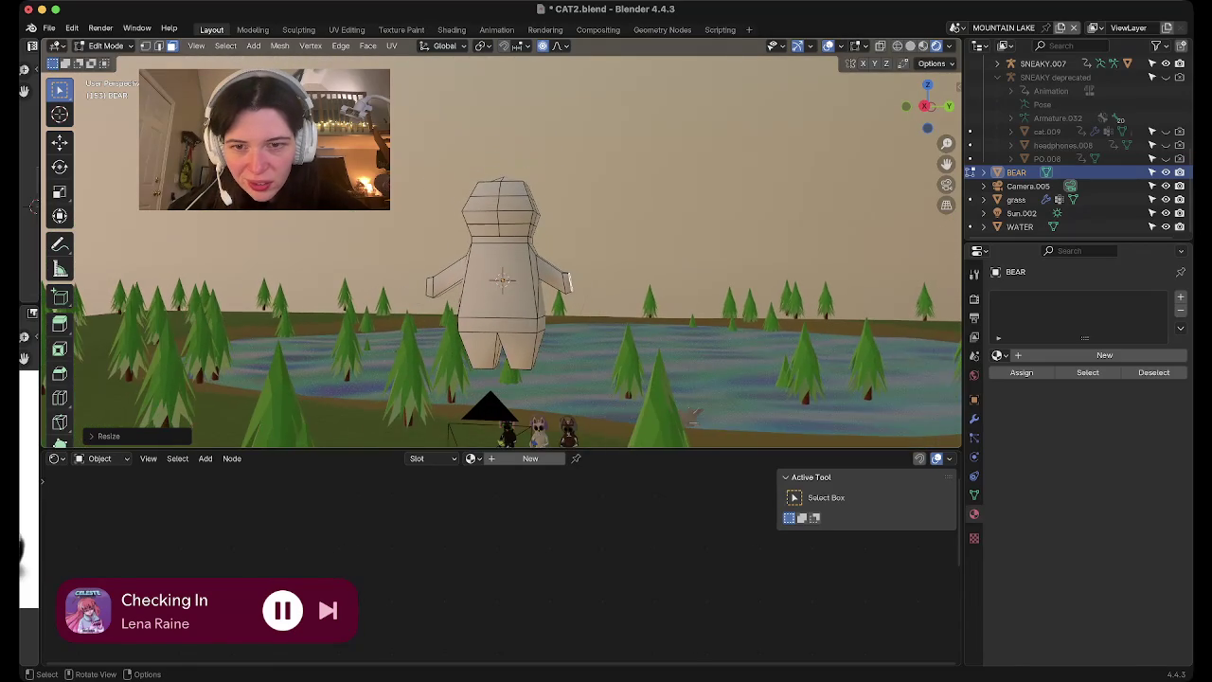
pyautogui.scroll(3, 692, 415)
pyautogui.scroll(3, 692, 415)
pyautogui.moveTo(692, 414)
pyautogui.mouseDown(button='middle')
pyautogui.moveTo(530, 397)
pyautogui.moveTo(531, 284)
pyautogui.moveTo(550, 256)
pyautogui.moveTo(616, 246)
pyautogui.mouseUp(button='middle')
pyautogui.click(474, 220)
pyautogui.keyDown('shift'); pyautogui.click(509, 219); pyautogui.keyUp('shift')
# Extrude the bottom faces downward twice to form the bear's legs
pyautogui.press('e')
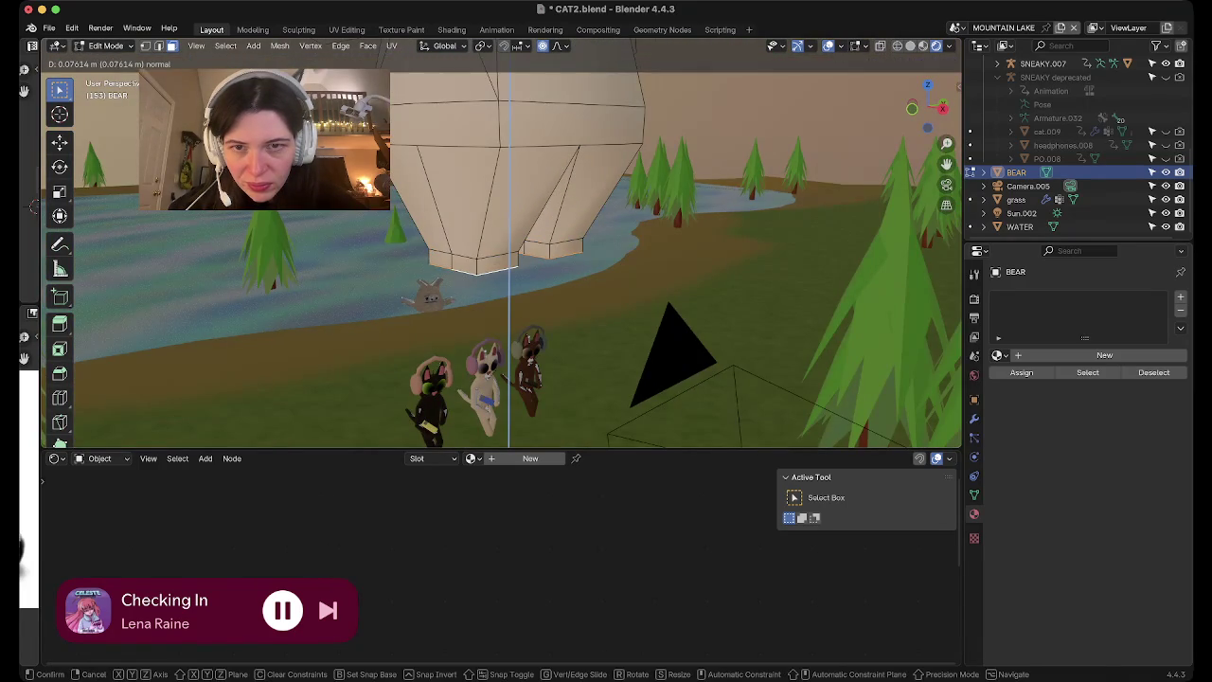
pyautogui.press('Return')
pyautogui.moveTo(512, 256)
pyautogui.mouseDown(button='middle')
pyautogui.moveTo(521, 313)
pyautogui.moveTo(544, 236)
pyautogui.mouseUp(button='middle')
pyautogui.press('e')
pyautogui.press('Return')
pyautogui.scroll(2, 530, 284)
pyautogui.moveTo(530, 284); pyautogui.dragTo(606, 246, button='middle')
pyautogui.moveTo(568, 285)
pyautogui.mouseDown(button='middle')
pyautogui.moveTo(653, 256)
pyautogui.moveTo(805, 303)
pyautogui.mouseUp(button='middle')
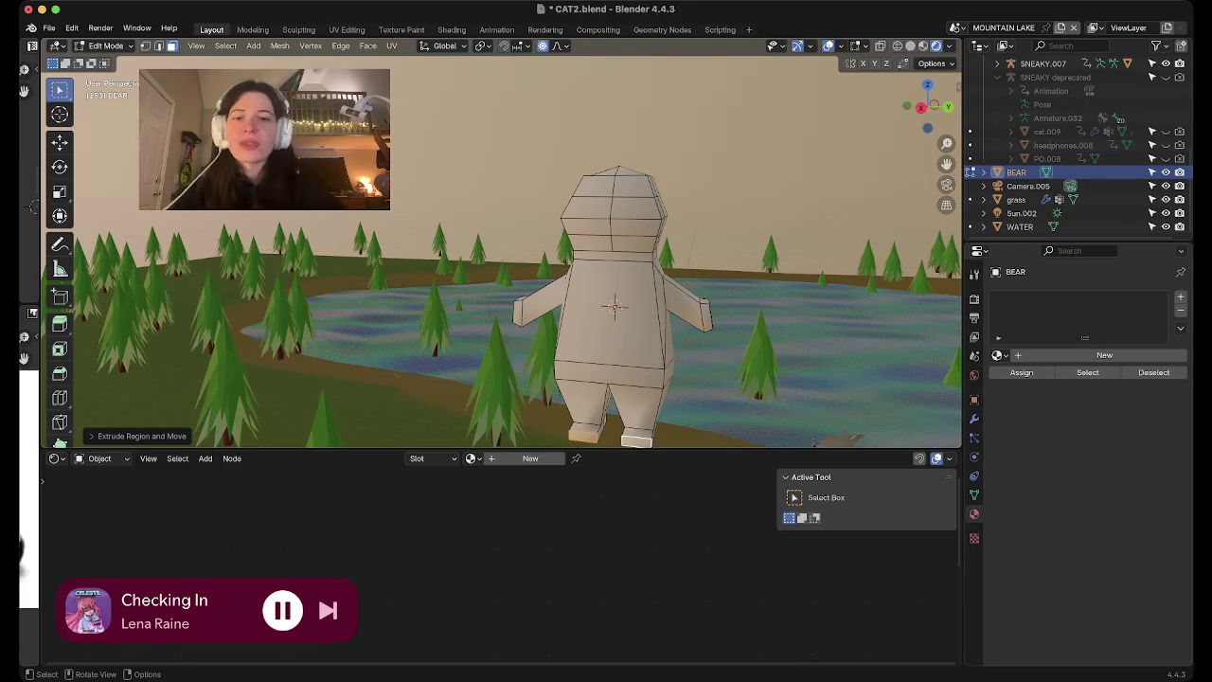
# Check the new tapered legs from the Right Orthographic side view
pyautogui.scroll(1, 502, 251)
pyautogui.scroll(3, 502, 251)
pyautogui.scroll(1, 502, 251)
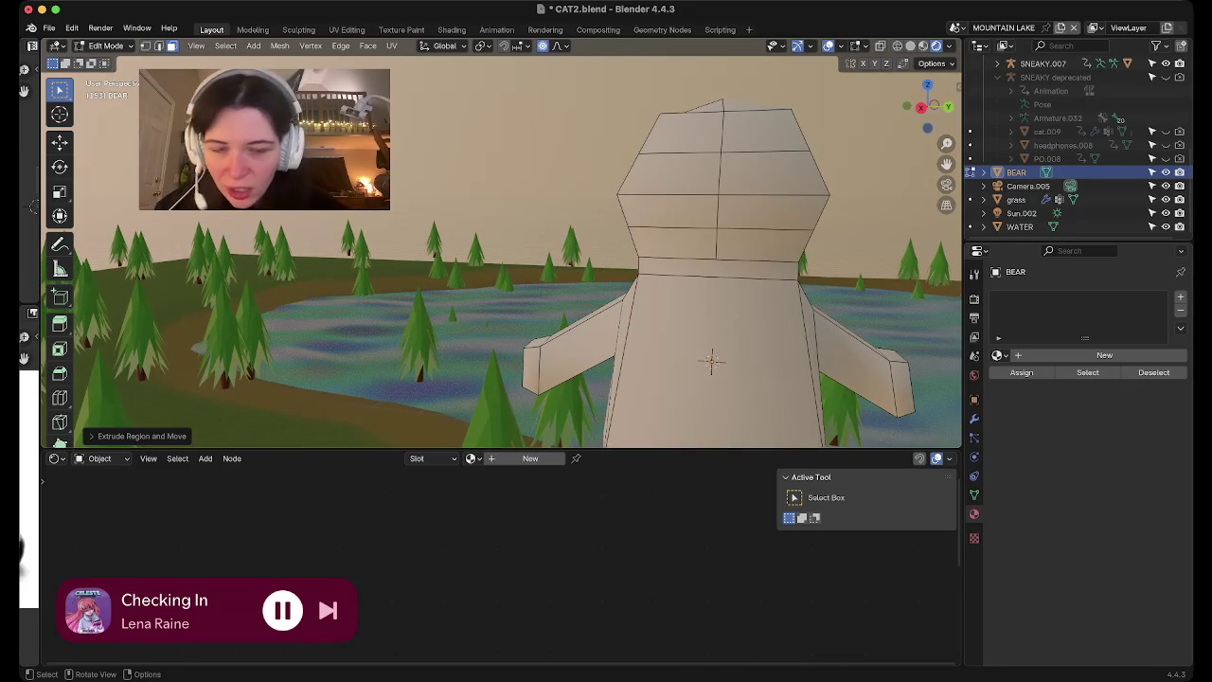
pyautogui.press('KP_3')
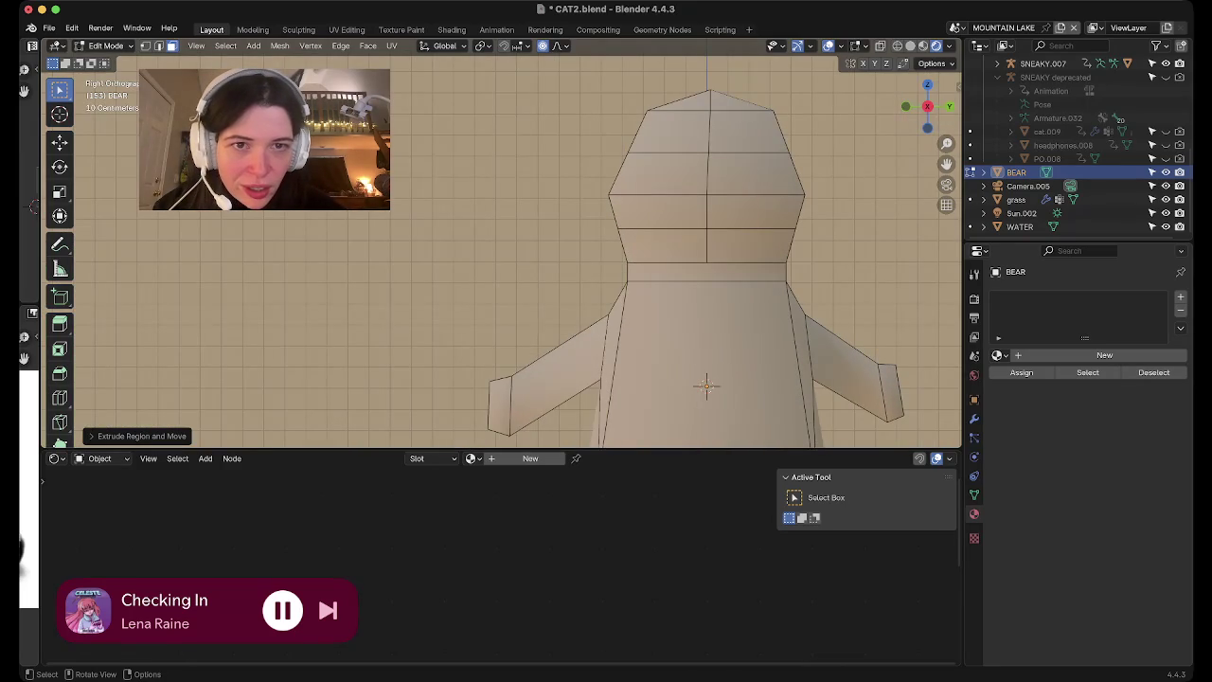
pyautogui.keyDown('shift'); pyautogui.scroll(-3, 615, 396); pyautogui.keyUp('shift')
pyautogui.keyDown('shift'); pyautogui.scroll(-3, 616, 396); pyautogui.keyUp('shift')
pyautogui.scroll(-2, 616, 396)
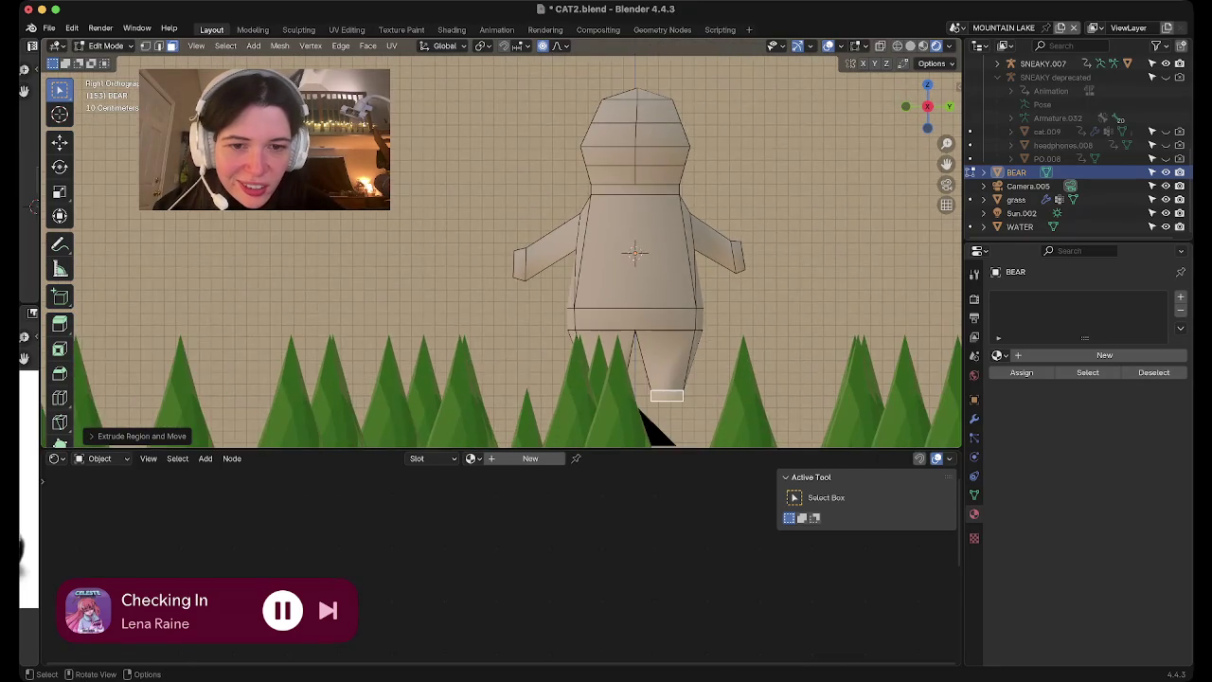
pyautogui.keyDown('shift'); pyautogui.scroll(-1, 615, 396); pyautogui.keyUp('shift')
pyautogui.moveTo(616, 396)
pyautogui.mouseDown(button='middle')
pyautogui.moveTo(569, 360)
pyautogui.moveTo(587, 332)
pyautogui.moveTo(559, 350)
pyautogui.mouseUp(button='middle')
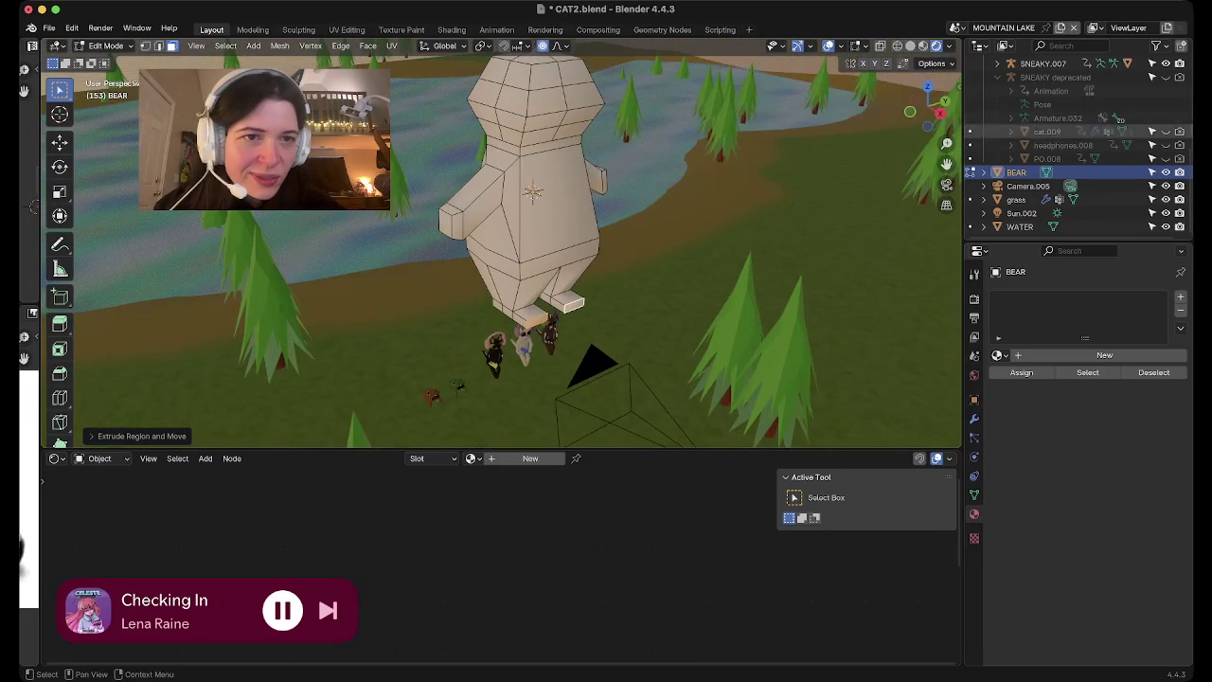
pyautogui.press('KP_3')
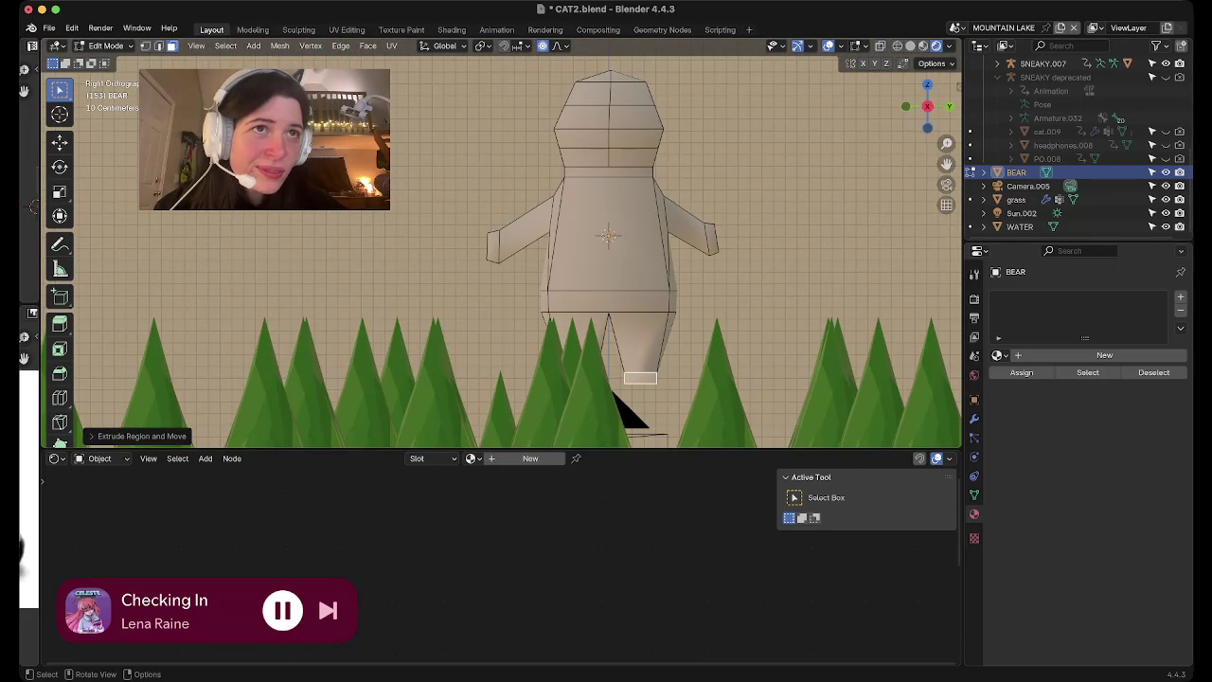
pyautogui.keyDown('shift'); pyautogui.scroll(-3, 615, 395); pyautogui.keyUp('shift')
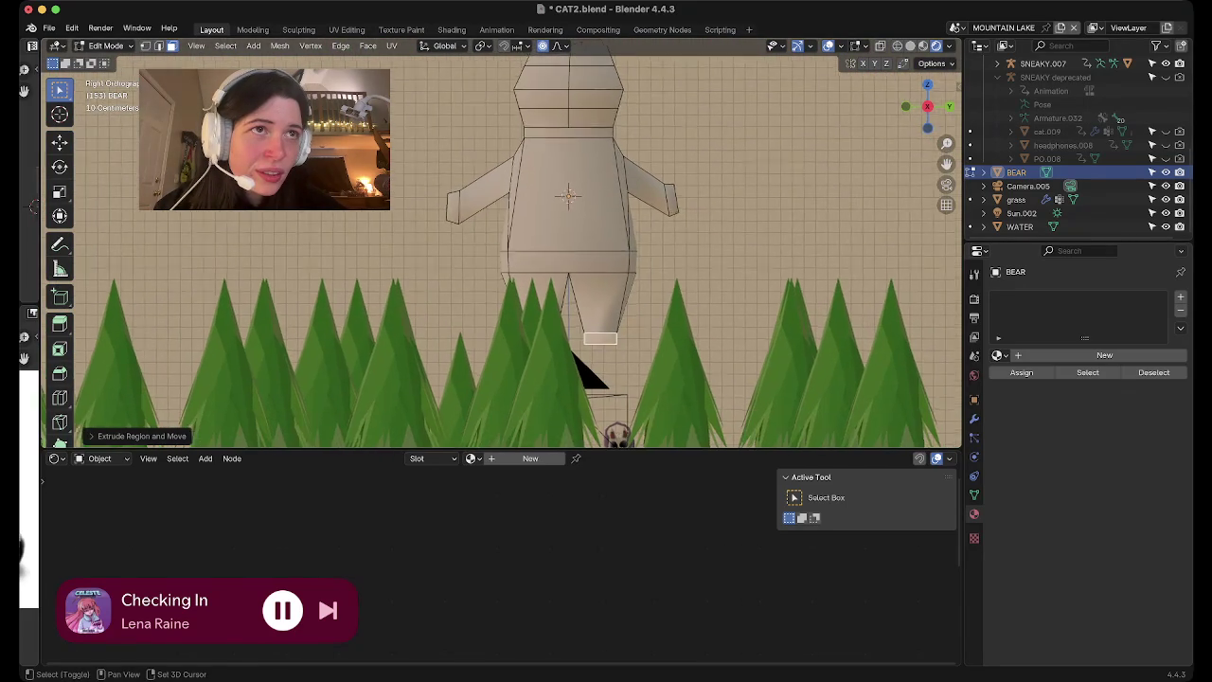
pyautogui.keyDown('shift'); pyautogui.scroll(-1, 615, 396); pyautogui.keyUp('shift')
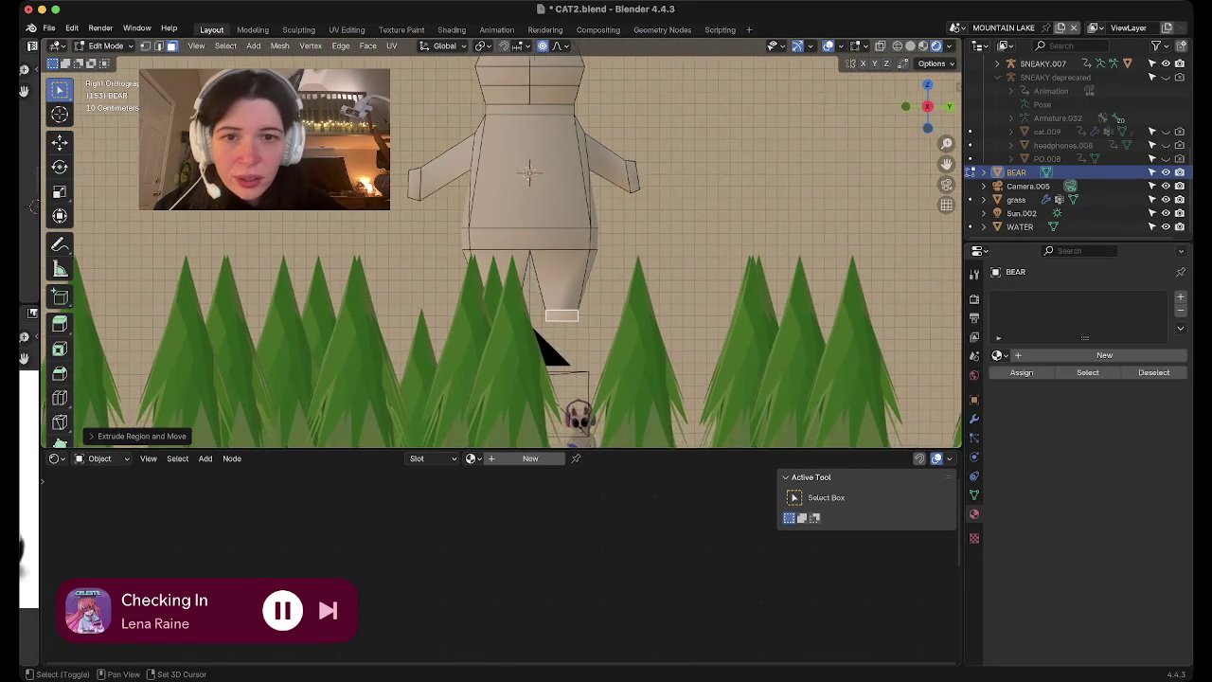
pyautogui.scroll(1, 501, 251)
pyautogui.scroll(1, 501, 251)
pyautogui.scroll(1, 502, 251)
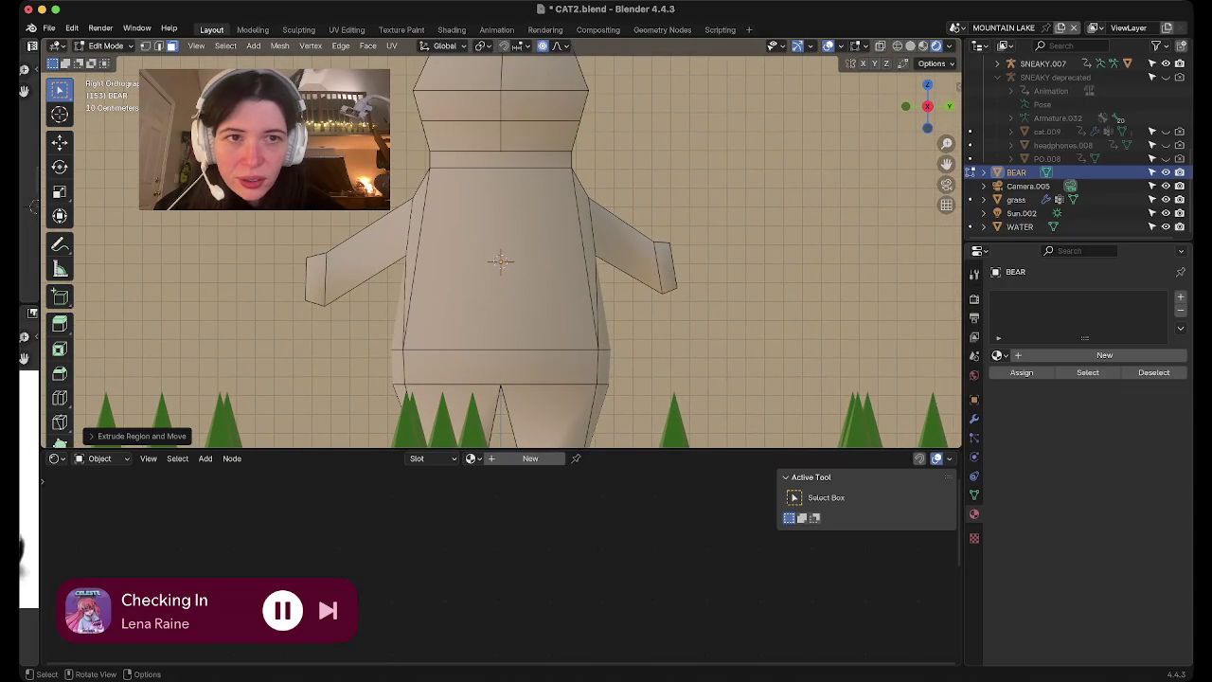
# Box-select the left arm and its end and move them further outward
pyautogui.press('b')
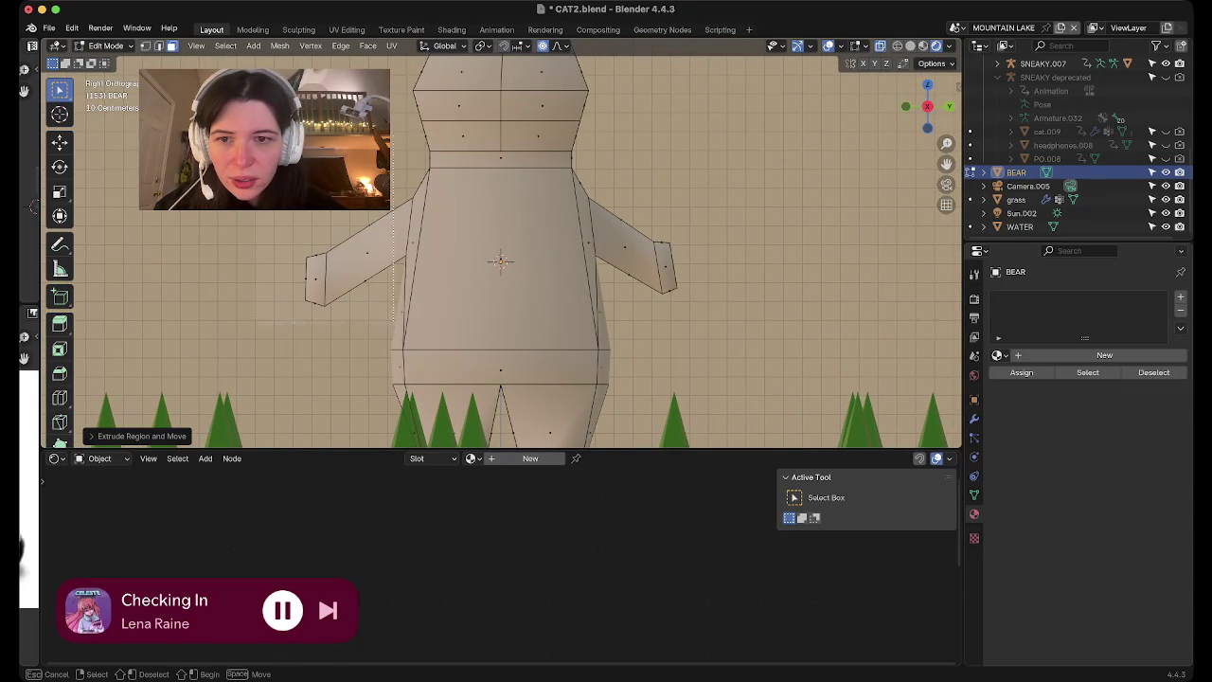
pyautogui.moveTo(386, 329); pyautogui.dragTo(417, 331)
pyautogui.press('g')
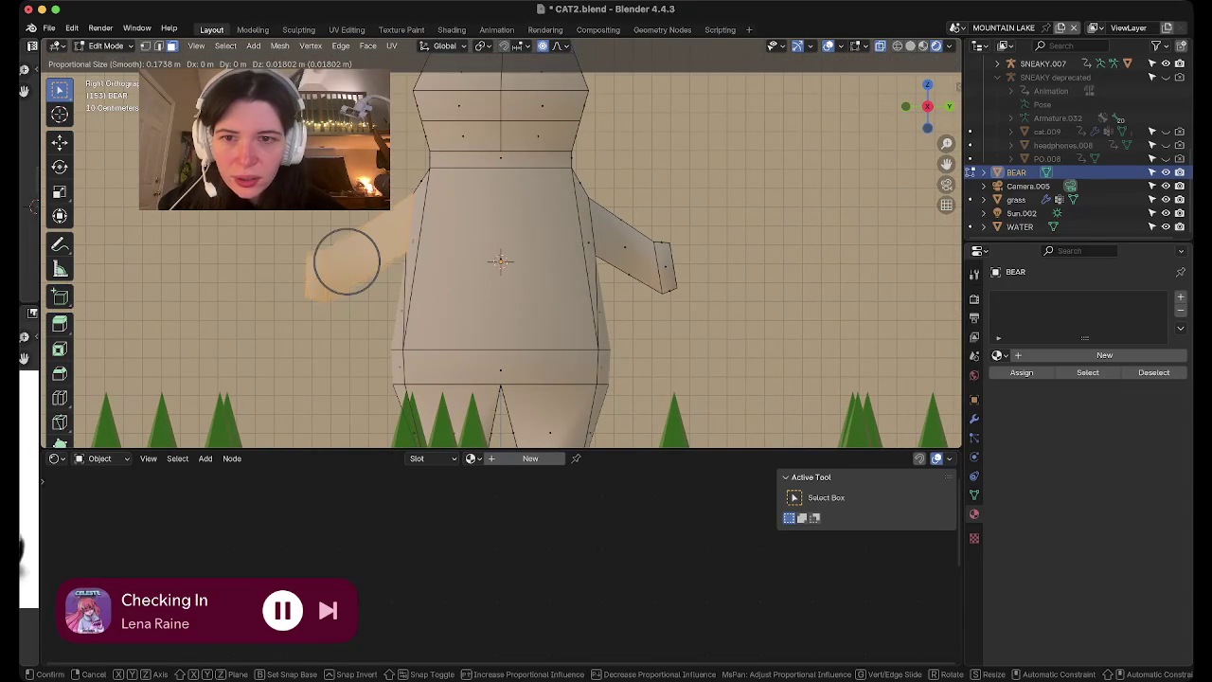
pyautogui.click(346, 263)
pyautogui.press('b')
pyautogui.moveTo(279, 214); pyautogui.dragTo(355, 350)
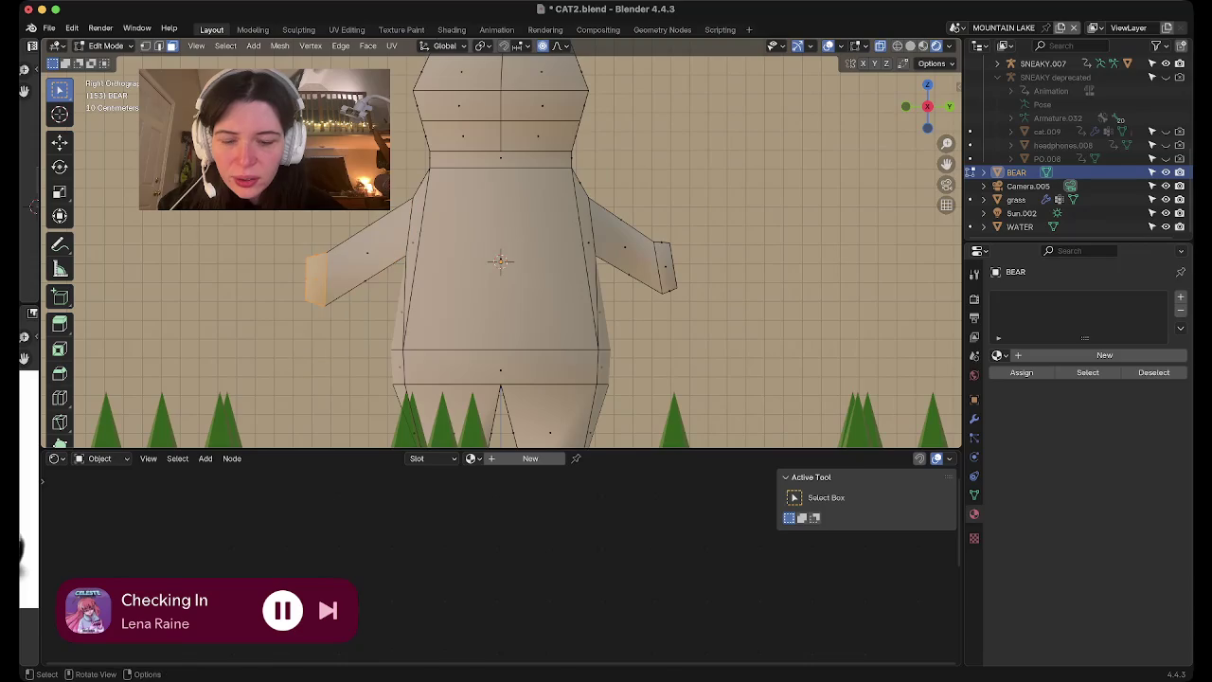
pyautogui.press('g')
pyautogui.click(315, 277)
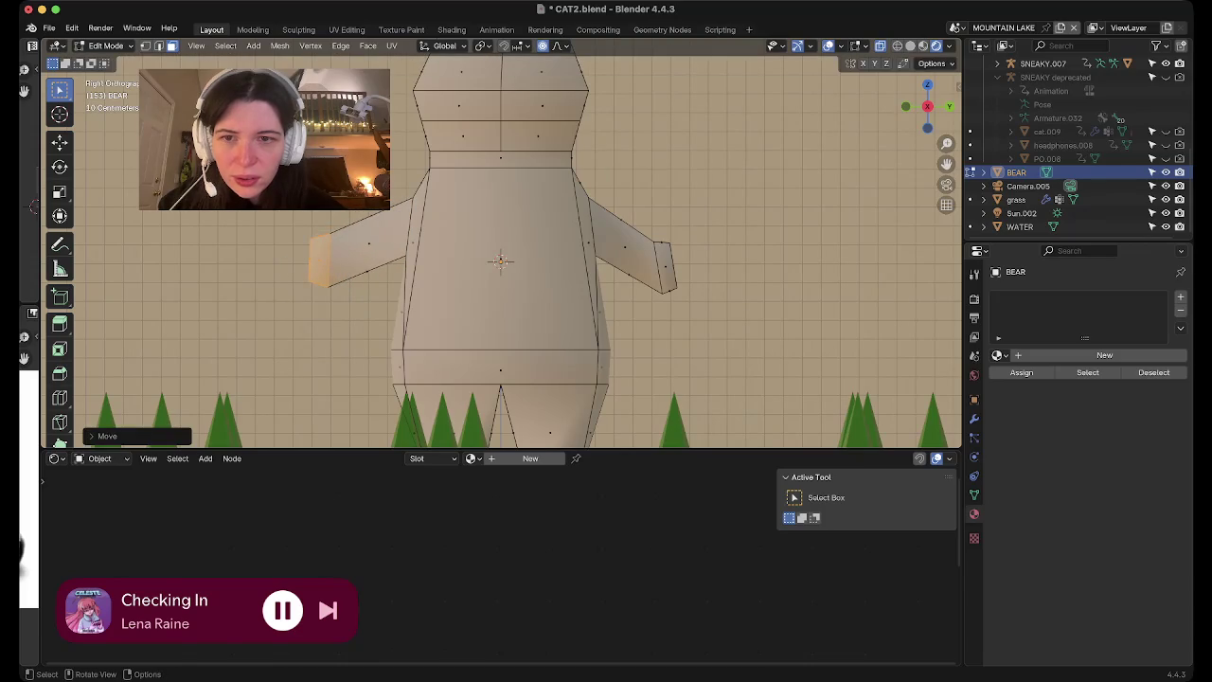
# Move the right arm's end face outward and slightly upward
pyautogui.moveTo(654, 255); pyautogui.dragTo(727, 331)
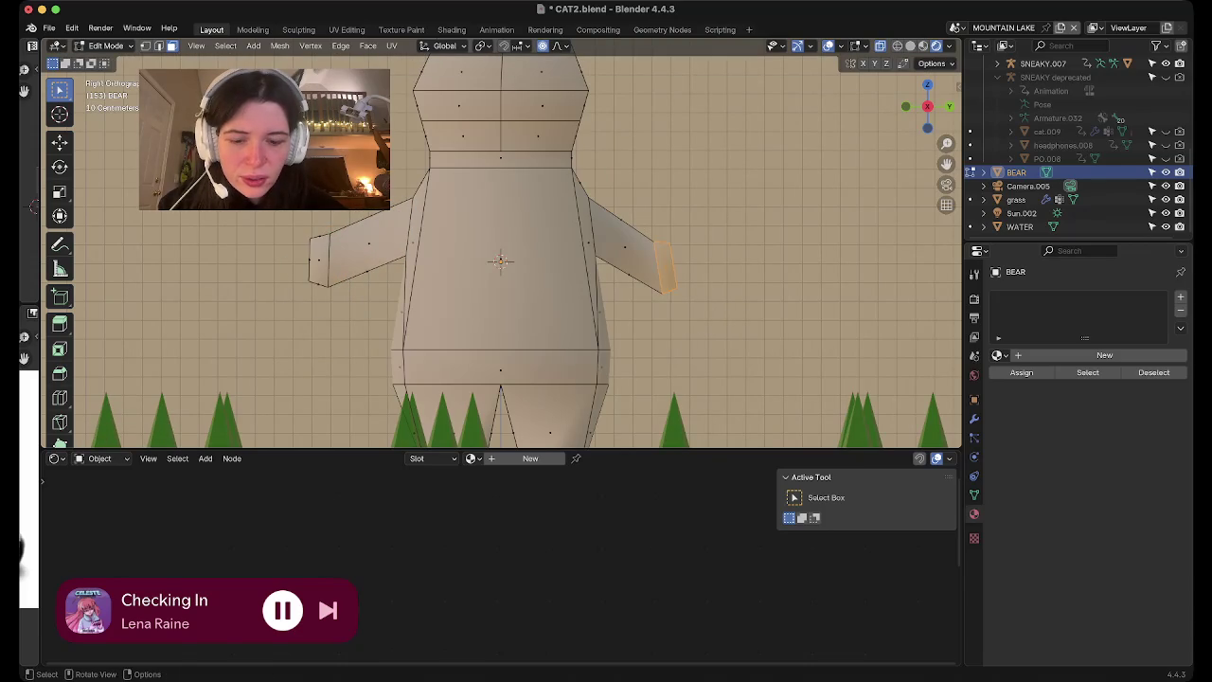
pyautogui.press('g')
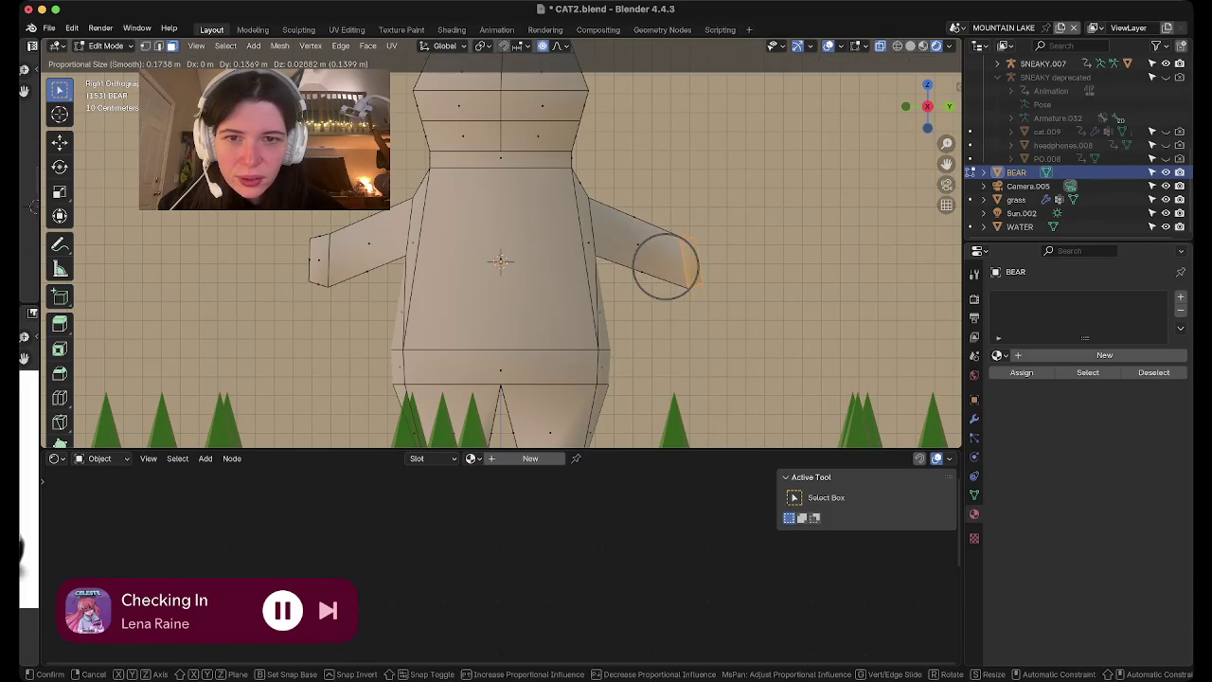
pyautogui.click(657, 259)
pyautogui.scroll(-3, 658, 259)
pyautogui.scroll(-2, 657, 259)
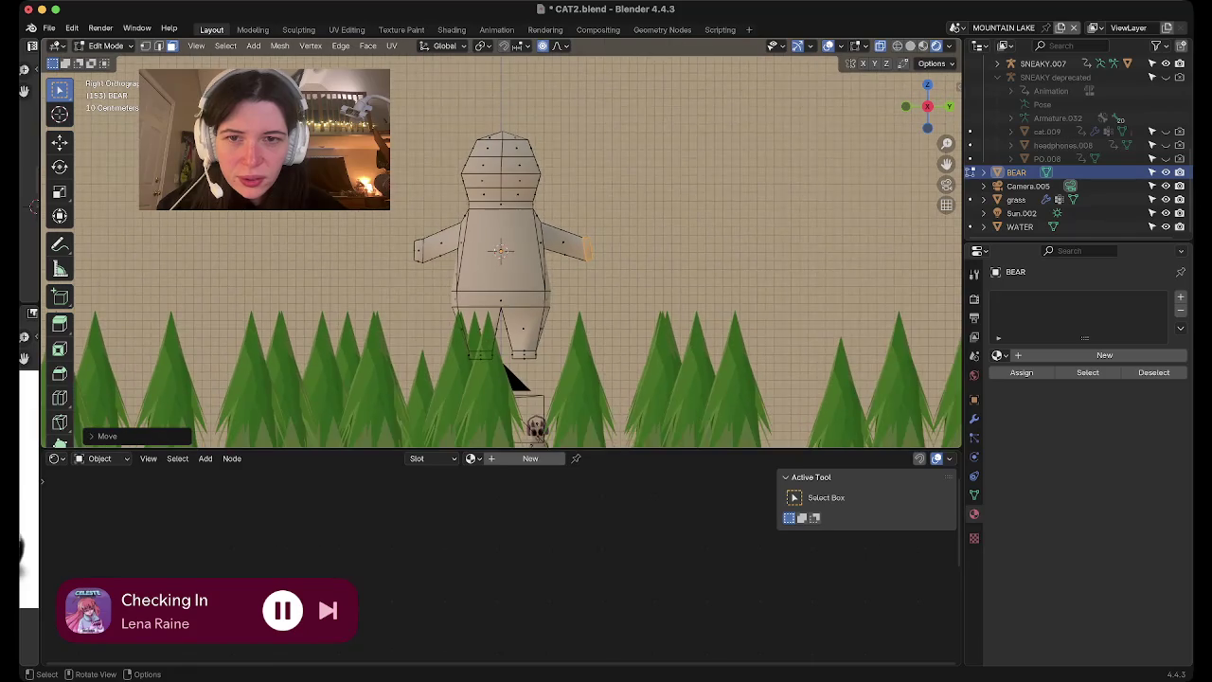
pyautogui.moveTo(530, 284); pyautogui.dragTo(568, 398, button='middle')
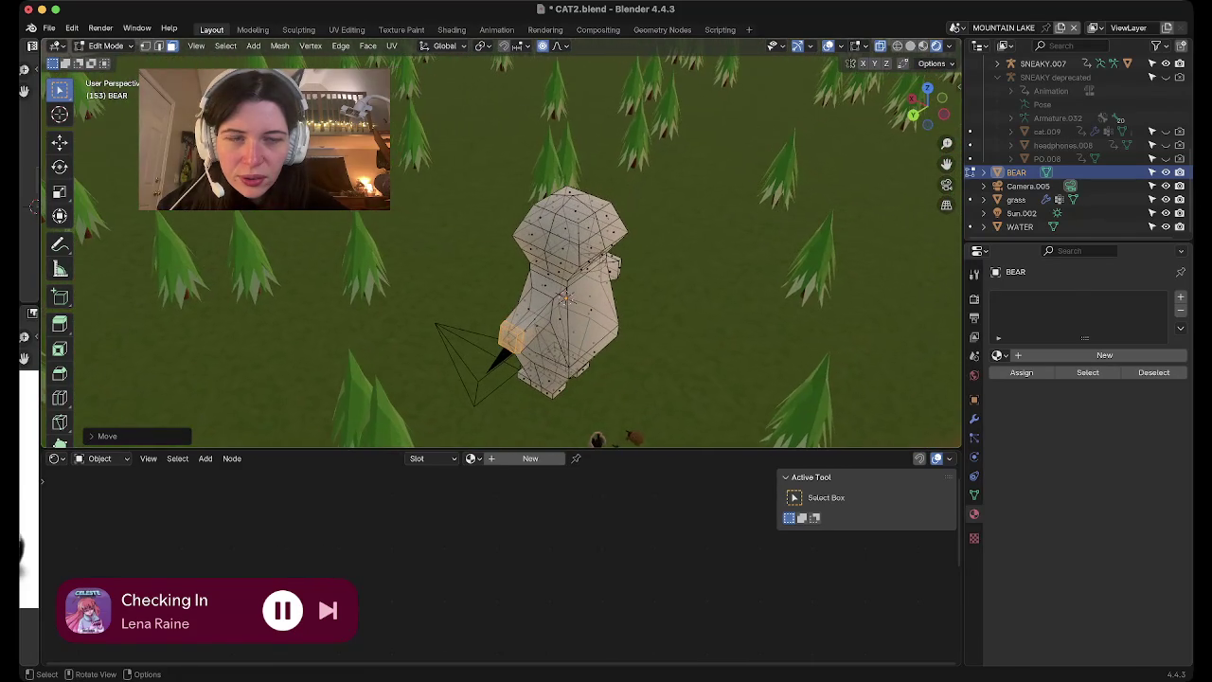
# Scale the selected arm end in Top view to about 0.83
pyautogui.click(928, 88)
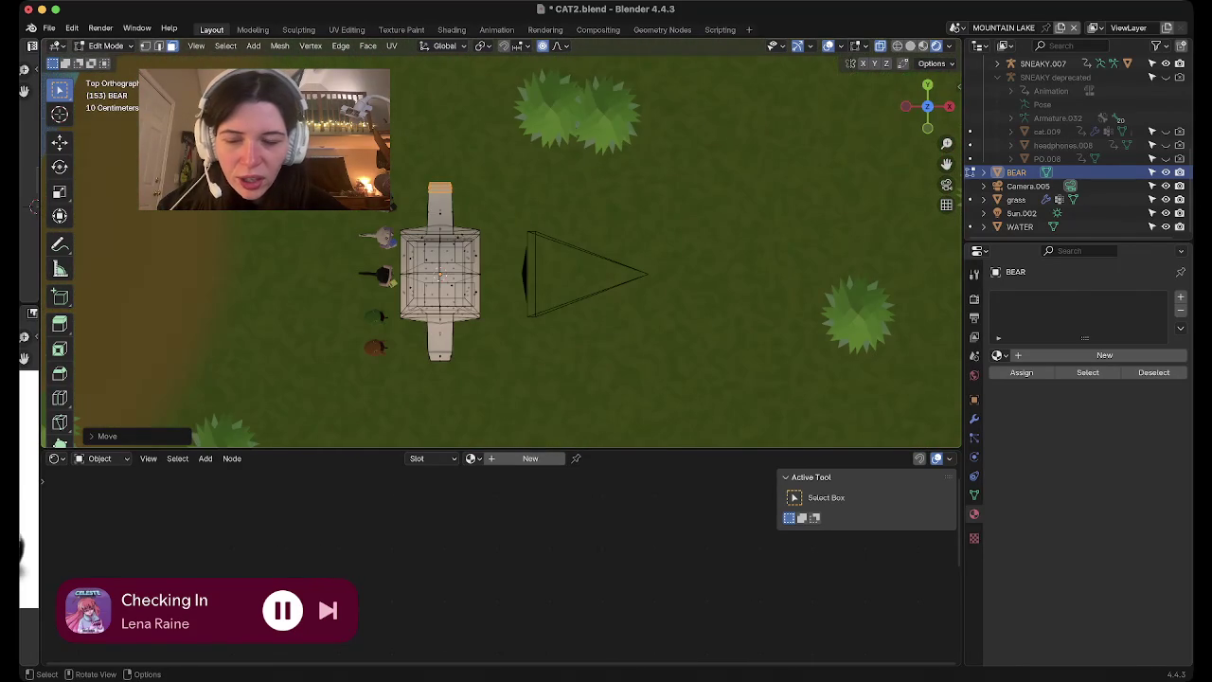
pyautogui.press('s')
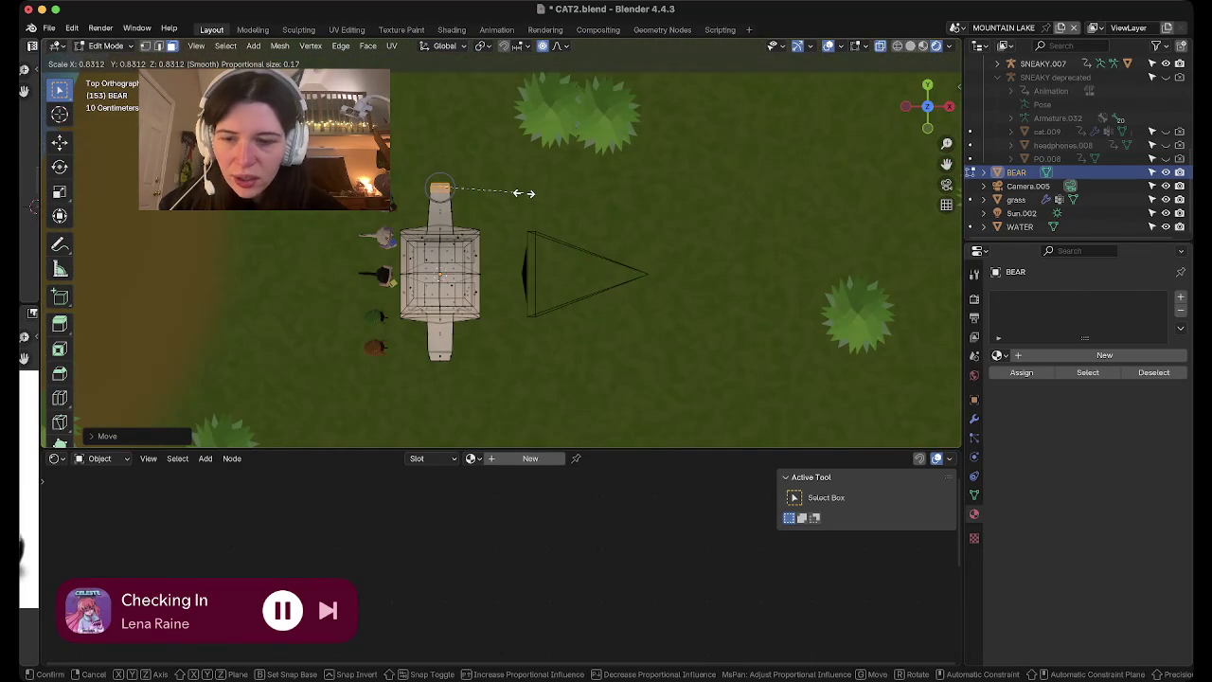
pyautogui.click(524, 193)
# Scale the whole bear mesh to about 0.73 along X and review it in Object Mode
pyautogui.press('a')
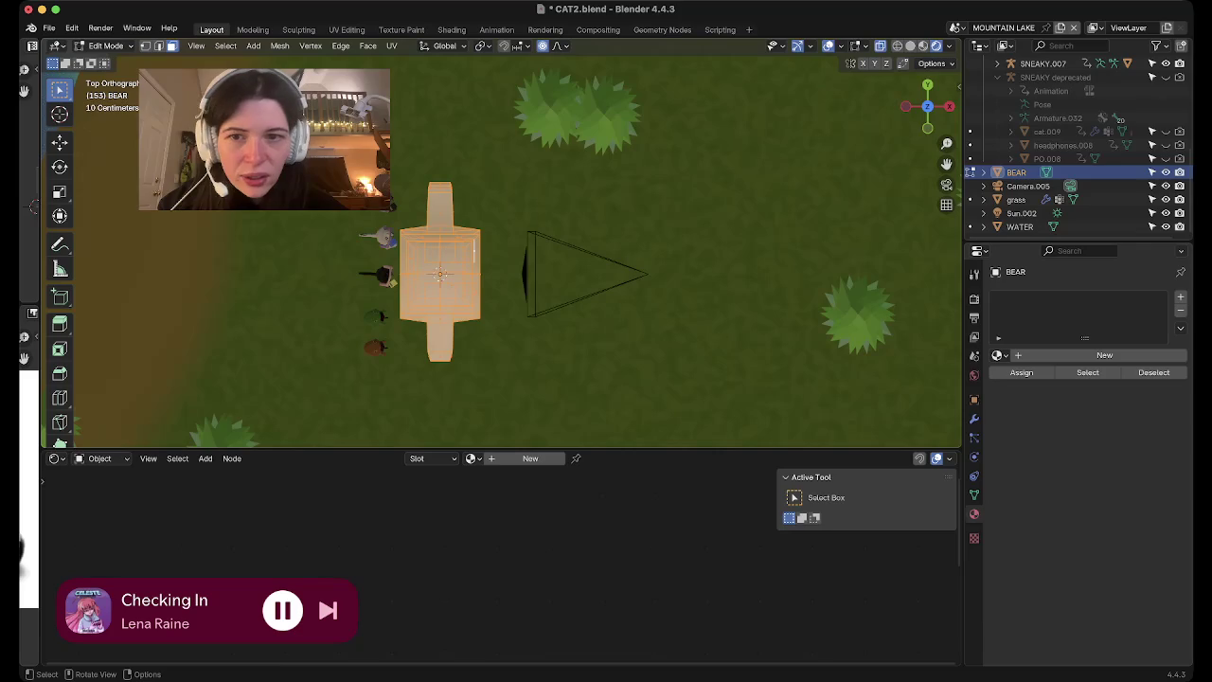
pyautogui.press('s')
pyautogui.press('x')
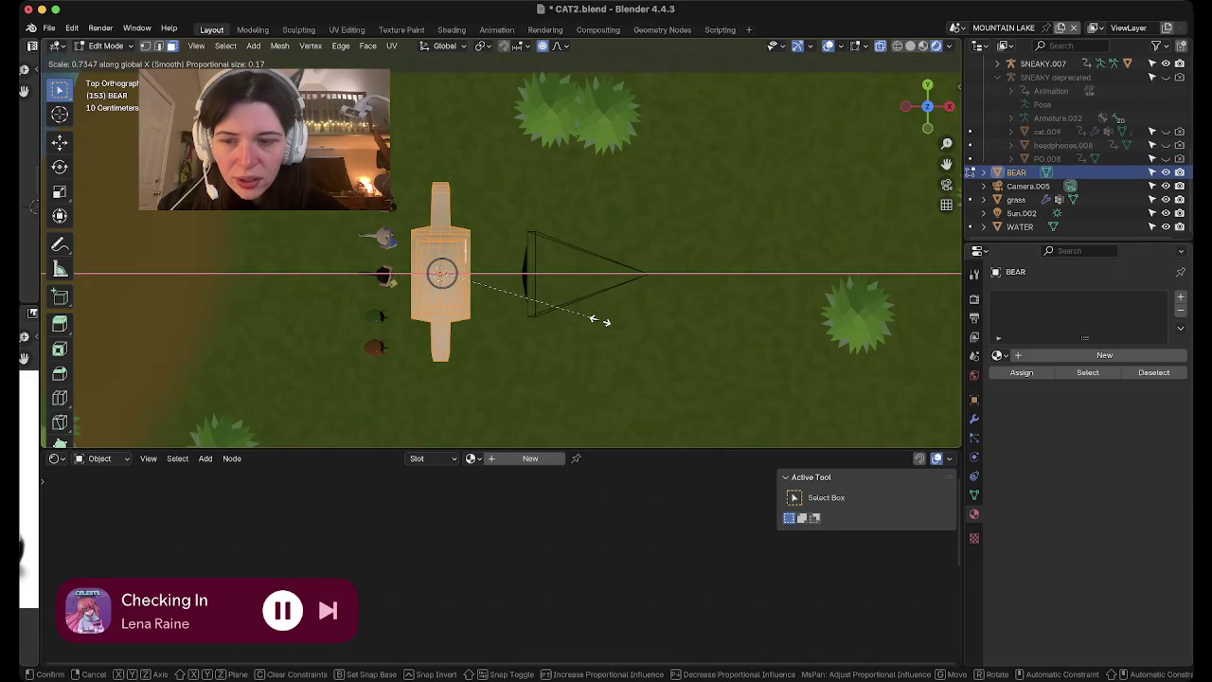
pyautogui.click(602, 321)
pyautogui.press('Tab')
pyautogui.moveTo(474, 284)
pyautogui.mouseDown(button='middle')
pyautogui.moveTo(531, 190)
pyautogui.moveTo(454, 208)
pyautogui.mouseUp(button='middle')
pyautogui.press('Tab')
pyautogui.moveTo(502, 251)
pyautogui.mouseDown(button='middle')
pyautogui.moveTo(502, 236)
pyautogui.moveTo(502, 279)
pyautogui.mouseUp(button='middle')
pyautogui.scroll(3, 502, 251)
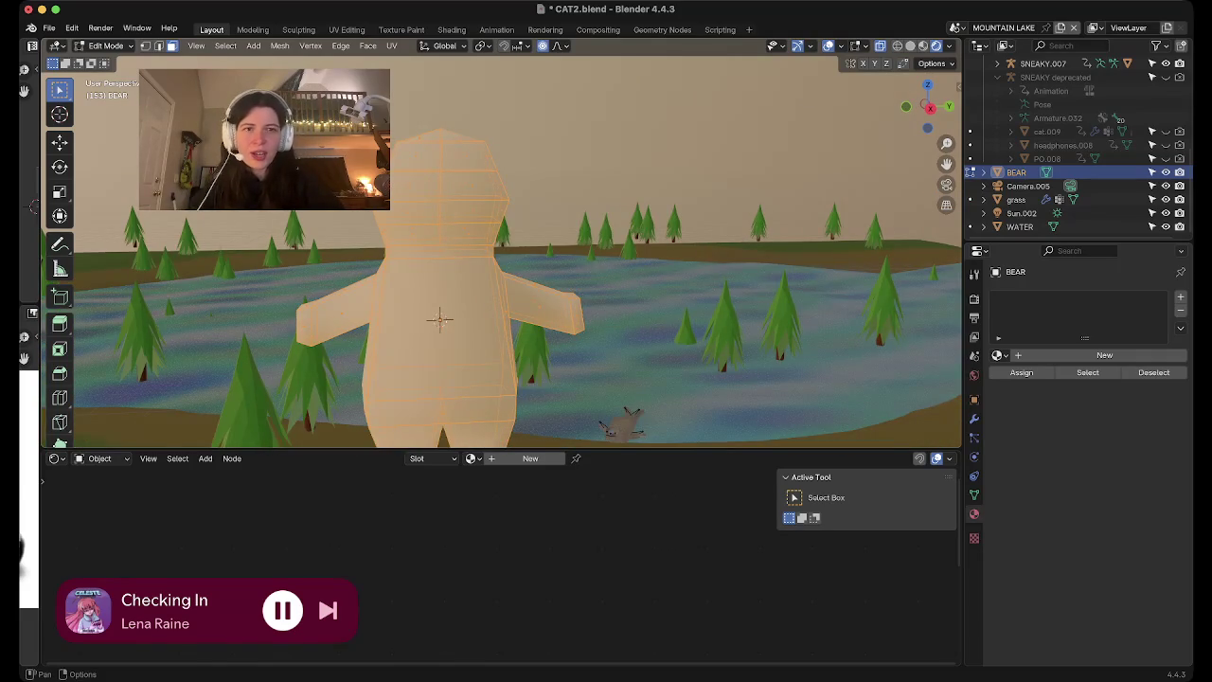
# Toggle the overlays, orbit over the bear, and undo a trial head-top extrusion
pyautogui.hotkey('shift', 'alt', 'z')
pyautogui.hotkey('shift', 'alt', 'z')
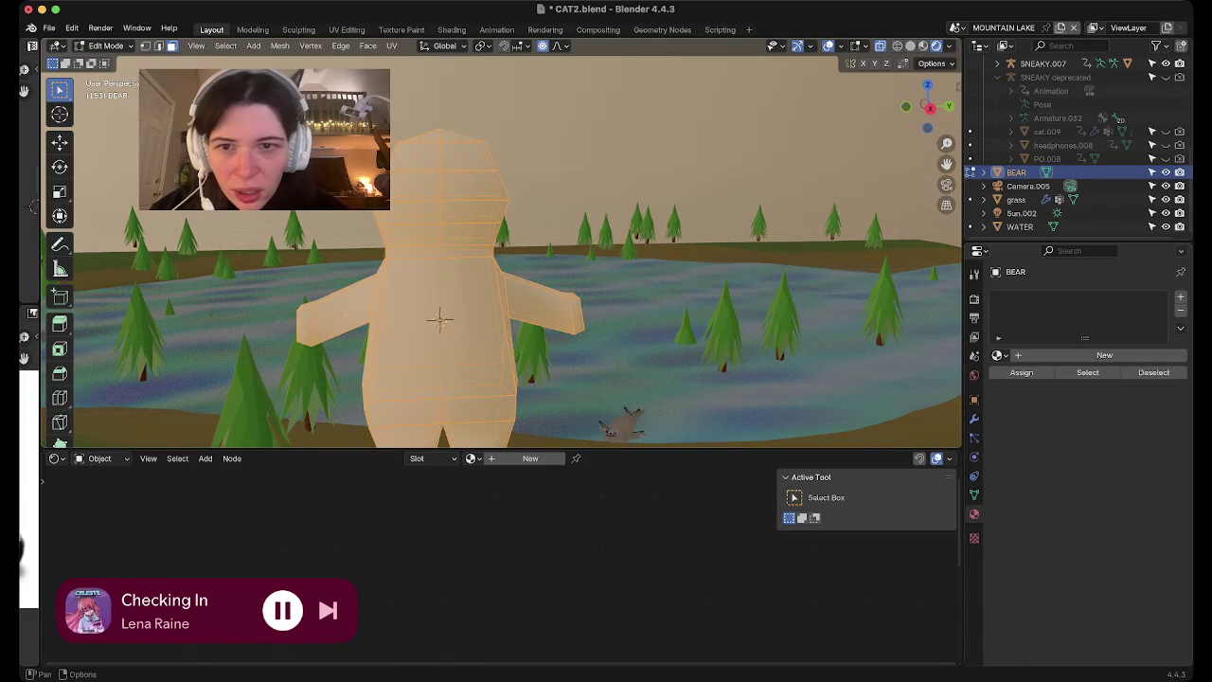
pyautogui.hotkey('shift', 'alt', 'z')
pyautogui.moveTo(502, 251)
pyautogui.mouseDown(button='middle')
pyautogui.moveTo(502, 303)
pyautogui.moveTo(502, 246)
pyautogui.moveTo(454, 247)
pyautogui.moveTo(568, 251)
pyautogui.mouseUp(button='middle')
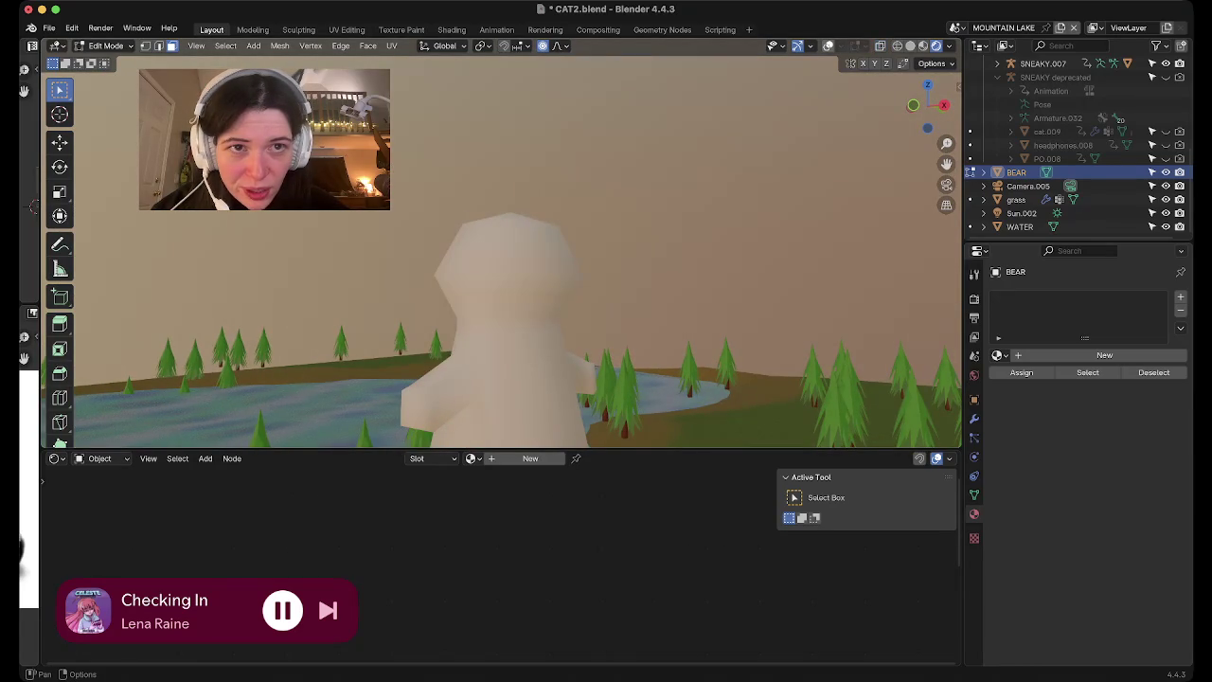
pyautogui.moveTo(511, 284)
pyautogui.mouseDown(button='middle')
pyautogui.moveTo(539, 331)
pyautogui.moveTo(588, 289)
pyautogui.mouseUp(button='middle')
pyautogui.keyDown('shift'); pyautogui.moveTo(606, 331); pyautogui.dragTo(554, 383, button='middle'); pyautogui.keyUp('shift')
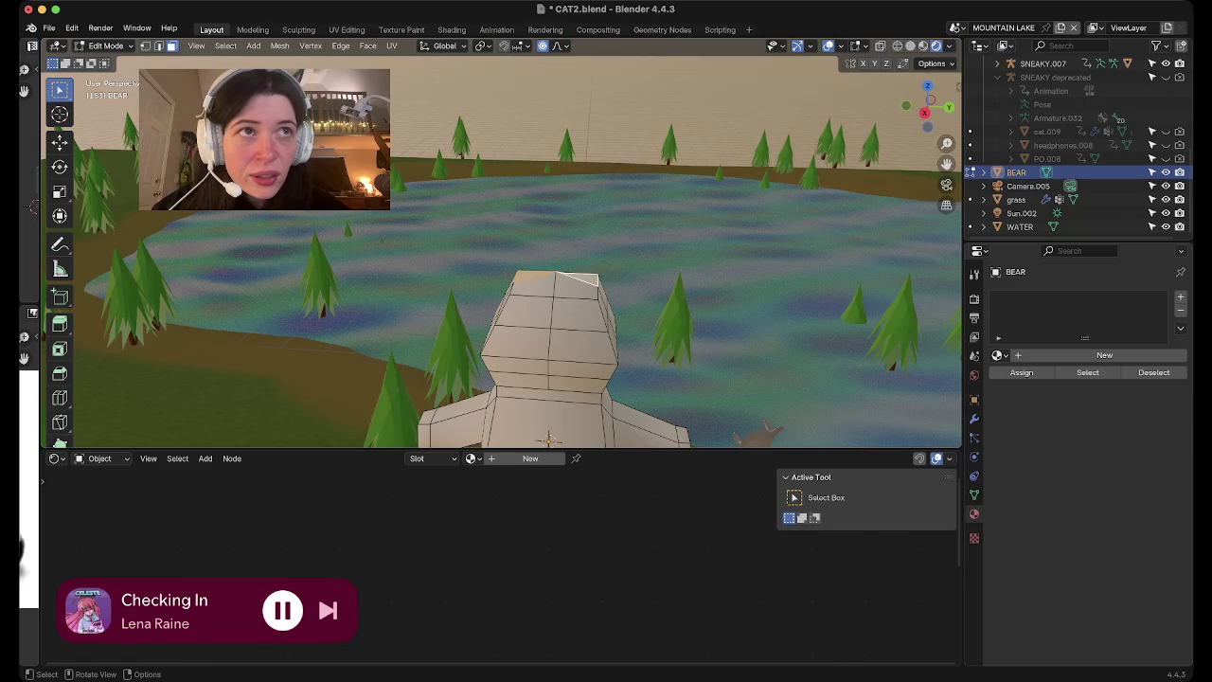
pyautogui.moveTo(550, 331)
pyautogui.mouseDown(button='middle')
pyautogui.moveTo(549, 303)
pyautogui.moveTo(521, 256)
pyautogui.mouseUp(button='middle')
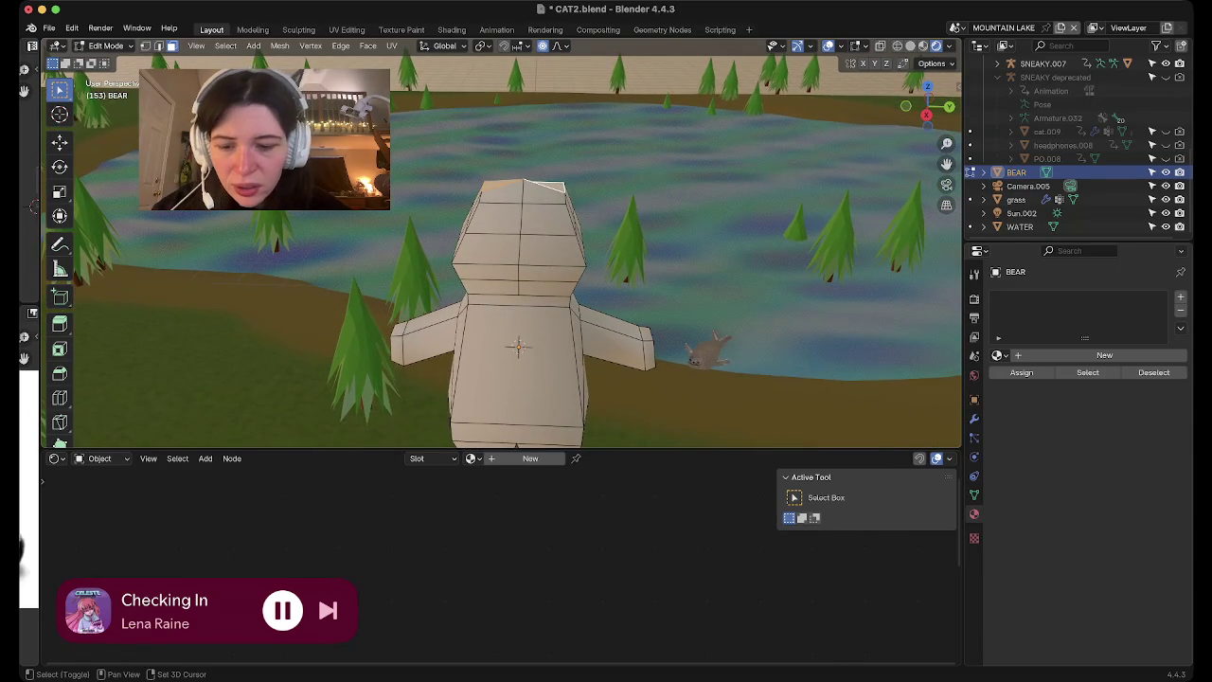
pyautogui.press('e')
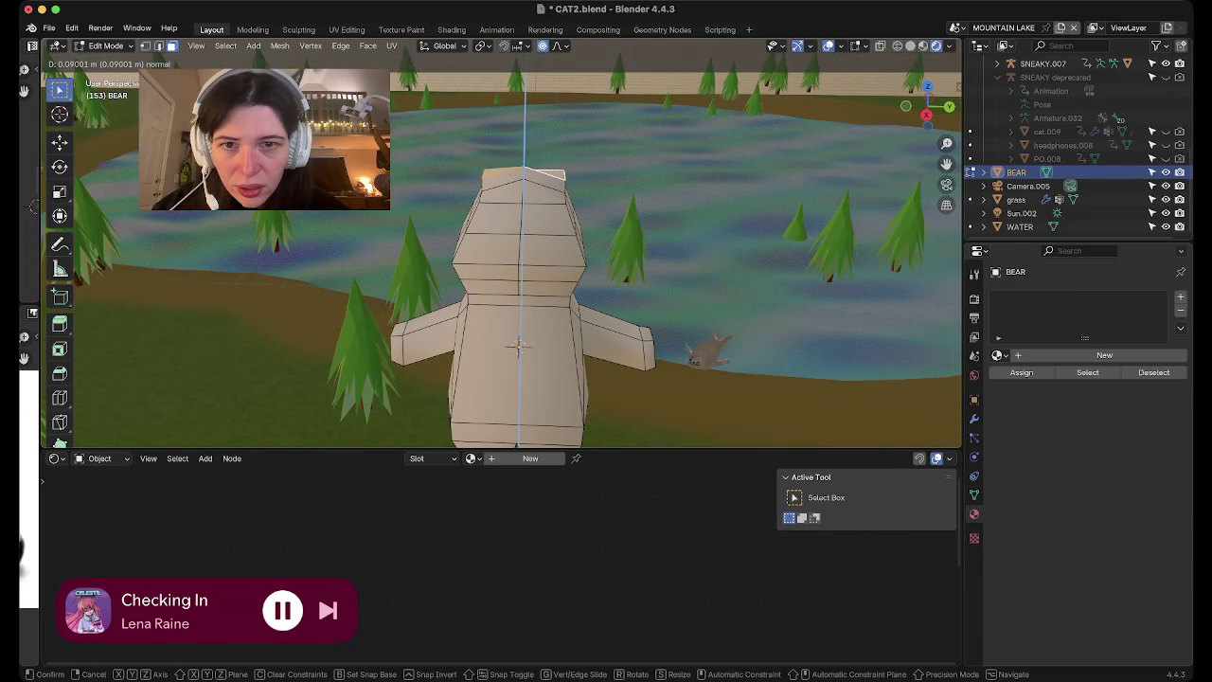
pyautogui.press('Return')
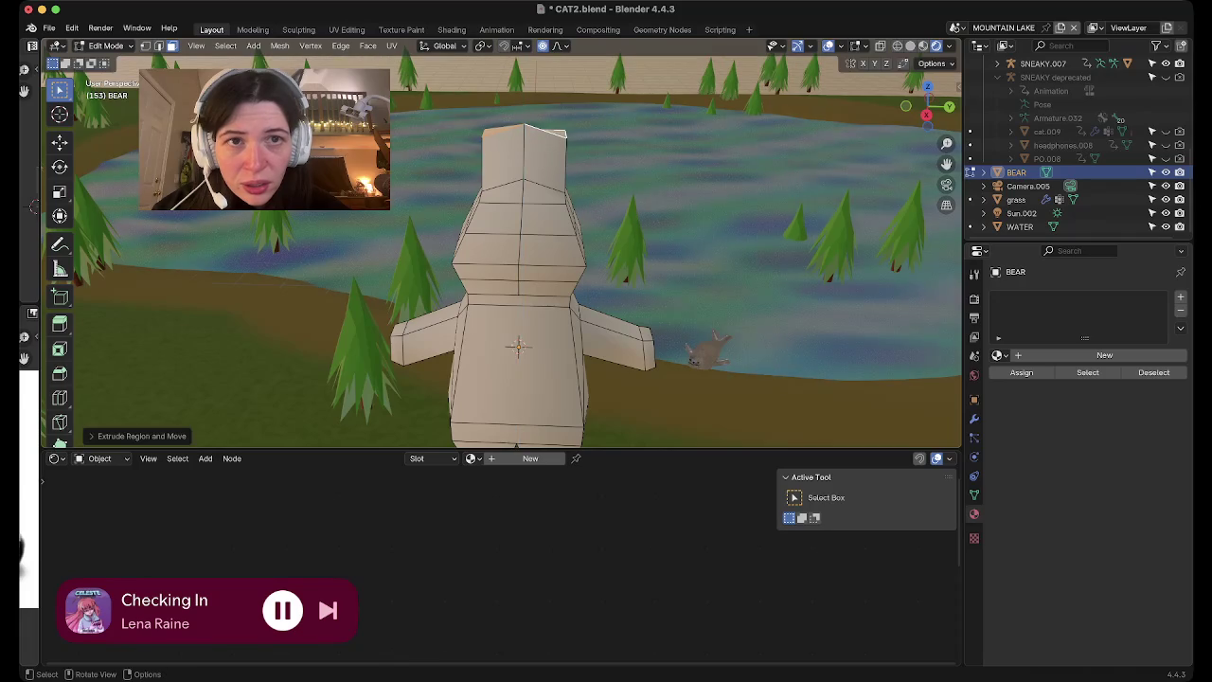
pyautogui.hotkey('ctrl', 'z')
# Extrude the head-top face upward and scale it narrower
pyautogui.moveTo(501, 284); pyautogui.dragTo(455, 236, button='middle')
pyautogui.moveTo(502, 284)
pyautogui.mouseDown(button='middle')
pyautogui.moveTo(492, 246)
pyautogui.moveTo(521, 350)
pyautogui.mouseUp(button='middle')
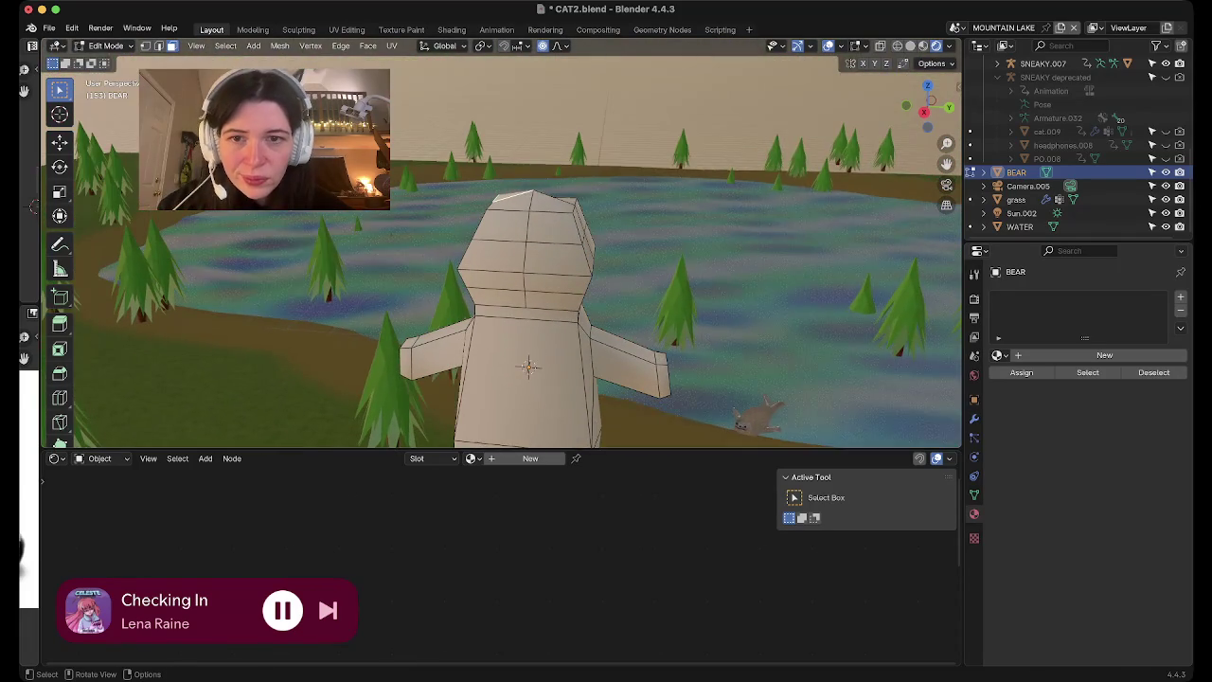
pyautogui.press('e')
pyautogui.click(678, 156)
pyautogui.press('s')
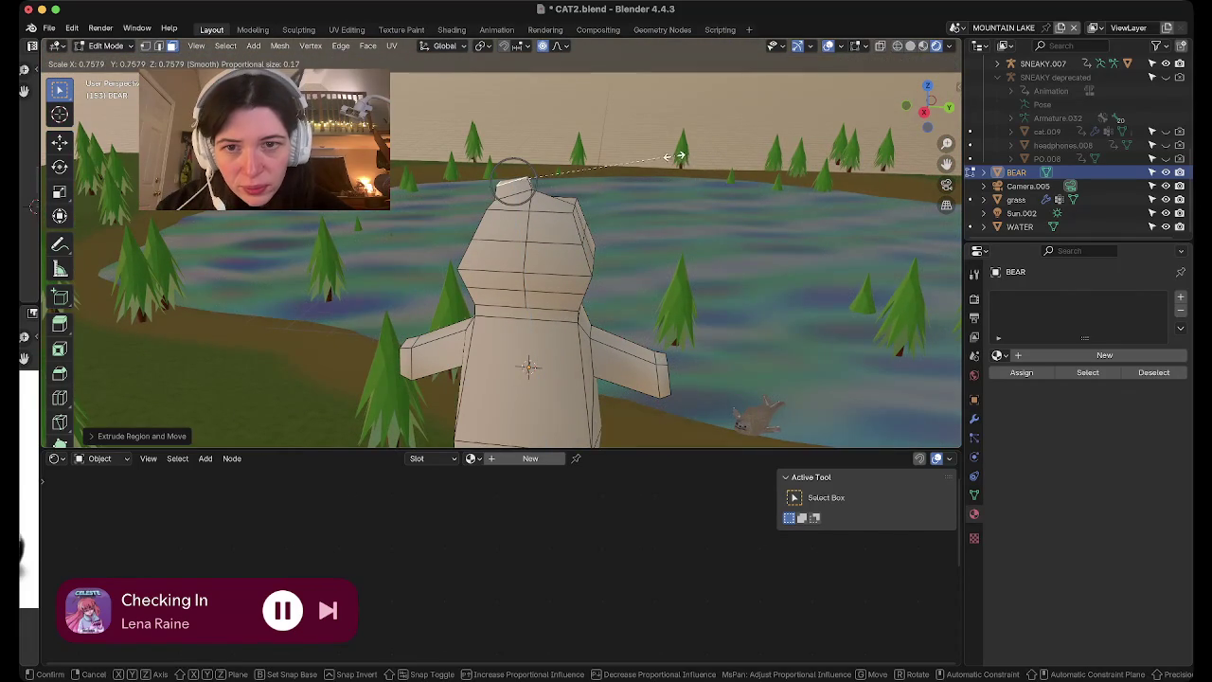
pyautogui.click(660, 159)
# Extrude the head top a second time and taper it to about 0.70
pyautogui.moveTo(660, 159)
pyautogui.mouseDown(button='middle')
pyautogui.moveTo(606, 284)
pyautogui.moveTo(568, 237)
pyautogui.mouseUp(button='middle')
pyautogui.press('e')
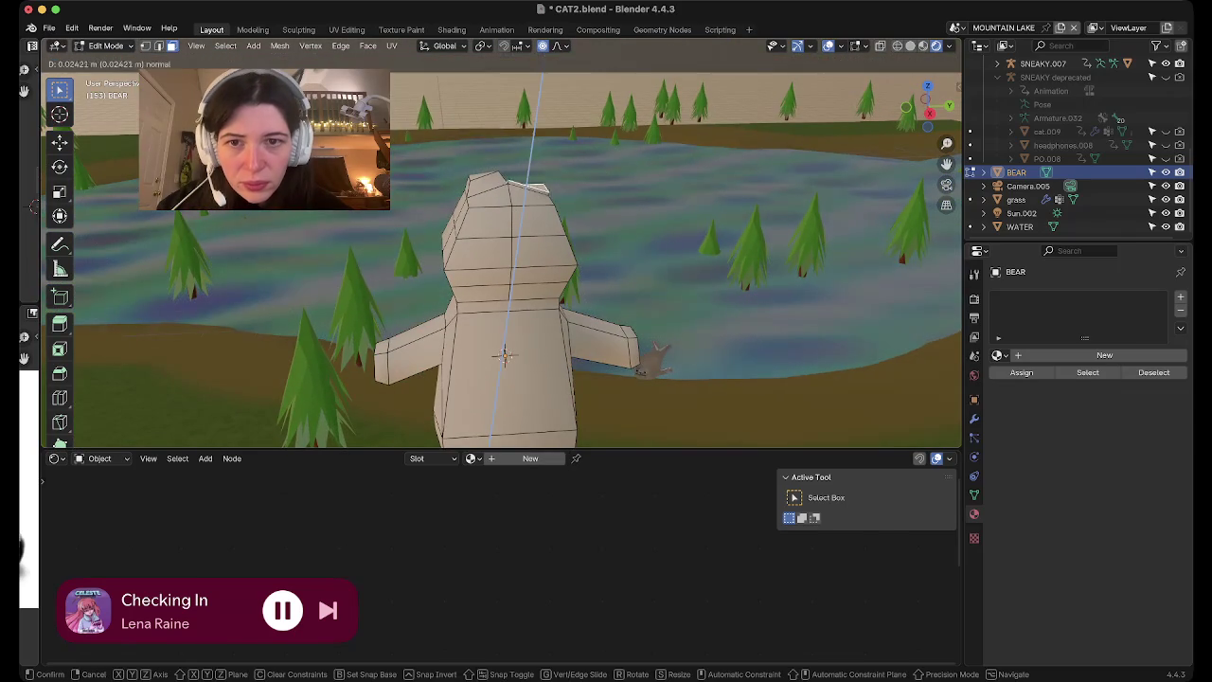
pyautogui.click(535, 180)
pyautogui.moveTo(535, 180); pyautogui.dragTo(723, 164, button='middle')
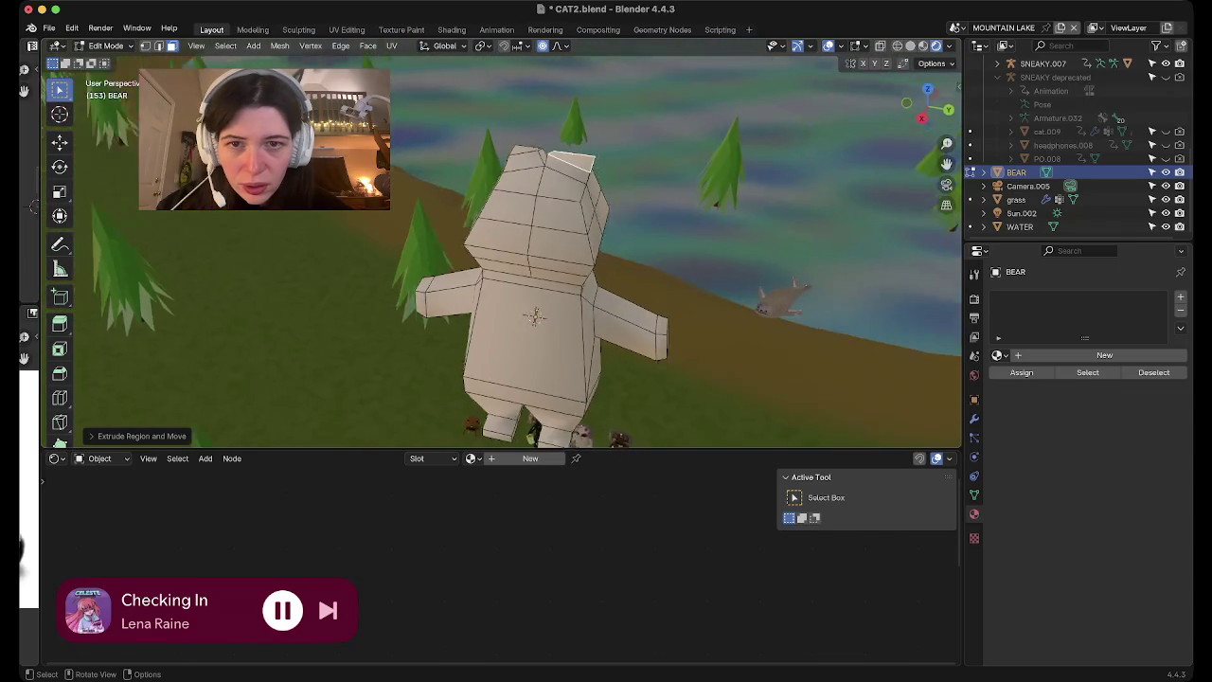
pyautogui.press('s')
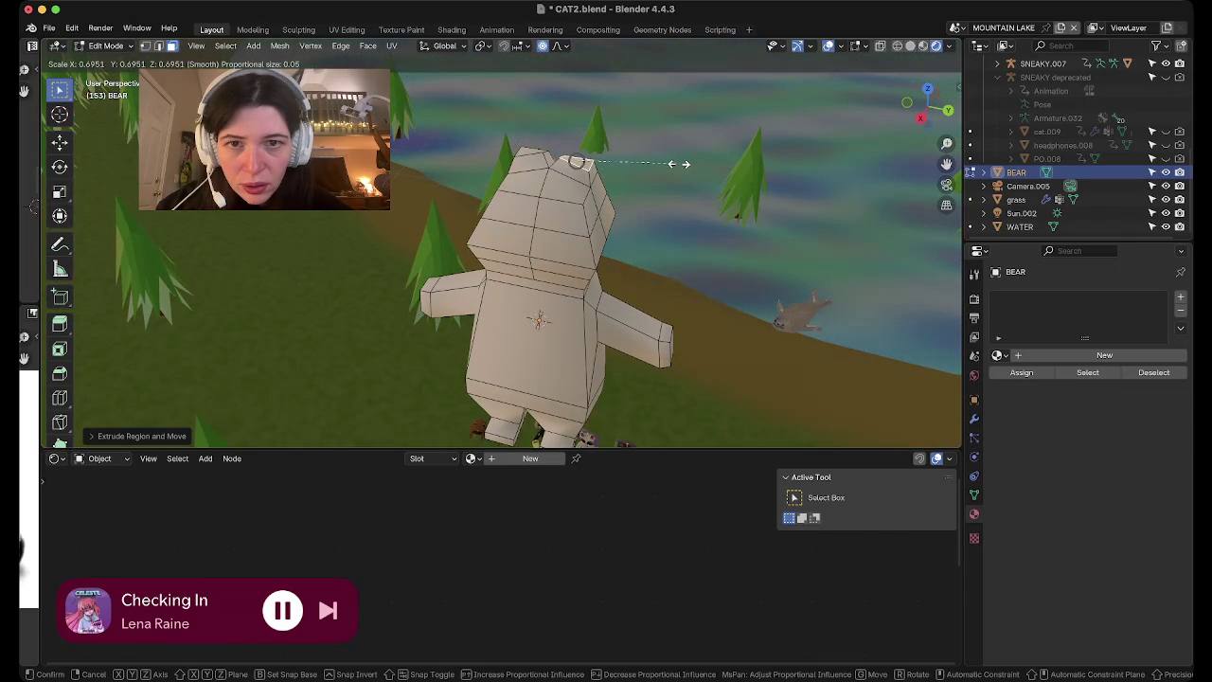
pyautogui.click(679, 163)
pyautogui.moveTo(679, 164); pyautogui.dragTo(684, 203, button='middle')
# Subdivide the top face of the bear's head
pyautogui.press('1')
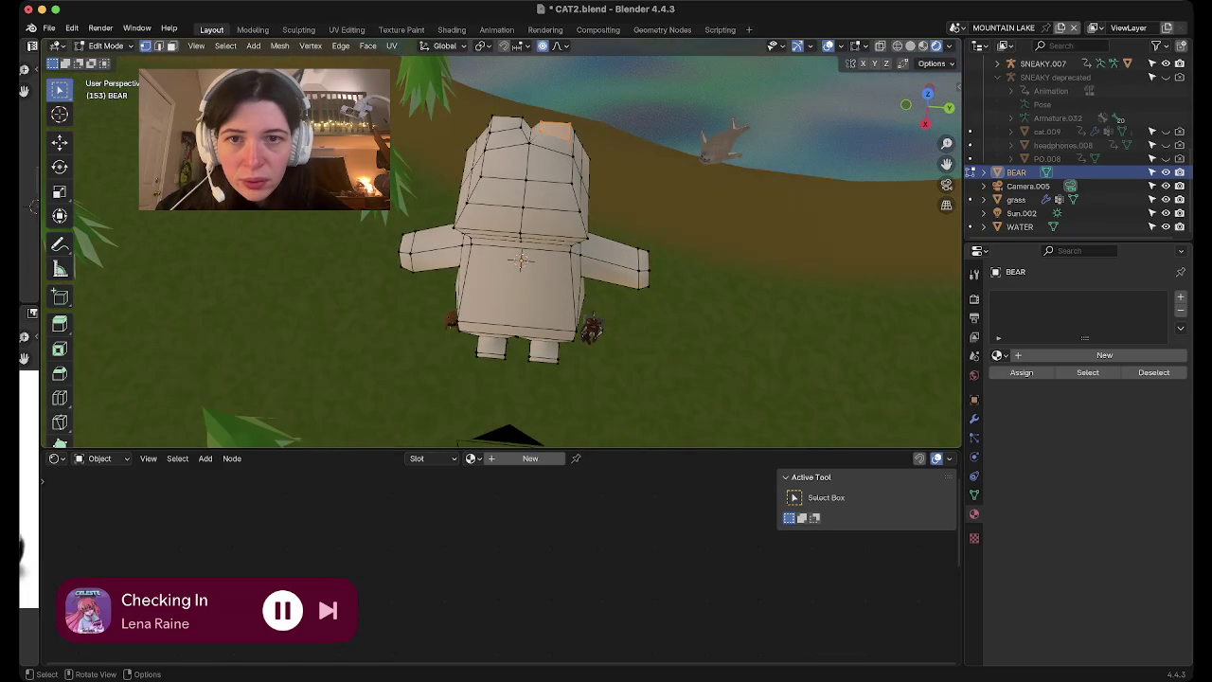
pyautogui.press('3')
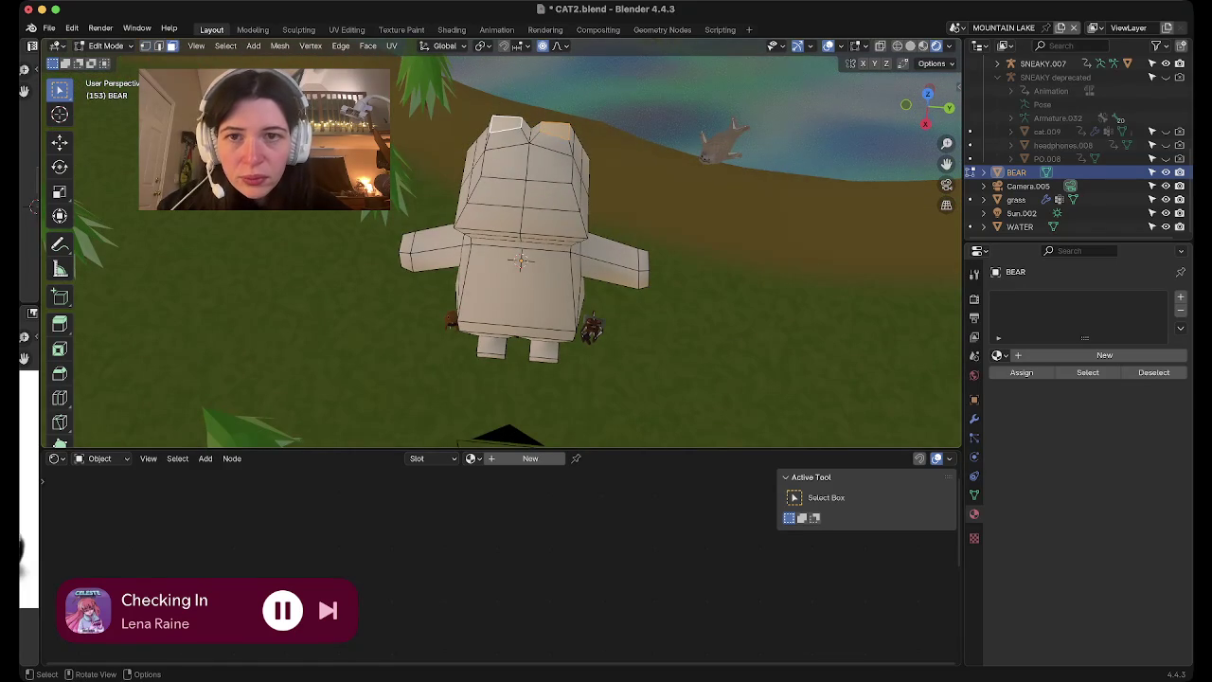
pyautogui.hotkey('ctrl', 'f')
pyautogui.press('Return')
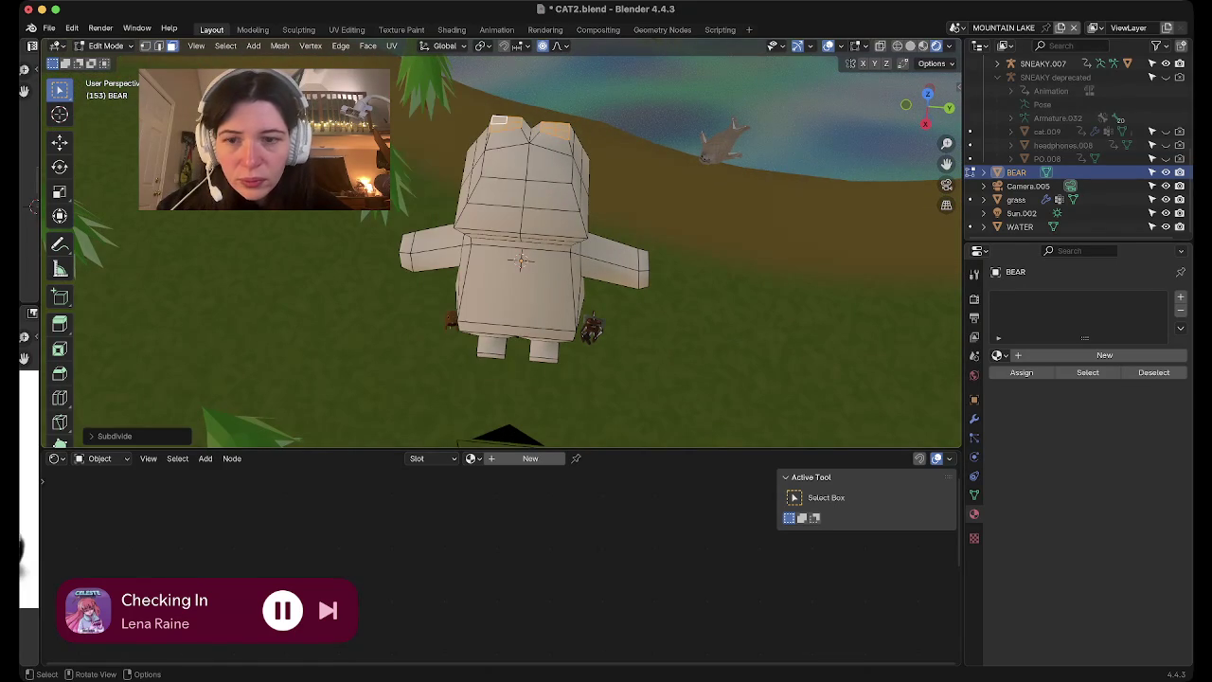
# Lower the head's top-centre vertex along Z and check it from the side views
pyautogui.press('1')
pyautogui.moveTo(520, 284)
pyautogui.mouseDown(button='middle')
pyautogui.moveTo(521, 227)
pyautogui.moveTo(492, 303)
pyautogui.mouseUp(button='middle')
pyautogui.click(514, 202)
pyautogui.press('g')
pyautogui.press('z')
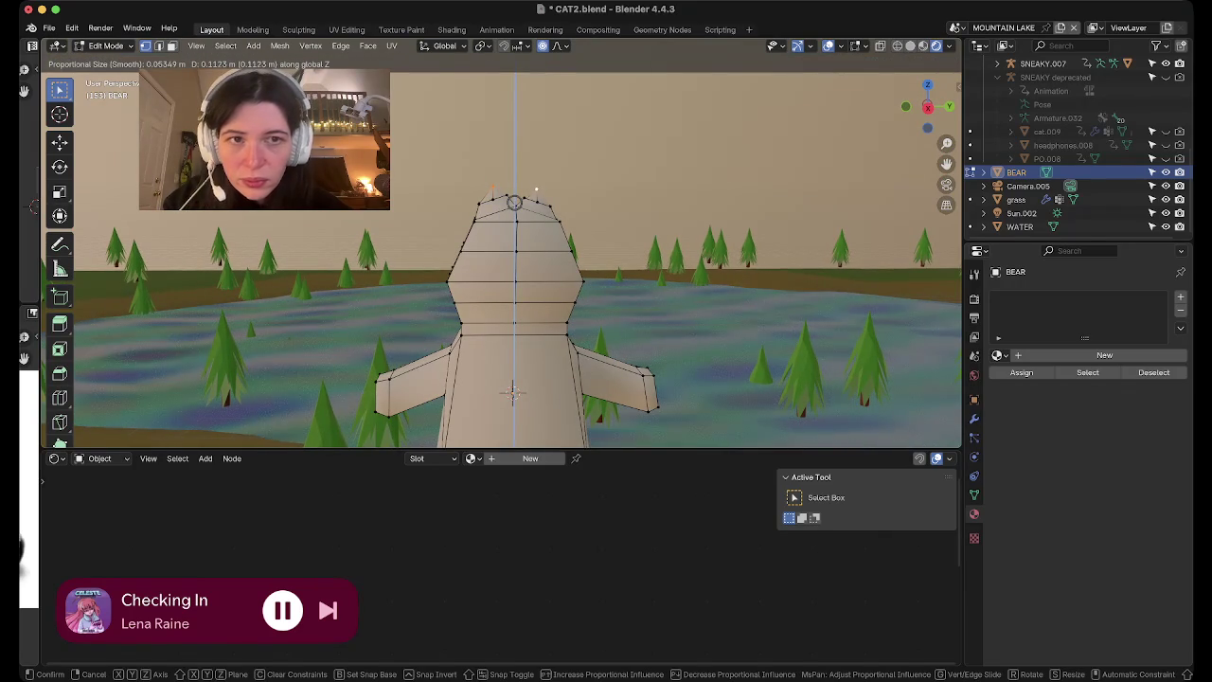
pyautogui.click(536, 189)
pyautogui.press('ctrl+KP_3')
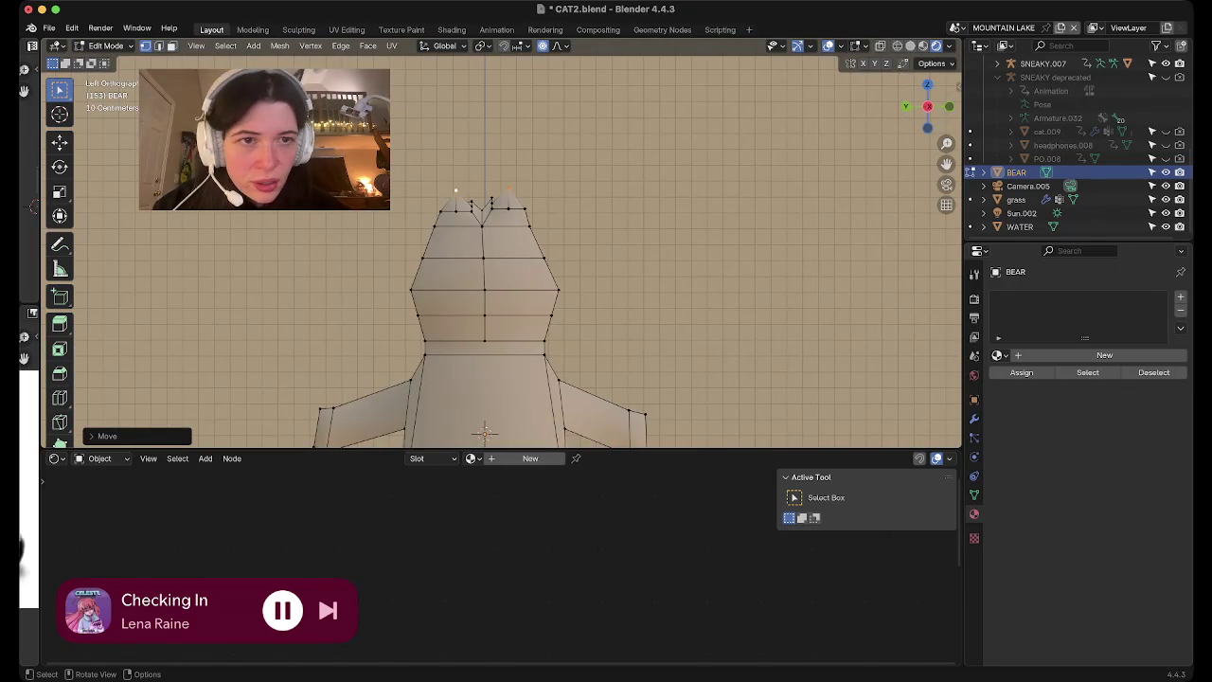
pyautogui.moveTo(917, 112)
pyautogui.mouseDown()
pyautogui.moveTo(895, 128)
pyautogui.moveTo(911, 106)
pyautogui.mouseUp()
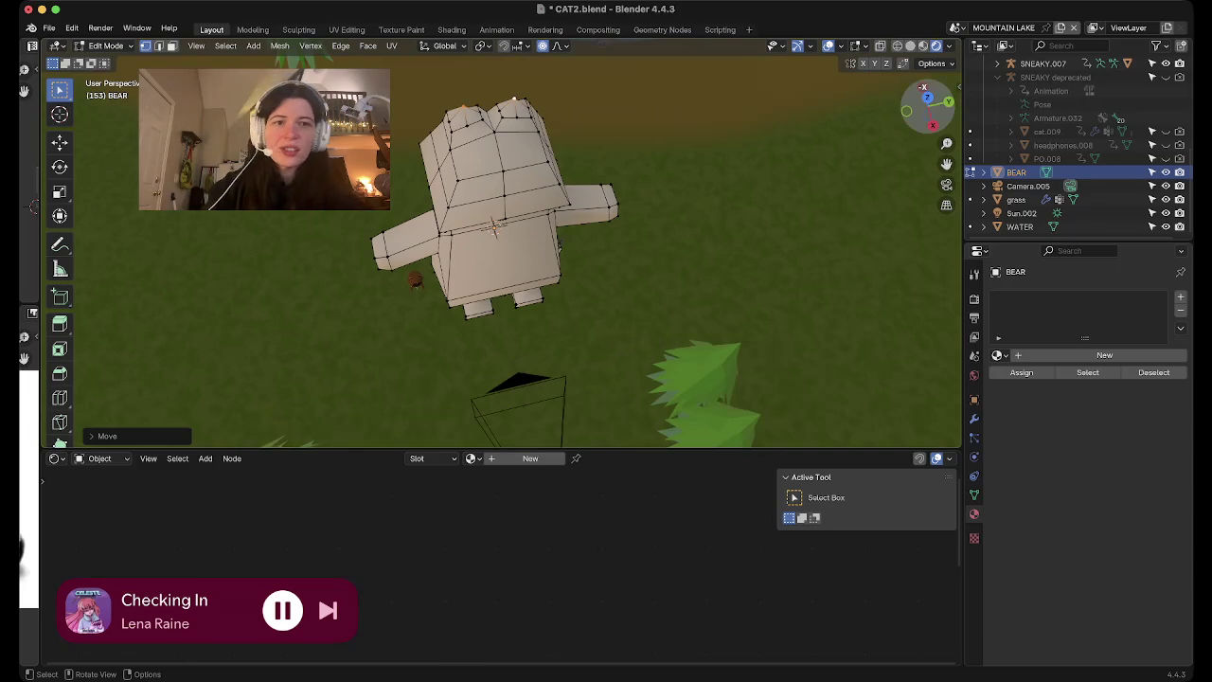
pyautogui.click(932, 124)
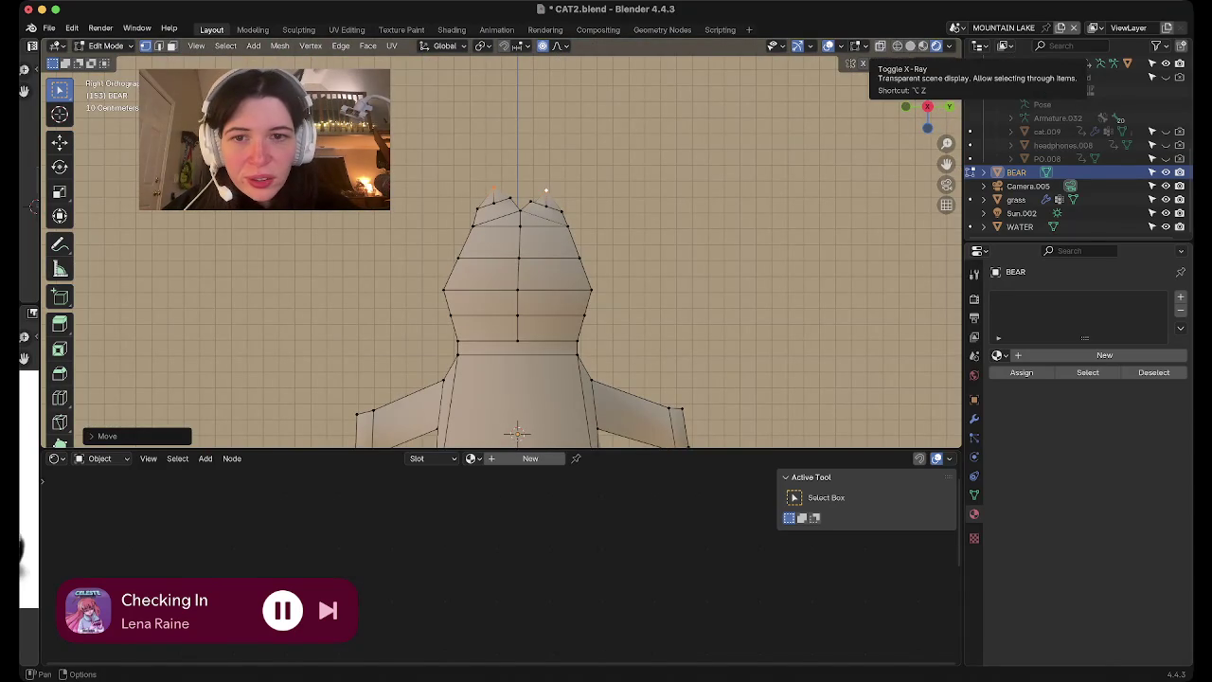
pyautogui.moveTo(924, 111); pyautogui.dragTo(906, 104)
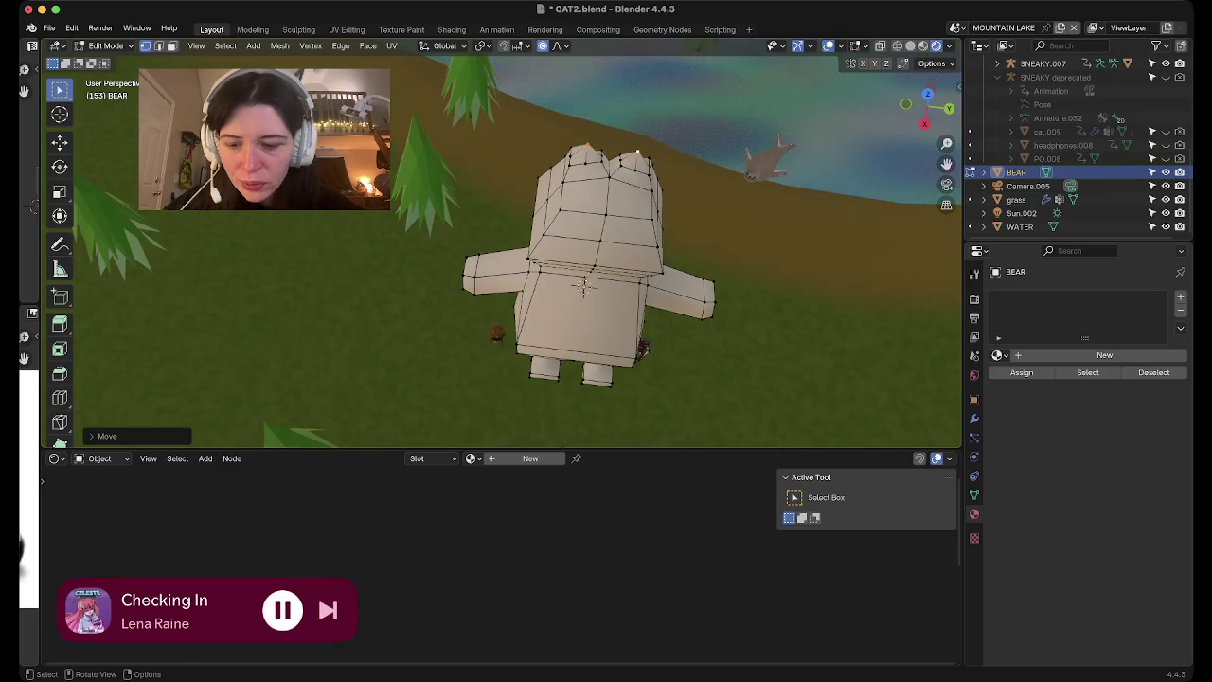
# Extrude one head-top corner face upward about 0.06 m into an ear
pyautogui.press('3')
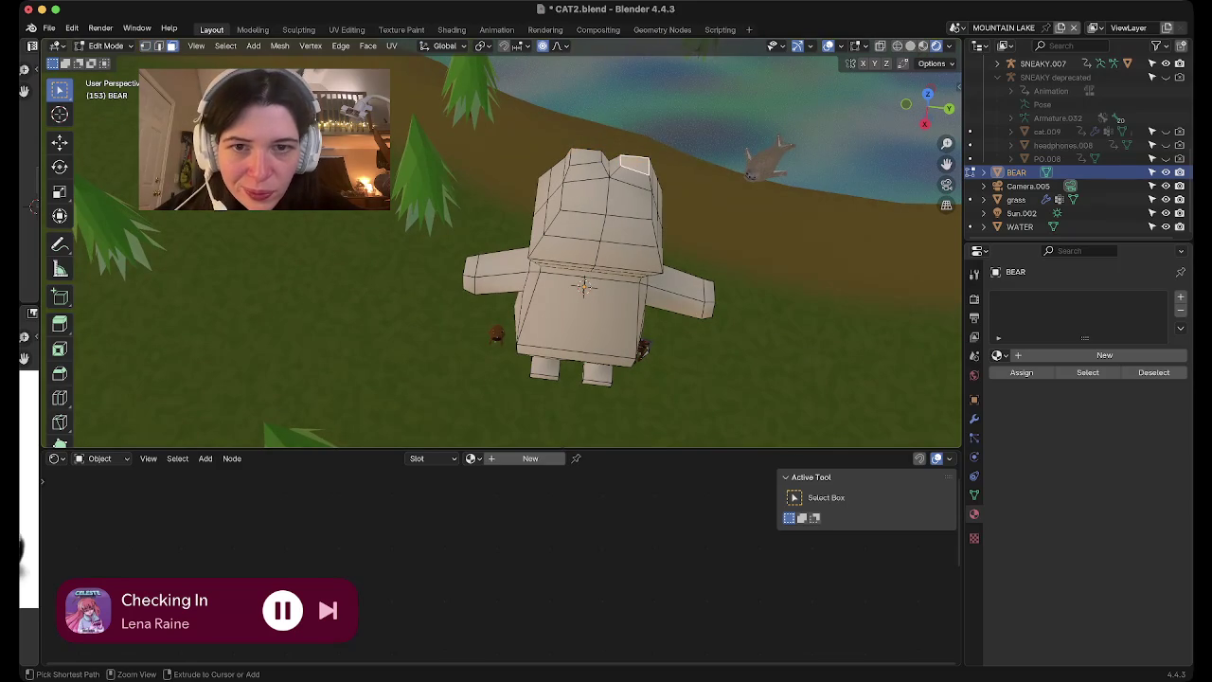
pyautogui.click(635, 166)
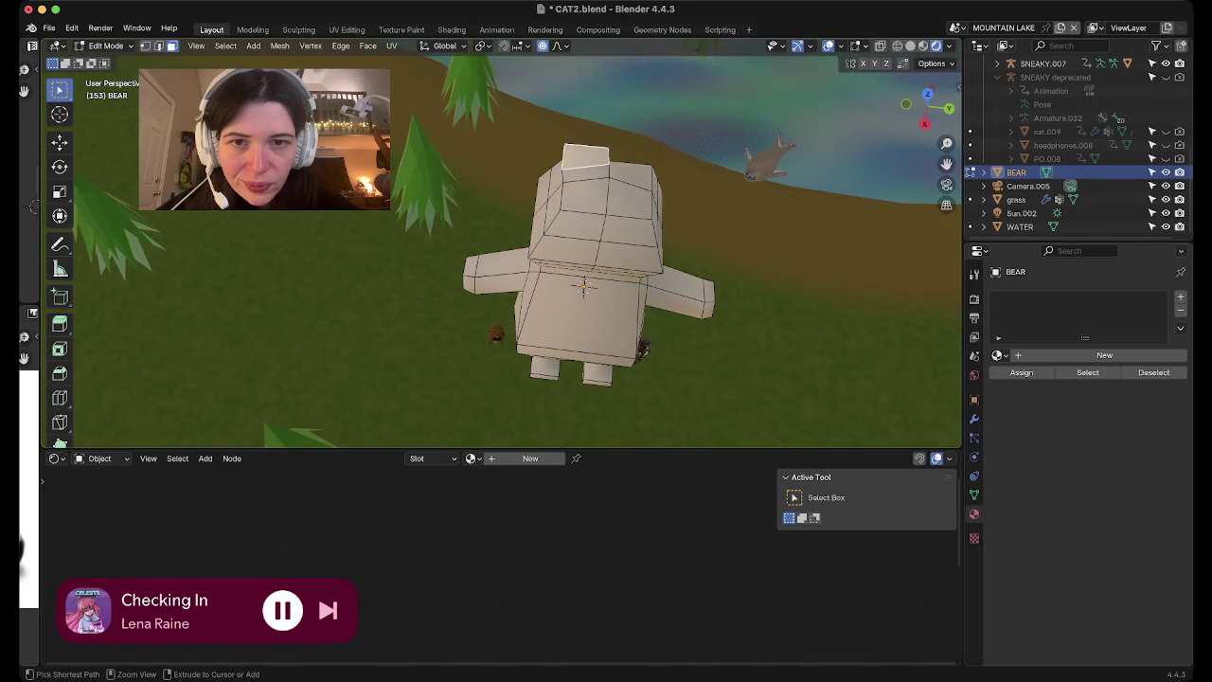
pyautogui.moveTo(569, 284); pyautogui.dragTo(644, 246, button='middle')
pyautogui.moveTo(531, 285); pyautogui.dragTo(653, 274, button='middle')
pyautogui.moveTo(566, 396); pyautogui.dragTo(580, 403, button='middle')
pyautogui.press('e')
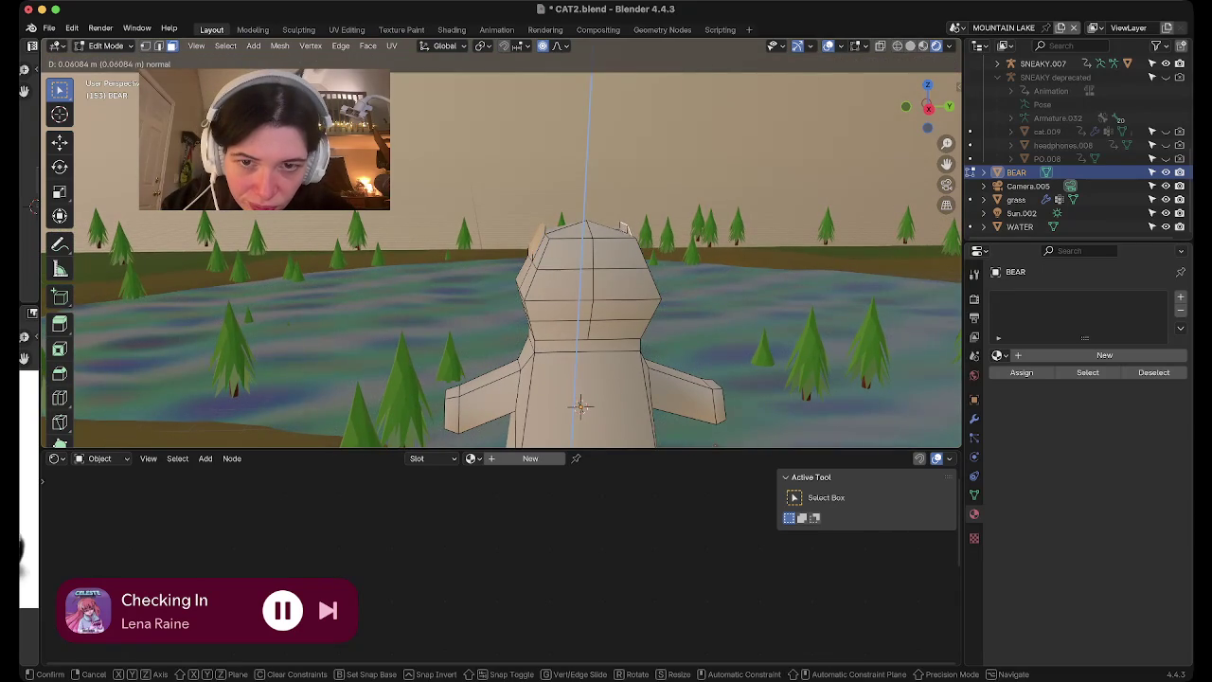
pyautogui.click(625, 225)
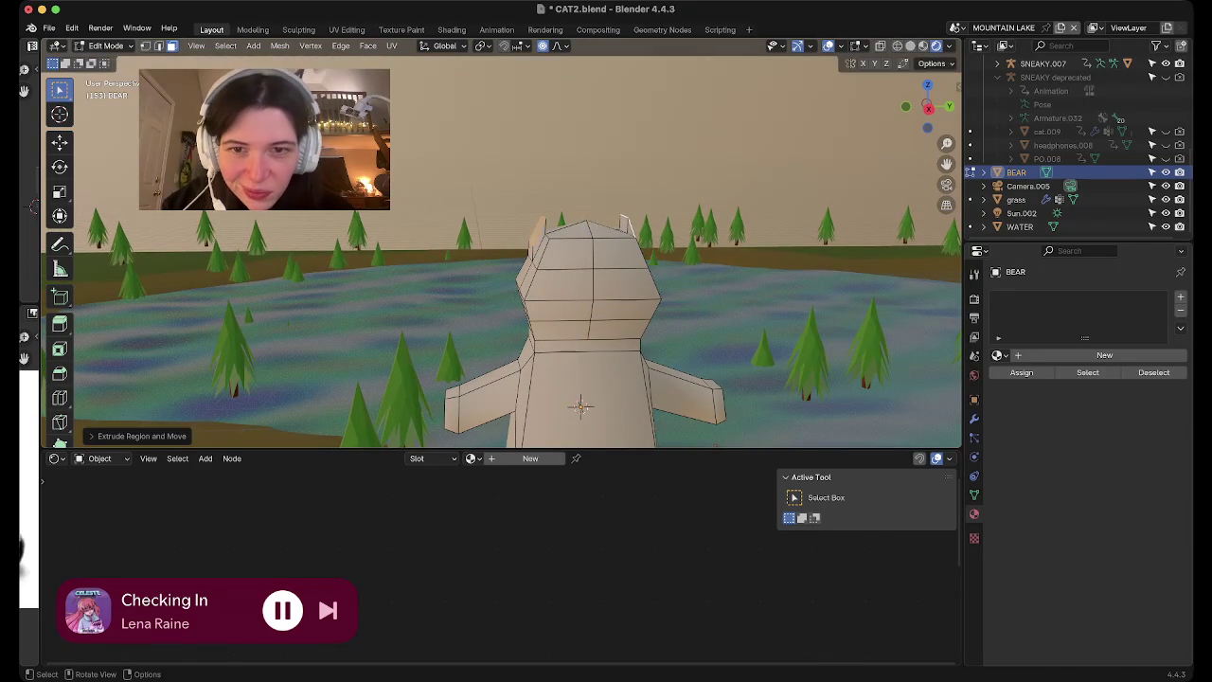
# Move the ear's top face along the Y axis to point the ear
pyautogui.moveTo(614, 224); pyautogui.dragTo(687, 254, button='middle')
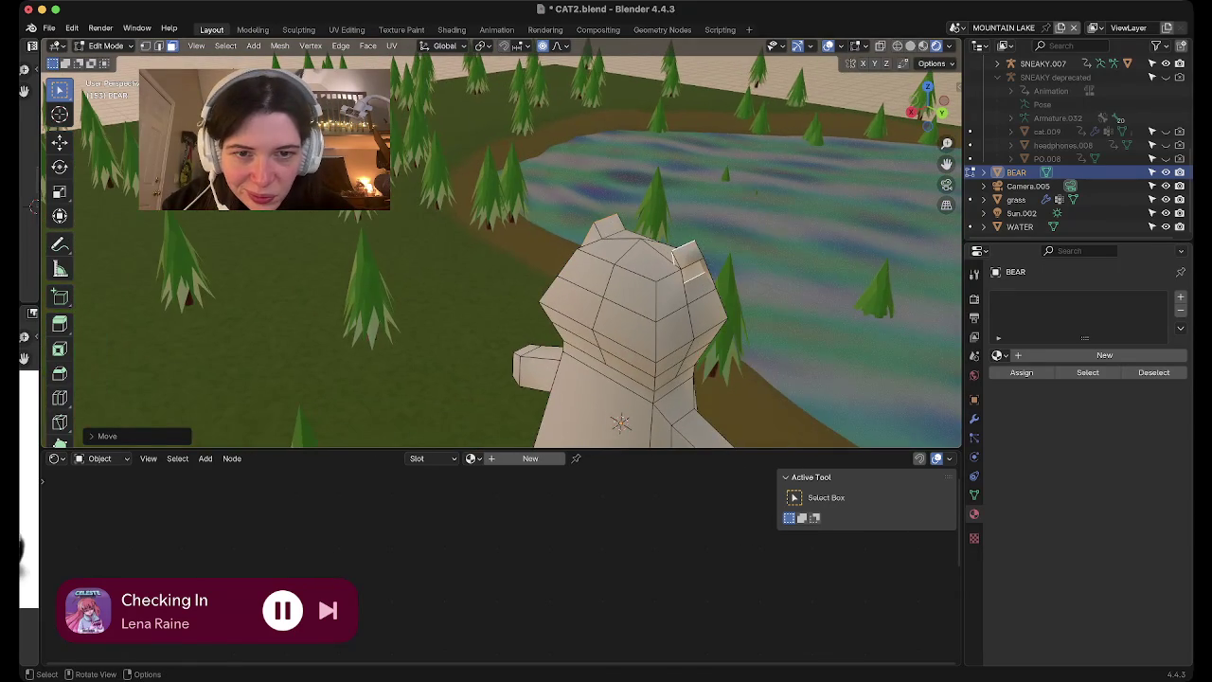
pyautogui.click(687, 254)
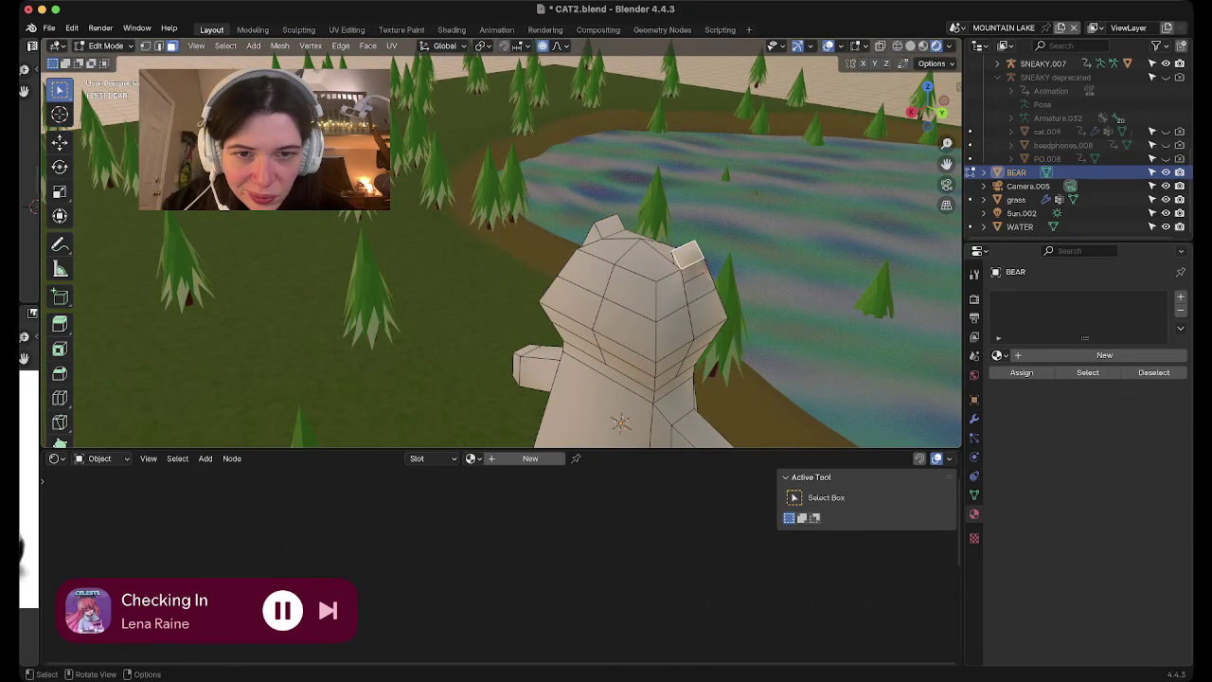
pyautogui.press('g')
pyautogui.press('Escape')
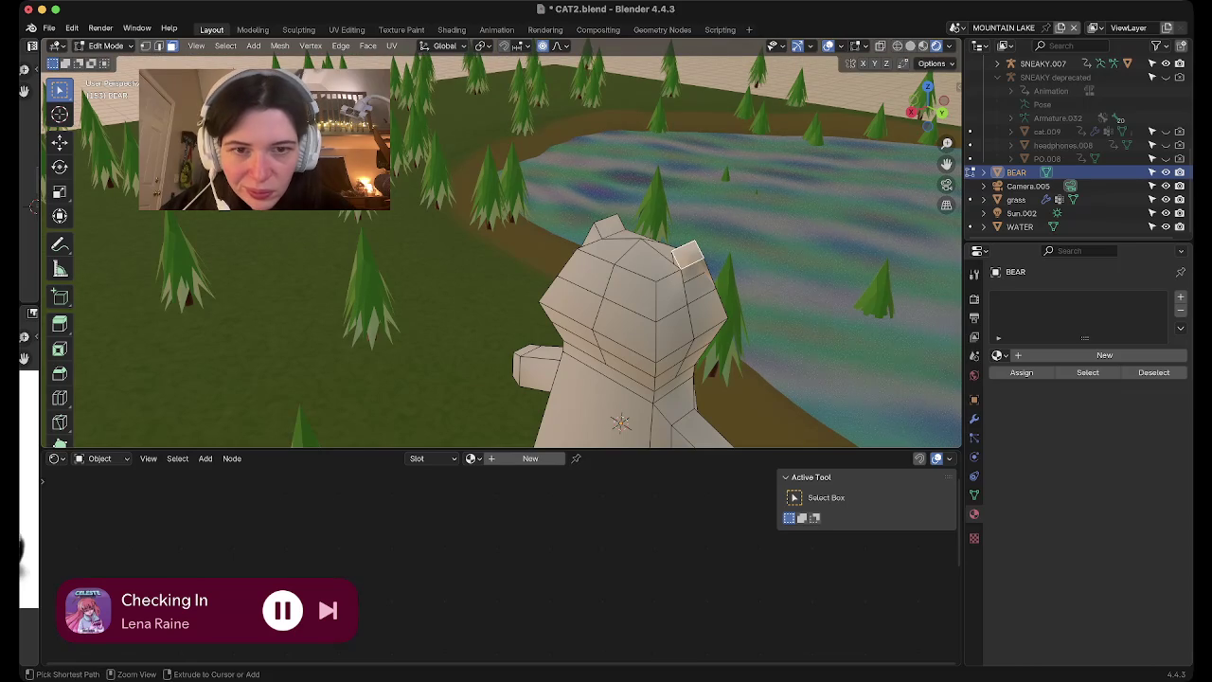
pyautogui.moveTo(688, 254)
pyautogui.mouseDown(button='middle')
pyautogui.moveTo(568, 208)
pyautogui.moveTo(549, 161)
pyautogui.mouseUp(button='middle')
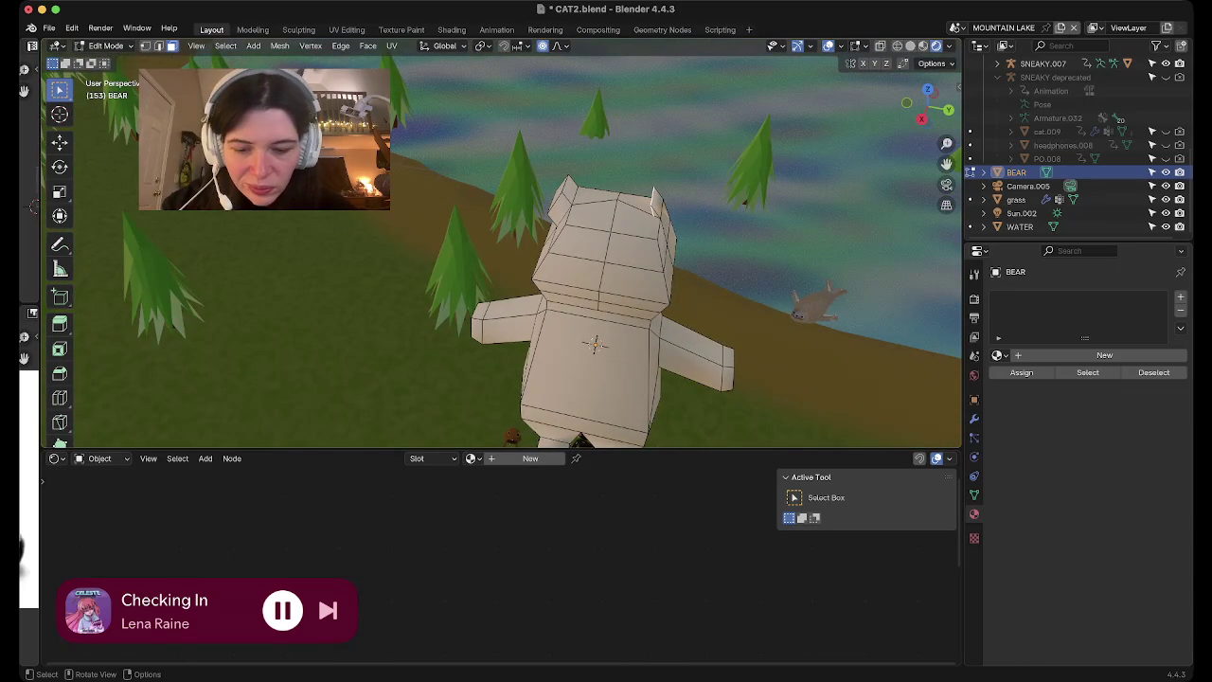
pyautogui.press('g')
pyautogui.press('y')
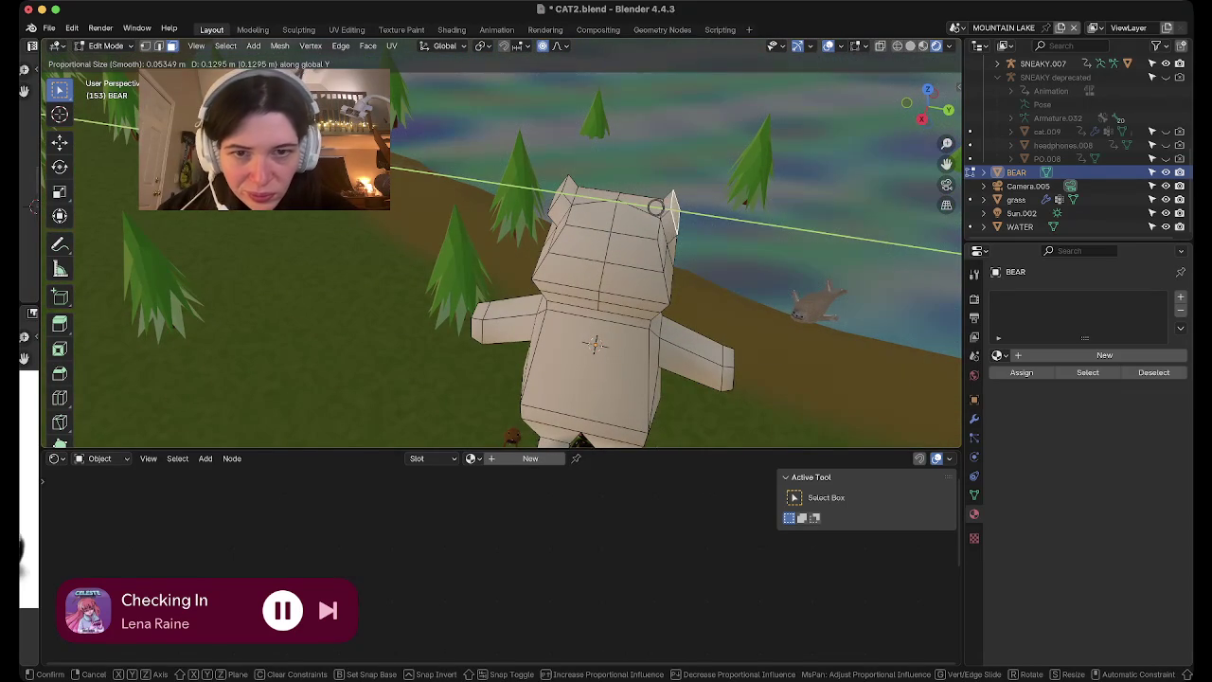
pyautogui.click(656, 206)
# Zoom out from camera view until the whole bear is visible
pyautogui.press('KP_0')
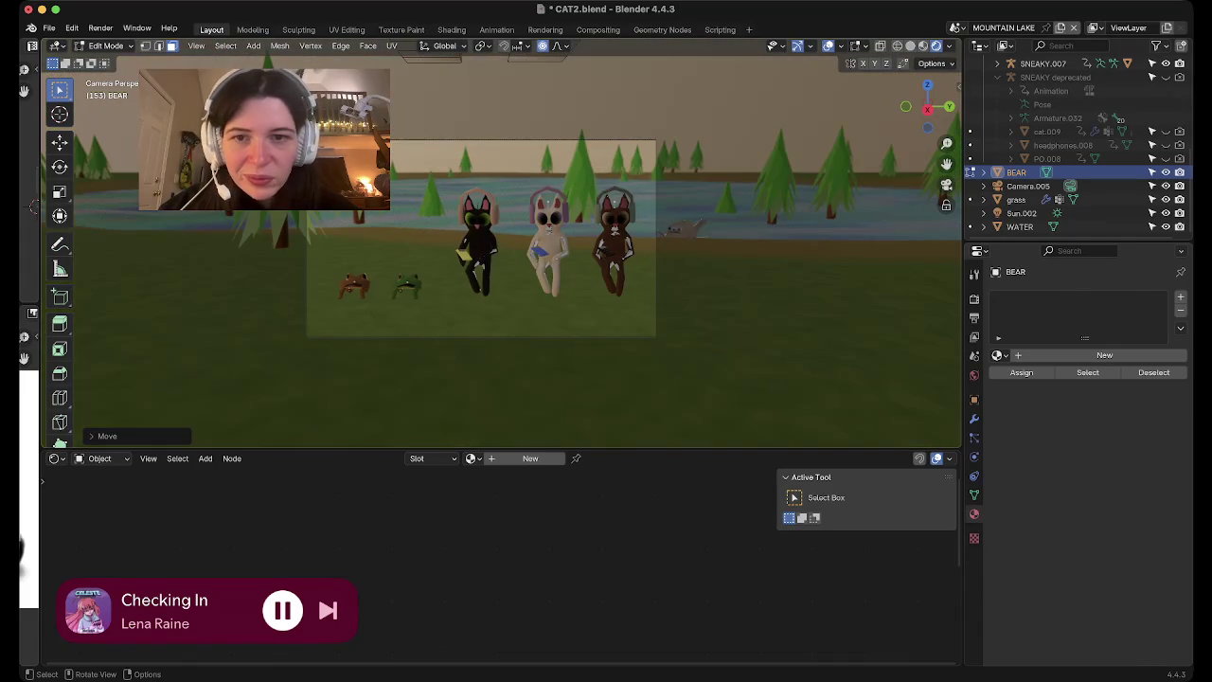
pyautogui.moveTo(502, 246); pyautogui.dragTo(530, 236, button='middle')
pyautogui.scroll(-3, 502, 247)
pyautogui.scroll(-2, 502, 246)
pyautogui.scroll(-3, 502, 246)
pyautogui.scroll(-2, 502, 246)
pyautogui.scroll(-2, 502, 284)
pyautogui.scroll(-2, 502, 284)
pyautogui.scroll(-1, 502, 284)
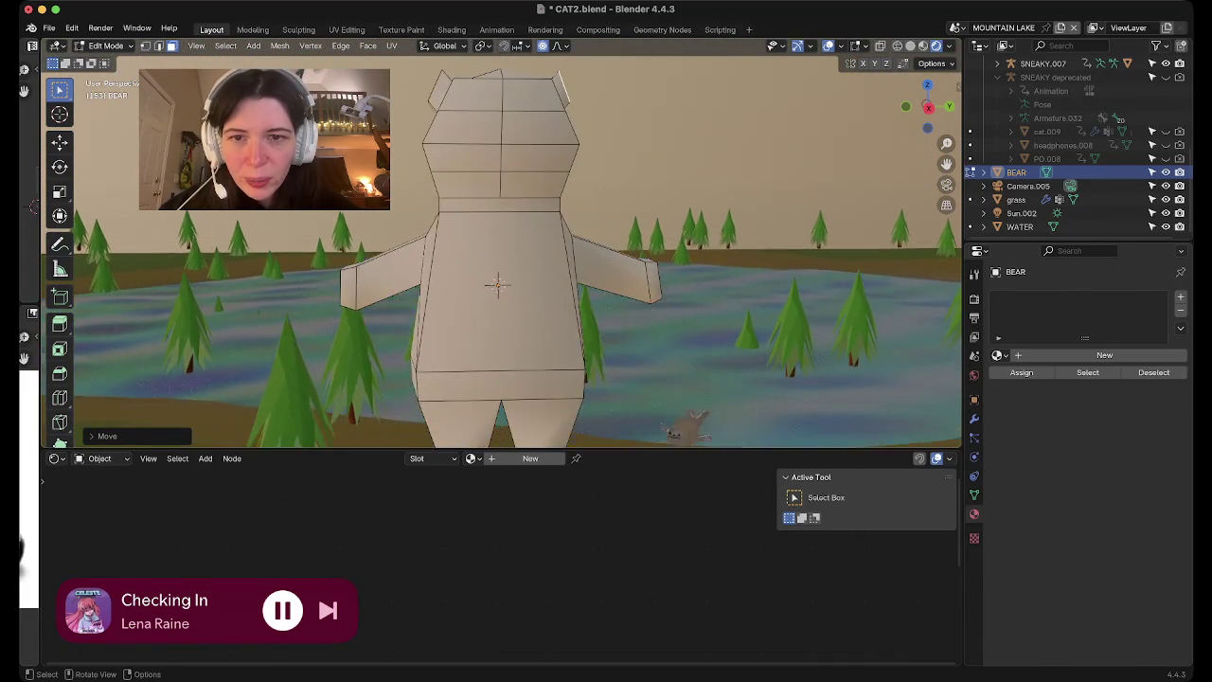
pyautogui.scroll(-1, 502, 284)
pyautogui.moveTo(502, 284); pyautogui.dragTo(544, 284, button='middle')
# In Right view with Solid shading, select the bear's head and scale it to 0.75
pyautogui.press('KP_3')
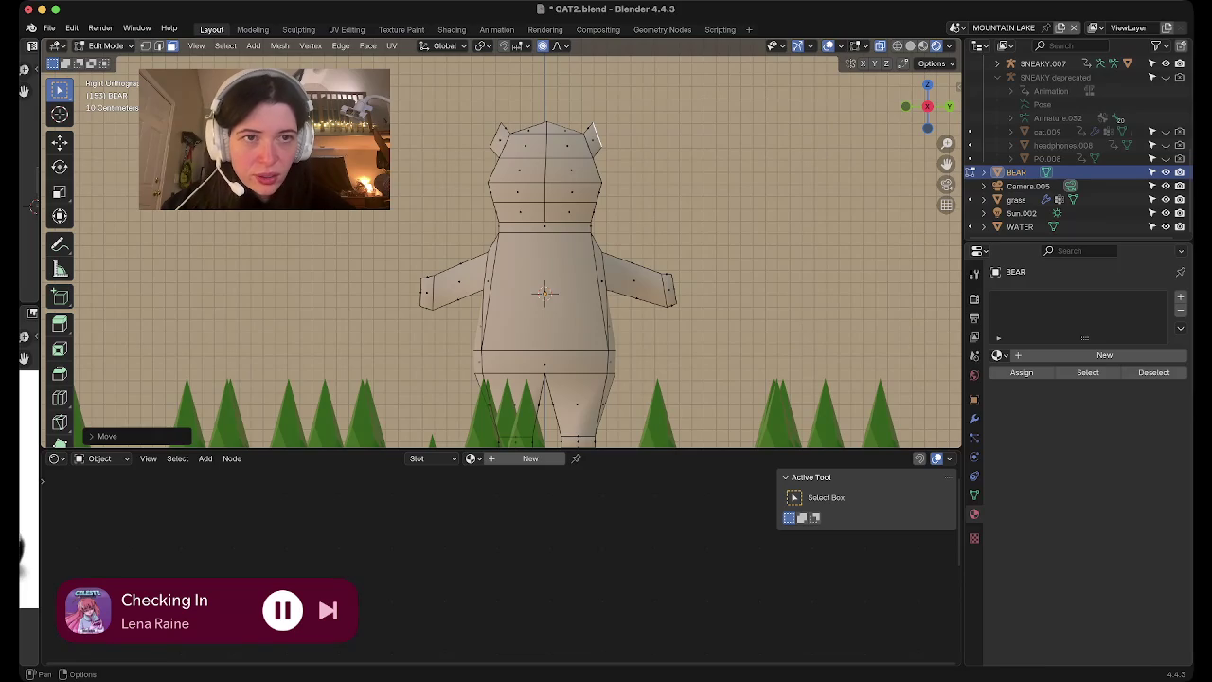
pyautogui.press('z')
pyautogui.moveTo(687, 216); pyautogui.dragTo(568, 188)
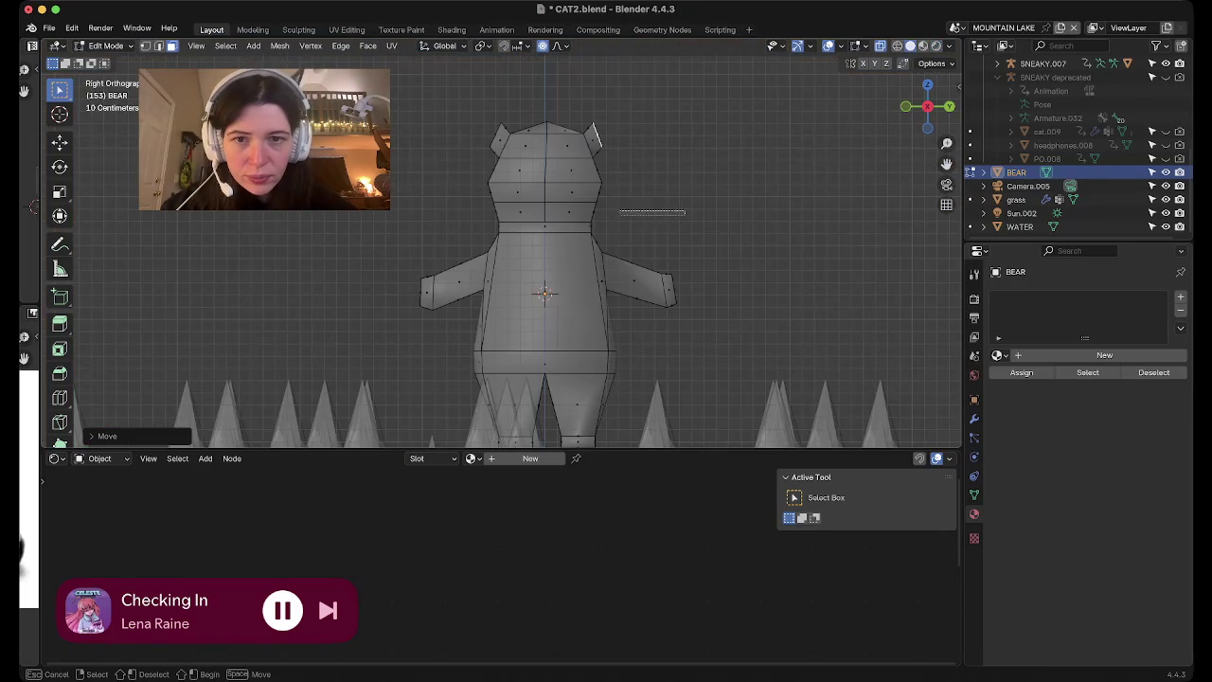
pyautogui.moveTo(636, 232)
pyautogui.mouseDown()
pyautogui.moveTo(473, 170)
pyautogui.moveTo(439, 118)
pyautogui.mouseUp()
pyautogui.press('s')
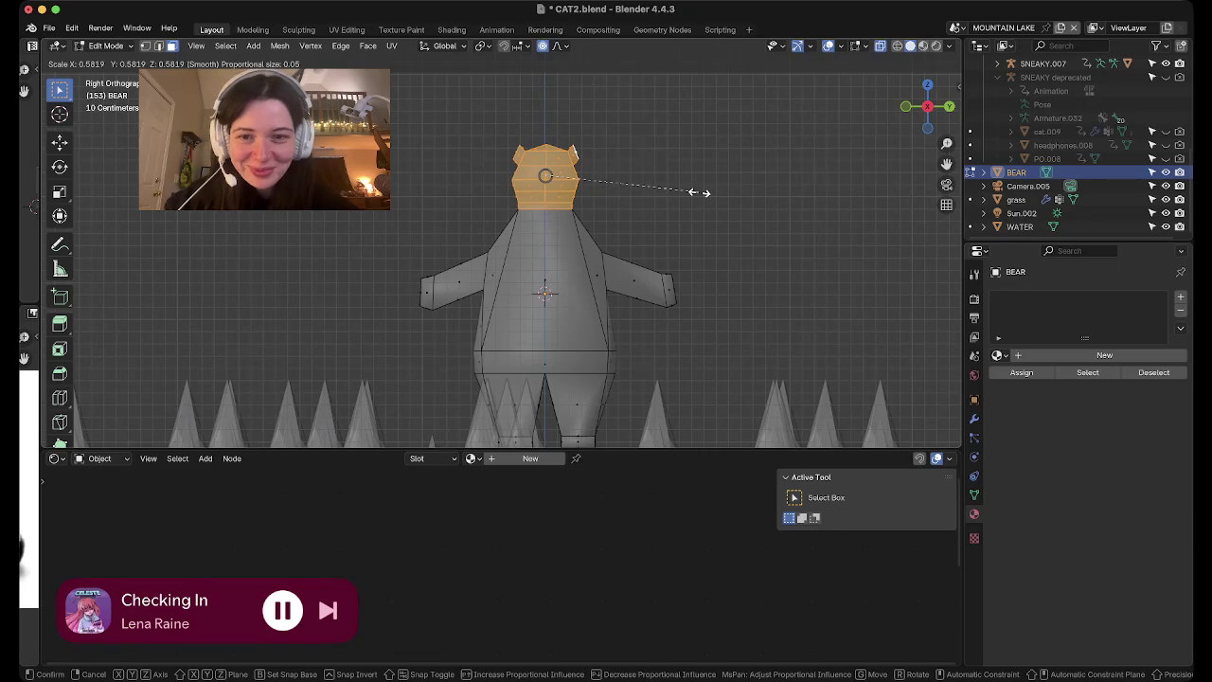
pyautogui.press('Escape')
pyautogui.press('s')
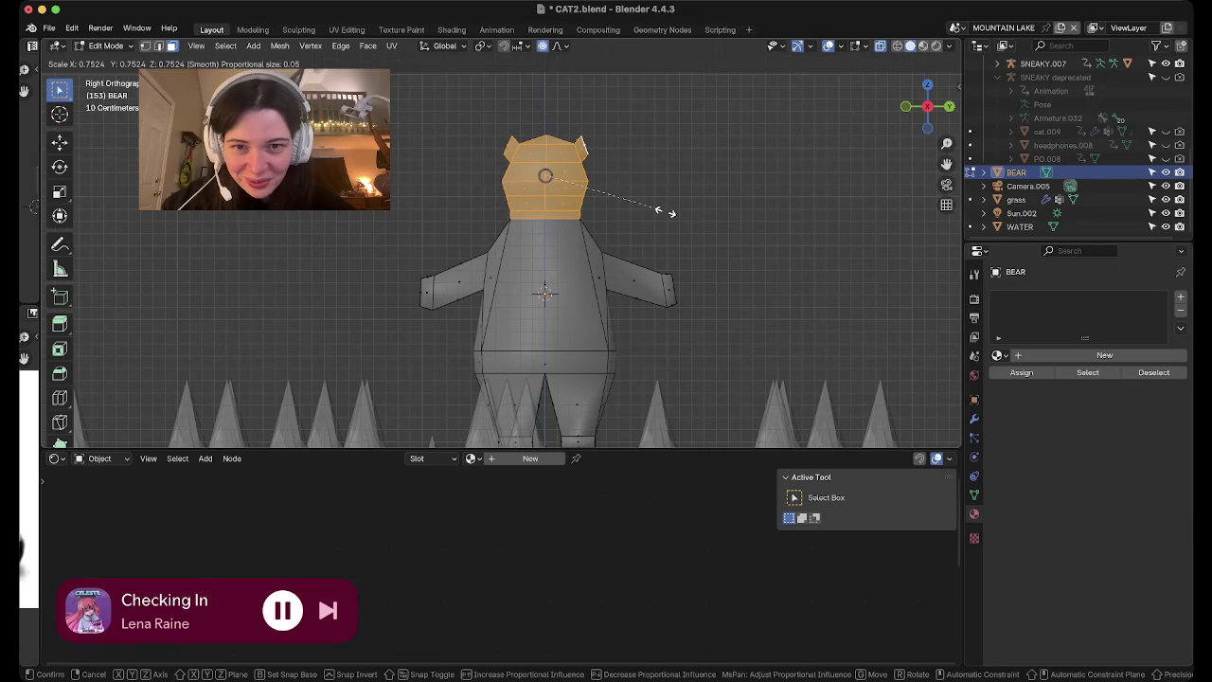
pyautogui.click(666, 212)
# Lower the head about 0.155 m along Z onto the body
pyautogui.press('g')
pyautogui.press('z')
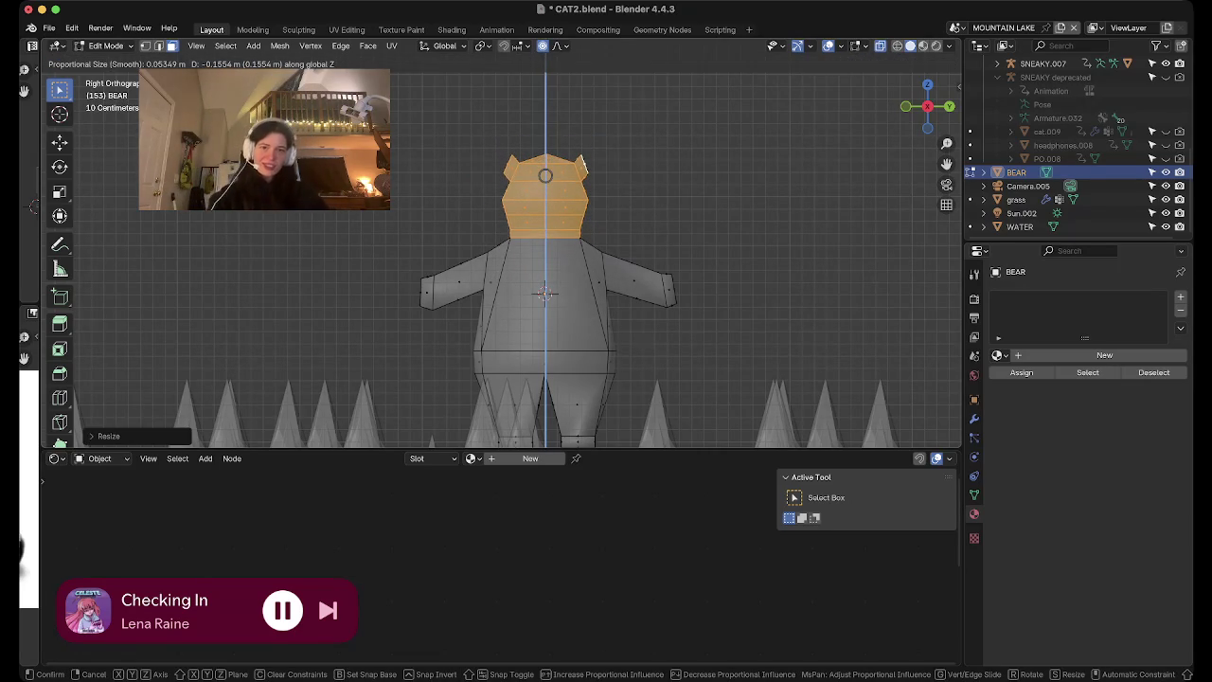
pyautogui.click(583, 163)
pyautogui.moveTo(582, 162); pyautogui.dragTo(543, 145, button='middle')
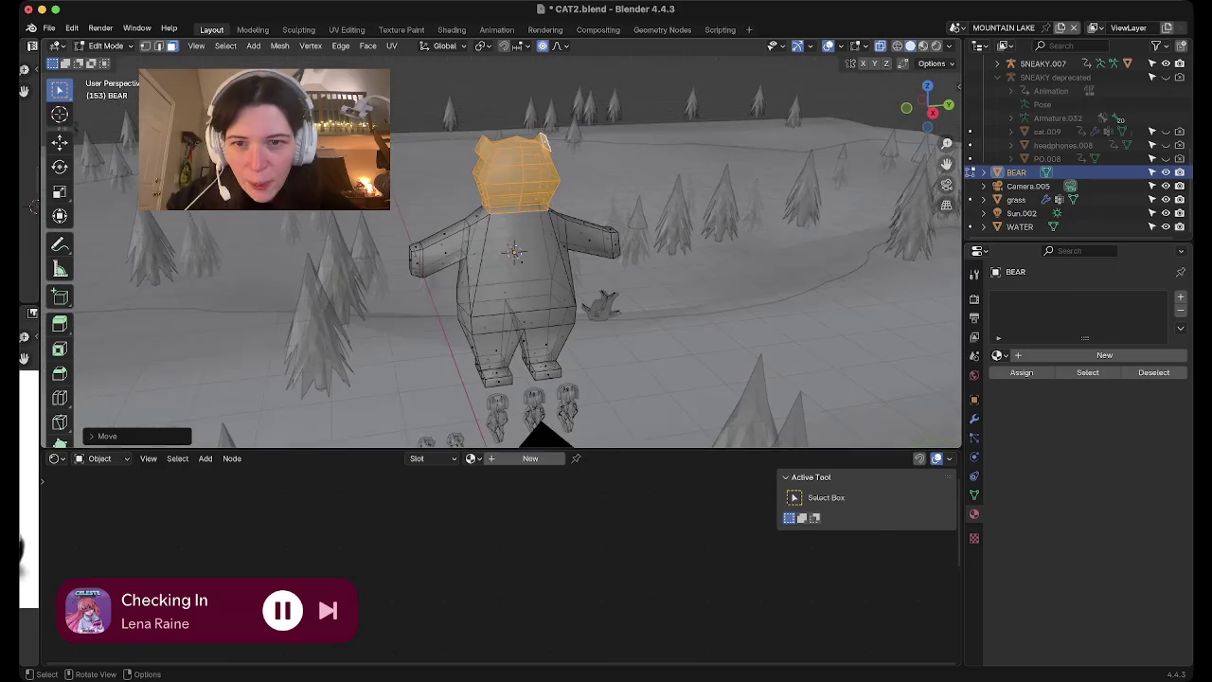
# In edge select, pick the neck edge loop and frame it in side view
pyautogui.press('2')
pyautogui.click(466, 225)
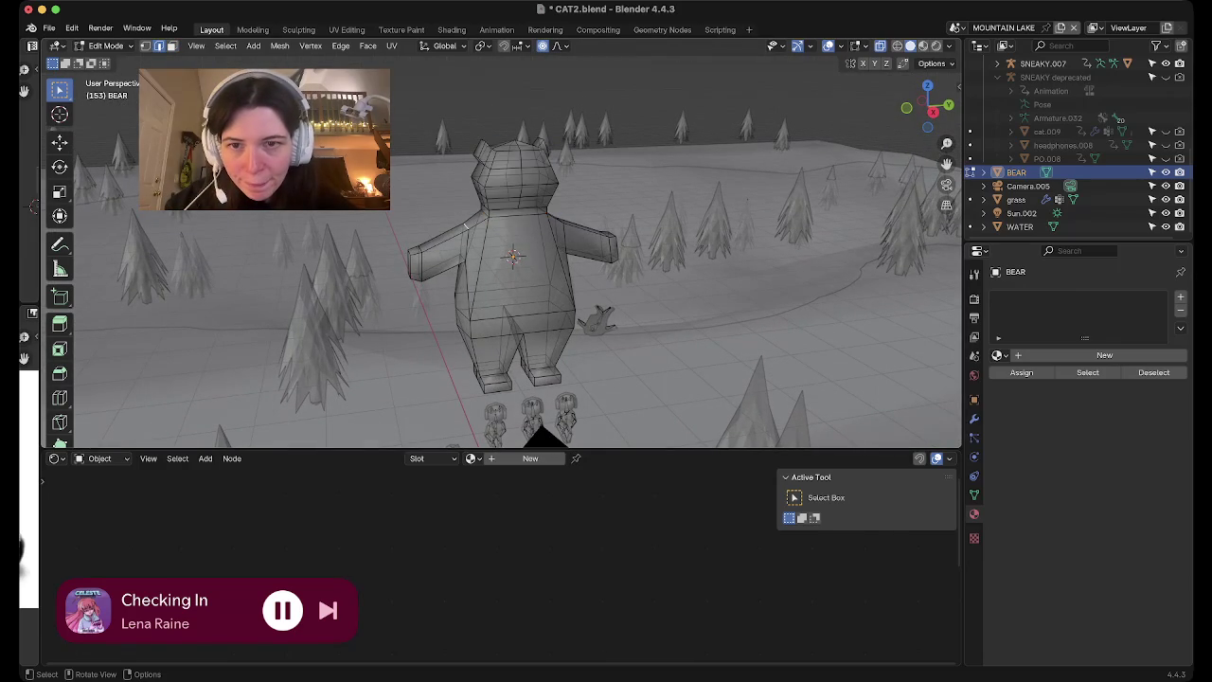
pyautogui.moveTo(466, 225); pyautogui.dragTo(497, 228, button='middle')
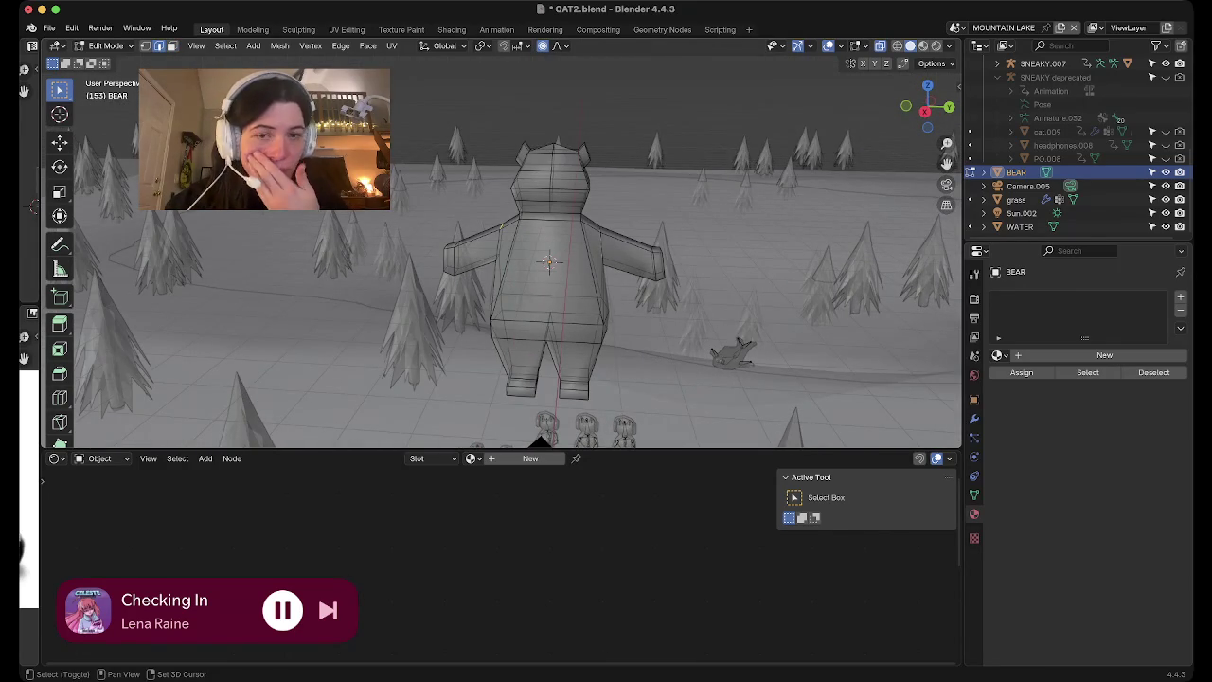
pyautogui.moveTo(600, 229); pyautogui.dragTo(720, 189, button='middle')
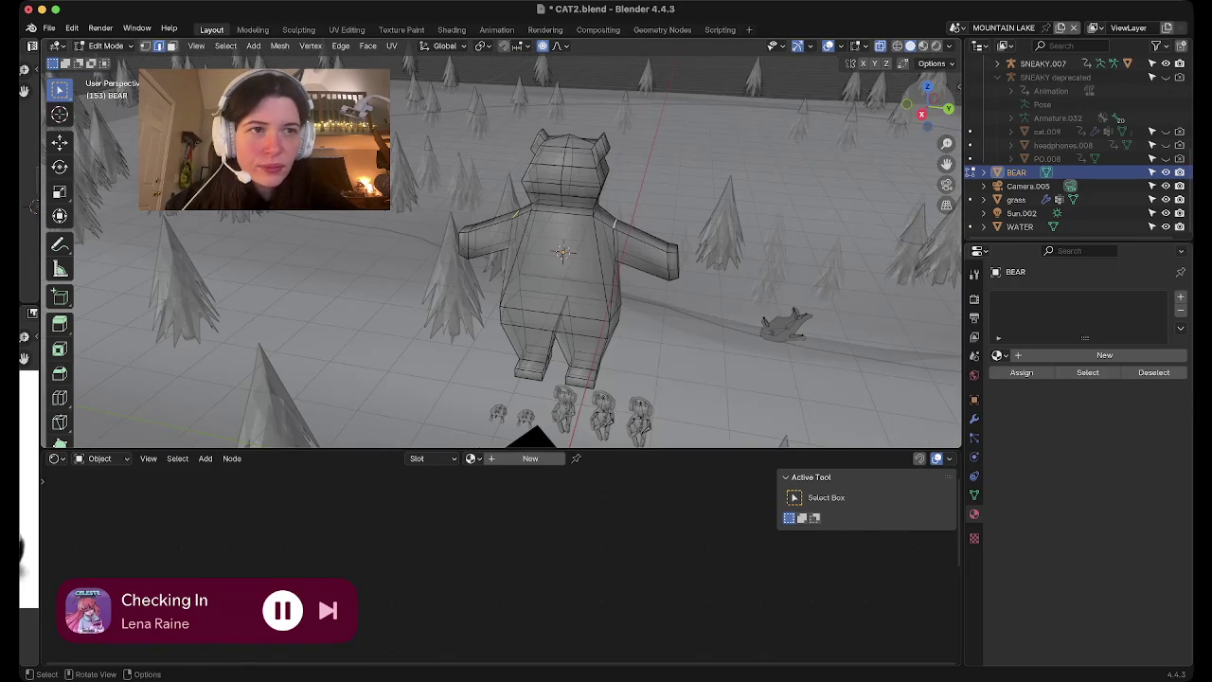
pyautogui.click(933, 104)
pyautogui.scroll(4, 502, 252)
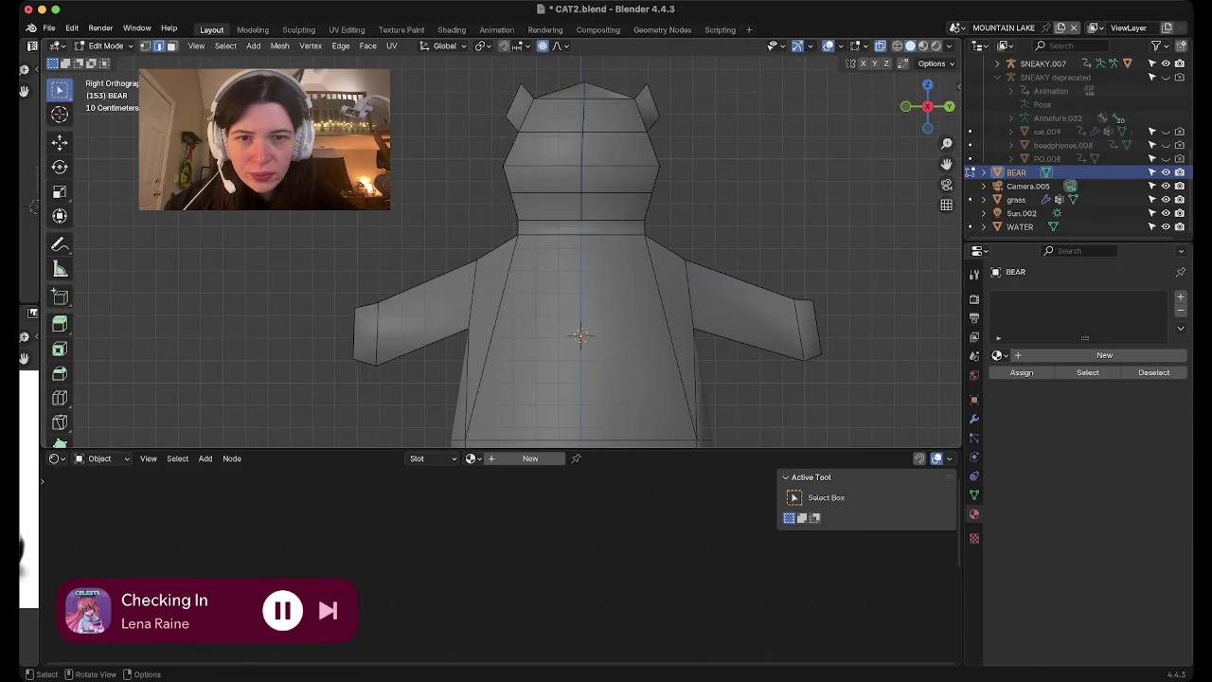
# Lower the neck loop along Z with proportional editing, then narrow it along Y
pyautogui.press('g')
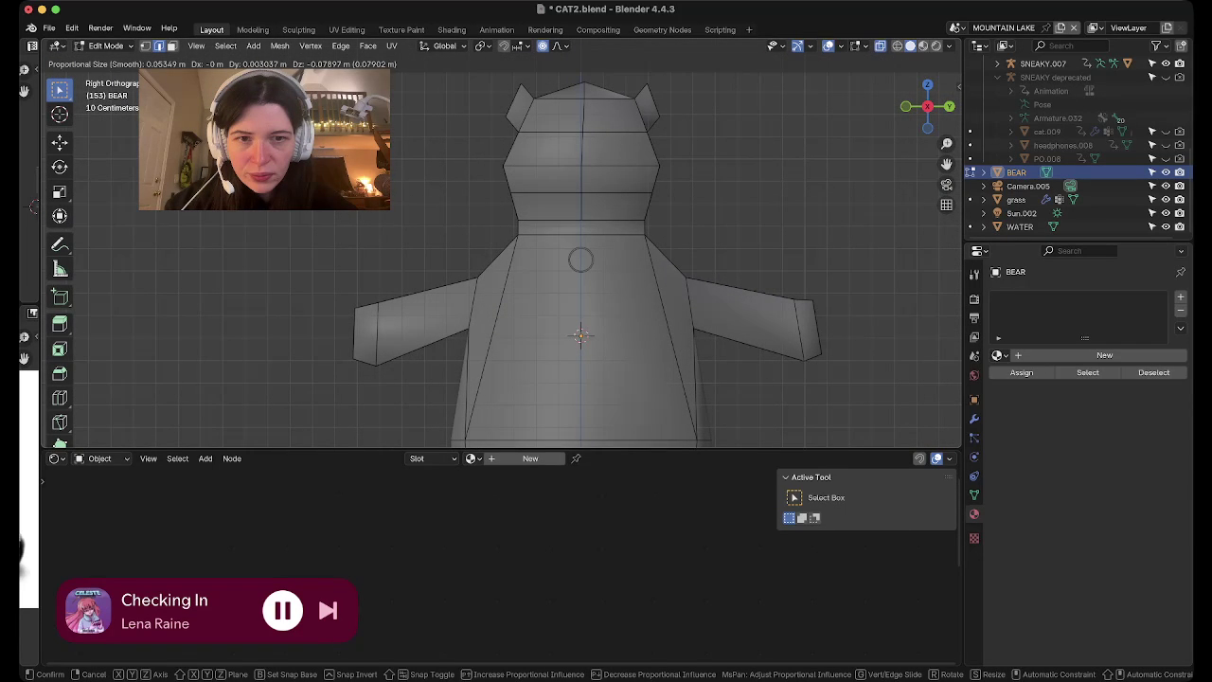
pyautogui.press('z')
pyautogui.press('Return')
pyautogui.press('s')
pyautogui.press('y')
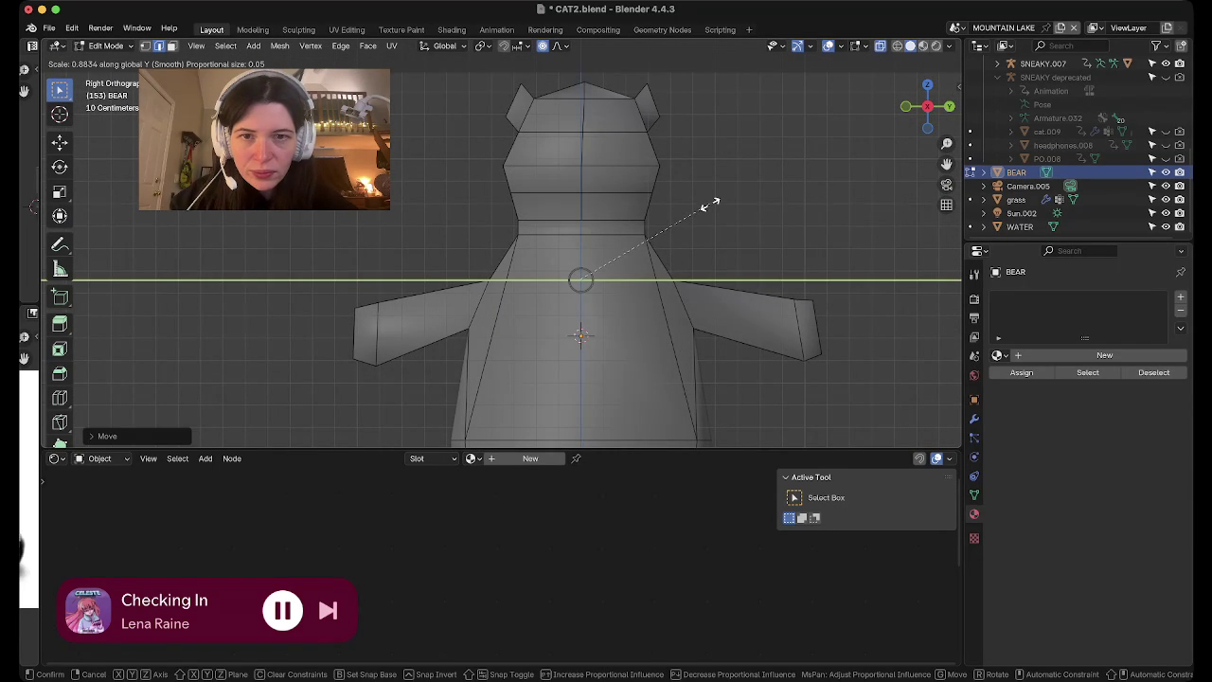
pyautogui.press('Return')
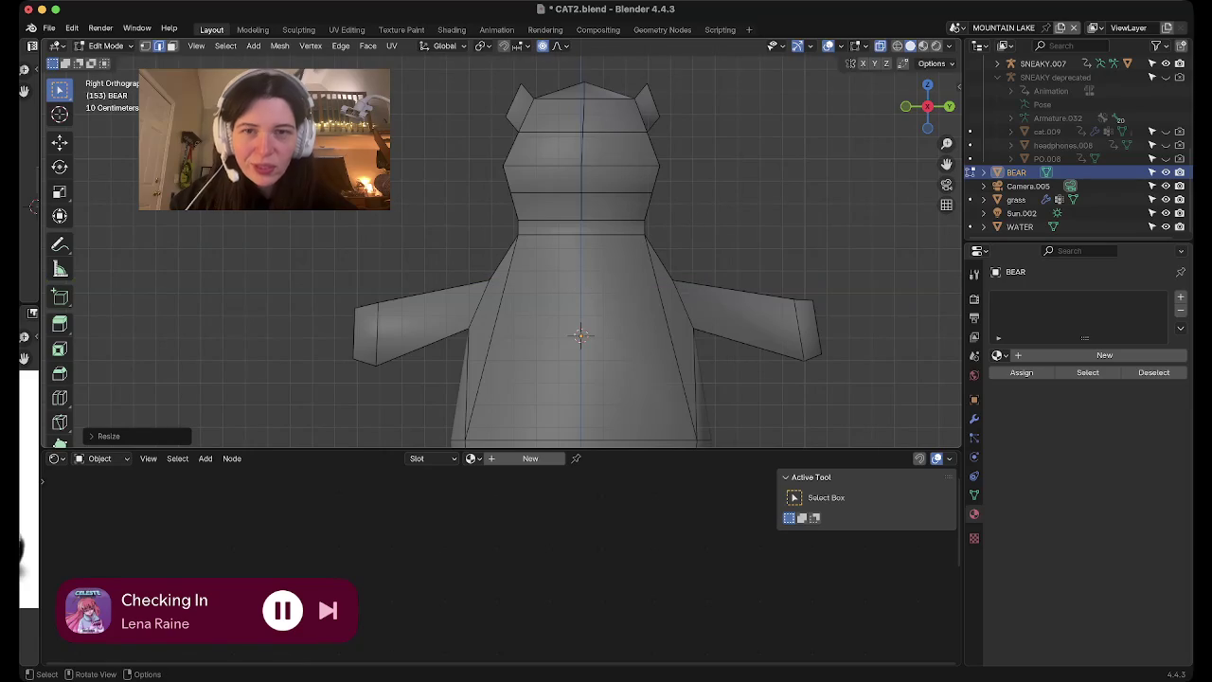
# Clear the selection, switch to face select and call up operations on the ear faces
pyautogui.moveTo(581, 284); pyautogui.dragTo(531, 265, button='middle')
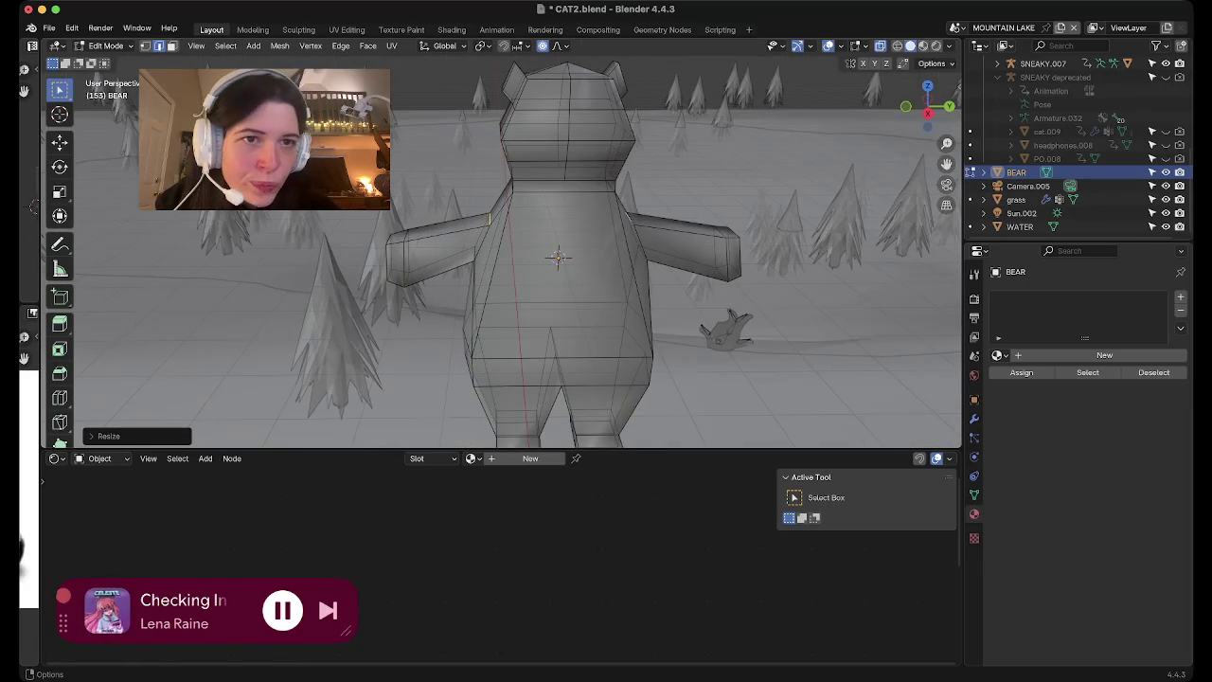
pyautogui.moveTo(531, 265); pyautogui.dragTo(606, 237, button='middle')
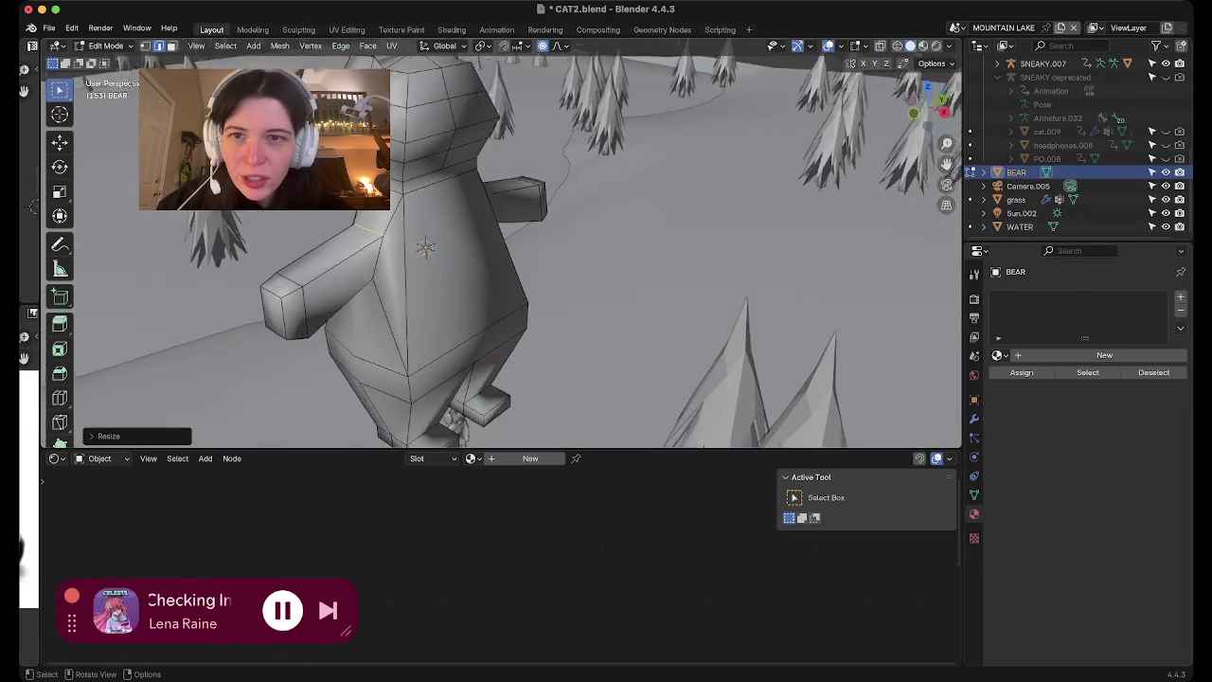
pyautogui.moveTo(425, 247); pyautogui.dragTo(517, 353, button='middle')
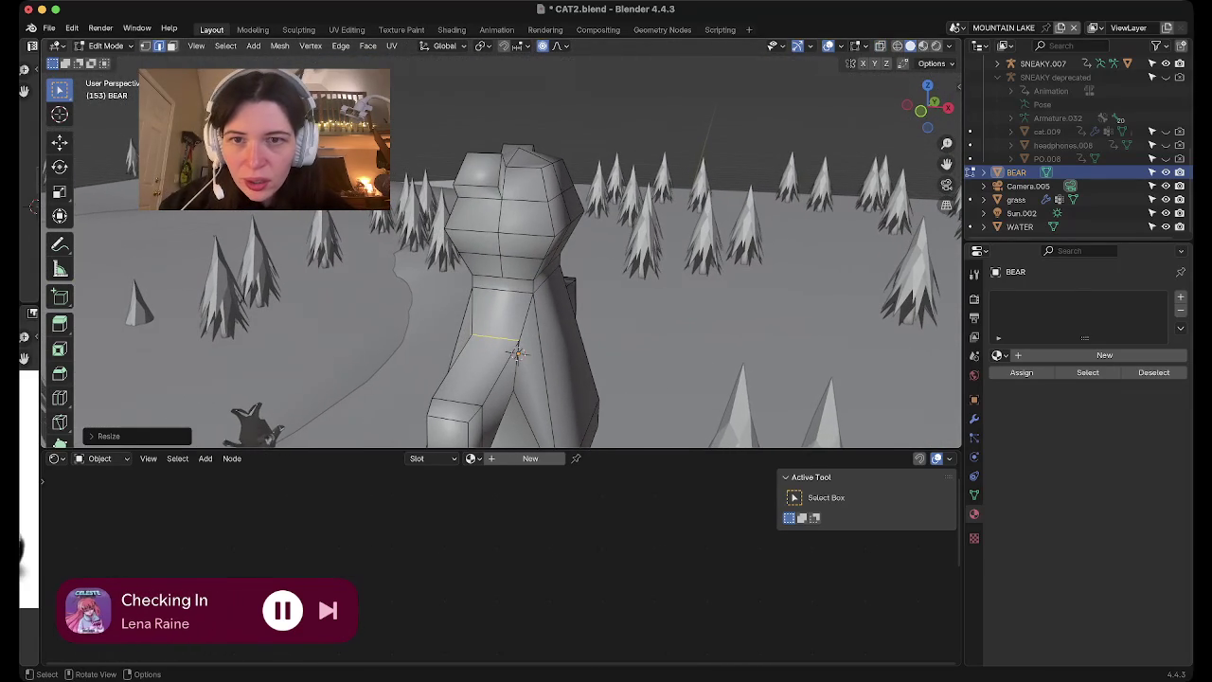
pyautogui.hotkey('alt', 'a')
pyautogui.press('1')
pyautogui.press('3')
pyautogui.moveTo(517, 354)
pyautogui.mouseDown(button='middle')
pyautogui.moveTo(605, 363)
pyautogui.moveTo(595, 419)
pyautogui.mouseUp(button='middle')
pyautogui.rightClick(595, 420)
# Subdivide the ear faces and reshape the ear with proportional moves
pyautogui.click(643, 228)
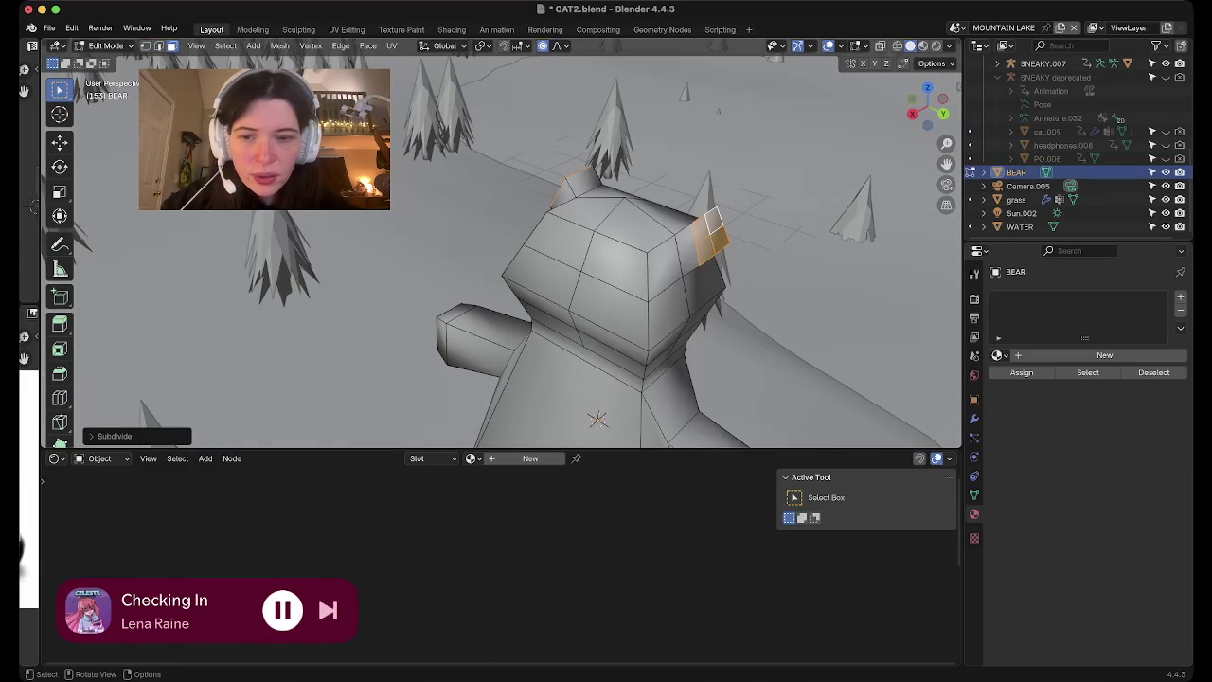
pyautogui.hotkey('alt', 'a')
pyautogui.moveTo(717, 237)
pyautogui.mouseDown(button='middle')
pyautogui.moveTo(711, 176)
pyautogui.moveTo(709, 223)
pyautogui.moveTo(625, 228)
pyautogui.mouseUp(button='middle')
pyautogui.press('g')
pyautogui.click(713, 182)
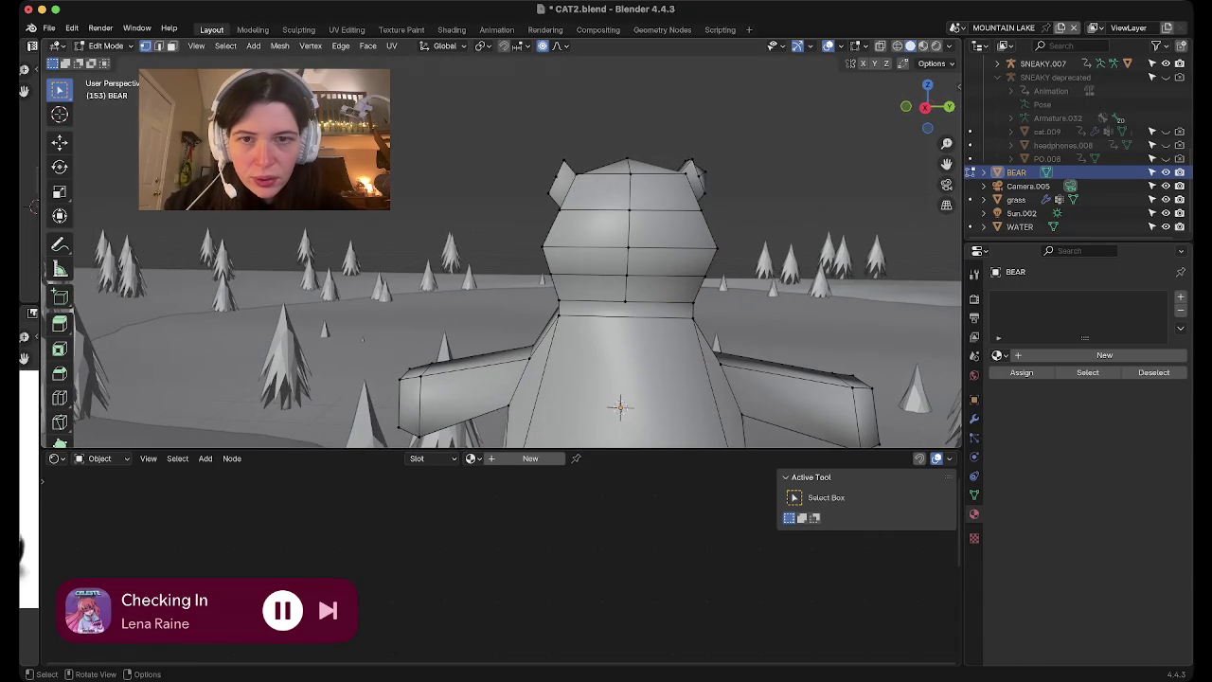
pyautogui.press('g')
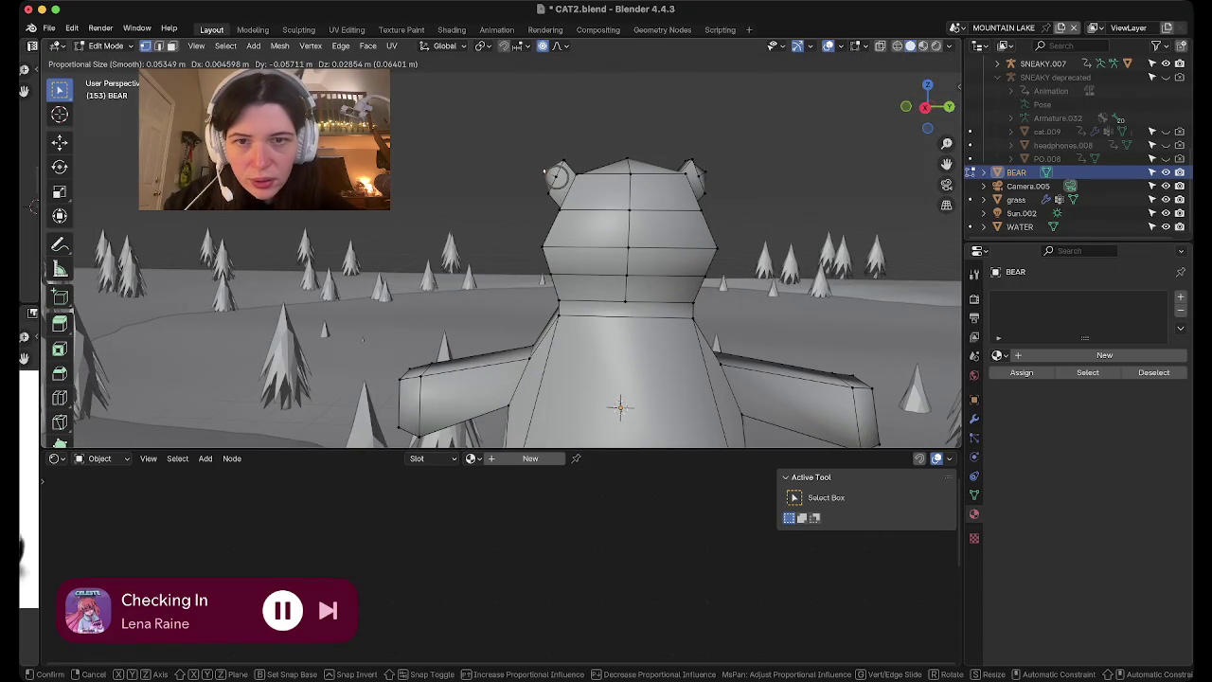
pyautogui.click(545, 170)
pyautogui.moveTo(546, 171); pyautogui.dragTo(635, 213, button='middle')
# Build a selection of several vertices across the top and sides of the head
pyautogui.keyDown('shift'); pyautogui.click(511, 272); pyautogui.keyUp('shift')
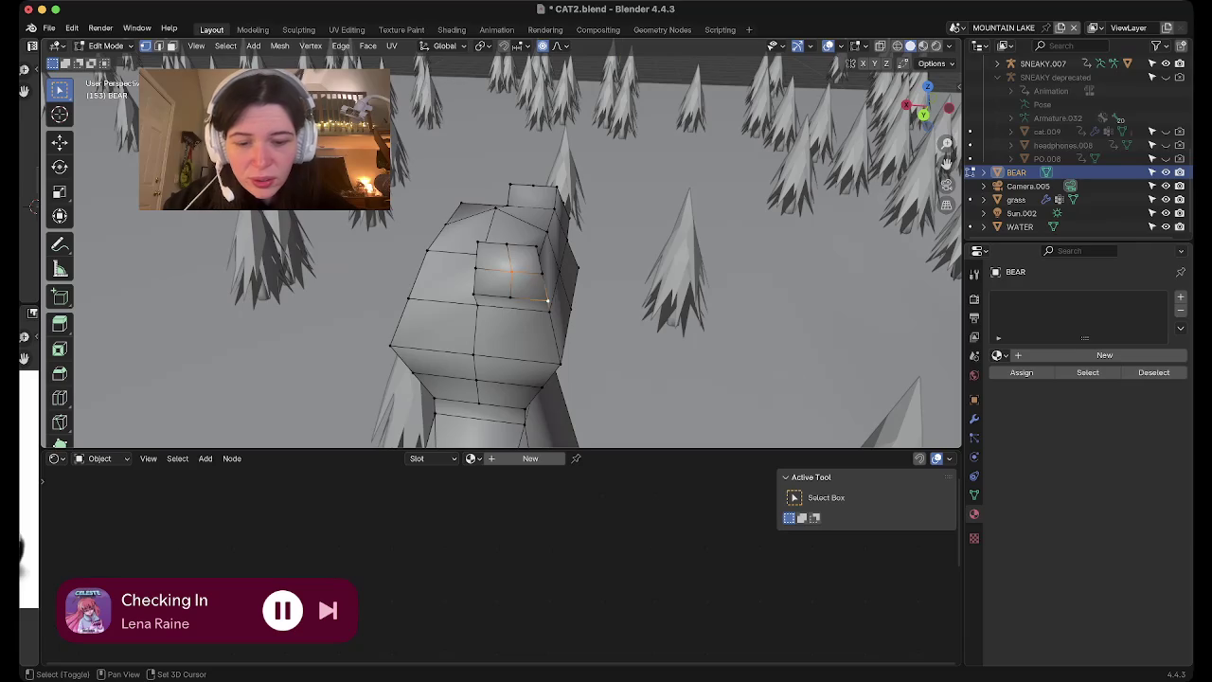
pyautogui.keyDown('shift'); pyautogui.click(548, 302); pyautogui.keyUp('shift')
pyautogui.hotkey('ctrl', 'z')
pyautogui.keyDown('shift'); pyautogui.click(474, 295); pyautogui.keyUp('shift')
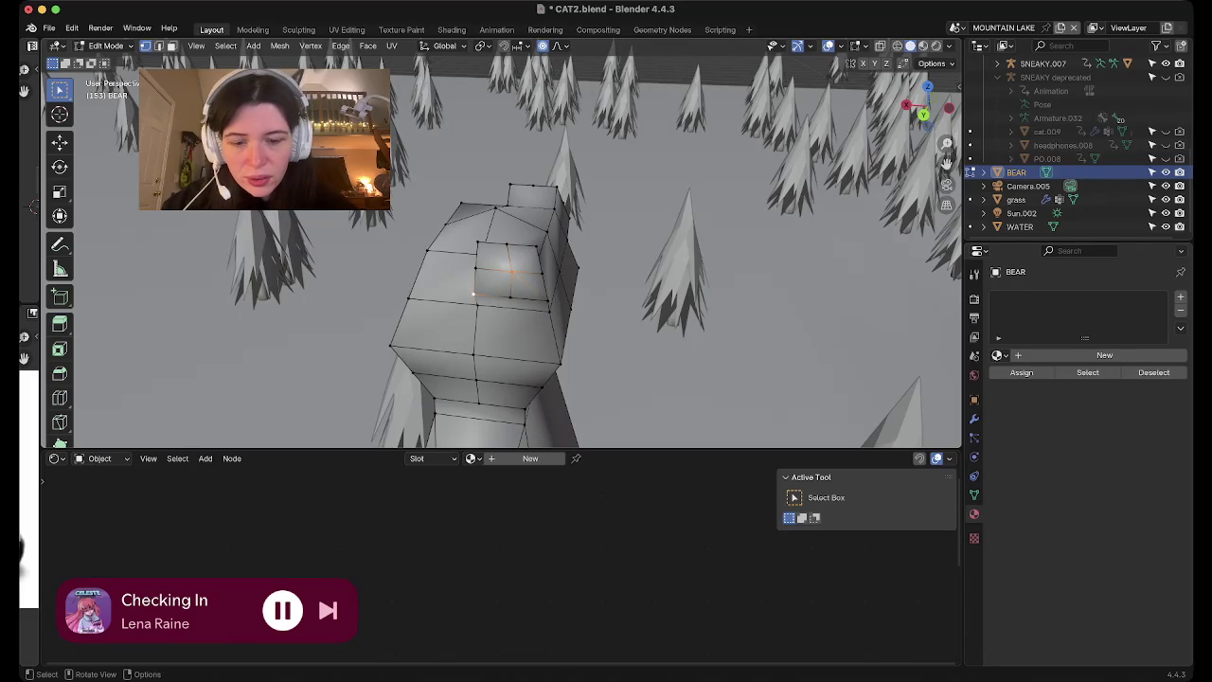
pyautogui.keyDown('shift'); pyautogui.click(477, 242); pyautogui.keyUp('shift')
pyautogui.keyDown('shift'); pyautogui.click(536, 247); pyautogui.keyUp('shift')
pyautogui.moveTo(536, 246)
pyautogui.mouseDown(button='middle')
pyautogui.moveTo(502, 279)
pyautogui.moveTo(513, 377)
pyautogui.mouseUp(button='middle')
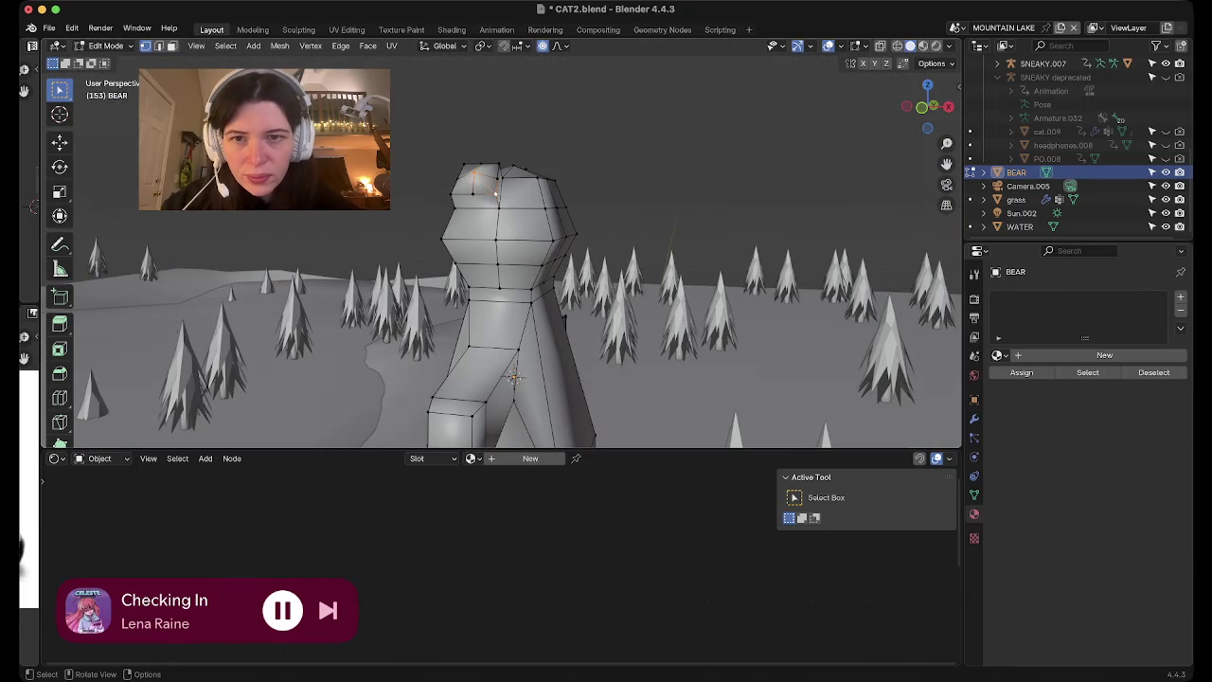
pyautogui.keyDown('shift'); pyautogui.click(450, 194); pyautogui.keyUp('shift')
pyautogui.moveTo(451, 194); pyautogui.dragTo(445, 246, button='middle')
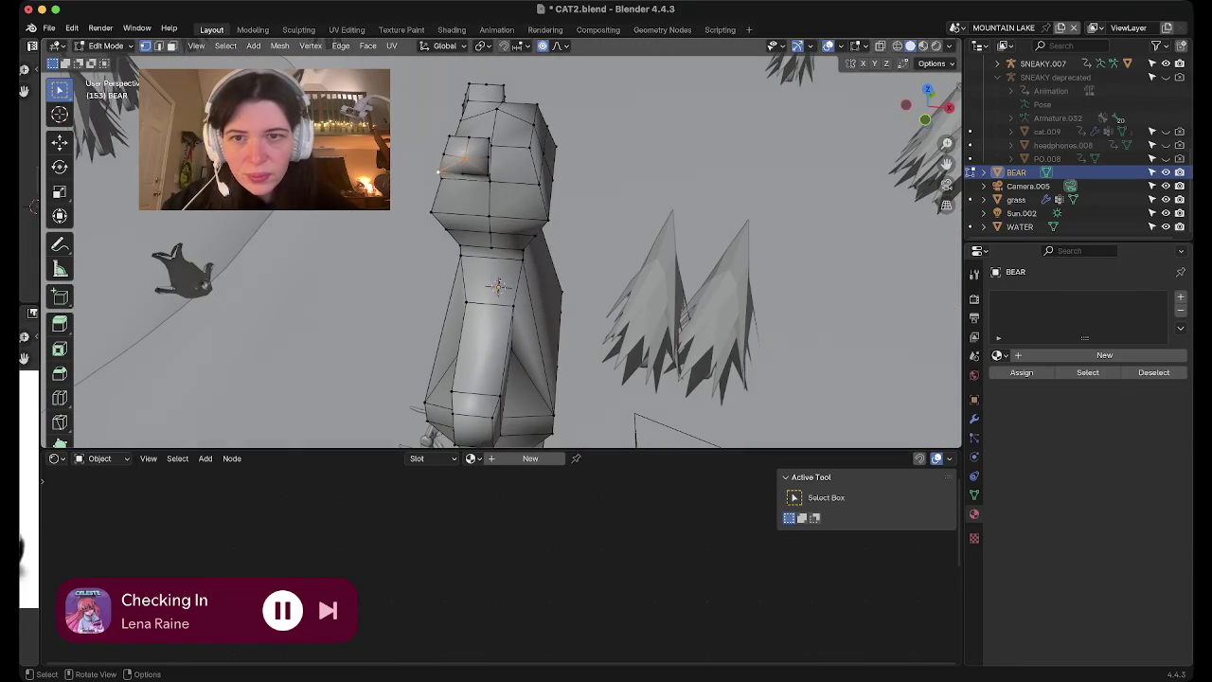
pyautogui.keyDown('shift'); pyautogui.click(449, 136); pyautogui.keyUp('shift')
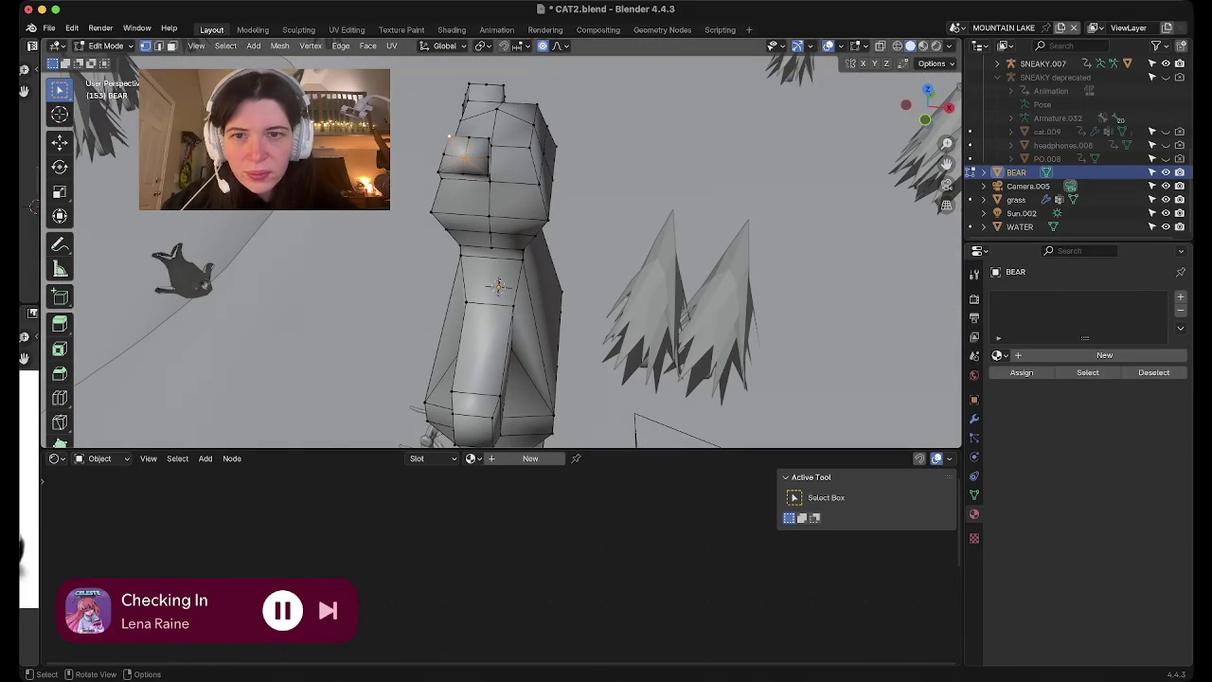
# Select a vertex on the side of the head and view it from the top
pyautogui.moveTo(492, 284)
pyautogui.mouseDown(button='middle')
pyautogui.moveTo(554, 312)
pyautogui.moveTo(492, 251)
pyautogui.moveTo(549, 294)
pyautogui.mouseUp(button='middle')
pyautogui.scroll(5, 492, 251)
pyautogui.press('KP_7')
pyautogui.moveTo(492, 251); pyautogui.dragTo(526, 285, button='middle')
pyautogui.scroll(5, 527, 280)
pyautogui.click(534, 251)
pyautogui.press('KP_7')
pyautogui.keyDown('shift'); pyautogui.moveTo(488, 153); pyautogui.dragTo(508, 217, button='middle'); pyautogui.keyUp('shift')
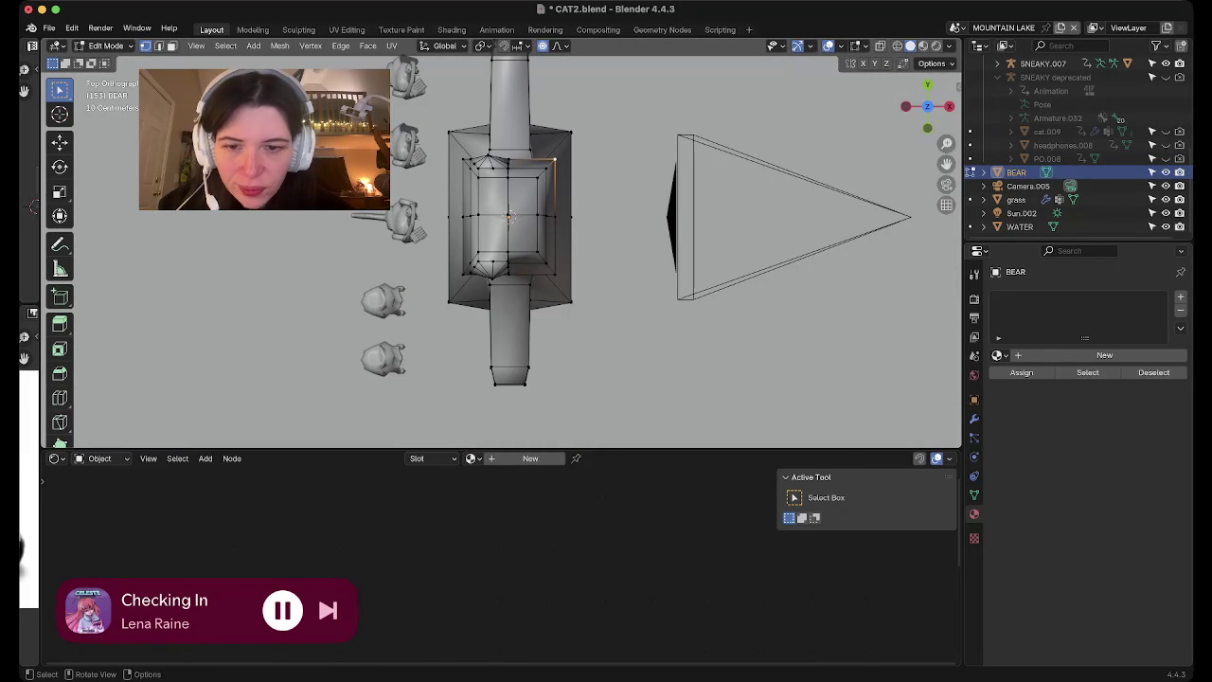
# Move an upper and a lower head vertex to round out the head
pyautogui.press('s')
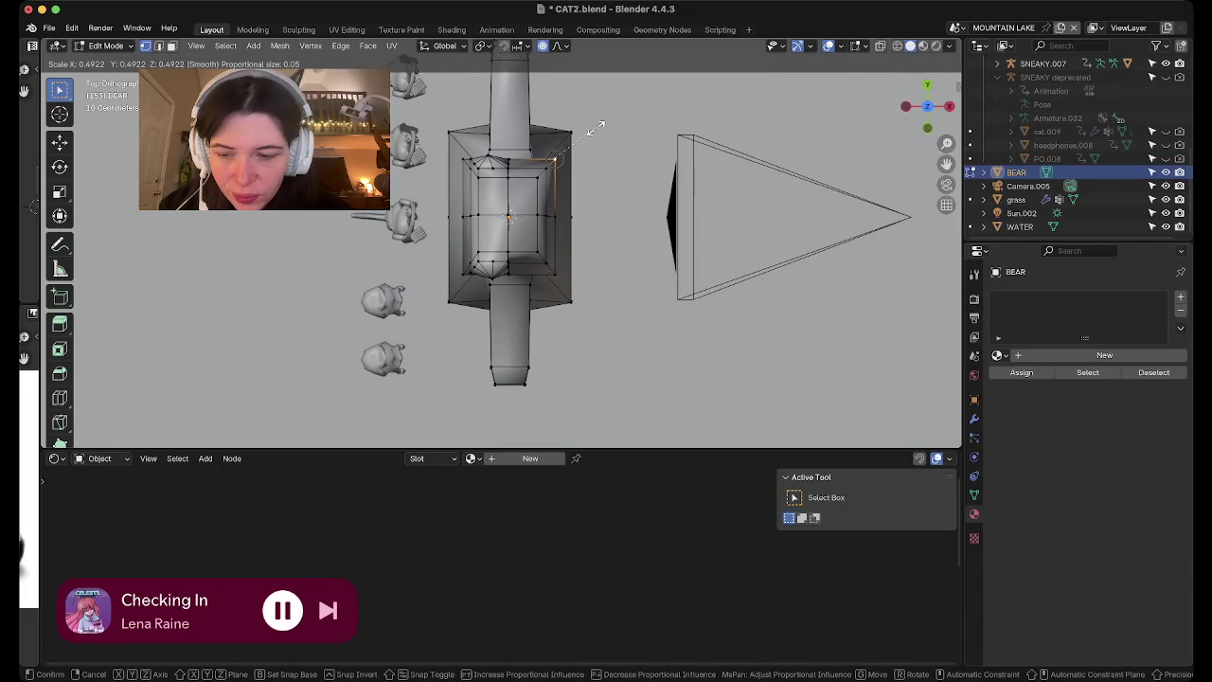
pyautogui.press('Escape')
pyautogui.press('g')
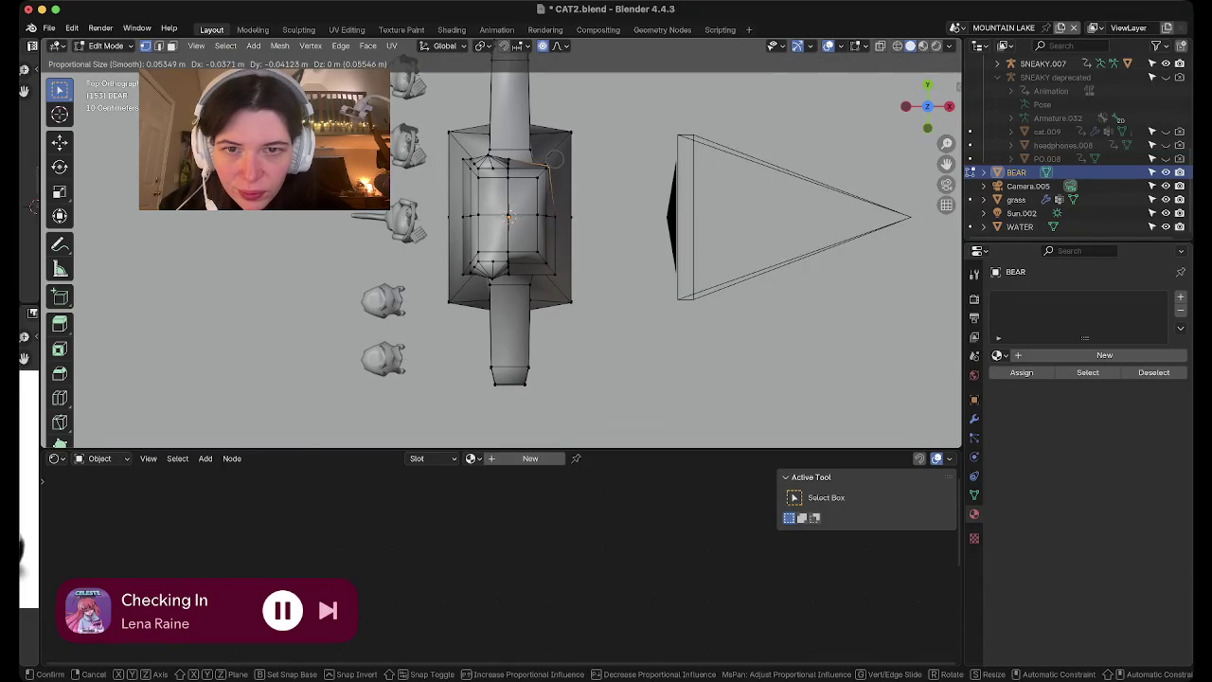
pyautogui.click(551, 163)
pyautogui.click(549, 271)
pyautogui.press('g')
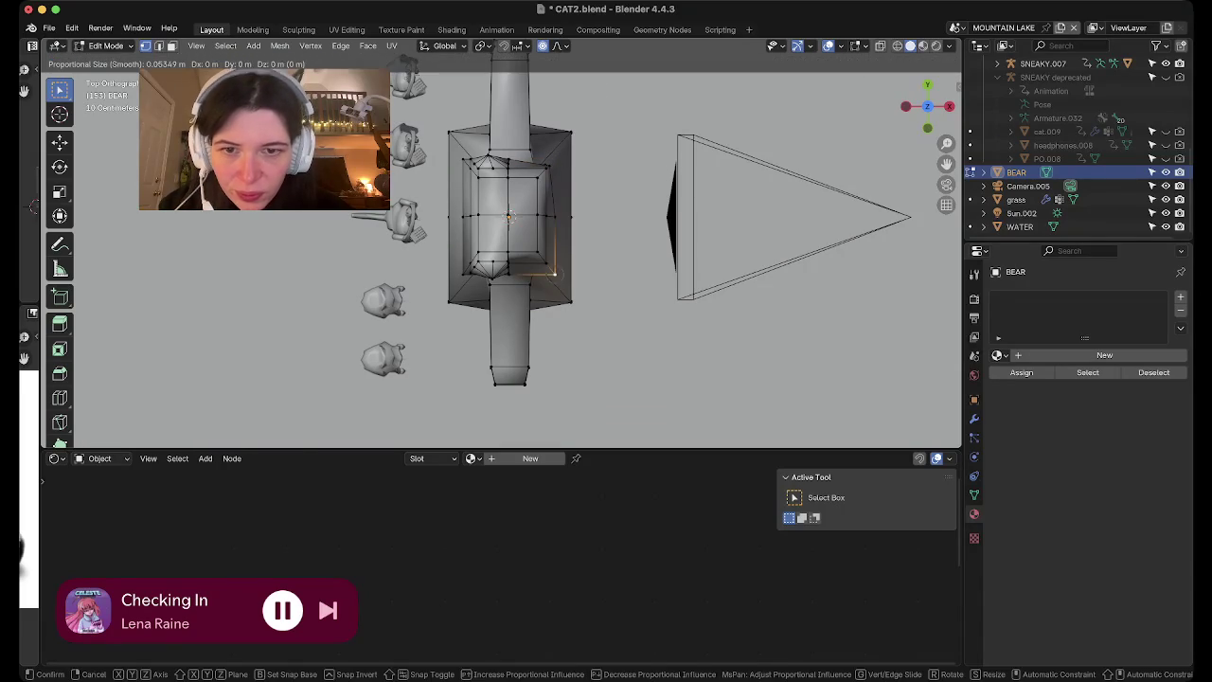
pyautogui.click(548, 269)
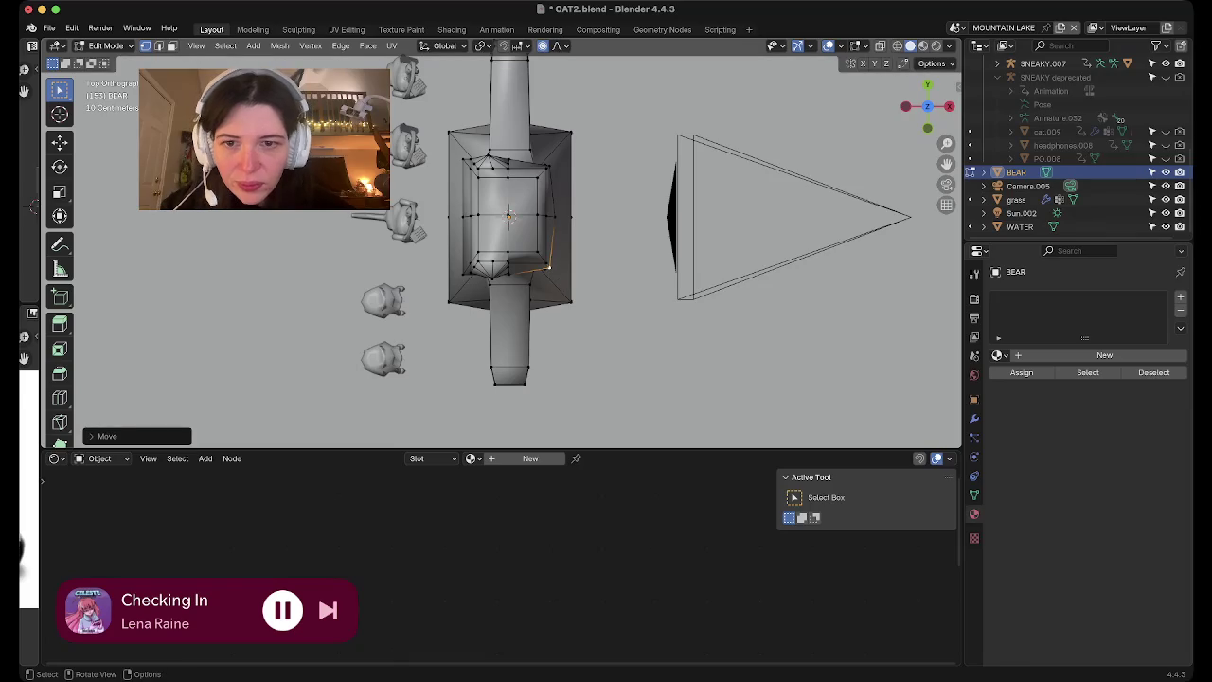
pyautogui.moveTo(512, 209); pyautogui.dragTo(530, 322, button='middle')
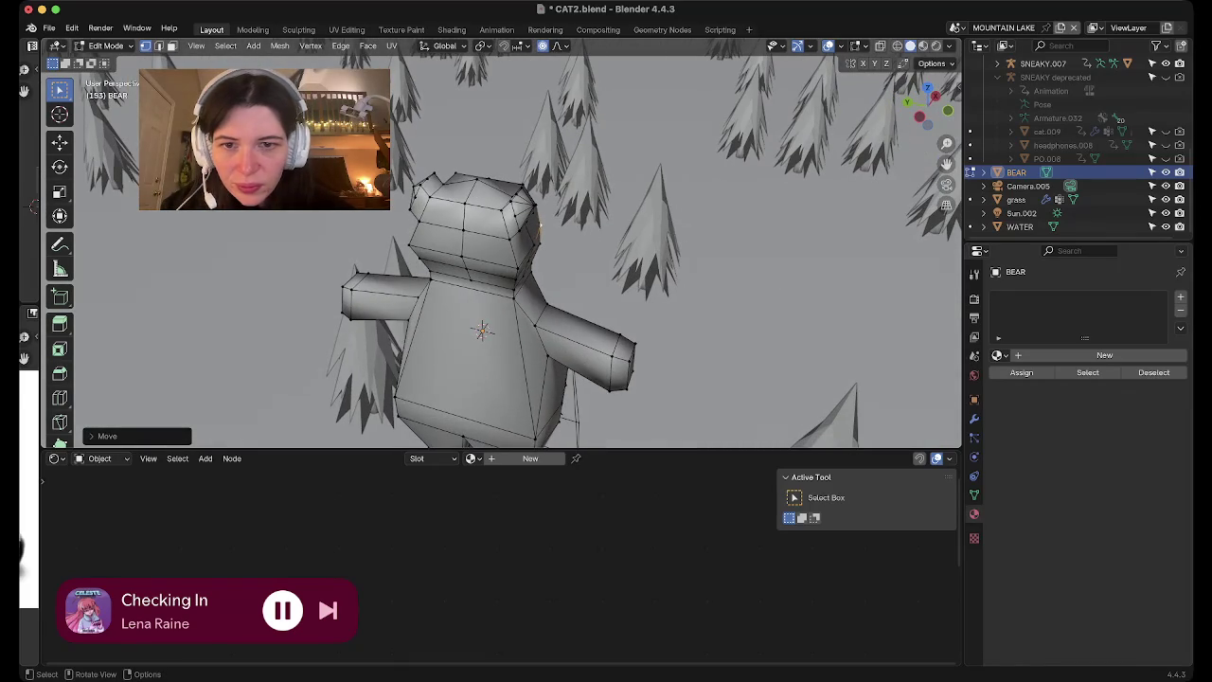
# Shape a shoulder vertex with smooth-falloff moves in top view
pyautogui.click(517, 268)
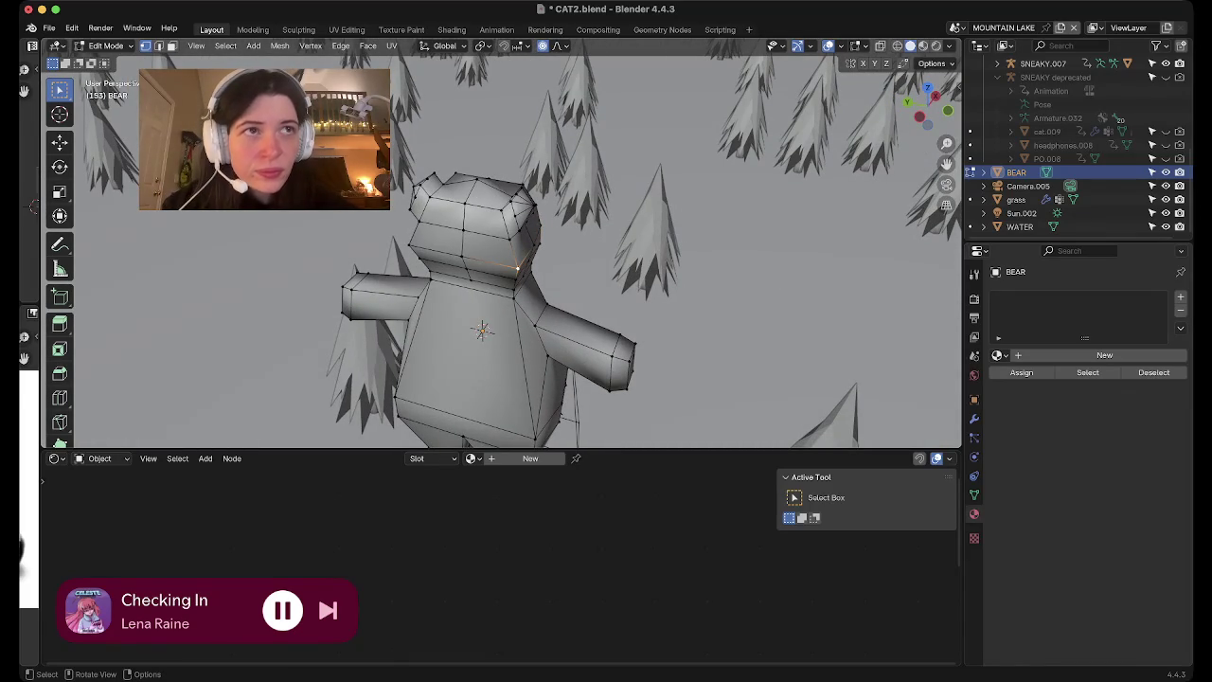
pyautogui.press('KP_7')
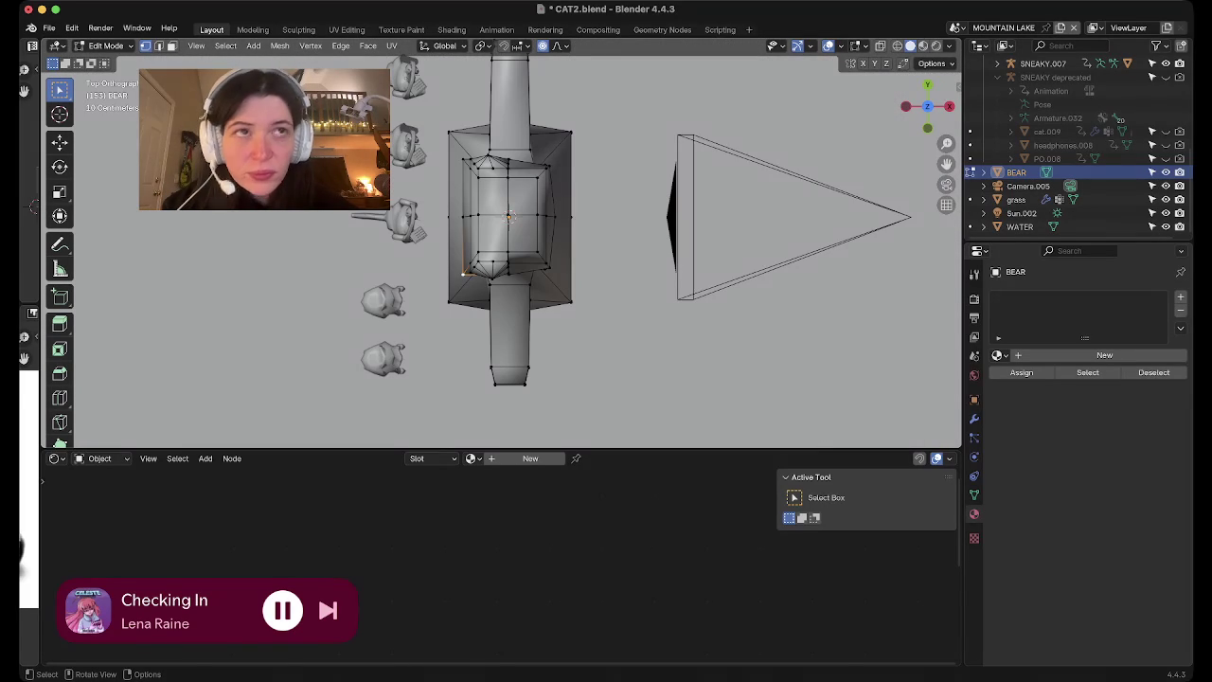
pyautogui.press('g')
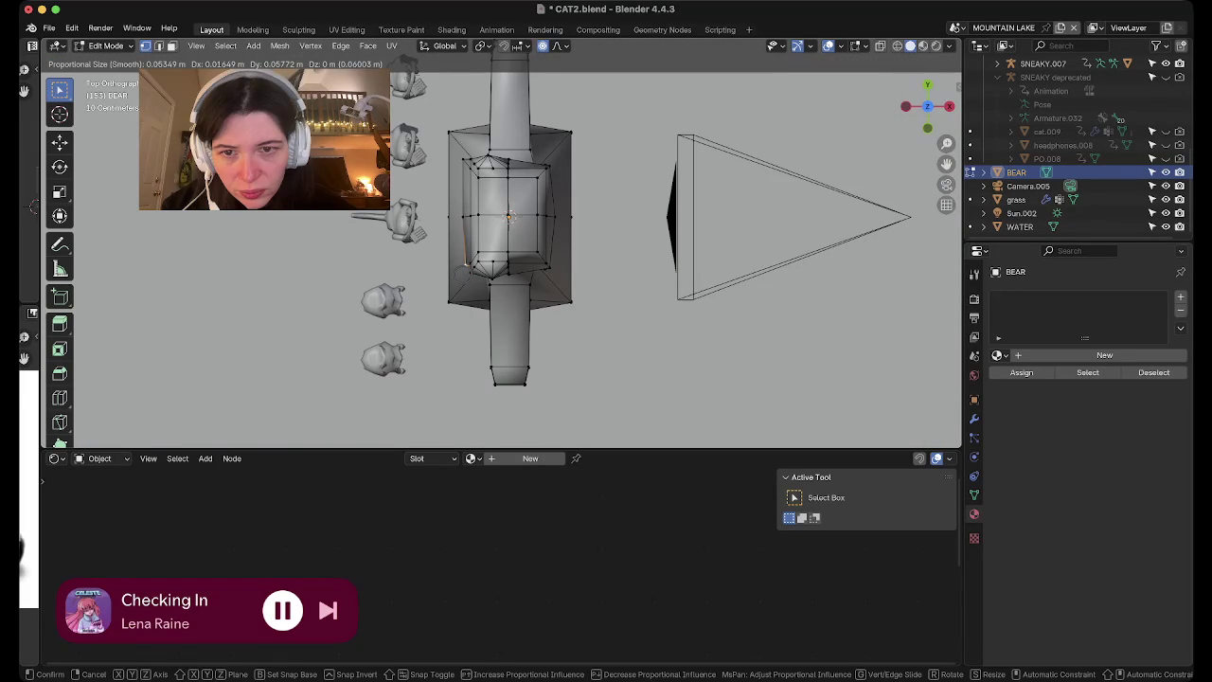
pyautogui.press('Return')
pyautogui.moveTo(502, 246); pyautogui.dragTo(569, 217, button='middle')
pyautogui.moveTo(502, 285); pyautogui.dragTo(502, 227, button='middle')
pyautogui.press('KP_7')
pyautogui.press('g')
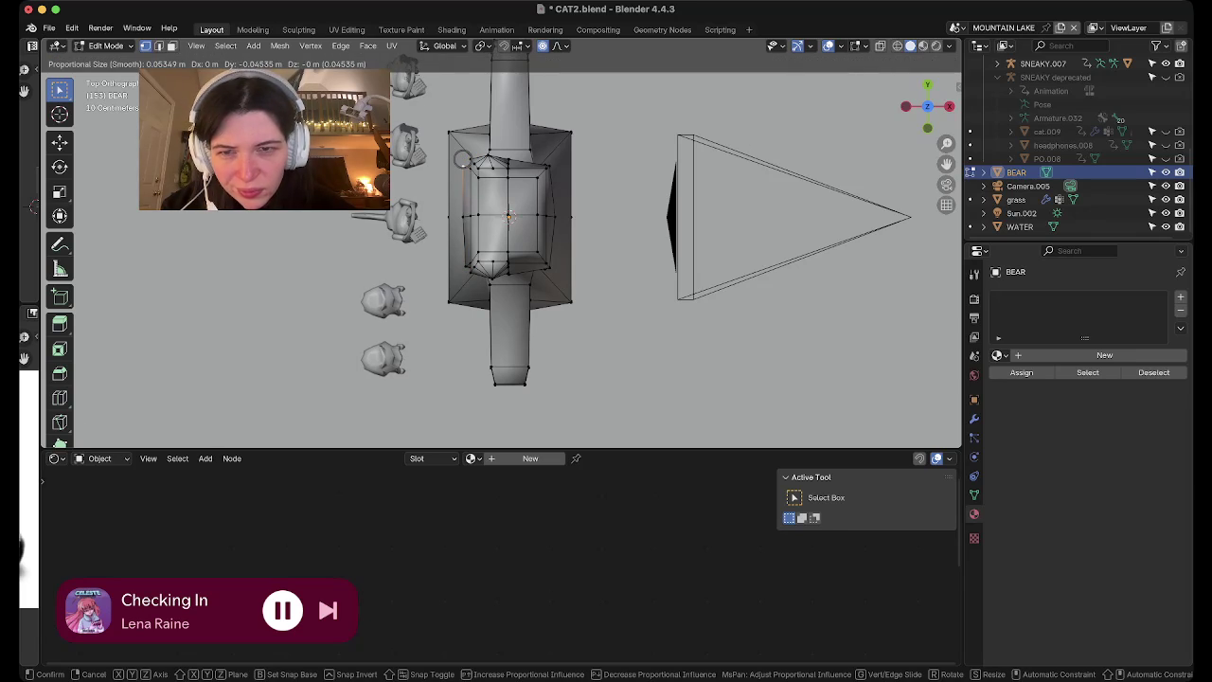
pyautogui.click(509, 218)
# Check the shoulder from below and above, then move the vertex again
pyautogui.moveTo(510, 218)
pyautogui.mouseDown(button='middle')
pyautogui.moveTo(568, 284)
pyautogui.moveTo(511, 247)
pyautogui.moveTo(509, 268)
pyautogui.mouseUp(button='middle')
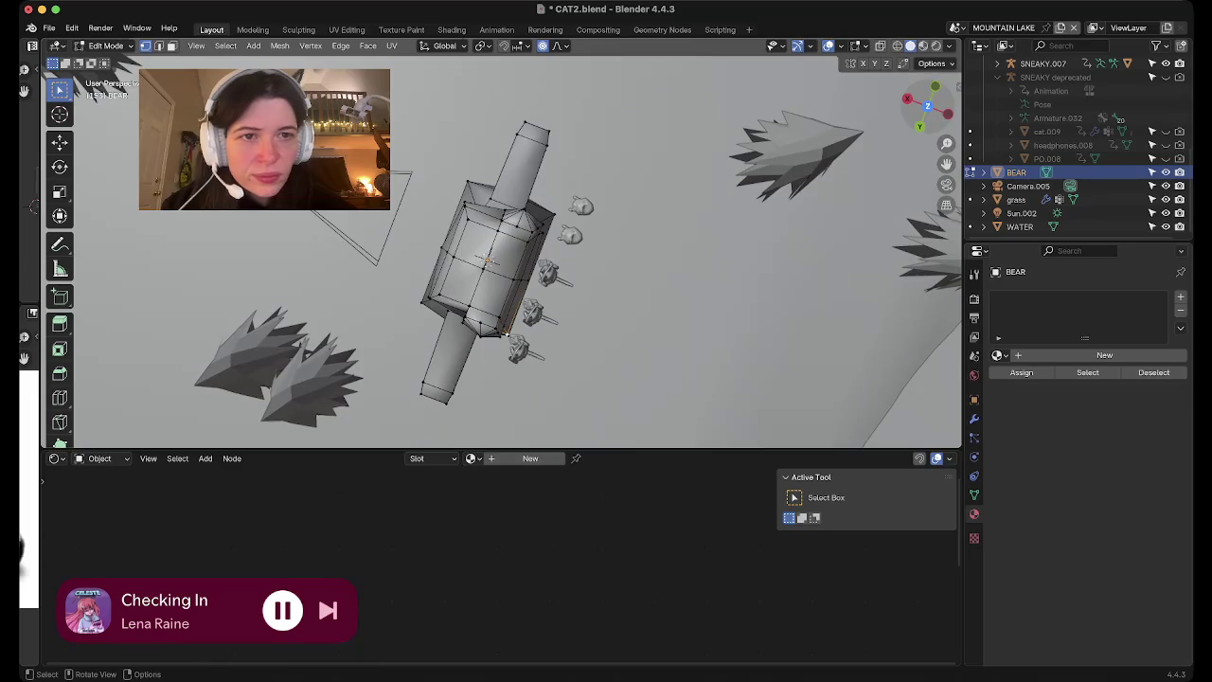
pyautogui.press('ctrl+KP_7')
pyautogui.press('KP_7')
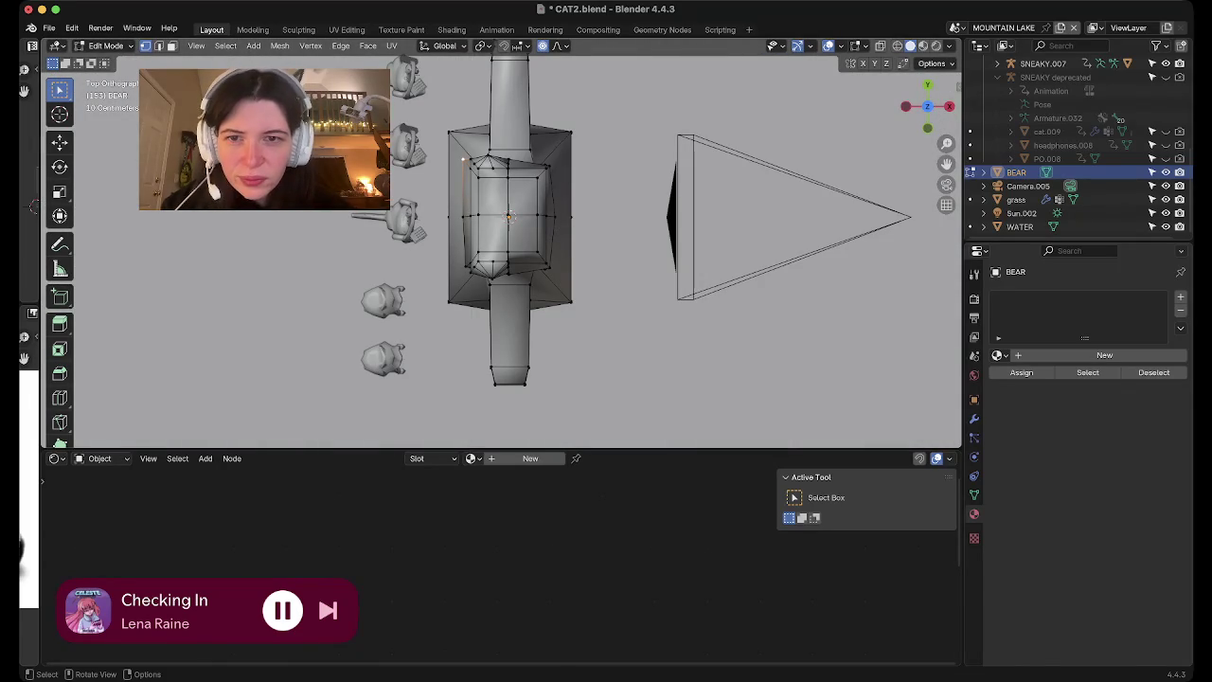
pyautogui.press('g')
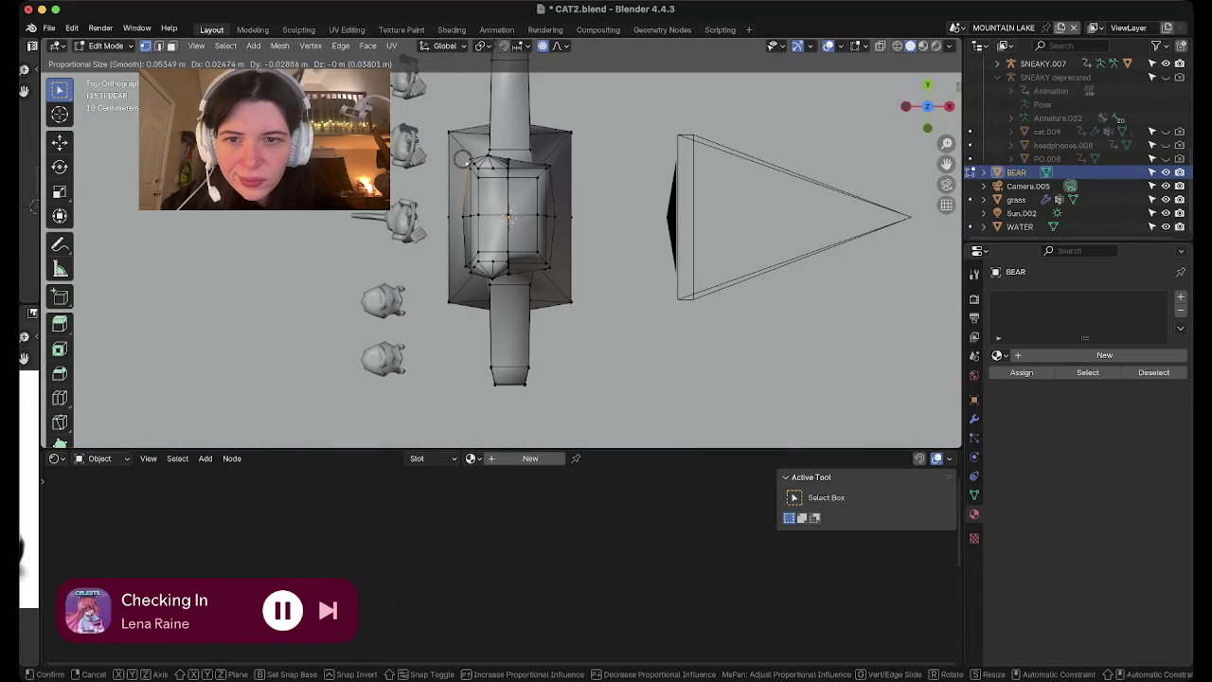
pyautogui.click(510, 217)
pyautogui.moveTo(510, 217)
pyautogui.mouseDown(button='middle')
pyautogui.moveTo(496, 235)
pyautogui.moveTo(545, 242)
pyautogui.moveTo(485, 193)
pyautogui.moveTo(429, 204)
pyautogui.moveTo(423, 189)
pyautogui.moveTo(509, 207)
pyautogui.moveTo(438, 191)
pyautogui.moveTo(491, 239)
pyautogui.mouseUp(button='middle')
# Nudge an ear vertex with smooth falloff and return to Object Mode
pyautogui.press('g')
pyautogui.click(485, 193)
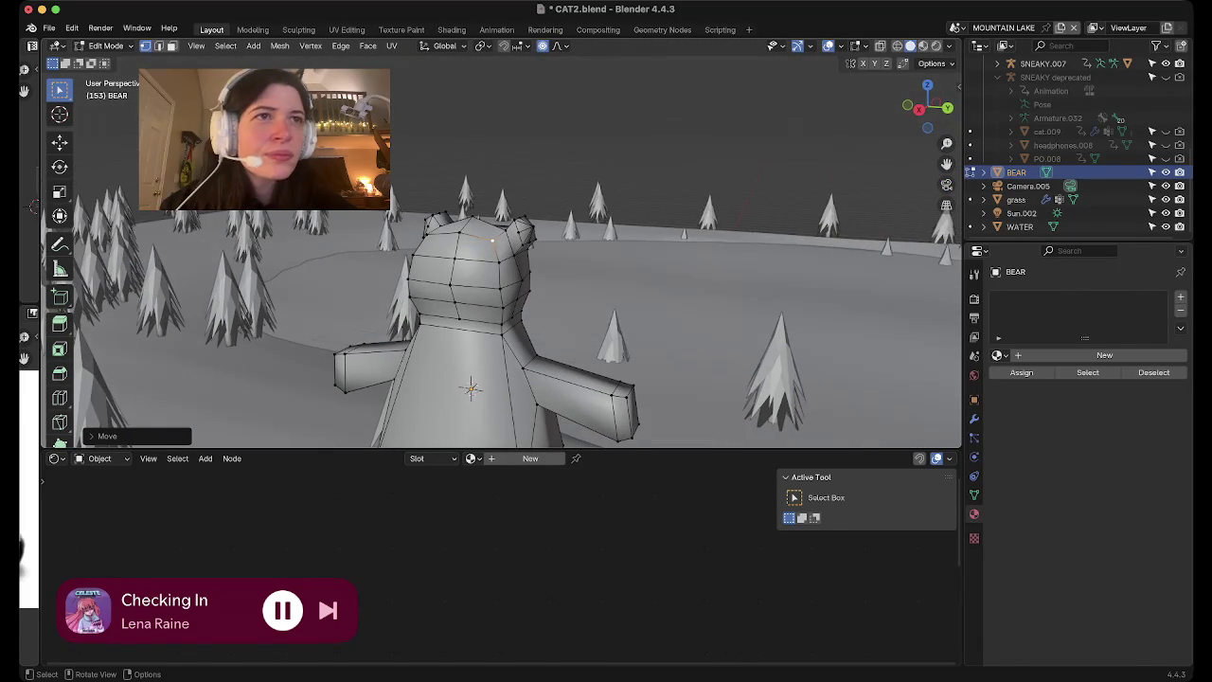
pyautogui.scroll(-3, 494, 242)
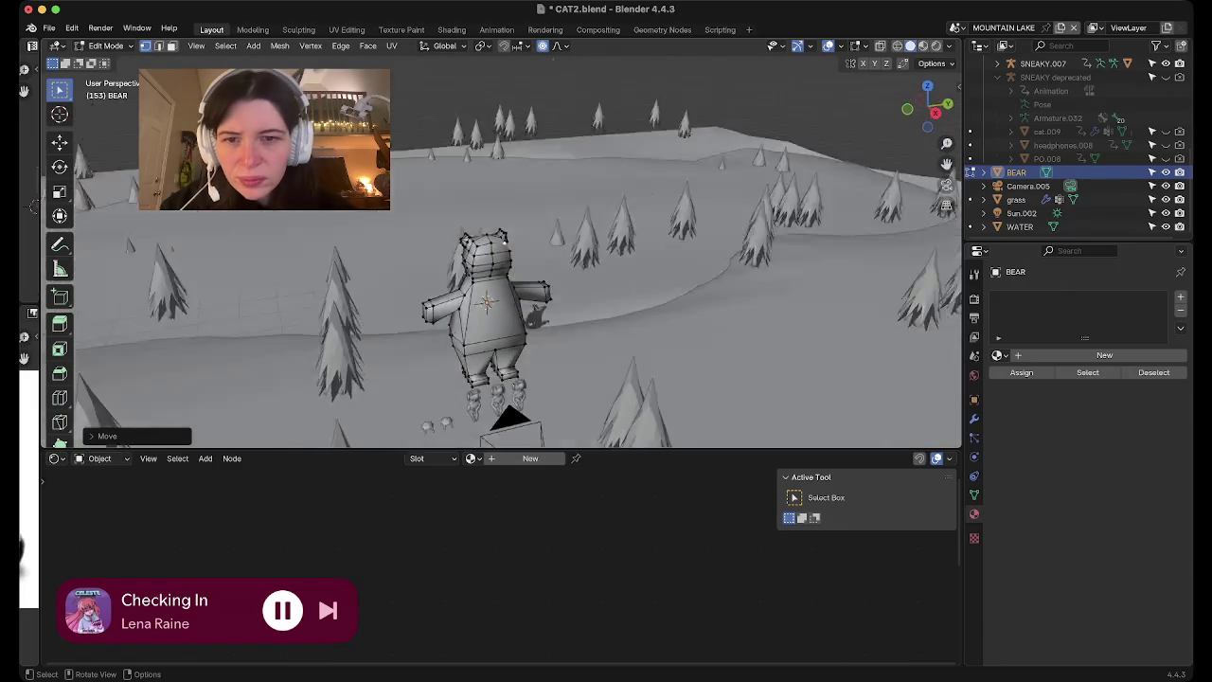
pyautogui.moveTo(494, 242); pyautogui.dragTo(506, 237, button='middle')
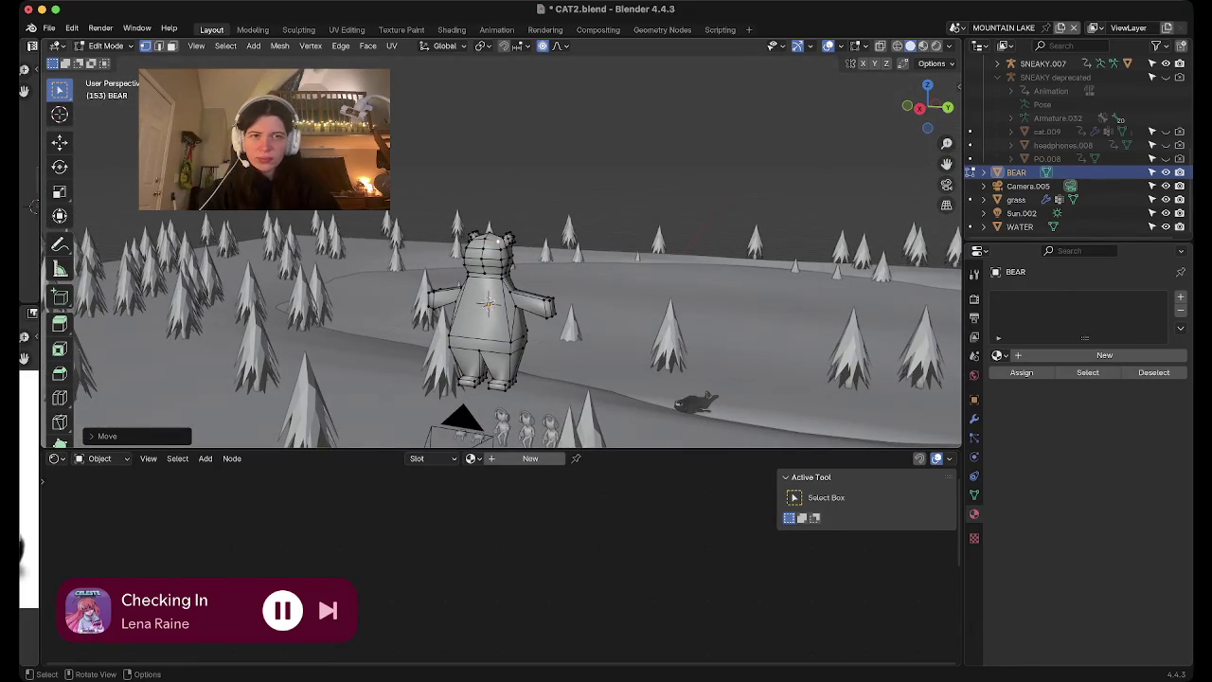
pyautogui.press('Tab')
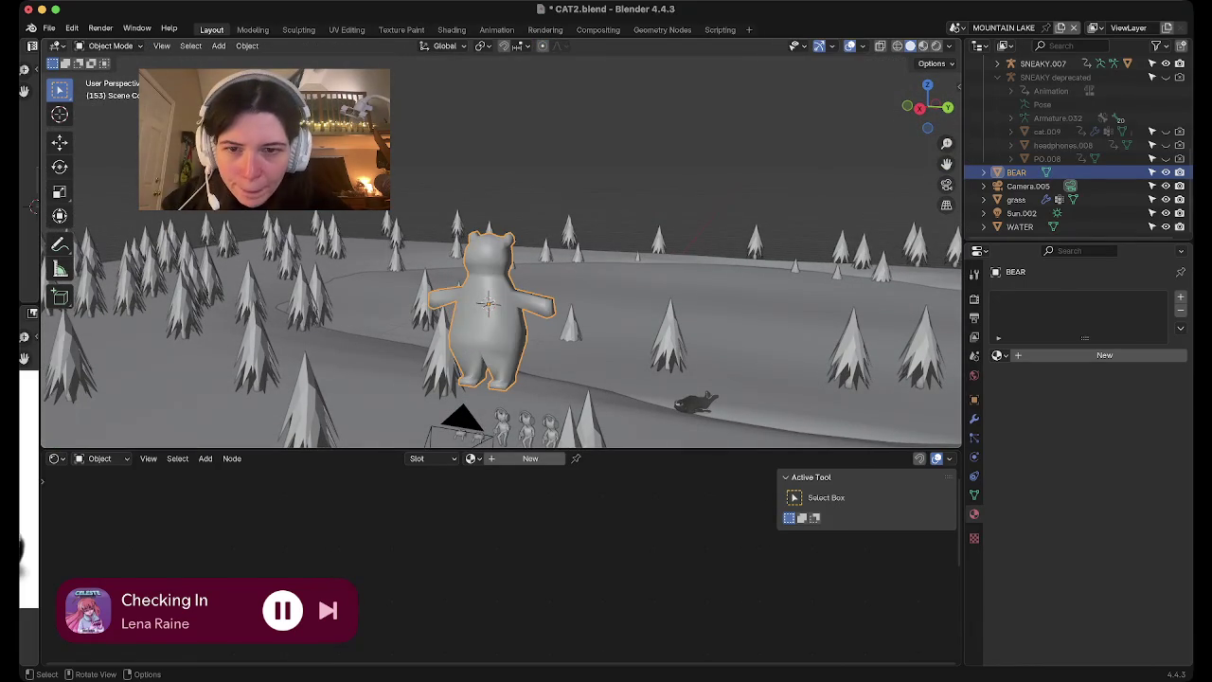
# Inspect the finished bear mesh and save the file
pyautogui.moveTo(506, 239)
pyautogui.mouseDown(button='middle')
pyautogui.moveTo(492, 237)
pyautogui.moveTo(506, 238)
pyautogui.mouseUp(button='middle')
pyautogui.scroll(3, 506, 239)
pyautogui.scroll(-3, 500, 243)
pyautogui.scroll(-2, 500, 242)
pyautogui.hotkey('ctrl', 's')
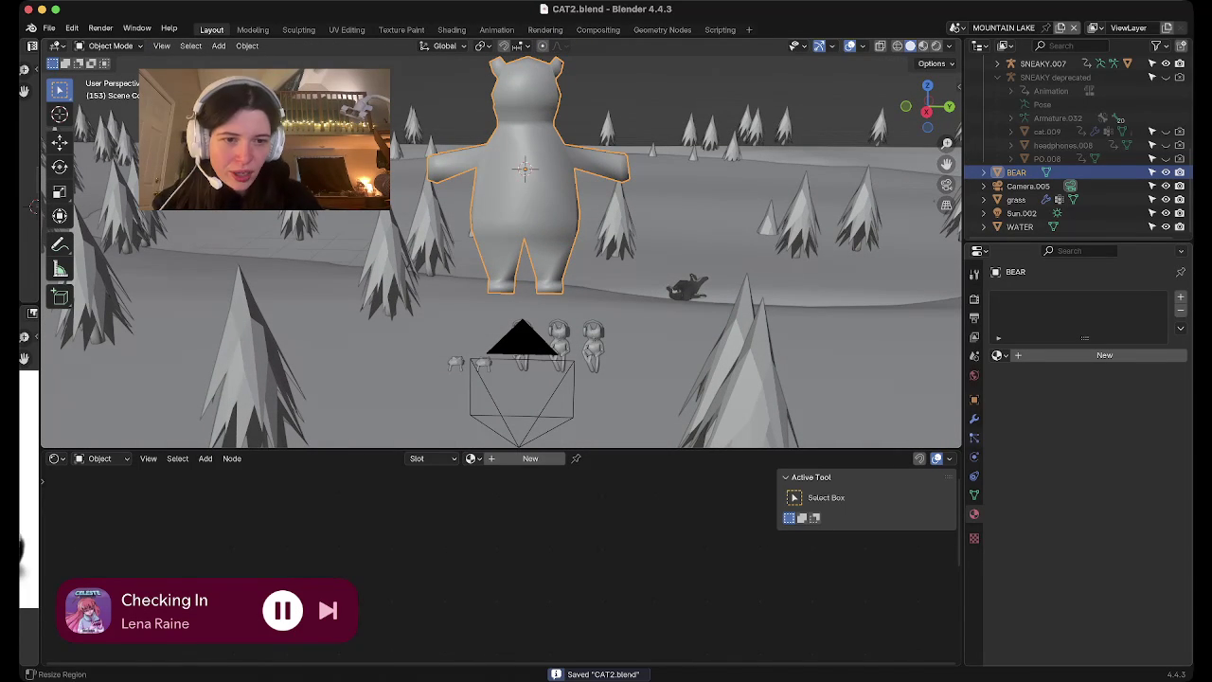
# Turn the lower area into a Shader Editor and add a new material named BEAR FUR
pyautogui.click(56, 458)
pyautogui.click(90, 570)
pyautogui.click(1104, 355)
pyautogui.doubleClick(1037, 355)
pyautogui.write('BEAR FUR')
pyautogui.press('Return')
pyautogui.press('KP_3')
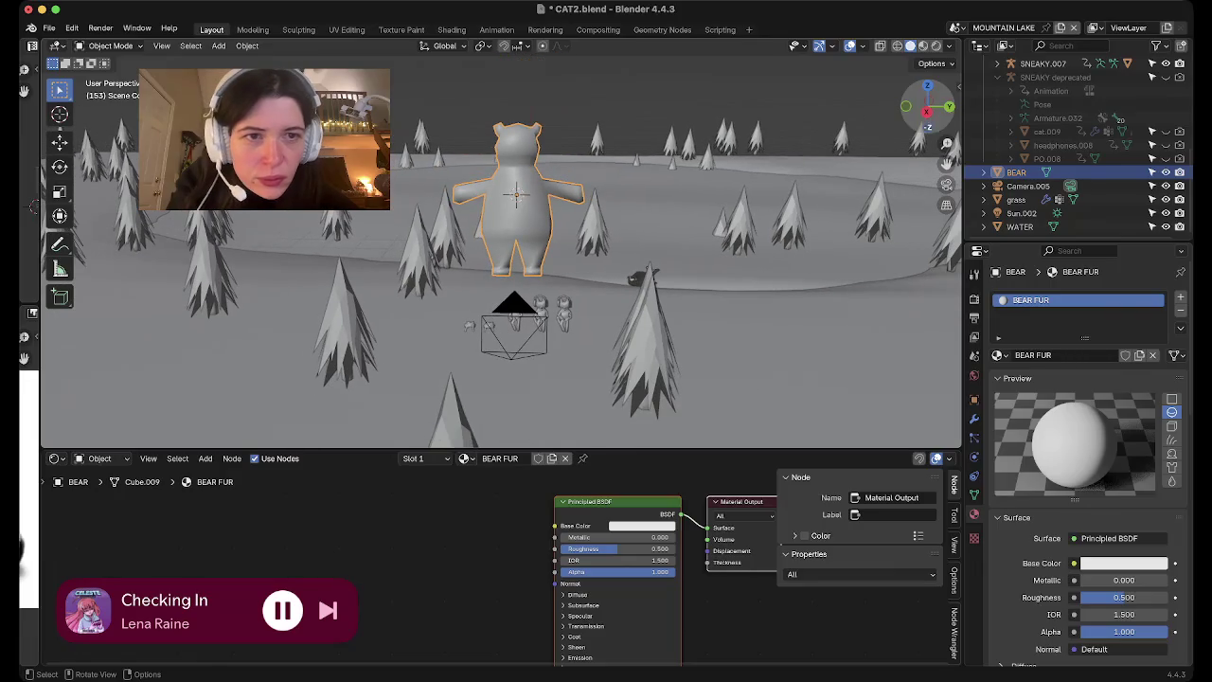
pyautogui.scroll(4, 501, 244)
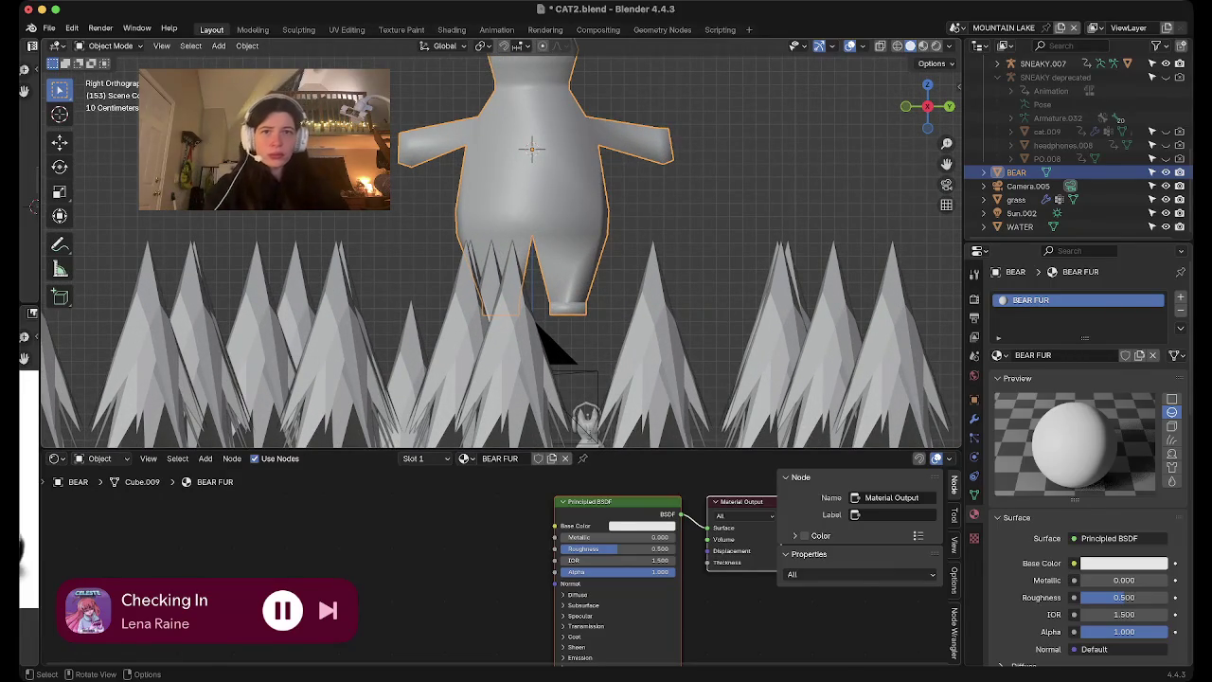
# Raise the bear along global Z in two vertical moves from the side view
pyautogui.keyDown('shift'); pyautogui.moveTo(531, 148); pyautogui.dragTo(457, 270, button='middle'); pyautogui.keyUp('shift')
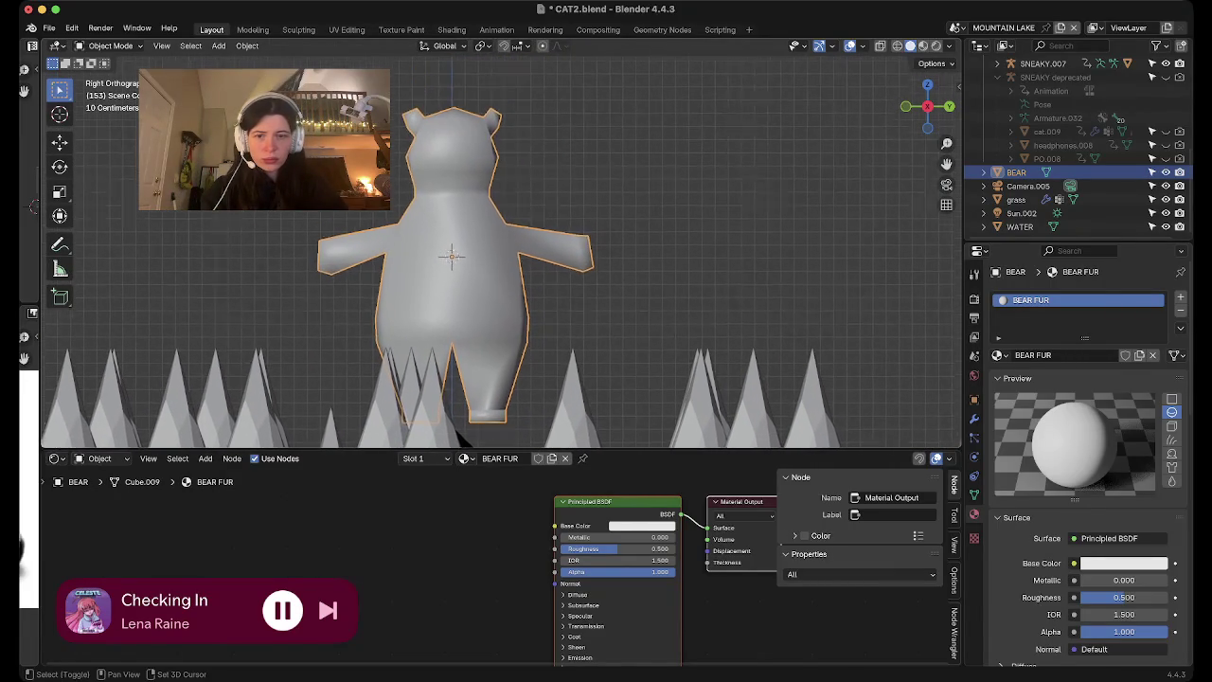
pyautogui.press('g')
pyautogui.press('z')
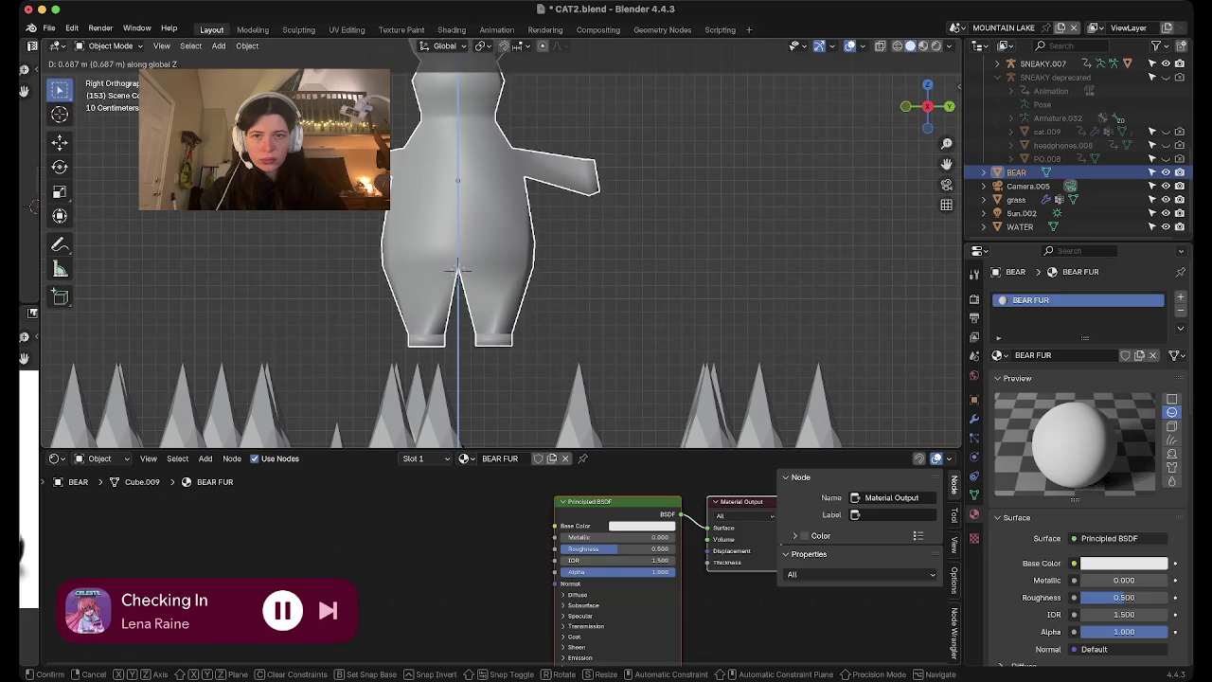
pyautogui.click(461, 268)
pyautogui.moveTo(464, 268)
pyautogui.keyDown('shift'); pyautogui.mouseDown(button='middle')
pyautogui.moveTo(547, 346)
pyautogui.moveTo(497, 320)
pyautogui.moveTo(541, 343)
pyautogui.moveTo(547, 332)
pyautogui.mouseUp(button='middle'); pyautogui.keyUp('shift')
pyautogui.press('g')
pyautogui.press('z')
pyautogui.click(497, 320)
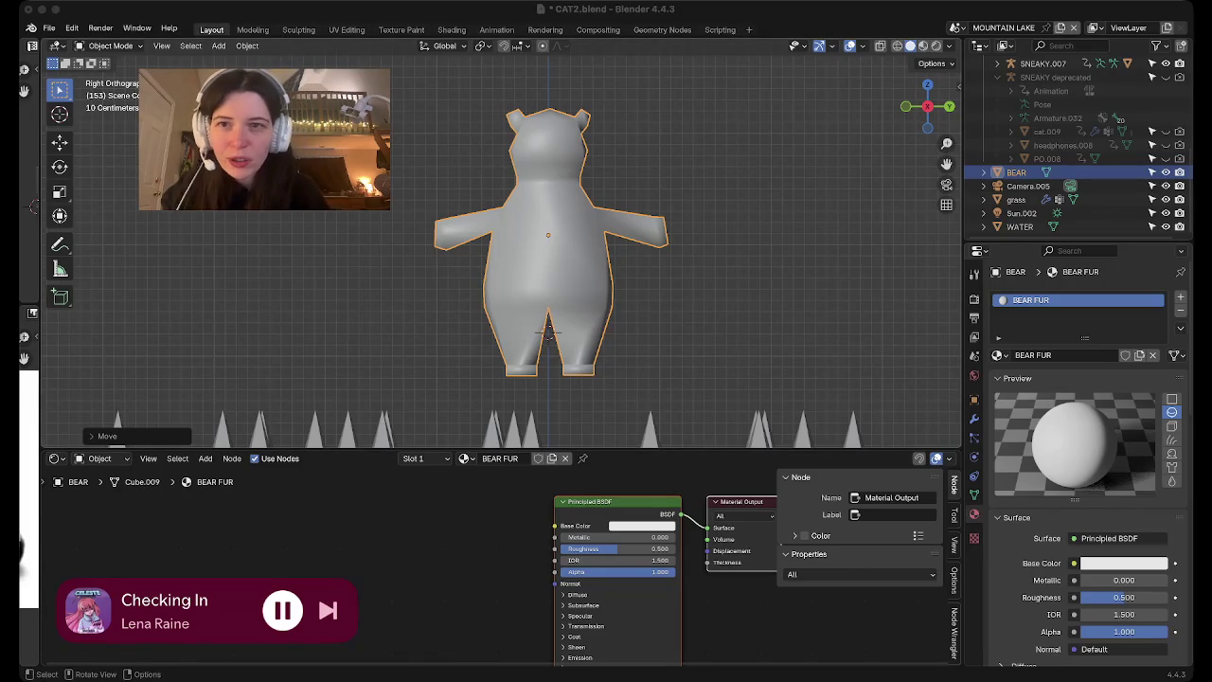
pyautogui.scroll(-2, 545, 436)
pyautogui.scroll(-1, 545, 435)
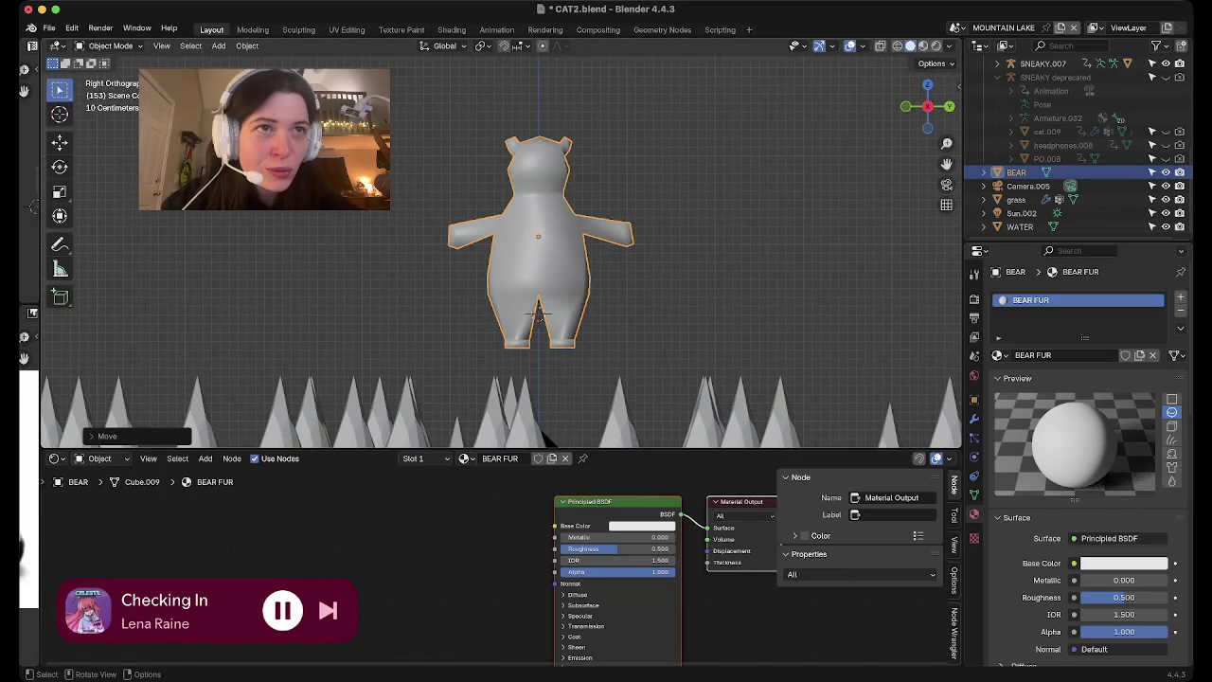
# Orbit around the bear and save the file
pyautogui.moveTo(545, 435); pyautogui.dragTo(606, 417, button='middle')
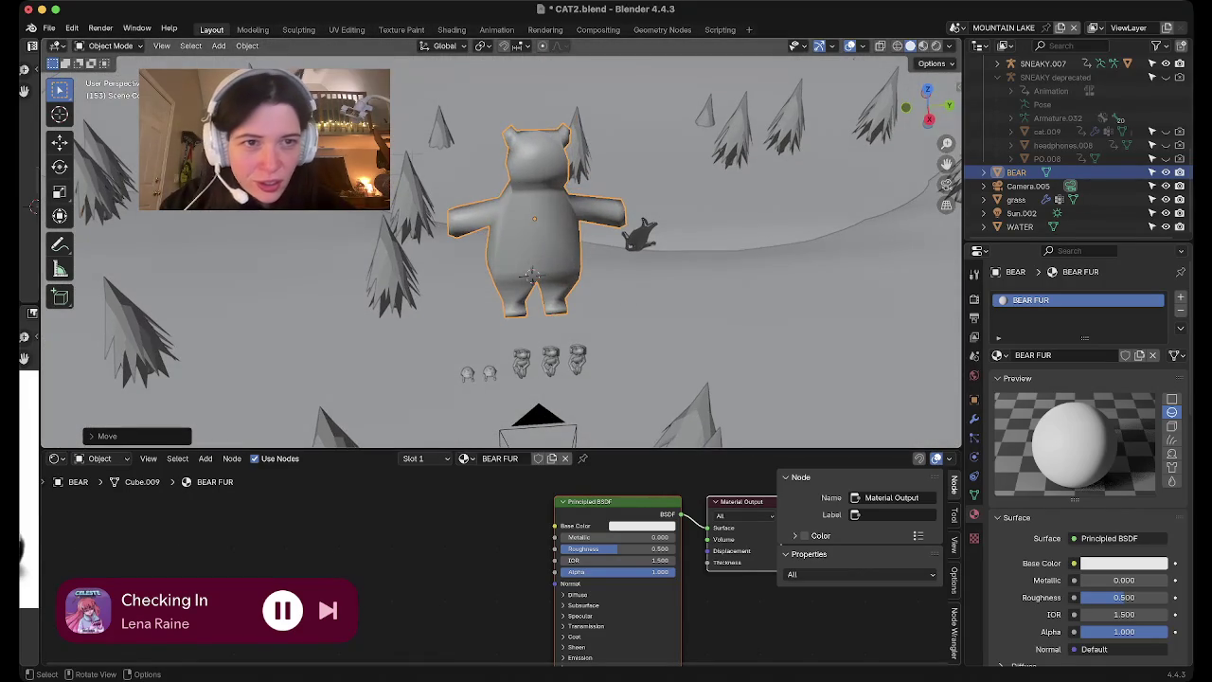
pyautogui.moveTo(544, 284)
pyautogui.mouseDown(button='middle')
pyautogui.moveTo(569, 312)
pyautogui.moveTo(606, 284)
pyautogui.moveTo(534, 286)
pyautogui.mouseUp(button='middle')
pyautogui.scroll(-2, 534, 286)
pyautogui.hotkey('ctrl', 's')
pyautogui.moveTo(534, 286)
pyautogui.mouseDown(button='middle')
pyautogui.moveTo(606, 284)
pyautogui.moveTo(506, 305)
pyautogui.mouseUp(button='middle')
# Preview the lakeside scene with the bear in rendered shading
pyautogui.click(936, 46)
pyautogui.scroll(3, 507, 358)
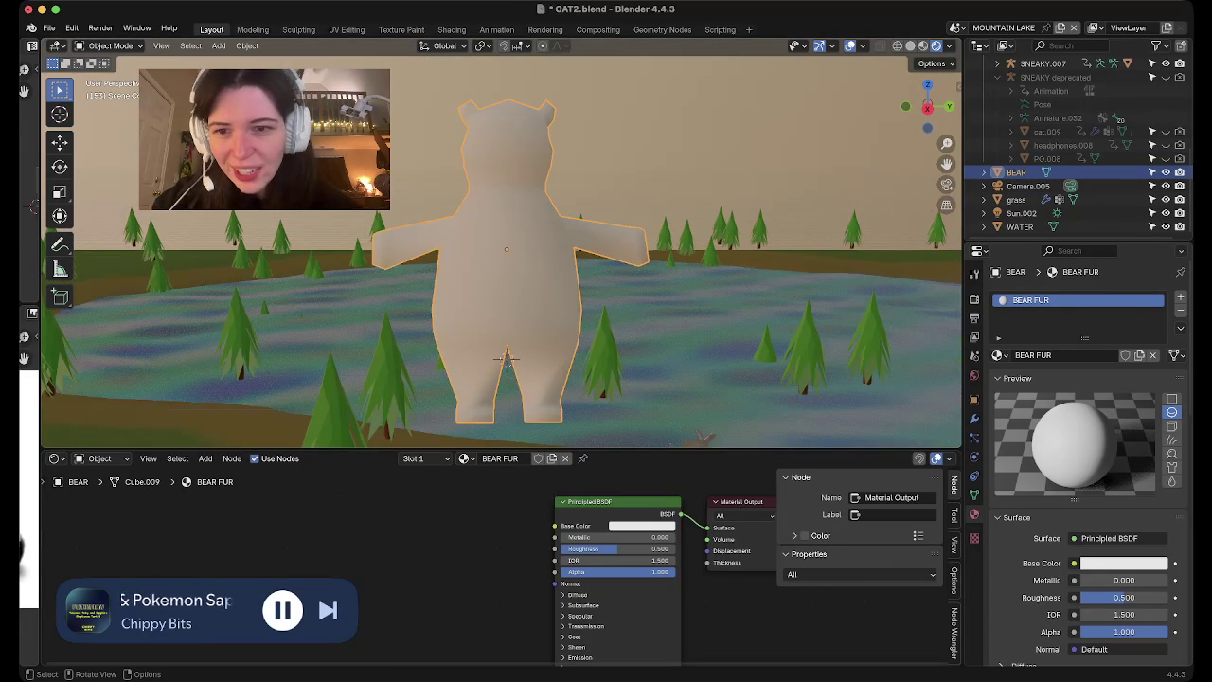
pyautogui.scroll(-3, 507, 358)
pyautogui.scroll(8, 507, 358)
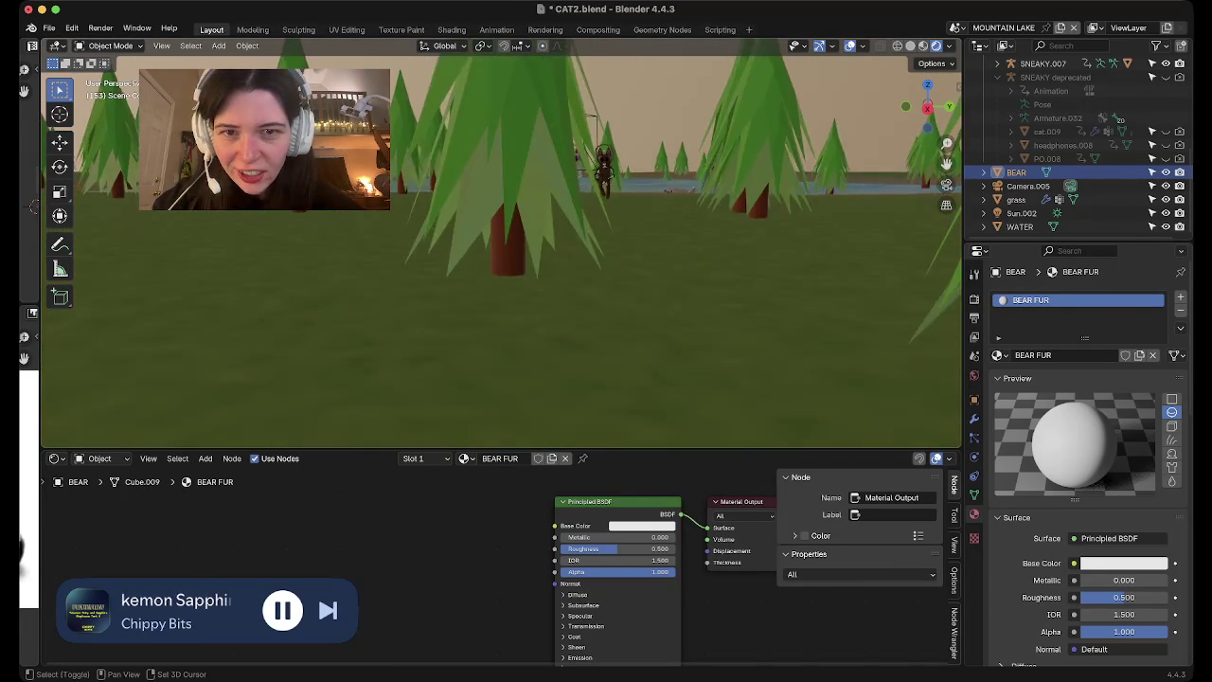
pyautogui.scroll(-3, 639, 442)
pyautogui.scroll(-2, 639, 442)
pyautogui.scroll(-3, 639, 443)
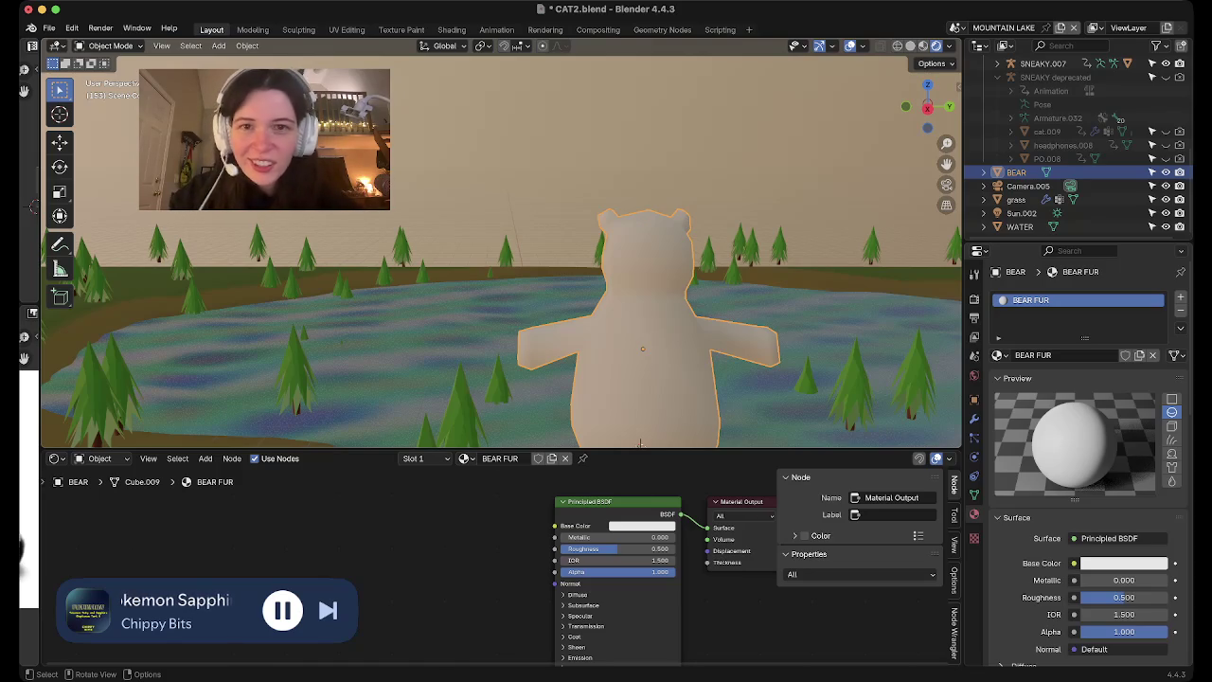
pyautogui.scroll(-2, 501, 246)
pyautogui.scroll(-2, 501, 246)
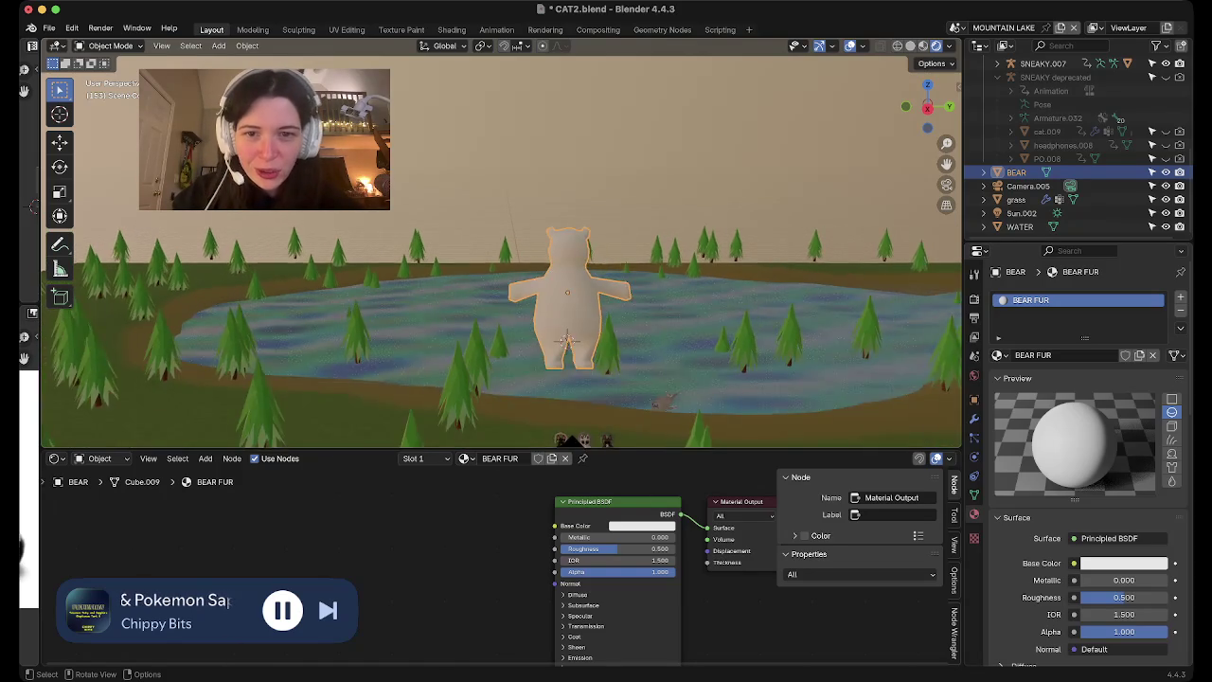
pyautogui.scroll(-2, 501, 246)
# Orbit and zoom to look down on the whole scene with the white-furred bear
pyautogui.moveTo(501, 246); pyautogui.dragTo(501, 274, button='middle')
pyautogui.scroll(4, 501, 246)
pyautogui.scroll(2, 501, 246)
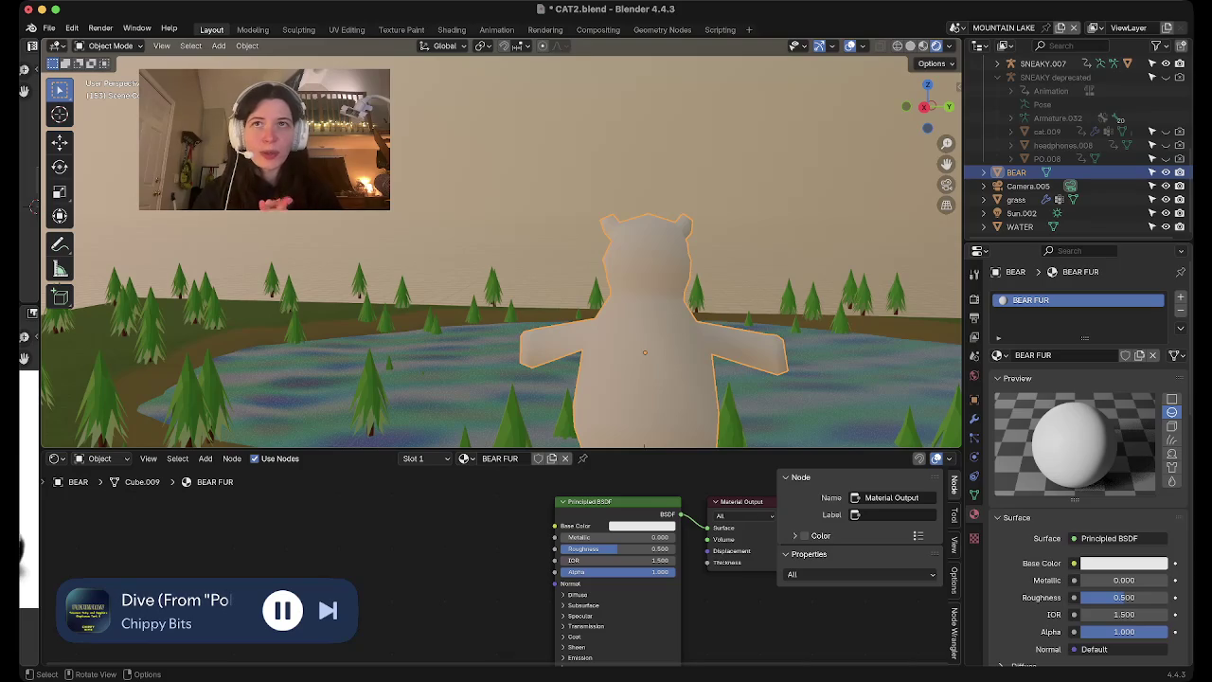
pyautogui.scroll(2, 653, 391)
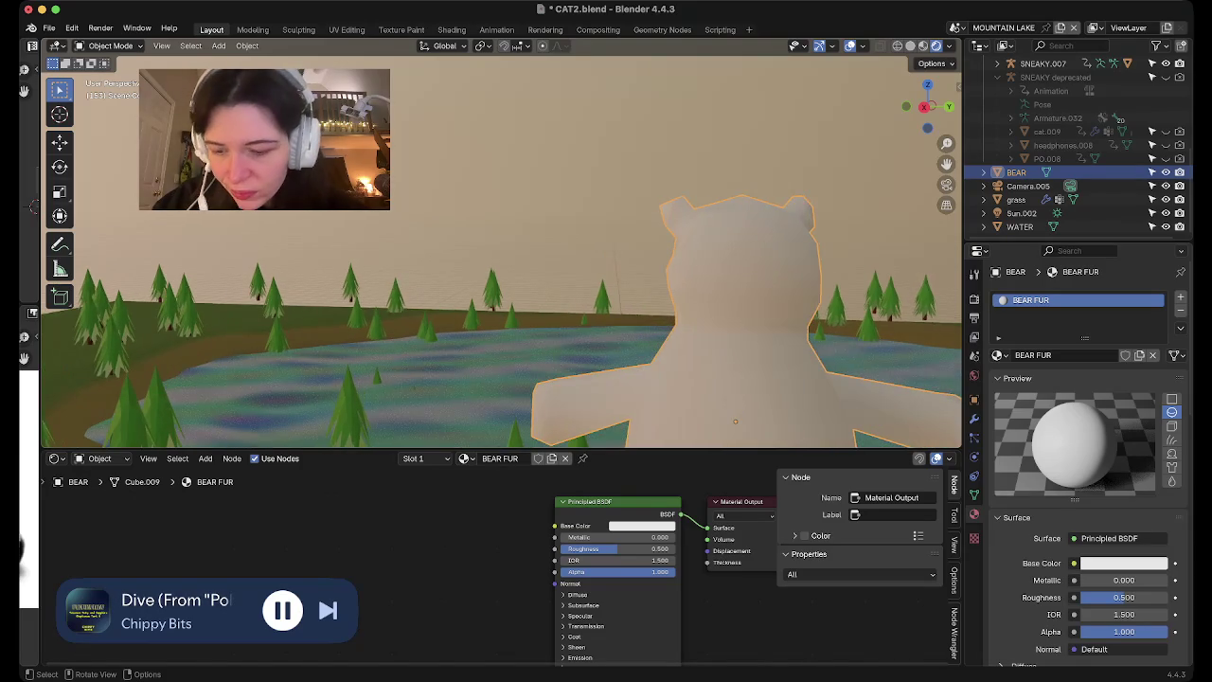
pyautogui.scroll(2, 653, 391)
pyautogui.scroll(2, 654, 391)
pyautogui.scroll(-2, 654, 392)
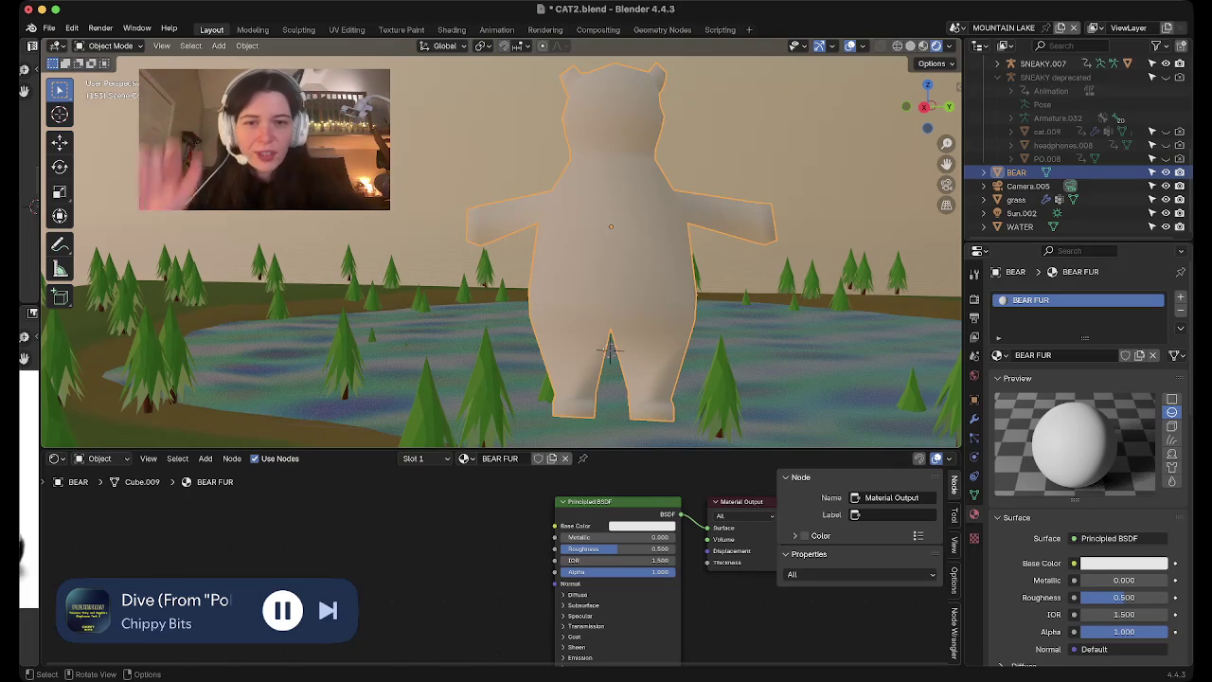
pyautogui.moveTo(611, 350); pyautogui.dragTo(568, 312, button='middle')
pyautogui.scroll(-5, 569, 313)
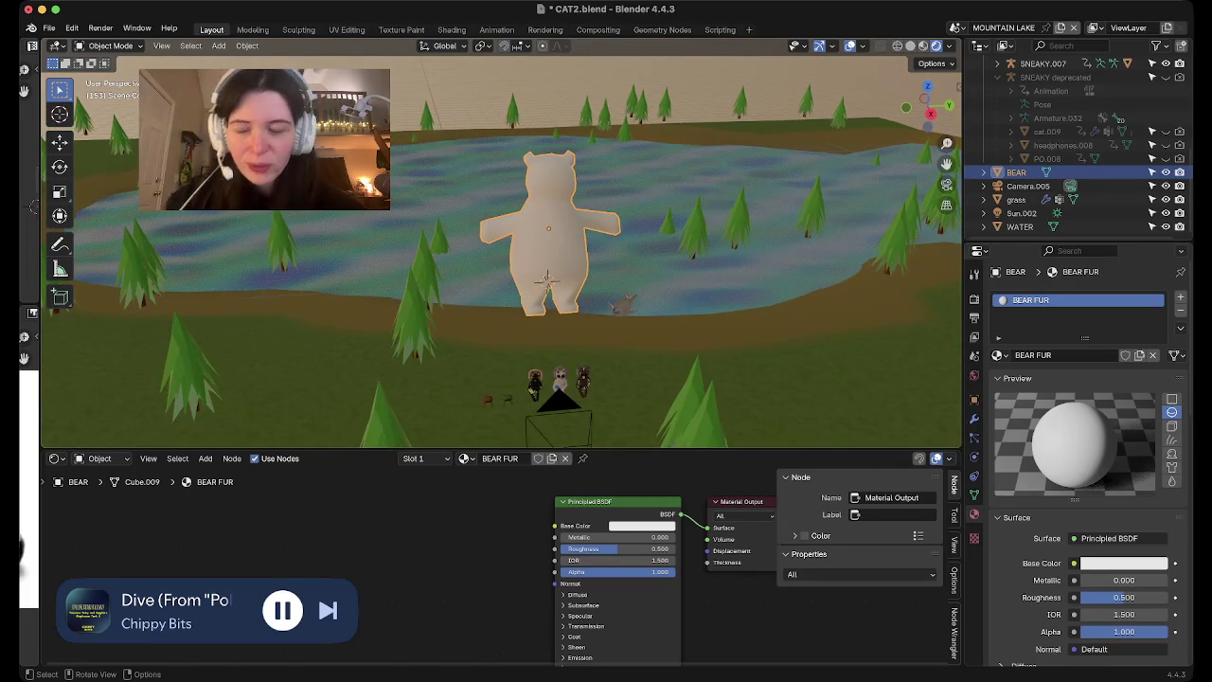
pyautogui.scroll(5, 549, 246)
pyautogui.scroll(-1, 549, 246)
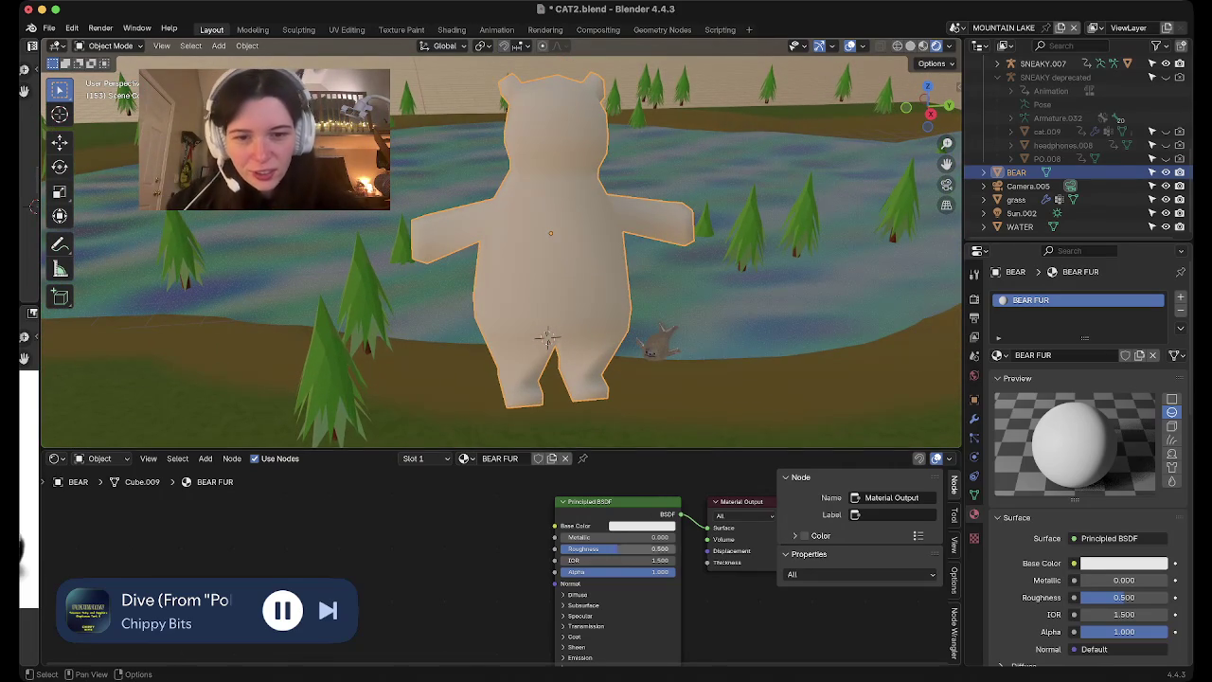
# Add Noise Texture and Mix nodes, wiring noise Fac to Factor and Mix Result to Base Color
pyautogui.hotkey('shift', 'a')
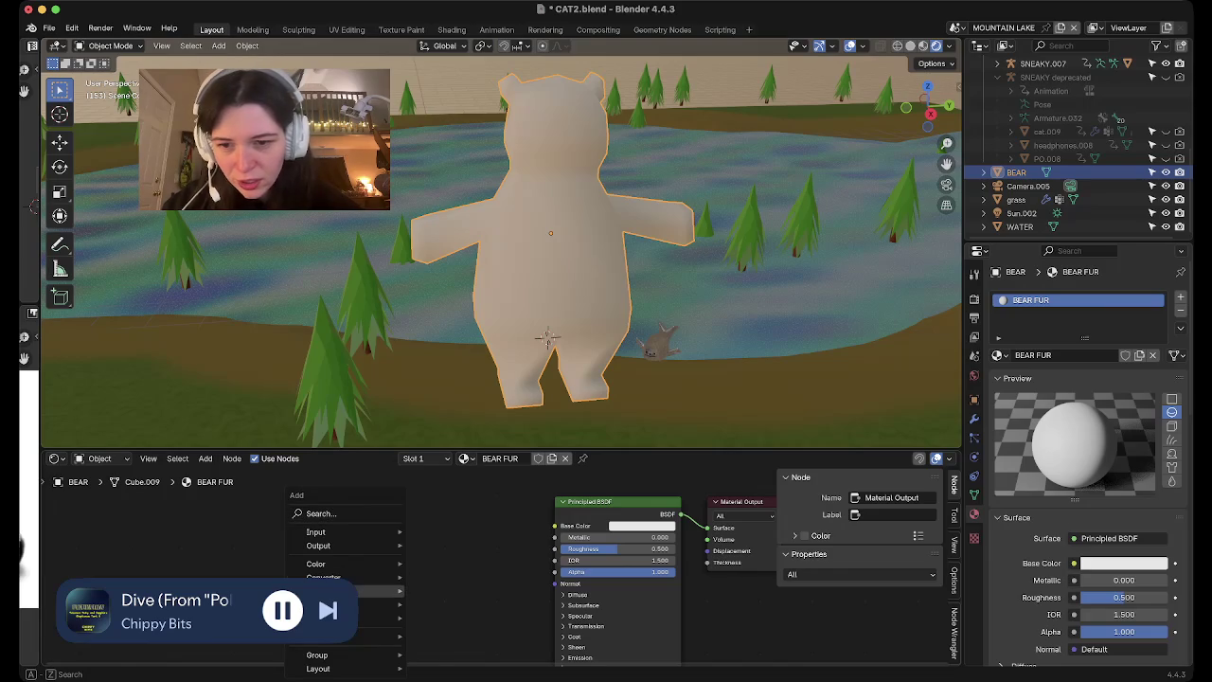
pyautogui.press('Escape')
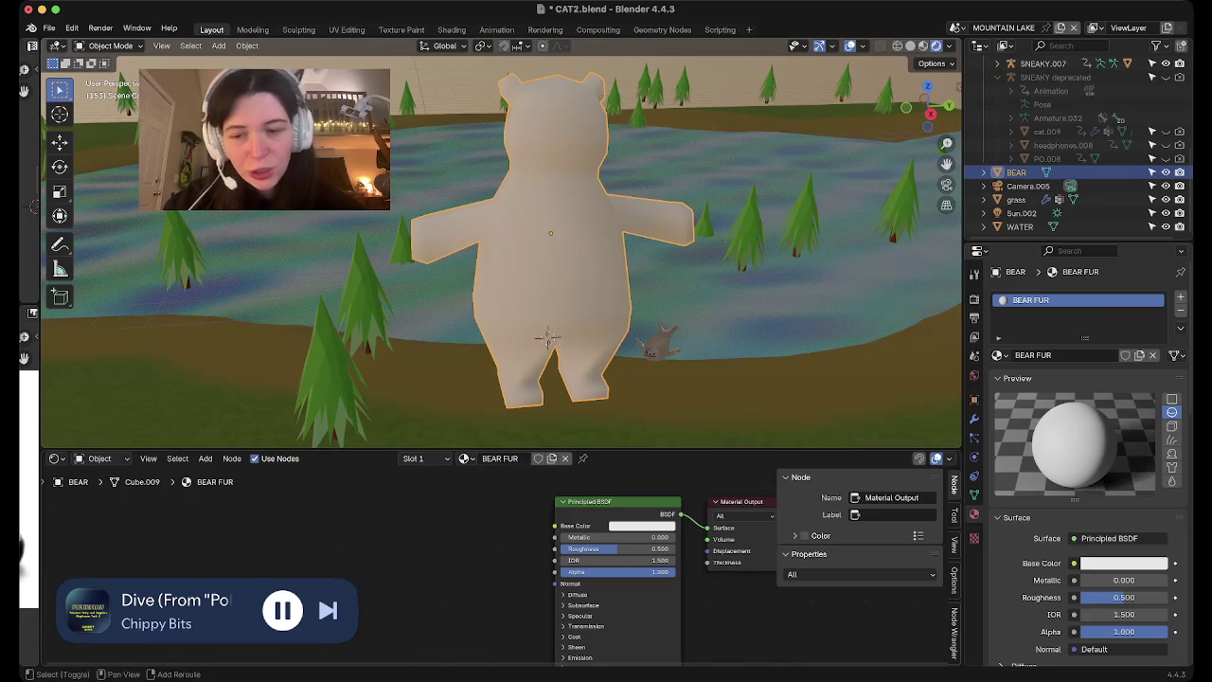
pyautogui.hotkey('shift', 'a')
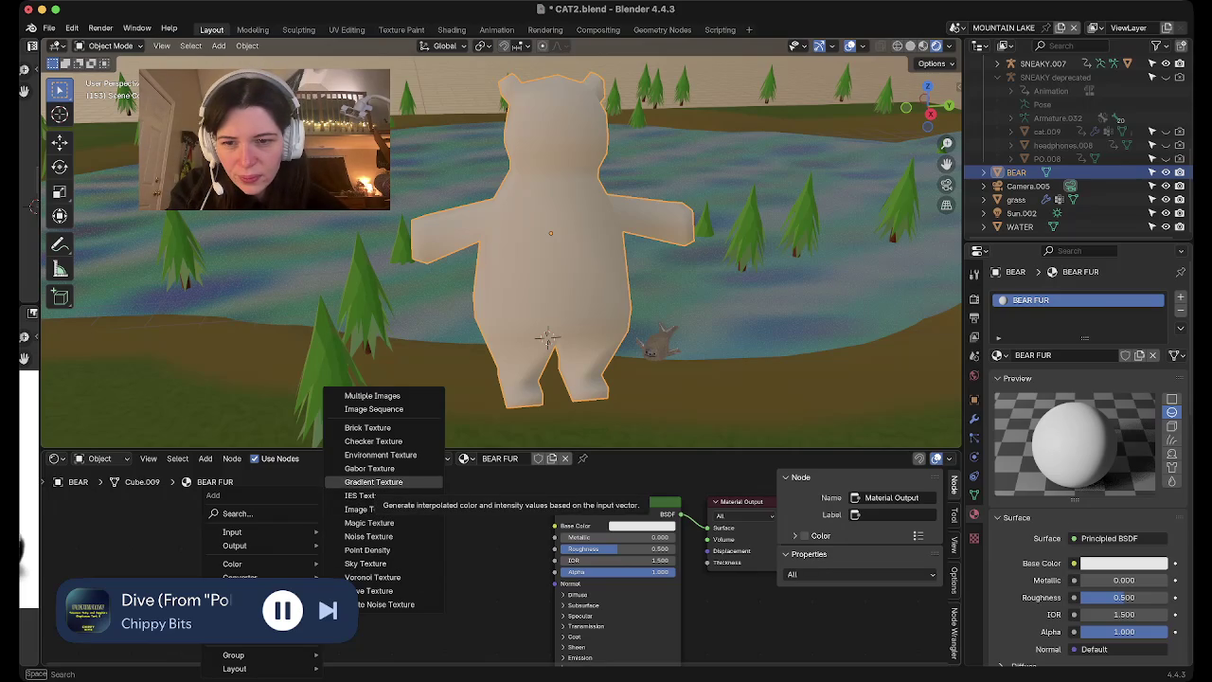
pyautogui.click(368, 536)
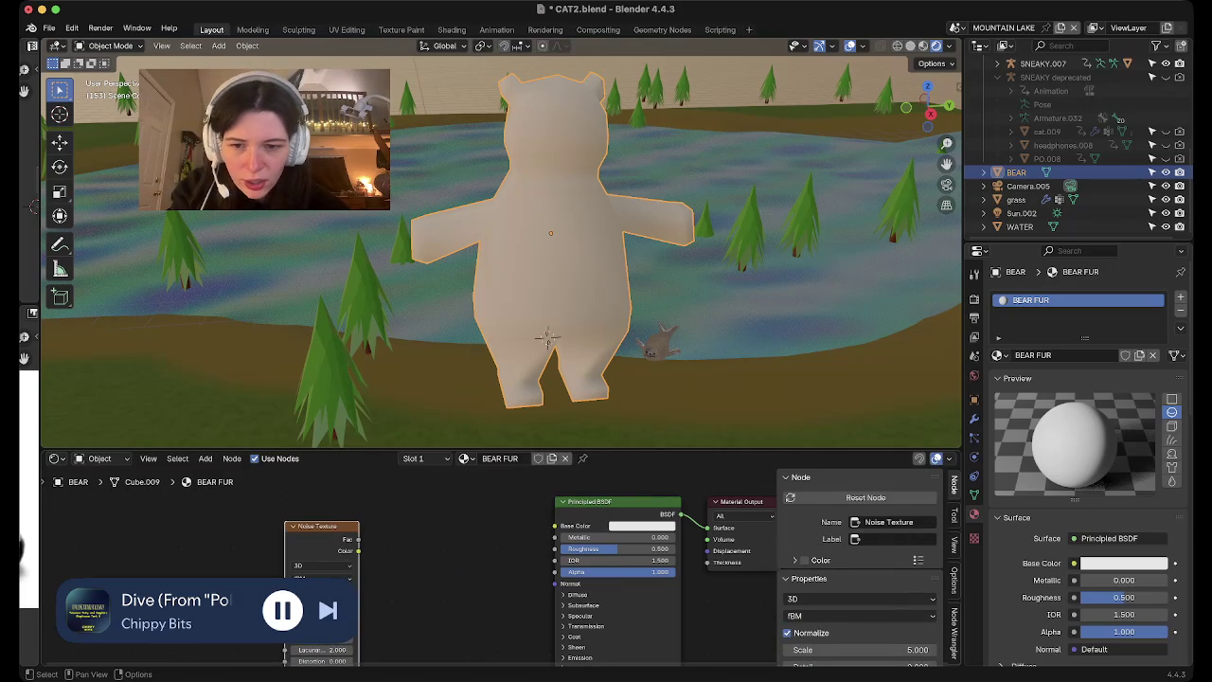
pyautogui.hotkey('shift', 'a')
pyautogui.click(530, 568)
pyautogui.click(461, 563)
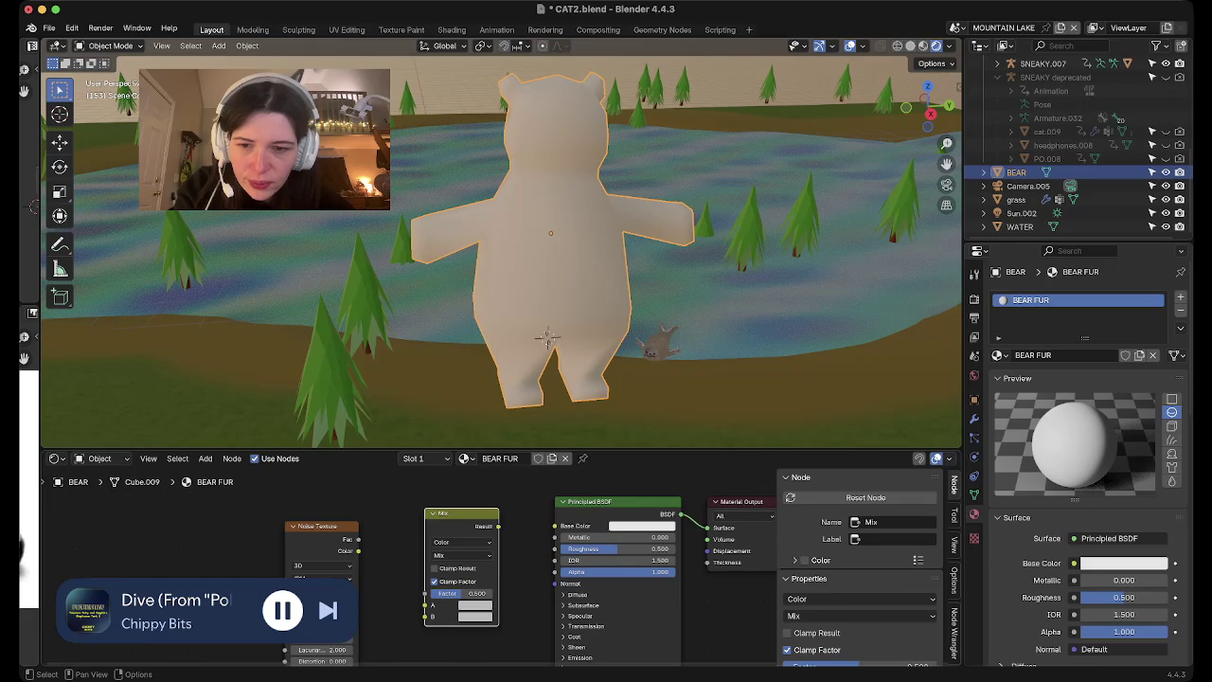
pyautogui.moveTo(359, 539); pyautogui.dragTo(426, 593)
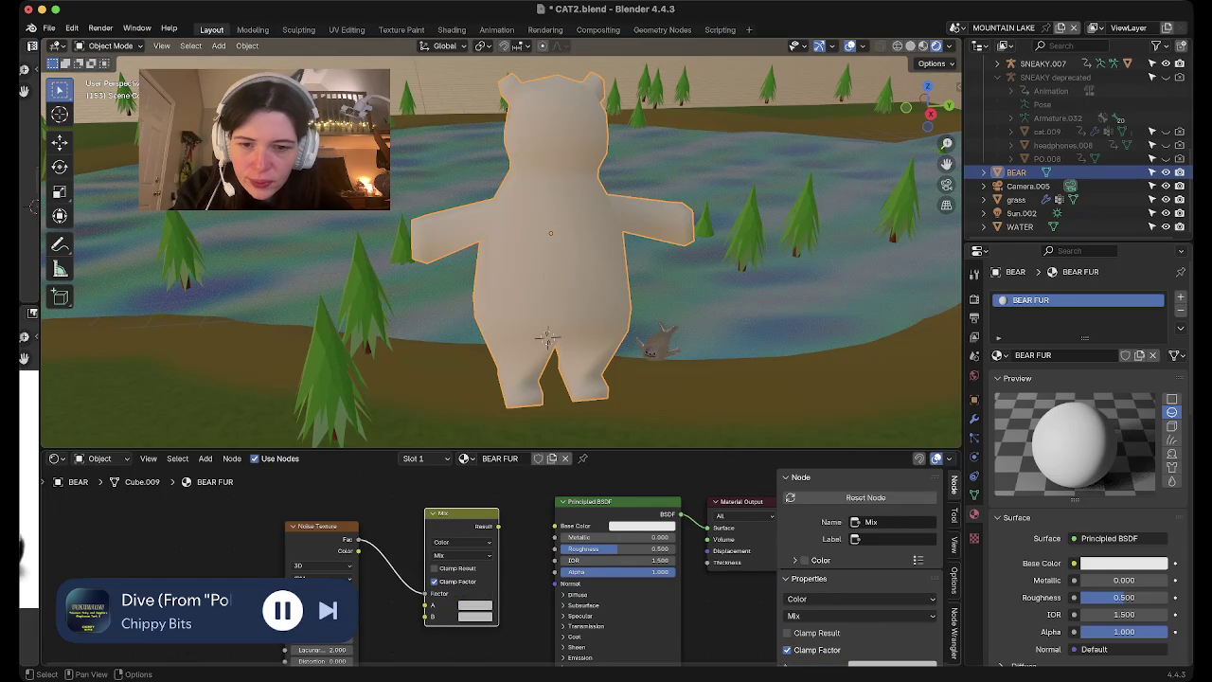
pyautogui.moveTo(498, 526); pyautogui.dragTo(556, 526)
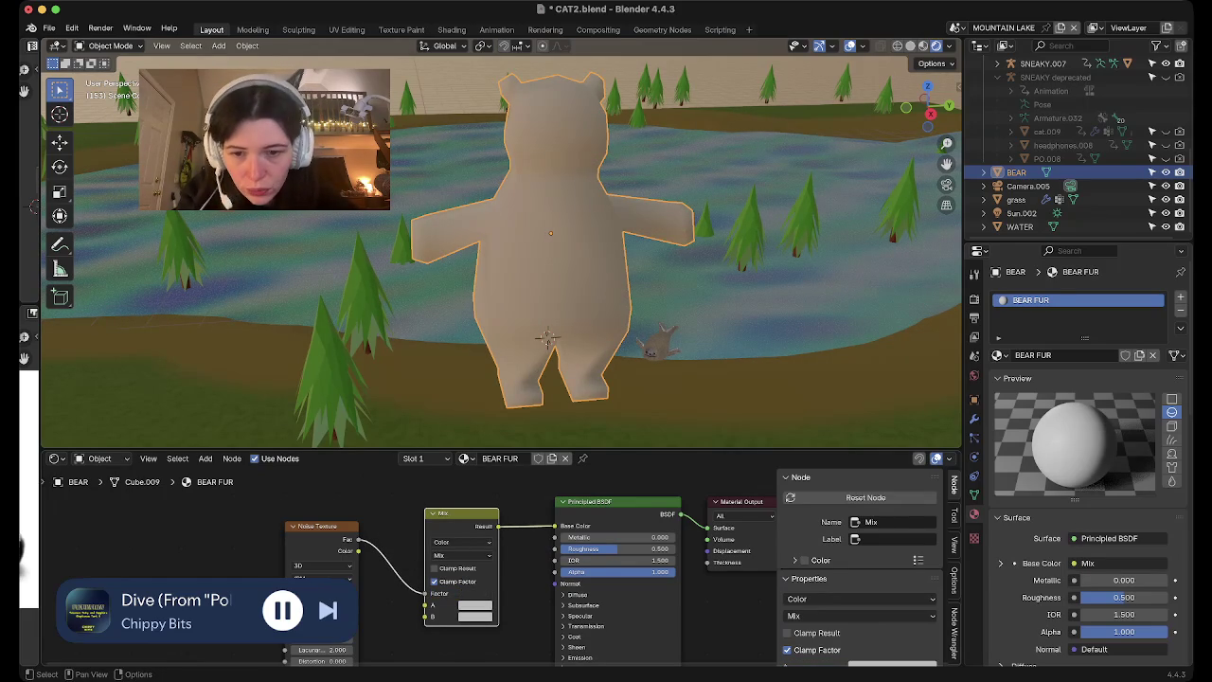
# Set Mix colour A to a deep dark brown and colour B to black
pyautogui.click(474, 605)
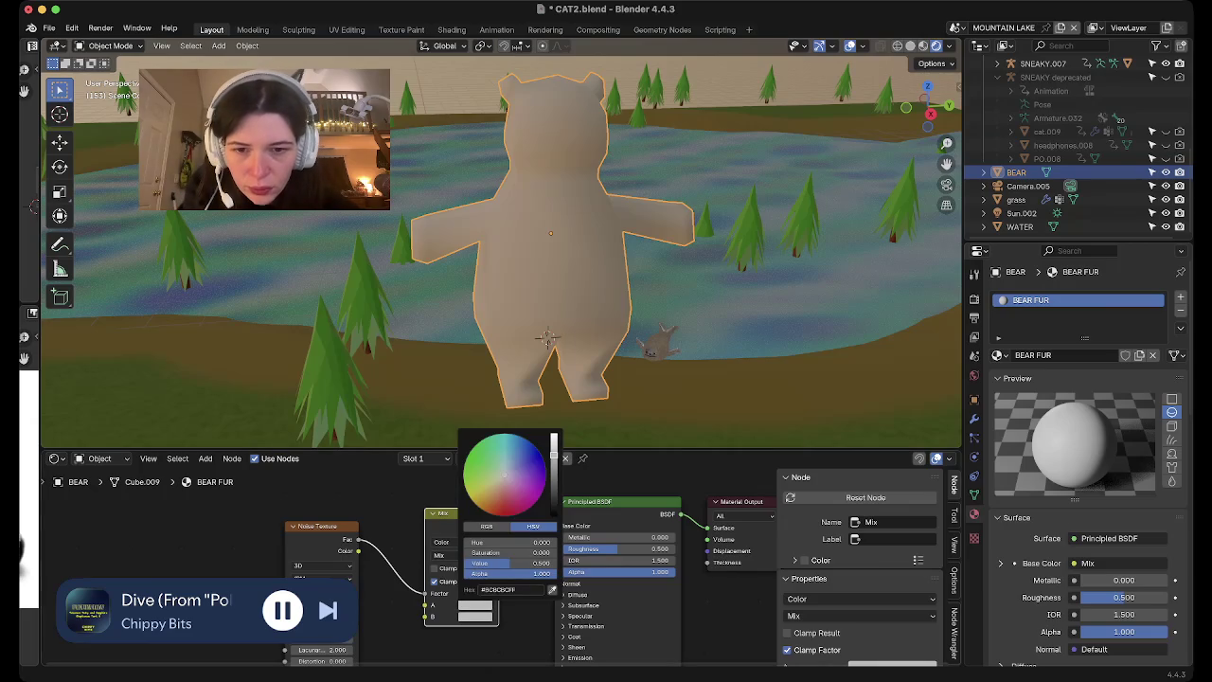
pyautogui.click(493, 504)
pyautogui.moveTo(553, 464); pyautogui.dragTo(553, 489)
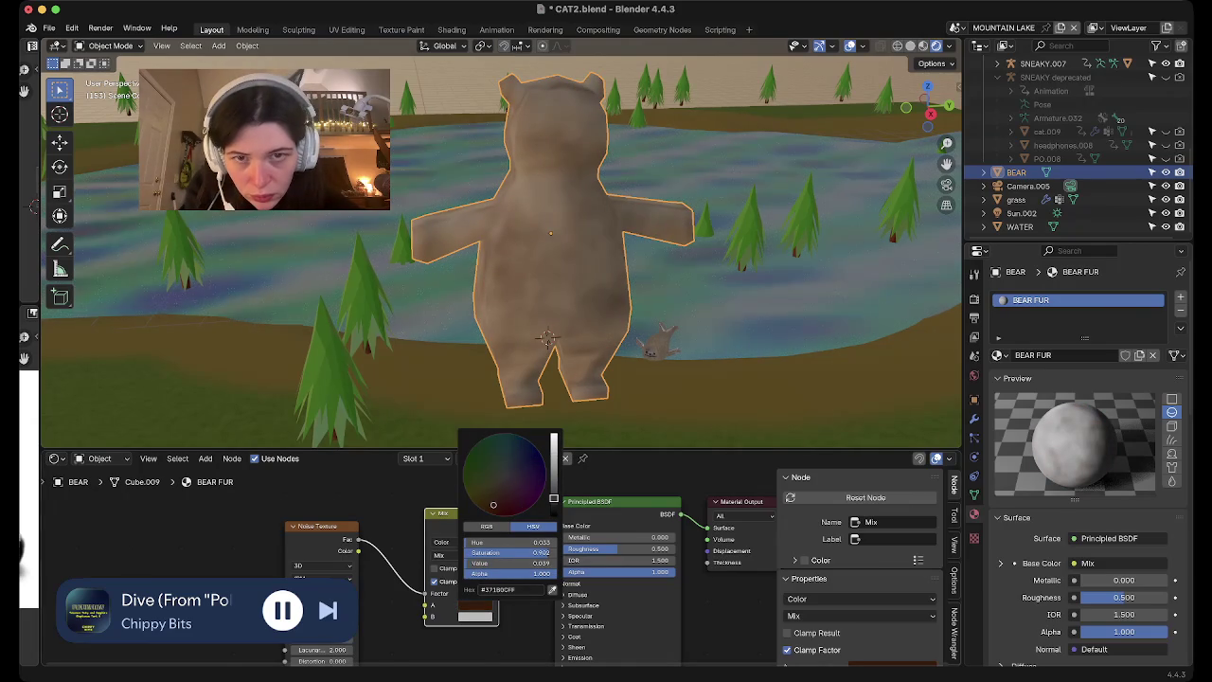
pyautogui.press('Escape')
pyautogui.click(474, 616)
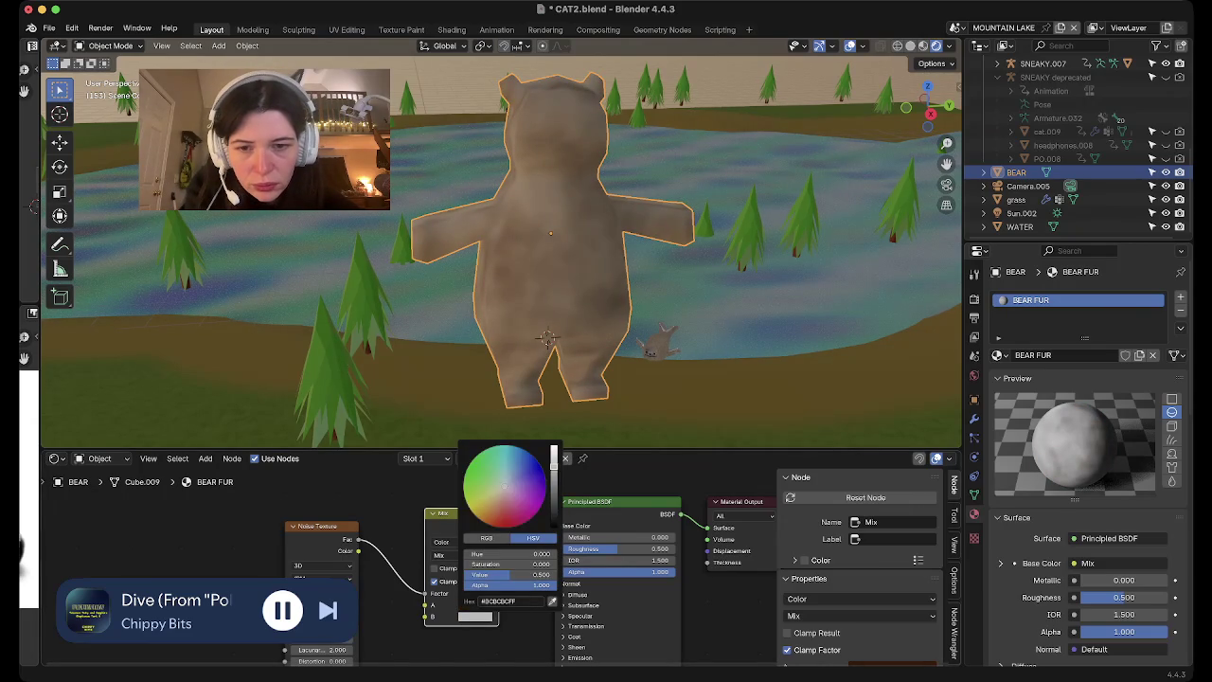
pyautogui.hotkey('ctrl', 'v')
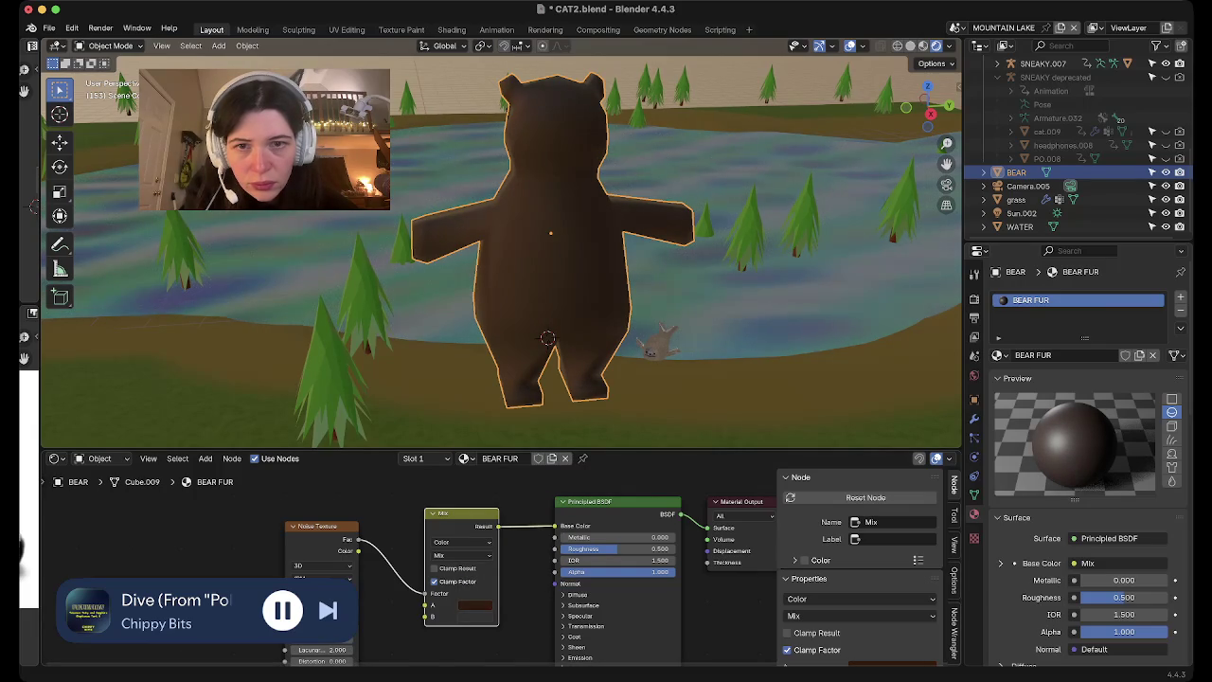
pyautogui.click(475, 605)
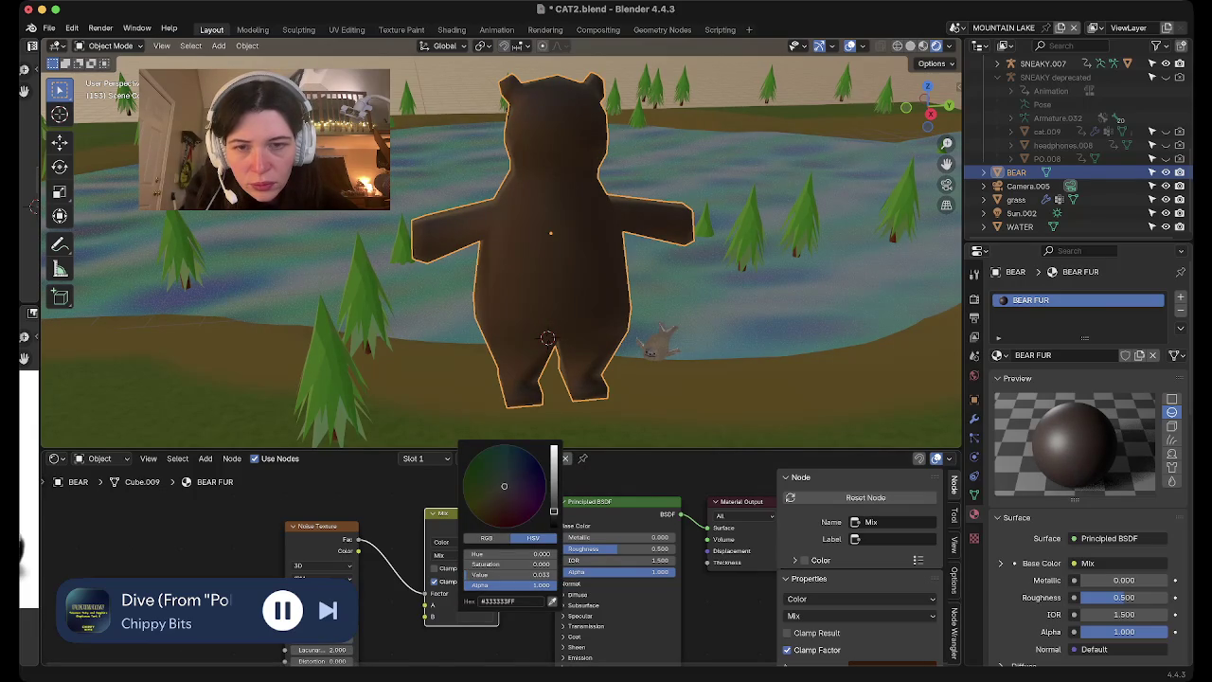
pyautogui.moveTo(554, 511); pyautogui.dragTo(554, 526)
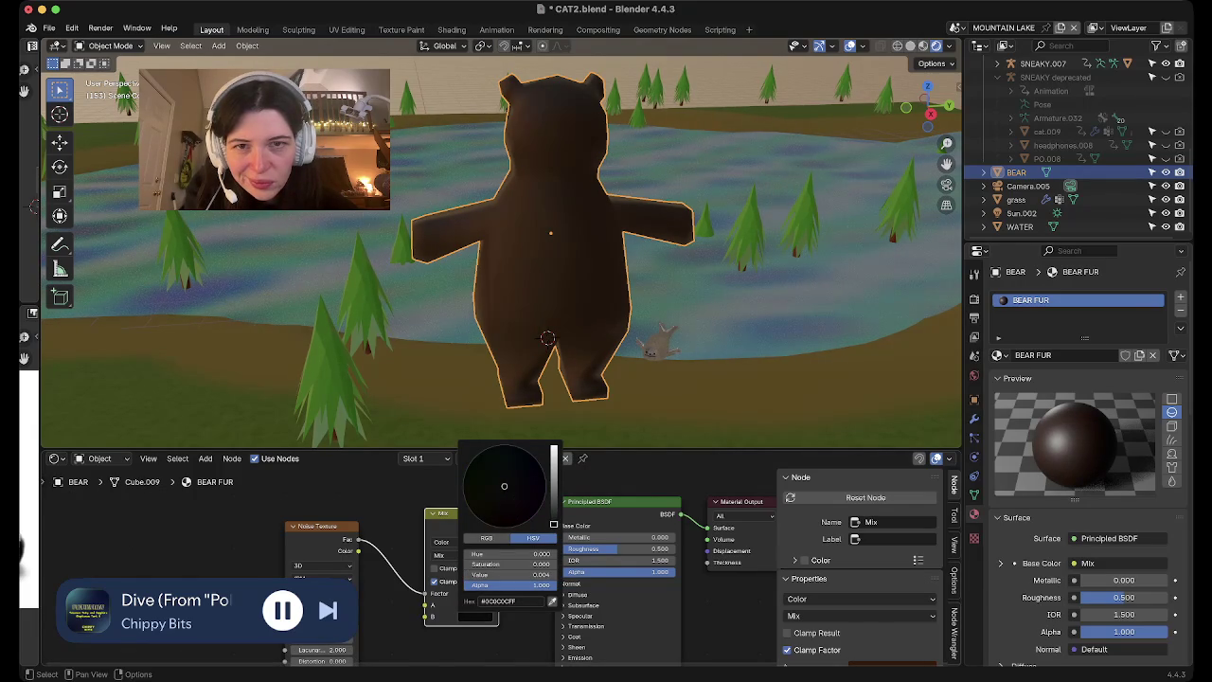
# Raise the fur roughness to 1.000 and make brown colour A fully saturated
pyautogui.moveTo(531, 284); pyautogui.dragTo(568, 360, button='middle')
pyautogui.moveTo(568, 284); pyautogui.dragTo(606, 313, button='middle')
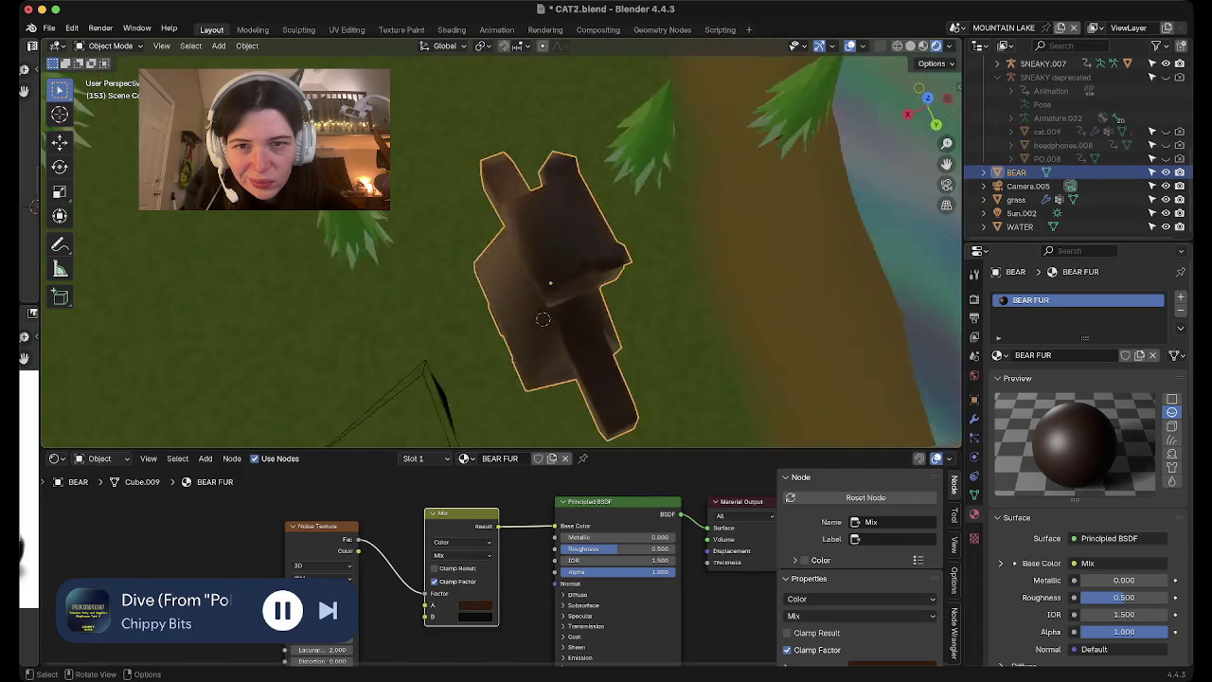
pyautogui.moveTo(1108, 597); pyautogui.dragTo(1167, 596)
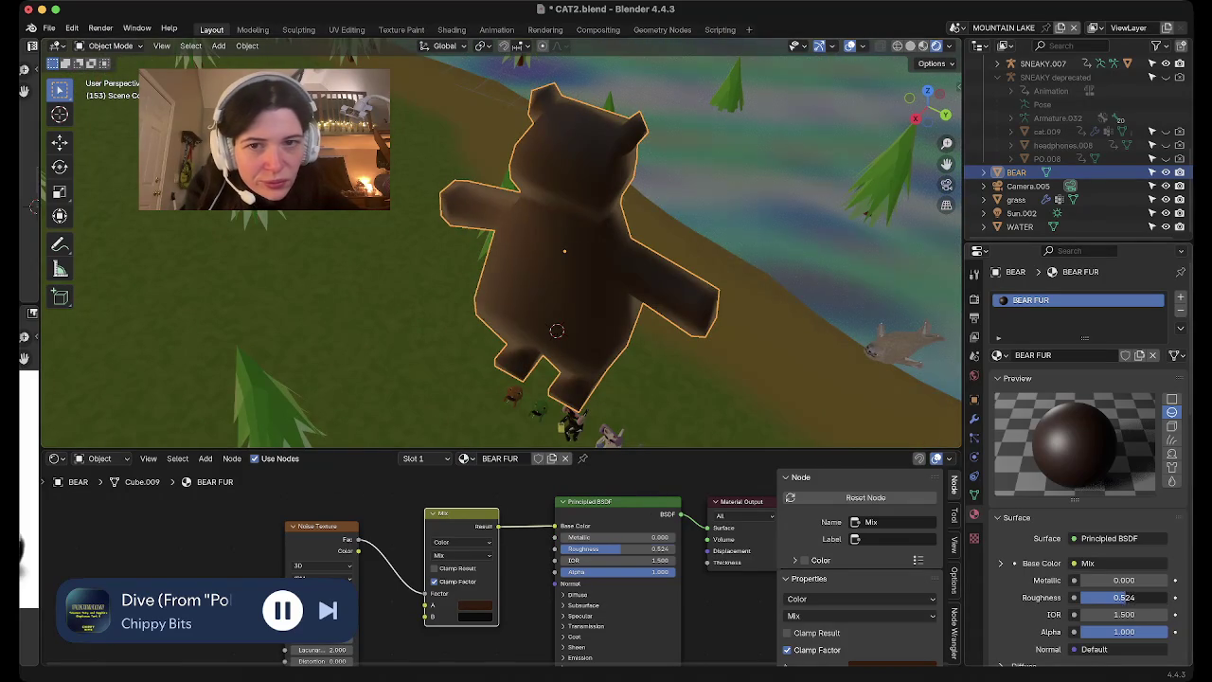
pyautogui.moveTo(568, 284)
pyautogui.mouseDown(button='middle')
pyautogui.moveTo(587, 294)
pyautogui.moveTo(587, 256)
pyautogui.mouseUp(button='middle')
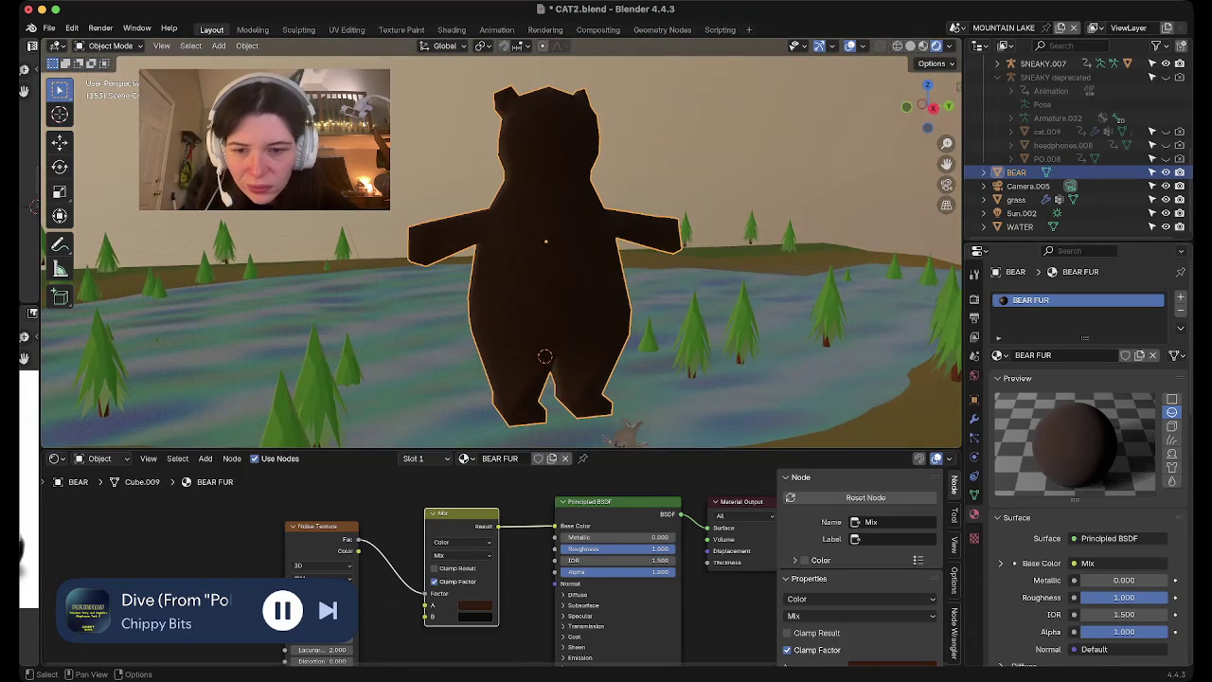
pyautogui.click(475, 604)
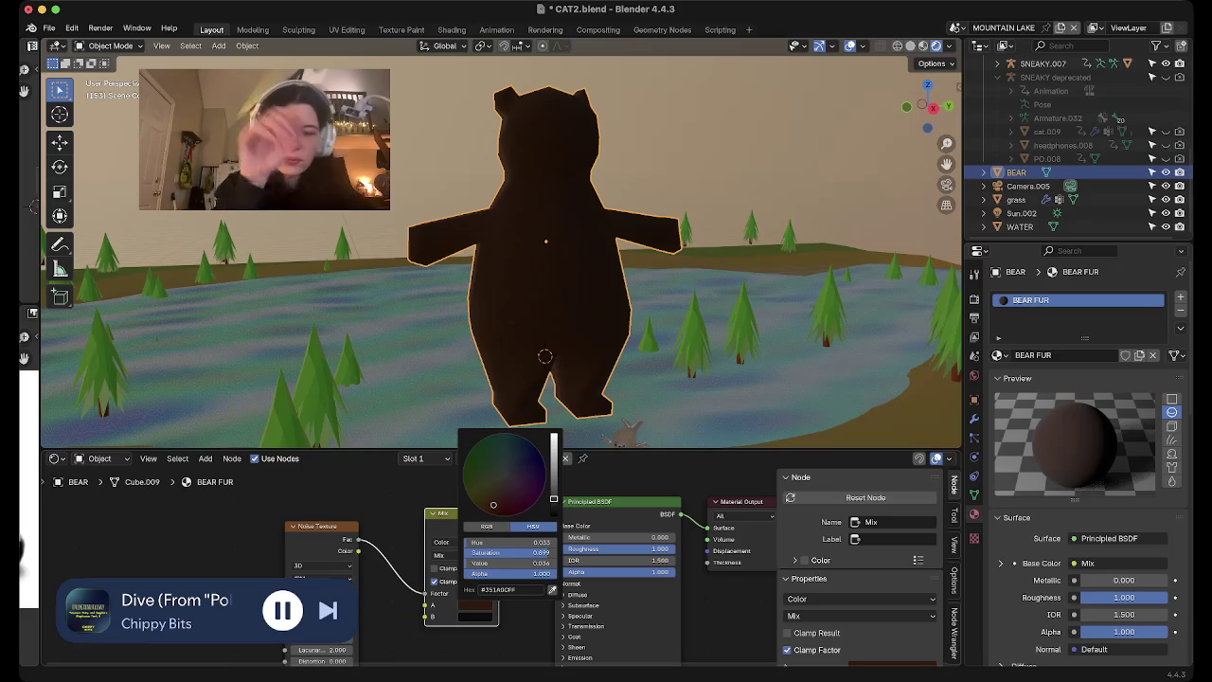
pyautogui.moveTo(493, 504); pyautogui.dragTo(485, 511)
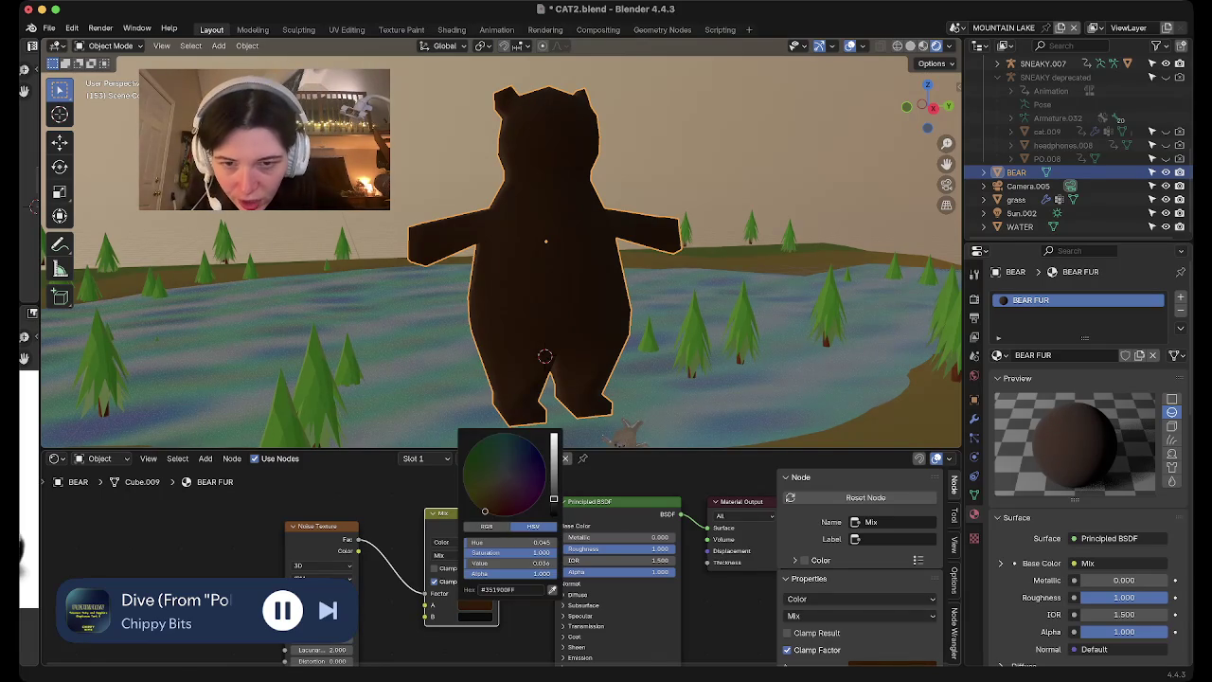
# Reselect the bear and orbit around it to view it among the lake and trees
pyautogui.scroll(-2, 507, 474)
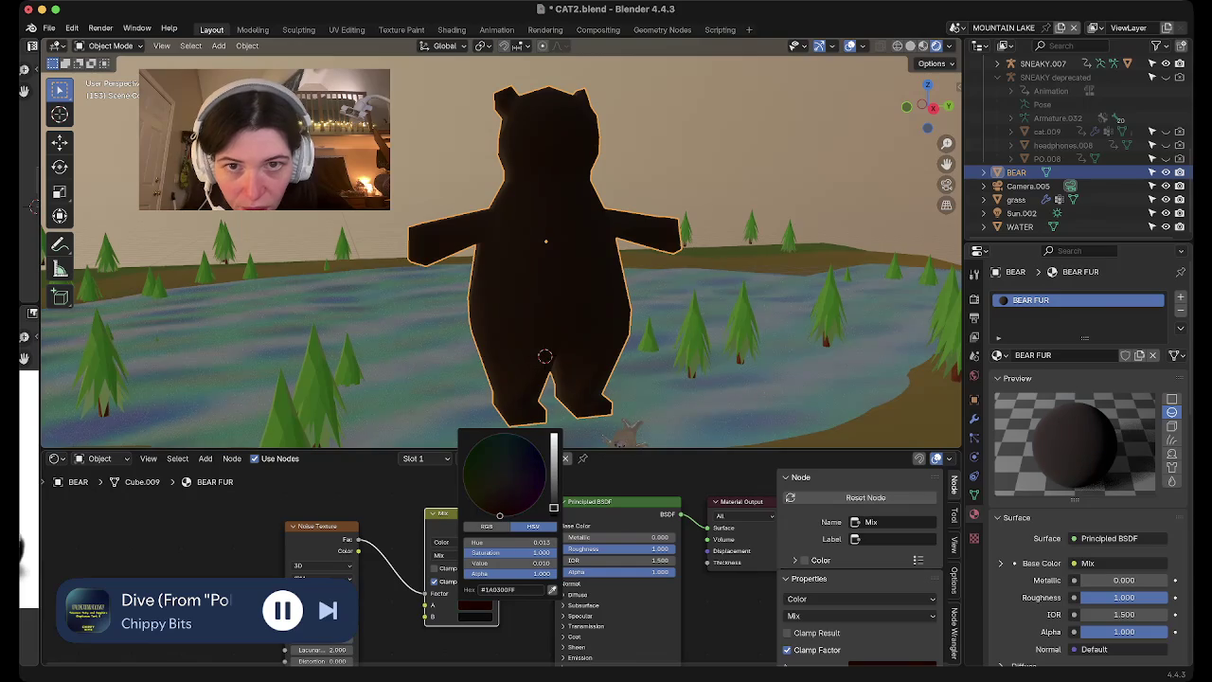
pyautogui.scroll(-1, 506, 473)
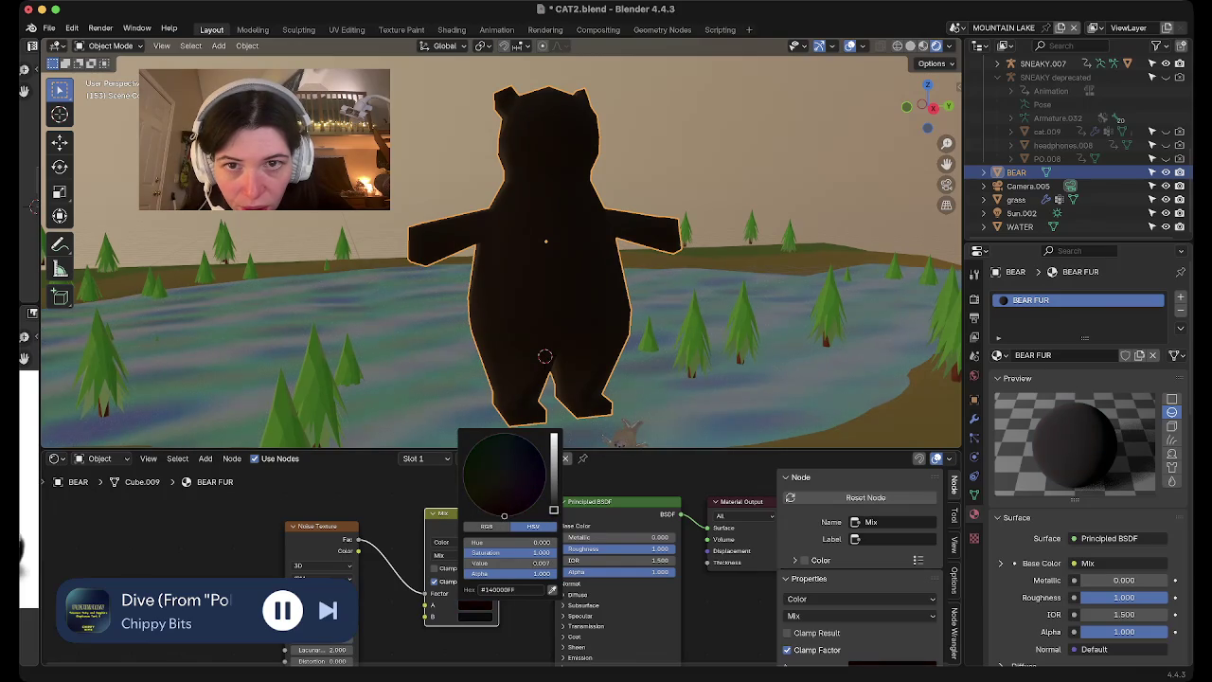
pyautogui.moveTo(568, 284)
pyautogui.mouseDown(button='middle')
pyautogui.moveTo(526, 359)
pyautogui.moveTo(558, 358)
pyautogui.moveTo(535, 341)
pyautogui.moveTo(568, 425)
pyautogui.moveTo(551, 374)
pyautogui.mouseUp(button='middle')
pyautogui.click(558, 358)
pyautogui.click(535, 341)
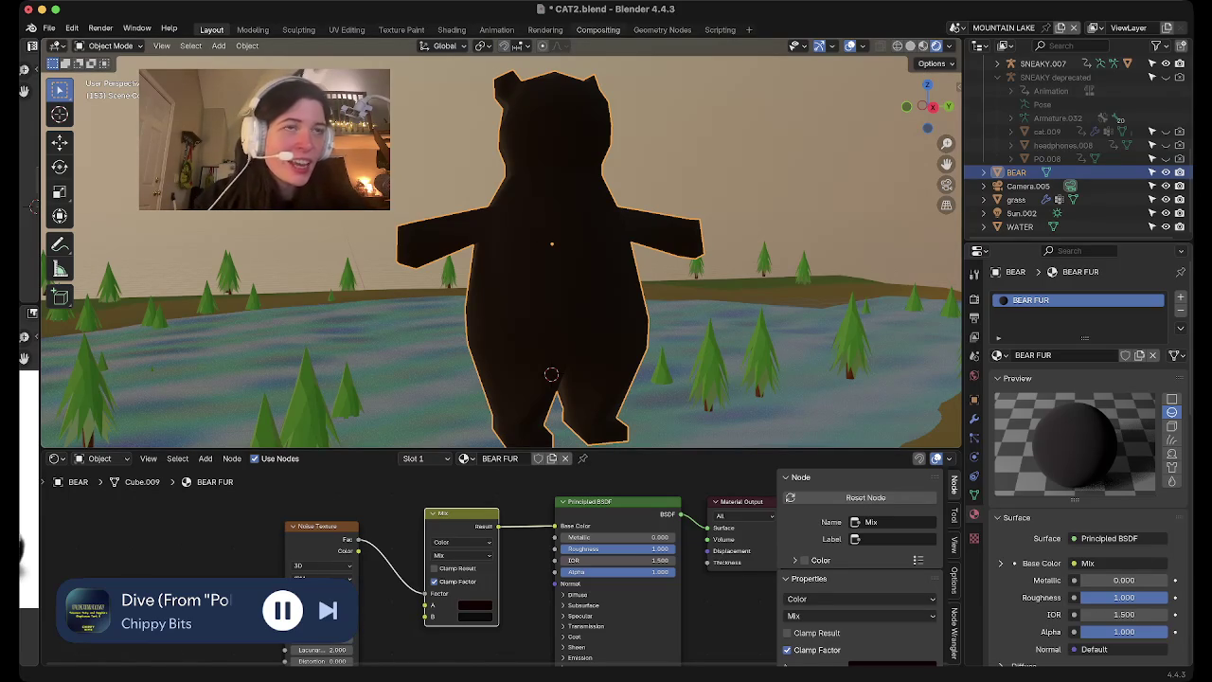
pyautogui.moveTo(531, 284)
pyautogui.mouseDown(button='middle')
pyautogui.moveTo(531, 228)
pyautogui.moveTo(511, 379)
pyautogui.mouseUp(button='middle')
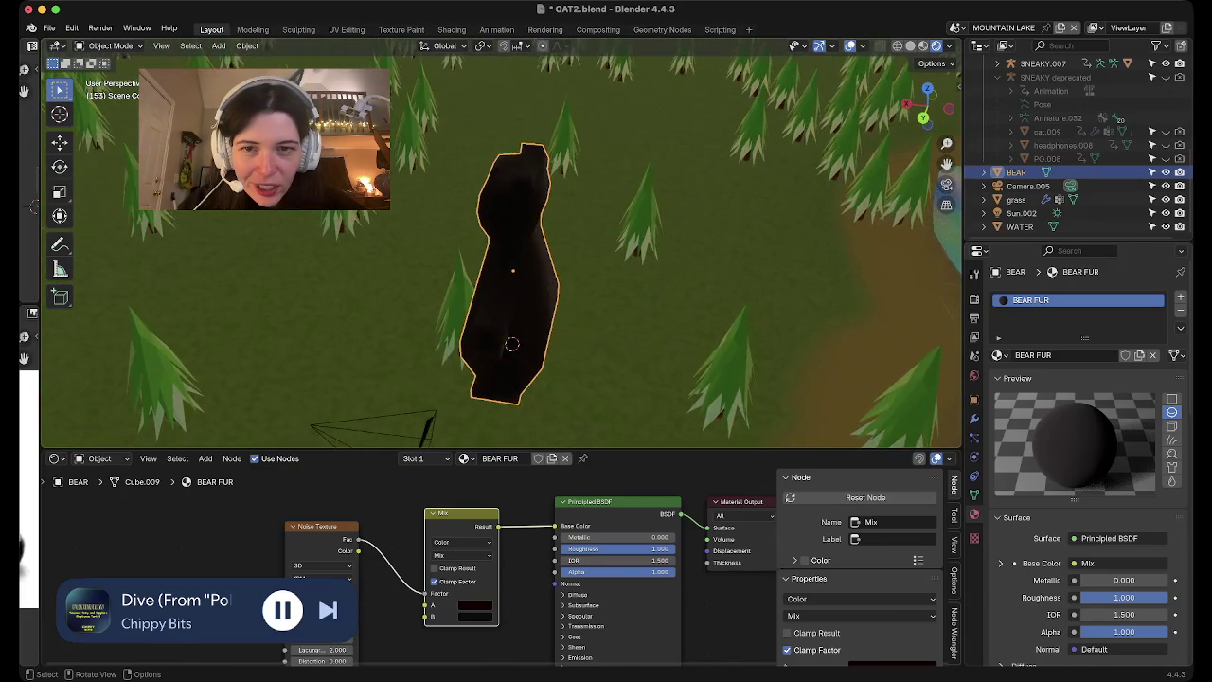
pyautogui.moveTo(502, 332); pyautogui.dragTo(511, 237, button='middle')
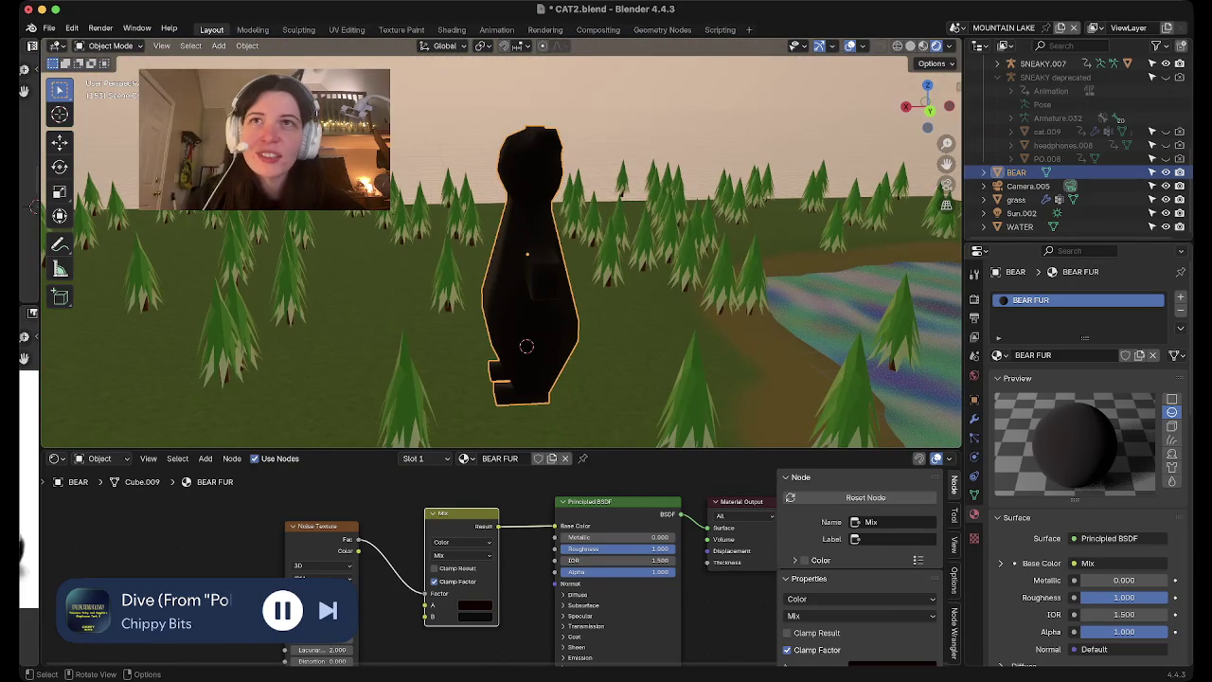
pyautogui.moveTo(527, 346)
pyautogui.mouseDown(button='middle')
pyautogui.moveTo(616, 348)
pyautogui.moveTo(625, 322)
pyautogui.moveTo(426, 180)
pyautogui.mouseUp(button='middle')
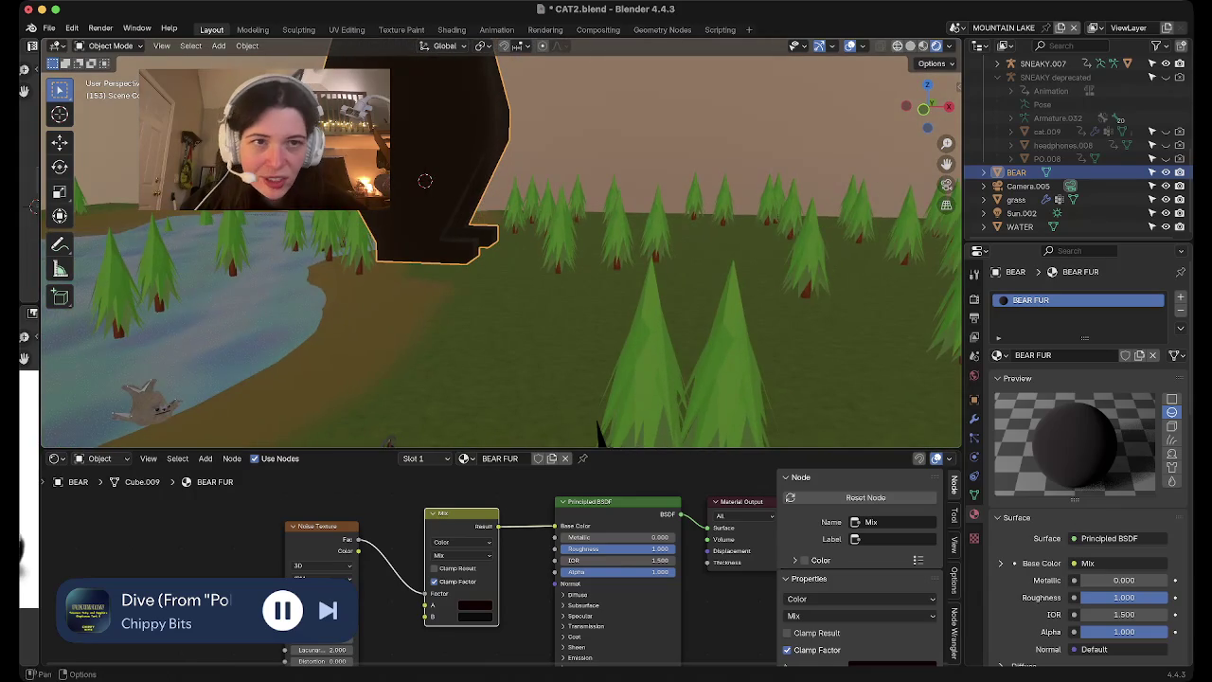
pyautogui.click(957, 27)
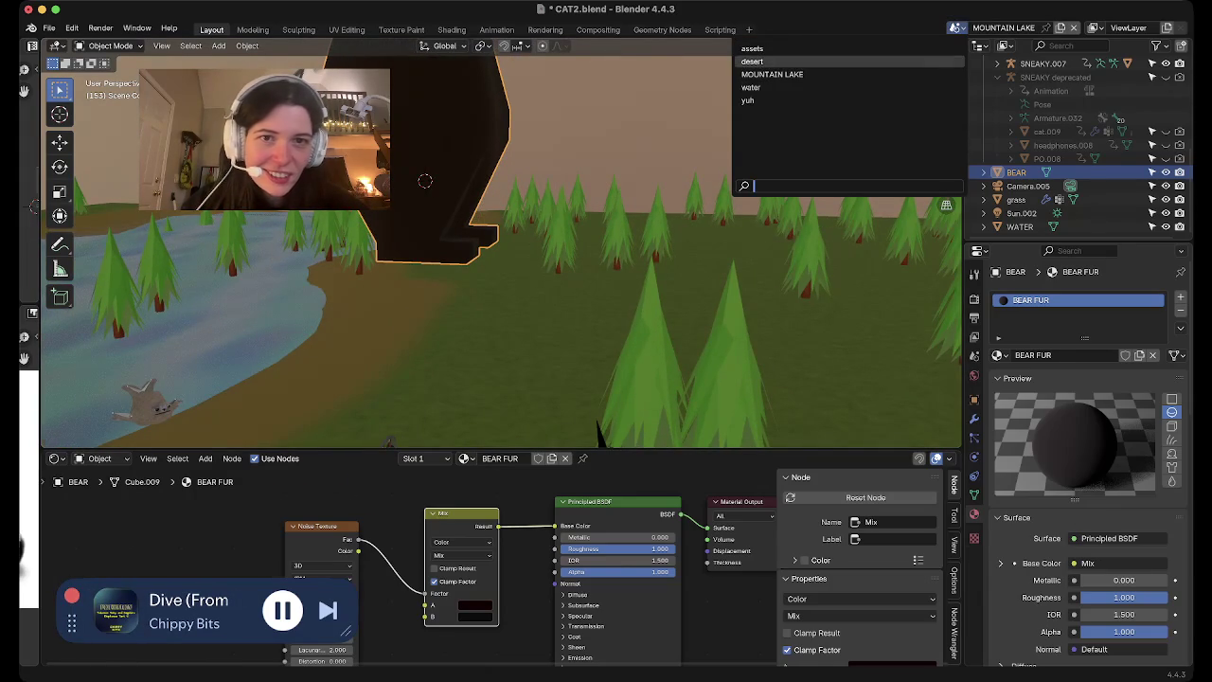
# Switch to the desert scene, look around, and select the cat.001 character mesh
pyautogui.click(753, 60)
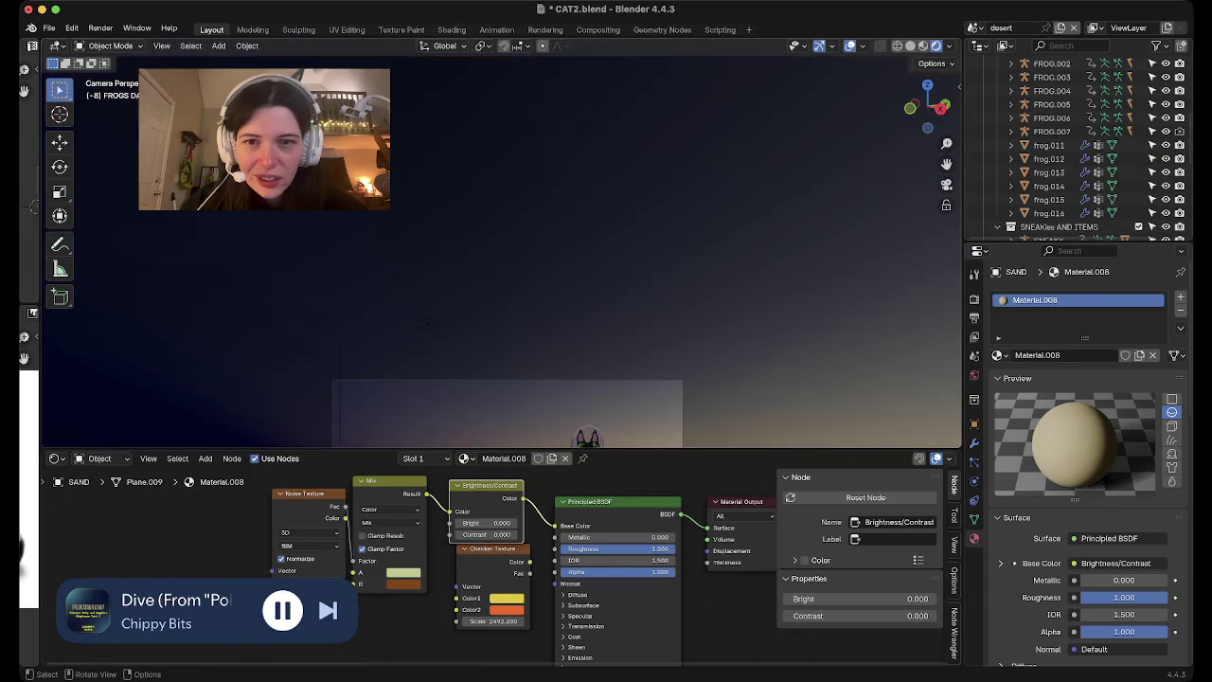
pyautogui.moveTo(427, 323); pyautogui.dragTo(748, 234, button='middle')
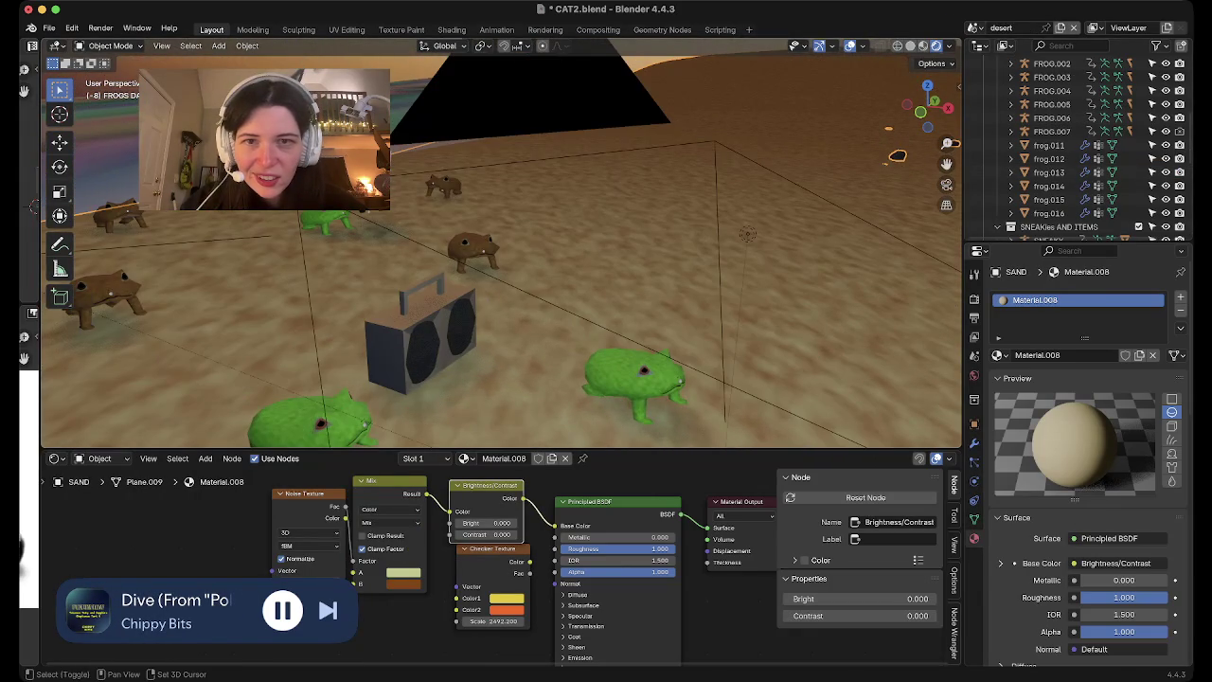
pyautogui.scroll(-3, 1070, 151)
pyautogui.scroll(-2, 1070, 151)
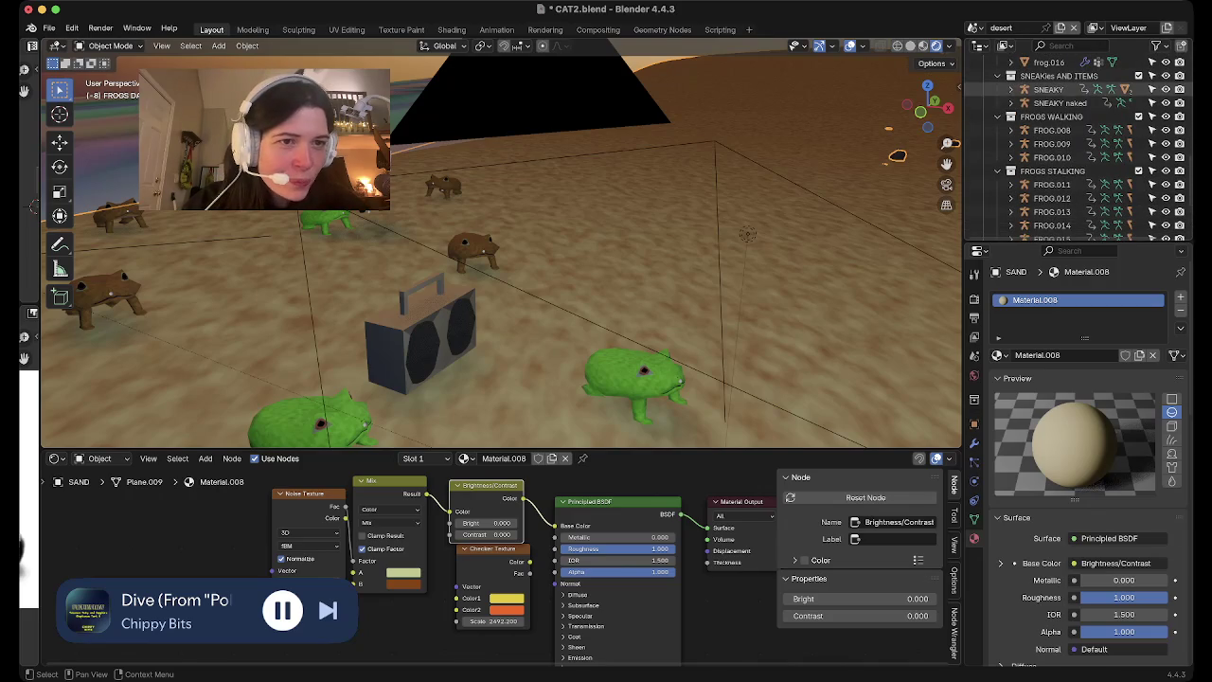
pyautogui.rightClick(985, 106)
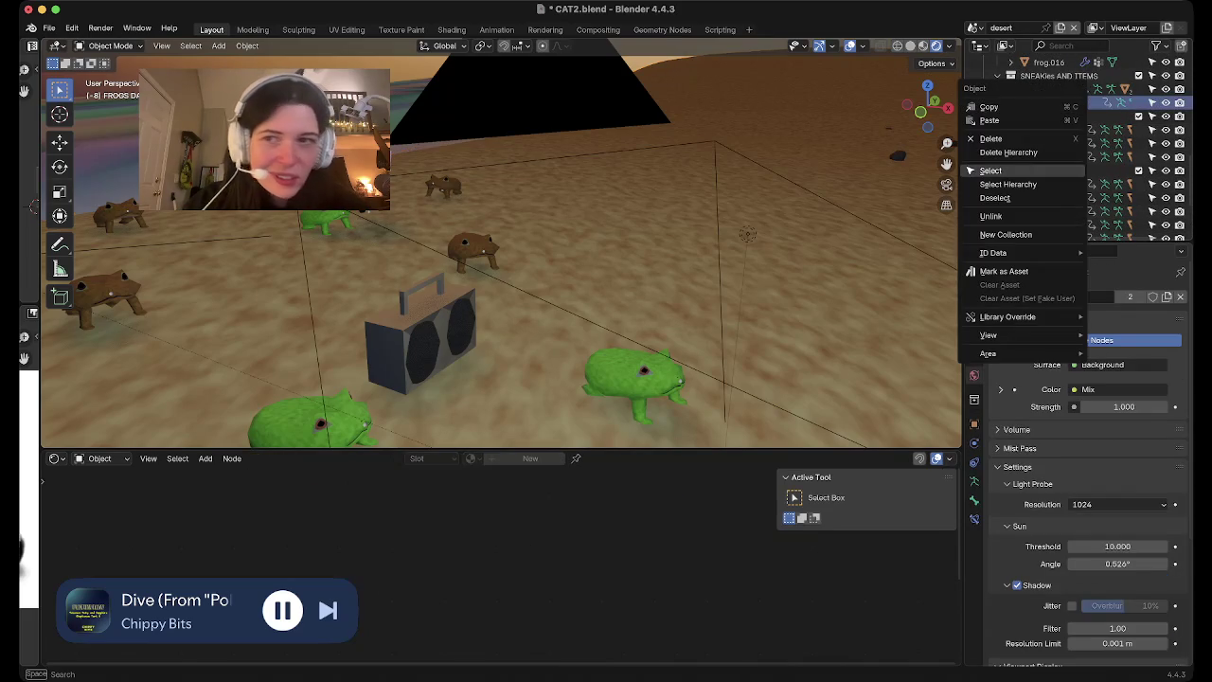
pyautogui.click(991, 170)
pyautogui.rightClick(1003, 102)
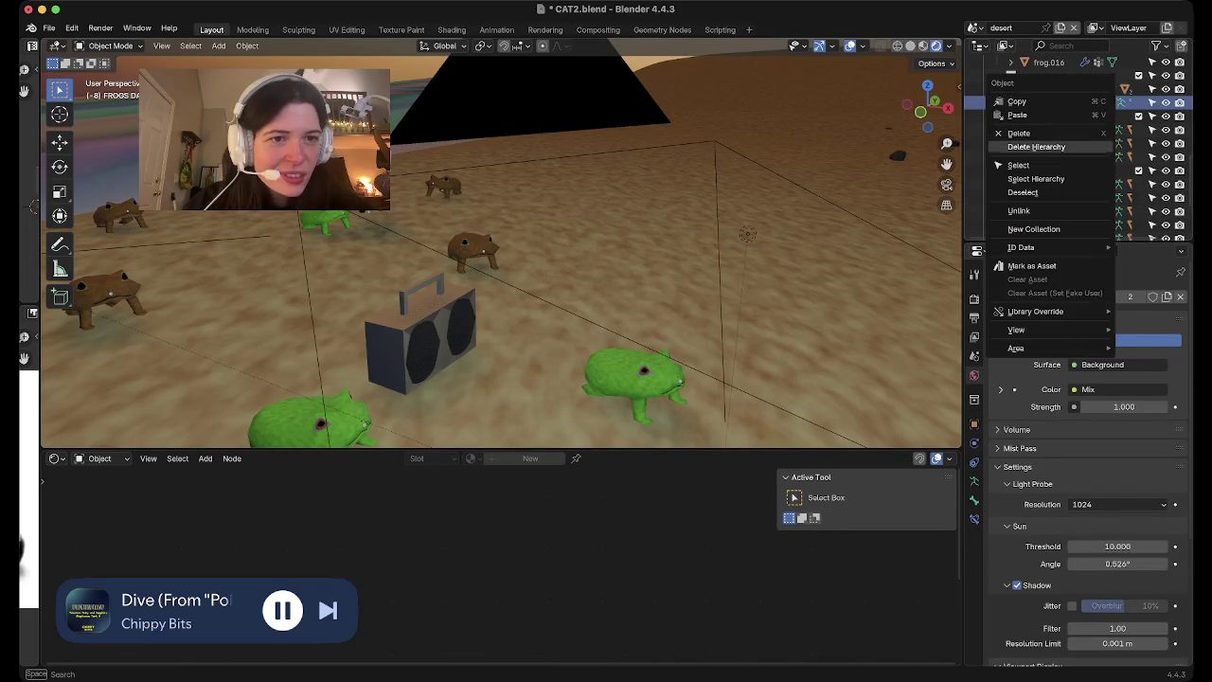
pyautogui.click(162, 46)
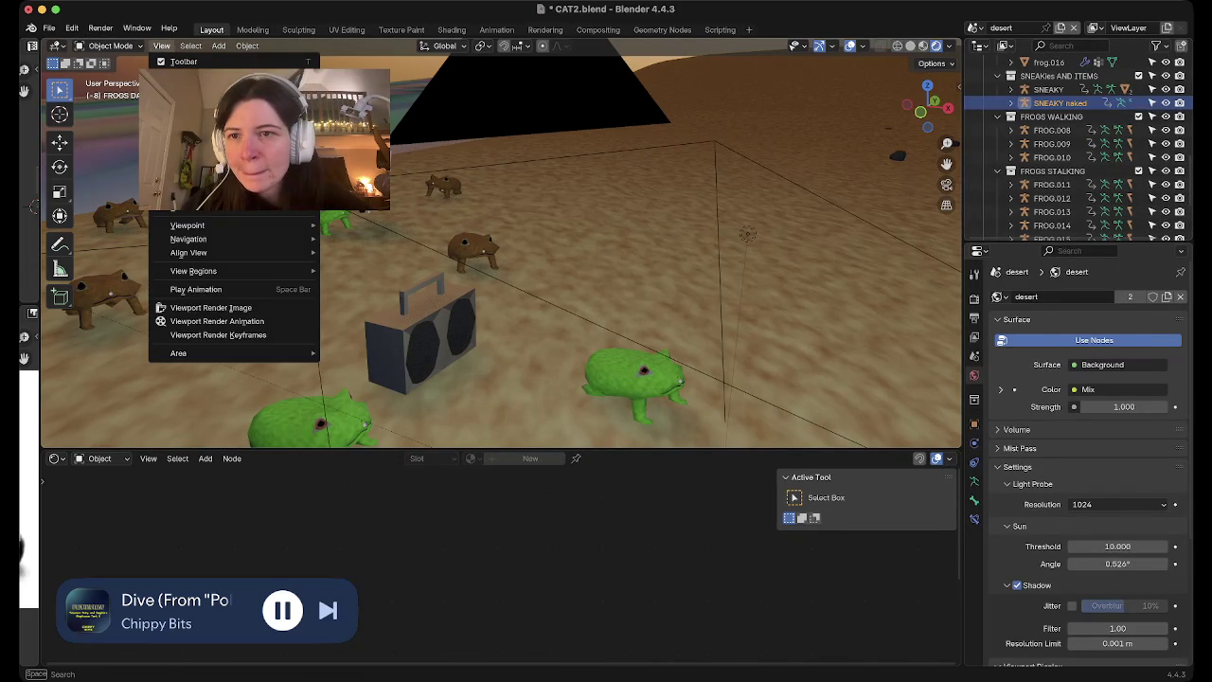
pyautogui.press('Escape')
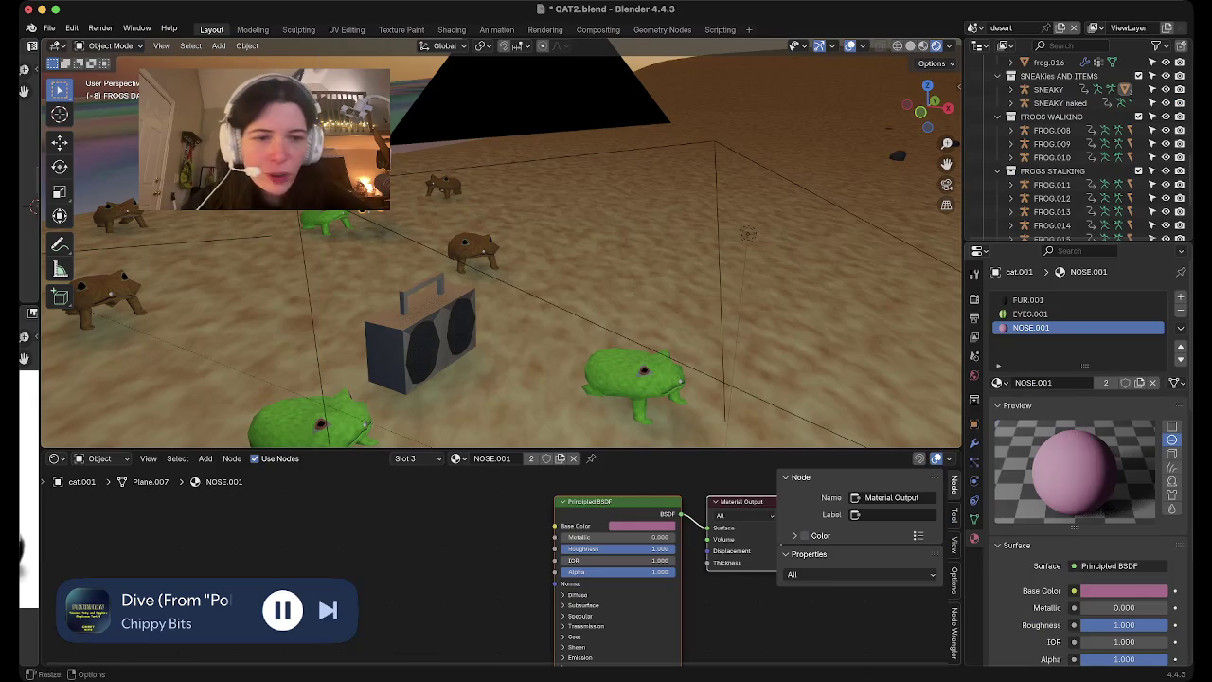
pyautogui.click(974, 442)
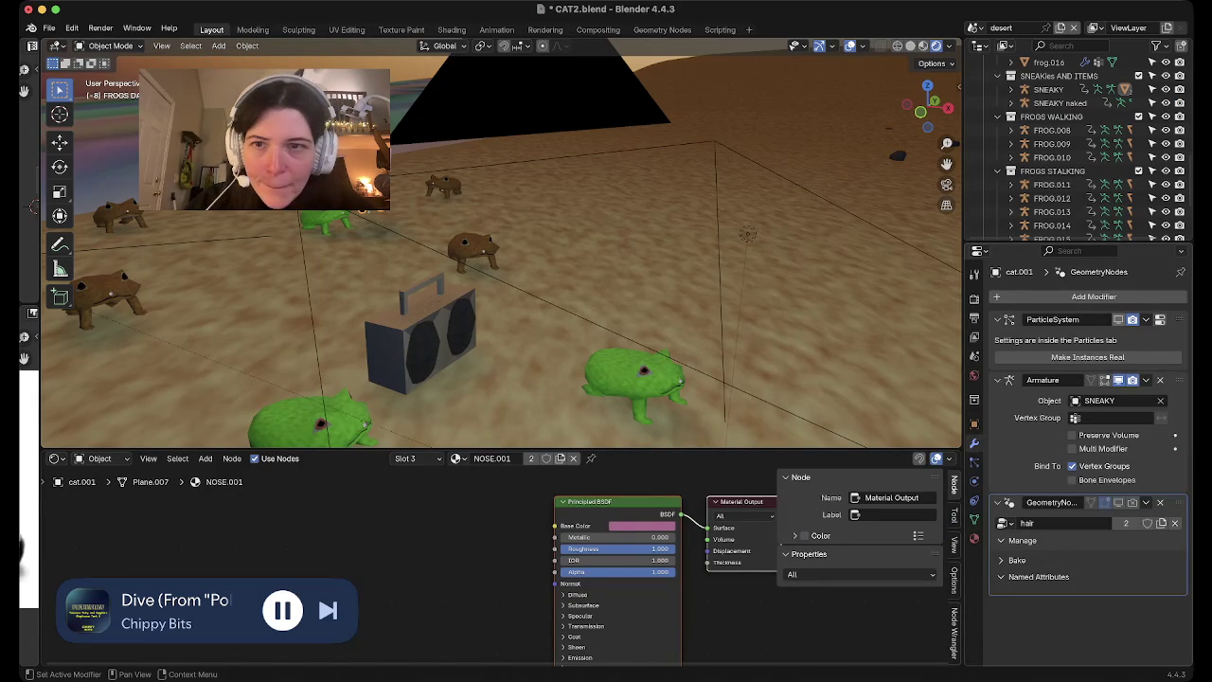
pyautogui.moveTo(502, 246)
pyautogui.mouseDown(button='middle')
pyautogui.moveTo(559, 265)
pyautogui.moveTo(501, 237)
pyautogui.moveTo(549, 289)
pyautogui.mouseUp(button='middle')
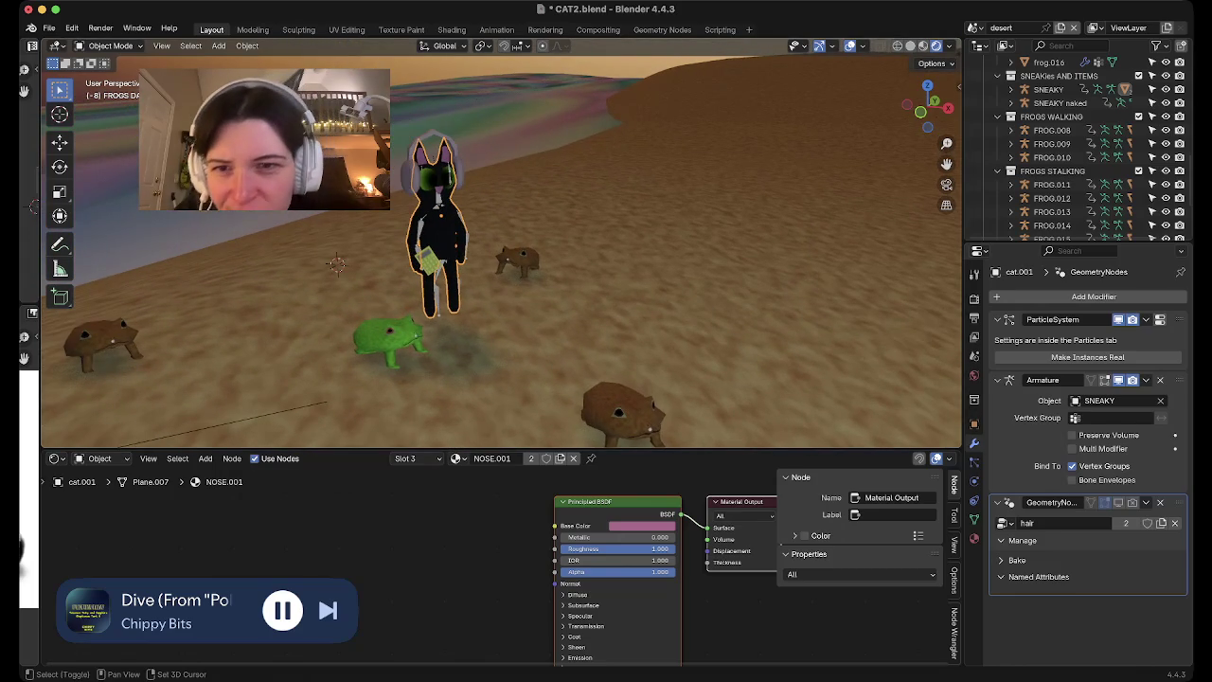
pyautogui.scroll(-4, 1070, 152)
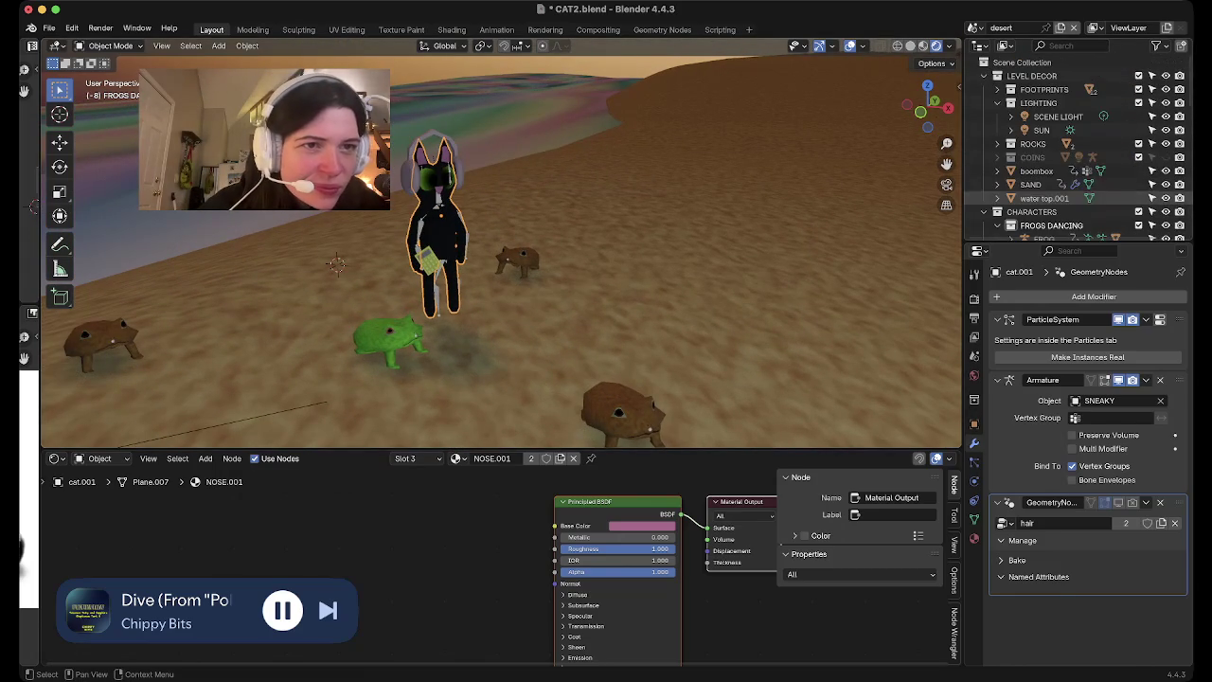
# Filter the Outliner for 'ha', clear the search, then select SNEAKY naked
pyautogui.click(1071, 46)
pyautogui.write('hair')
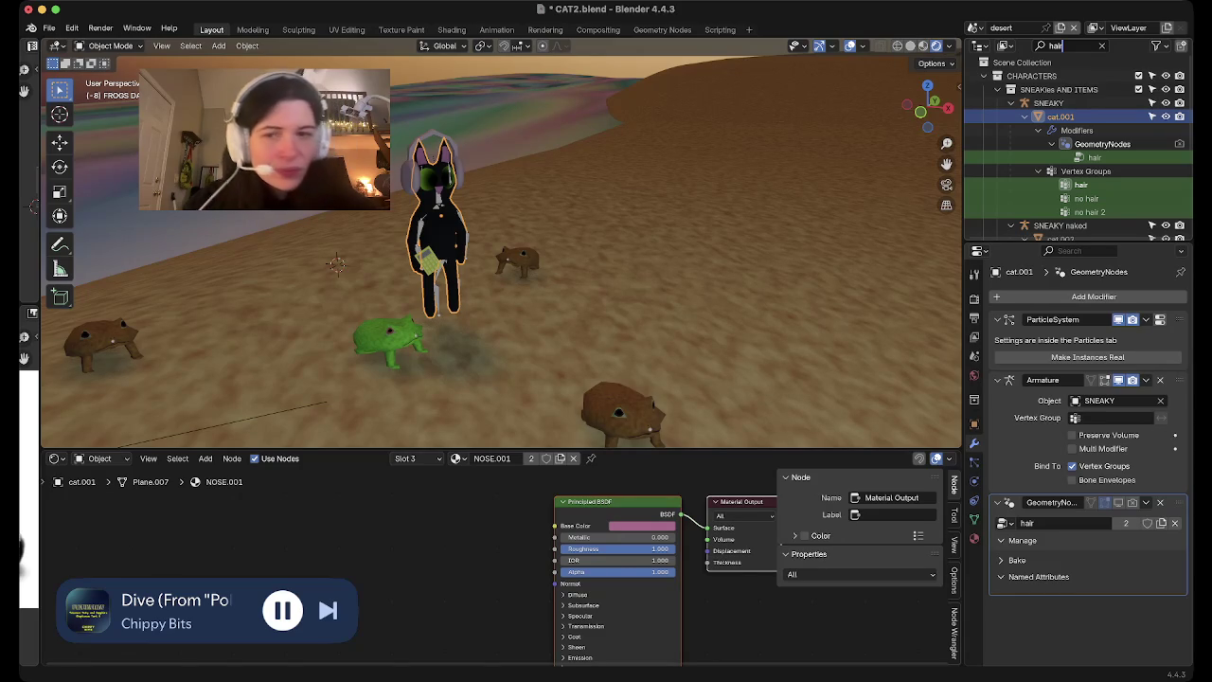
pyautogui.hotkey('ctrl', 'BackSpace')
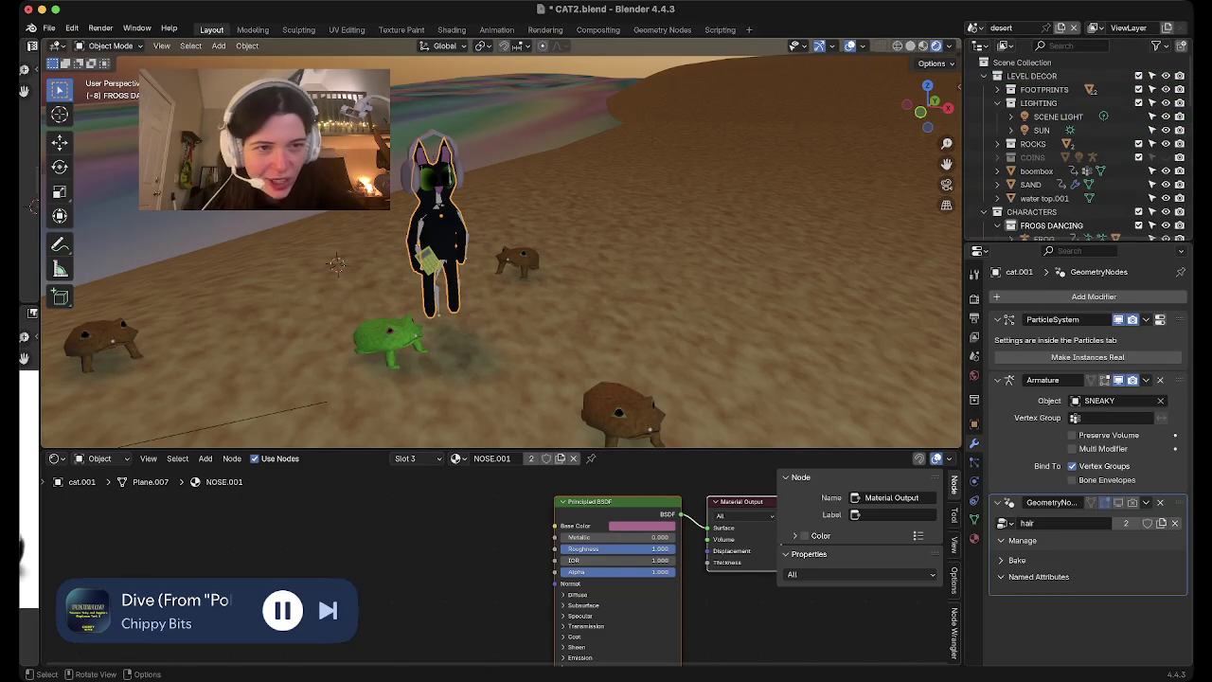
pyautogui.scroll(-5, 1077, 152)
pyautogui.scroll(-3, 1077, 151)
pyautogui.scroll(-3, 1077, 151)
pyautogui.scroll(2, 1077, 152)
pyautogui.scroll(2, 1077, 152)
pyautogui.scroll(2, 1076, 151)
pyautogui.scroll(-2, 1123, 218)
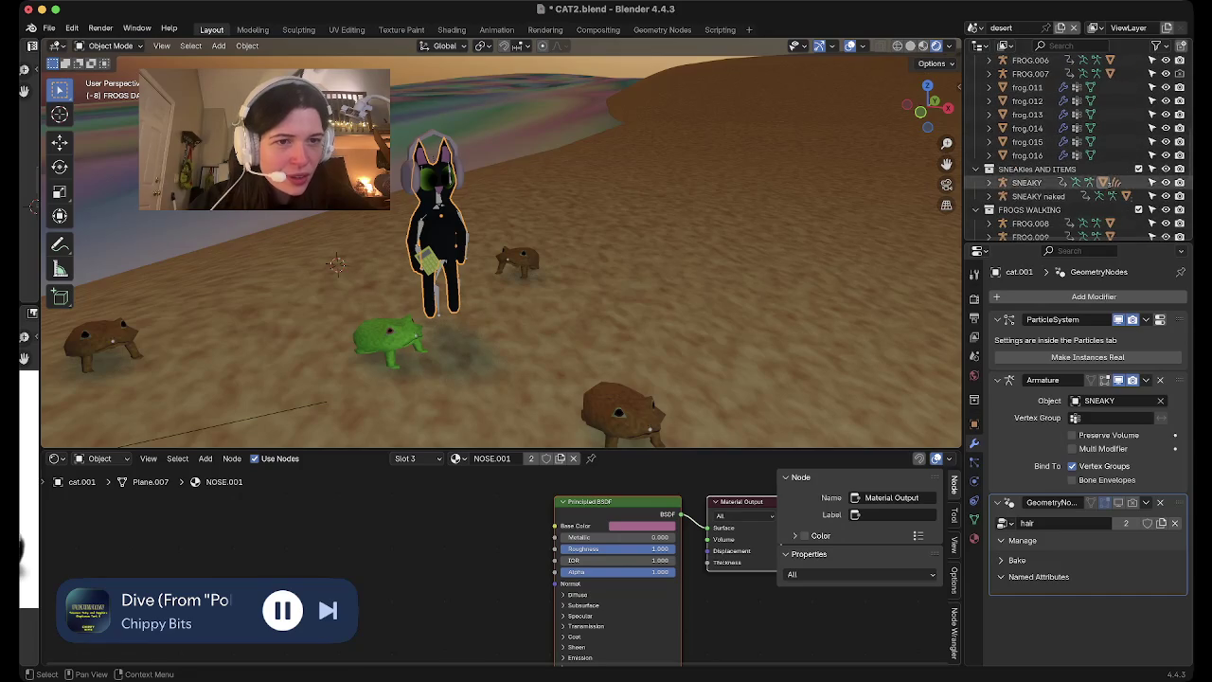
pyautogui.rightClick(1004, 195)
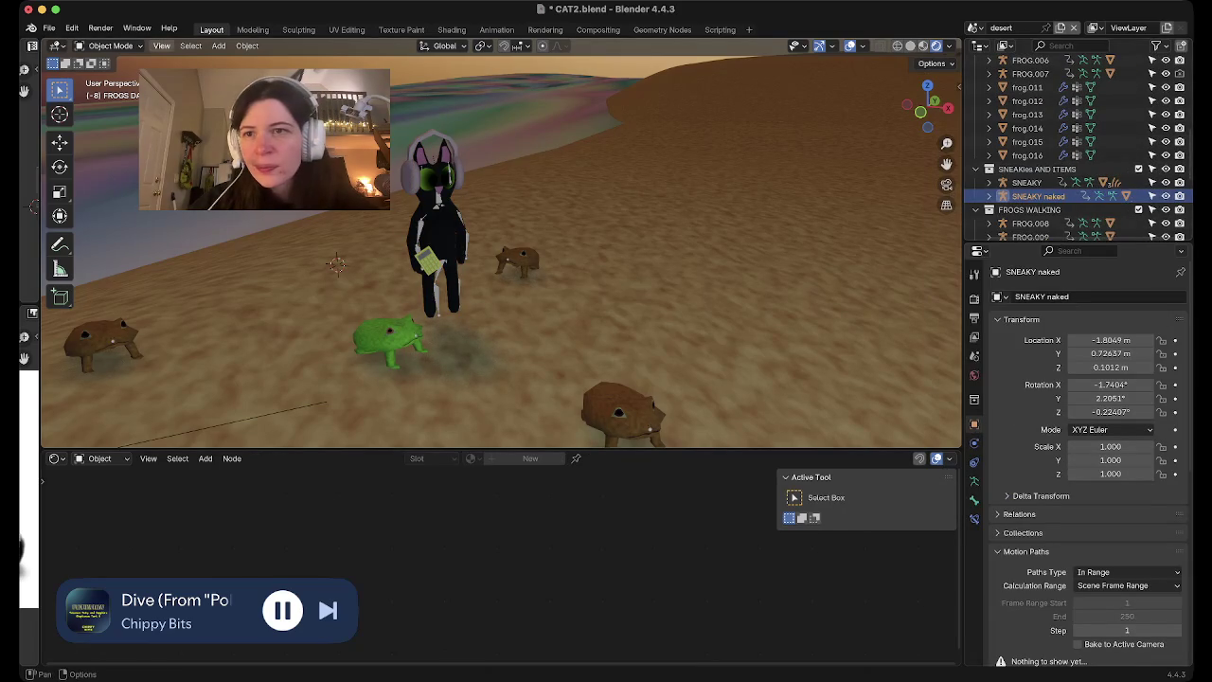
# Frame the selected cat, orbit and zoom around it, and select the cat.002 fur mesh
pyautogui.click(161, 46)
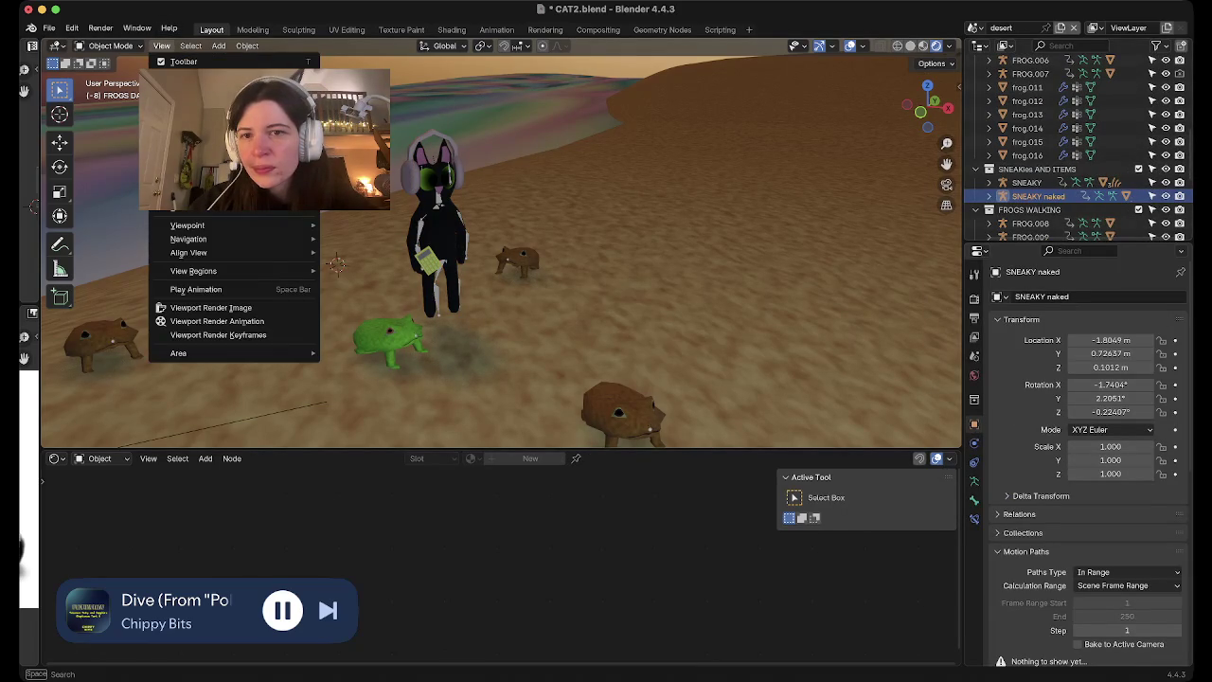
pyautogui.press('KP_Decimal')
pyautogui.moveTo(502, 246); pyautogui.dragTo(530, 322, button='middle')
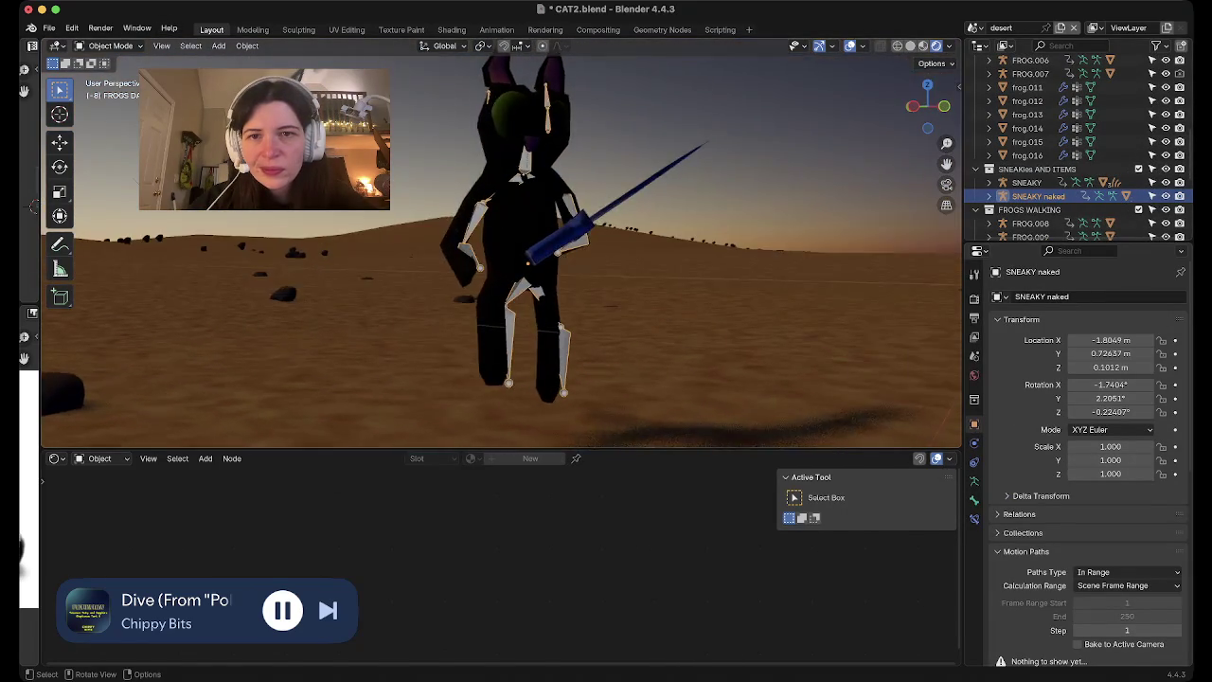
pyautogui.scroll(2, 502, 246)
pyautogui.hotkey('alt', 'a')
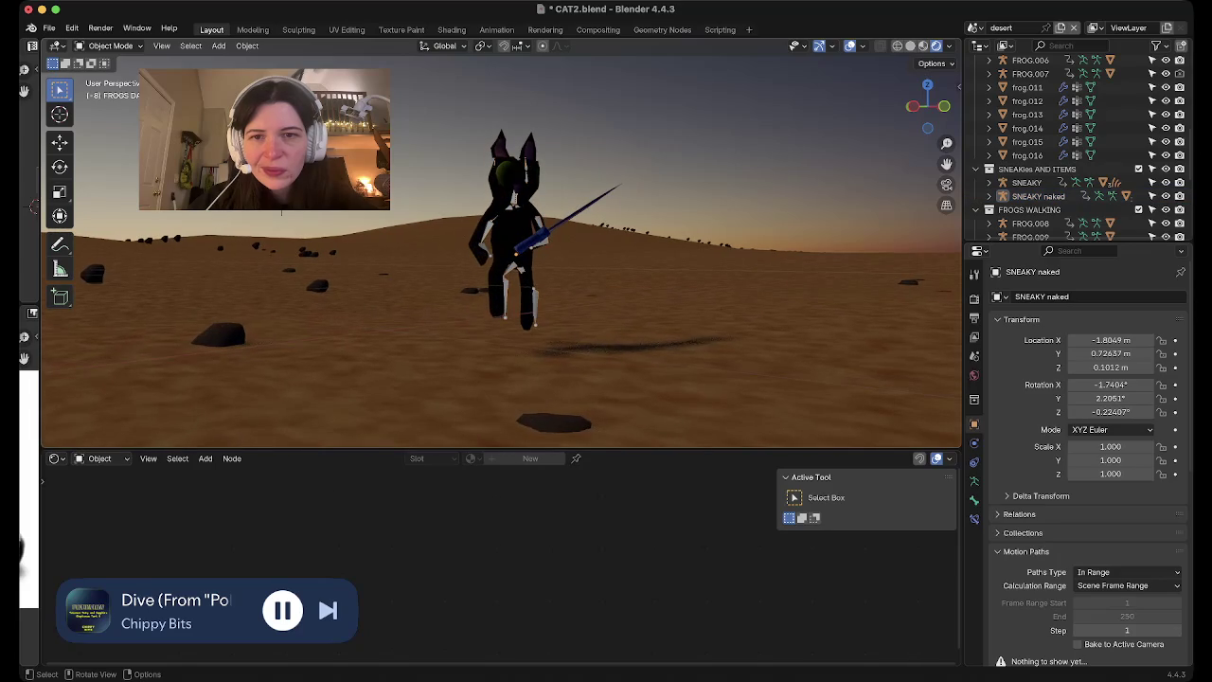
pyautogui.scroll(5, 502, 246)
pyautogui.moveTo(502, 246); pyautogui.dragTo(568, 284, button='middle')
pyautogui.moveTo(502, 246); pyautogui.dragTo(530, 274, button='middle')
pyautogui.click(512, 208)
pyautogui.click(974, 442)
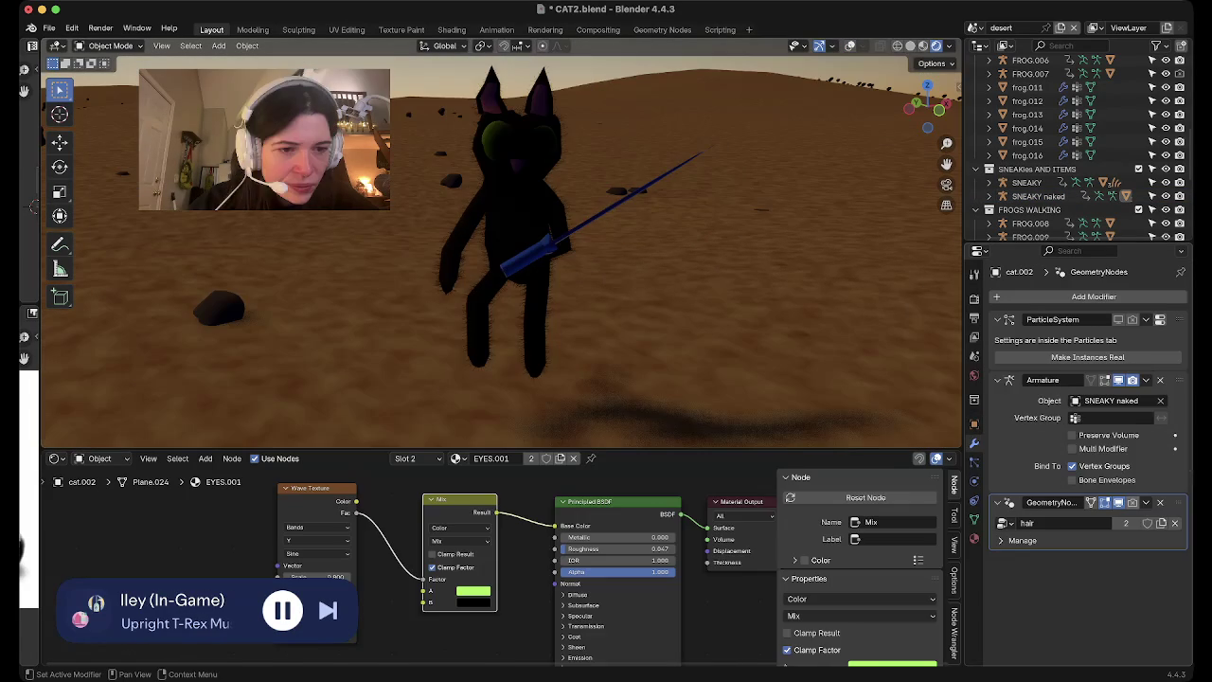
pyautogui.moveTo(502, 246)
pyautogui.mouseDown(button='middle')
pyautogui.moveTo(643, 270)
pyautogui.moveTo(678, 184)
pyautogui.moveTo(668, 236)
pyautogui.moveTo(644, 265)
pyautogui.moveTo(568, 265)
pyautogui.moveTo(544, 294)
pyautogui.moveTo(526, 270)
pyautogui.moveTo(544, 241)
pyautogui.moveTo(558, 265)
pyautogui.moveTo(577, 246)
pyautogui.moveTo(587, 265)
pyautogui.moveTo(573, 227)
pyautogui.moveTo(531, 246)
pyautogui.moveTo(530, 284)
pyautogui.moveTo(530, 246)
pyautogui.mouseUp(button='middle')
# Switch to the MOUNTAIN LAKE scene and adjust the view of the bear
pyautogui.click(992, 27)
pyautogui.click(805, 73)
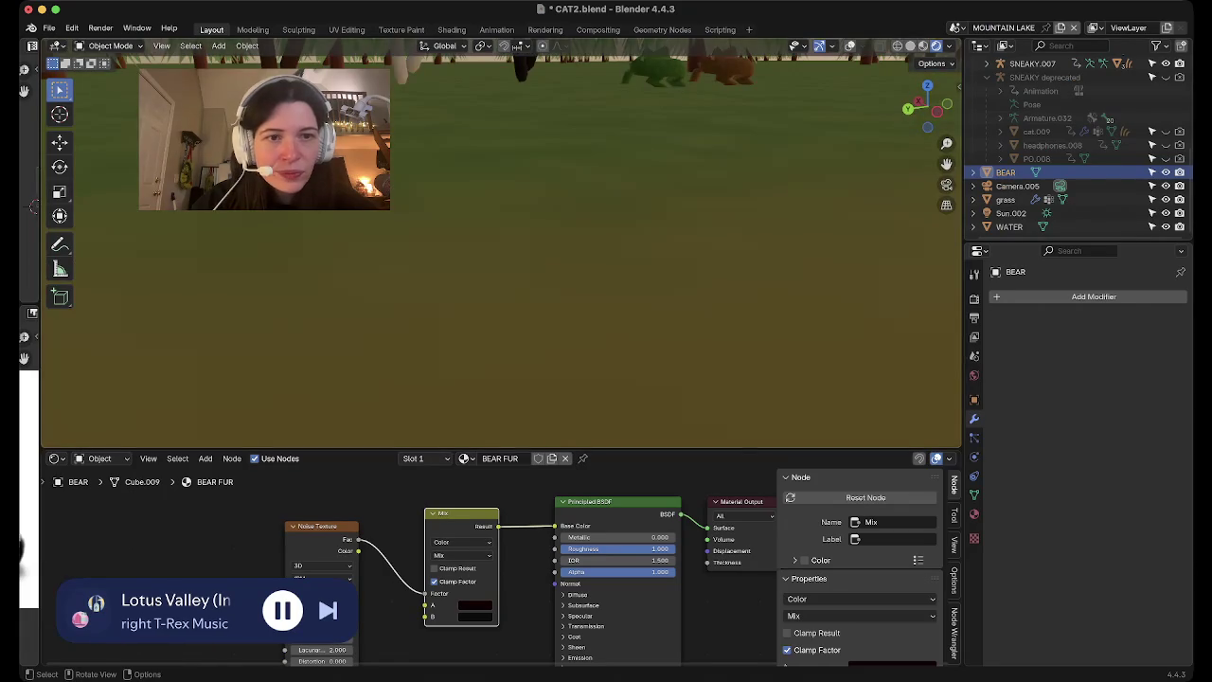
pyautogui.click(946, 185)
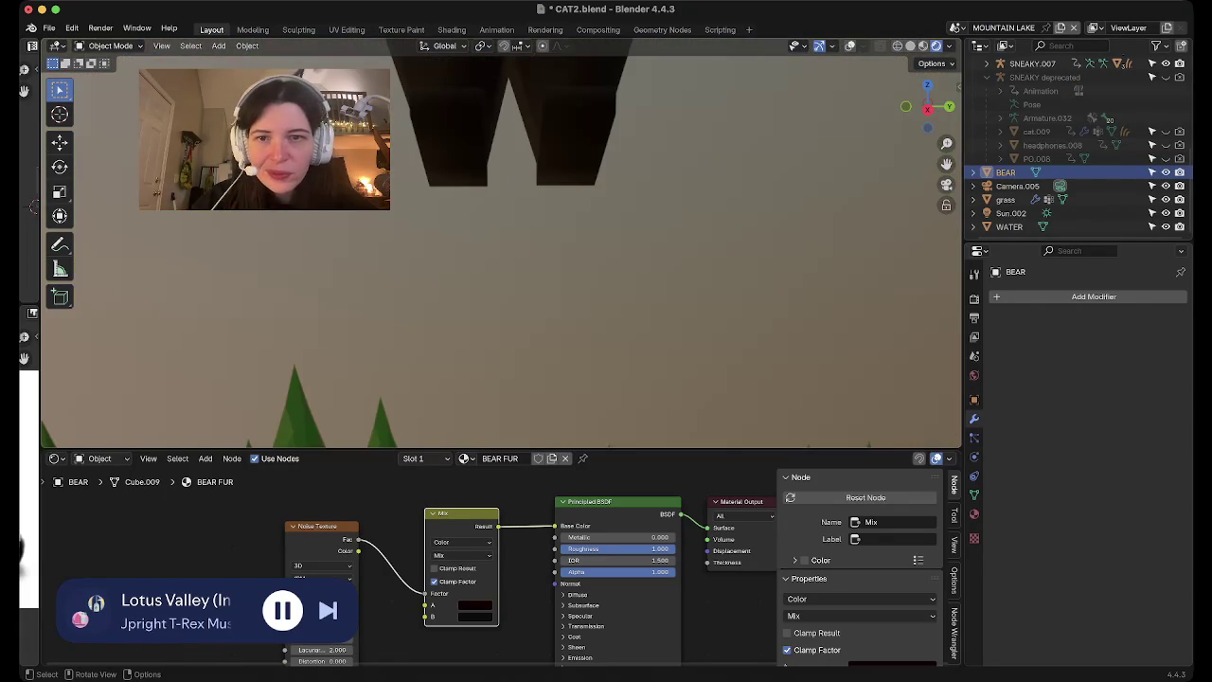
pyautogui.scroll(-5, 500, 243)
pyautogui.scroll(-3, 500, 244)
pyautogui.scroll(-2, 500, 243)
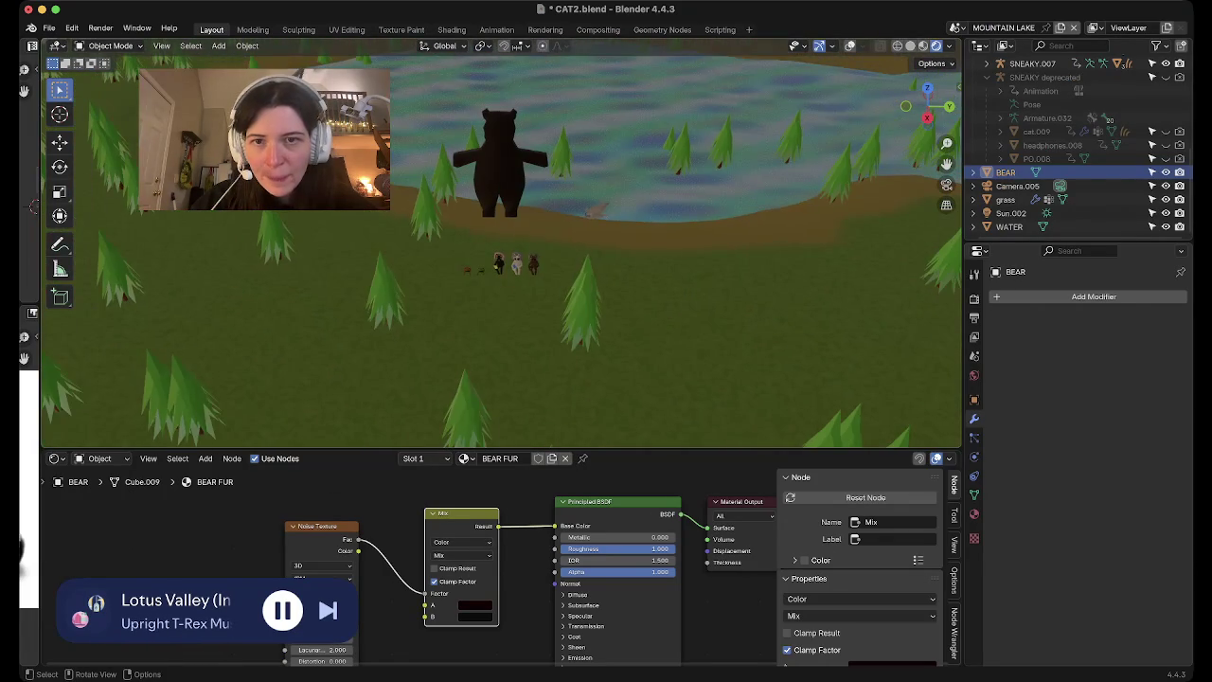
pyautogui.scroll(3, 500, 243)
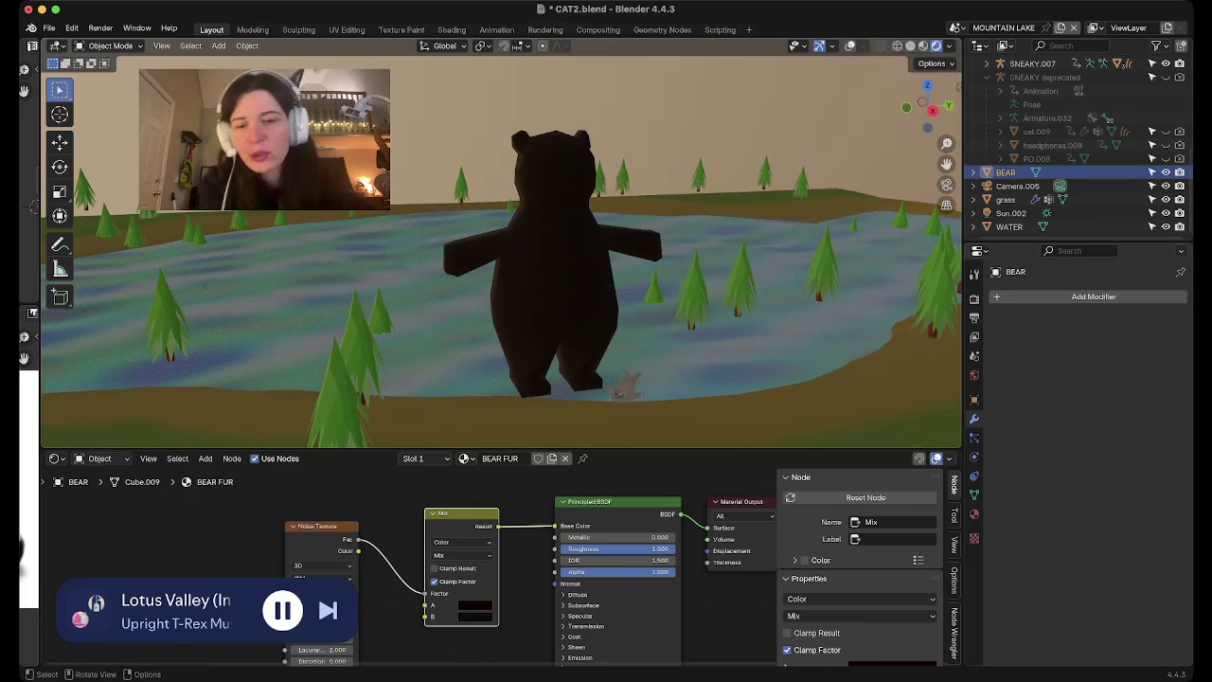
# Change the Mix node's A colour from dark red to dark brown #332416
pyautogui.click(474, 605)
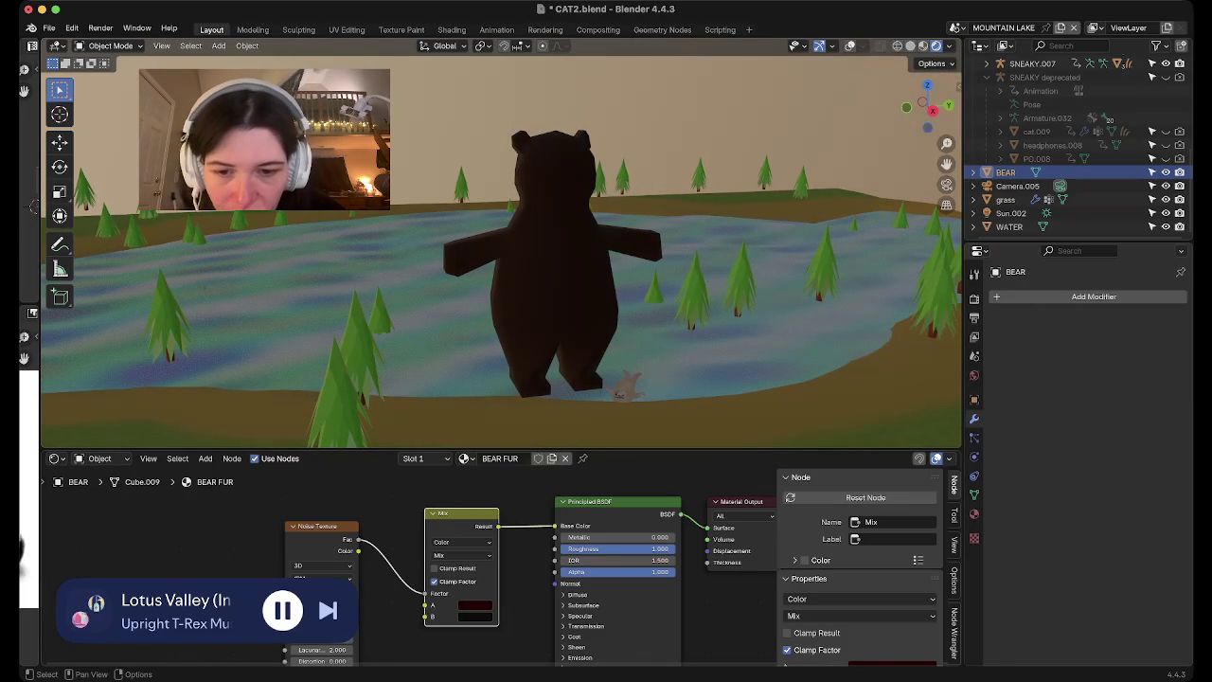
pyautogui.click(504, 486)
pyautogui.moveTo(554, 524); pyautogui.dragTo(554, 512)
pyautogui.click(476, 502)
pyautogui.moveTo(477, 502); pyautogui.dragTo(493, 507)
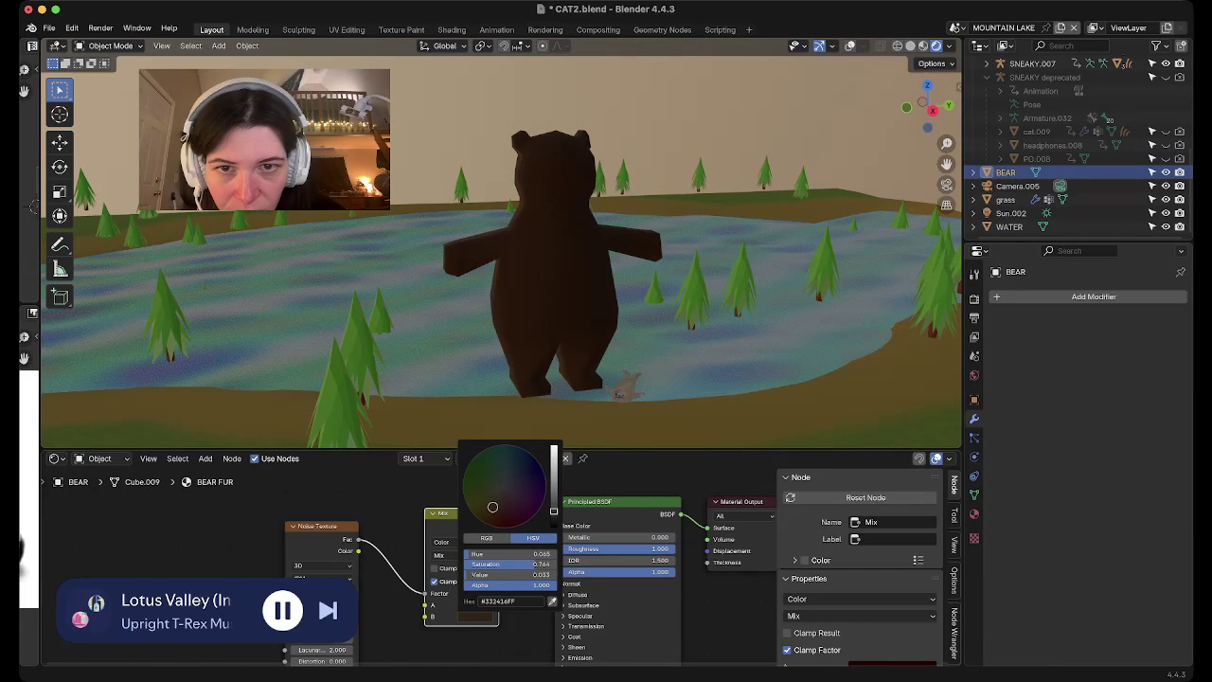
pyautogui.moveTo(530, 284)
pyautogui.mouseDown(button='middle')
pyautogui.moveTo(446, 274)
pyautogui.moveTo(493, 294)
pyautogui.mouseUp(button='middle')
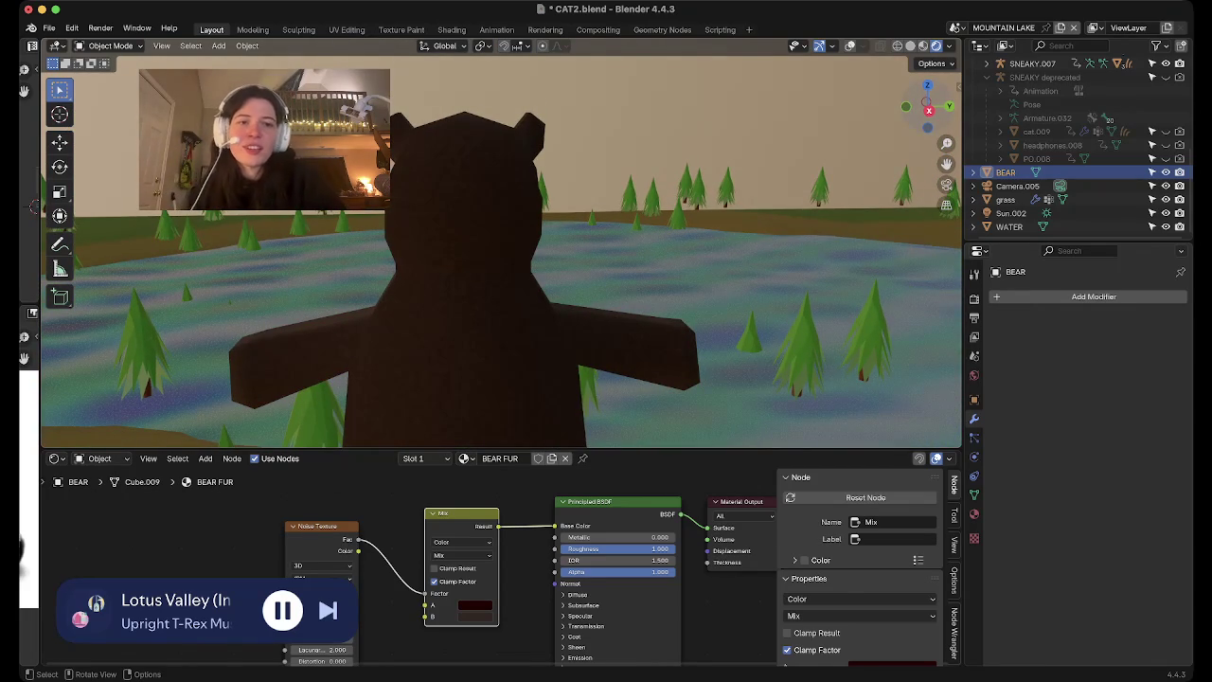
# Check the bear in side, then front orthographic view, and enter Edit Mode on it
pyautogui.press('KP_3')
pyautogui.scroll(2, 464, 247)
pyautogui.scroll(2, 464, 246)
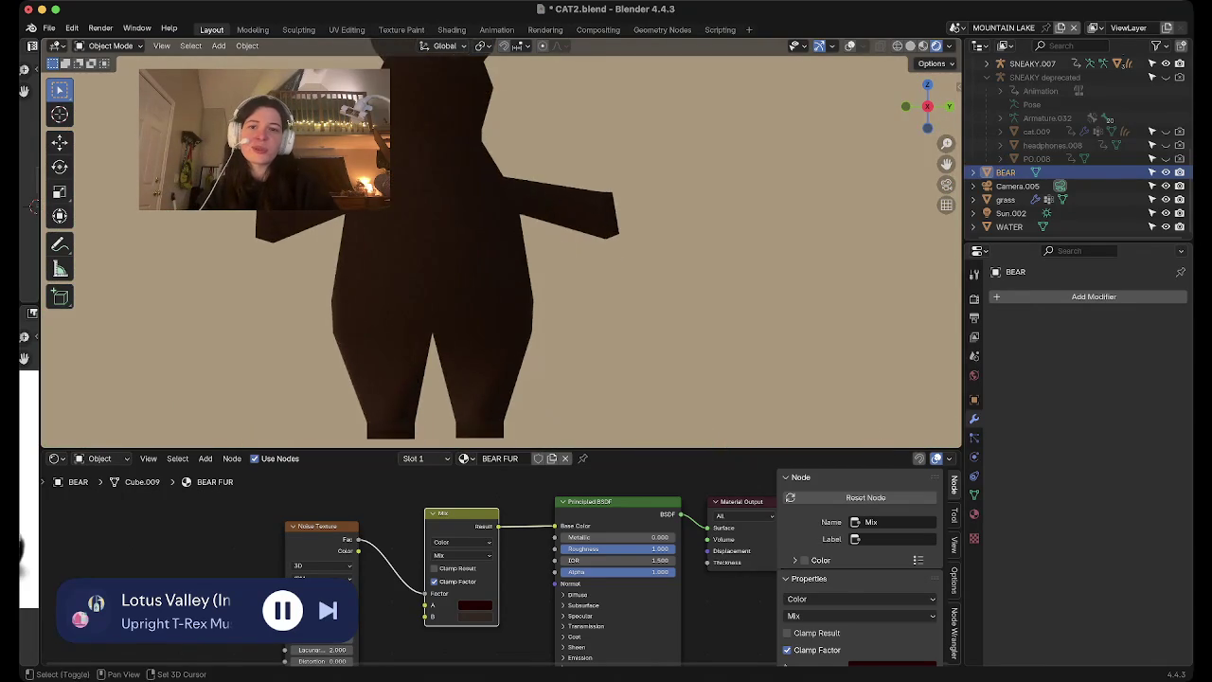
pyautogui.scroll(-1, 464, 246)
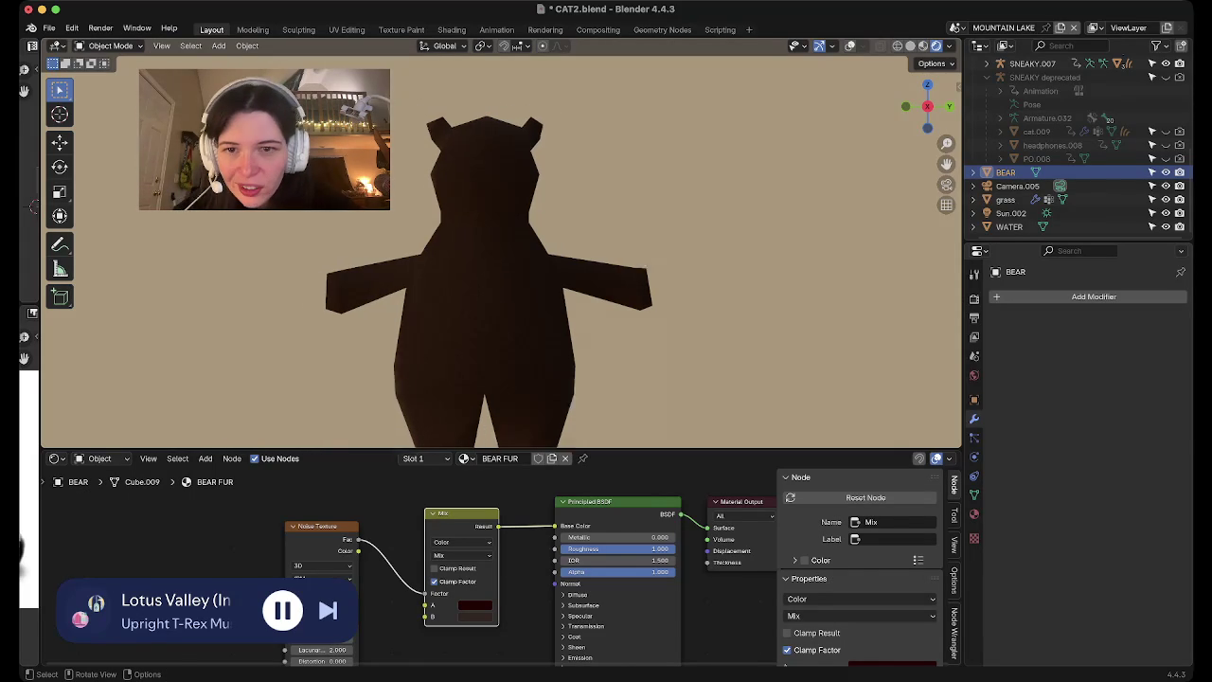
pyautogui.scroll(5, 500, 247)
pyautogui.scroll(-5, 500, 246)
pyautogui.press('KP_1')
pyautogui.press('Tab')
pyautogui.press('KP_Decimal')
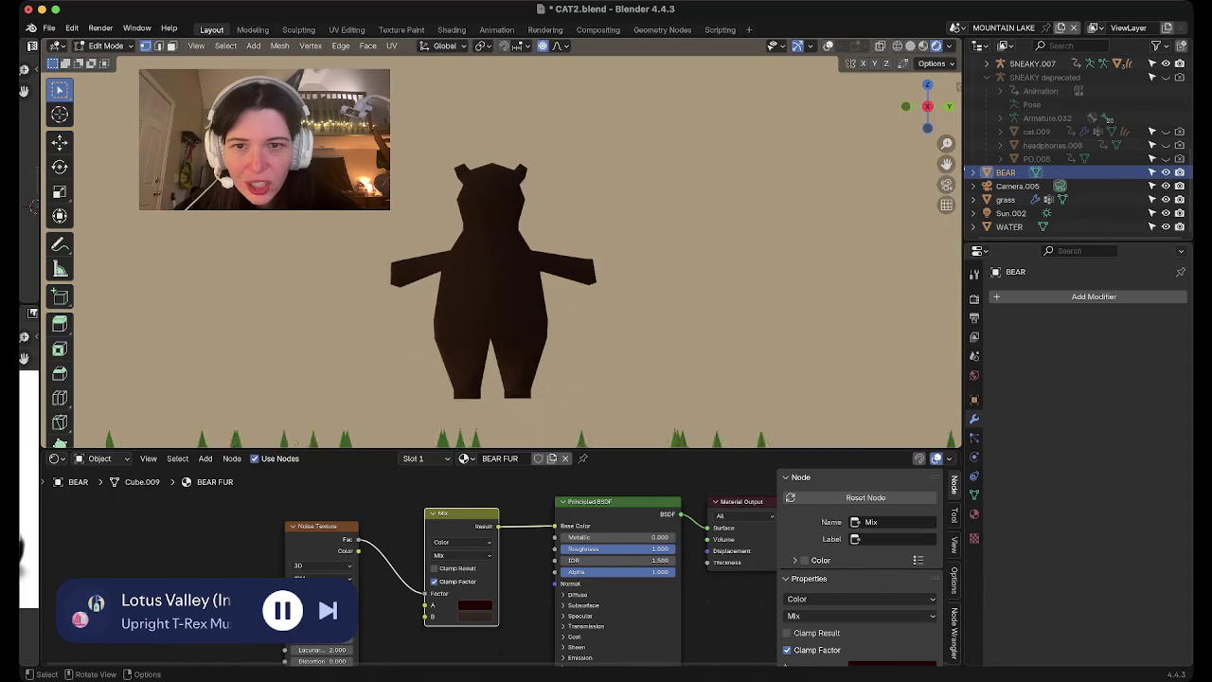
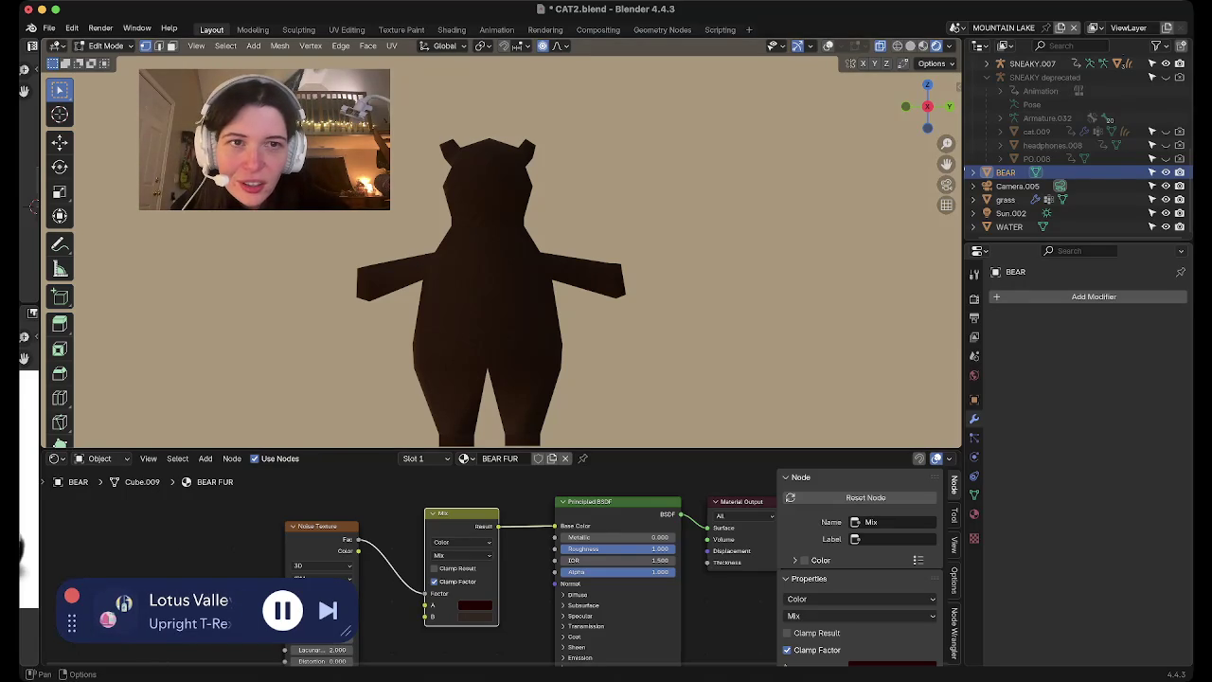
# Show the mesh overlays, switch to vertex selection, and view the bear in solid shading
pyautogui.hotkey('shift', 'alt', 'z')
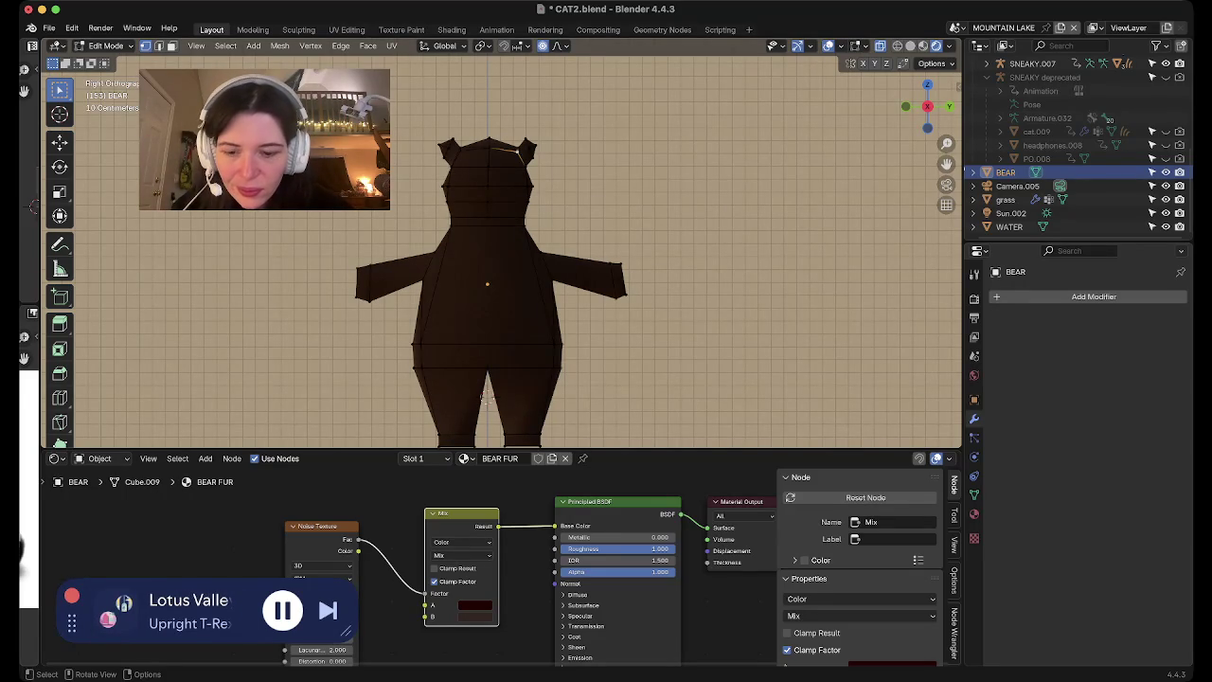
pyautogui.press('1')
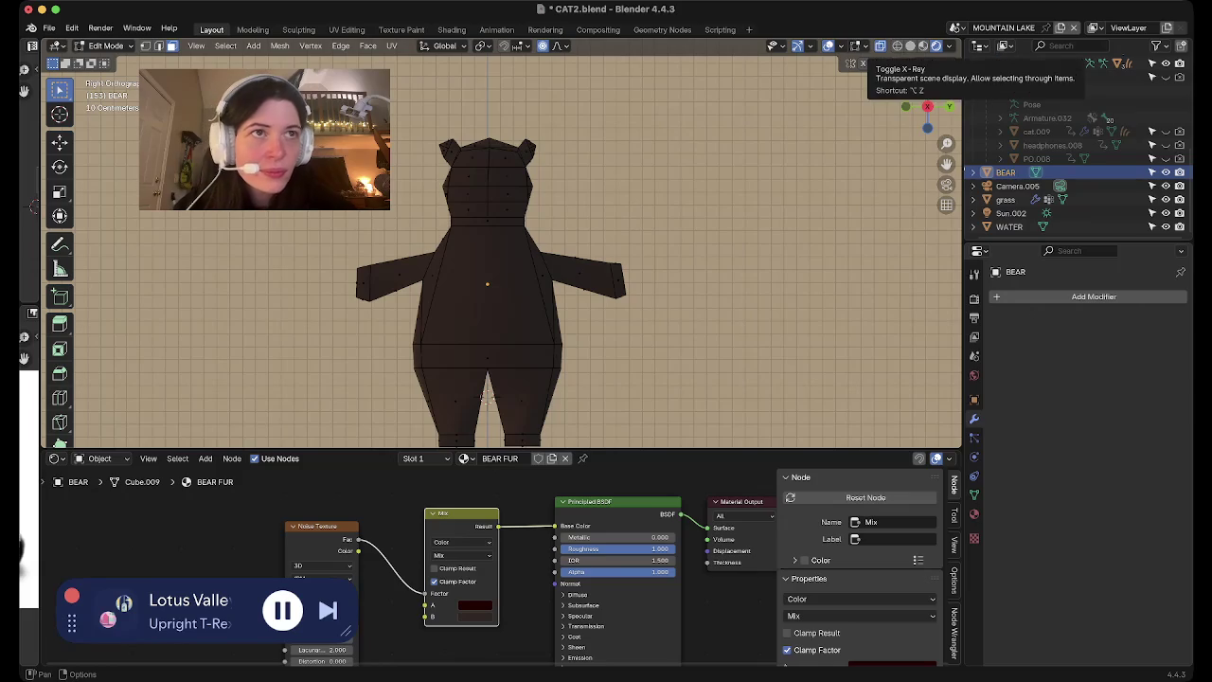
pyautogui.click(910, 46)
# Box-select the hip and torso faces and subdivide them from the side view
pyautogui.moveTo(458, 345); pyautogui.dragTo(613, 386)
pyautogui.moveTo(614, 387); pyautogui.dragTo(613, 387)
pyautogui.keyDown('shift'); pyautogui.click(539, 285); pyautogui.keyUp('shift')
pyautogui.moveTo(538, 284)
pyautogui.mouseDown(button='middle')
pyautogui.moveTo(568, 237)
pyautogui.moveTo(422, 320)
pyautogui.mouseUp(button='middle')
pyautogui.scroll(-3, 422, 320)
pyautogui.press('KP_3')
pyautogui.hotkey('ctrl', 'e')
pyautogui.press('Return')
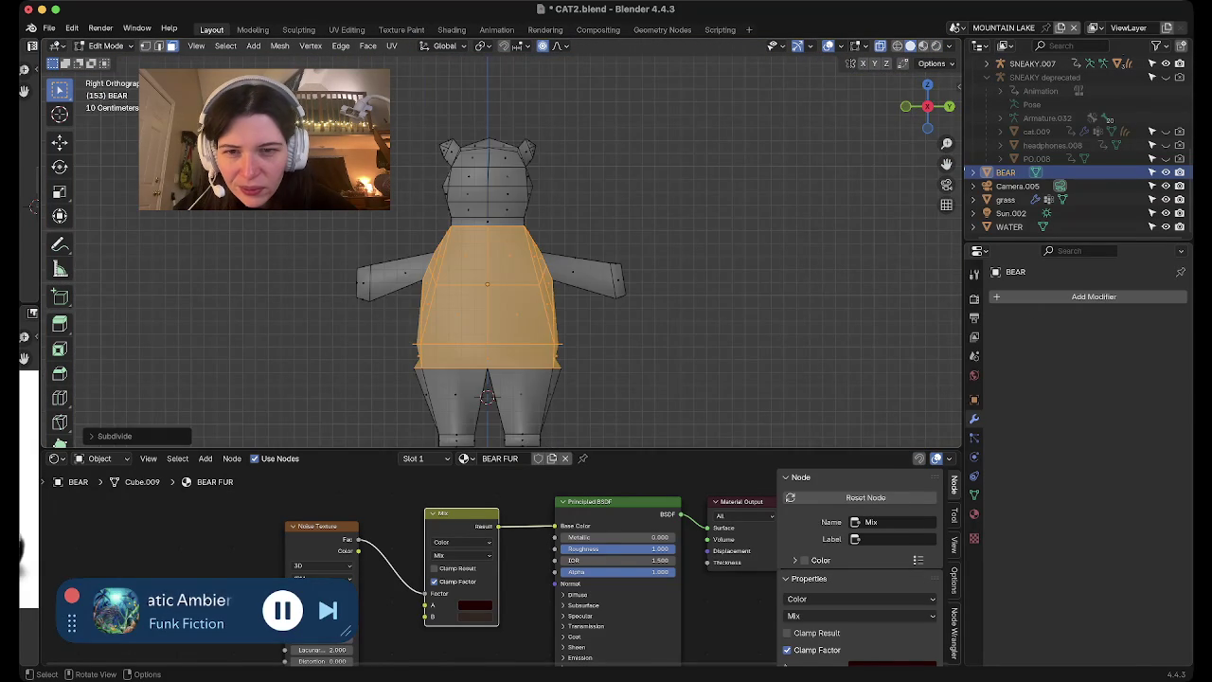
# Subdivide the torso faces once more and orbit around the bear to inspect the result
pyautogui.hotkey('ctrl', 'e')
pyautogui.press('Return')
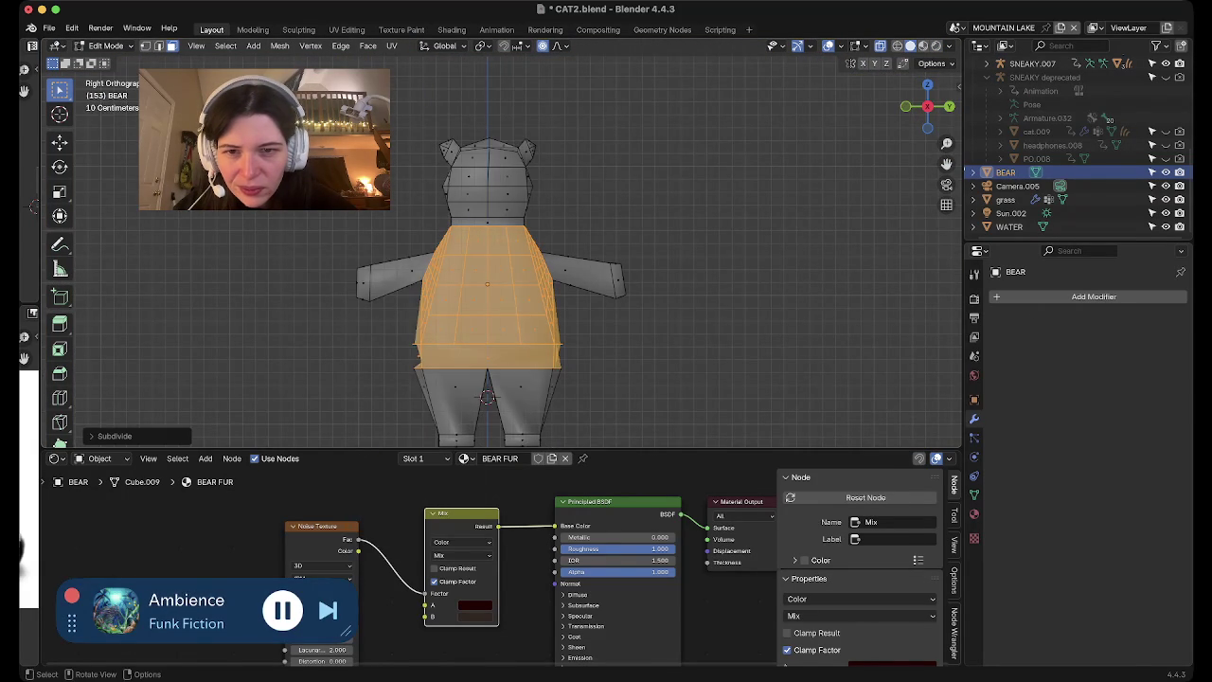
pyautogui.moveTo(487, 284); pyautogui.dragTo(568, 246, button='middle')
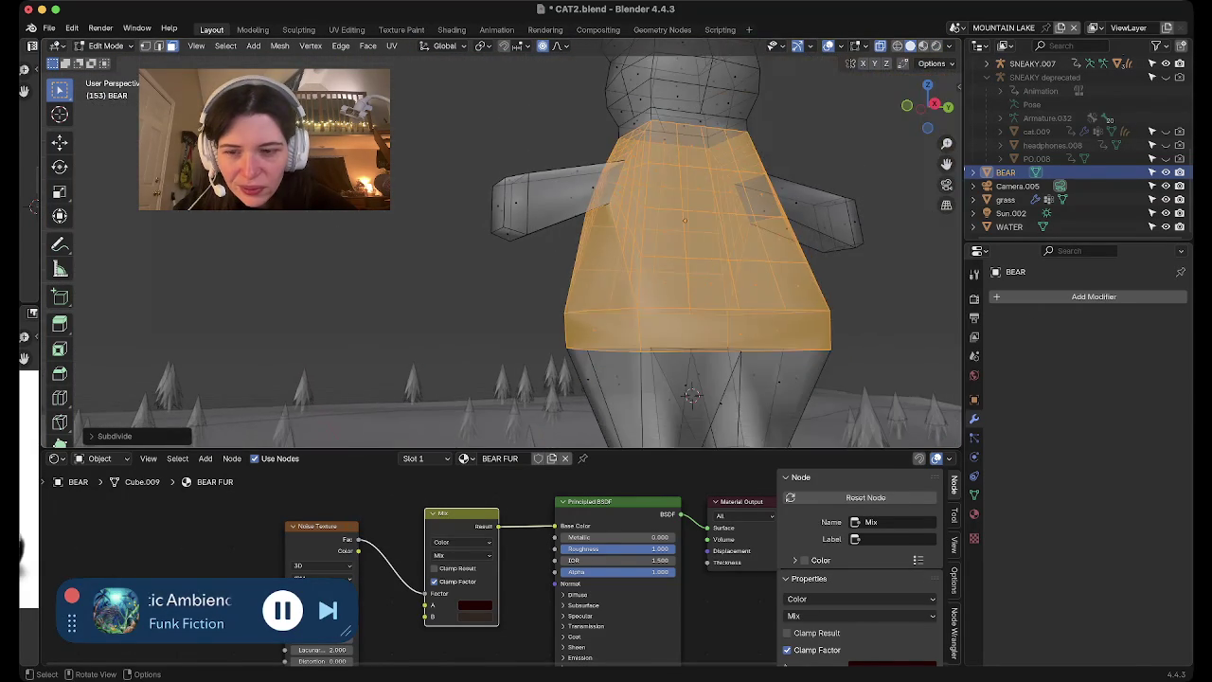
pyautogui.click(712, 282)
pyautogui.moveTo(691, 396); pyautogui.dragTo(606, 388, button='middle')
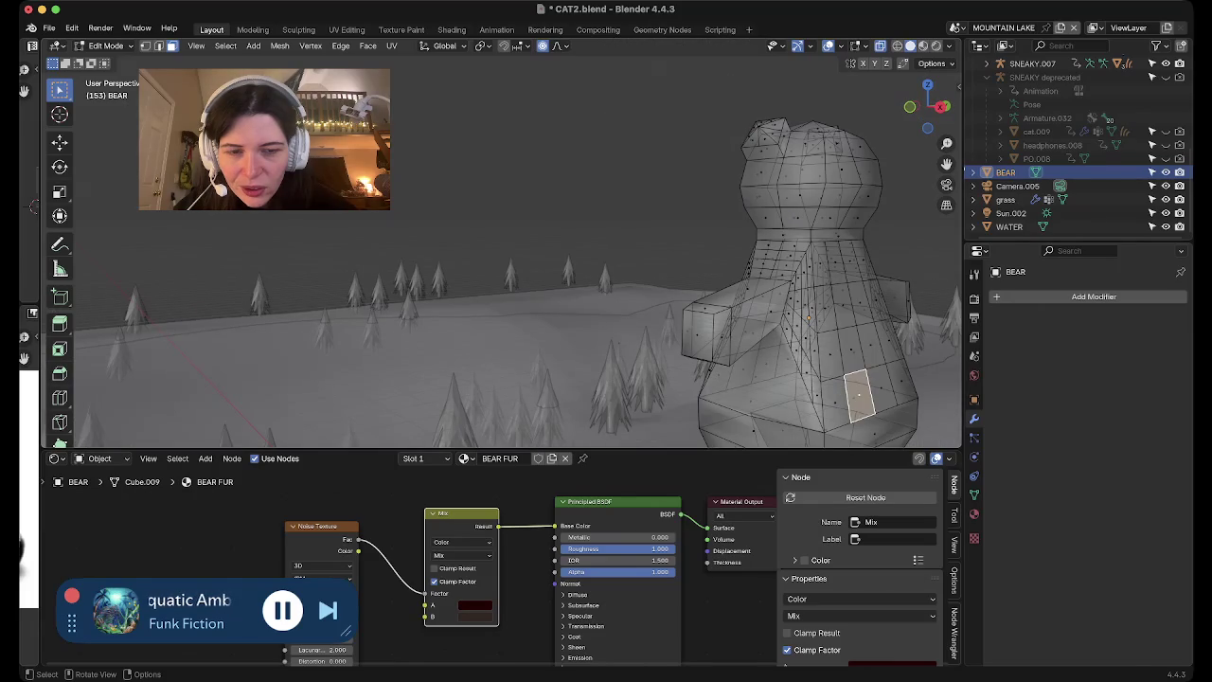
pyautogui.moveTo(568, 284); pyautogui.dragTo(492, 341, button='middle')
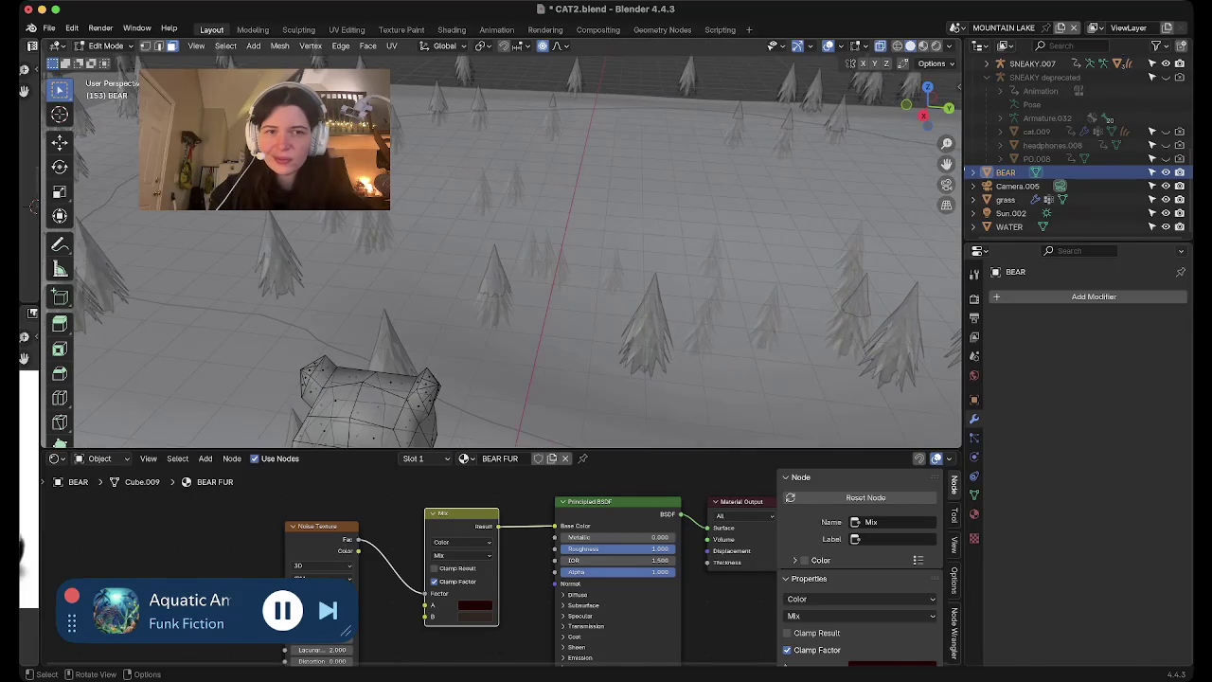
pyautogui.click(924, 116)
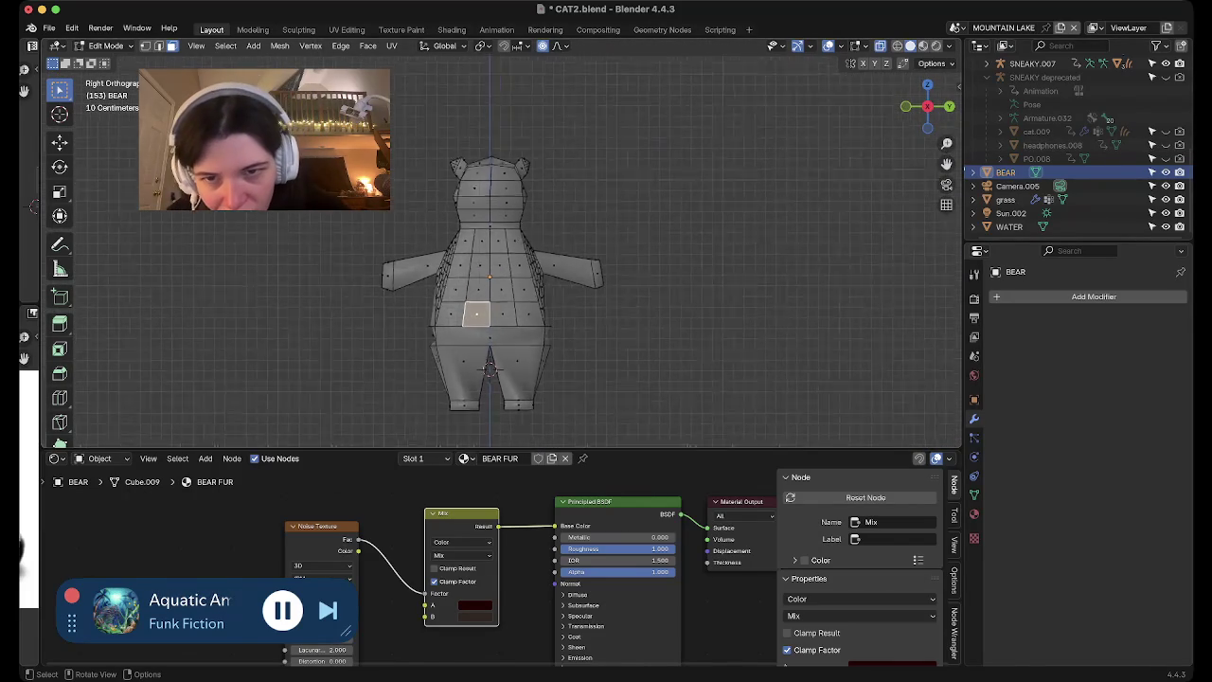
pyautogui.moveTo(568, 284); pyautogui.dragTo(530, 303, button='middle')
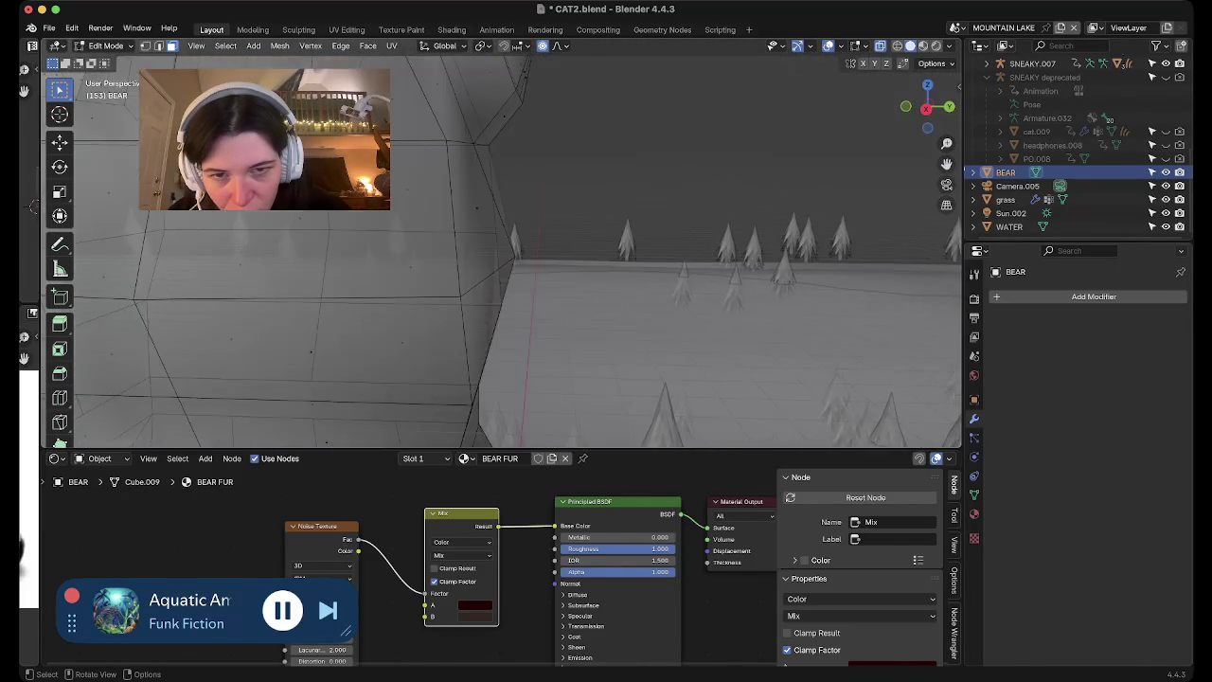
pyautogui.moveTo(502, 256); pyautogui.dragTo(568, 265, button='middle')
pyautogui.scroll(-3, 502, 256)
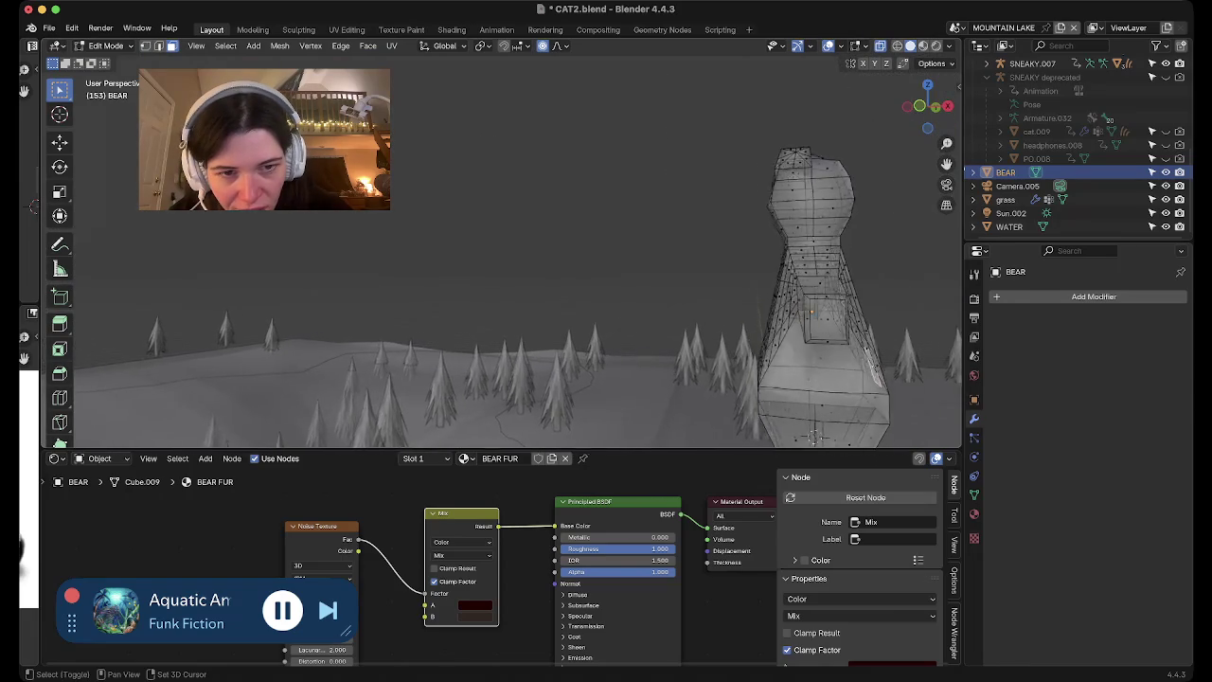
pyautogui.moveTo(750, 424); pyautogui.dragTo(663, 416, button='middle')
# Reselect the torso region, switch to edge select, and pick an edge loop around the body
pyautogui.keyDown('ctrl'); pyautogui.keyDown('shift'); pyautogui.click(531, 261); pyautogui.keyUp('shift'); pyautogui.keyUp('ctrl')
pyautogui.scroll(-2, 483, 412)
pyautogui.press('1')
pyautogui.press('2')
pyautogui.keyDown('alt'); pyautogui.click(481, 414); pyautogui.keyUp('alt')
pyautogui.moveTo(481, 414); pyautogui.dragTo(572, 389, button='middle')
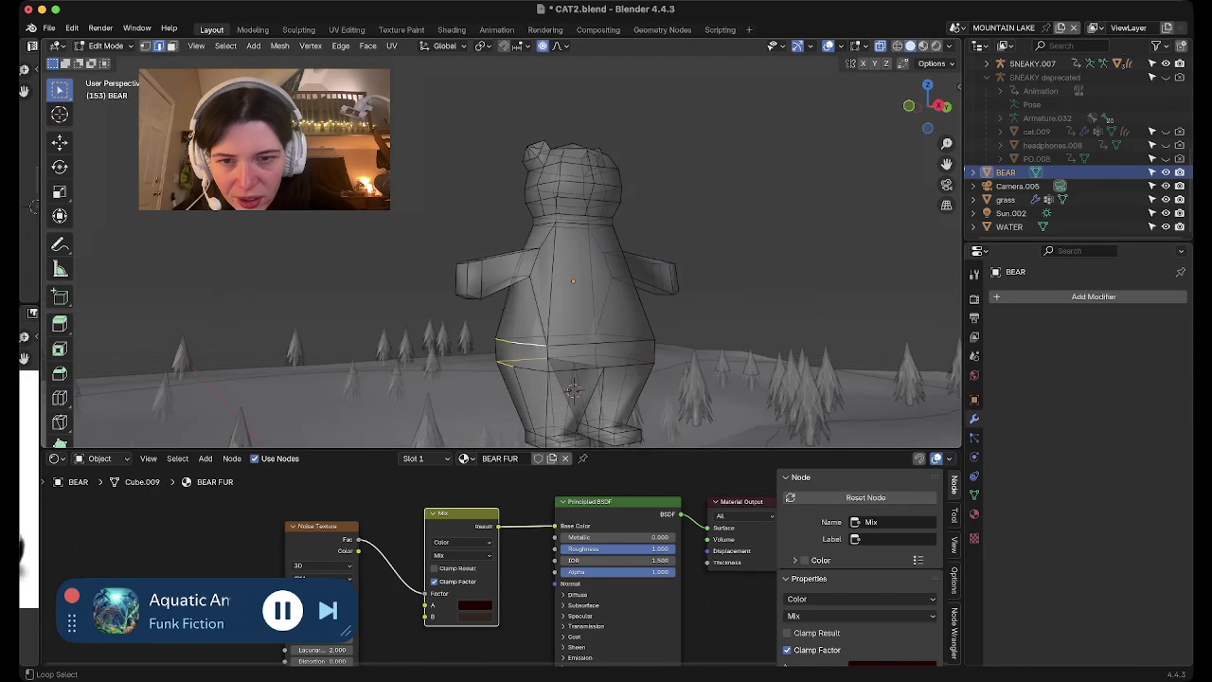
# Select the two waist edge loops and scale them down in the side view
pyautogui.keyDown('alt'); pyautogui.keyDown('shift'); pyautogui.click(573, 388); pyautogui.keyUp('shift'); pyautogui.keyUp('alt')
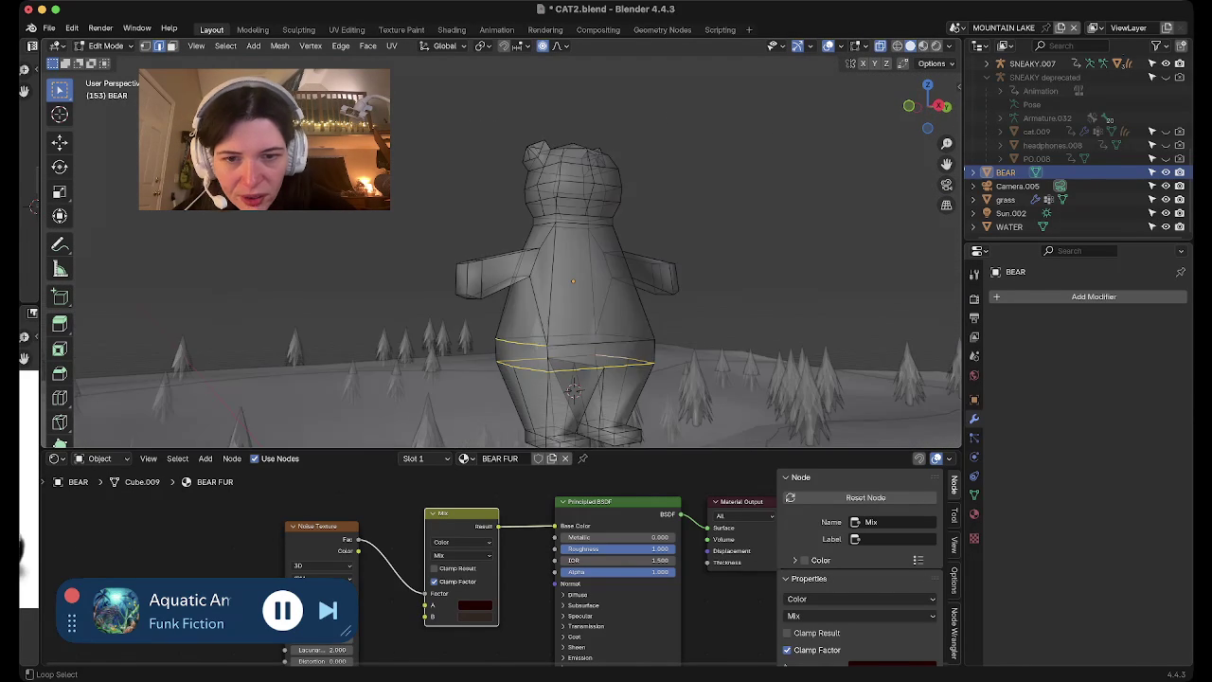
pyautogui.keyDown('alt'); pyautogui.keyDown('shift'); pyautogui.click(573, 388); pyautogui.keyUp('shift'); pyautogui.keyUp('alt')
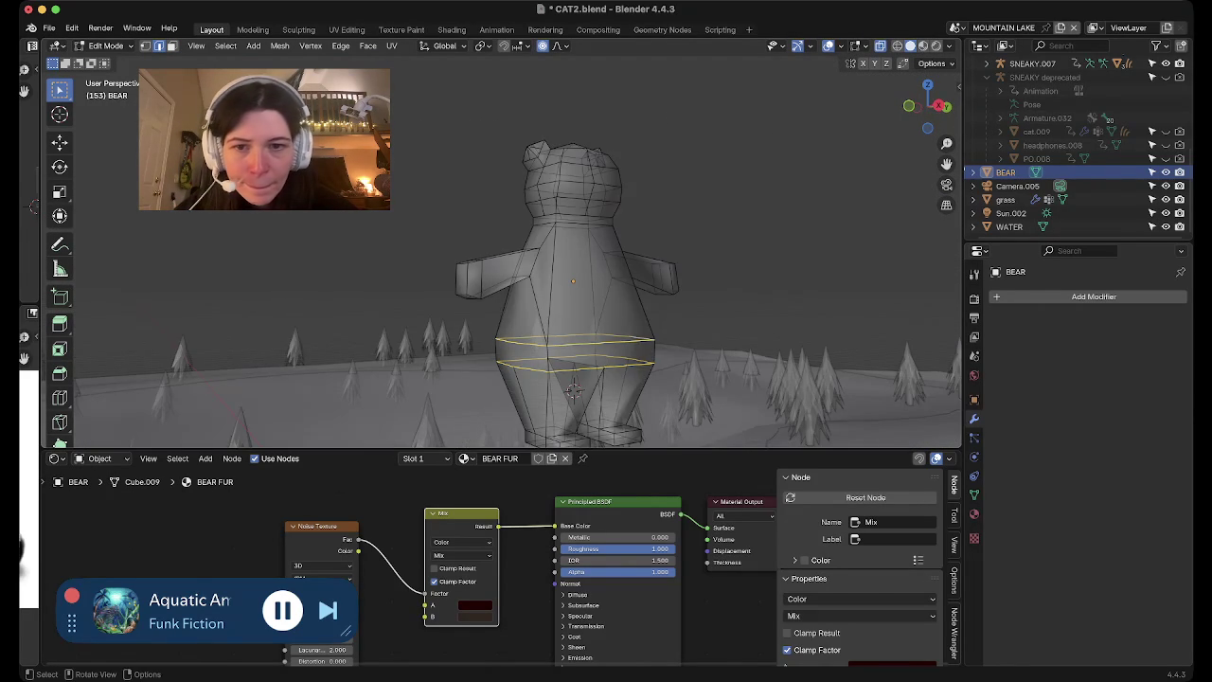
pyautogui.moveTo(573, 388); pyautogui.dragTo(492, 393, button='middle')
pyautogui.click(929, 106)
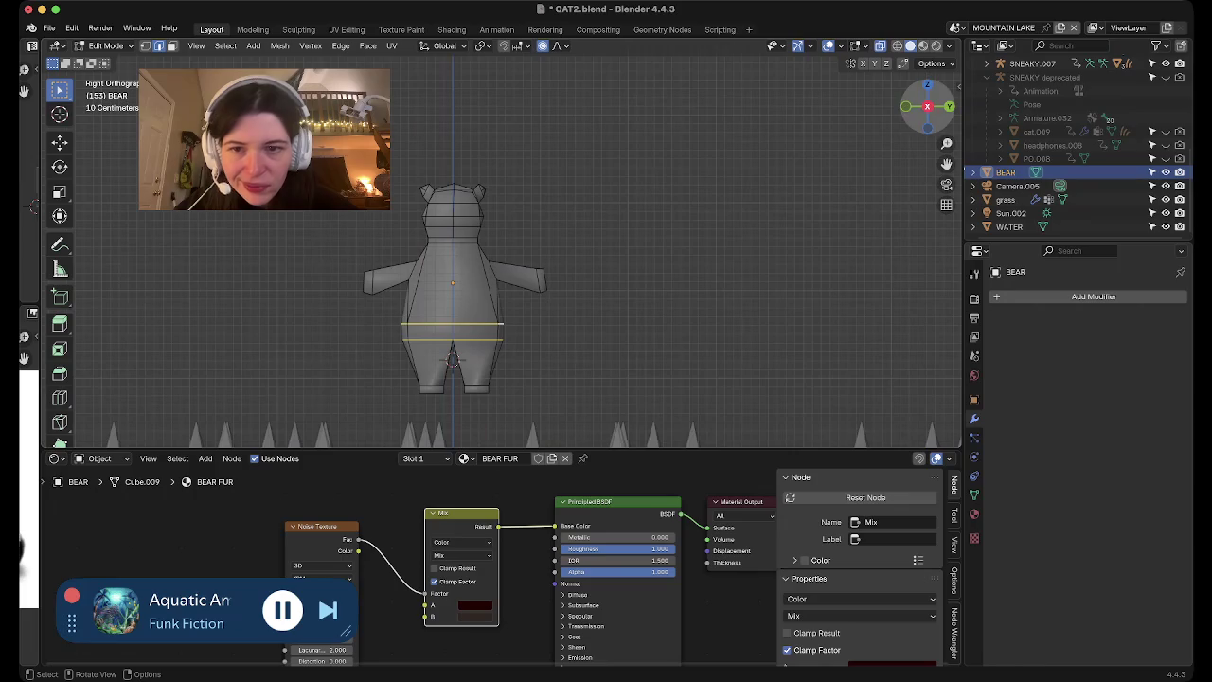
pyautogui.press('s')
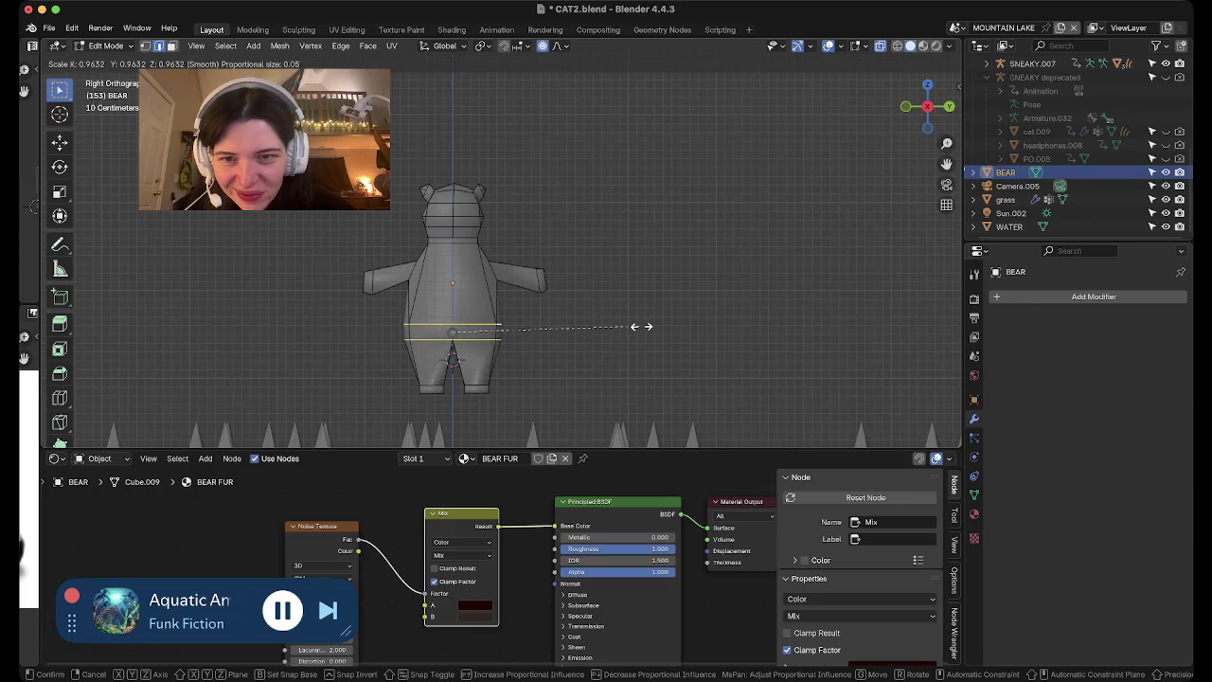
pyautogui.click(641, 326)
# Narrow the waist loops further along Y to about 0.85
pyautogui.moveTo(641, 327)
pyautogui.mouseDown(button='middle')
pyautogui.moveTo(606, 312)
pyautogui.moveTo(654, 284)
pyautogui.mouseUp(button='middle')
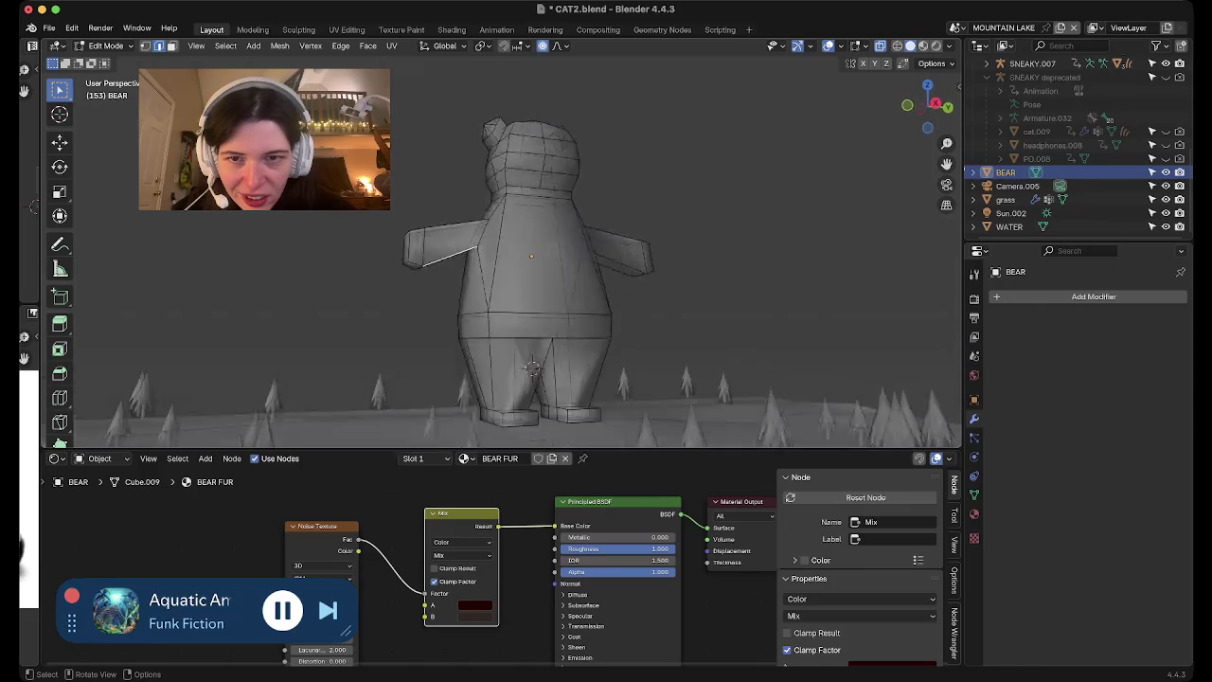
pyautogui.moveTo(616, 322); pyautogui.dragTo(372, 388, button='middle')
pyautogui.moveTo(319, 279); pyautogui.dragTo(531, 274, button='middle')
pyautogui.press('s')
pyautogui.press('y')
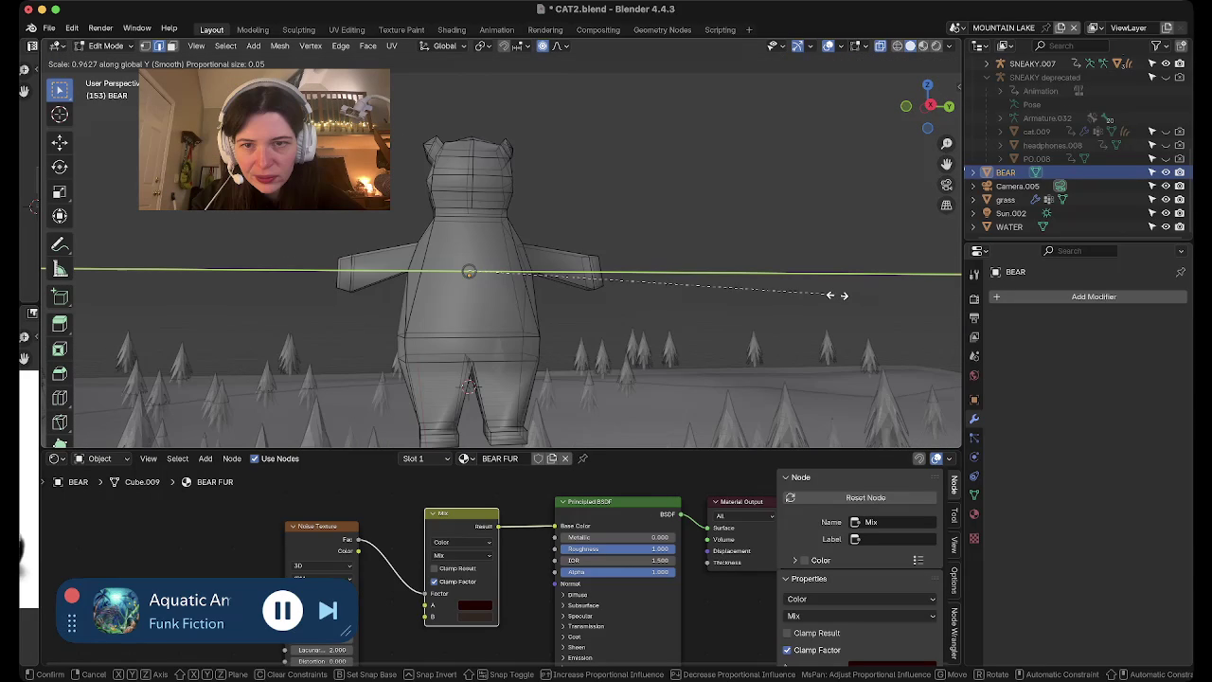
pyautogui.click(794, 294)
pyautogui.moveTo(794, 294); pyautogui.dragTo(606, 284, button='middle')
pyautogui.press('KP_3')
# Shrink the end face of the right arm
pyautogui.click(540, 279)
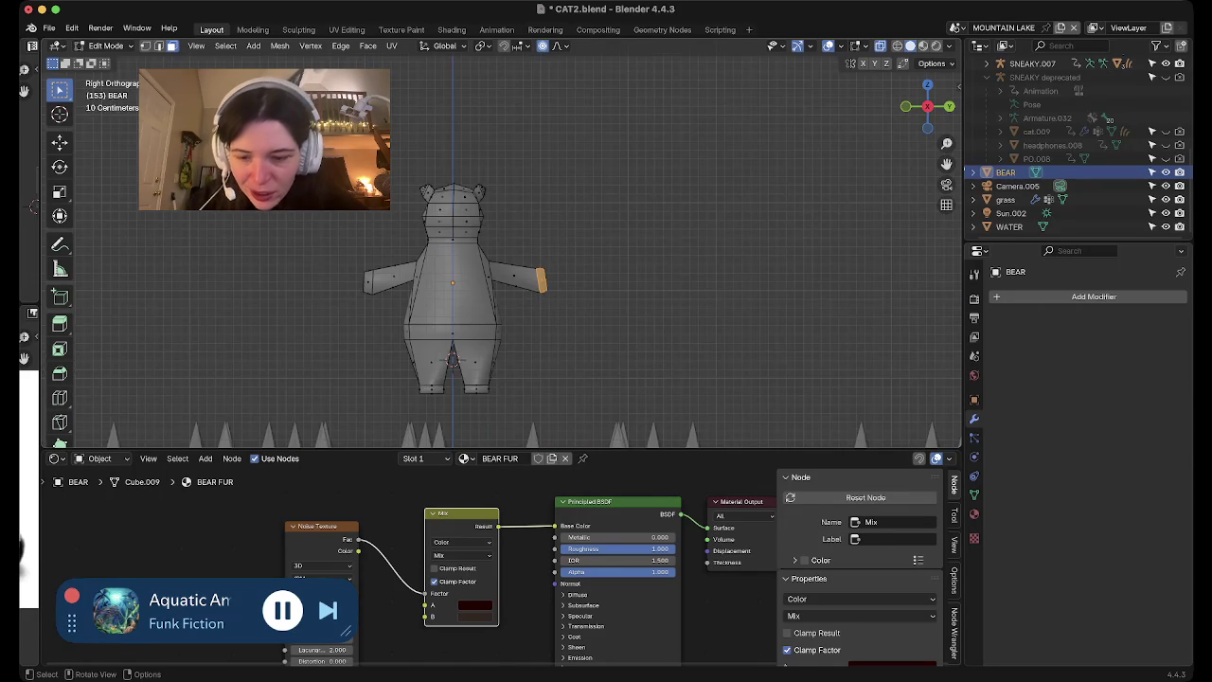
pyautogui.press('s')
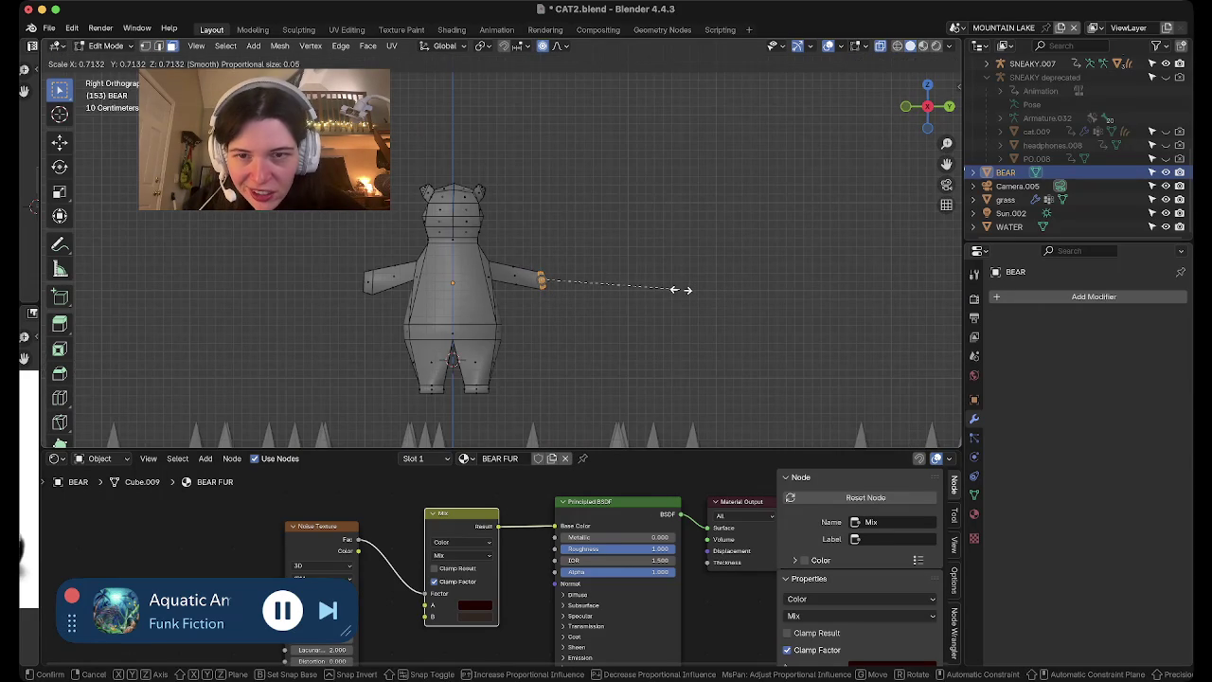
pyautogui.click(675, 290)
# Box-select the right arm and scale it up along Z to thicken it
pyautogui.moveTo(671, 379); pyautogui.dragTo(502, 239)
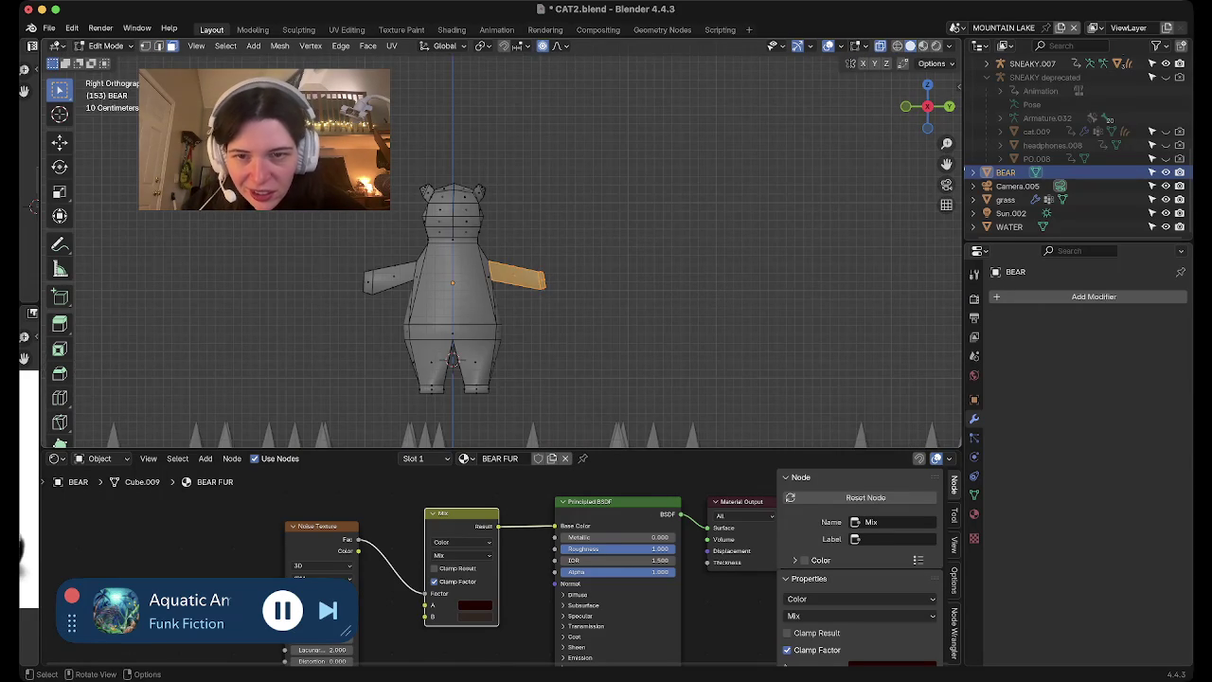
pyautogui.press('s')
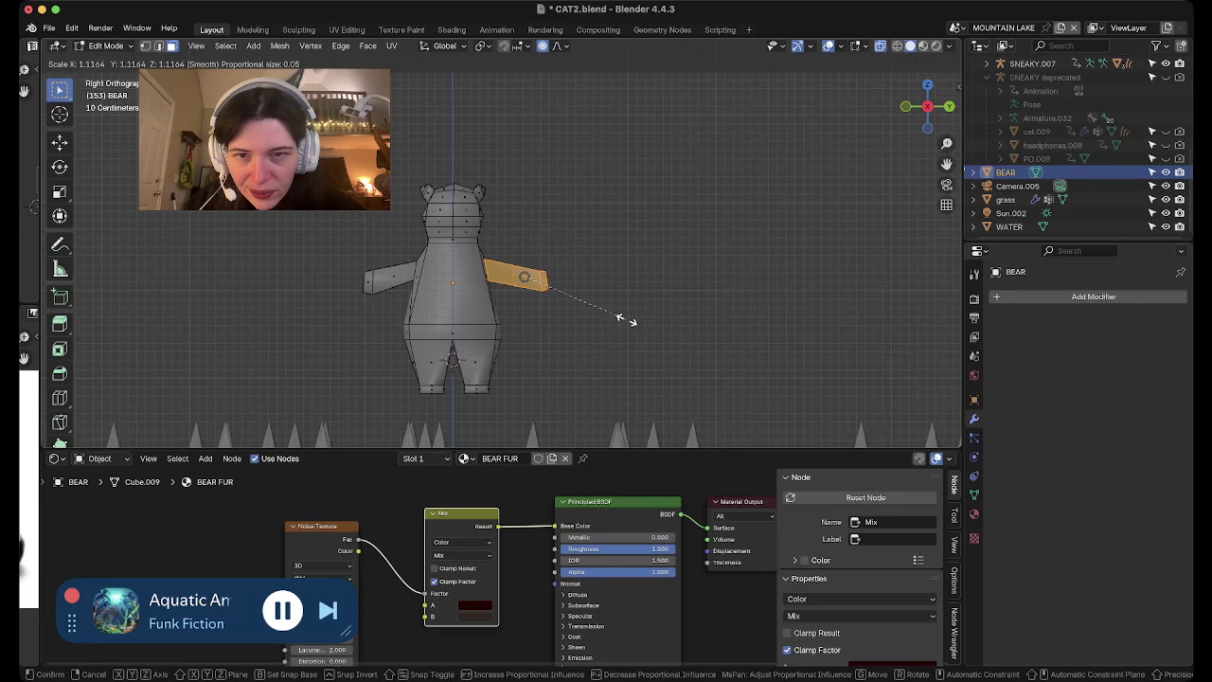
pyautogui.press('z')
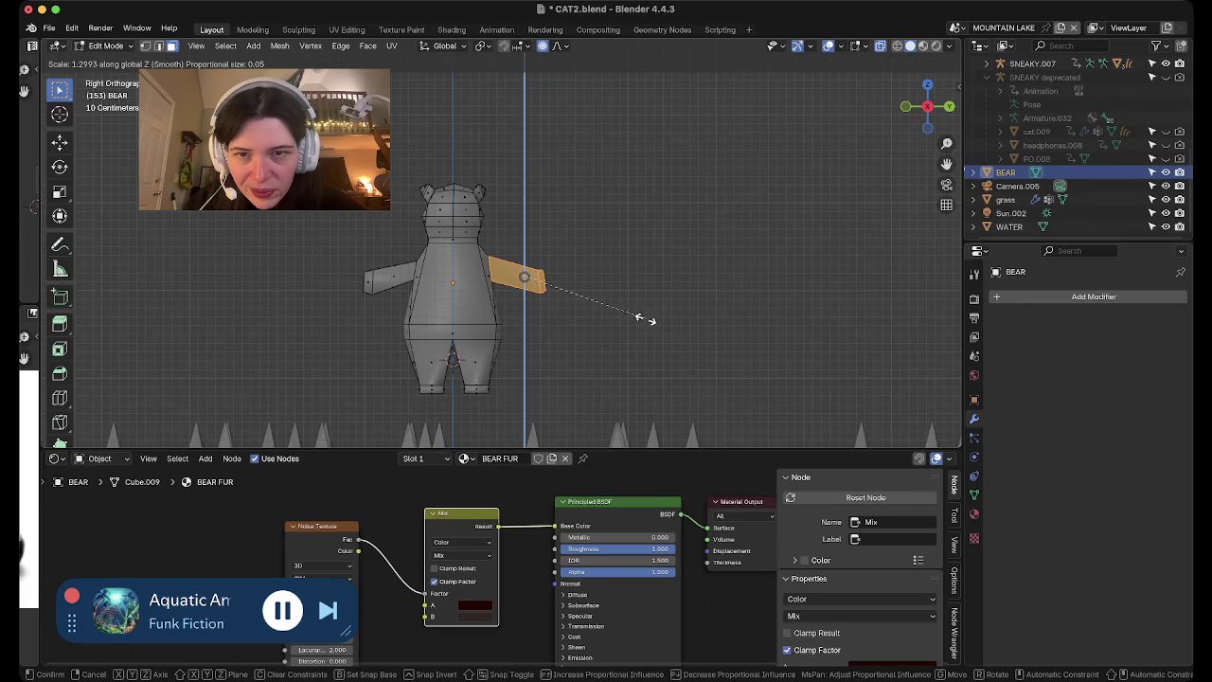
pyautogui.click(645, 320)
pyautogui.press('s')
pyautogui.press('y')
pyautogui.press('Escape')
# Shrink the left arm's end face to about 0.90 with a 0.05 proportional falloff
pyautogui.moveTo(312, 227); pyautogui.dragTo(418, 317)
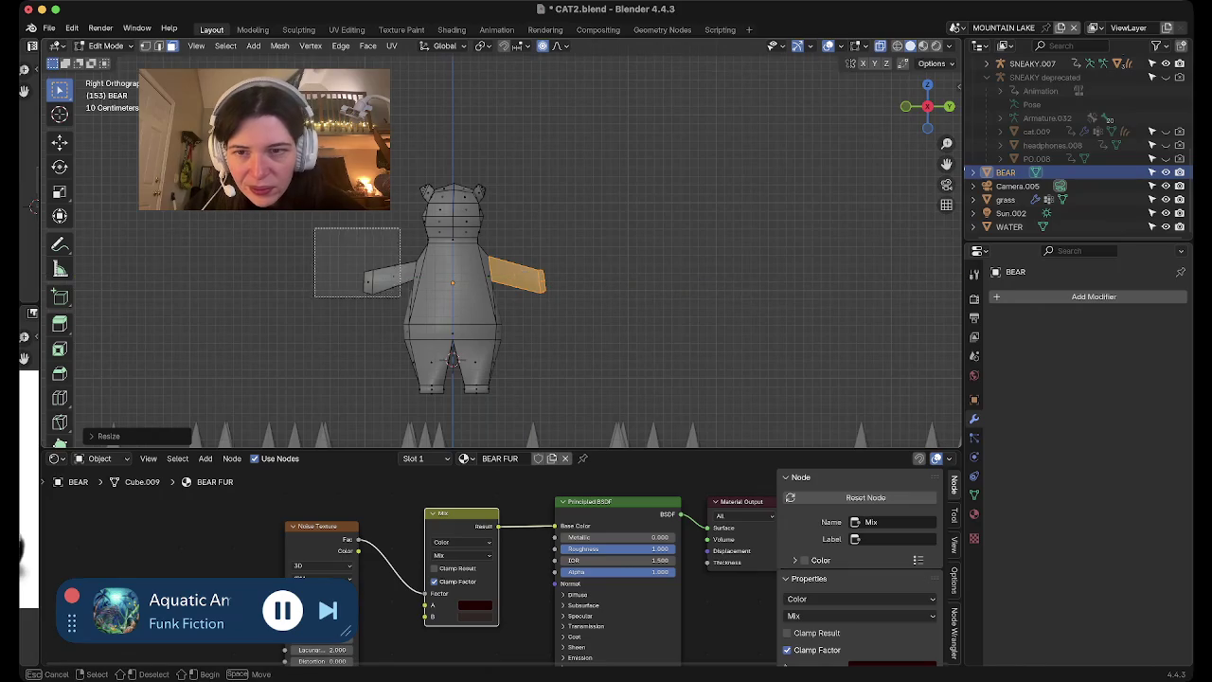
pyautogui.moveTo(419, 316); pyautogui.dragTo(334, 315, button='middle')
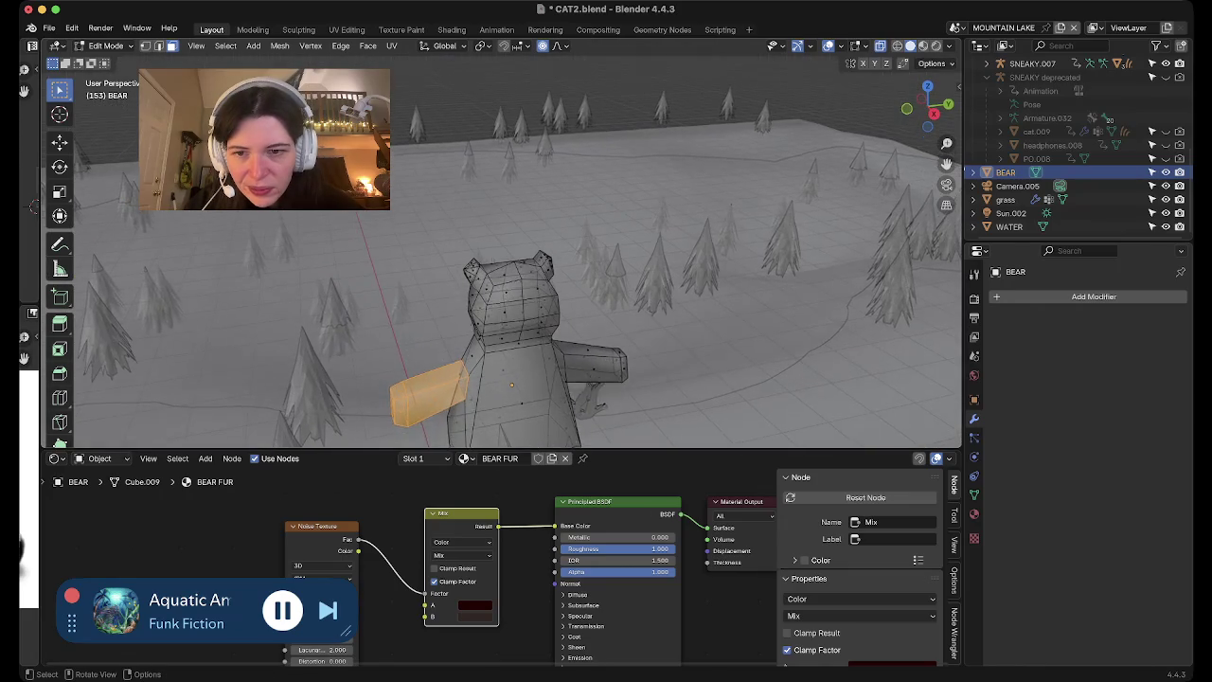
pyautogui.moveTo(333, 315); pyautogui.dragTo(396, 395)
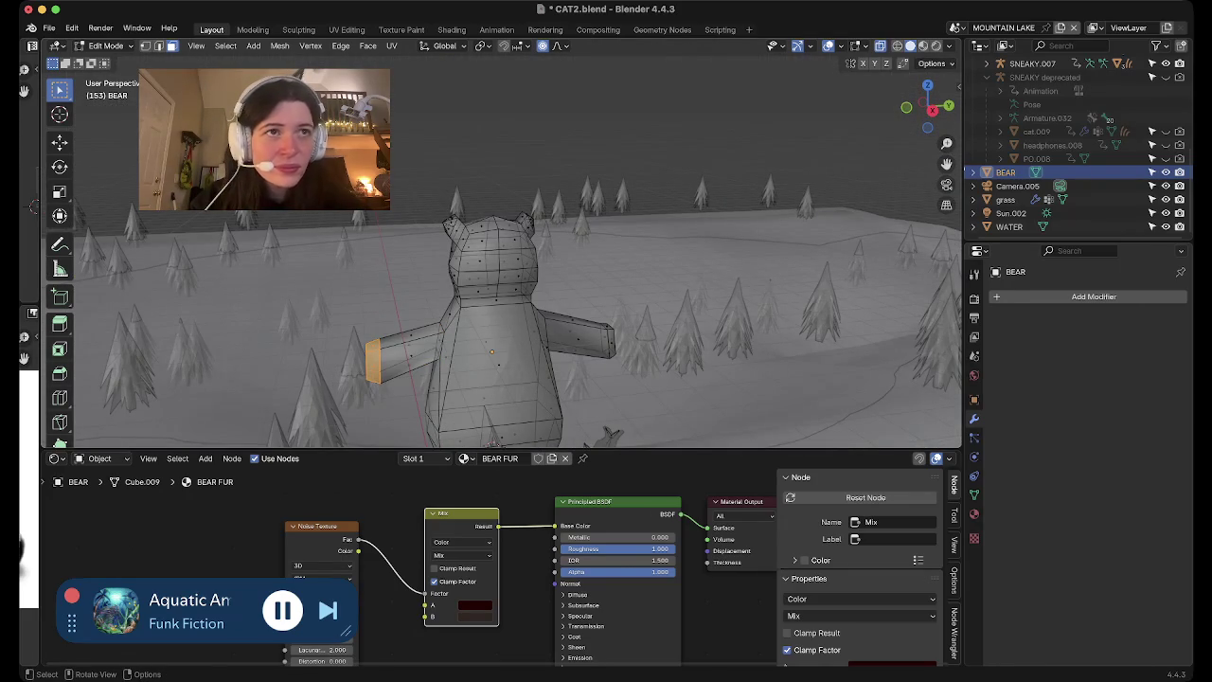
pyautogui.click(932, 108)
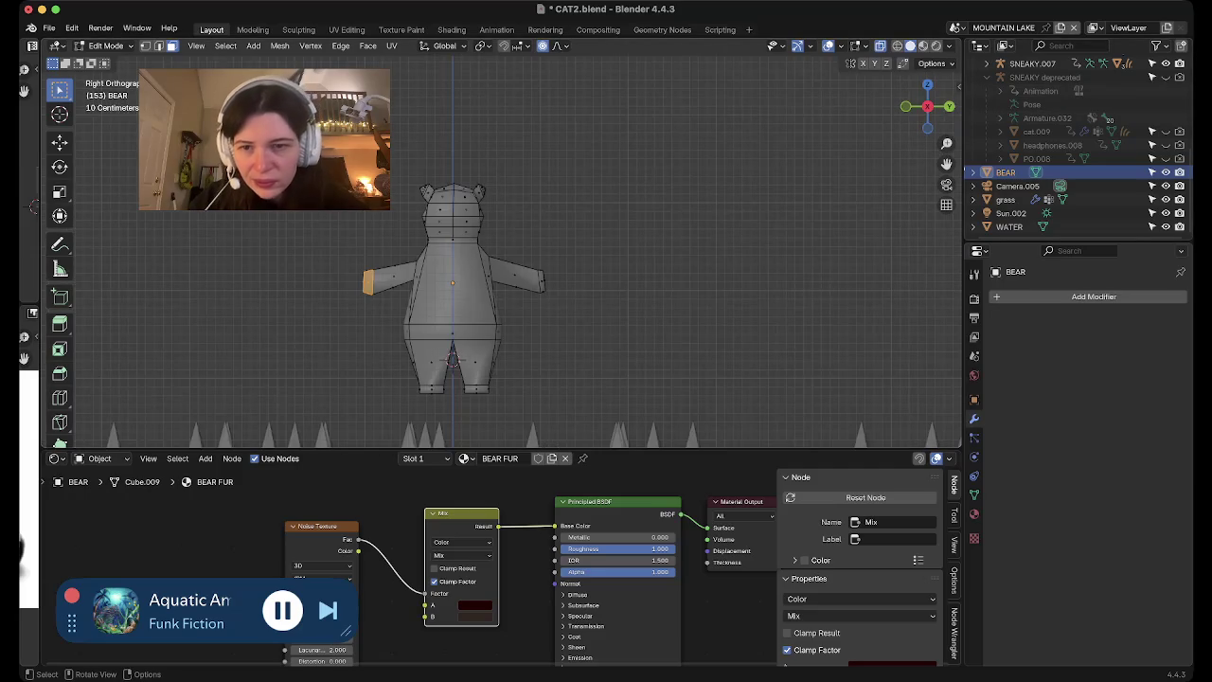
pyautogui.press('s')
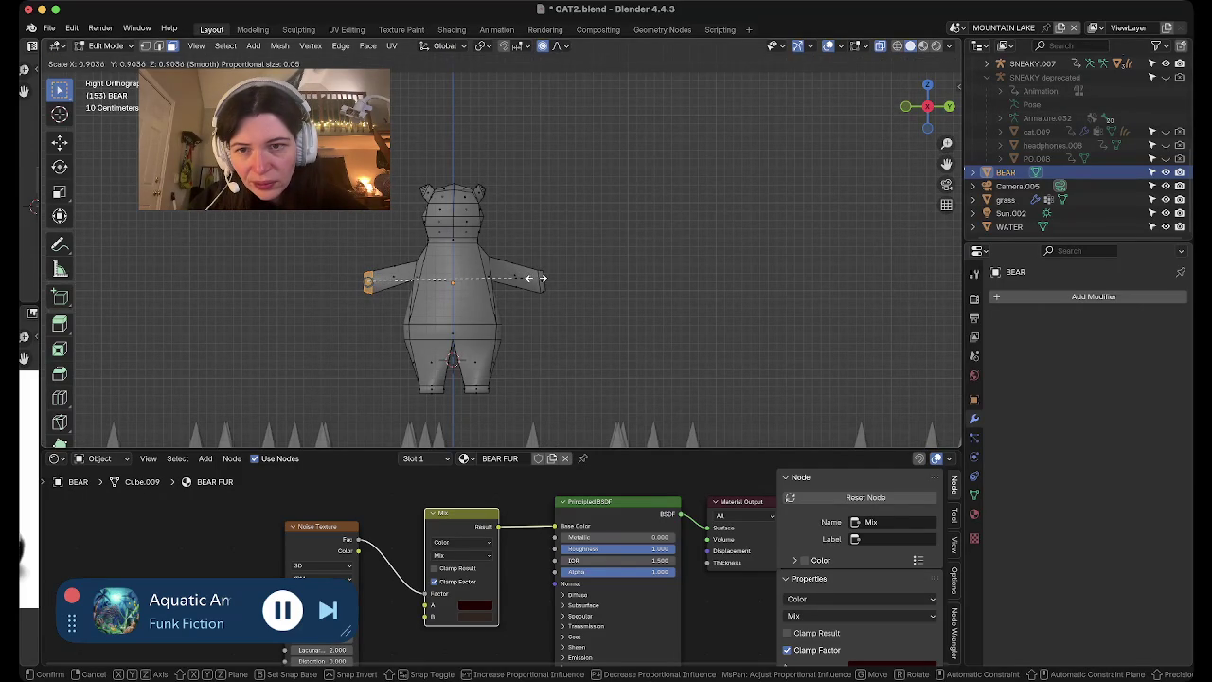
pyautogui.click(509, 280)
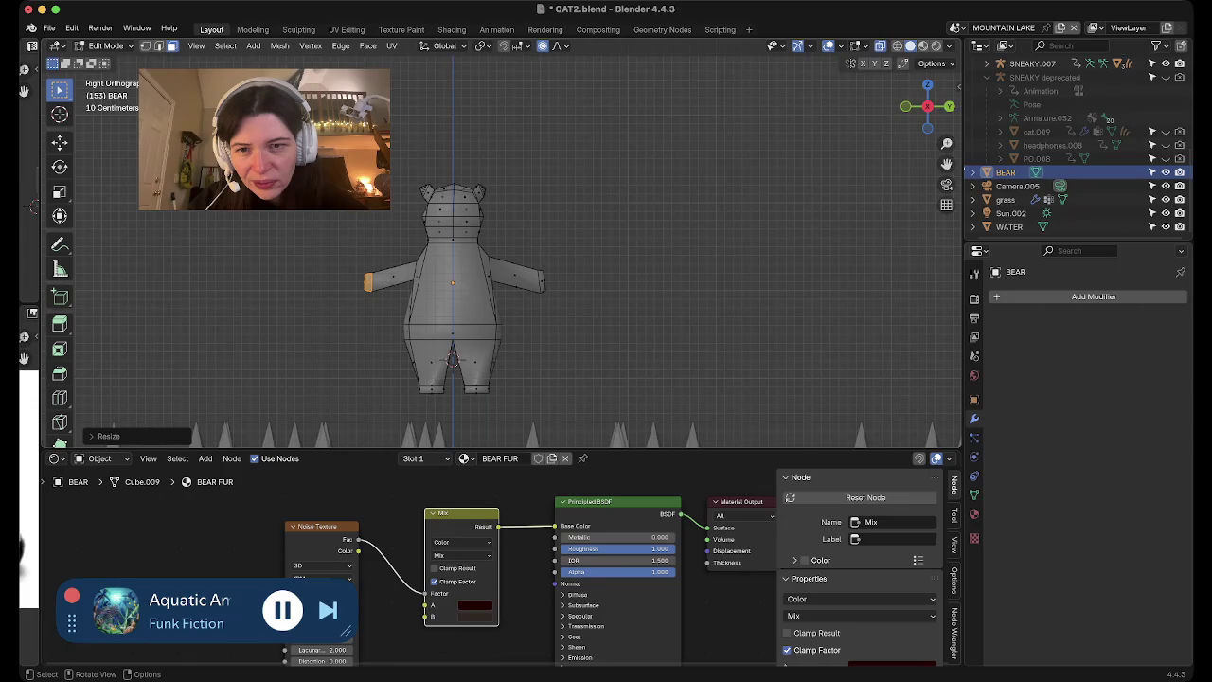
pyautogui.moveTo(498, 281); pyautogui.dragTo(578, 284, button='middle')
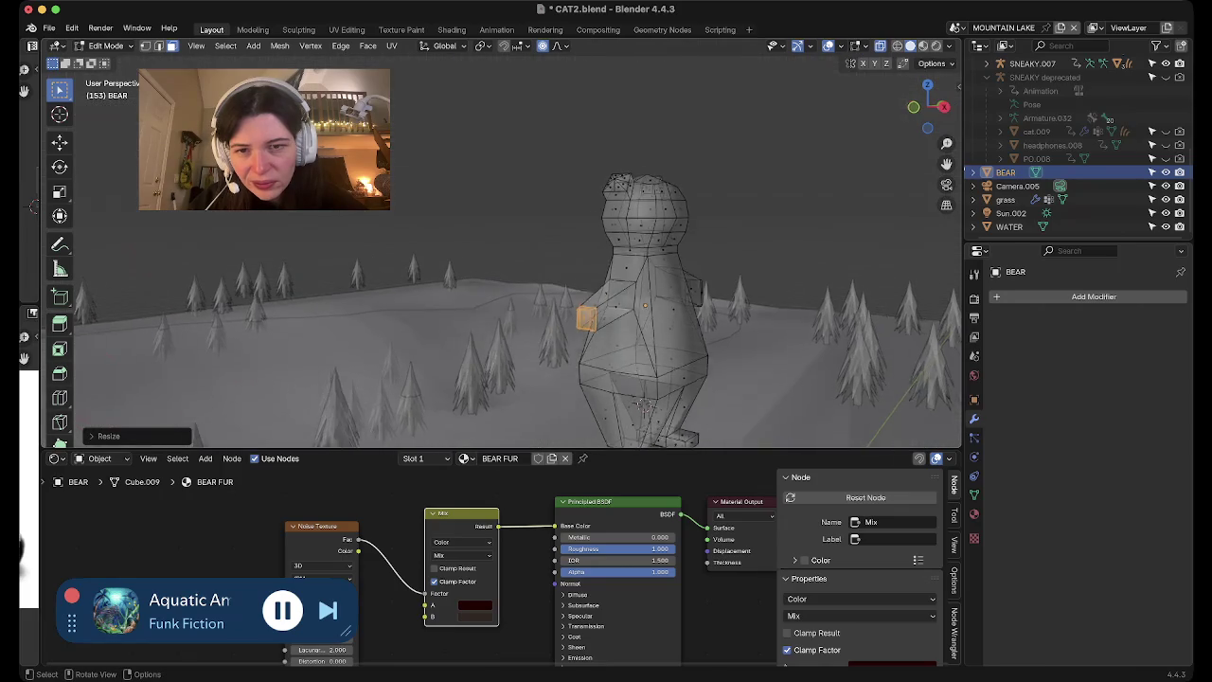
# Widen the shoulder edge loops along X to about 1.38 with smooth proportional falloff
pyautogui.click(611, 296)
pyautogui.press('2')
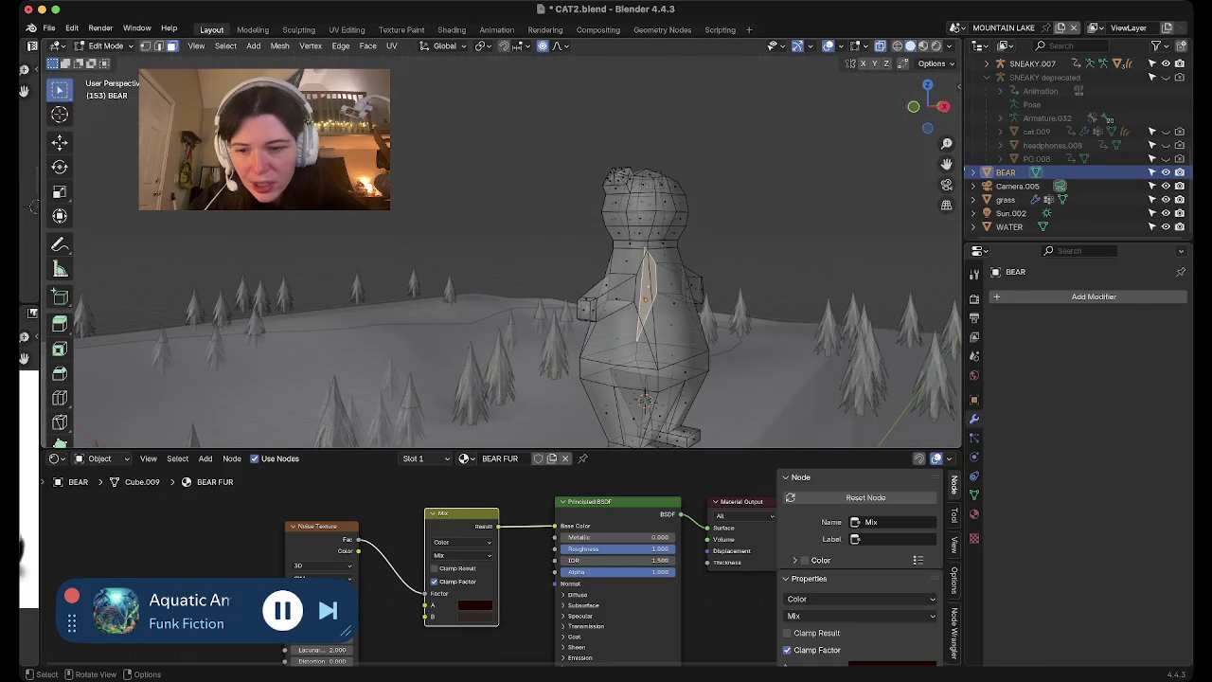
pyautogui.click(624, 273)
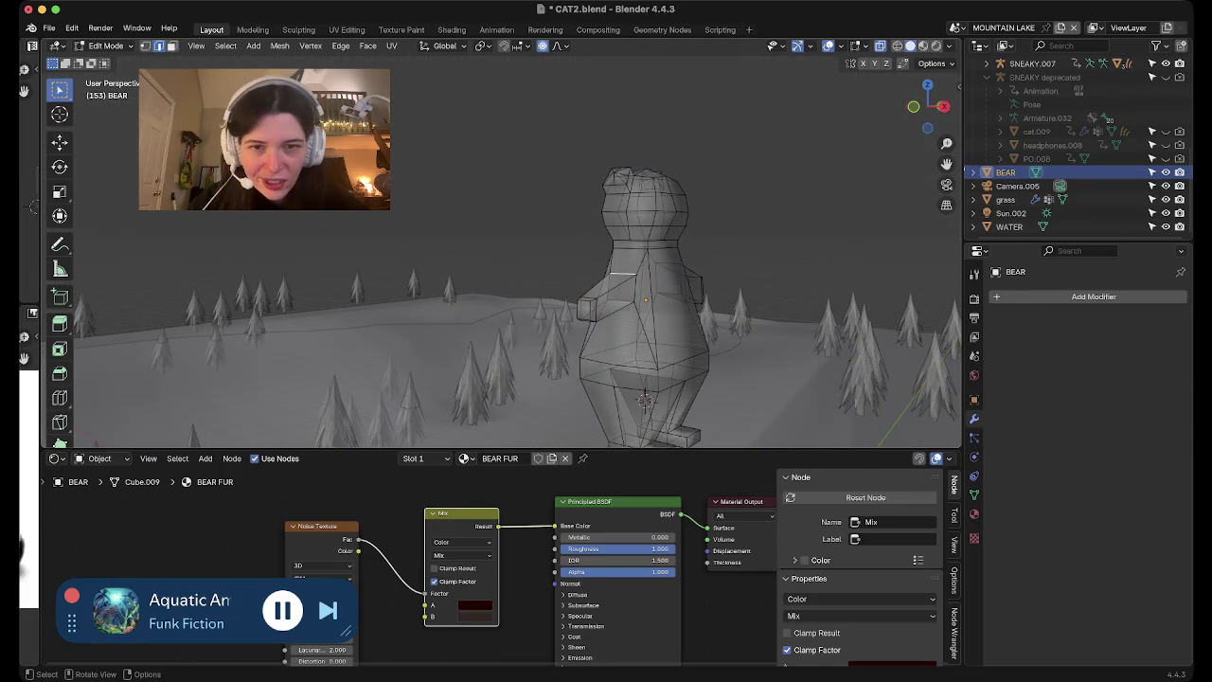
pyautogui.moveTo(644, 303)
pyautogui.mouseDown(button='middle')
pyautogui.moveTo(530, 303)
pyautogui.moveTo(625, 341)
pyautogui.mouseUp(button='middle')
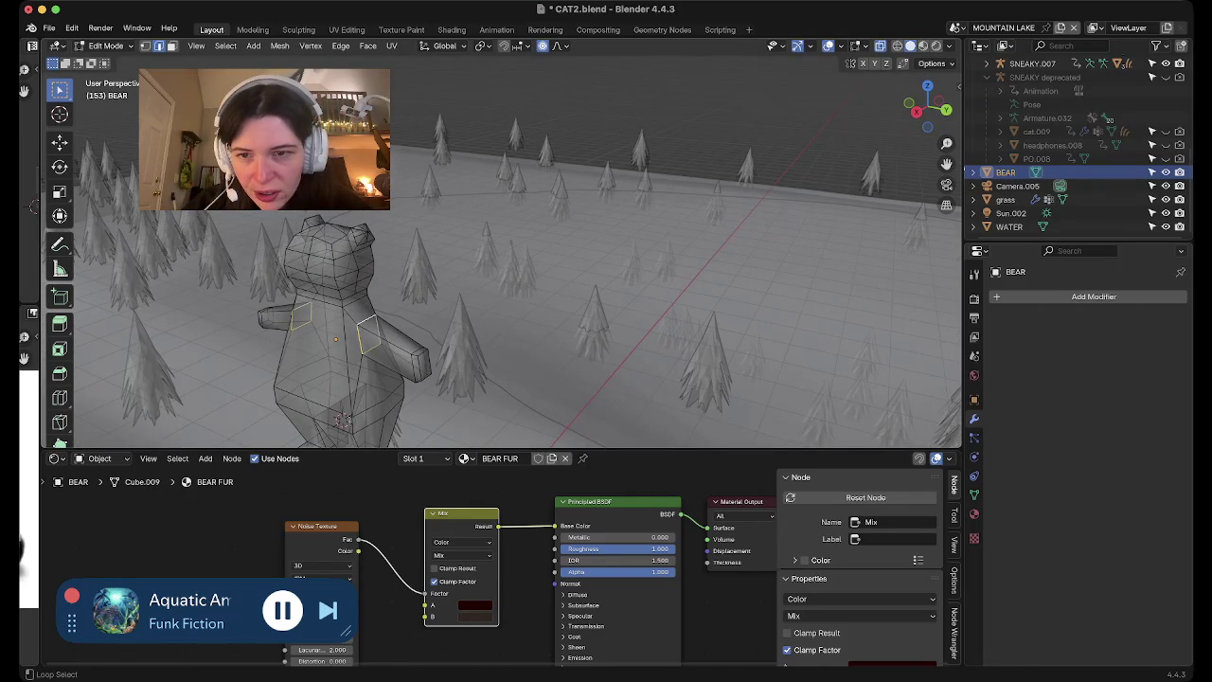
pyautogui.moveTo(625, 341)
pyautogui.mouseDown(button='middle')
pyautogui.moveTo(530, 312)
pyautogui.moveTo(484, 232)
pyautogui.moveTo(454, 246)
pyautogui.moveTo(436, 237)
pyautogui.mouseUp(button='middle')
pyautogui.press('s')
pyautogui.click(485, 232)
# Turn off X-ray and save CAT2.blend
pyautogui.hotkey('alt', 'z')
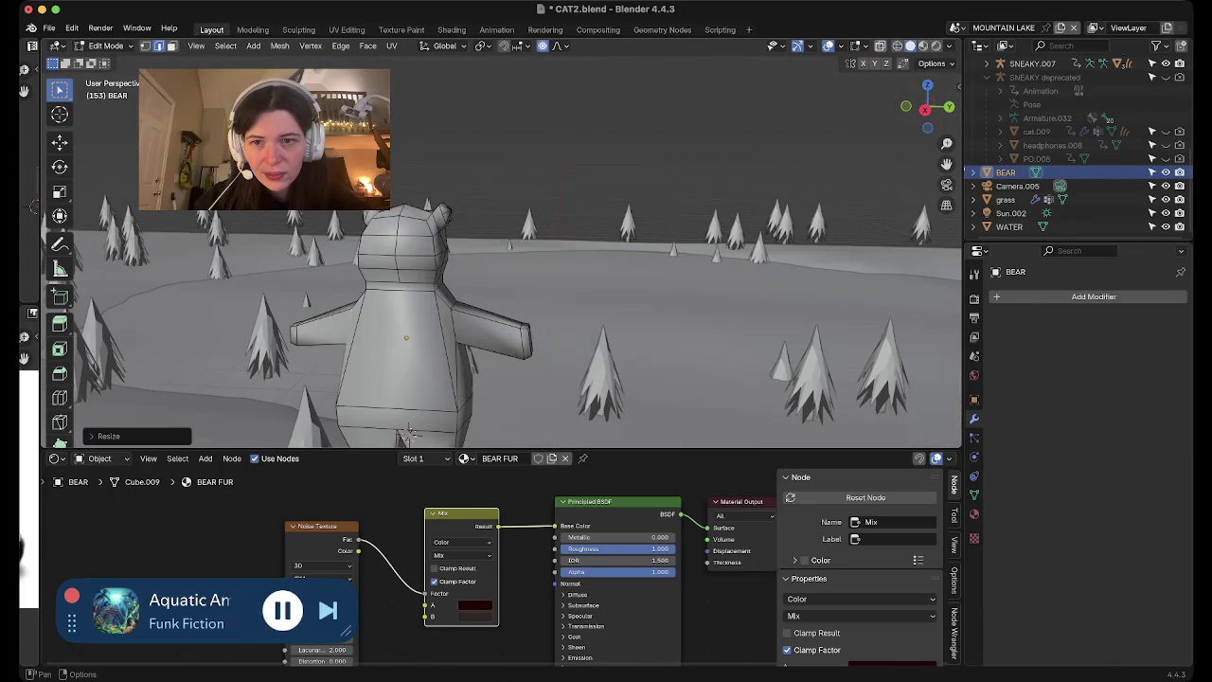
pyautogui.moveTo(408, 433); pyautogui.dragTo(464, 348, button='middle')
pyautogui.hotkey('ctrl', 's')
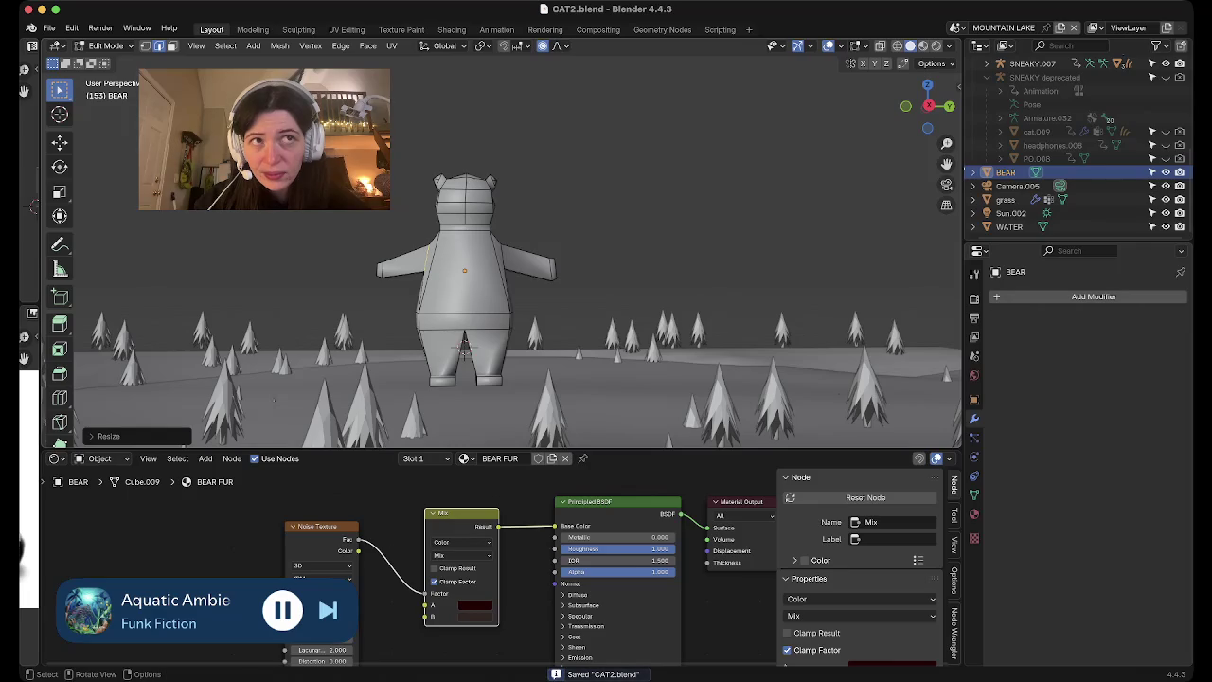
# Preview the bear in Object Mode with Rendered shading and save CAT2.blend
pyautogui.press('Tab')
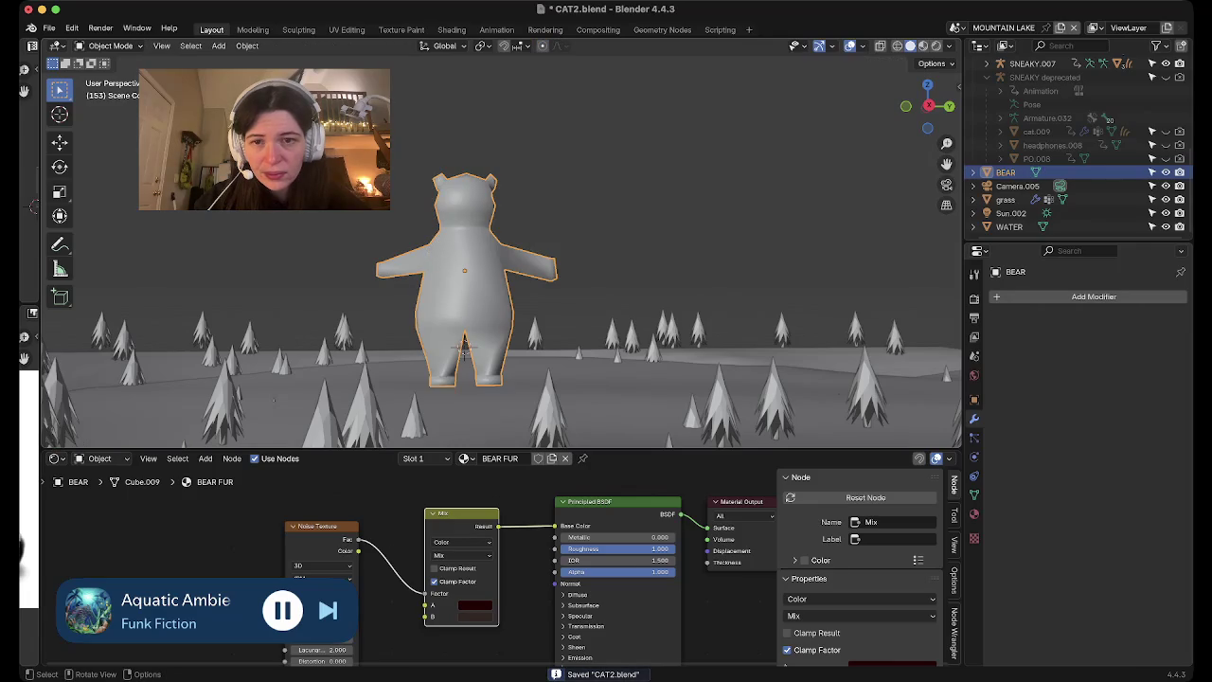
pyautogui.scroll(3, 465, 352)
pyautogui.moveTo(465, 352)
pyautogui.mouseDown(button='middle')
pyautogui.moveTo(445, 313)
pyautogui.moveTo(596, 402)
pyautogui.moveTo(561, 356)
pyautogui.moveTo(480, 375)
pyautogui.mouseUp(button='middle')
pyautogui.scroll(3, 596, 403)
pyautogui.scroll(-3, 592, 396)
pyautogui.press('z')
pyautogui.press('8')
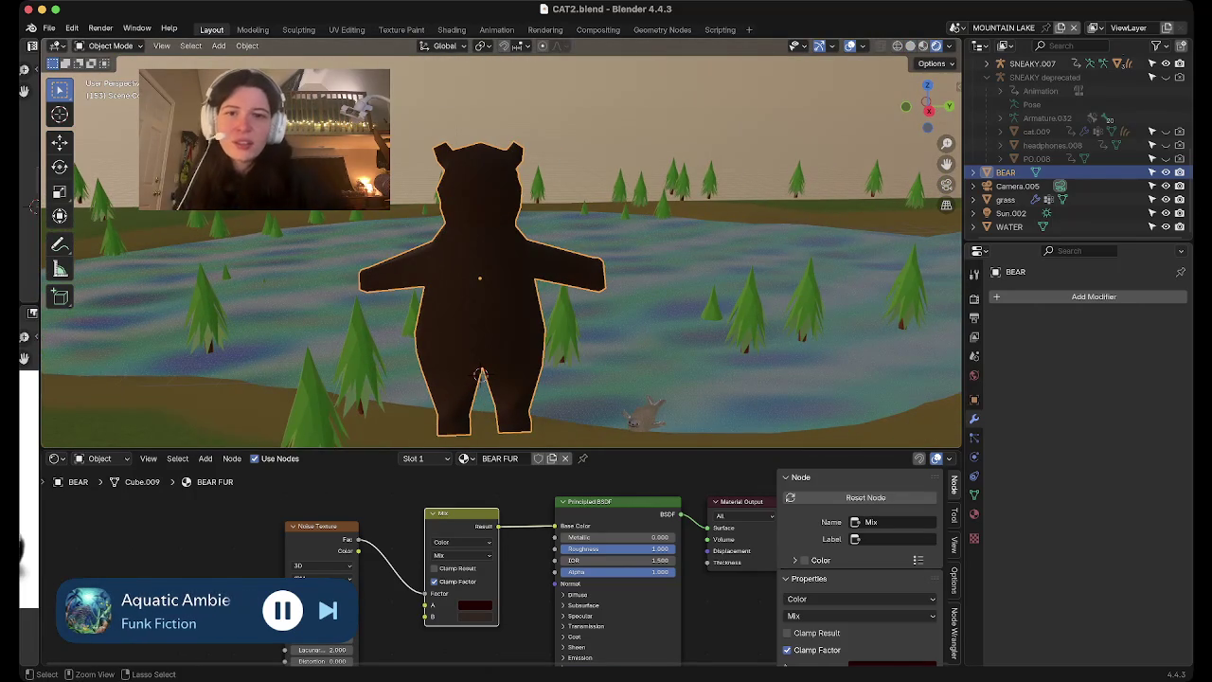
pyautogui.hotkey('ctrl', 's')
# Reselect the bear in Edit Mode and bring up the Add Mesh menu
pyautogui.scroll(4, 480, 375)
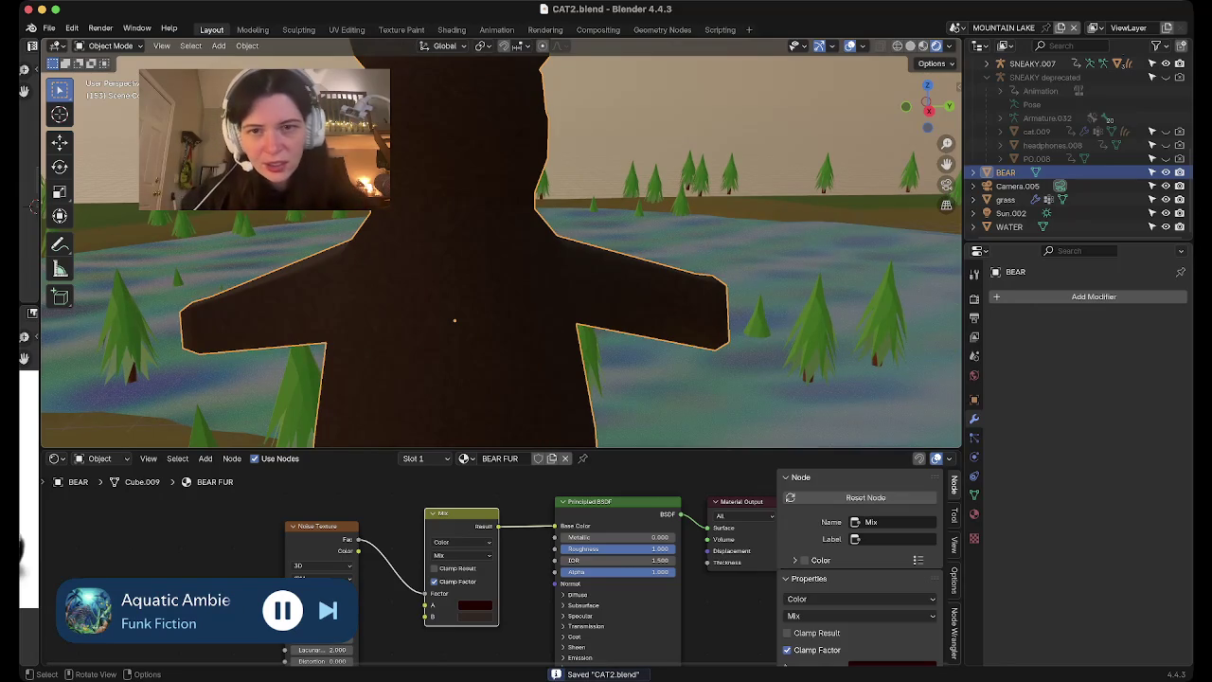
pyautogui.hotkey('alt', 'a')
pyautogui.scroll(-5, 482, 366)
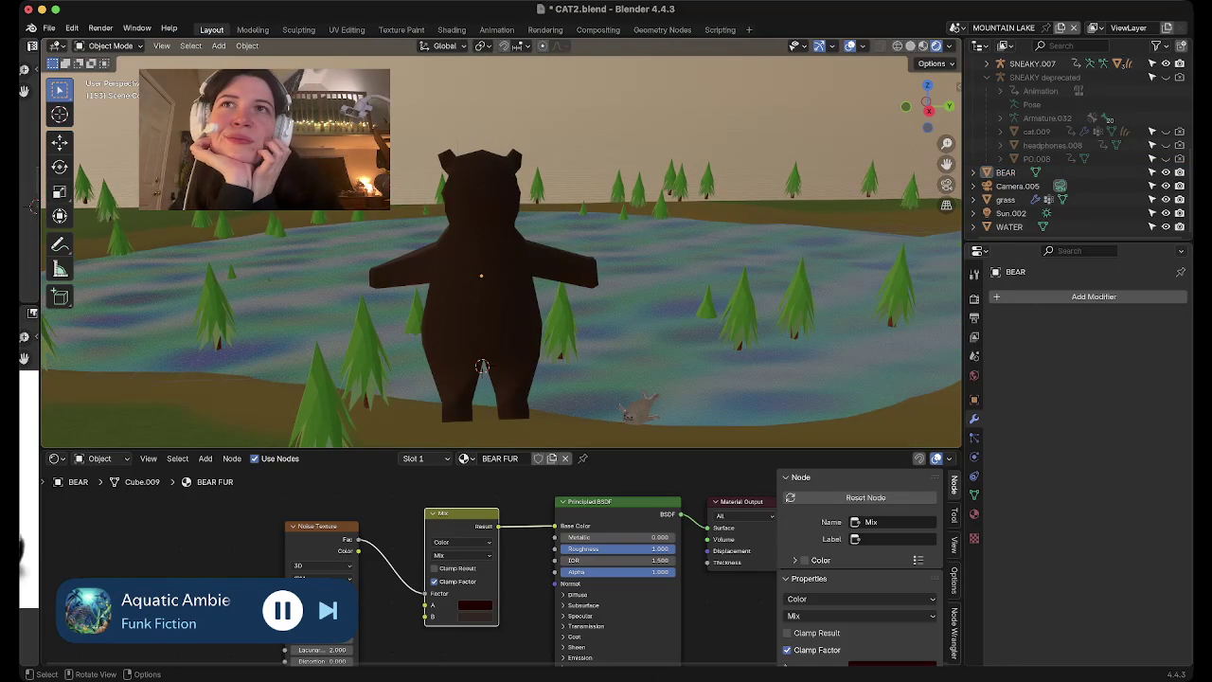
pyautogui.click(482, 366)
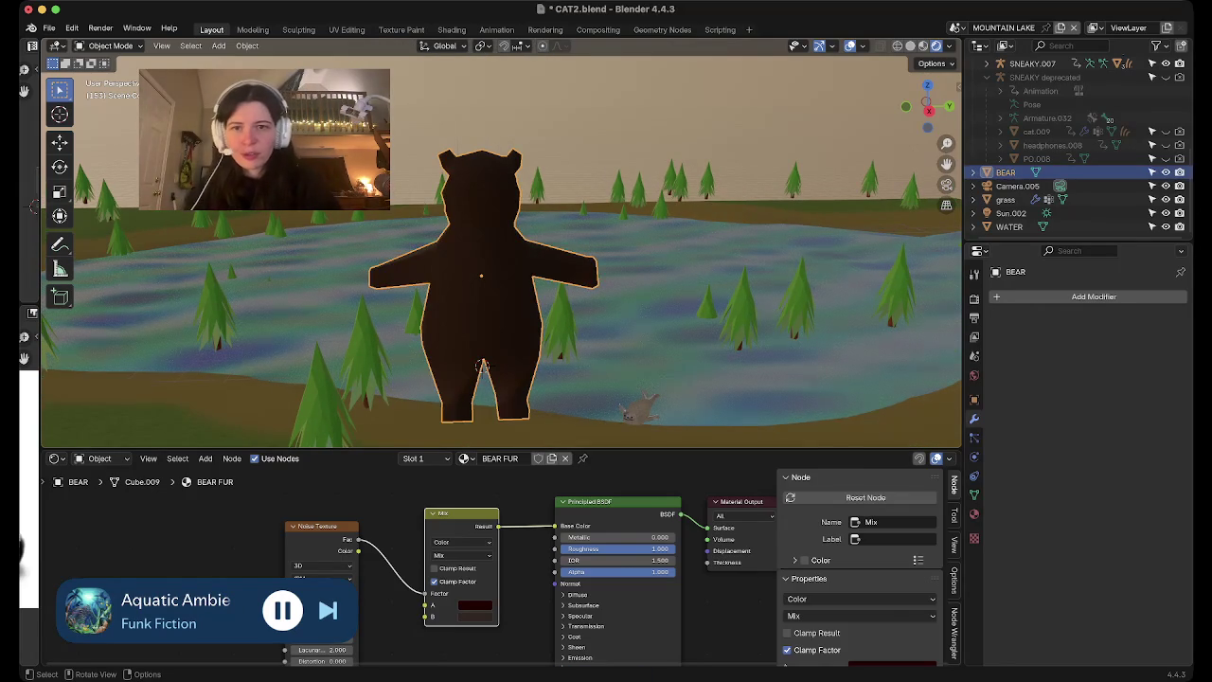
pyautogui.press('Tab')
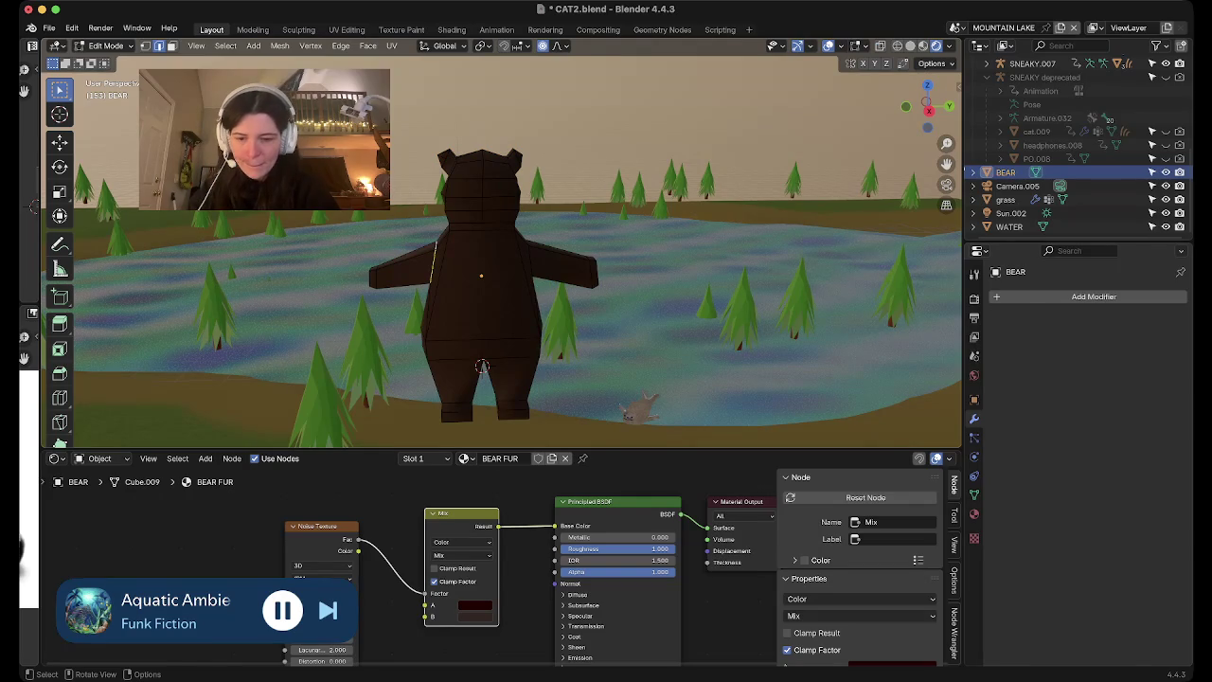
pyautogui.hotkey('shift', 'a')
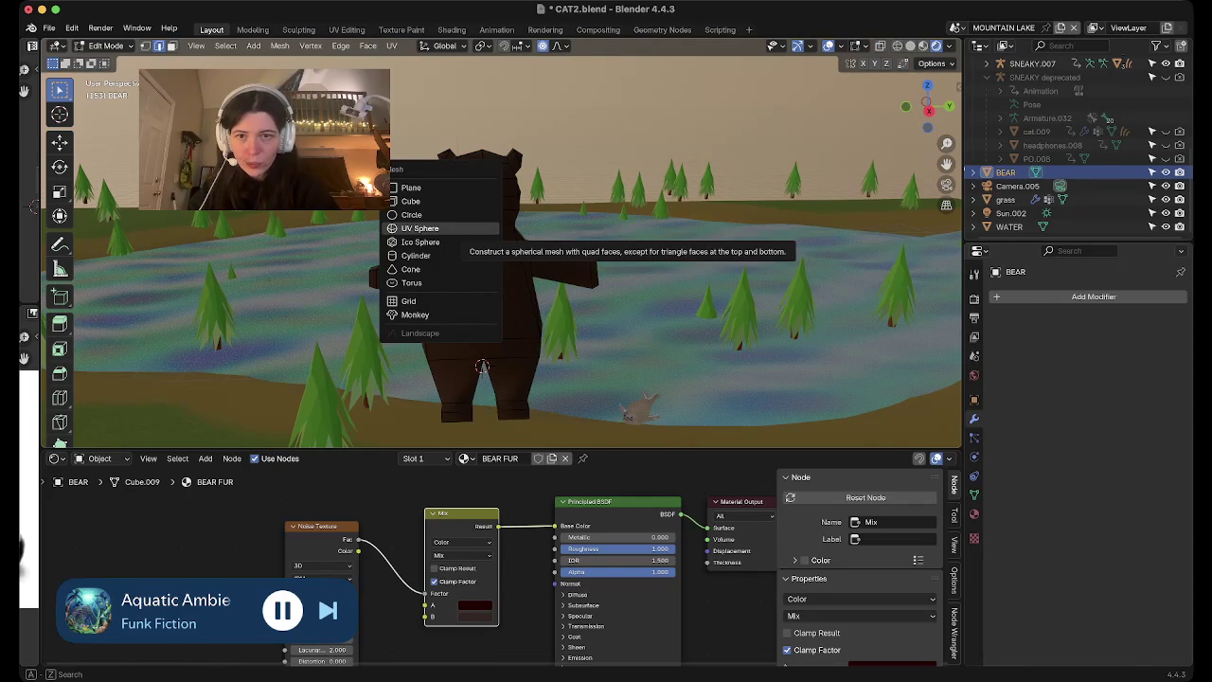
# Add a UV sphere to the bear mesh and scale it down
pyautogui.click(420, 228)
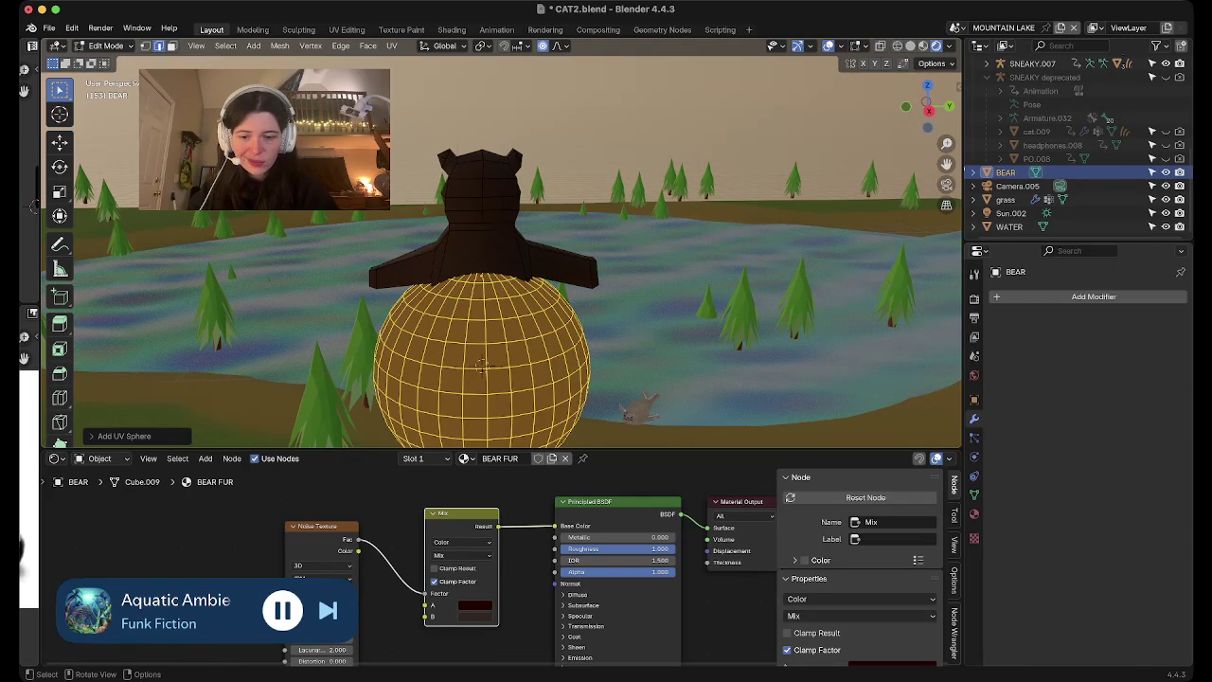
pyautogui.press('s')
pyautogui.click(668, 382)
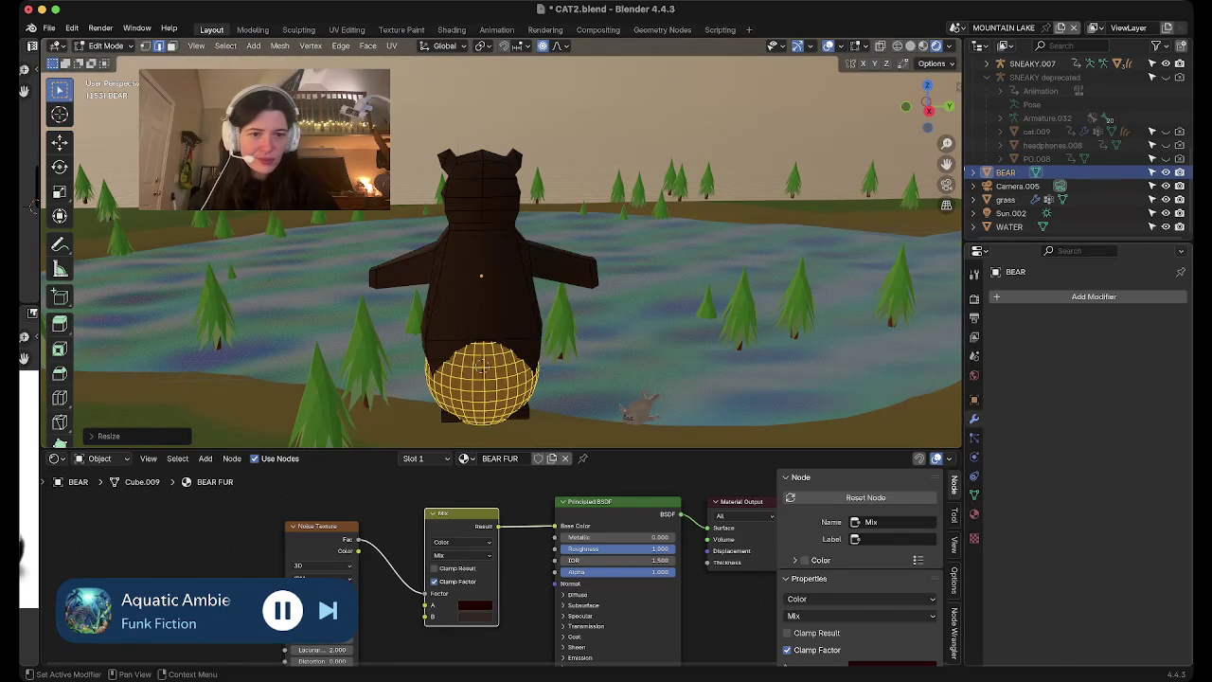
# Add a second material slot with a new material named BEAR EYE
pyautogui.click(974, 514)
pyautogui.click(1180, 297)
pyautogui.click(1091, 382)
pyautogui.write('BEAR')
pyautogui.press('Return')
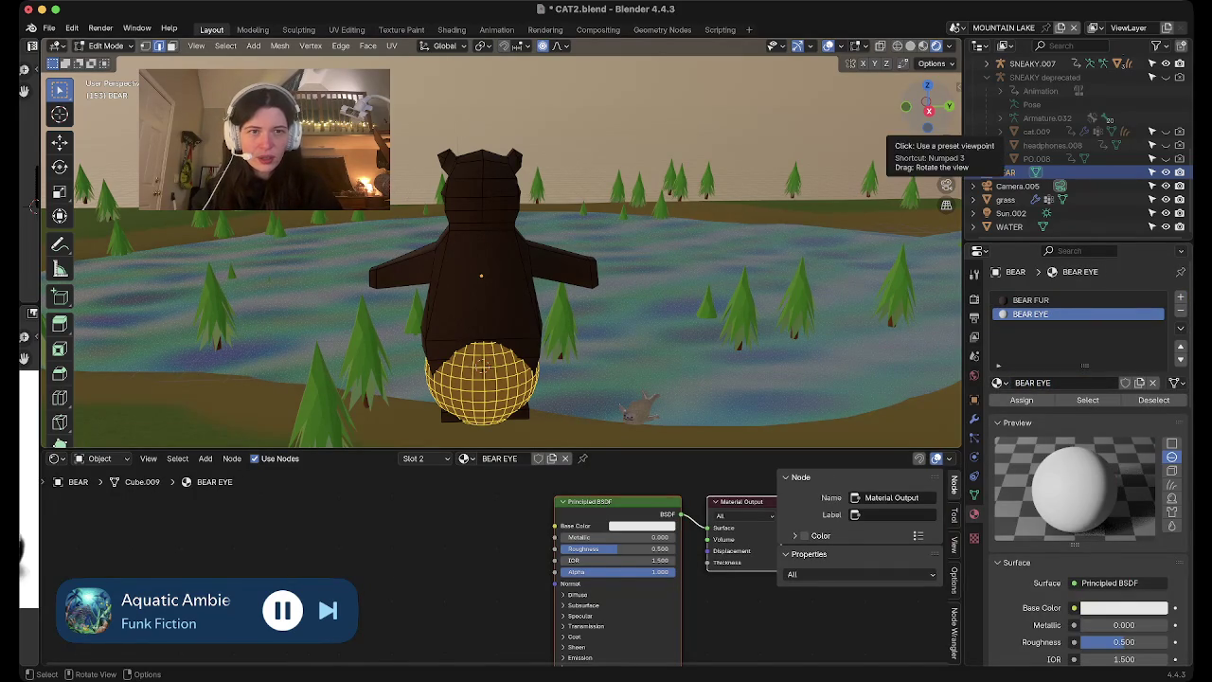
# In Right view, move the sphere onto the head, shrink it, and shift it along X
pyautogui.click(929, 109)
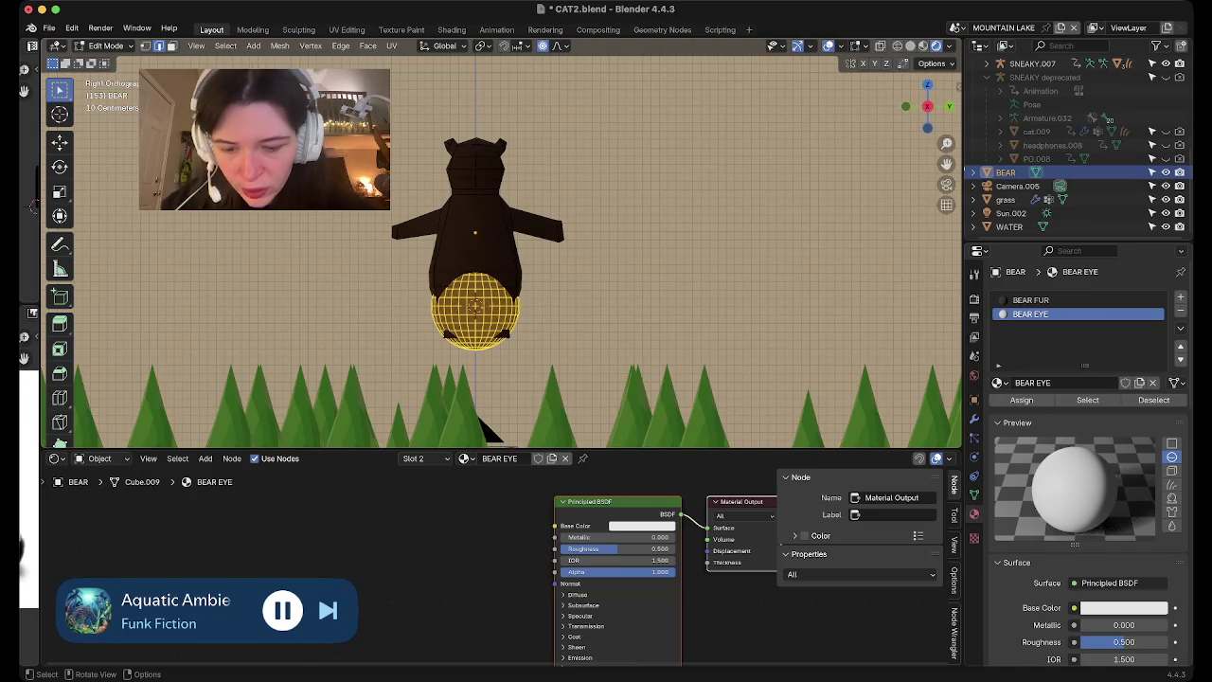
pyautogui.press('g')
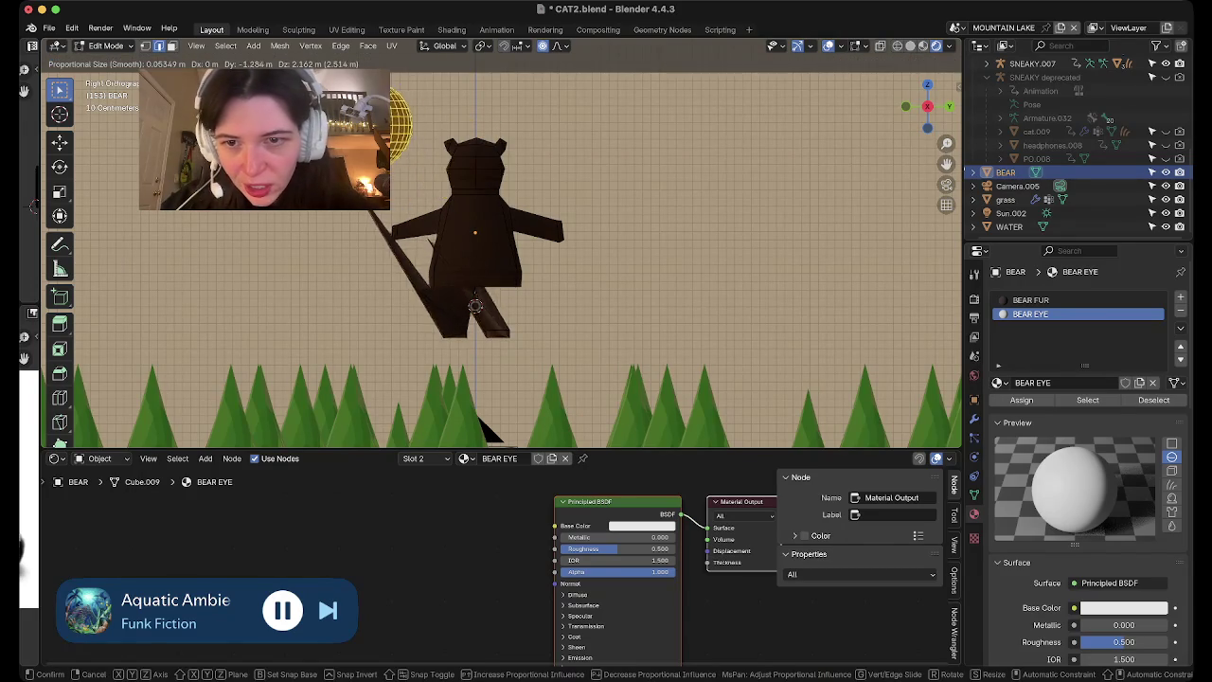
pyautogui.press('Escape')
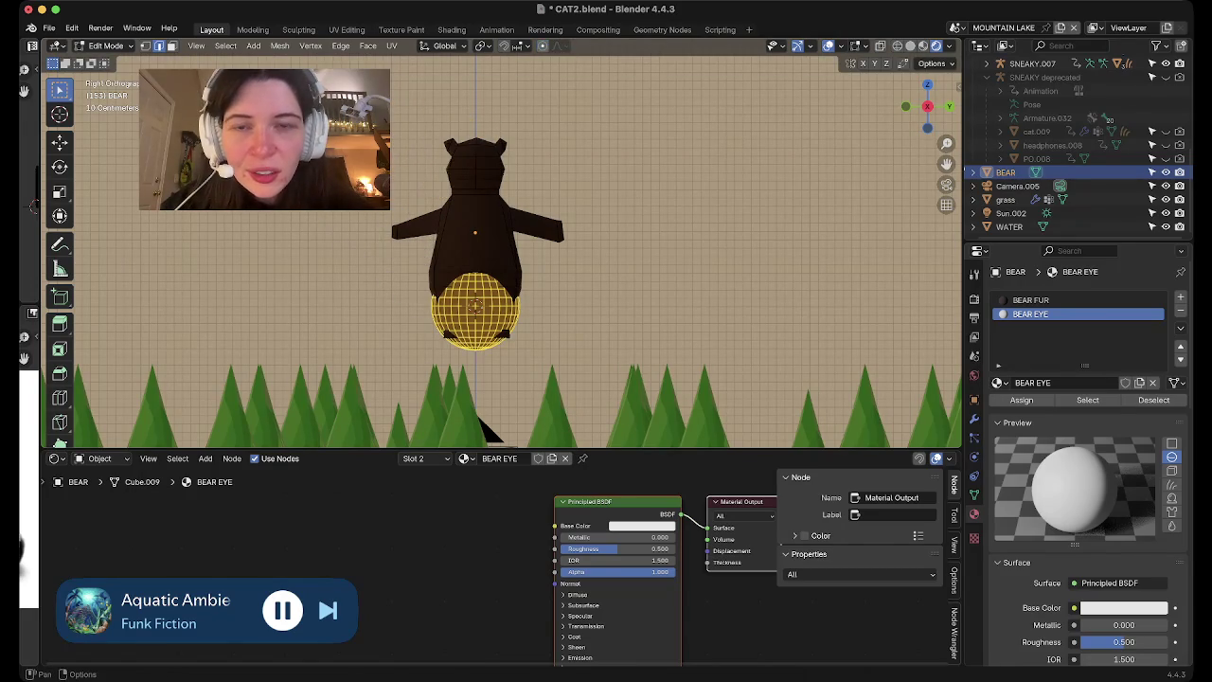
pyautogui.press('g')
pyautogui.press('Return')
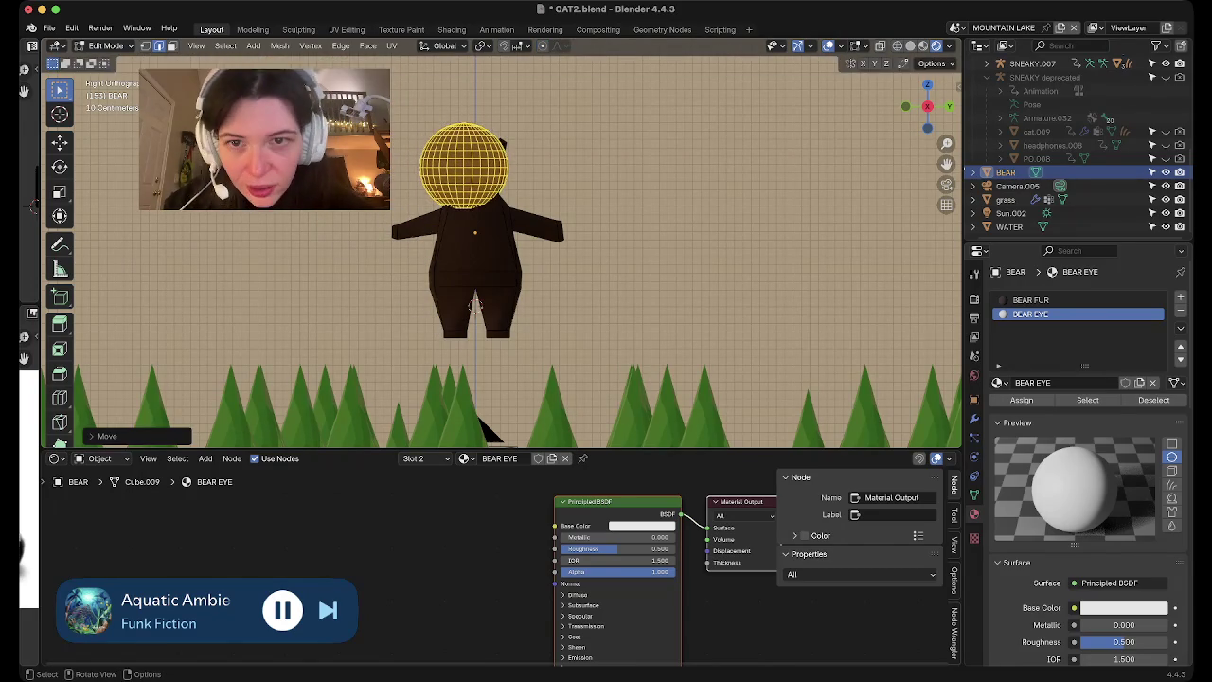
pyautogui.press('s')
pyautogui.press('Return')
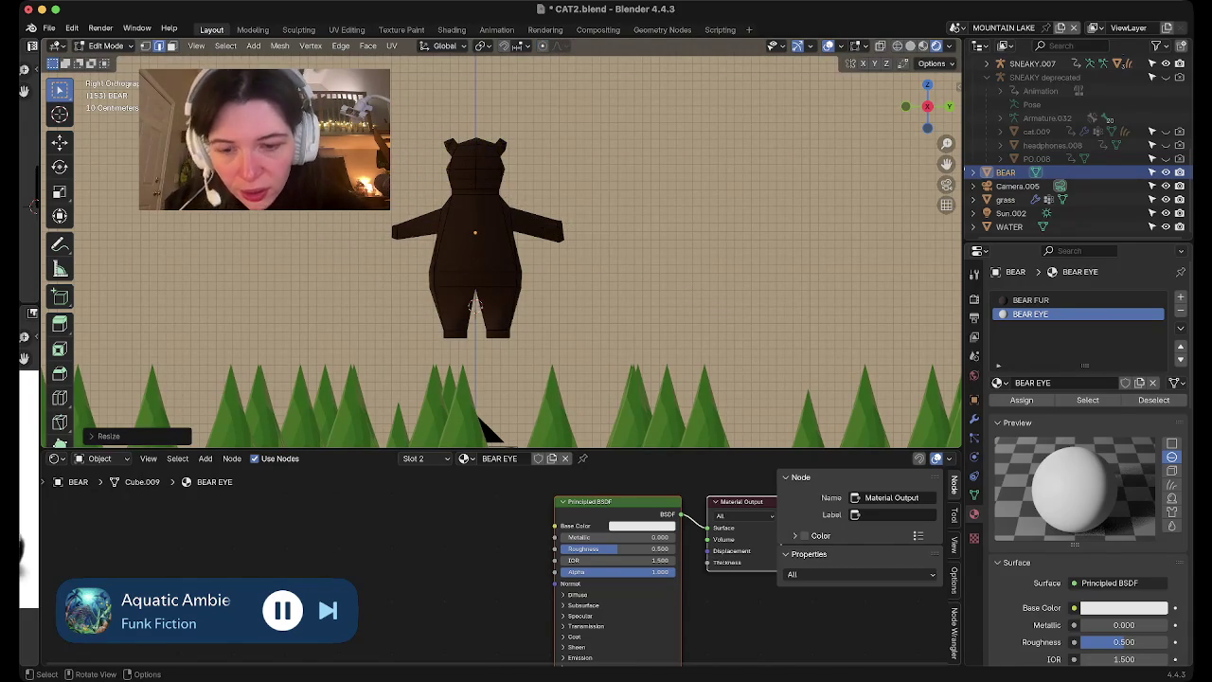
pyautogui.moveTo(474, 304); pyautogui.dragTo(568, 237, button='middle')
pyautogui.press('g')
pyautogui.press('x')
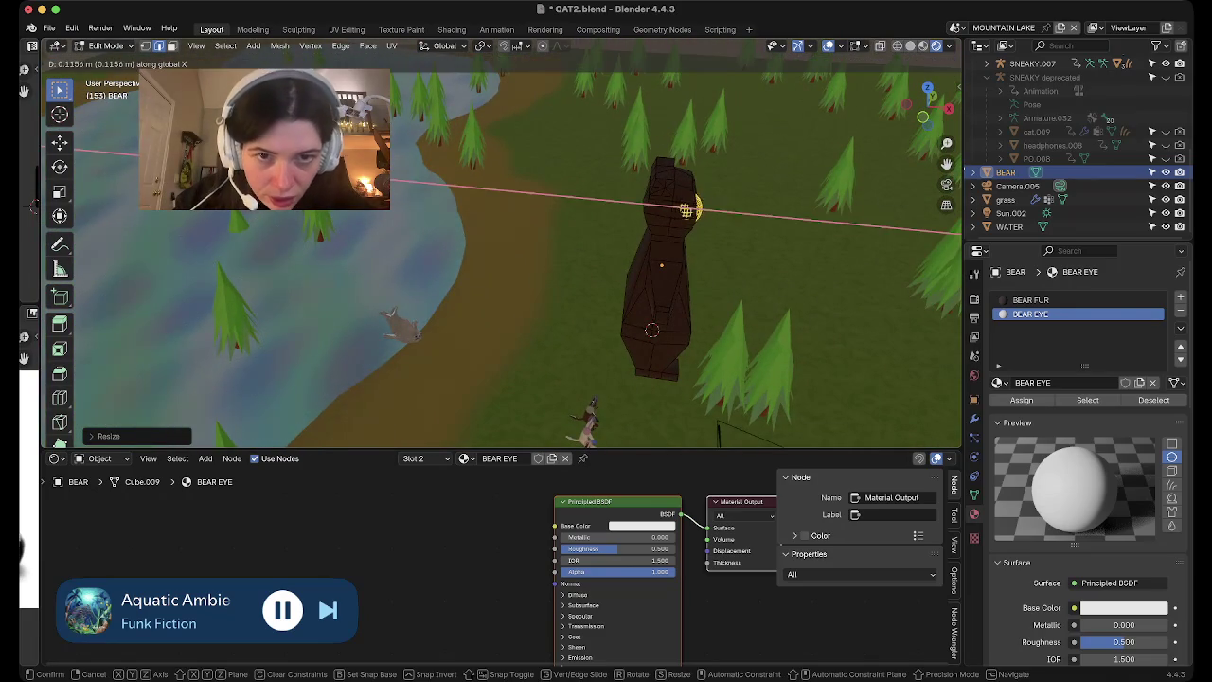
pyautogui.press('Return')
pyautogui.moveTo(568, 284); pyautogui.dragTo(473, 284, button='middle')
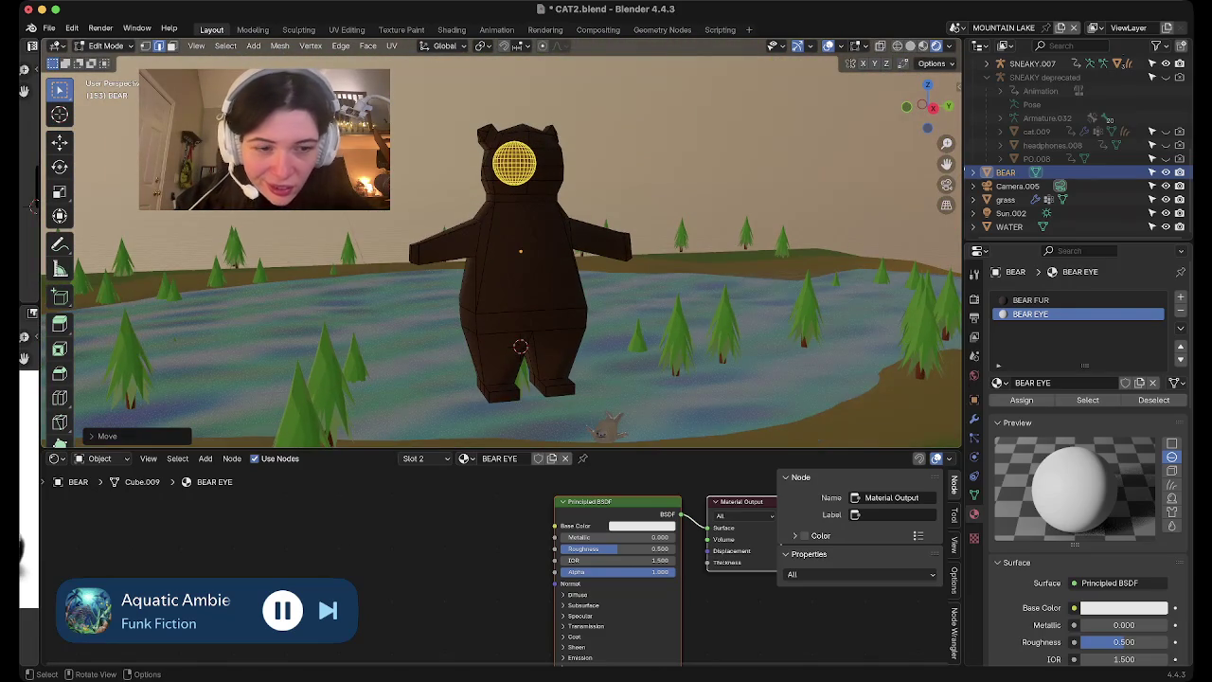
# Deselect the eye and inspect the bear's face, dismissing the edge and object menus
pyautogui.hotkey('alt', 'a')
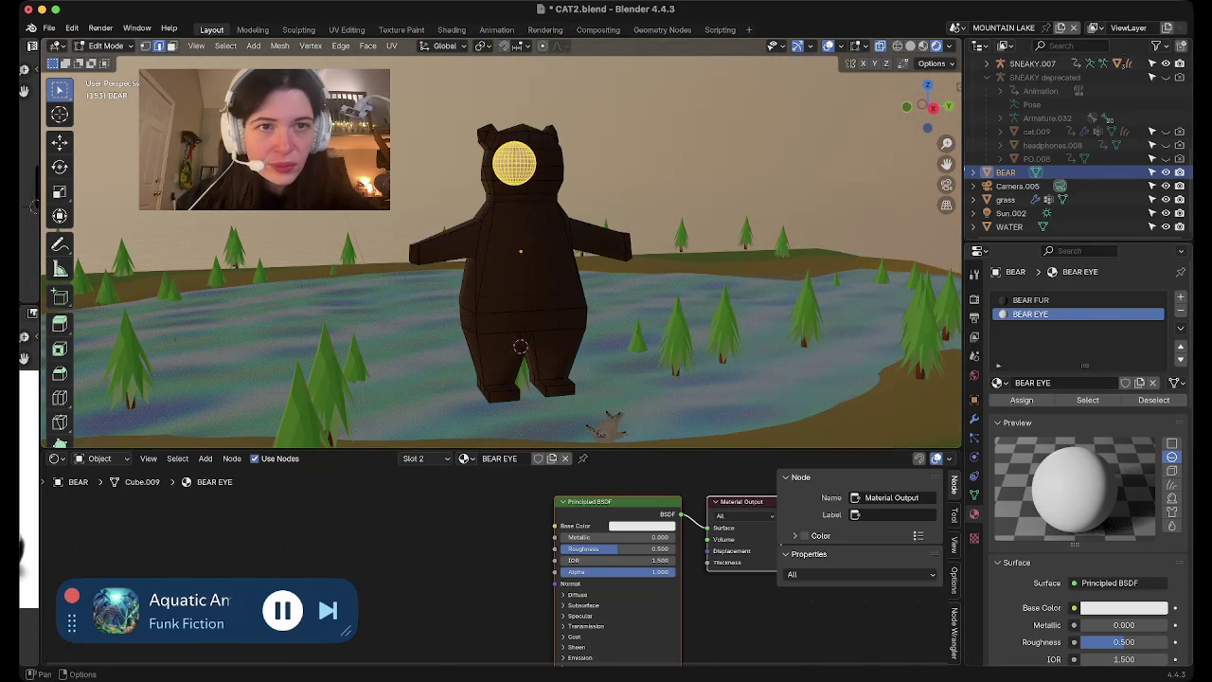
pyautogui.hotkey('alt', 'a')
pyautogui.moveTo(502, 284)
pyautogui.mouseDown(button='middle')
pyautogui.moveTo(720, 247)
pyautogui.moveTo(336, 426)
pyautogui.mouseUp(button='middle')
pyautogui.hotkey('ctrl', 'e')
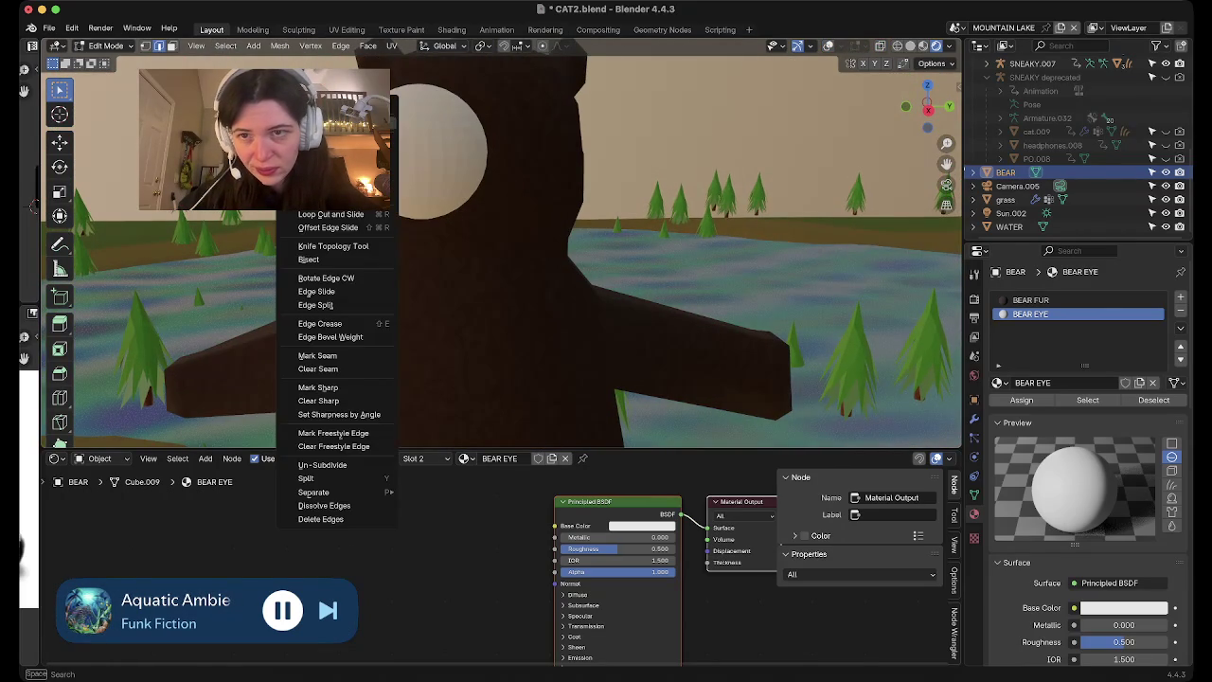
pyautogui.press('Escape')
pyautogui.press('Tab')
pyautogui.rightClick(275, 222)
pyautogui.press('Escape')
pyautogui.press('Tab')
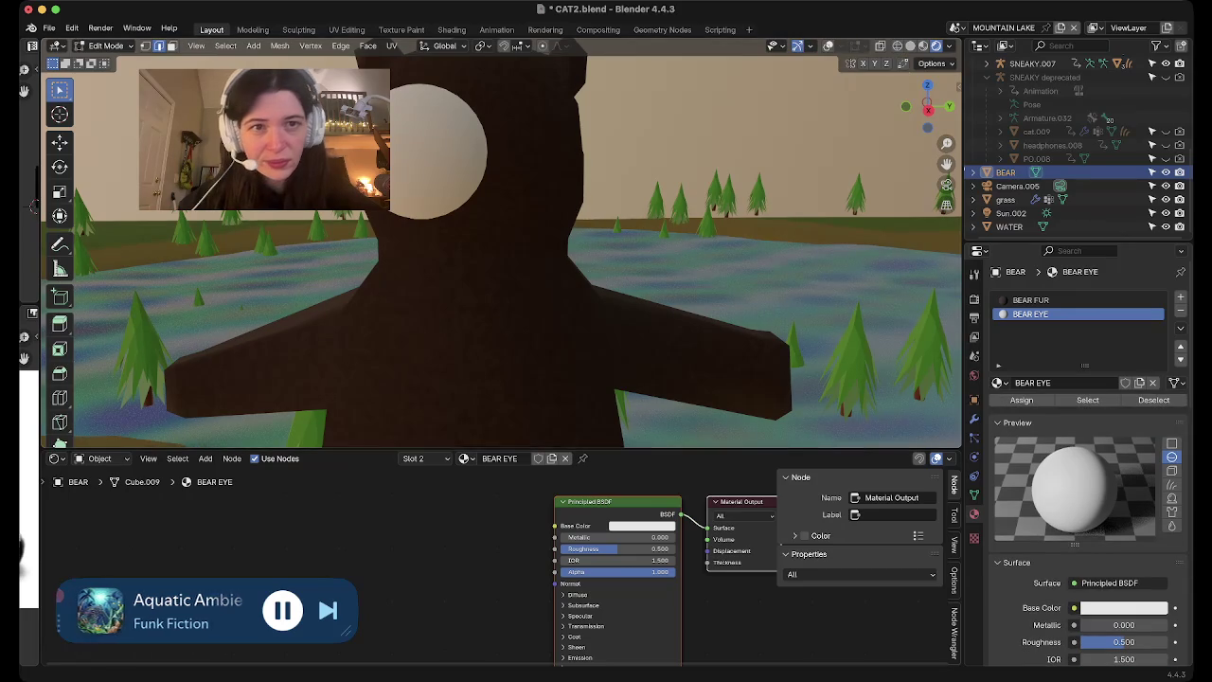
# Toggle the overlays and disconnect the shader from the eye material output
pyautogui.click(828, 45)
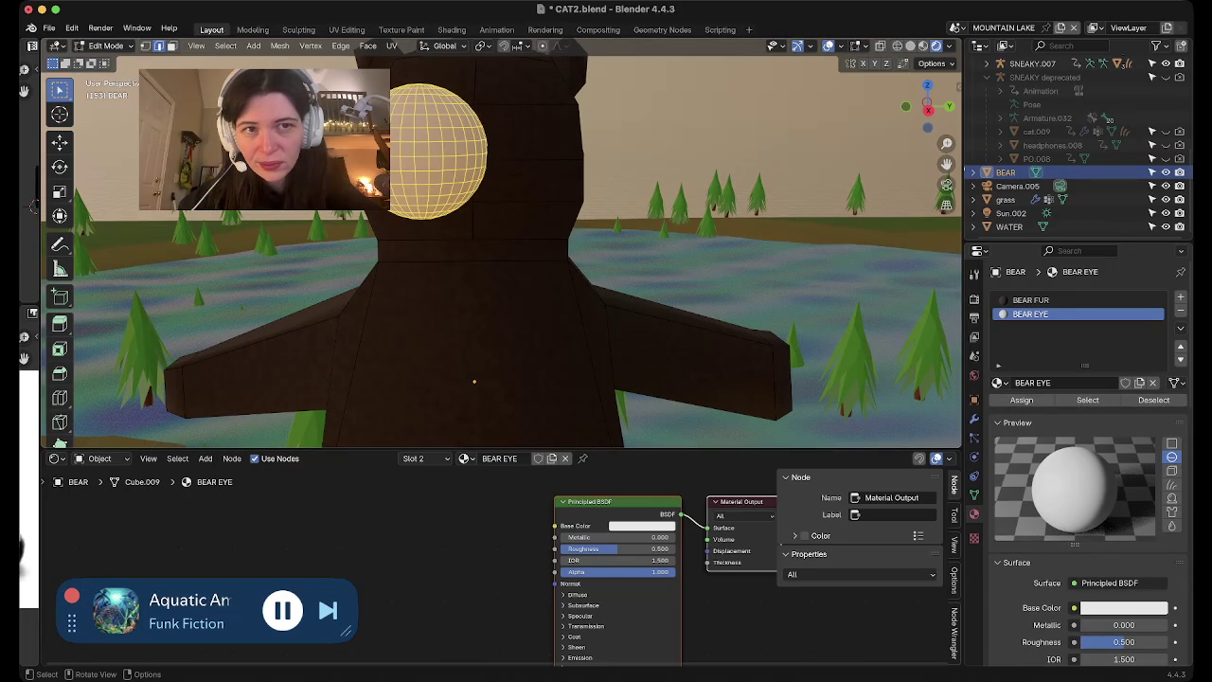
pyautogui.click(828, 46)
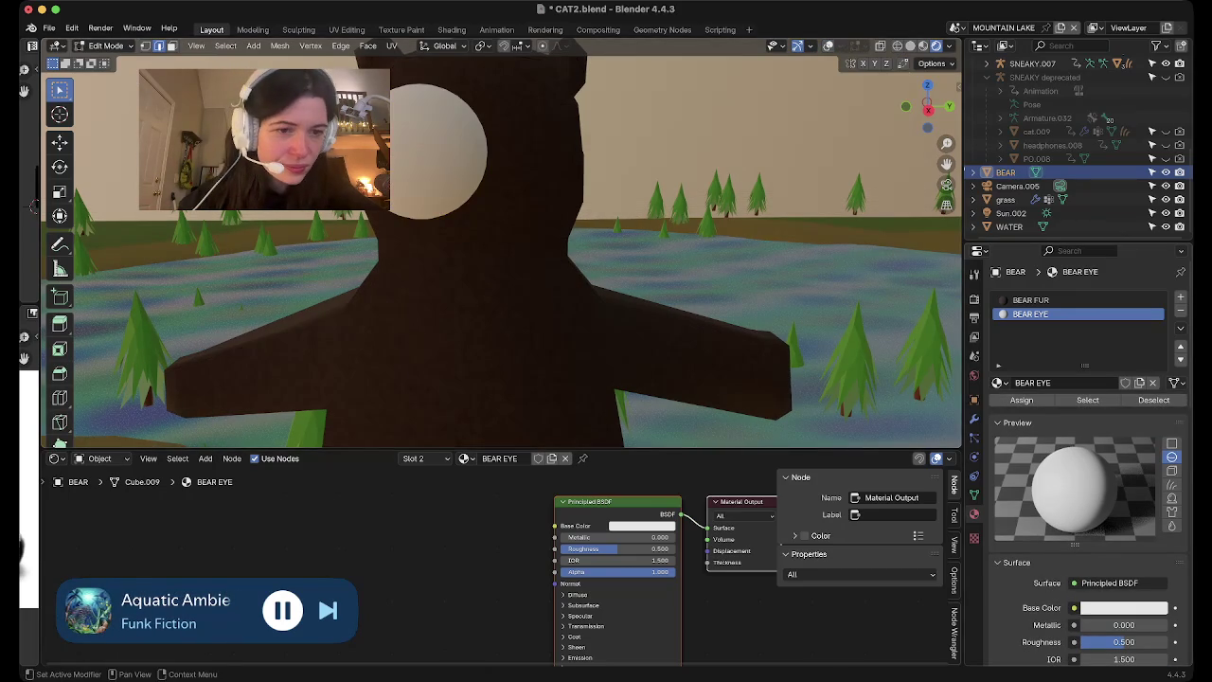
pyautogui.scroll(-2, 511, 243)
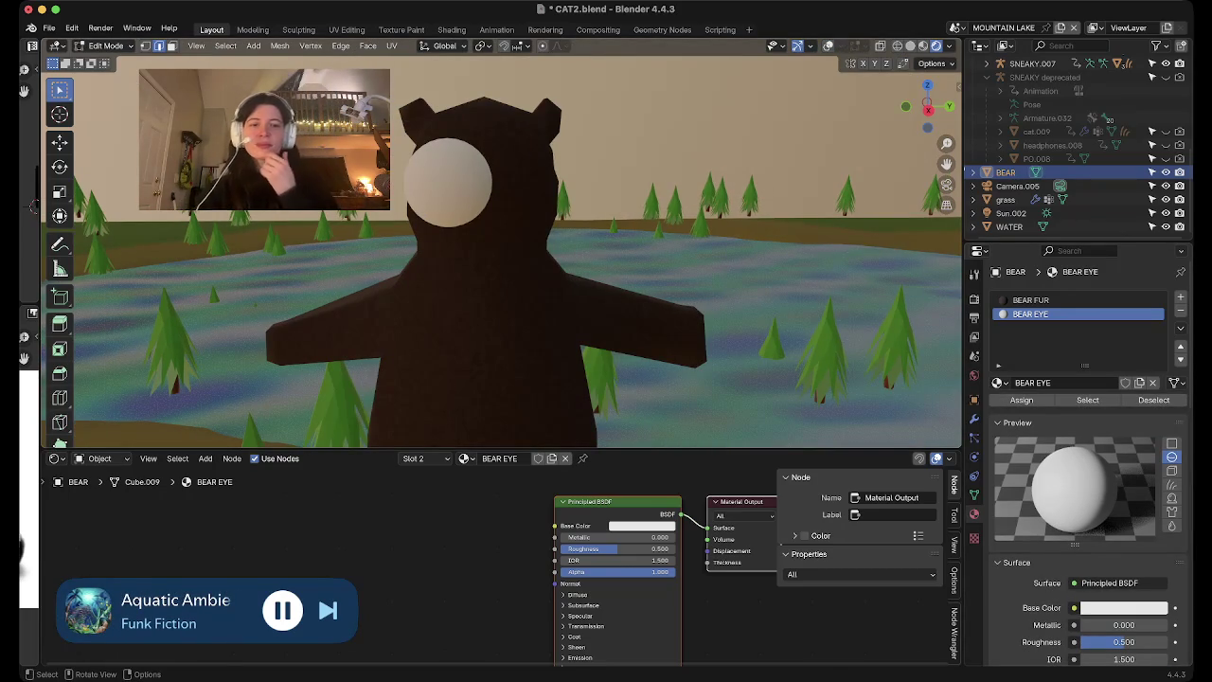
pyautogui.moveTo(680, 514); pyautogui.dragTo(682, 663)
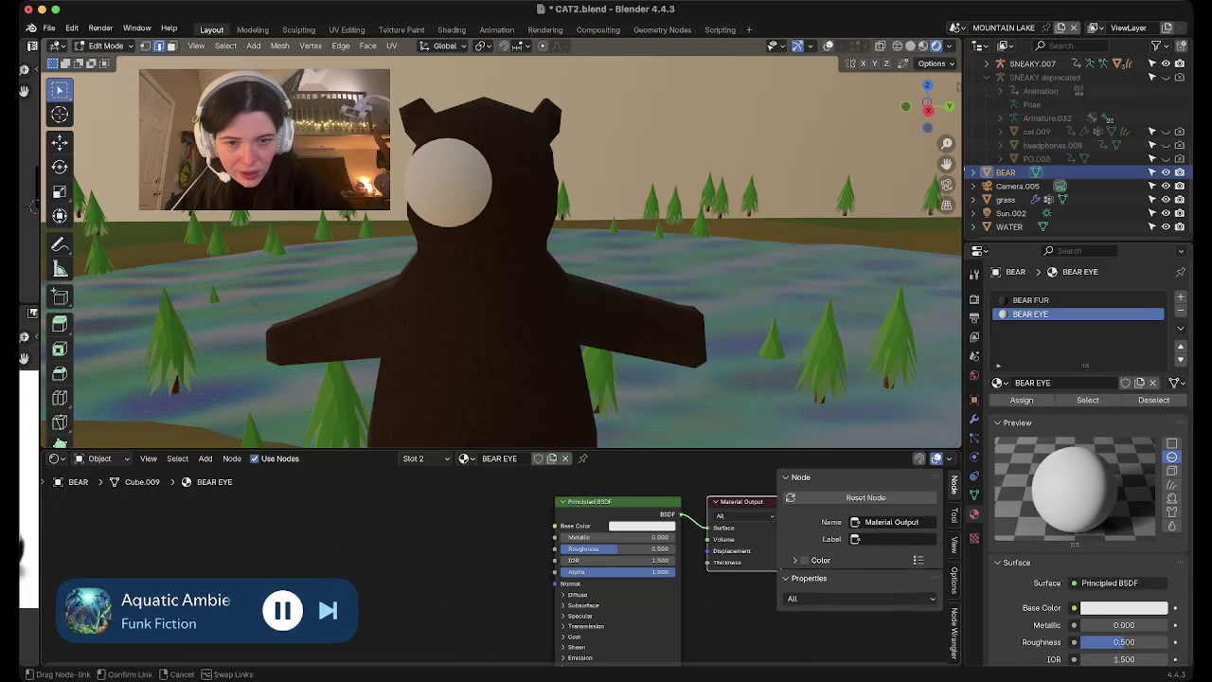
# Replace the eye shader with an Image Texture node connected to the material surface
pyautogui.press('Delete')
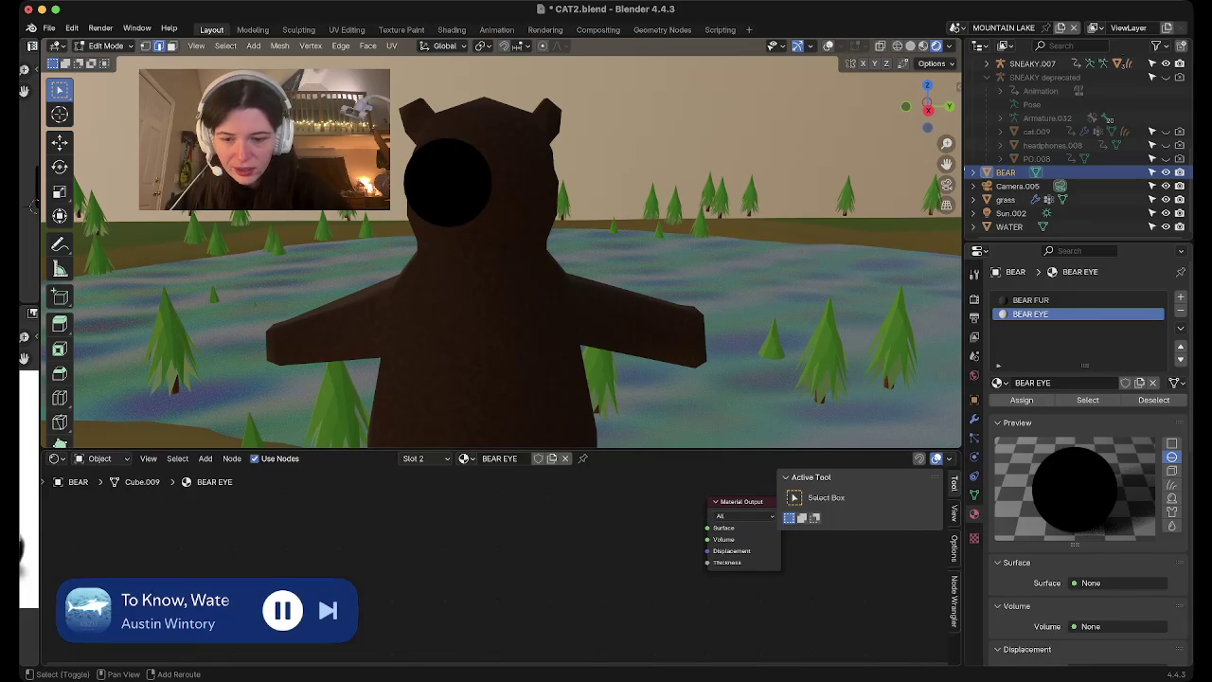
pyautogui.hotkey('shift', 'a')
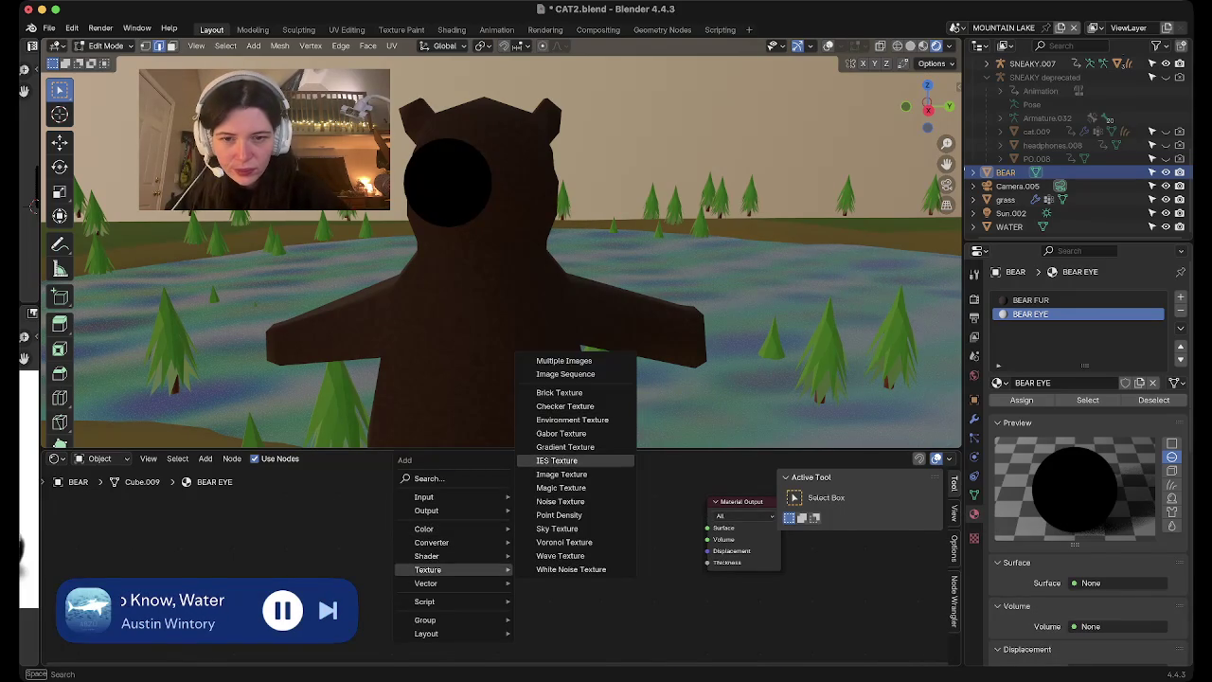
pyautogui.click(562, 473)
pyautogui.moveTo(614, 528); pyautogui.dragTo(707, 527)
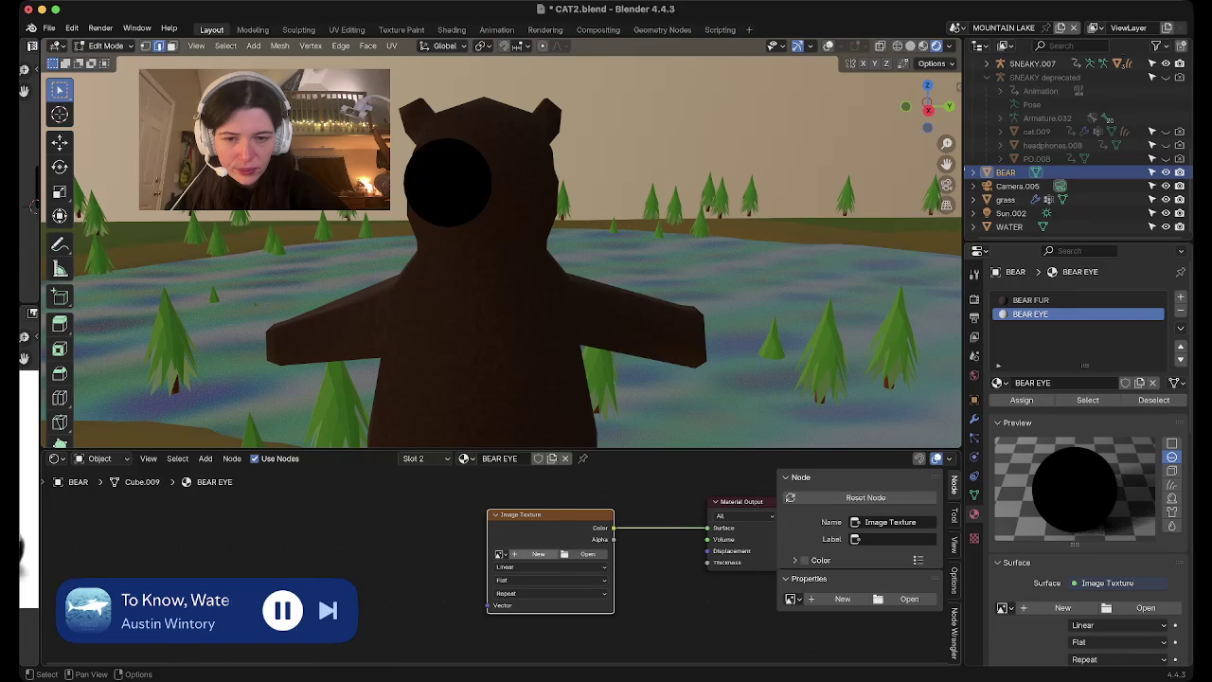
# Create a new white 1024 px image named BEAR EYE in the texture node
pyautogui.click(538, 554)
pyautogui.write('BEAR EYE')
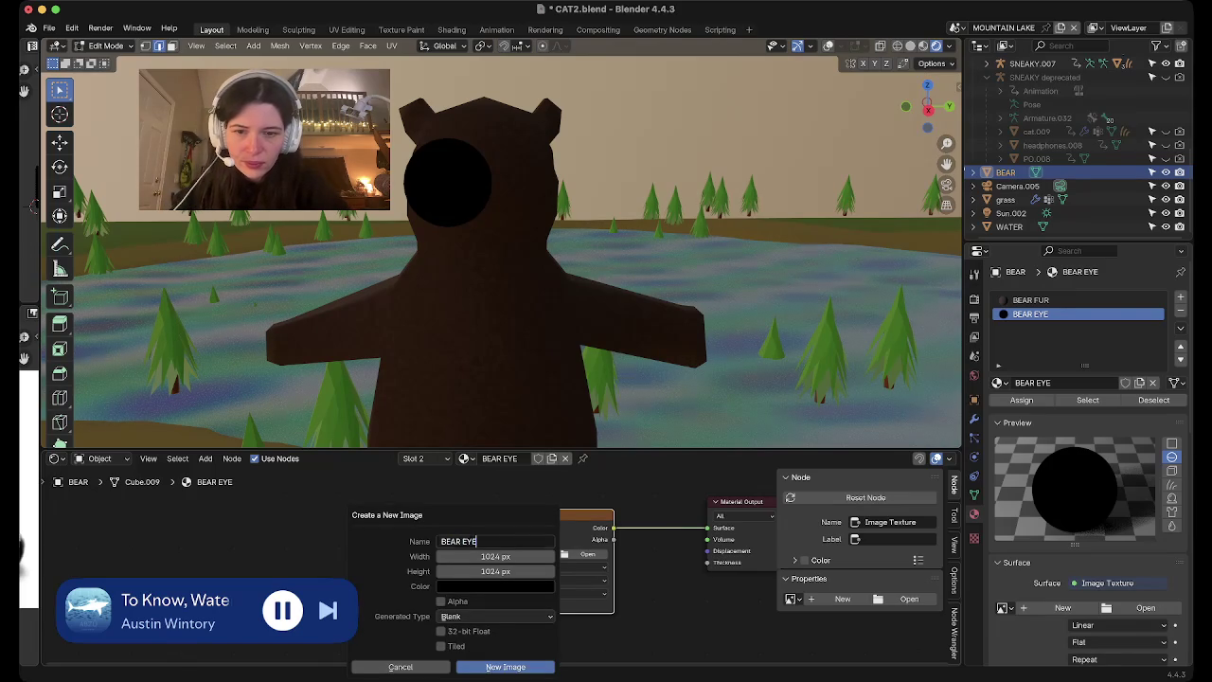
pyautogui.press('Return')
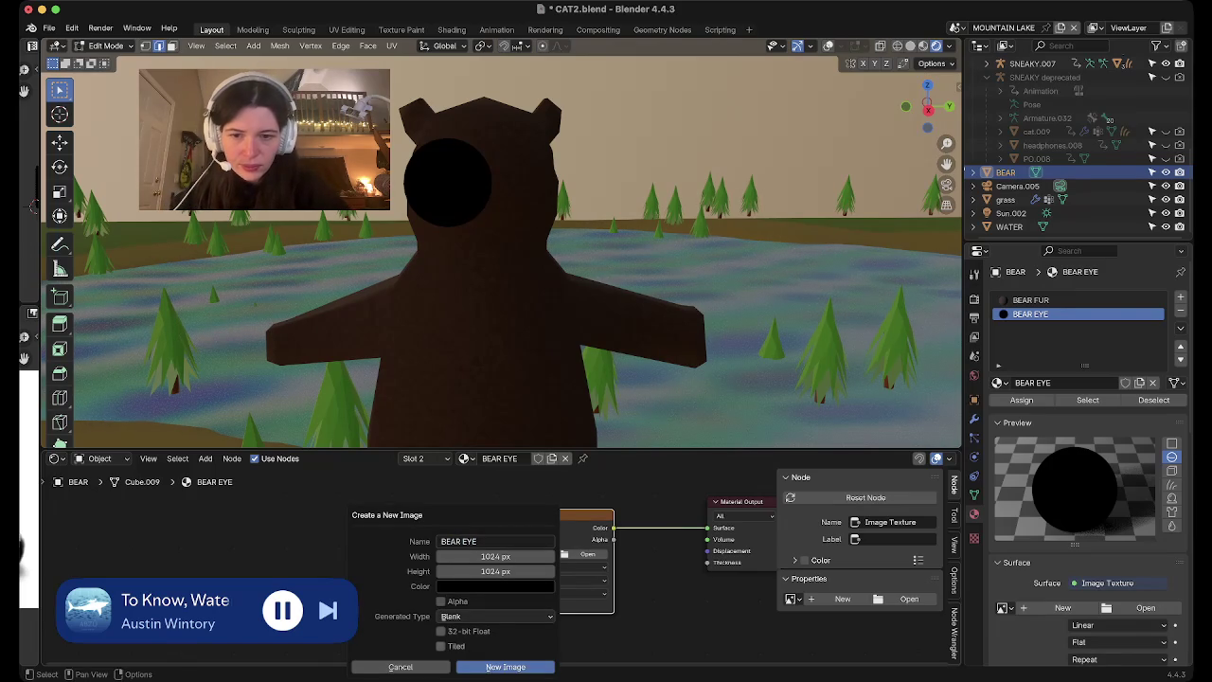
pyautogui.click(494, 586)
pyautogui.moveTo(560, 469); pyautogui.dragTo(560, 365)
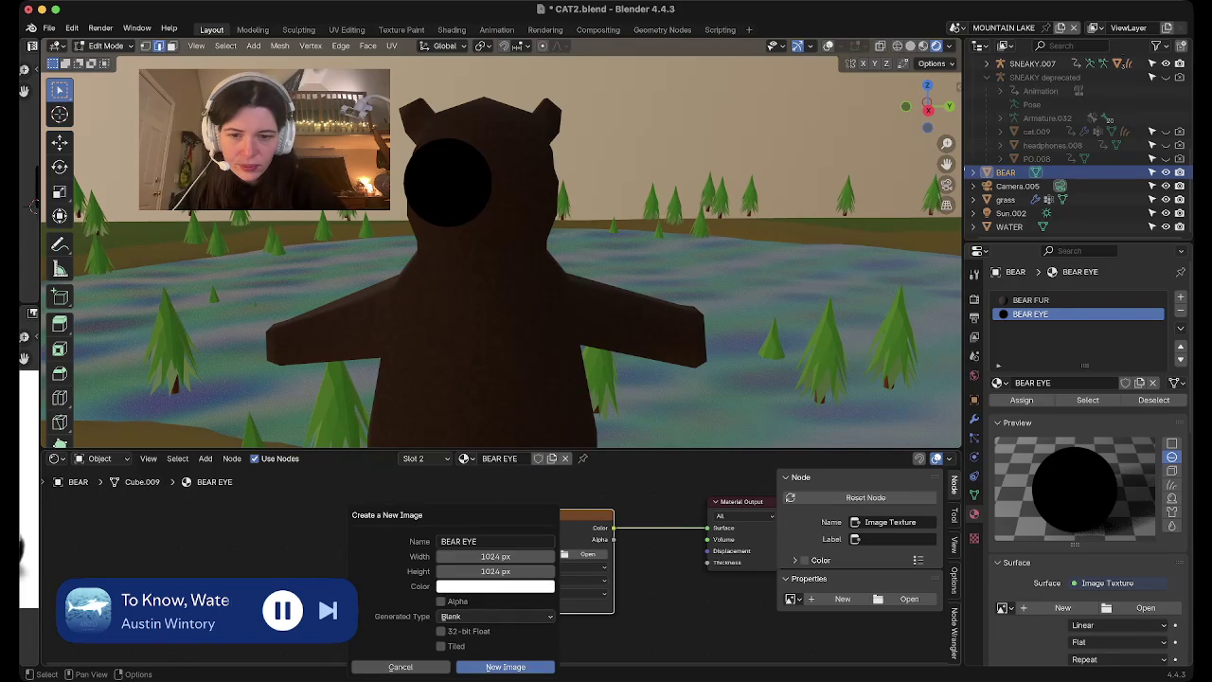
pyautogui.click(506, 667)
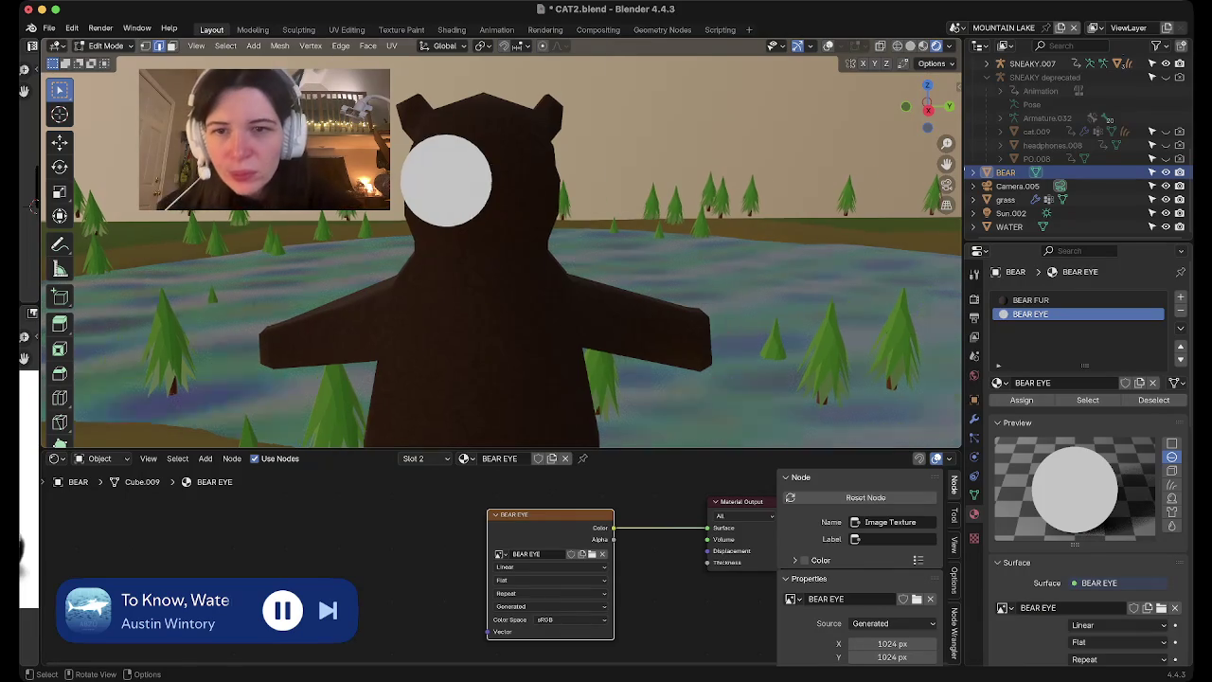
# Frame the bear's head and switch to the Texture Paint workspace
pyautogui.scroll(5, 517, 243)
pyautogui.scroll(-1, 517, 244)
pyautogui.scroll(-4, 517, 243)
pyautogui.scroll(1, 517, 244)
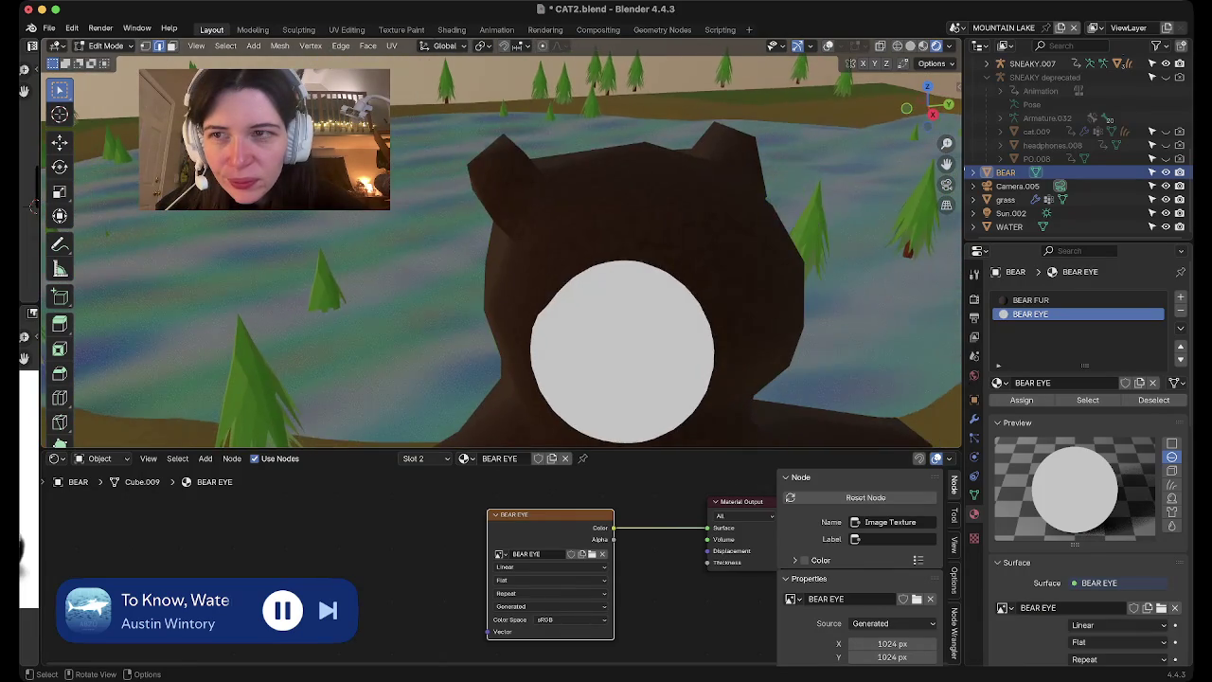
pyautogui.keyDown('shift'); pyautogui.moveTo(517, 243); pyautogui.dragTo(616, 148, button='middle'); pyautogui.keyUp('shift')
pyautogui.click(401, 30)
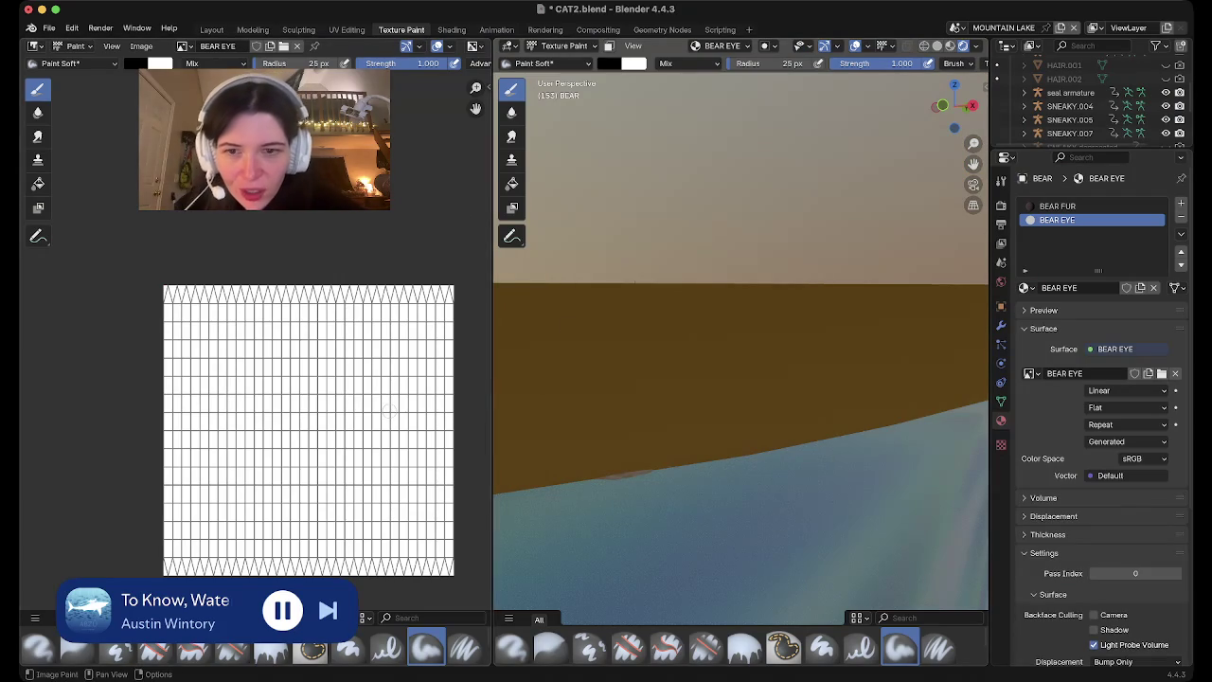
# Zoom the paint viewport in and out to inspect the bear's new white eye
pyautogui.scroll(-3, 754, 359)
pyautogui.scroll(-3, 755, 359)
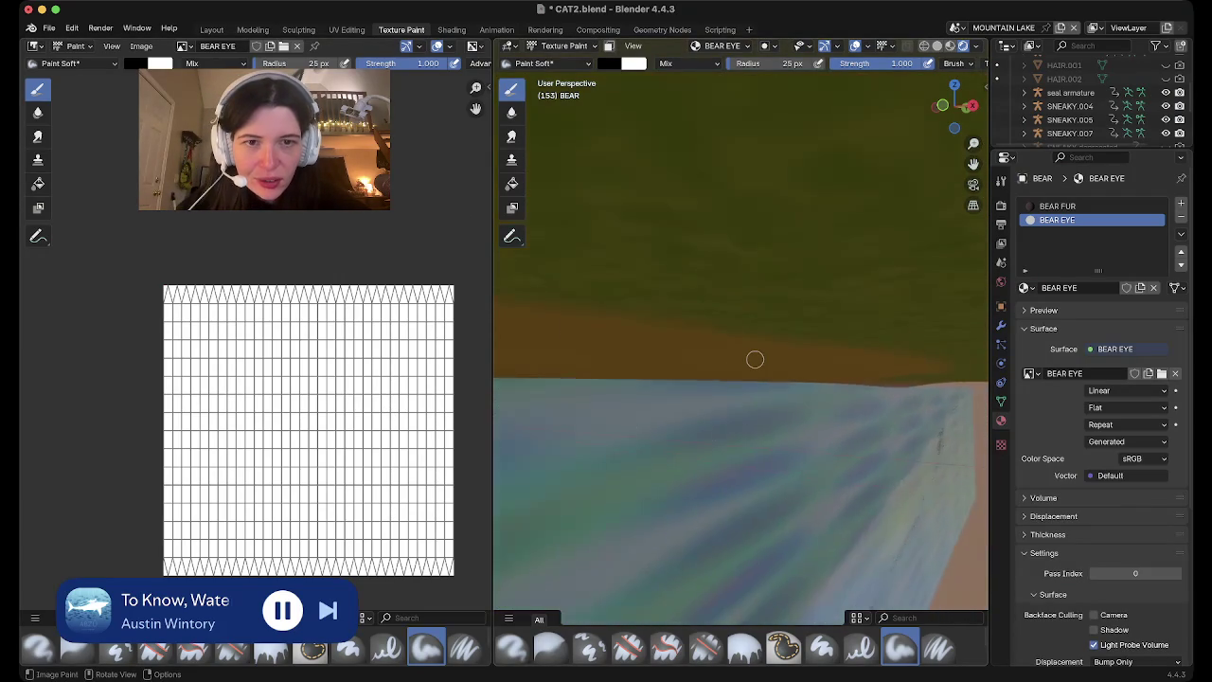
pyautogui.scroll(-3, 755, 359)
pyautogui.scroll(-3, 755, 359)
pyautogui.scroll(-2, 754, 359)
pyautogui.scroll(-2, 755, 359)
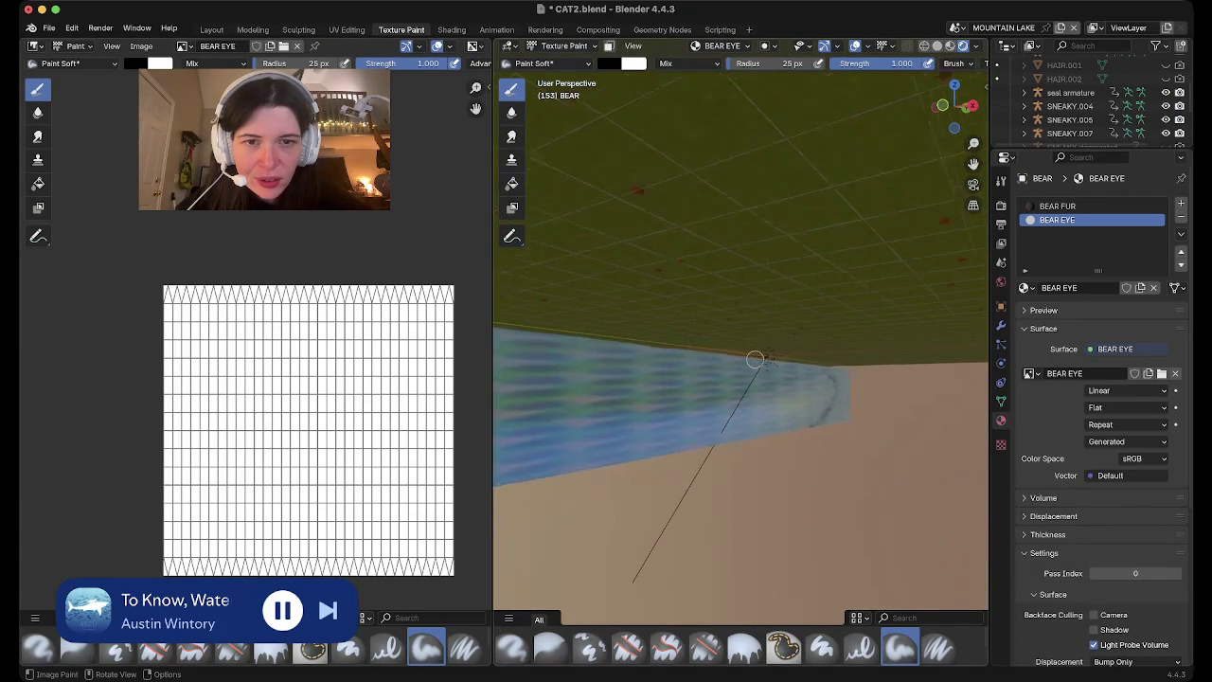
pyautogui.scroll(-5, 754, 359)
pyautogui.scroll(-1, 755, 359)
pyautogui.scroll(2, 735, 318)
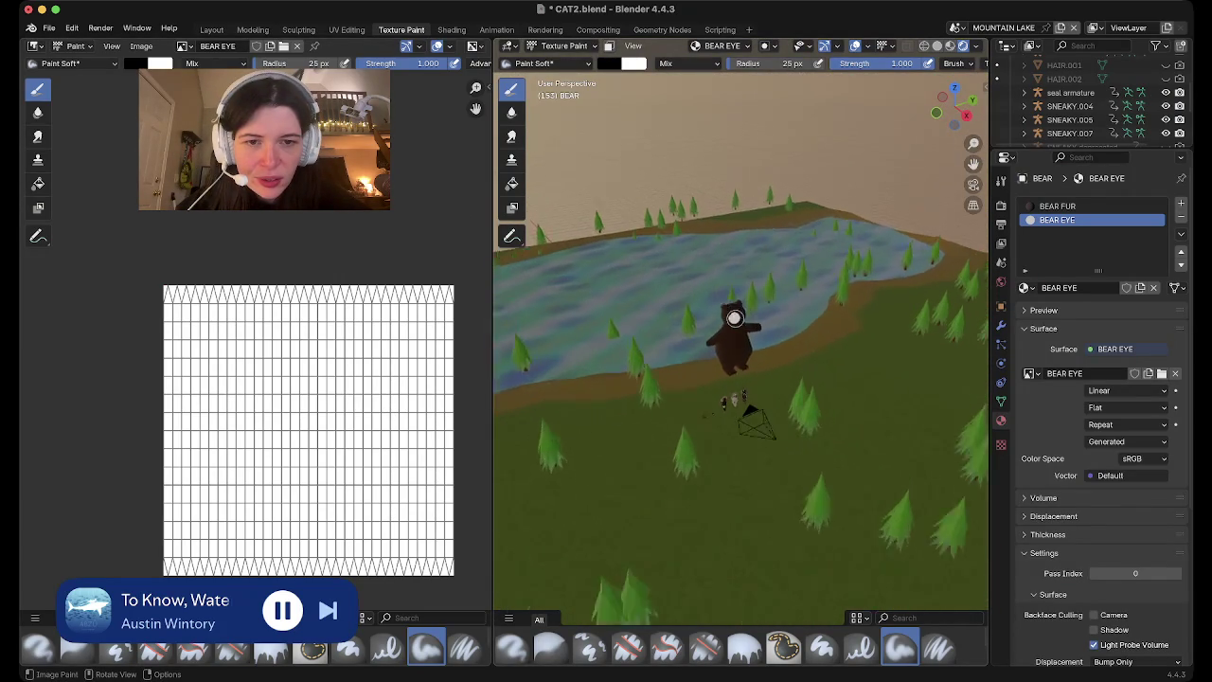
pyautogui.scroll(3, 735, 318)
pyautogui.scroll(3, 735, 318)
pyautogui.scroll(-2, 734, 318)
pyautogui.scroll(-3, 735, 318)
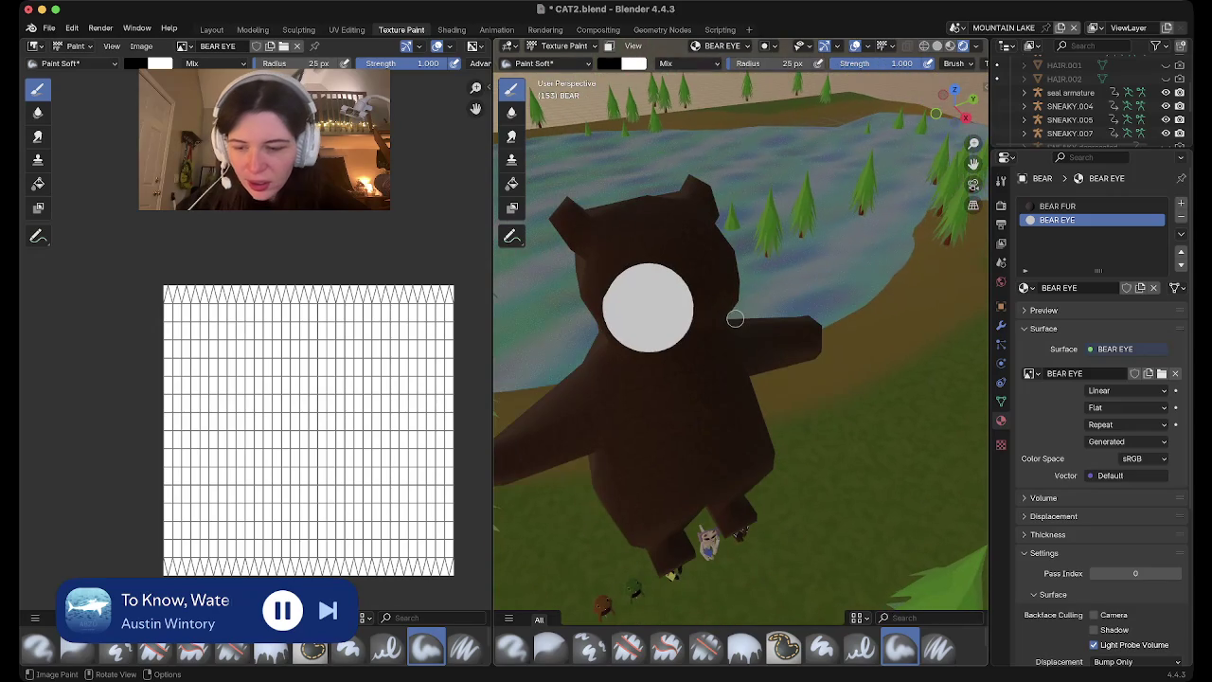
# Toggle Edit Mode on the bear, then return to the Layout workspace
pyautogui.press('Tab')
pyautogui.press('Tab')
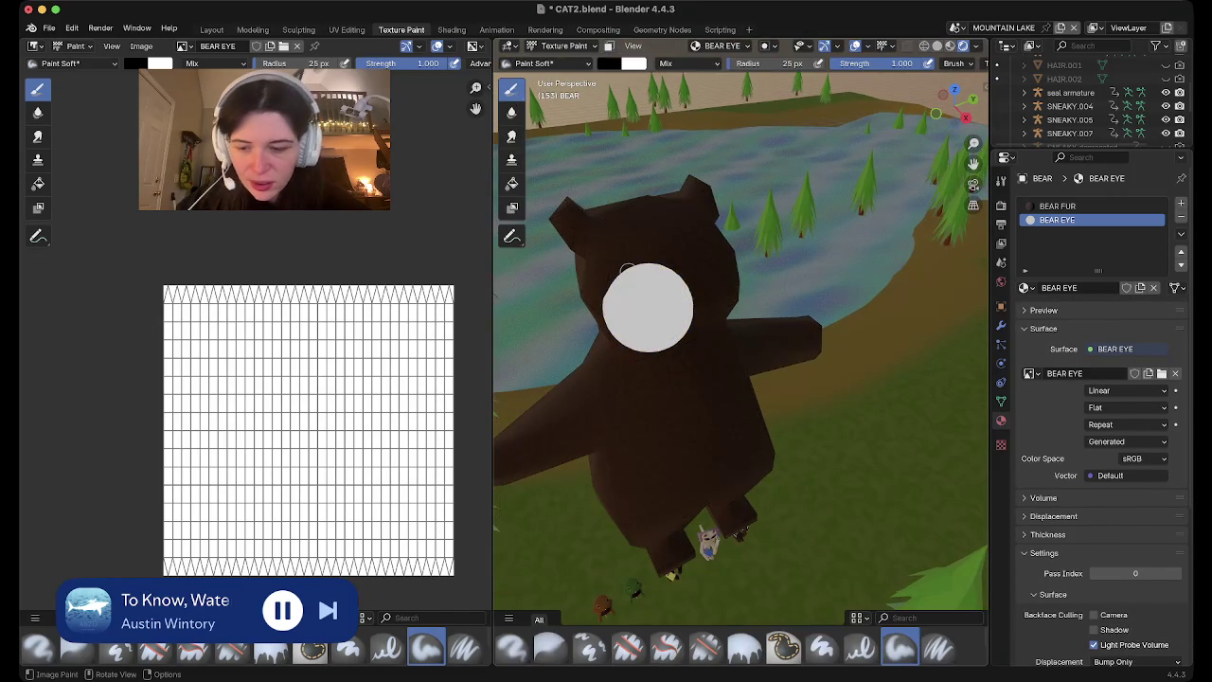
pyautogui.scroll(5, 627, 271)
pyautogui.scroll(-2, 628, 271)
pyautogui.scroll(3, 627, 271)
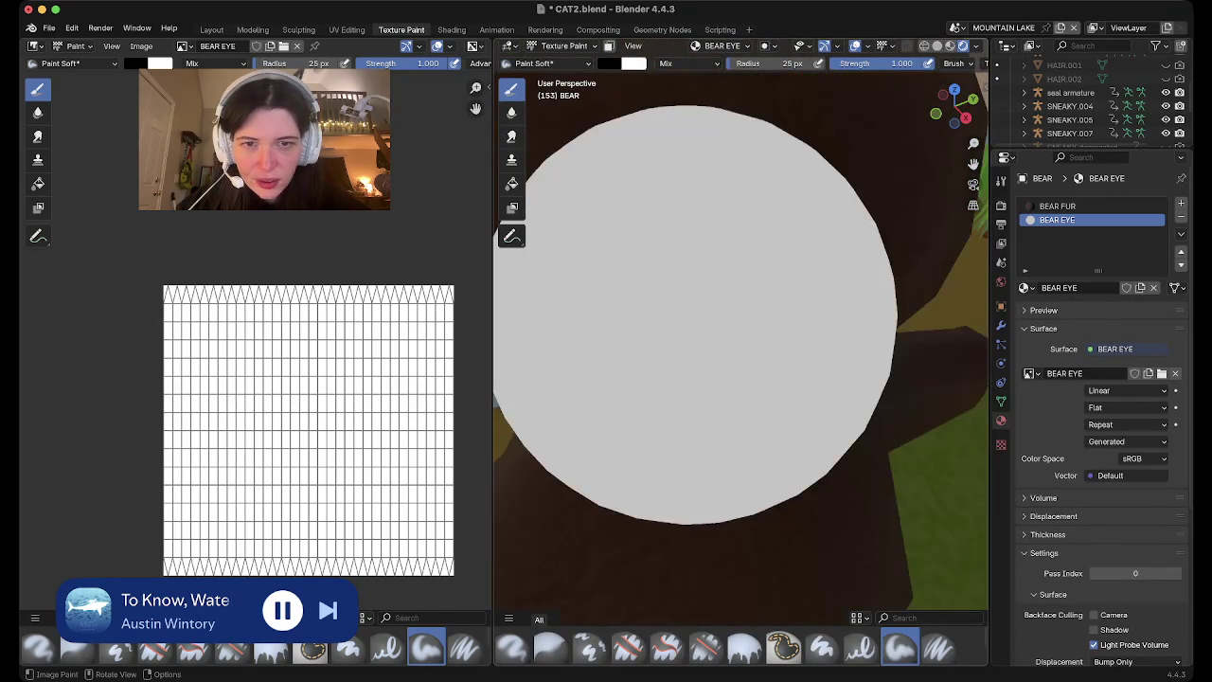
pyautogui.scroll(-6, 628, 272)
pyautogui.scroll(1, 628, 272)
pyautogui.scroll(4, 628, 272)
pyautogui.scroll(-5, 628, 272)
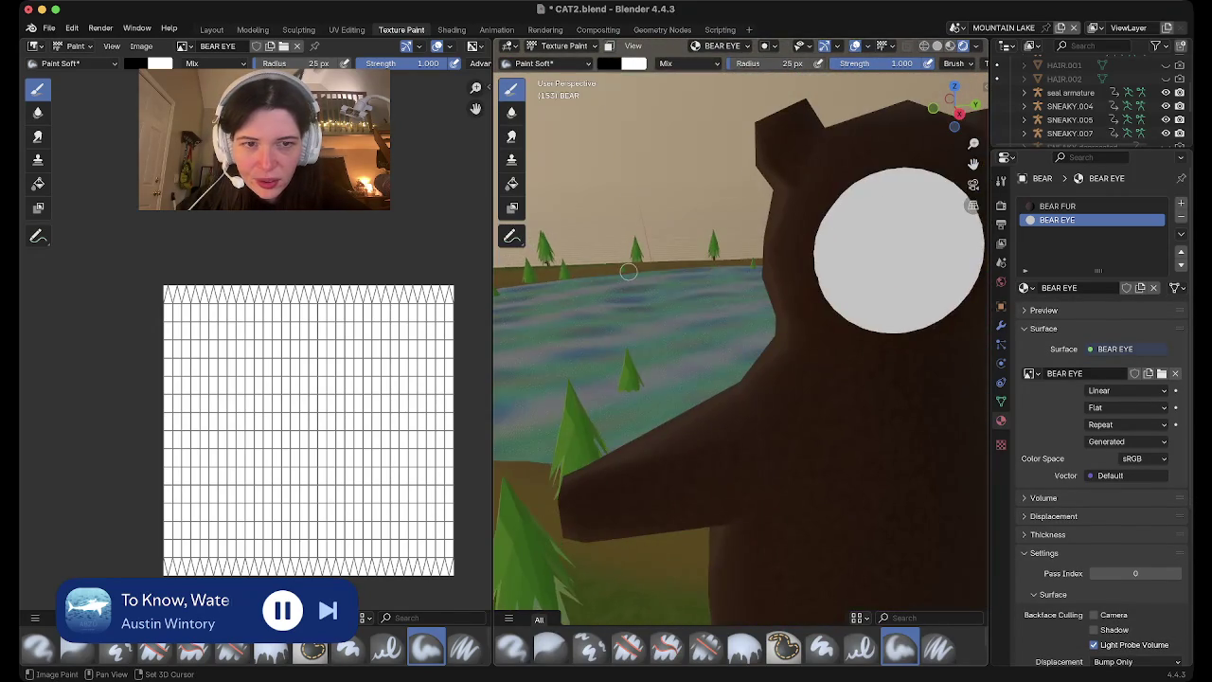
pyautogui.hscroll(-3, 628, 272)
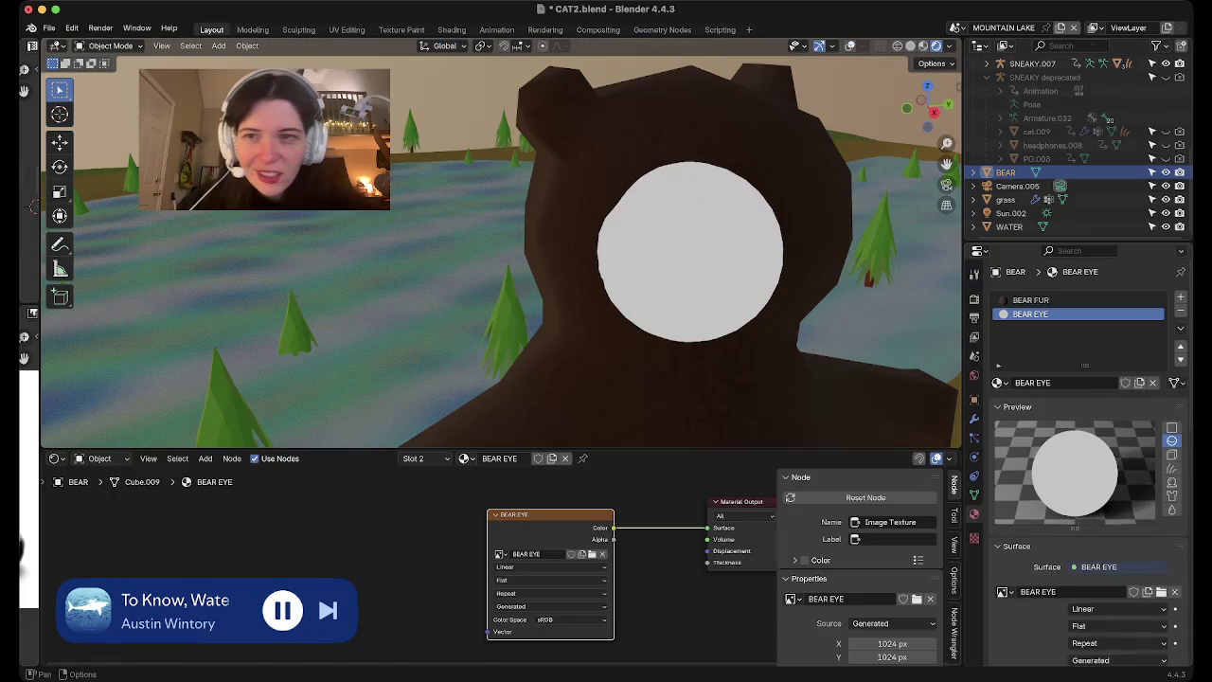
pyautogui.click(211, 30)
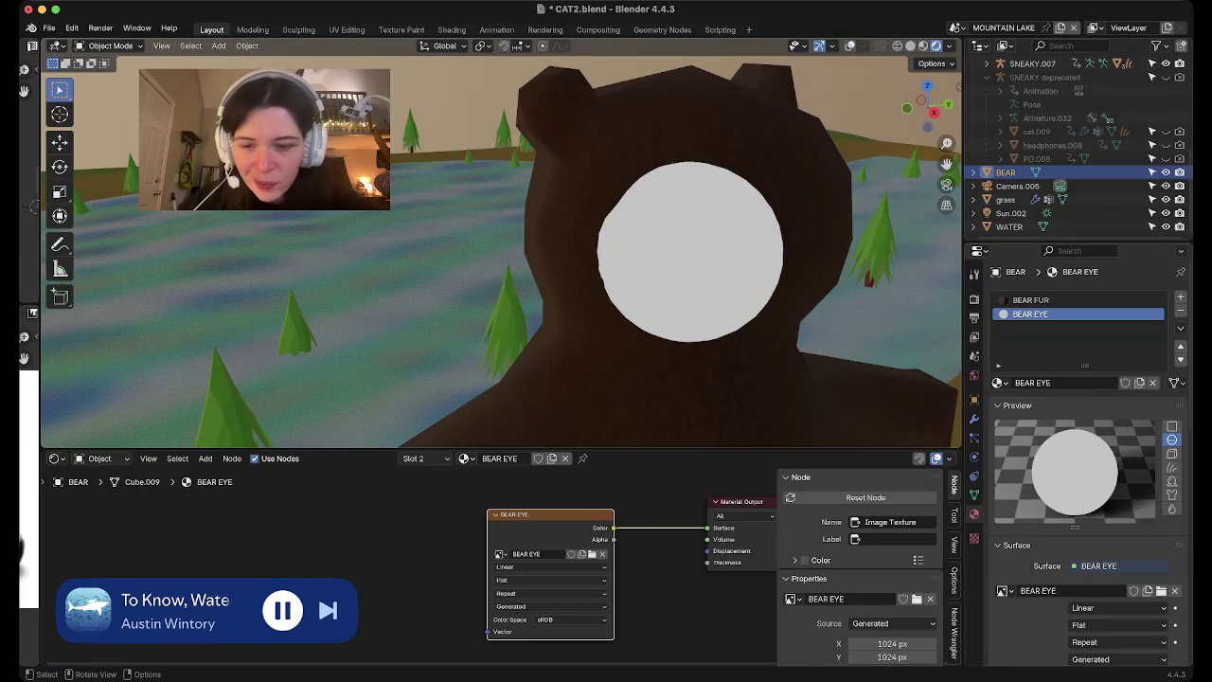
# In Edit Mode, scale the eye faces down into a small circle in side view
pyautogui.press('s')
pyautogui.press('Escape')
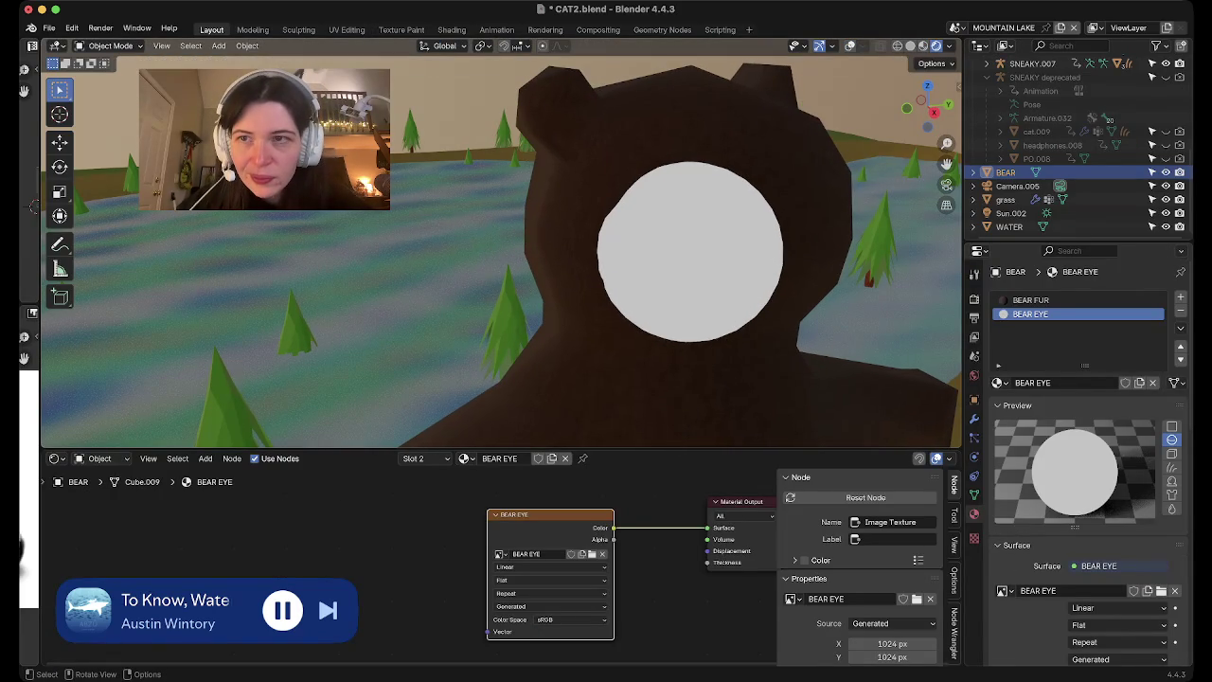
pyautogui.press('Tab')
pyautogui.press('s')
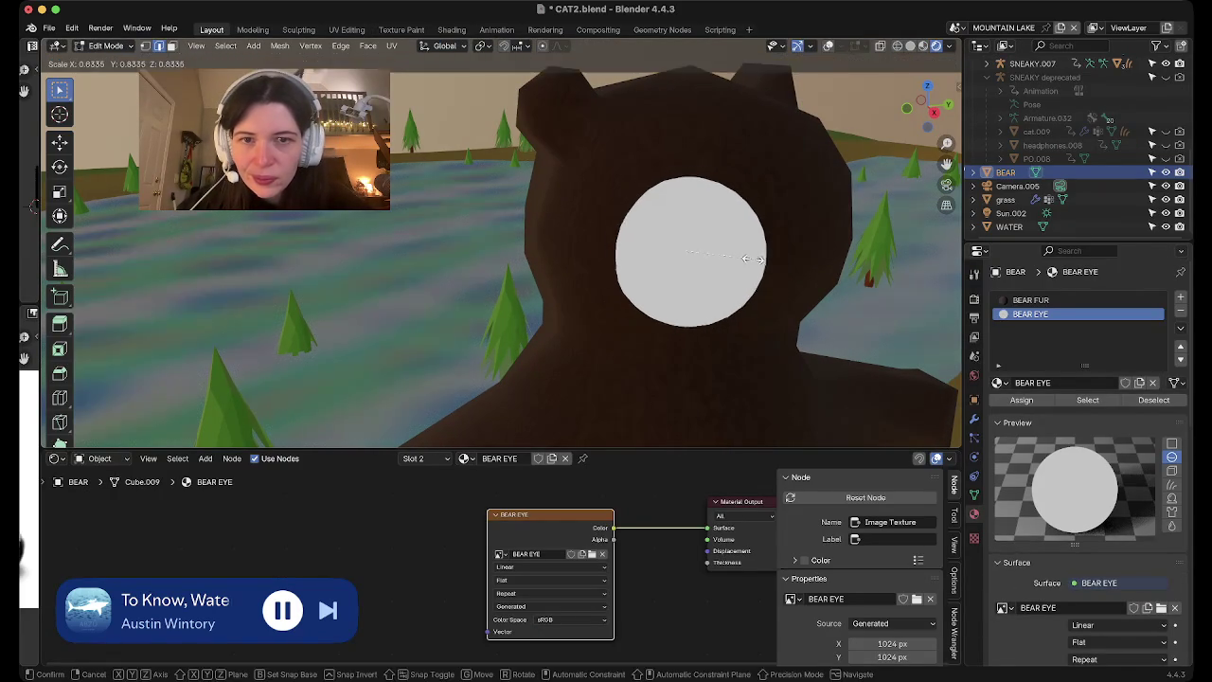
pyautogui.press('Return')
pyautogui.press('KP_3')
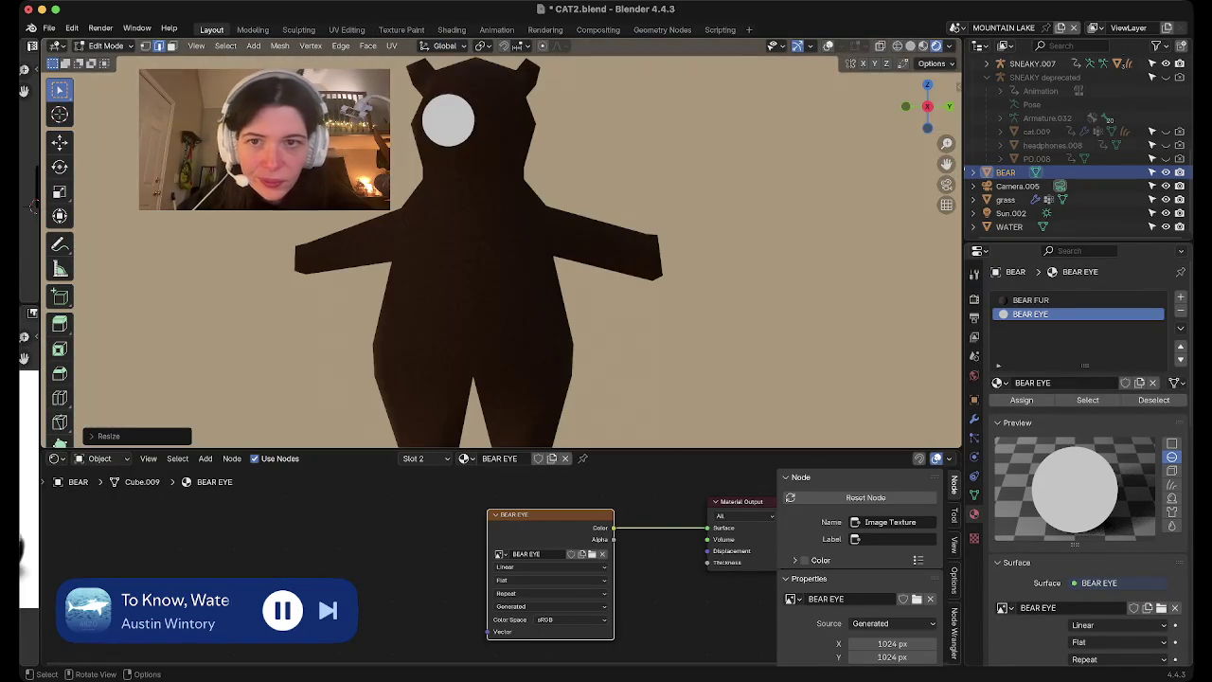
pyautogui.press('s')
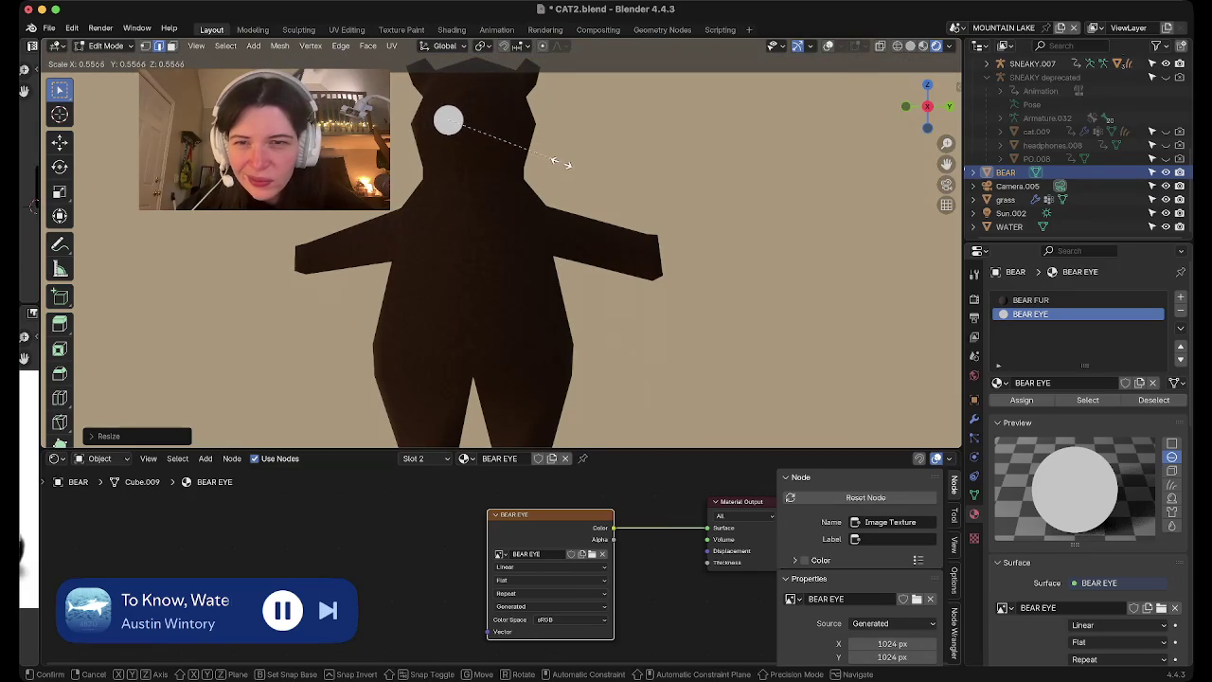
pyautogui.click(561, 163)
# Slide the eye along the X axis in the right side view
pyautogui.moveTo(561, 163); pyautogui.dragTo(663, 208, button='middle')
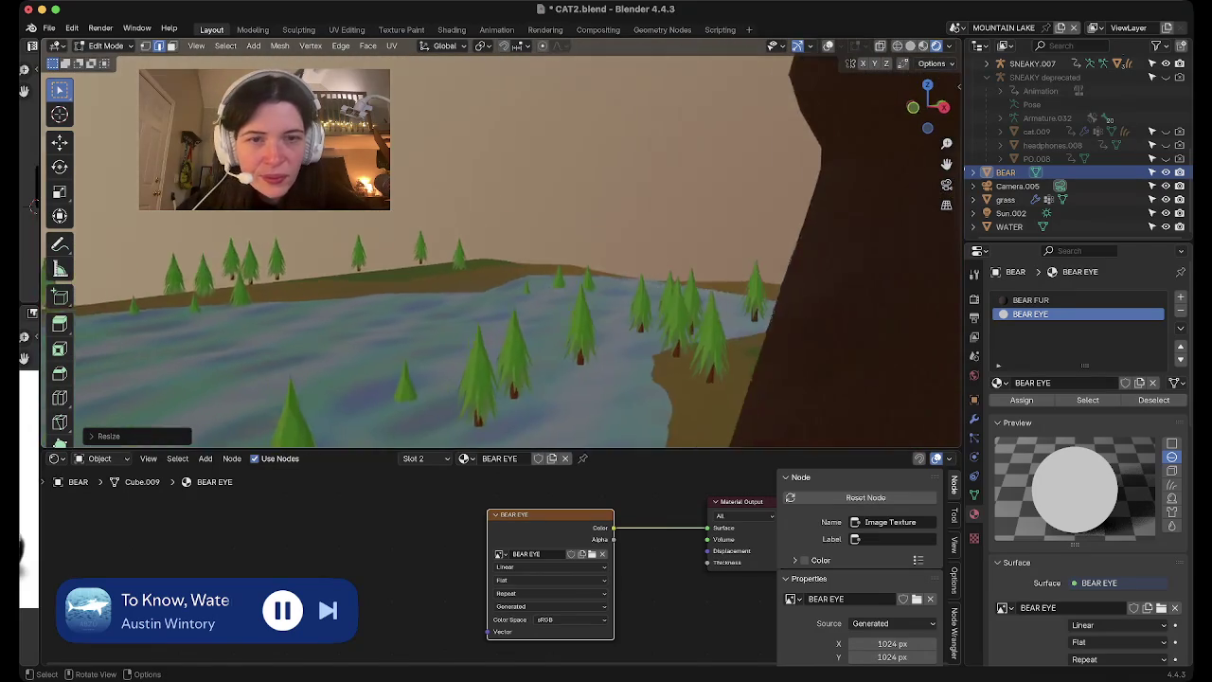
pyautogui.moveTo(502, 251)
pyautogui.mouseDown(button='middle')
pyautogui.moveTo(530, 237)
pyautogui.moveTo(455, 256)
pyautogui.mouseUp(button='middle')
pyautogui.scroll(4, 502, 251)
pyautogui.press('g')
pyautogui.press('x')
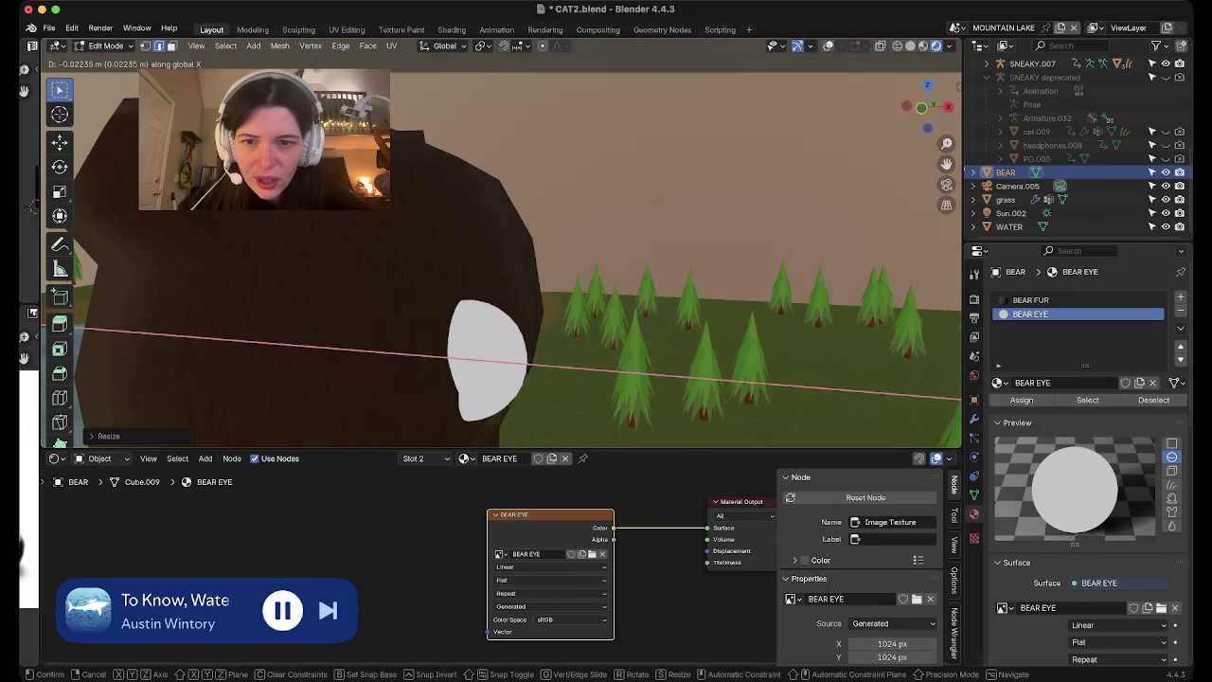
pyautogui.press('Return')
pyautogui.press('KP_3')
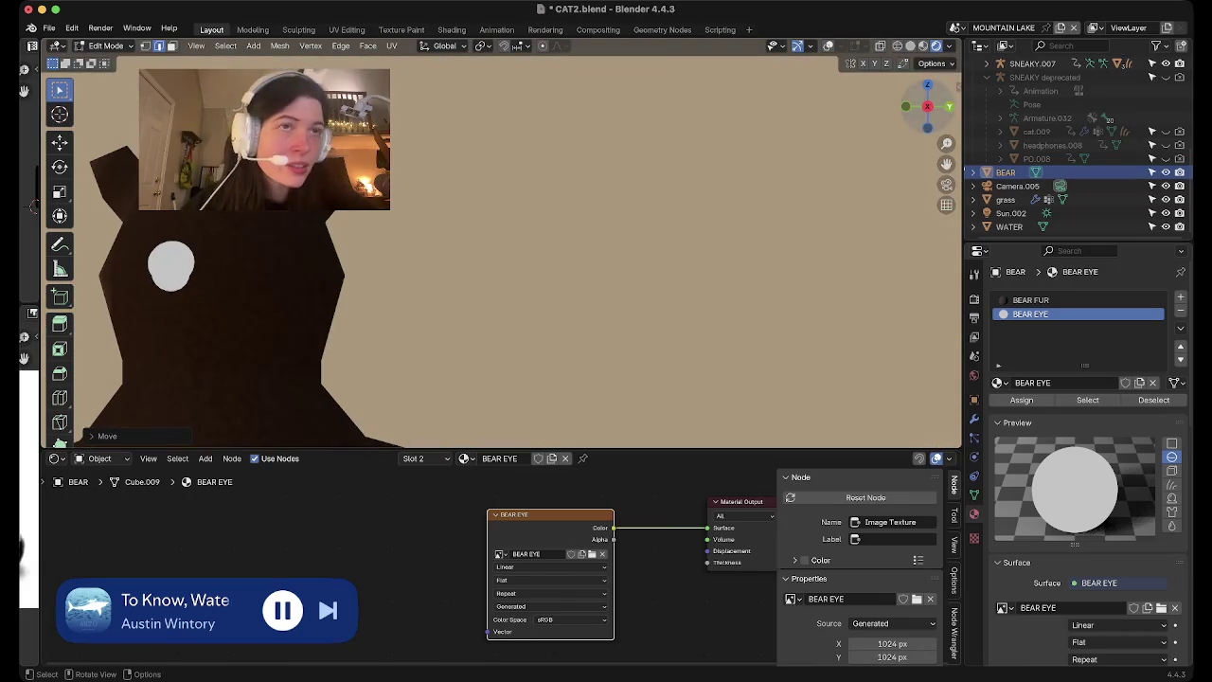
pyautogui.scroll(2, 500, 256)
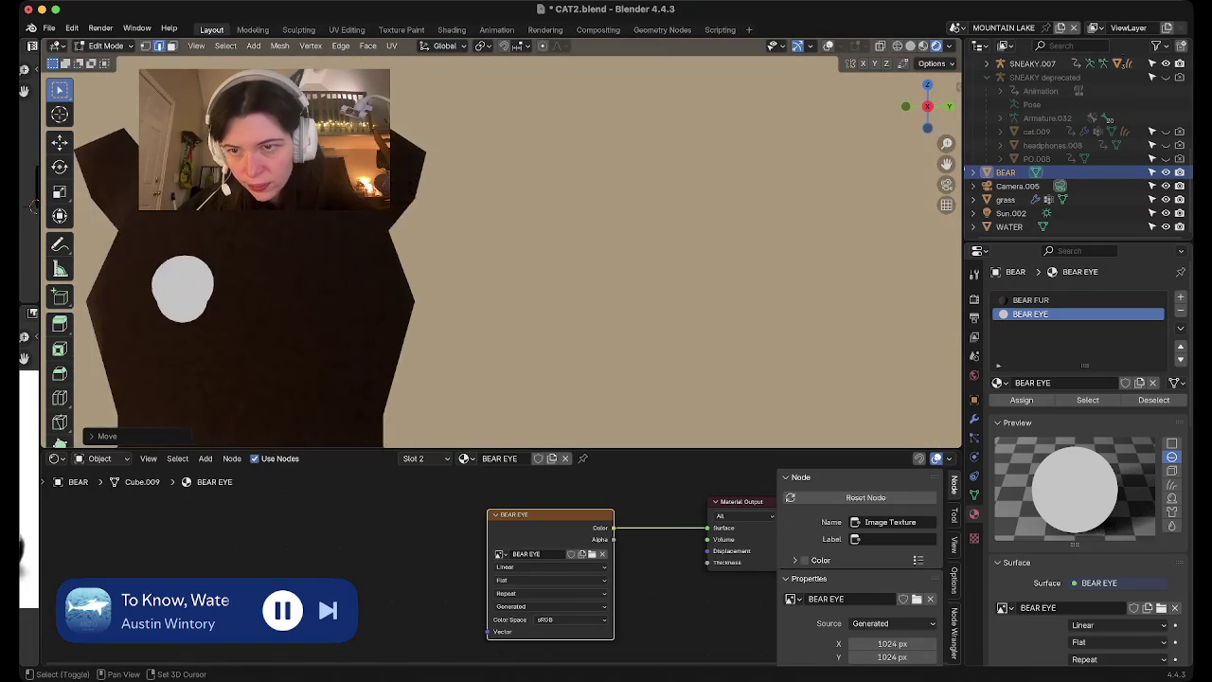
pyautogui.press('g')
pyautogui.press('x')
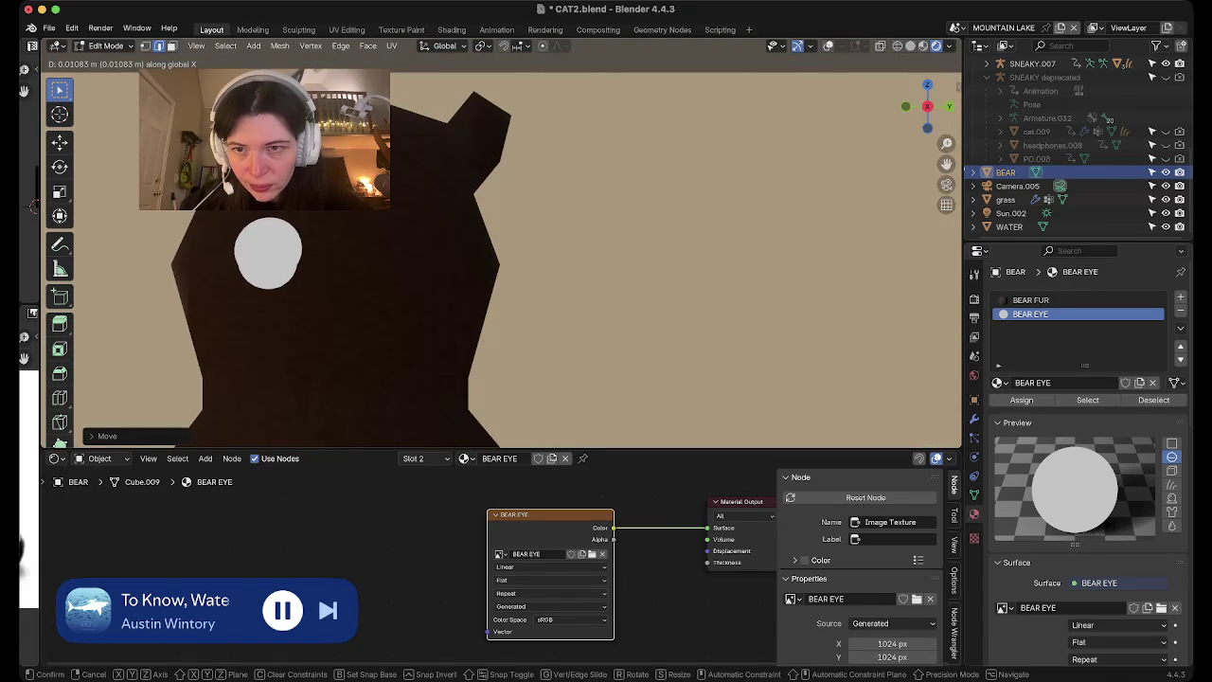
pyautogui.press('Return')
# Raise the eye along Z and adjust it along Y, high near the ear
pyautogui.scroll(-1, 500, 256)
pyautogui.scroll(-2, 500, 256)
pyautogui.scroll(-2, 500, 255)
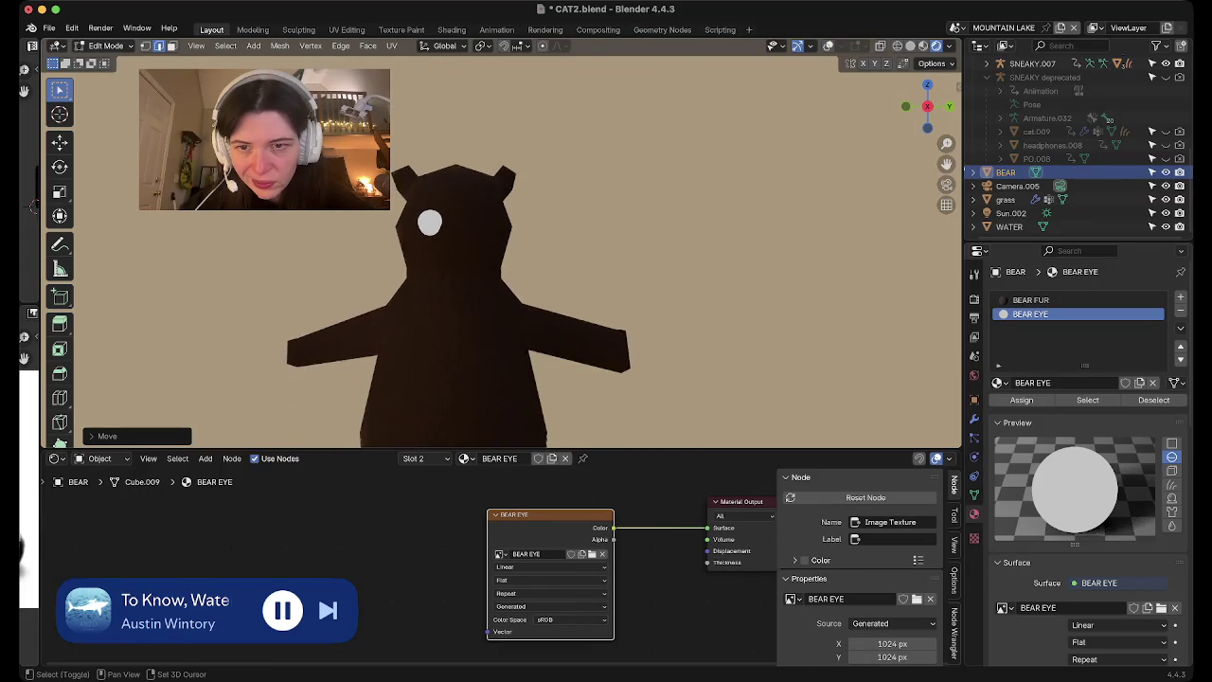
pyautogui.scroll(-2, 500, 256)
pyautogui.keyDown('shift'); pyautogui.moveTo(549, 236); pyautogui.dragTo(560, 299, button='middle'); pyautogui.keyUp('shift')
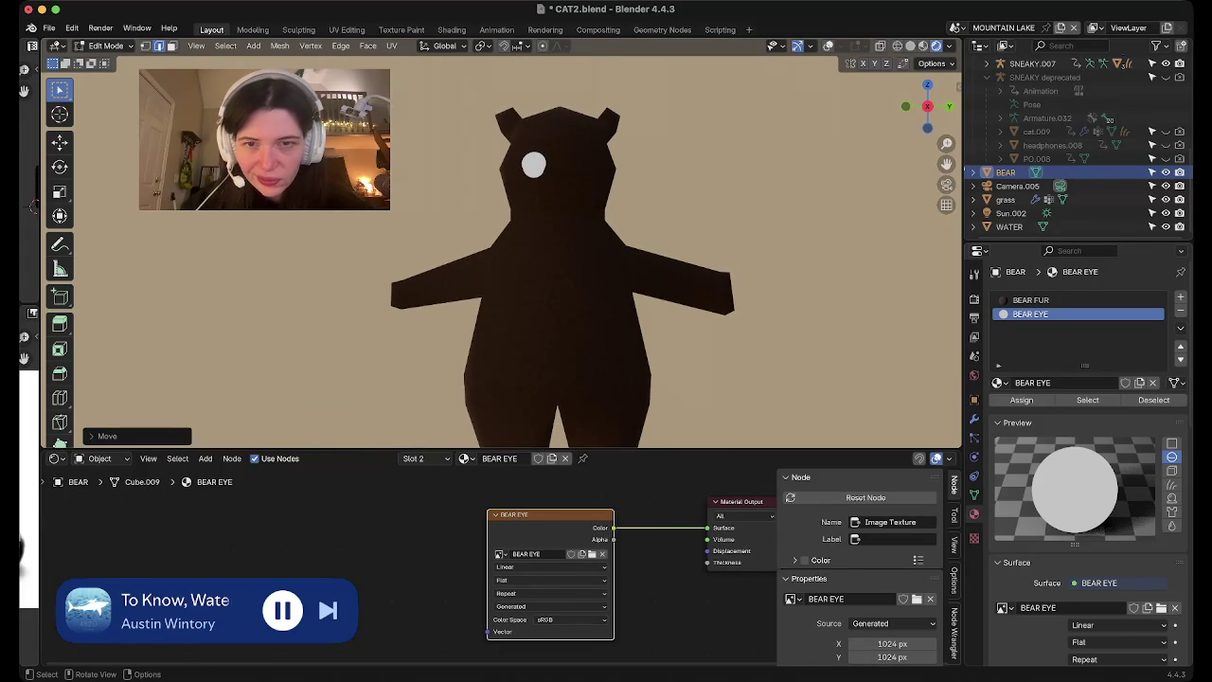
pyautogui.press('g')
pyautogui.press('z')
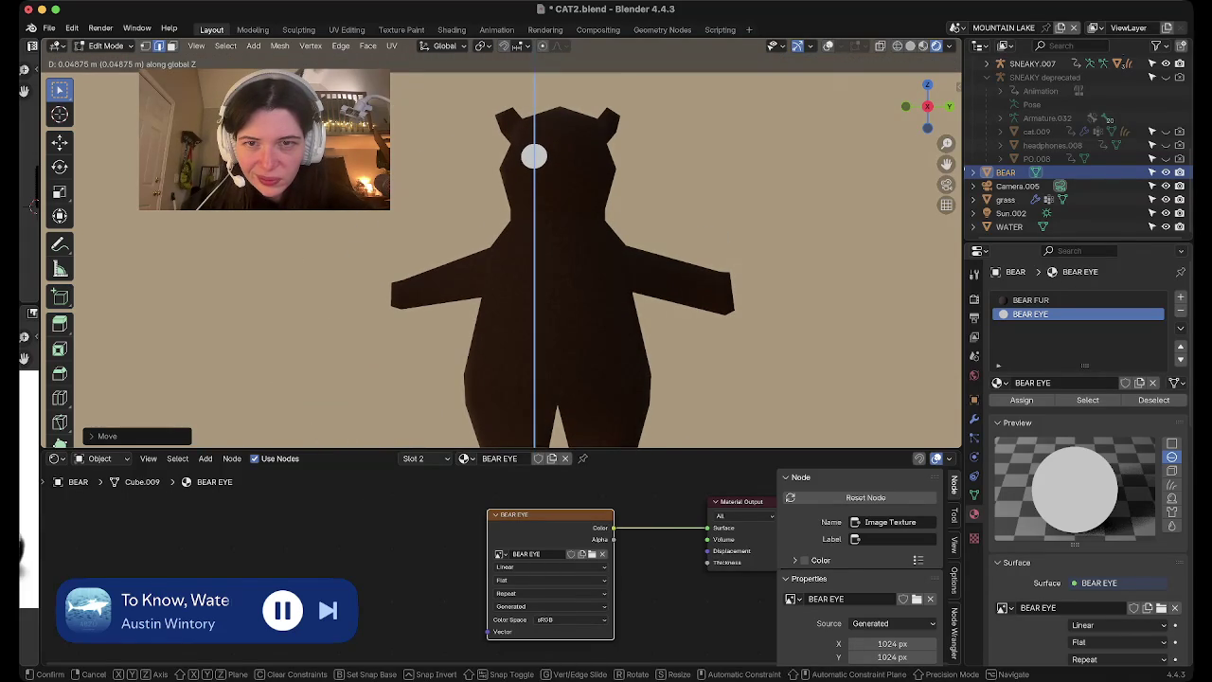
pyautogui.press('Return')
pyautogui.press('g')
pyautogui.press('y')
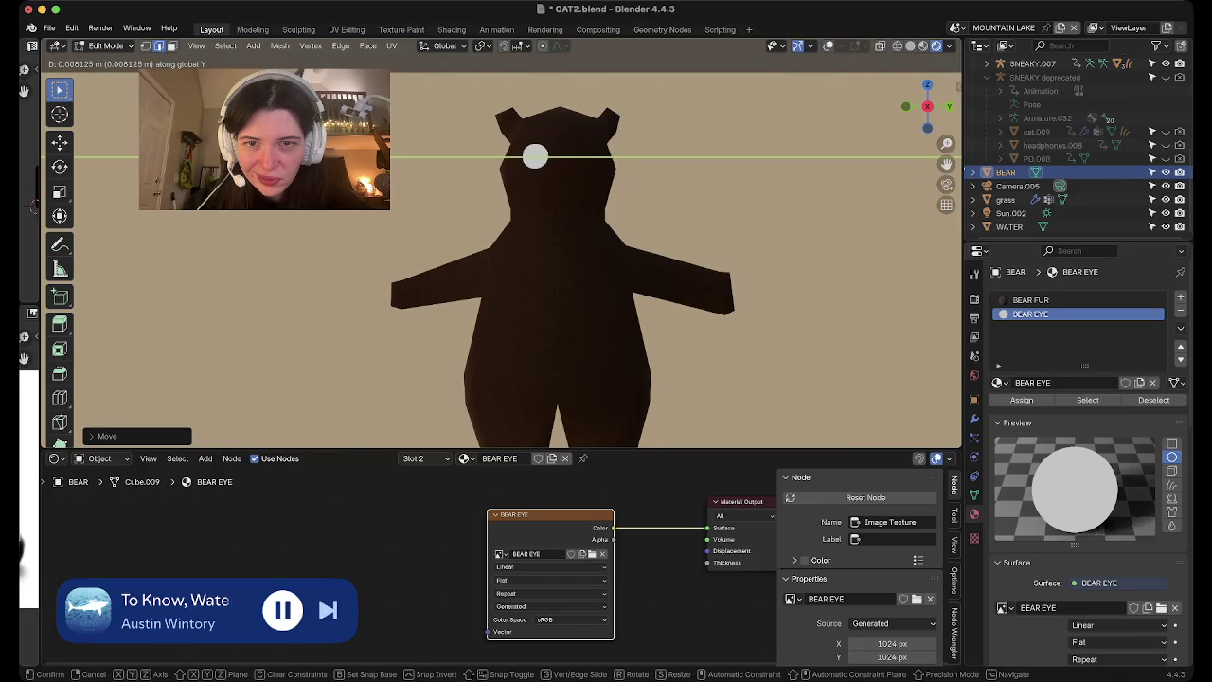
pyautogui.press('Return')
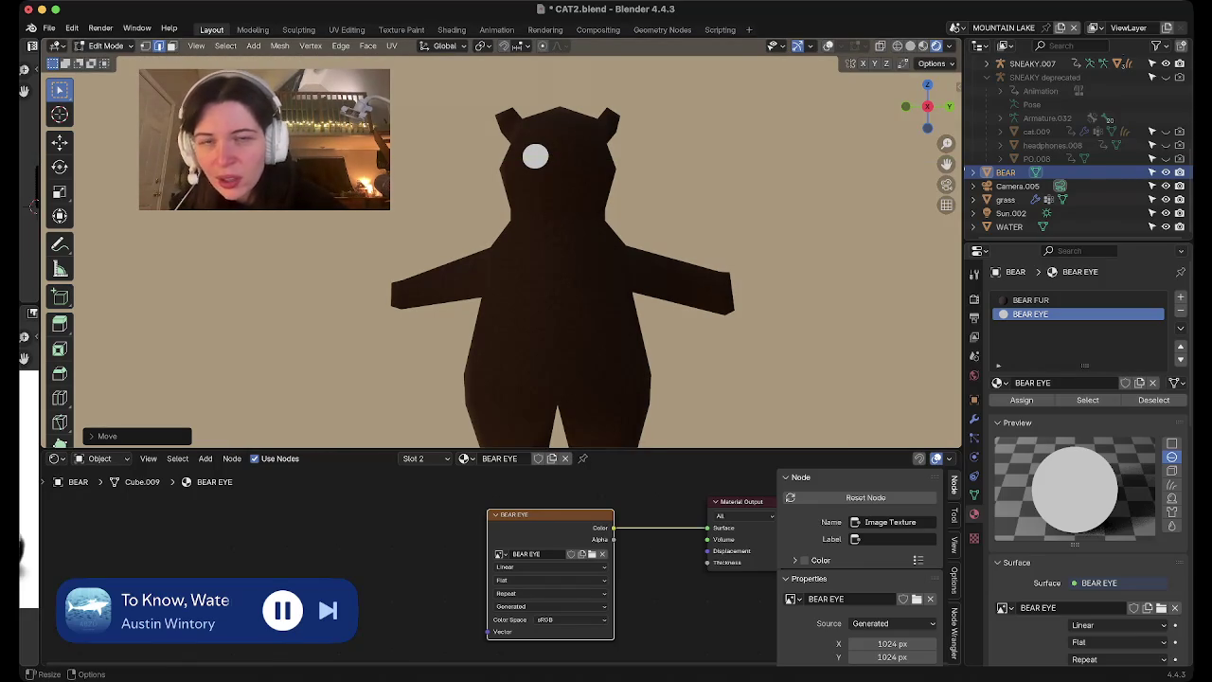
pyautogui.moveTo(34, 206); pyautogui.dragTo(128, 205)
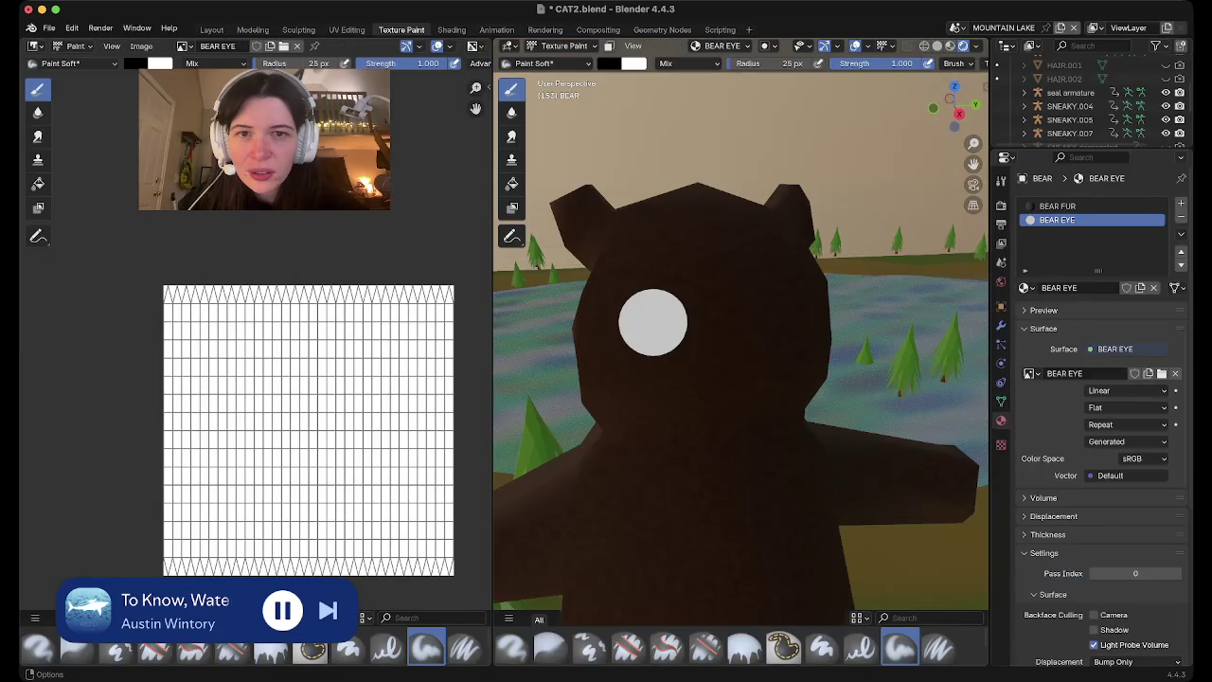
# Switch to Texture Paint and frame the bear's eye from the right side
pyautogui.click(402, 30)
pyautogui.click(960, 114)
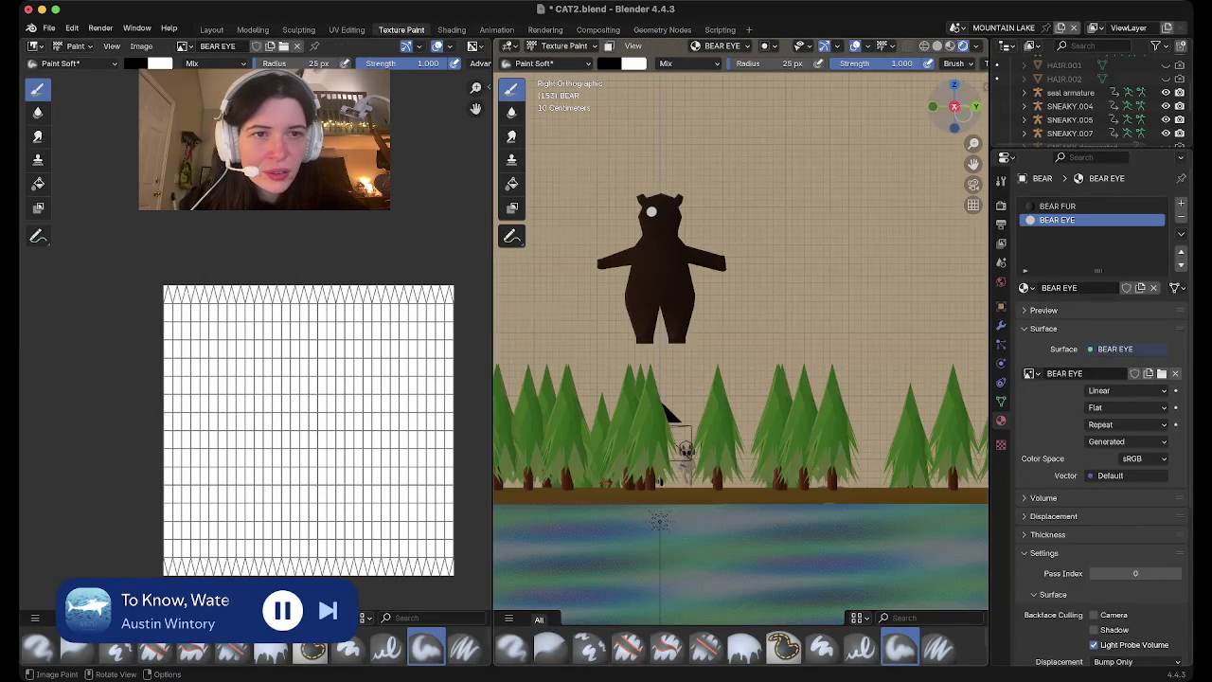
pyautogui.scroll(3, 651, 199)
pyautogui.scroll(3, 652, 199)
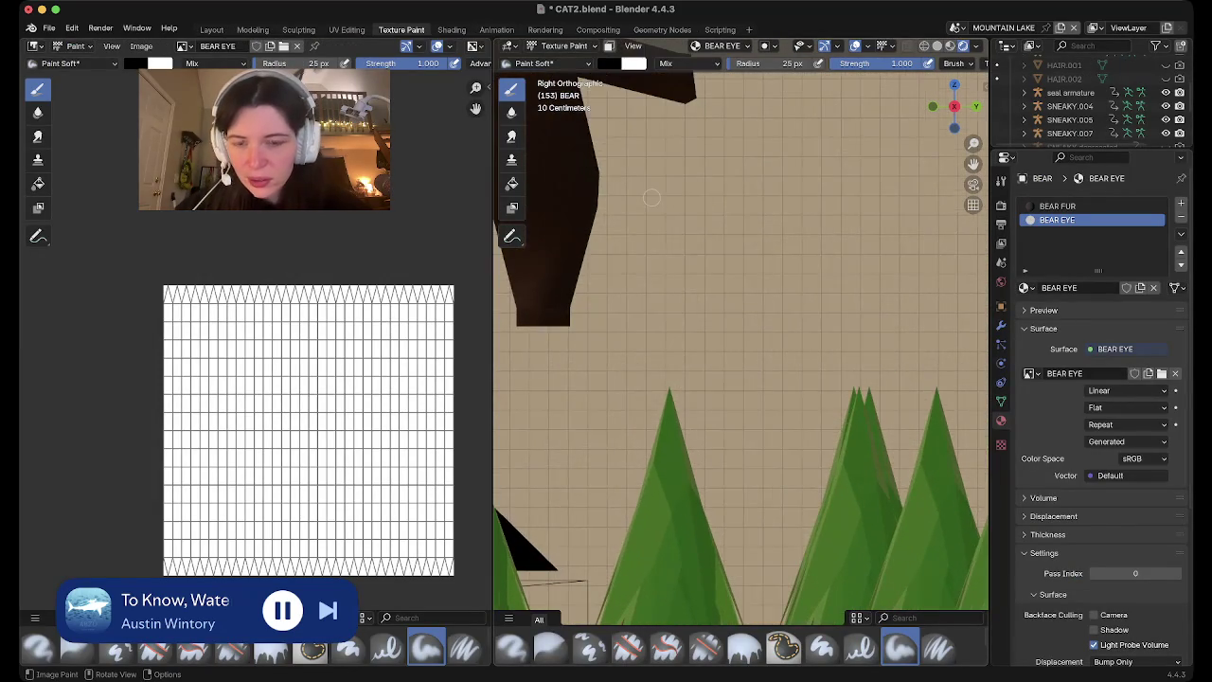
pyautogui.scroll(3, 651, 199)
pyautogui.scroll(2, 652, 197)
pyautogui.keyDown('shift'); pyautogui.hscroll(-3, 652, 197); pyautogui.keyUp('shift')
pyautogui.keyDown('shift'); pyautogui.scroll(-3, 651, 197); pyautogui.keyUp('shift')
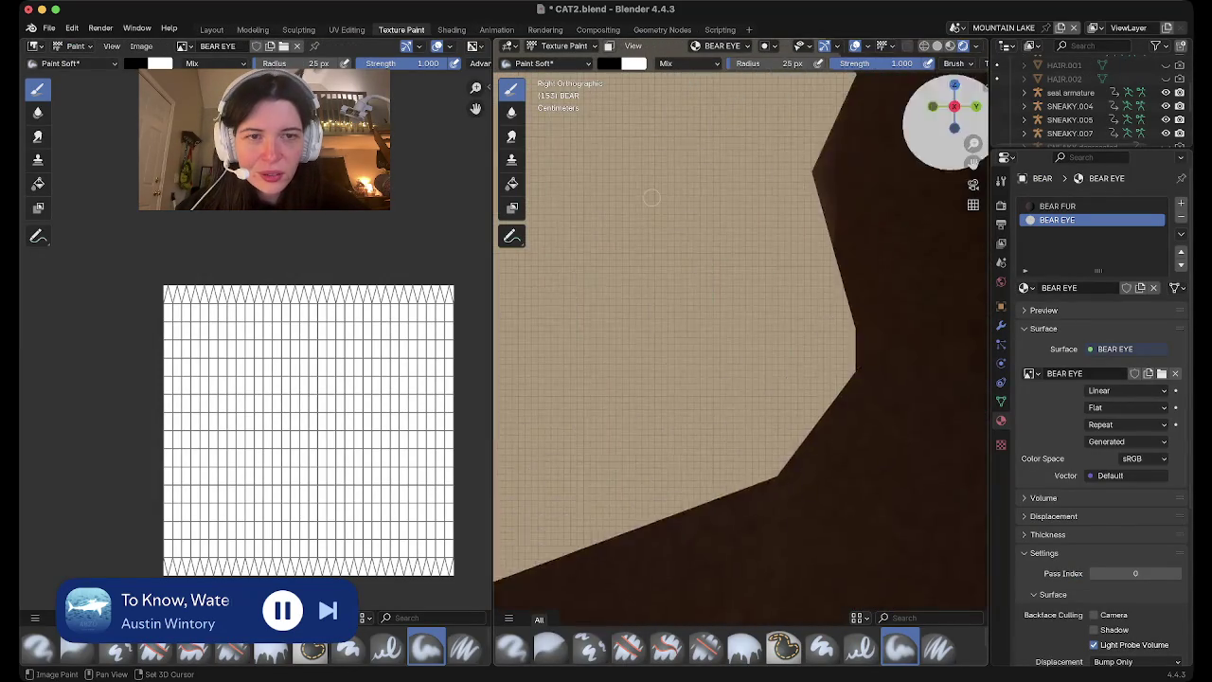
pyautogui.keyDown('shift'); pyautogui.scroll(-3, 652, 197); pyautogui.keyUp('shift')
pyautogui.keyDown('shift'); pyautogui.scroll(-2, 651, 197); pyautogui.keyUp('shift')
pyautogui.keyDown('shift'); pyautogui.scroll(-3, 651, 197); pyautogui.keyUp('shift')
pyautogui.keyDown('shift'); pyautogui.scroll(-2, 652, 197); pyautogui.keyUp('shift')
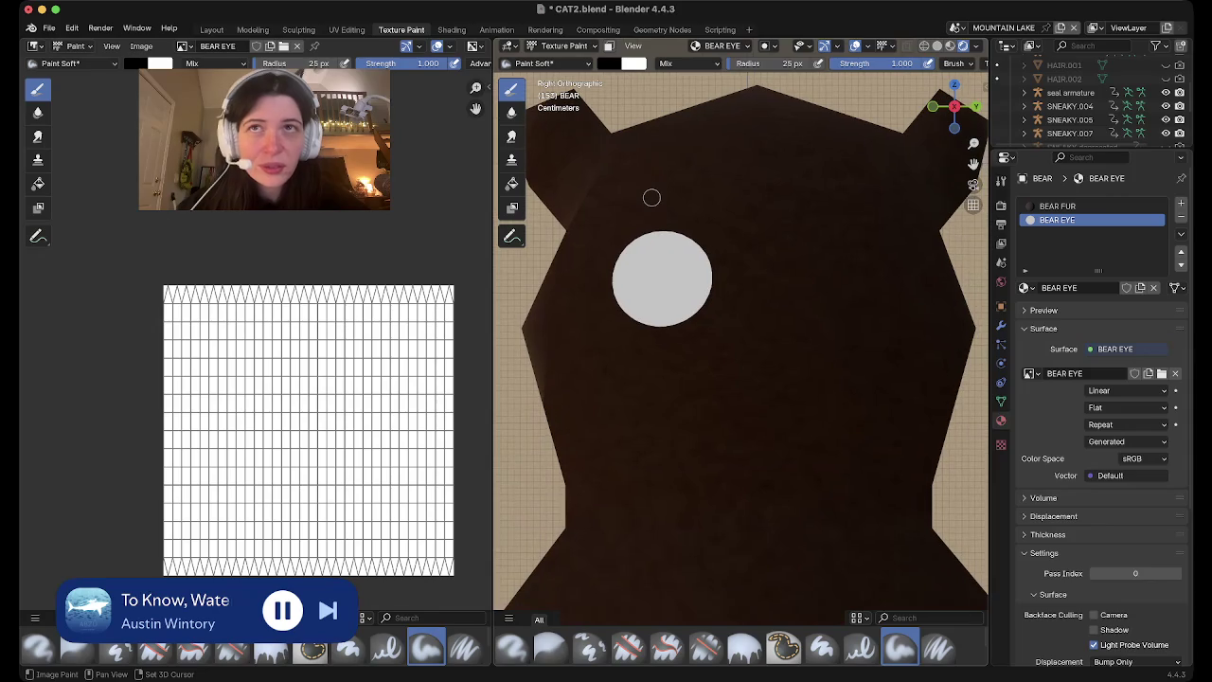
pyautogui.scroll(2, 651, 197)
pyautogui.scroll(1, 652, 197)
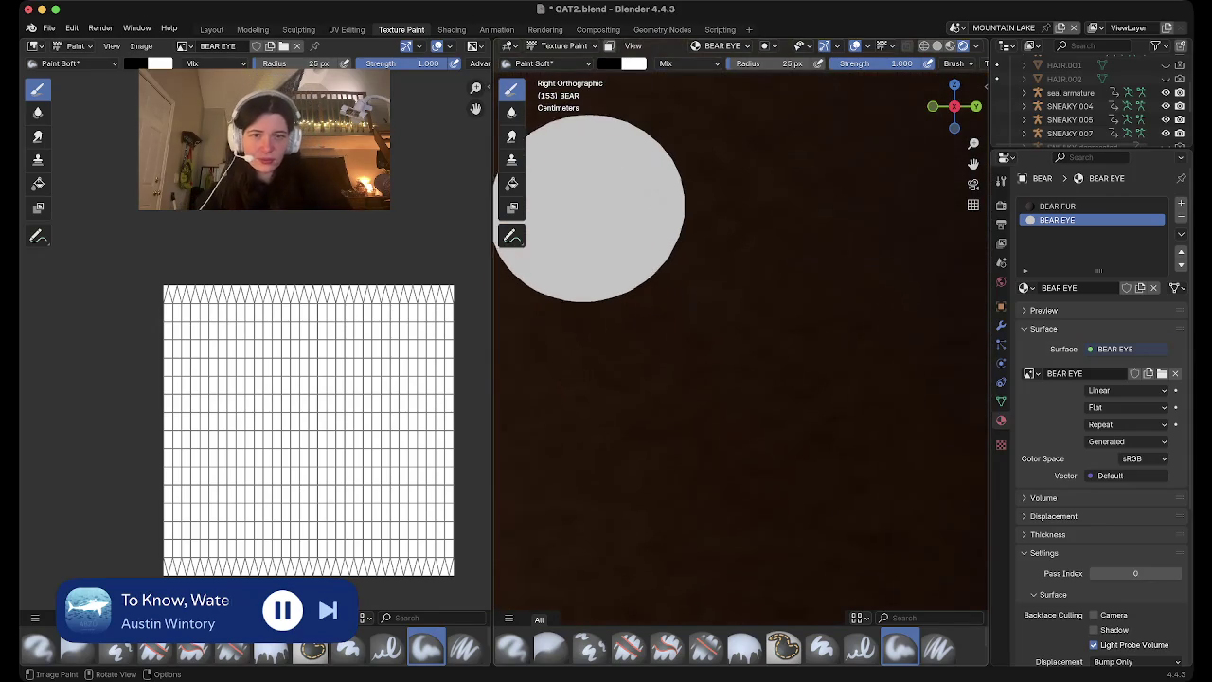
pyautogui.scroll(2, 652, 197)
pyautogui.keyDown('shift'); pyautogui.hscroll(-3, 651, 197); pyautogui.keyUp('shift')
pyautogui.keyDown('shift'); pyautogui.scroll(1, 651, 197); pyautogui.keyUp('shift')
pyautogui.keyDown('shift'); pyautogui.hscroll(-1, 651, 197); pyautogui.keyUp('shift')
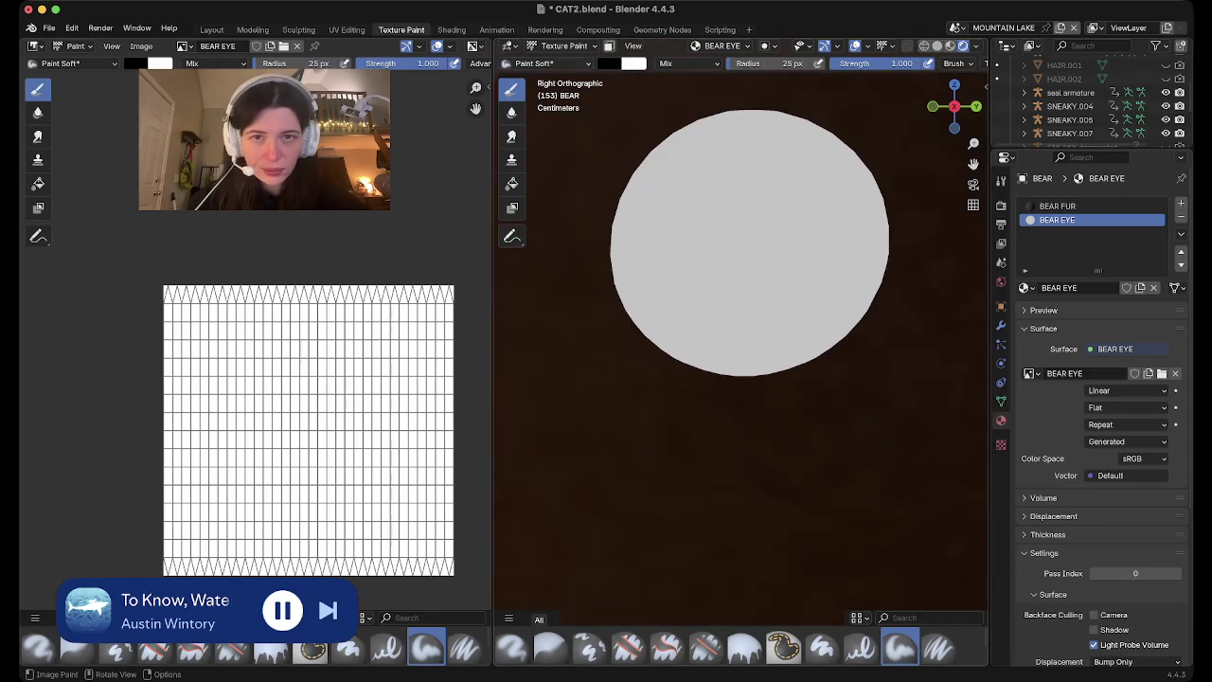
# With black paint and a 249 px brush radius, paint over the white eye
pyautogui.click(608, 63)
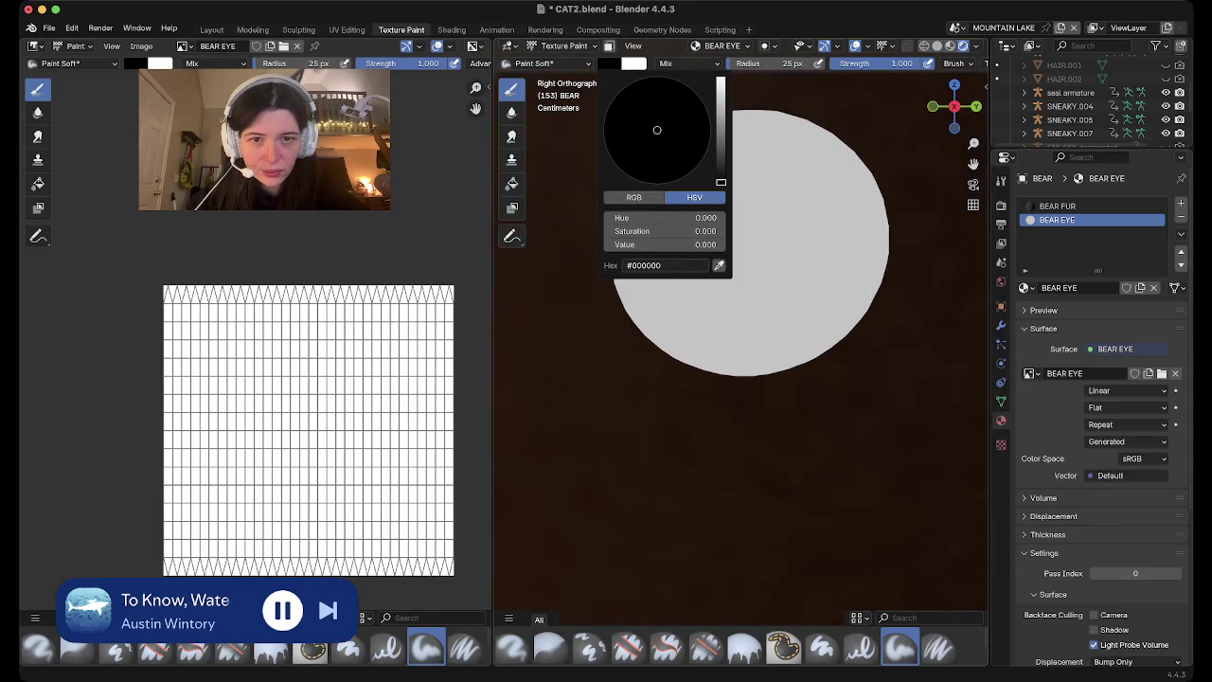
pyautogui.click(767, 63)
pyautogui.write('249')
pyautogui.press('Return')
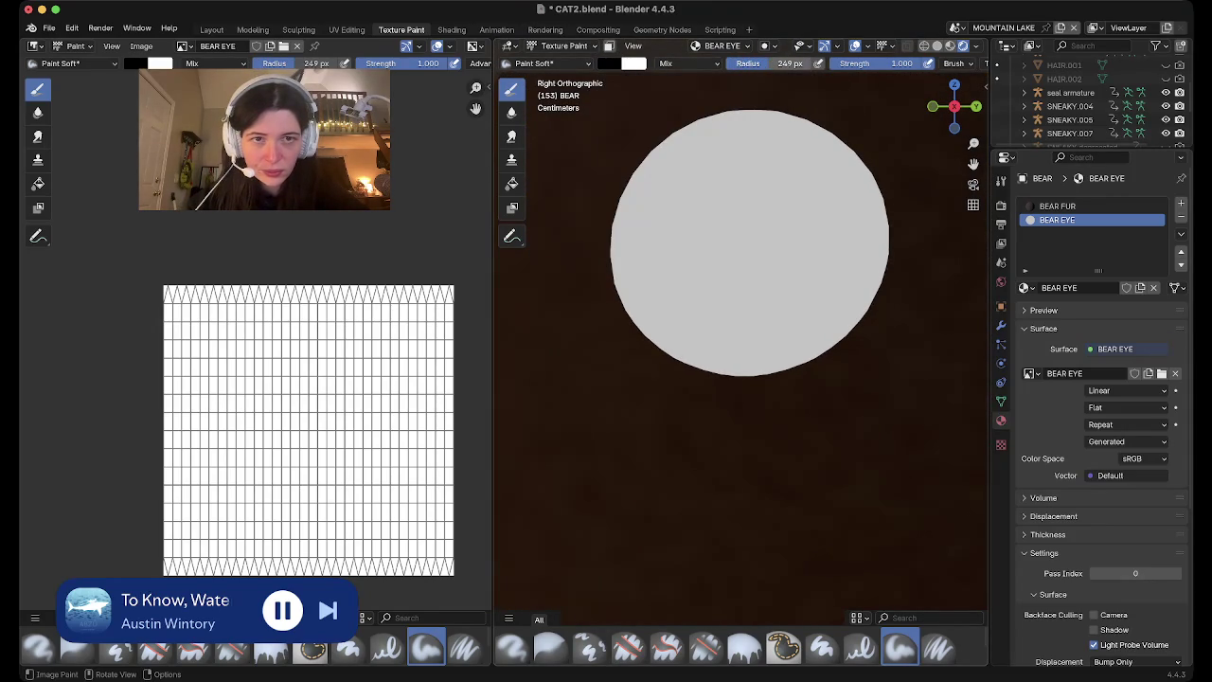
pyautogui.moveTo(754, 273)
pyautogui.mouseDown()
pyautogui.moveTo(812, 267)
pyautogui.moveTo(717, 285)
pyautogui.moveTo(677, 223)
pyautogui.moveTo(717, 168)
pyautogui.moveTo(750, 161)
pyautogui.moveTo(745, 176)
pyautogui.mouseUp()
pyautogui.scroll(-5, 733, 221)
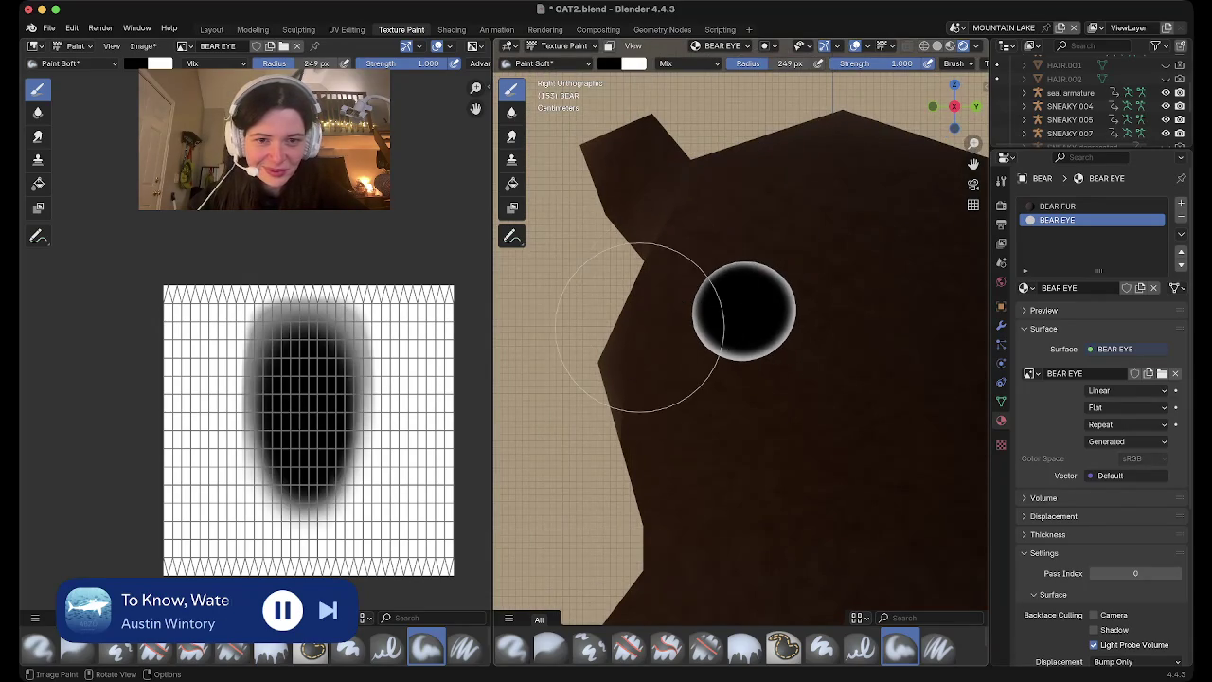
pyautogui.scroll(-1, 652, 332)
pyautogui.hscroll(3, 652, 333)
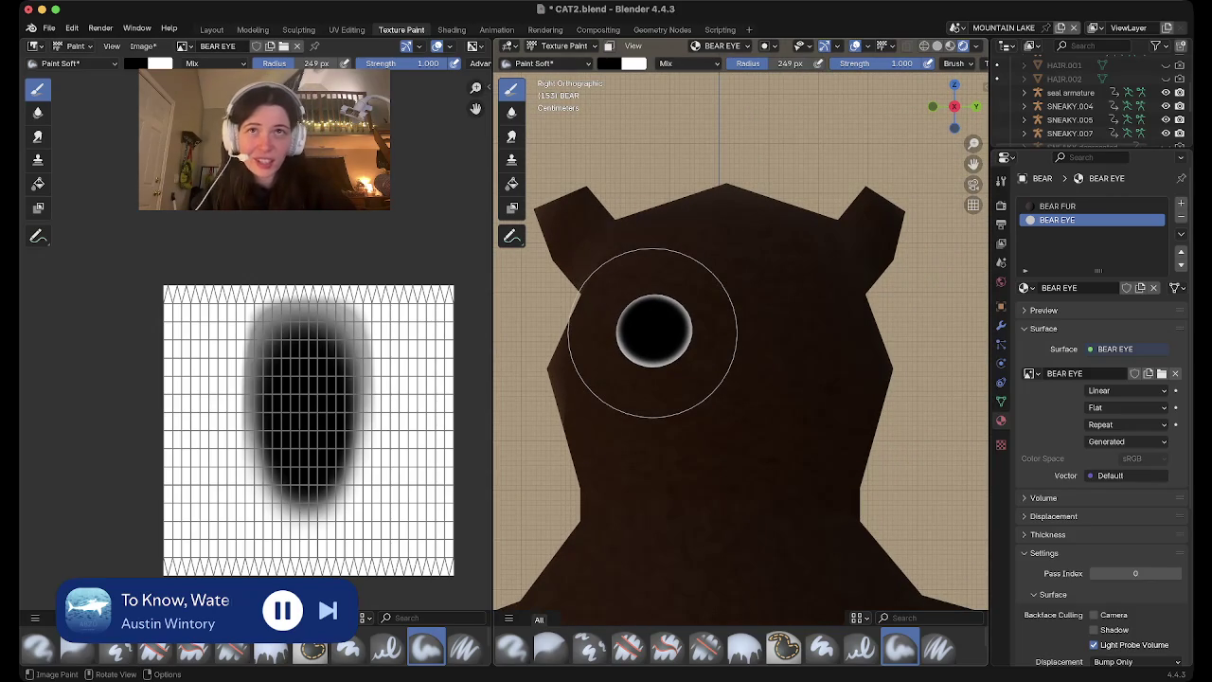
pyautogui.scroll(1, 652, 332)
pyautogui.scroll(3, 653, 332)
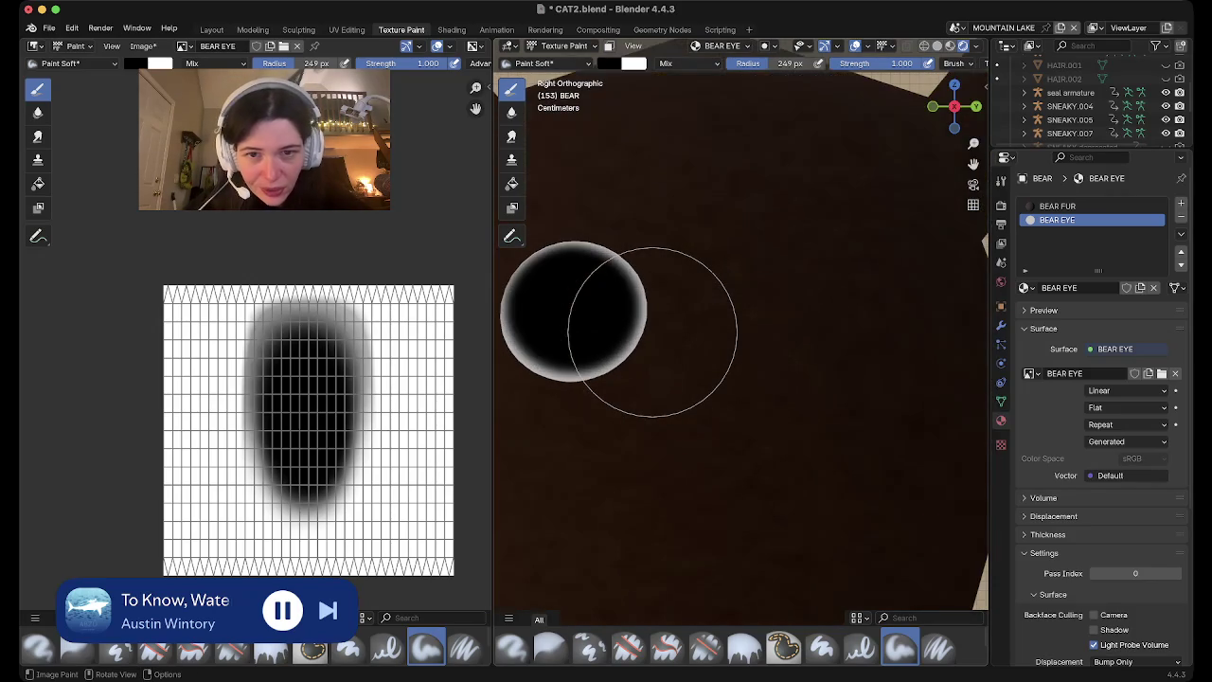
pyautogui.scroll(-1, 652, 333)
pyautogui.press('Tab')
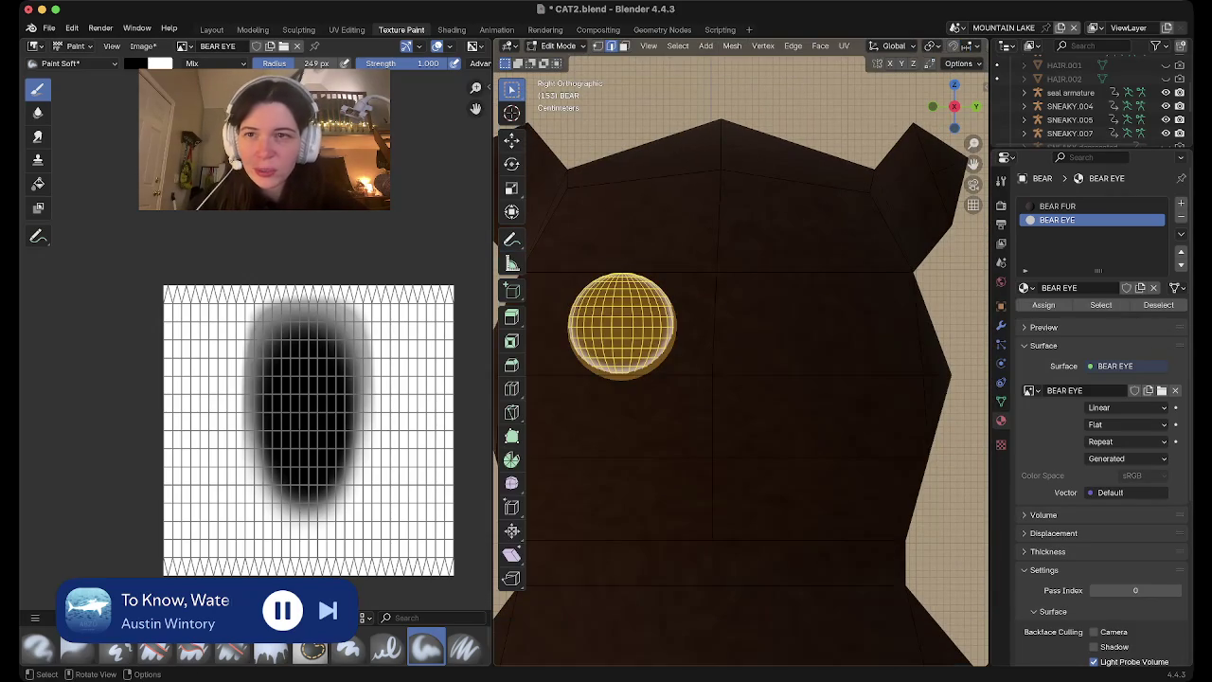
# Duplicate the painted eye mesh and slide the copy along Y beside the original
pyautogui.click(211, 29)
pyautogui.scroll(5, 595, 251)
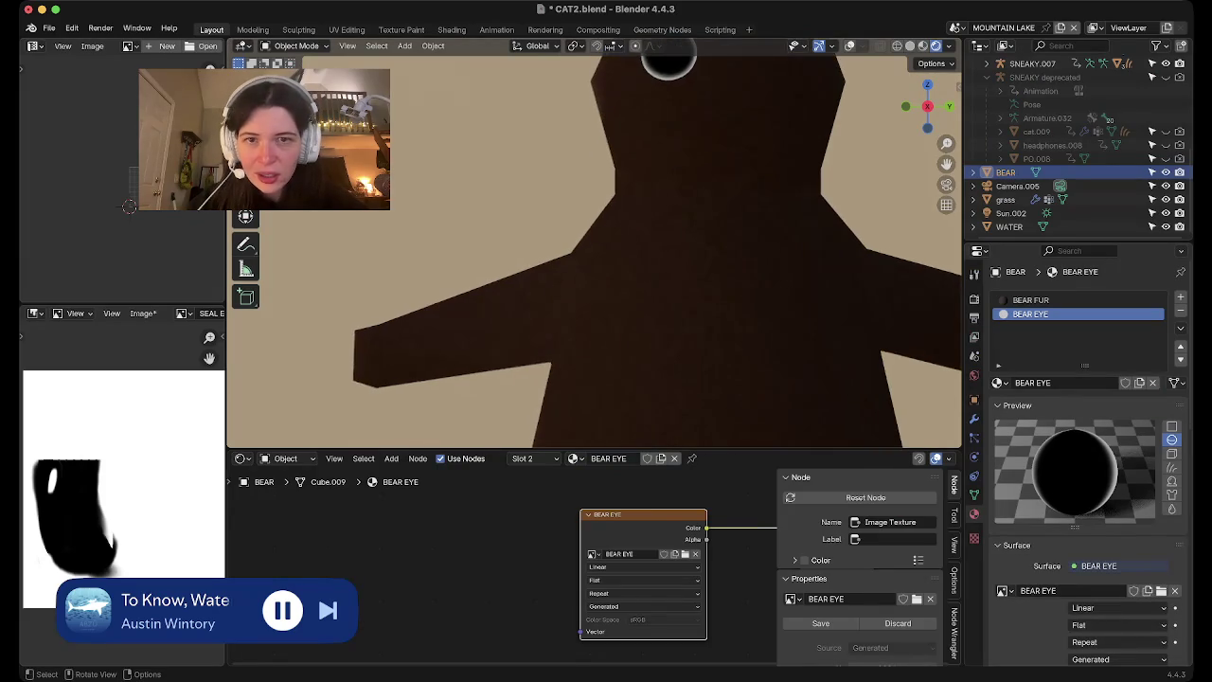
pyautogui.press('Tab')
pyautogui.keyDown('shift'); pyautogui.moveTo(595, 251); pyautogui.dragTo(473, 365, button='middle'); pyautogui.keyUp('shift')
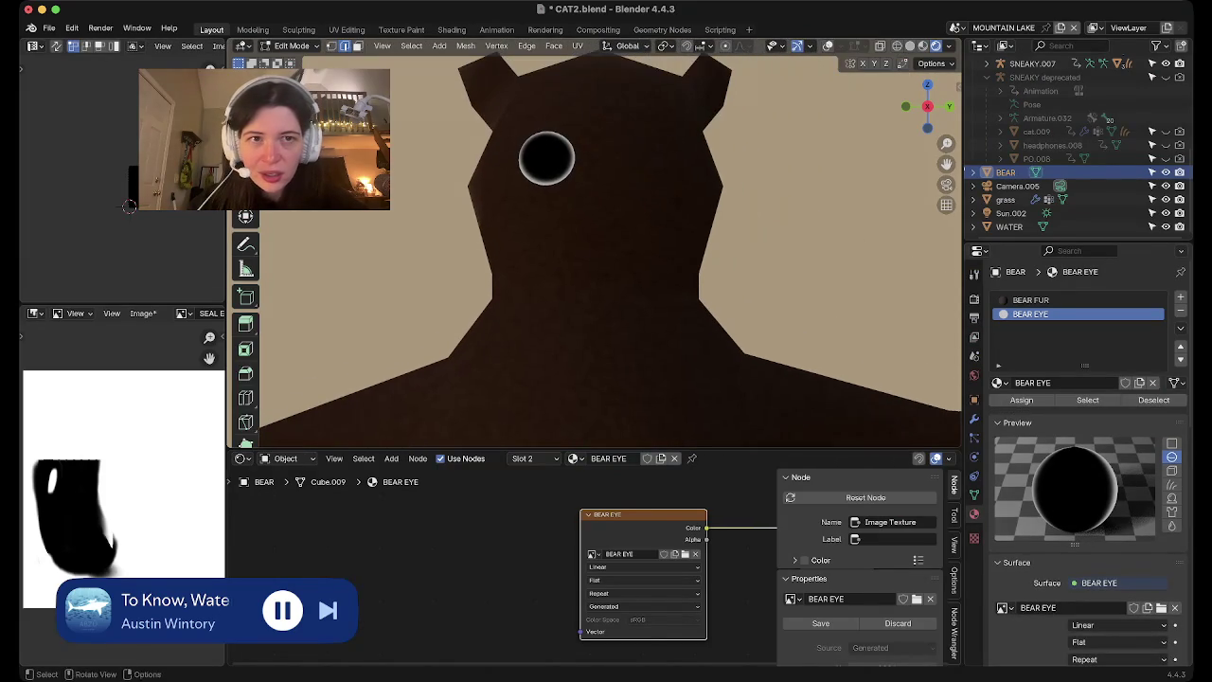
pyautogui.hotkey('alt', 'z')
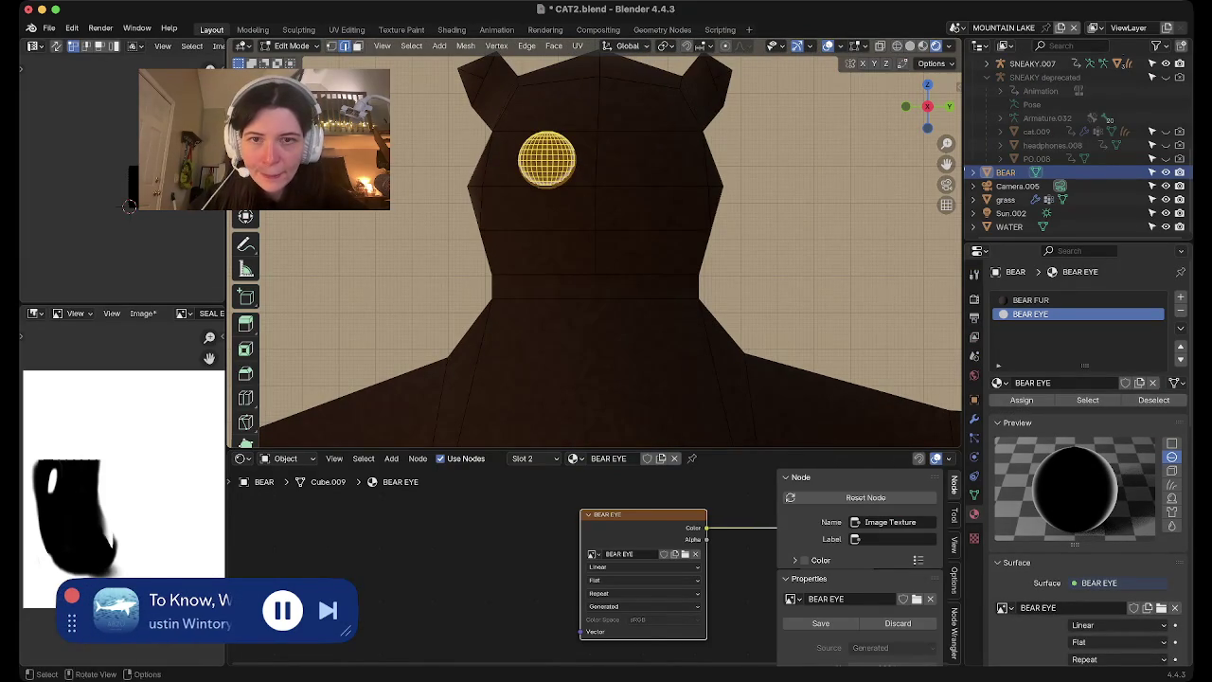
pyautogui.press('g')
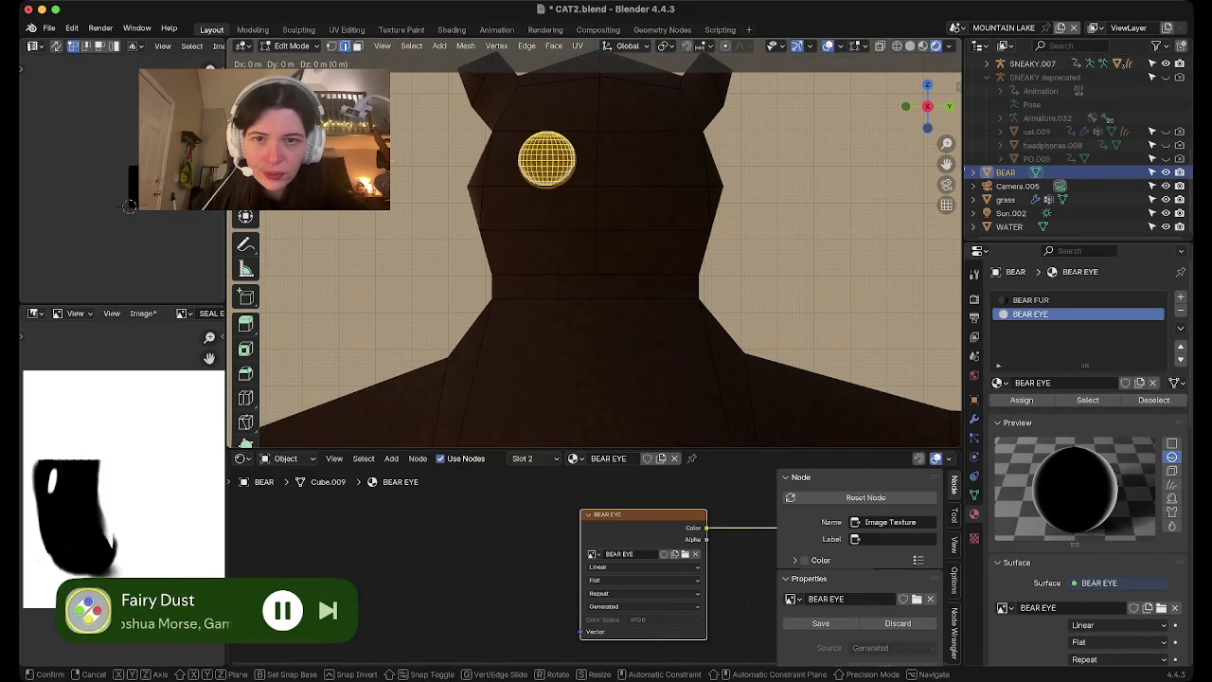
pyautogui.press('y')
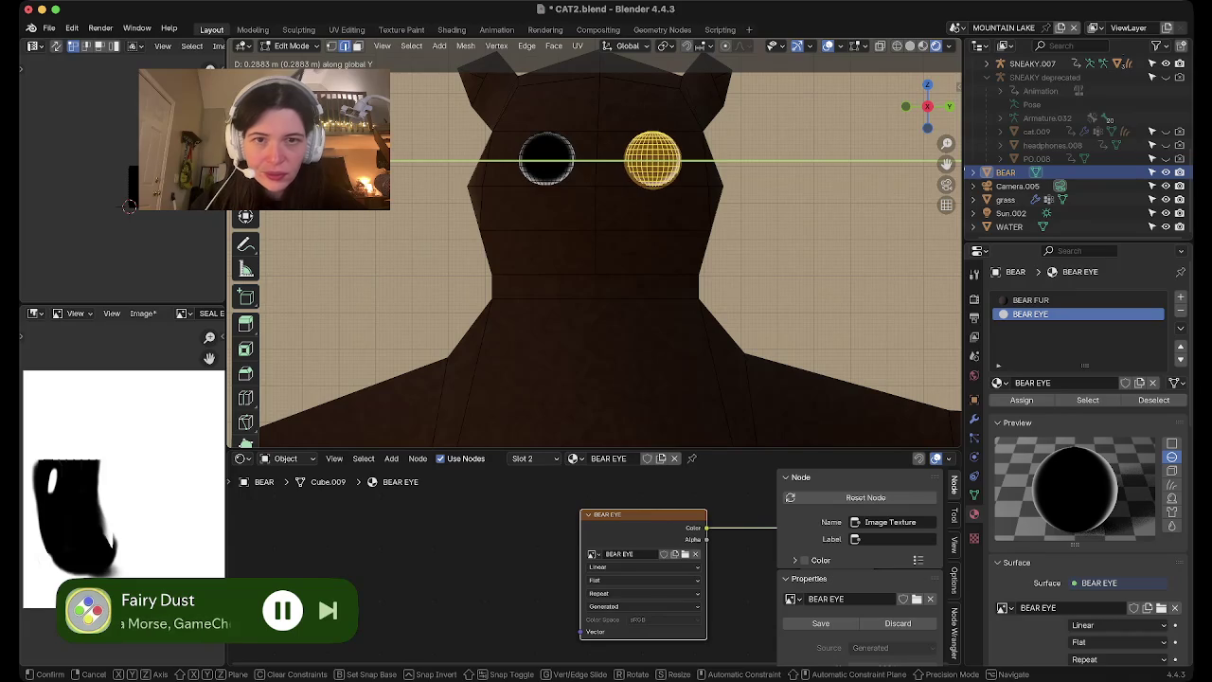
pyautogui.press('Return')
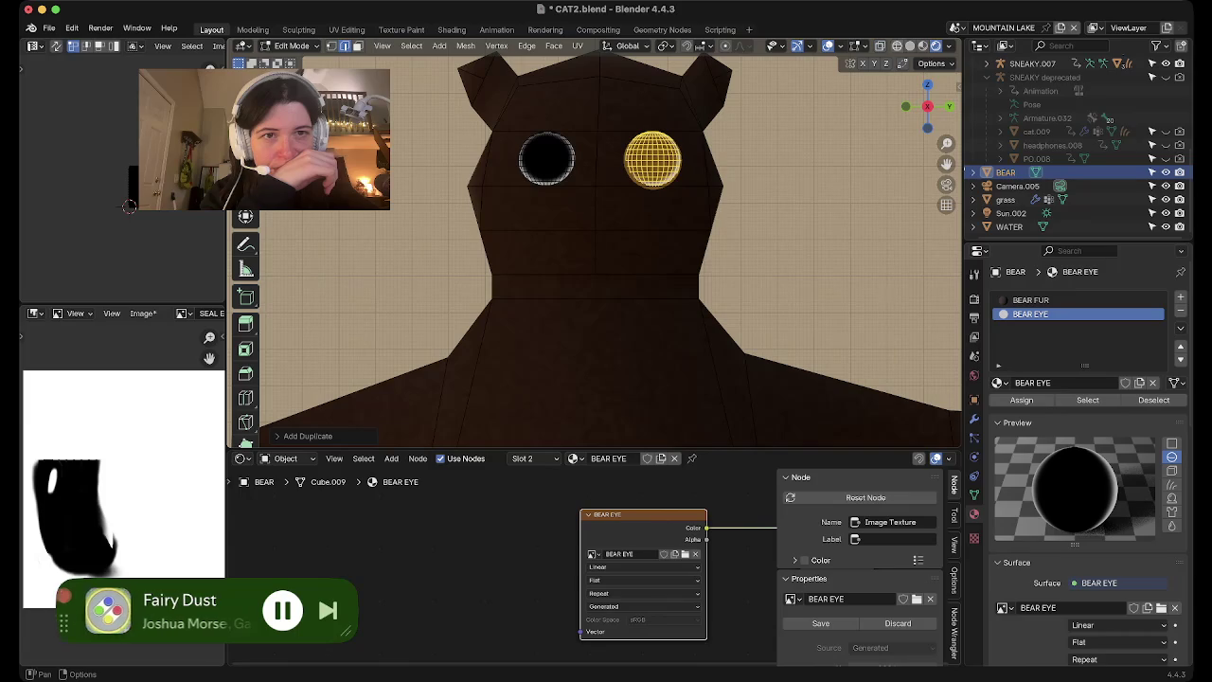
pyautogui.press('z')
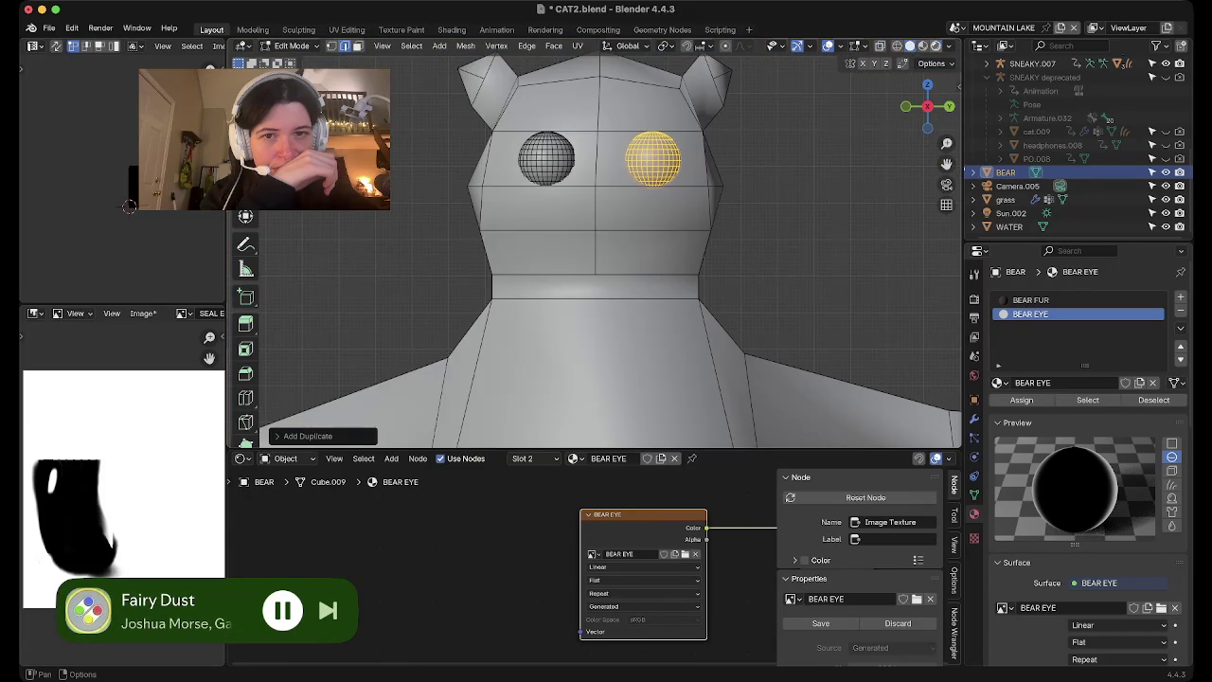
pyautogui.press('z')
pyautogui.click(400, 30)
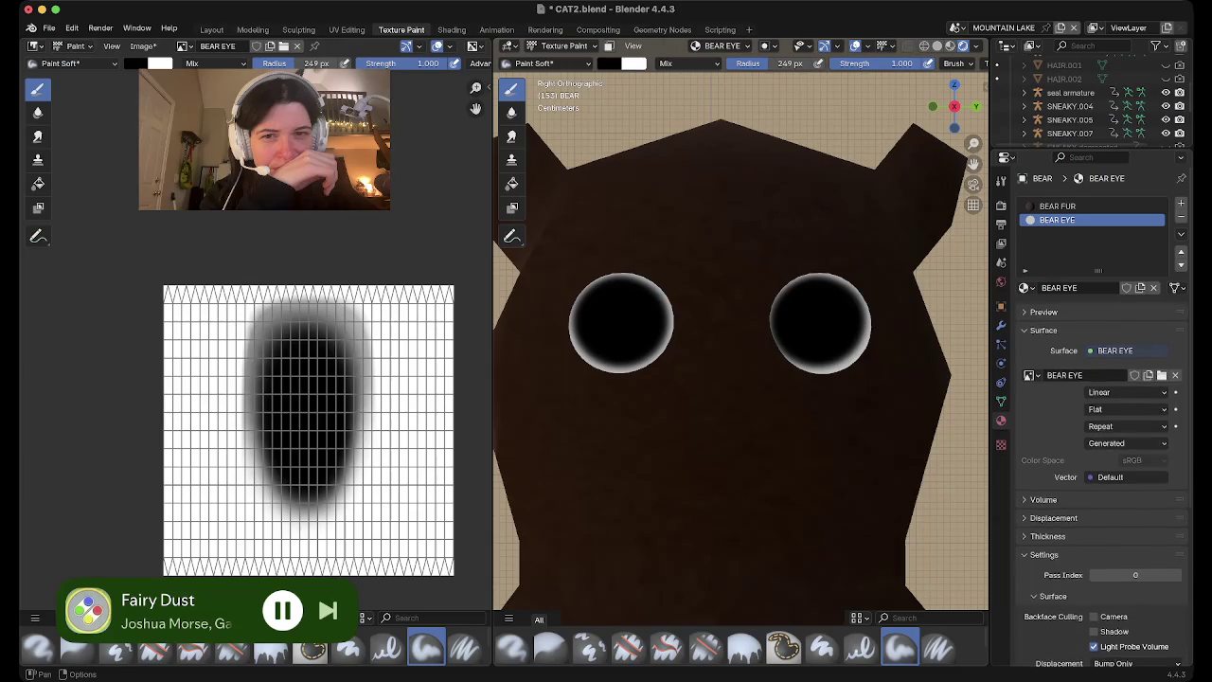
# Frame both eyes, then save CAT2.blend from the Layout workspace
pyautogui.scroll(-2, 752, 357)
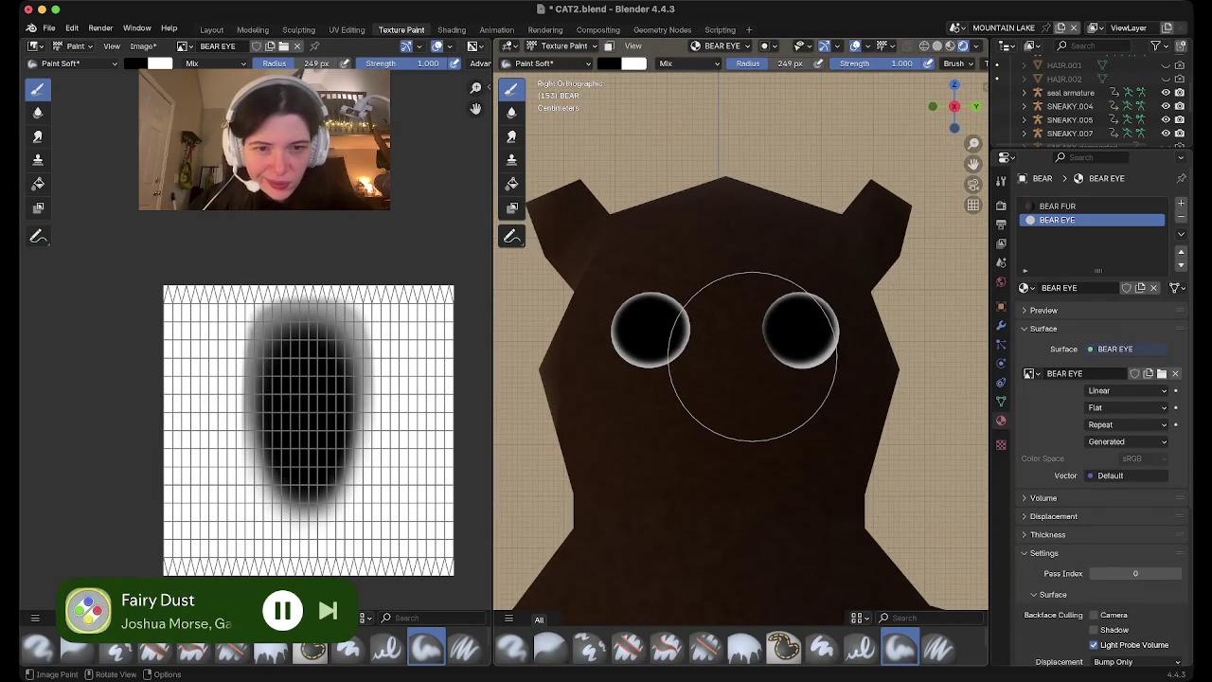
pyautogui.scroll(-2, 752, 357)
pyautogui.scroll(-2, 752, 357)
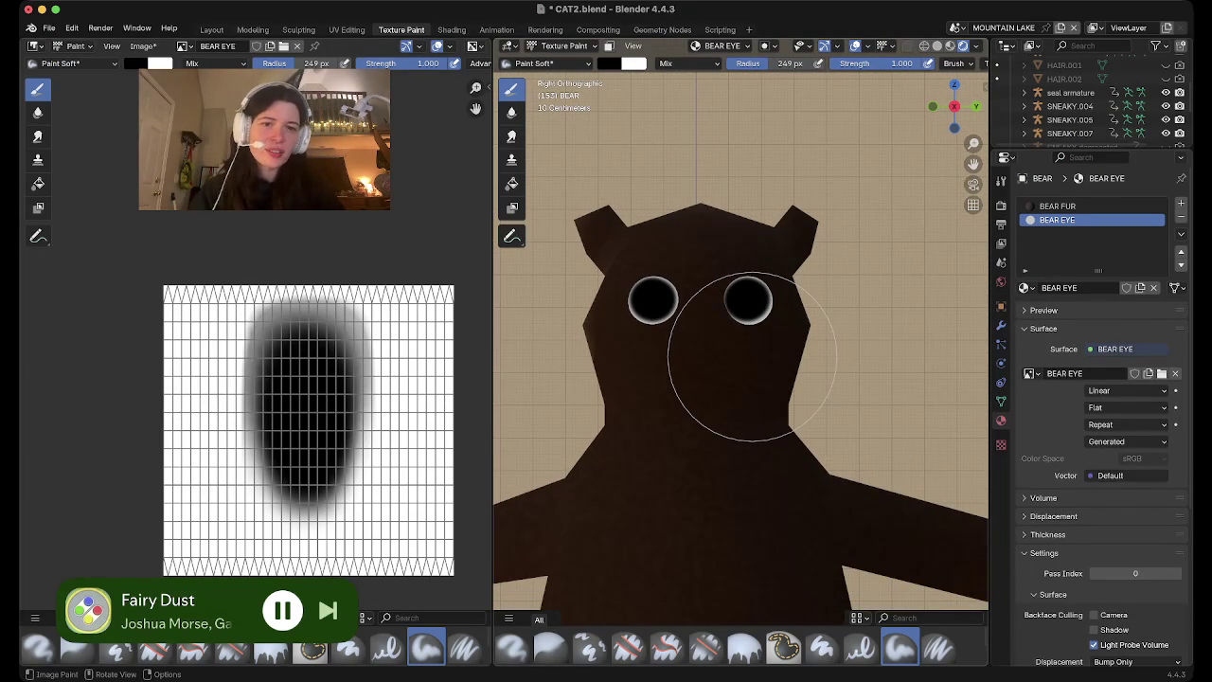
pyautogui.scroll(2, 752, 357)
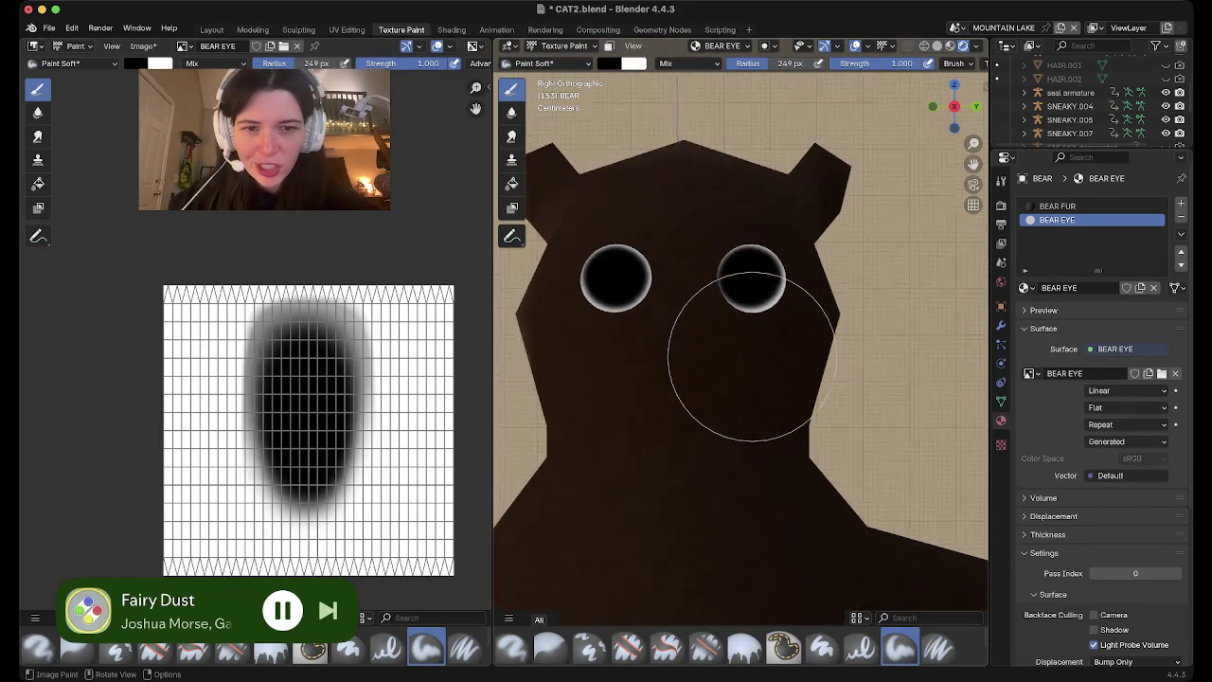
pyautogui.scroll(3, 752, 357)
pyautogui.scroll(1, 751, 357)
pyautogui.scroll(2, 752, 357)
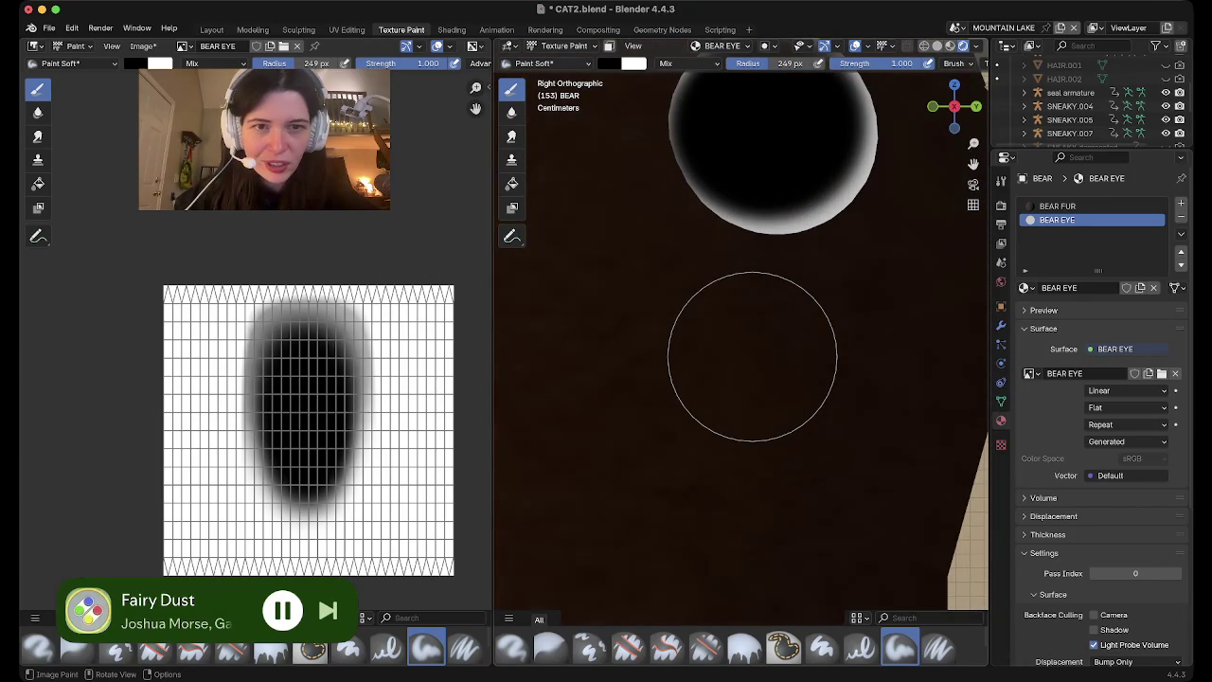
pyautogui.scroll(-2, 751, 357)
pyautogui.scroll(-1, 752, 357)
pyautogui.keyDown('shift'); pyautogui.moveTo(752, 357); pyautogui.dragTo(748, 360, button='middle'); pyautogui.keyUp('shift')
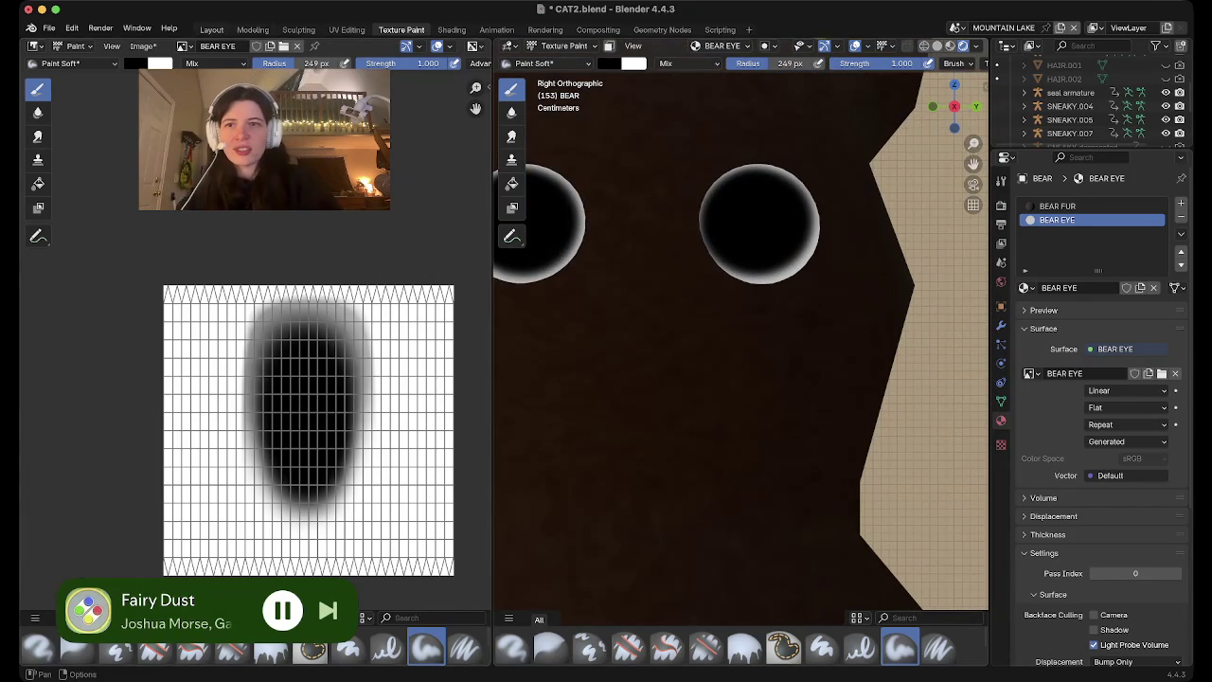
pyautogui.click(212, 29)
pyautogui.scroll(-3, 593, 285)
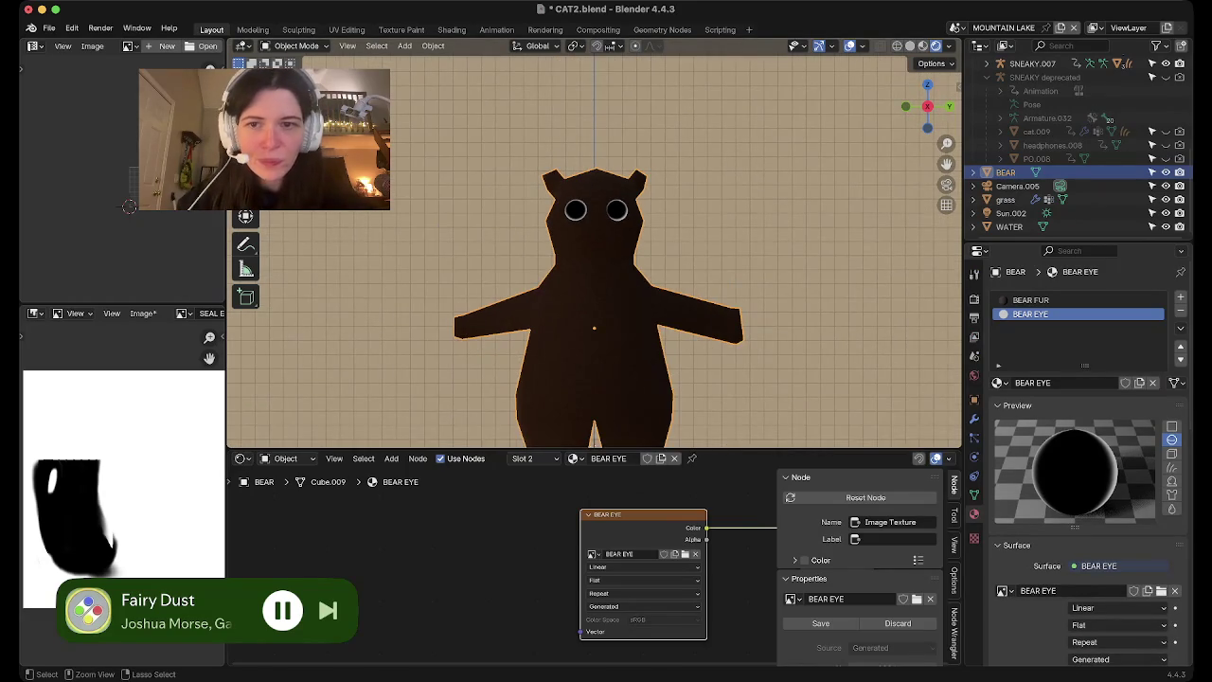
pyautogui.hotkey('ctrl', 's')
# Select the bear's connected body mesh and hide it, leaving only the eyes
pyautogui.scroll(5, 593, 241)
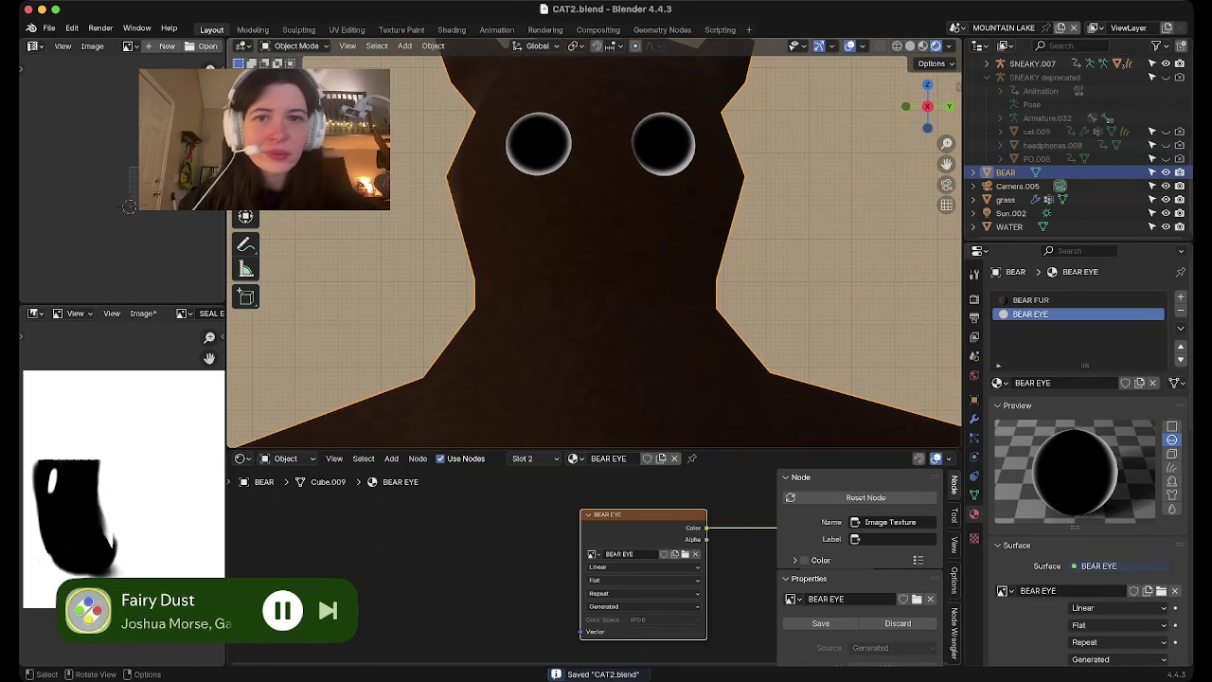
pyautogui.press('Tab')
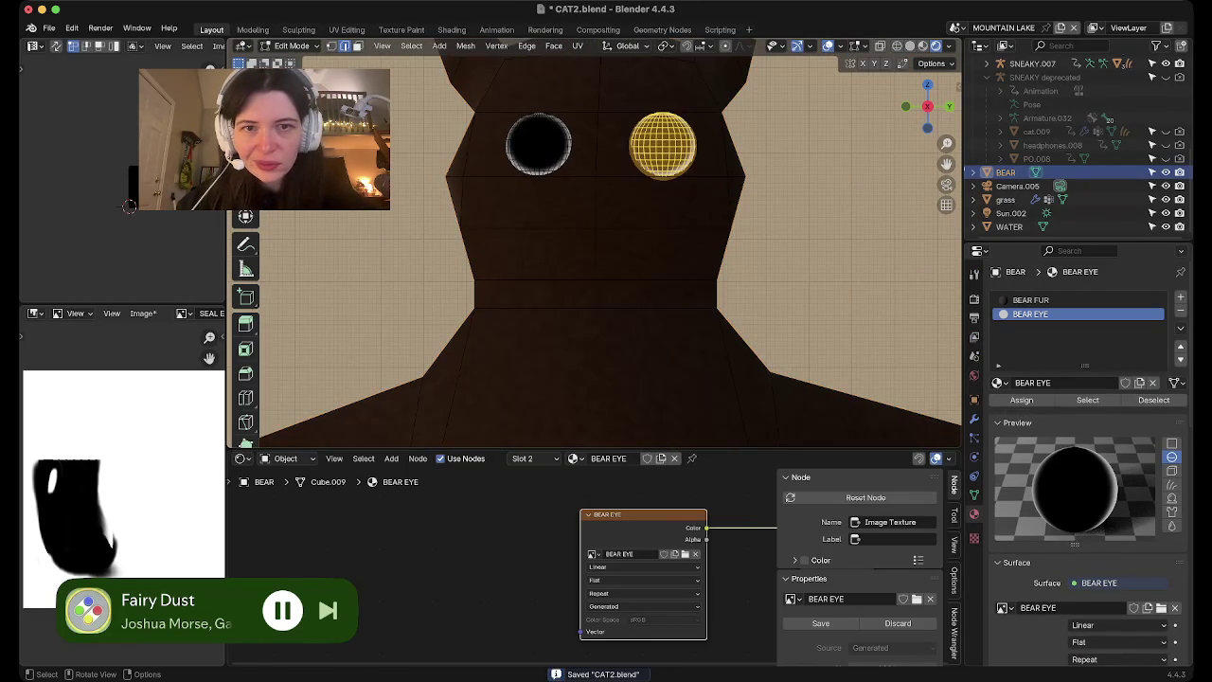
pyautogui.hotkey('alt', 'a')
pyautogui.click(528, 227)
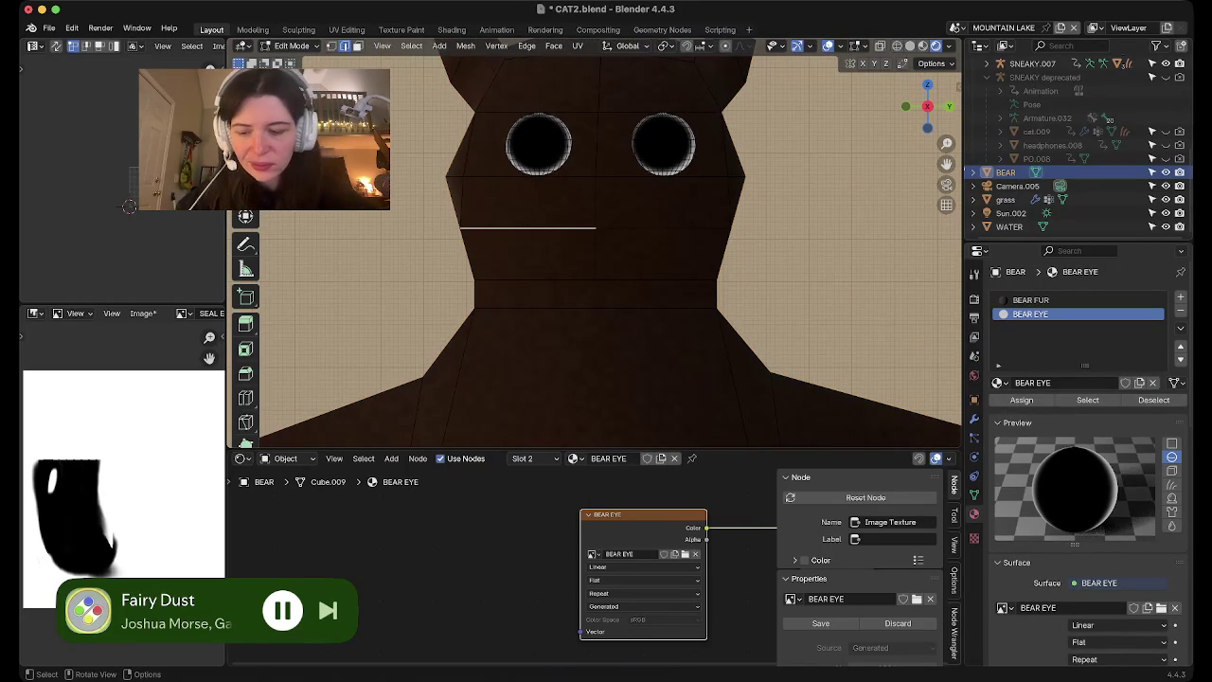
pyautogui.hotkey('ctrl', 'l')
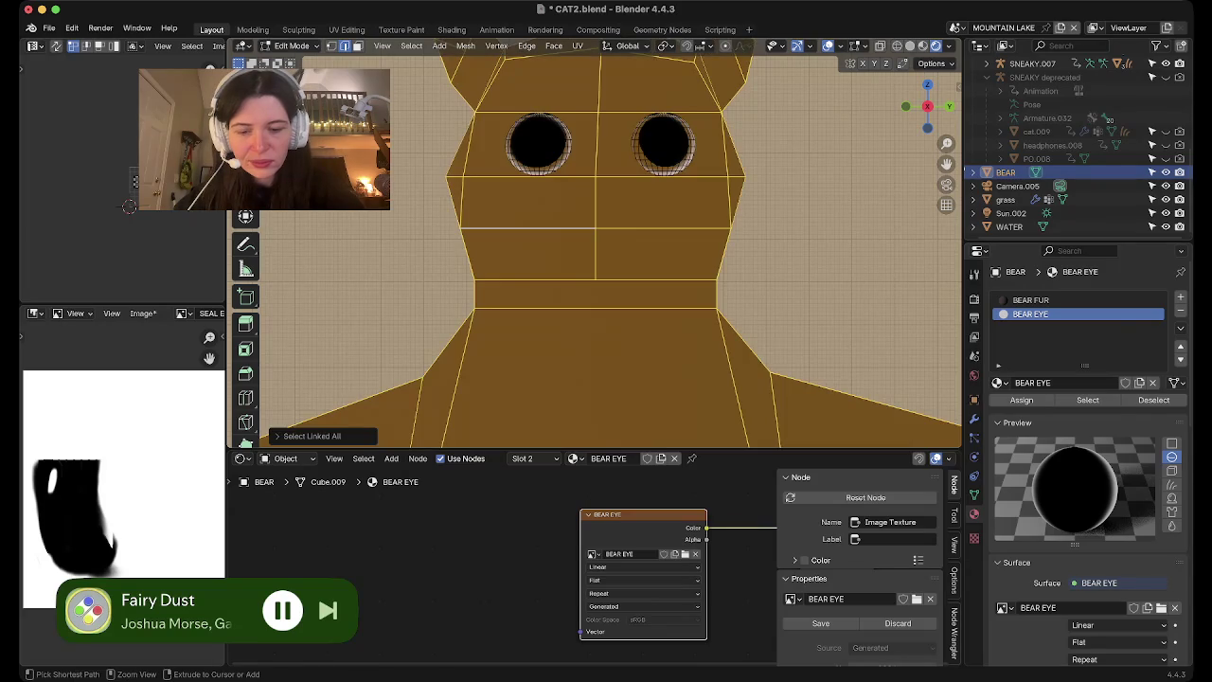
pyautogui.press('h')
pyautogui.keyDown('shift'); pyautogui.moveTo(600, 140); pyautogui.dragTo(632, 263, button='middle'); pyautogui.keyUp('shift')
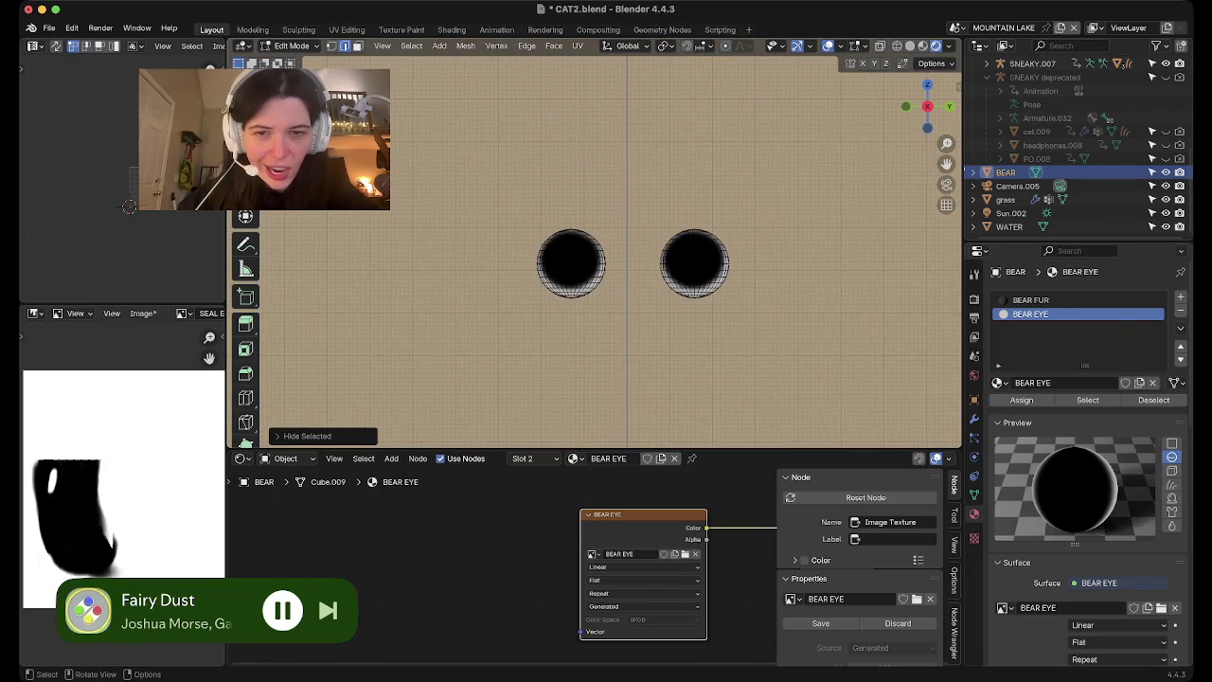
pyautogui.scroll(3, 593, 243)
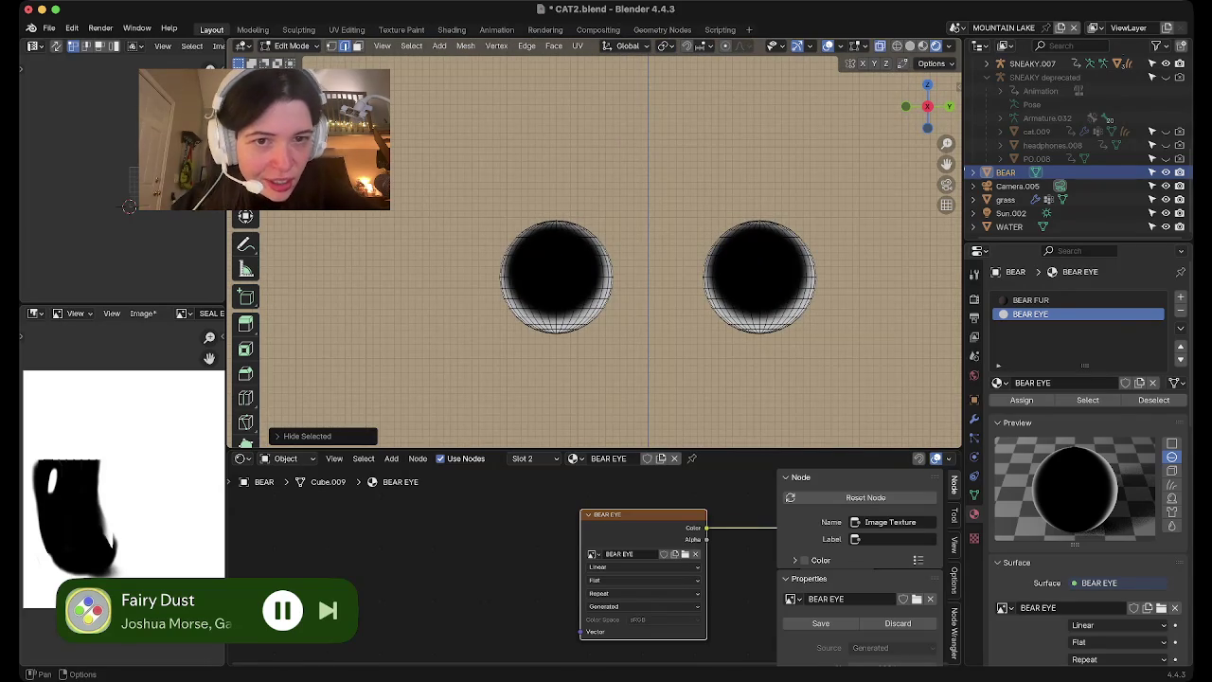
pyautogui.moveTo(455, 184); pyautogui.dragTo(709, 251)
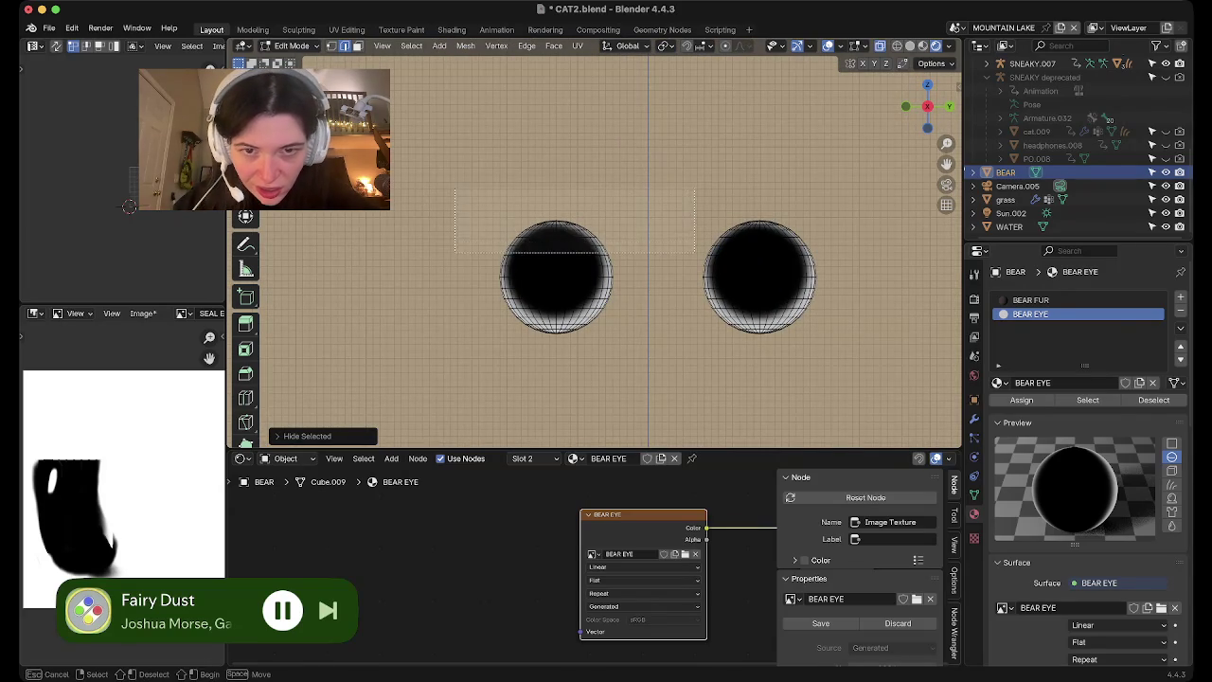
# Box-select both eyes' top caps in X-ray and assign them the BEAR FUR material
pyautogui.hotkey('alt', 'z')
pyautogui.moveTo(398, 184); pyautogui.dragTo(676, 257)
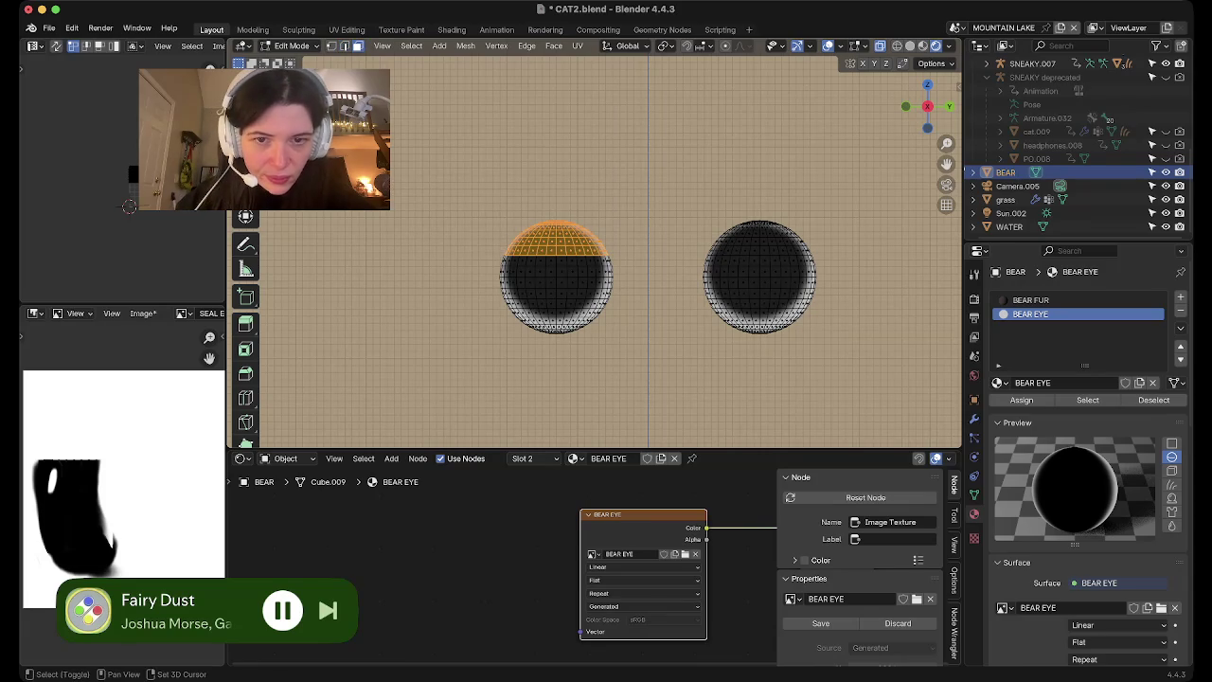
pyautogui.keyDown('shift'); pyautogui.moveTo(662, 183); pyautogui.dragTo(852, 257); pyautogui.keyUp('shift')
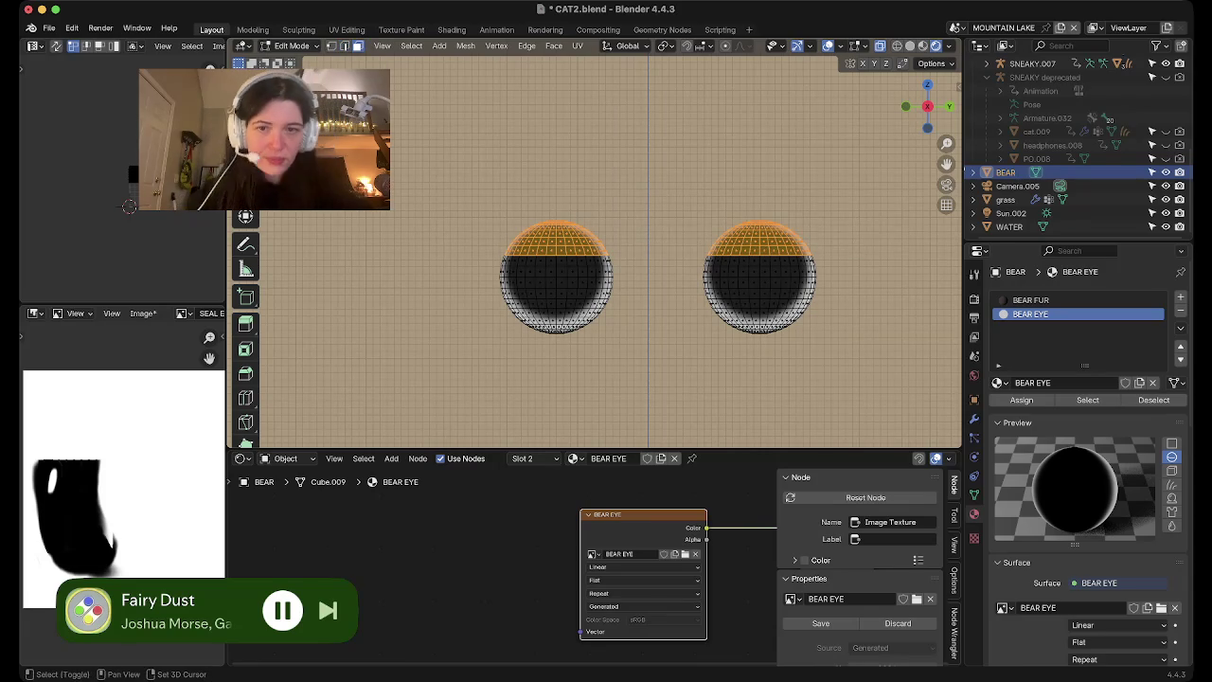
pyautogui.click(1042, 300)
pyautogui.click(1021, 400)
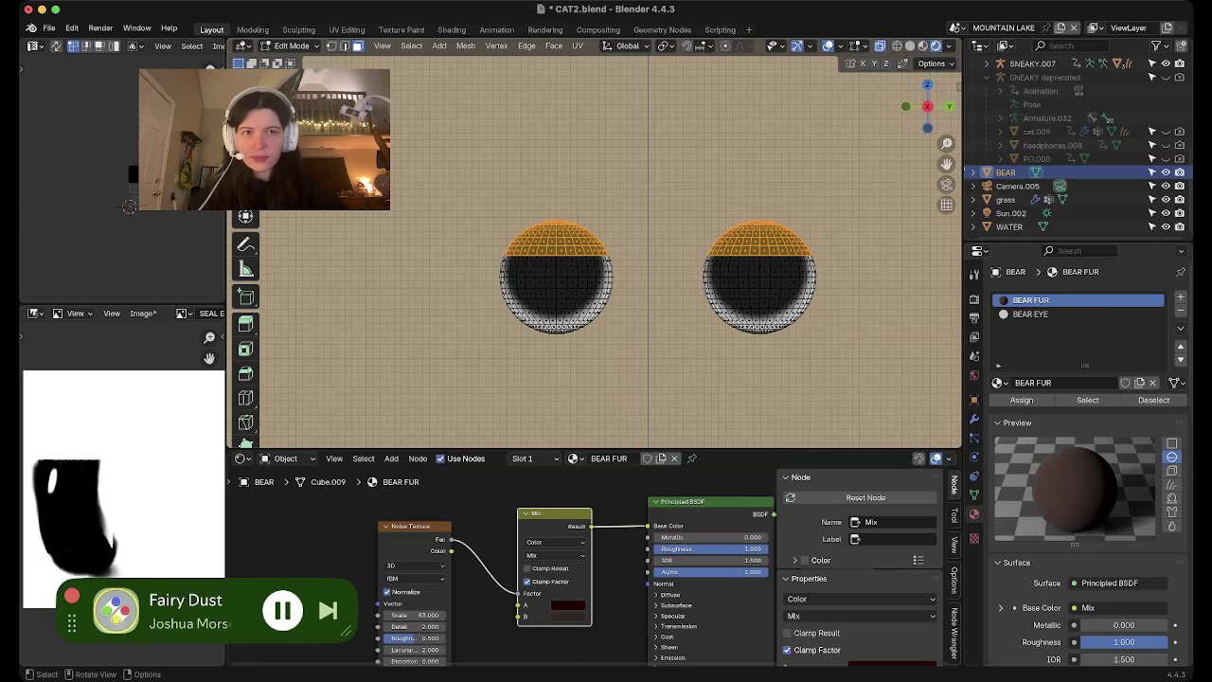
pyautogui.hotkey('shift', 'alt', 'z')
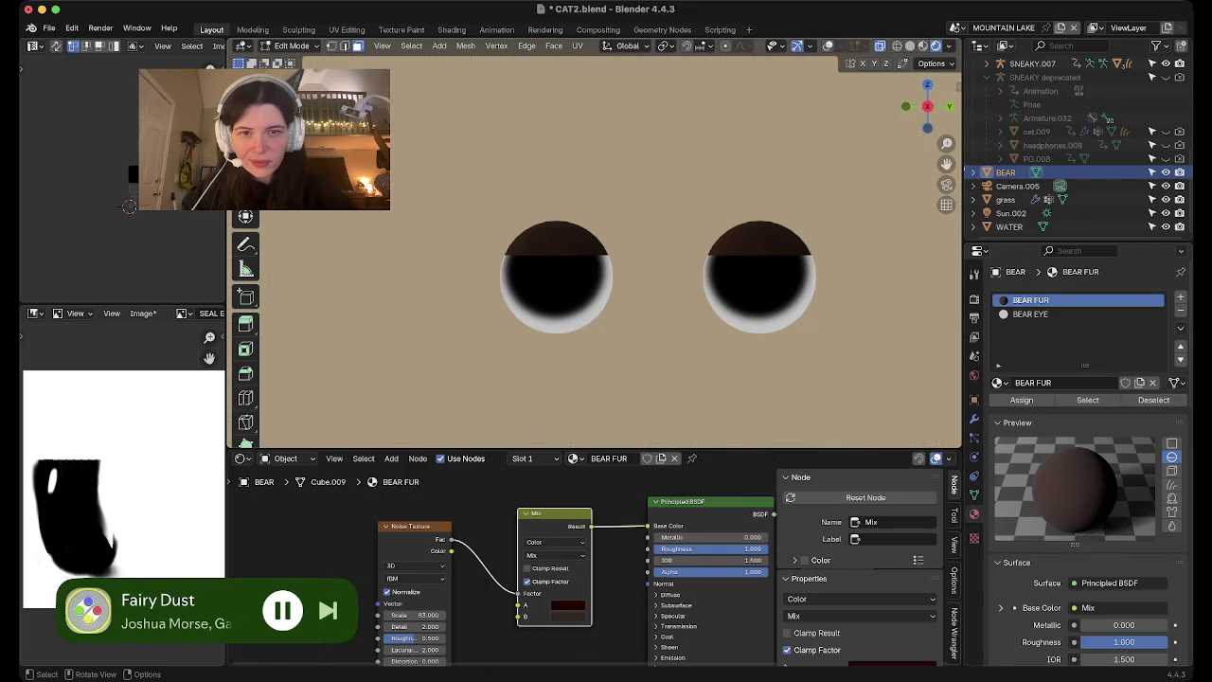
# Preview the brown eyelids in Object Mode, then reveal the hidden body mesh
pyautogui.press('Tab')
pyautogui.scroll(-5, 594, 251)
pyautogui.scroll(-3, 594, 251)
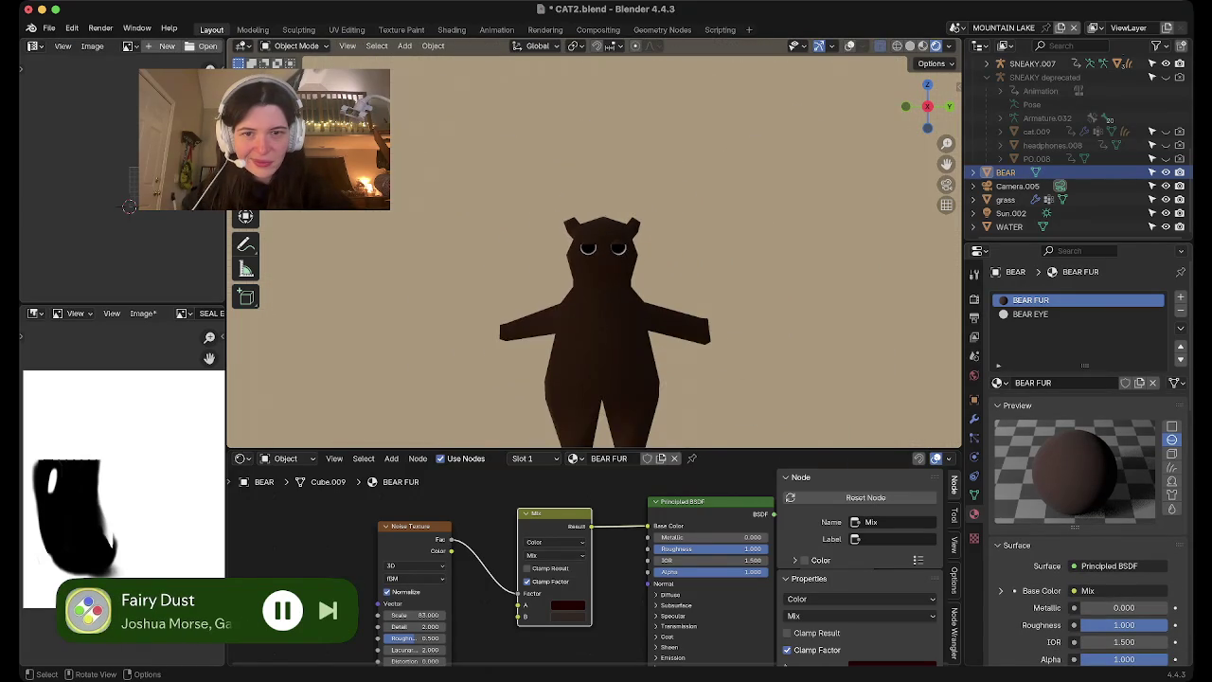
pyautogui.scroll(5, 593, 251)
pyautogui.scroll(2, 594, 250)
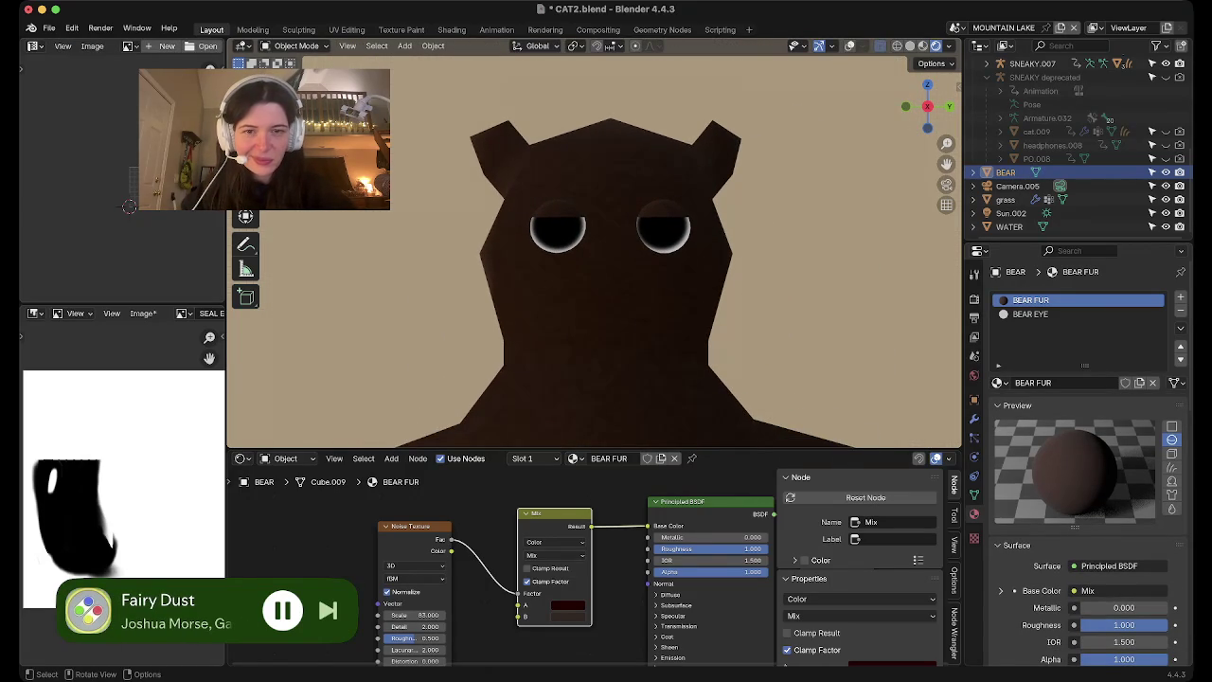
pyautogui.press('Tab')
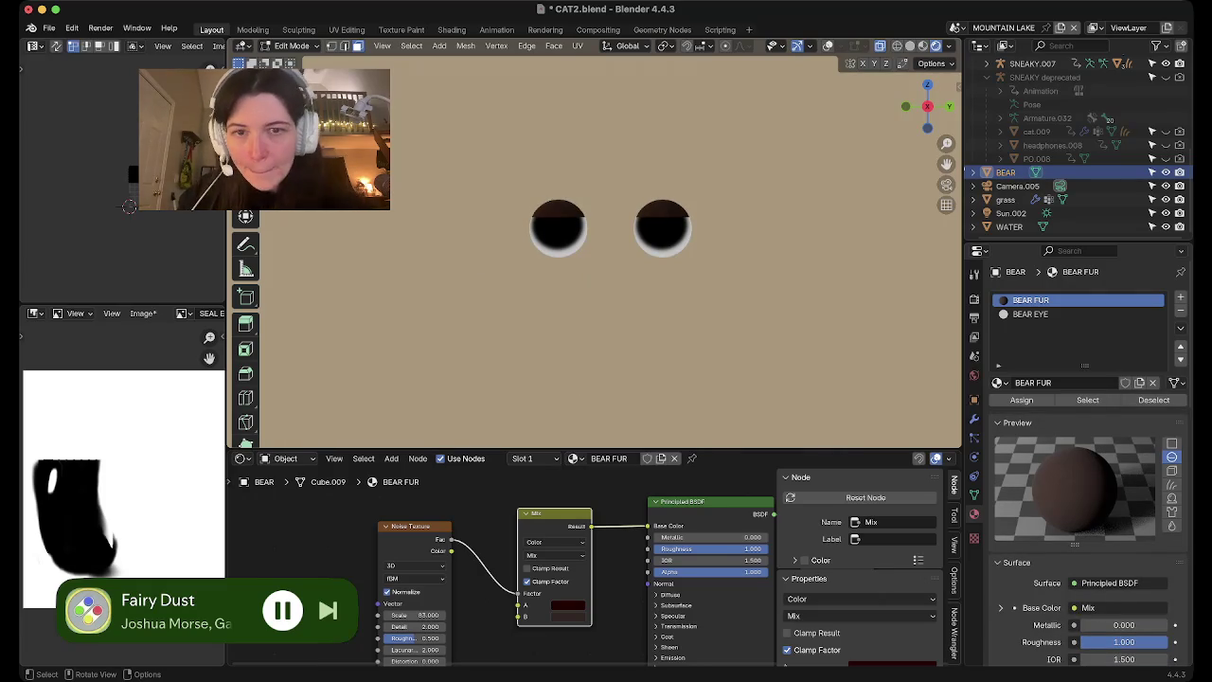
pyautogui.hotkey('alt', 'h')
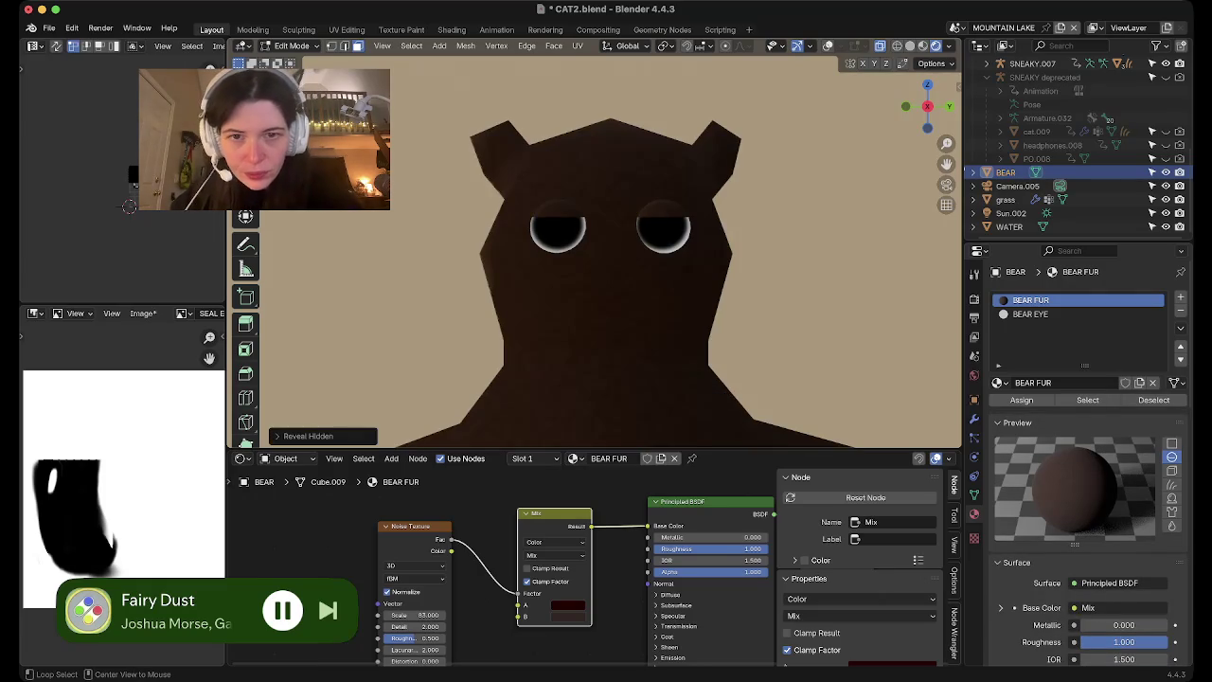
pyautogui.click(1030, 313)
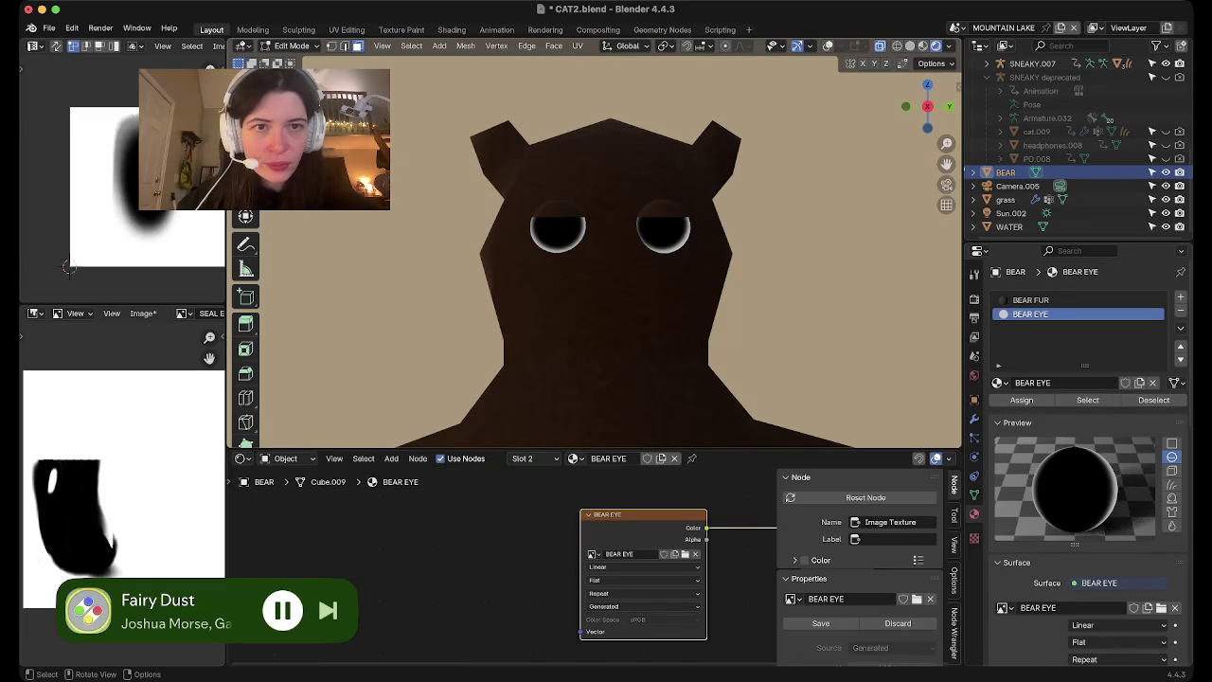
# Frame the bear's eyes and select the whole right eye sphere
pyautogui.press('KP_Decimal')
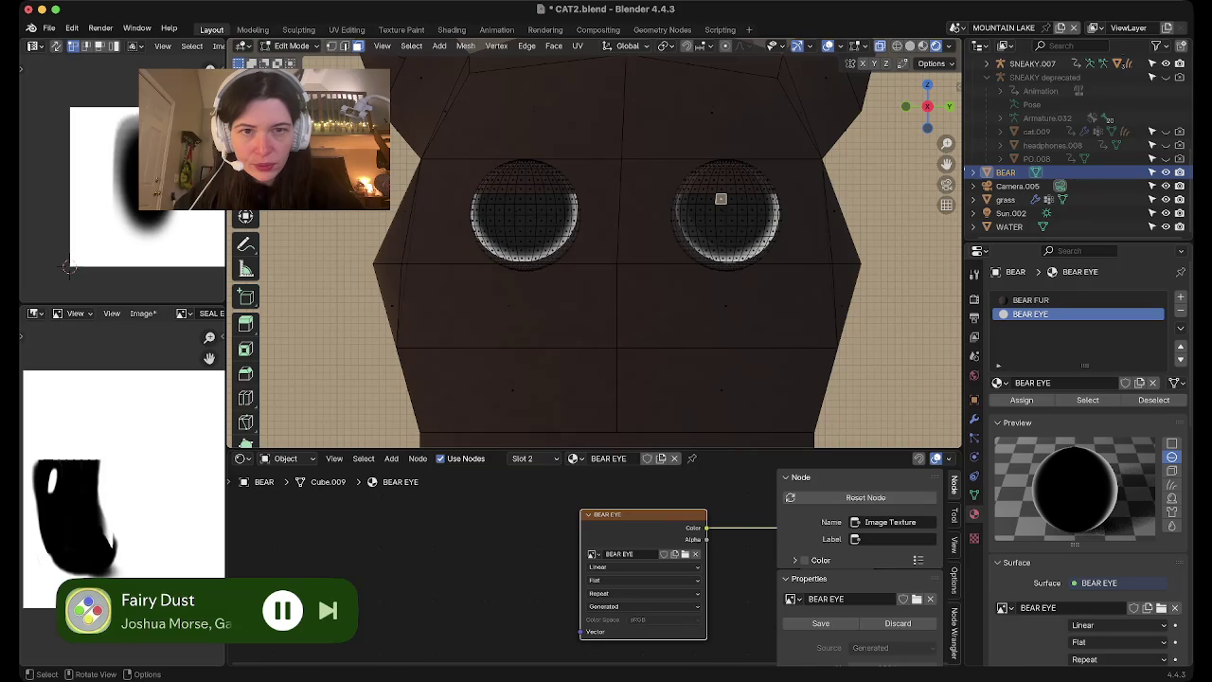
pyautogui.hotkey('alt', 'l')
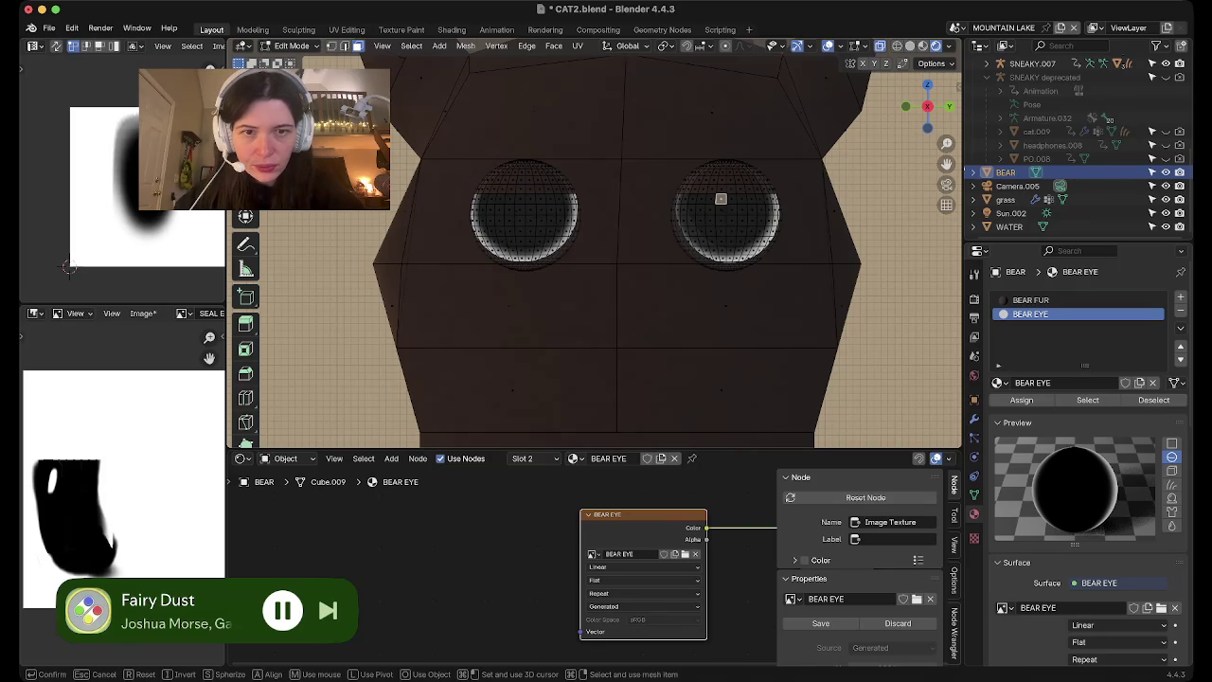
pyautogui.hotkey('ctrl', 'l')
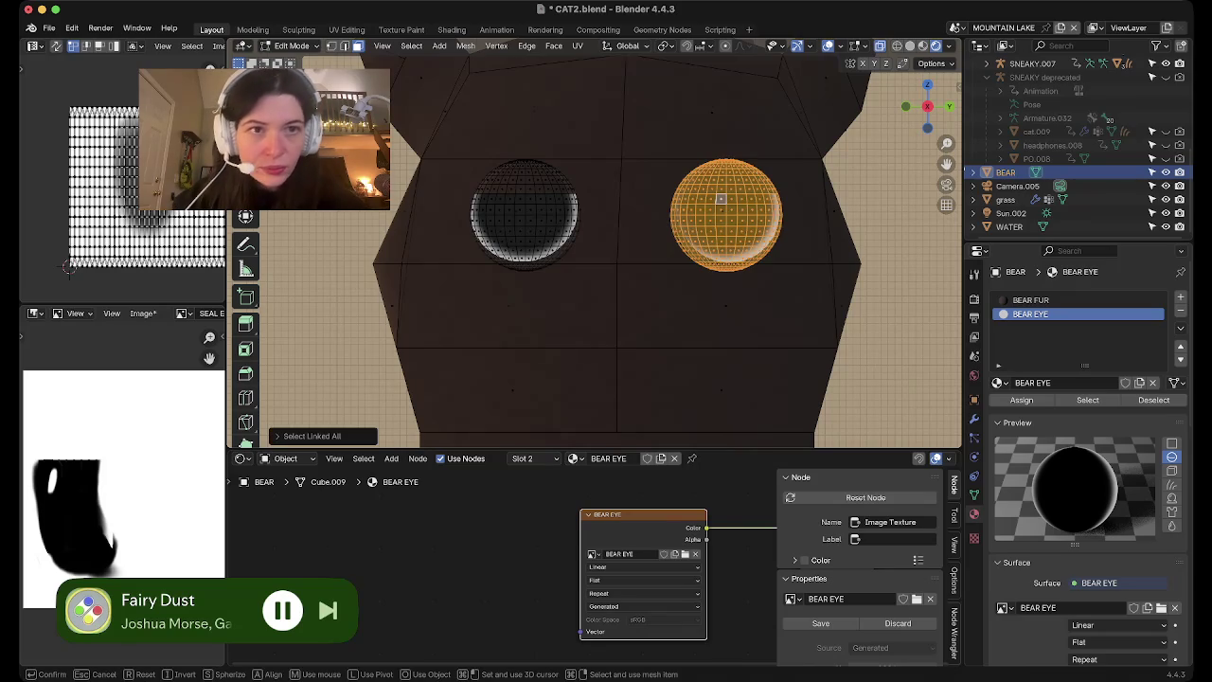
pyautogui.press('Escape')
pyautogui.hotkey('alt', 'l')
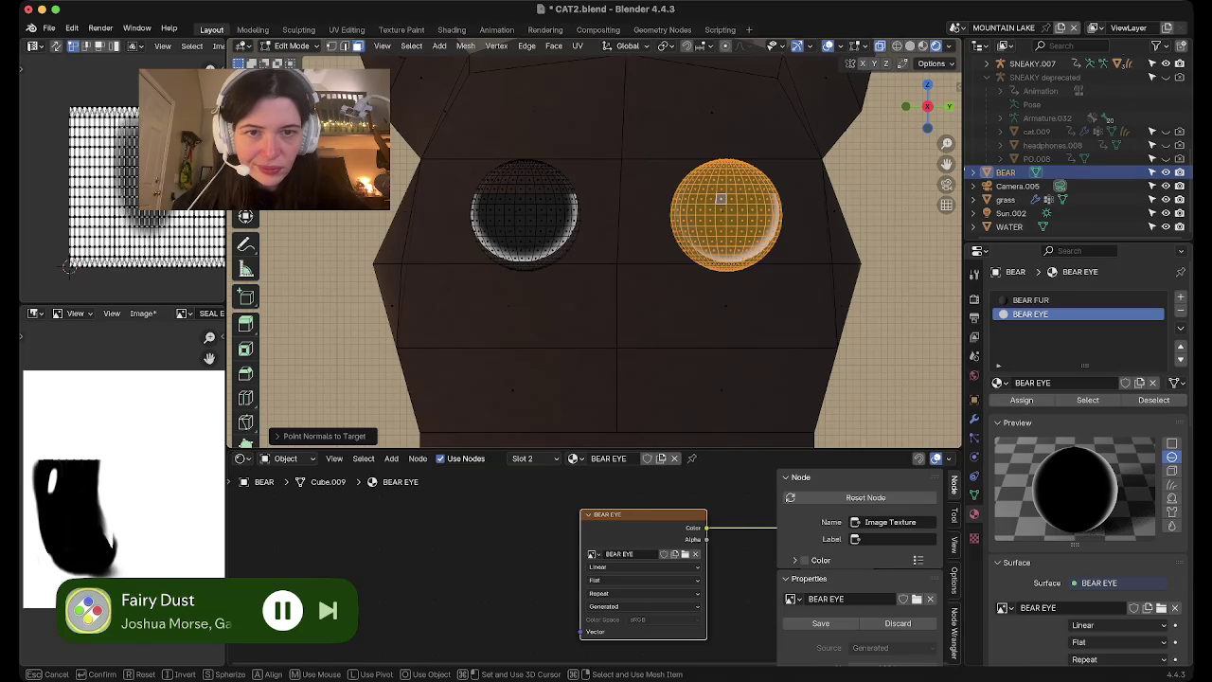
pyautogui.moveTo(722, 198); pyautogui.dragTo(801, 256, button='middle')
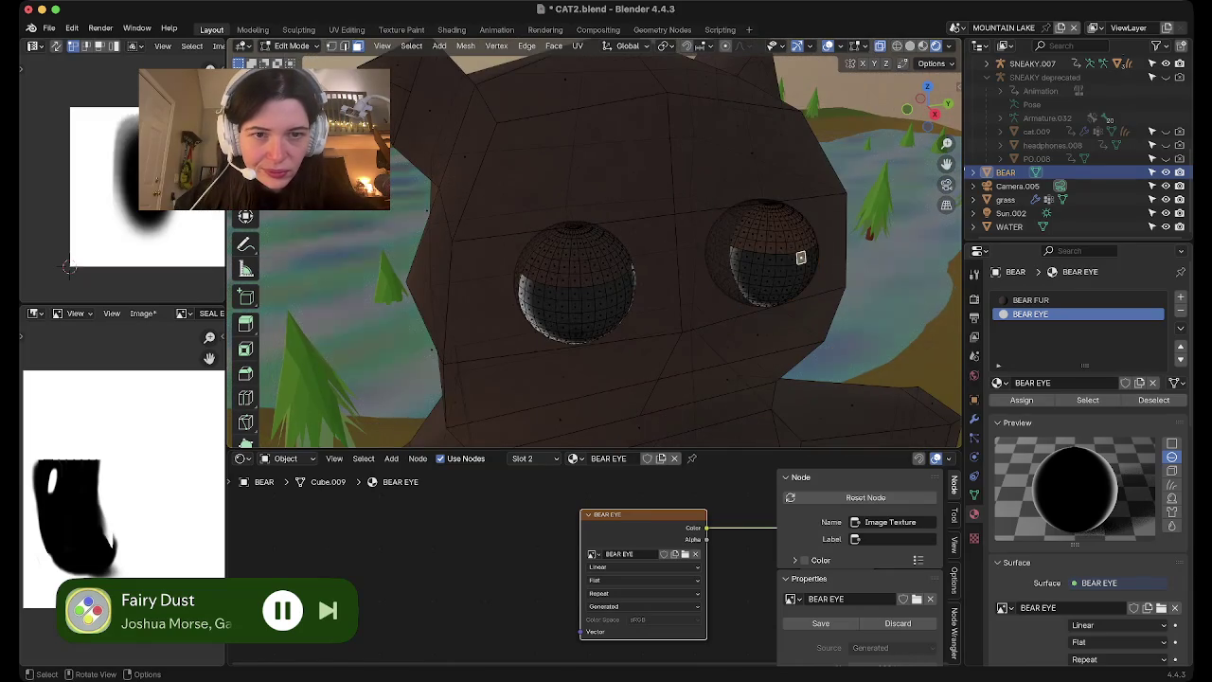
pyautogui.hotkey('ctrl', 'l')
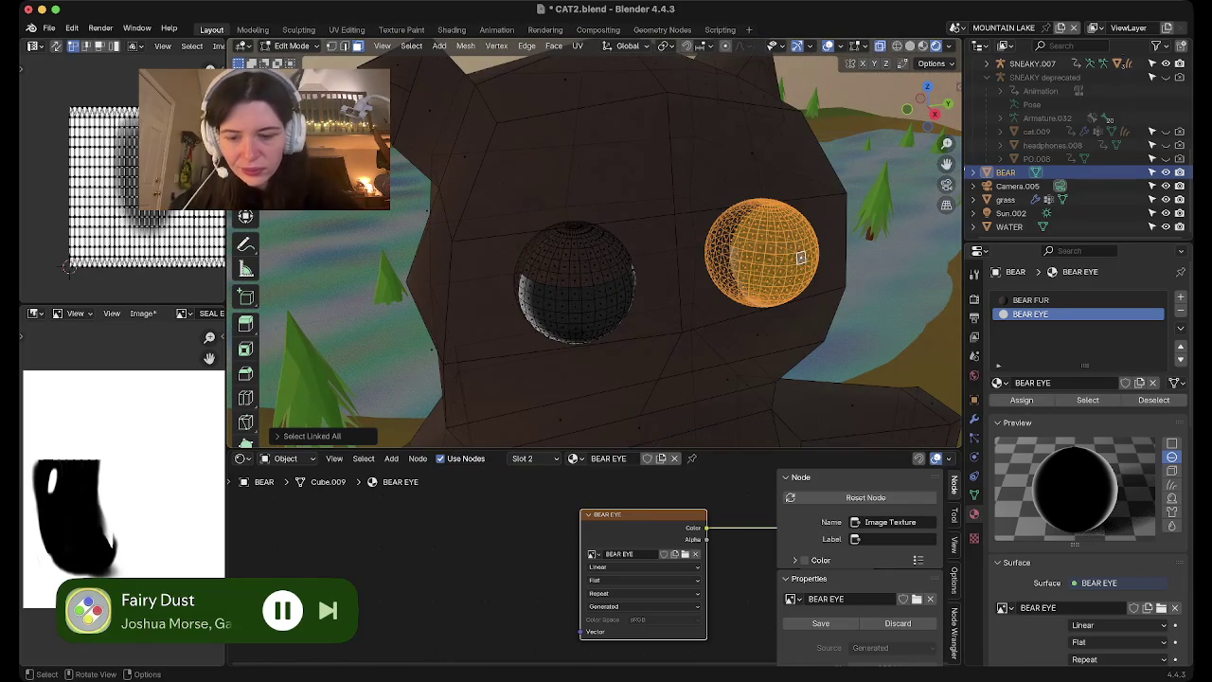
# In front view, rotate the right eye sphere around X, then hide overlays to check it
pyautogui.press('KP_1')
pyautogui.press('r')
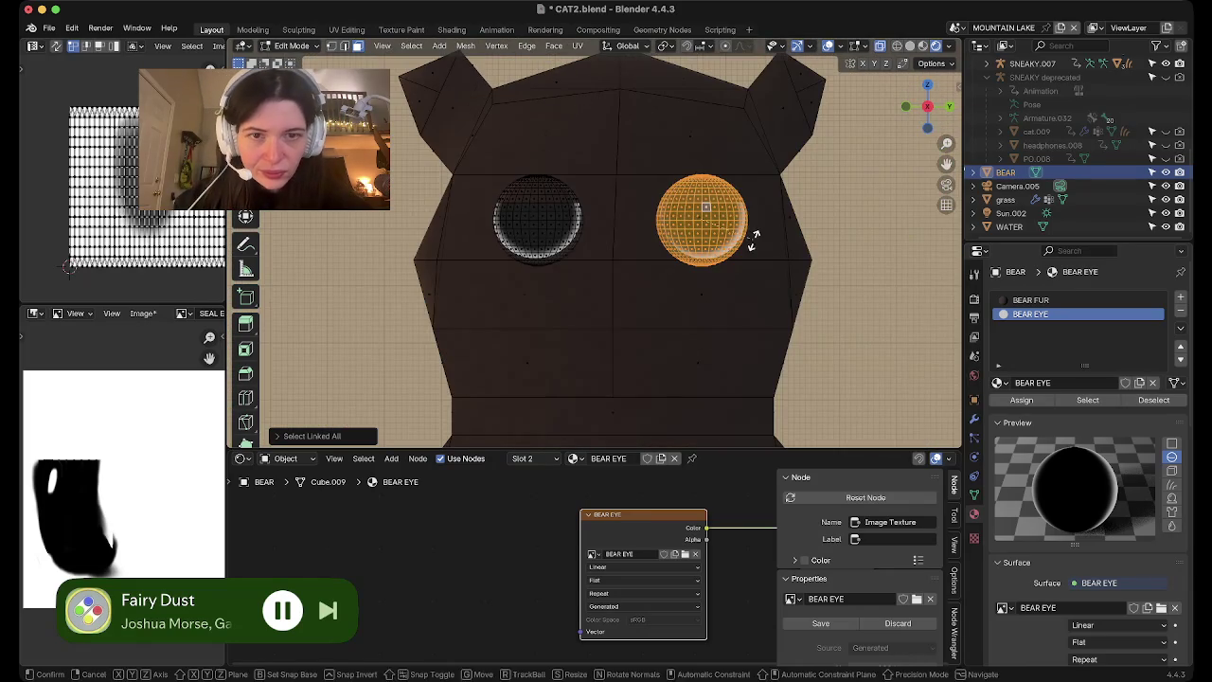
pyautogui.press('x')
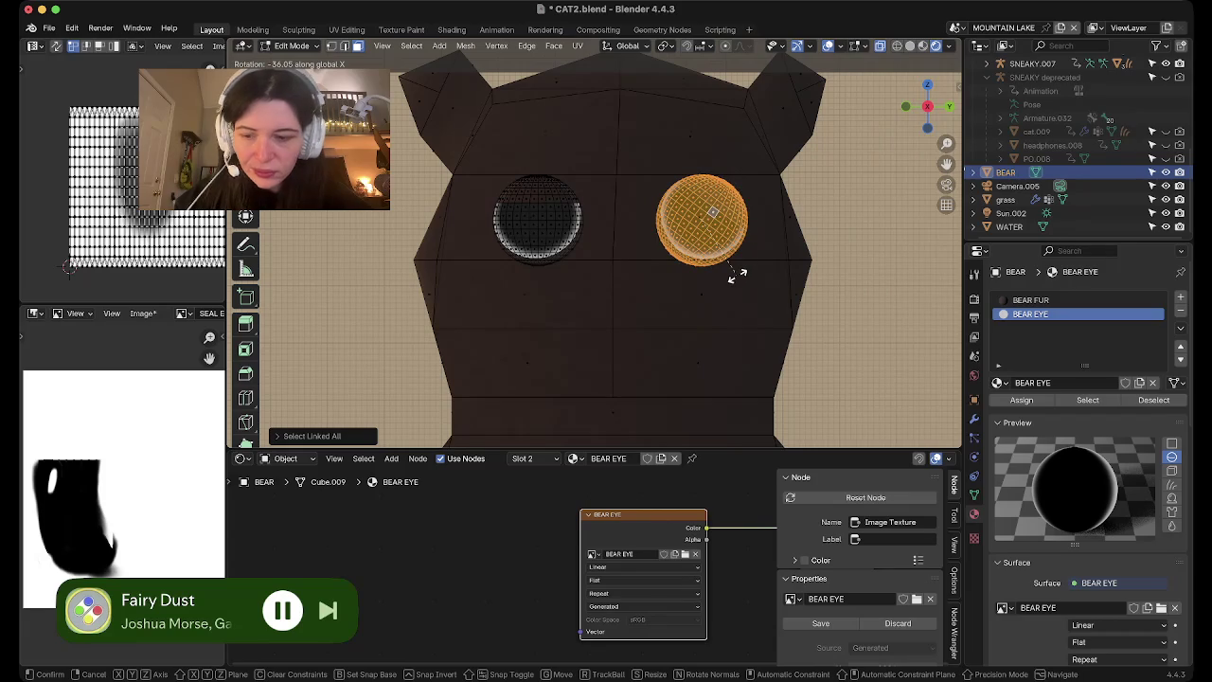
pyautogui.click(737, 273)
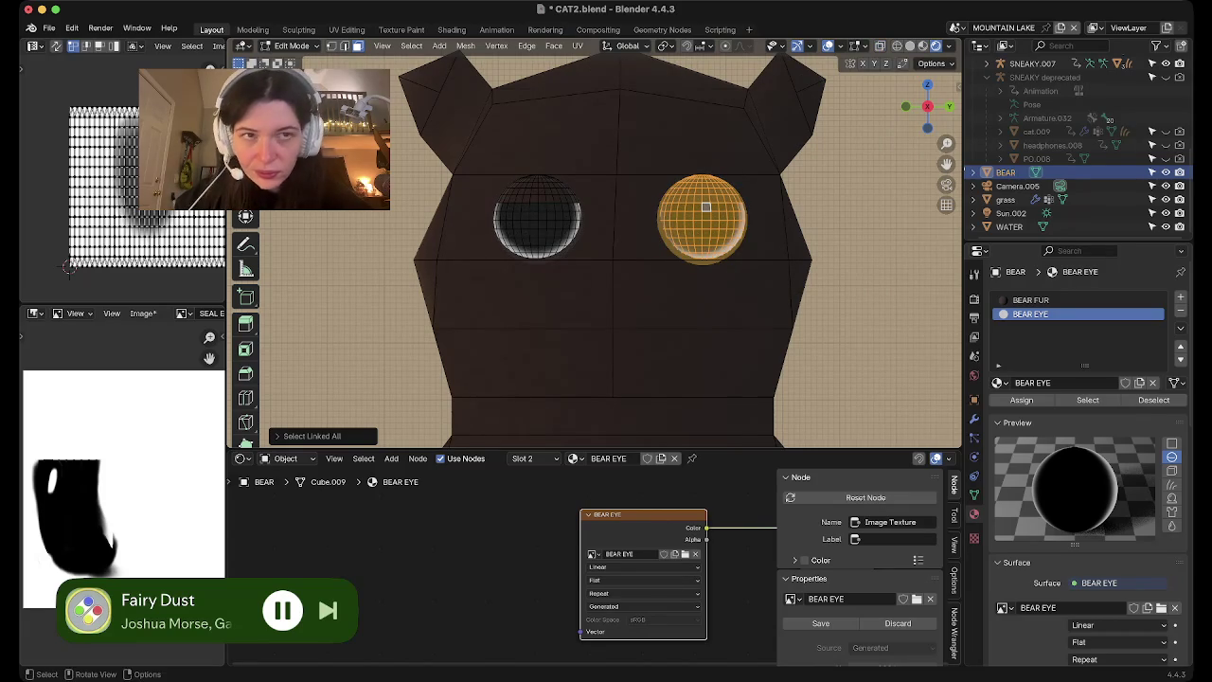
pyautogui.click(880, 46)
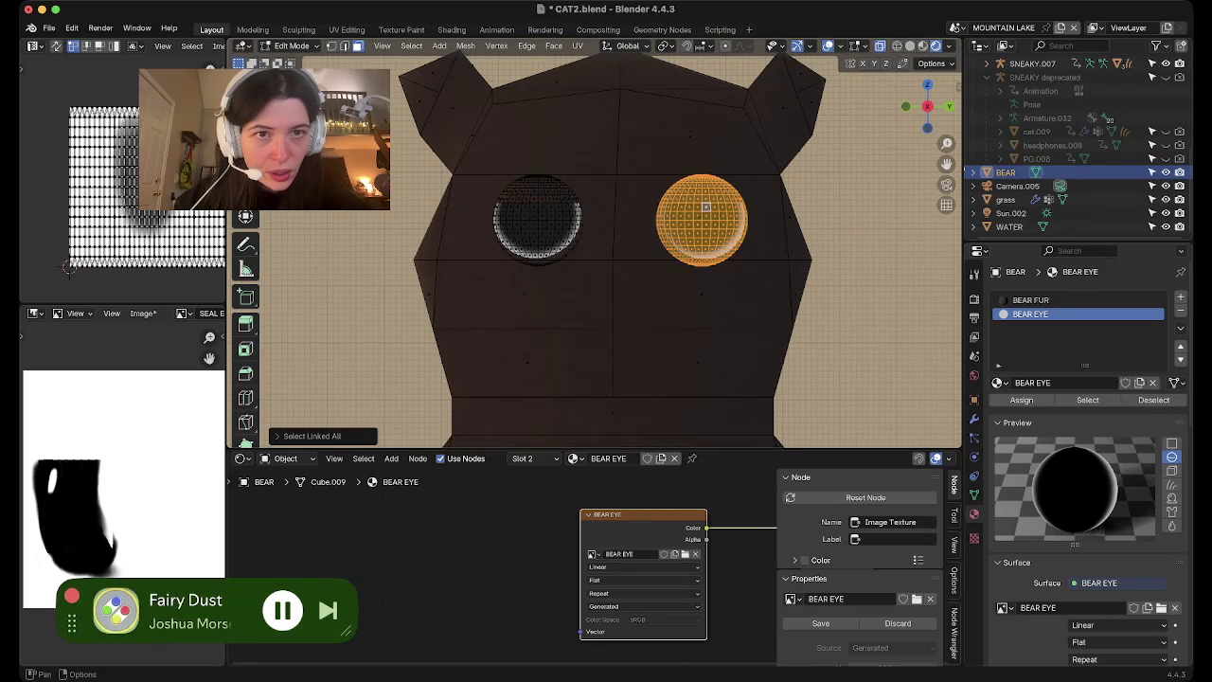
pyautogui.hotkey('shift', 'alt', 'z')
# Rotate the right eye around X again to match the left lid, then inspect from several angles
pyautogui.press('r')
pyautogui.press('x')
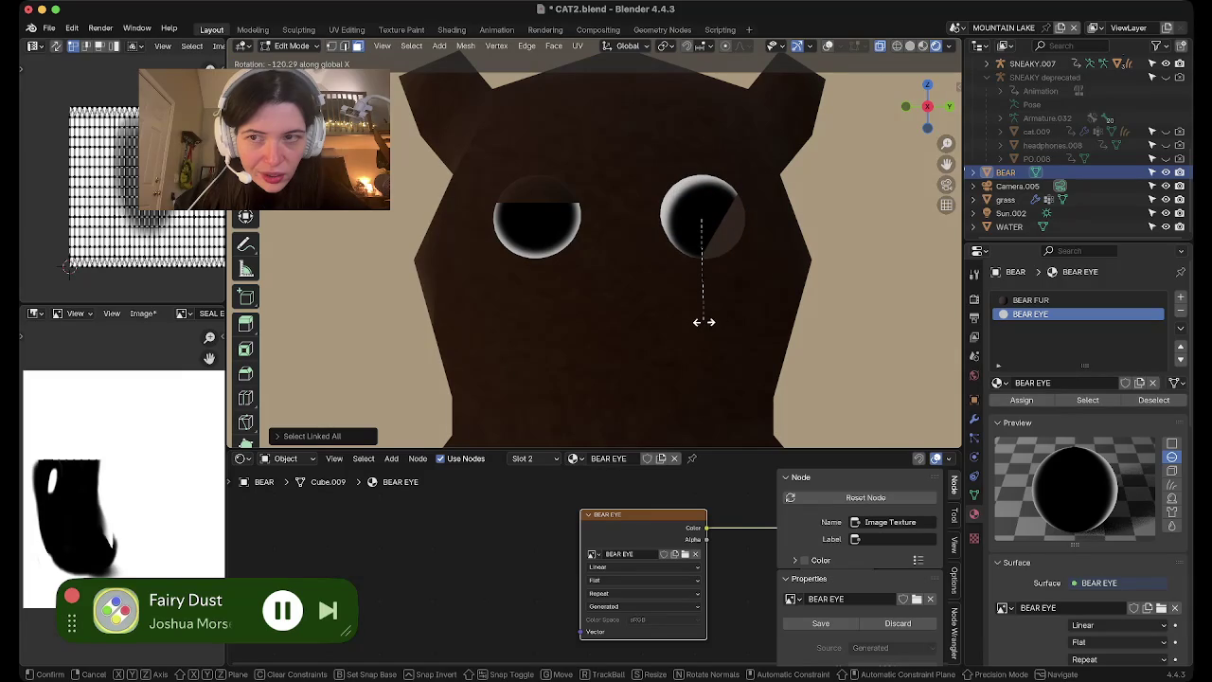
pyautogui.click(710, 311)
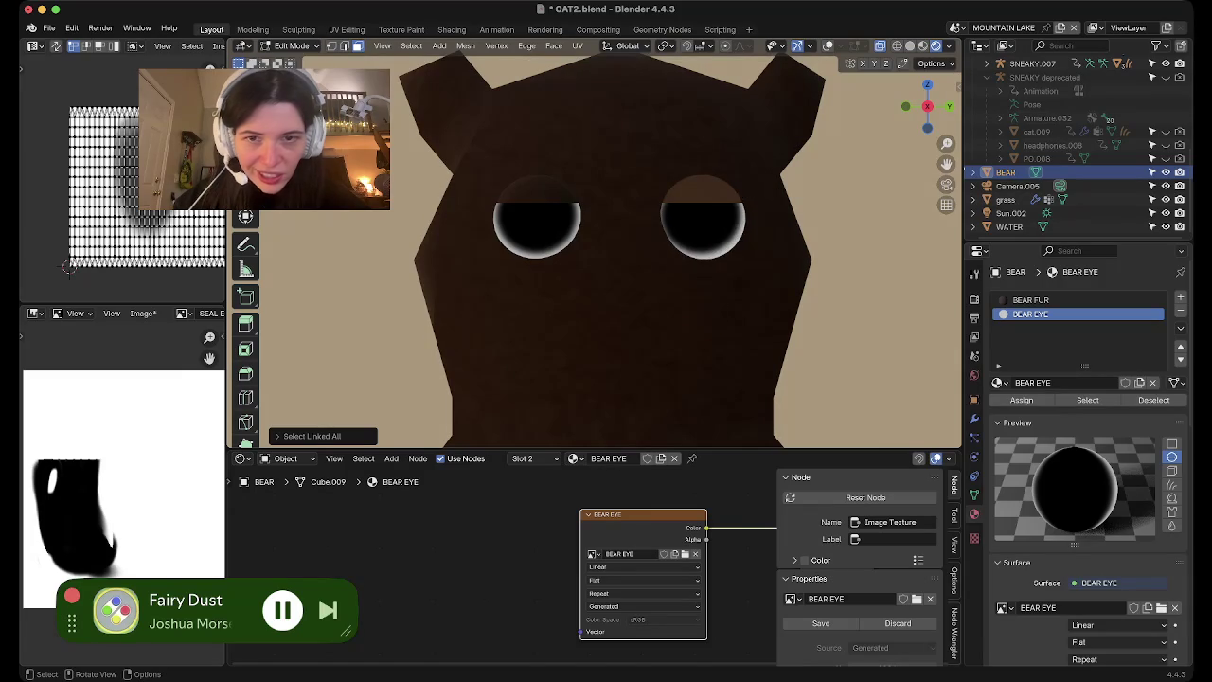
pyautogui.moveTo(711, 310); pyautogui.dragTo(625, 285, button='middle')
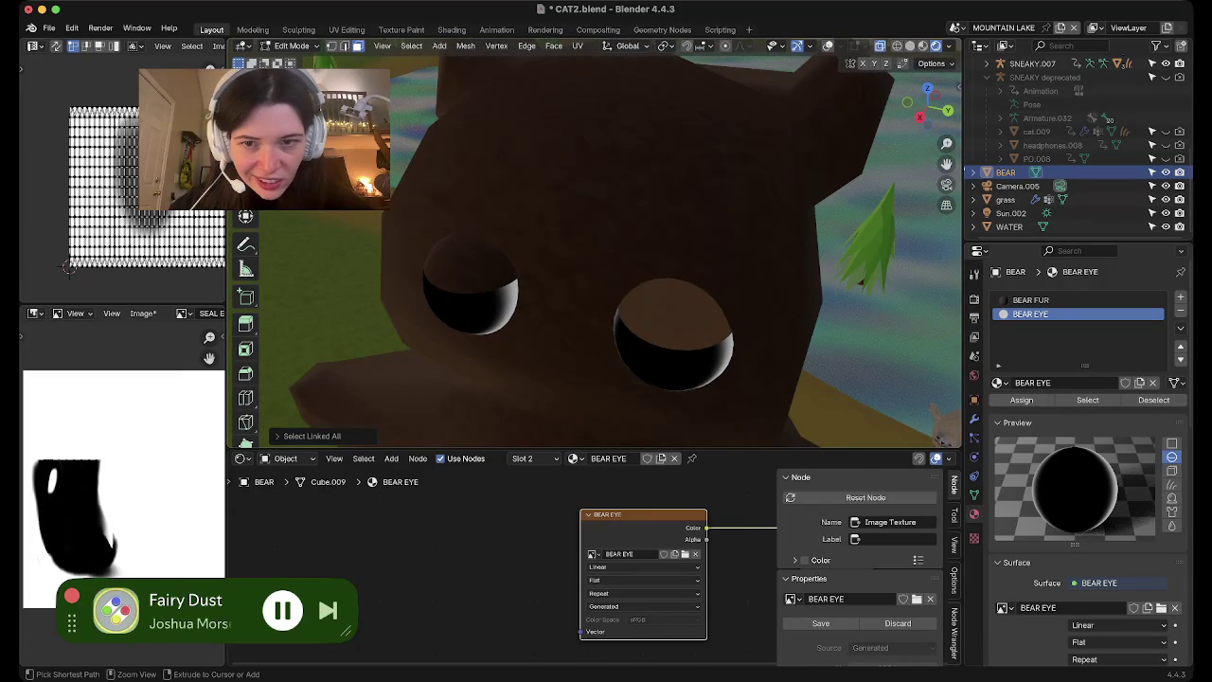
pyautogui.press('Tab')
pyautogui.press('Tab')
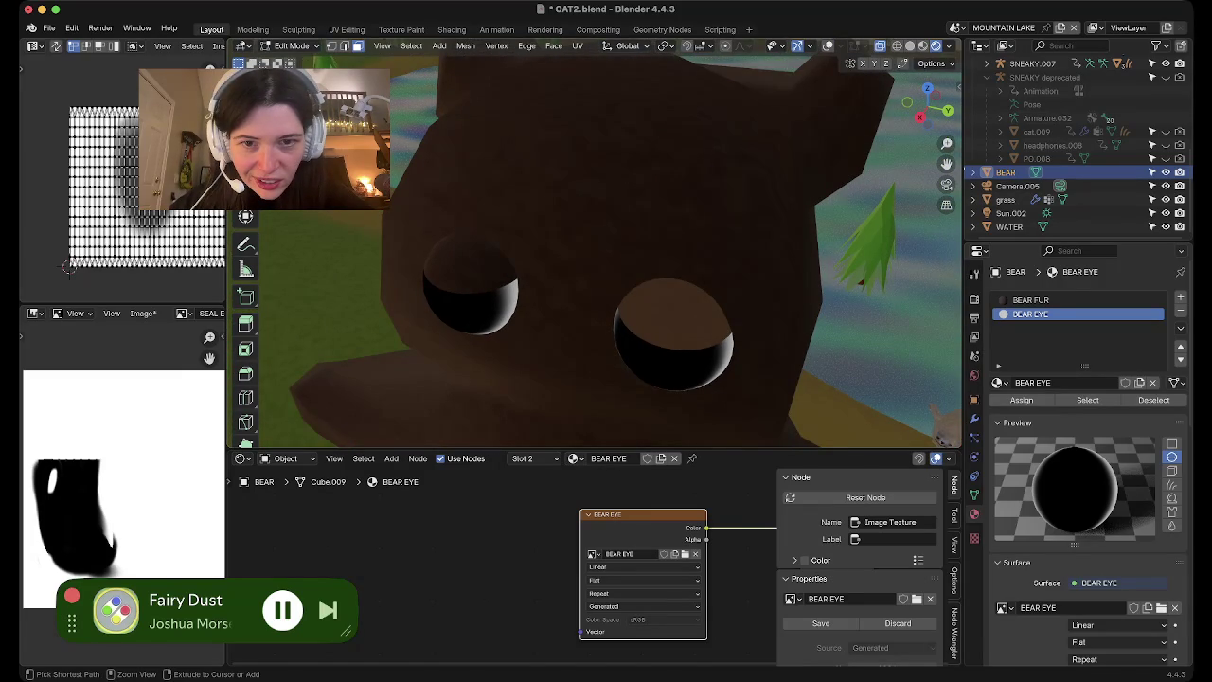
pyautogui.hotkey('ctrl', 'z')
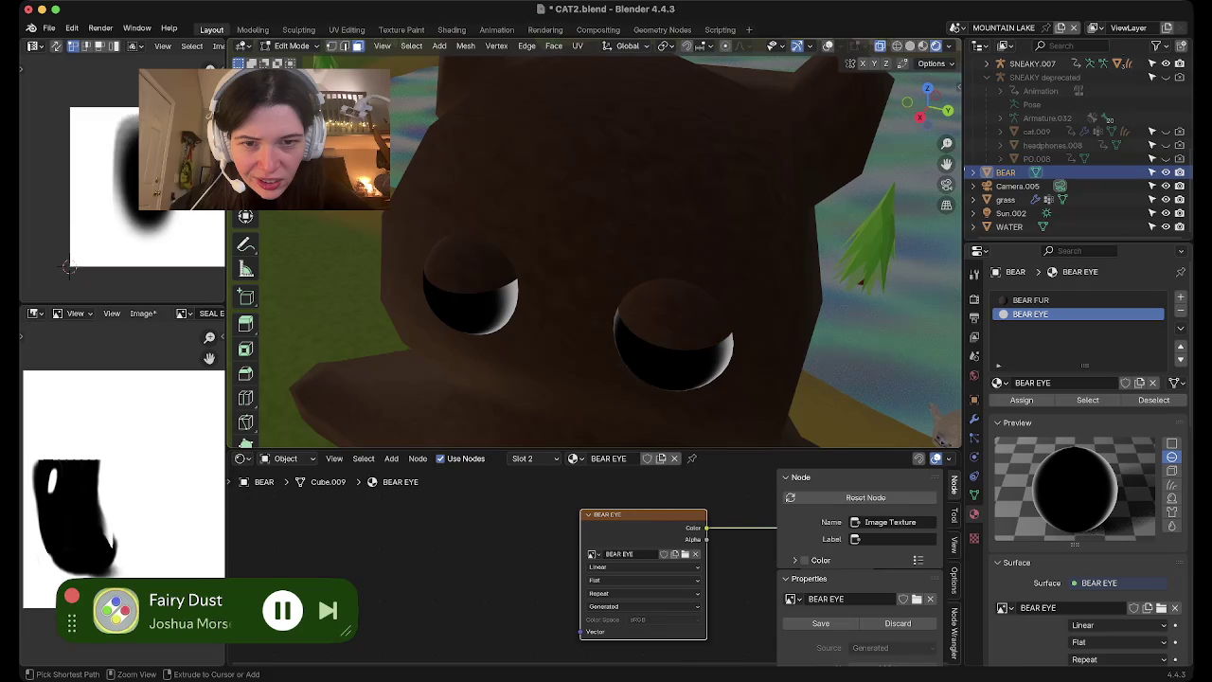
pyautogui.moveTo(588, 246); pyautogui.dragTo(530, 252, button='middle')
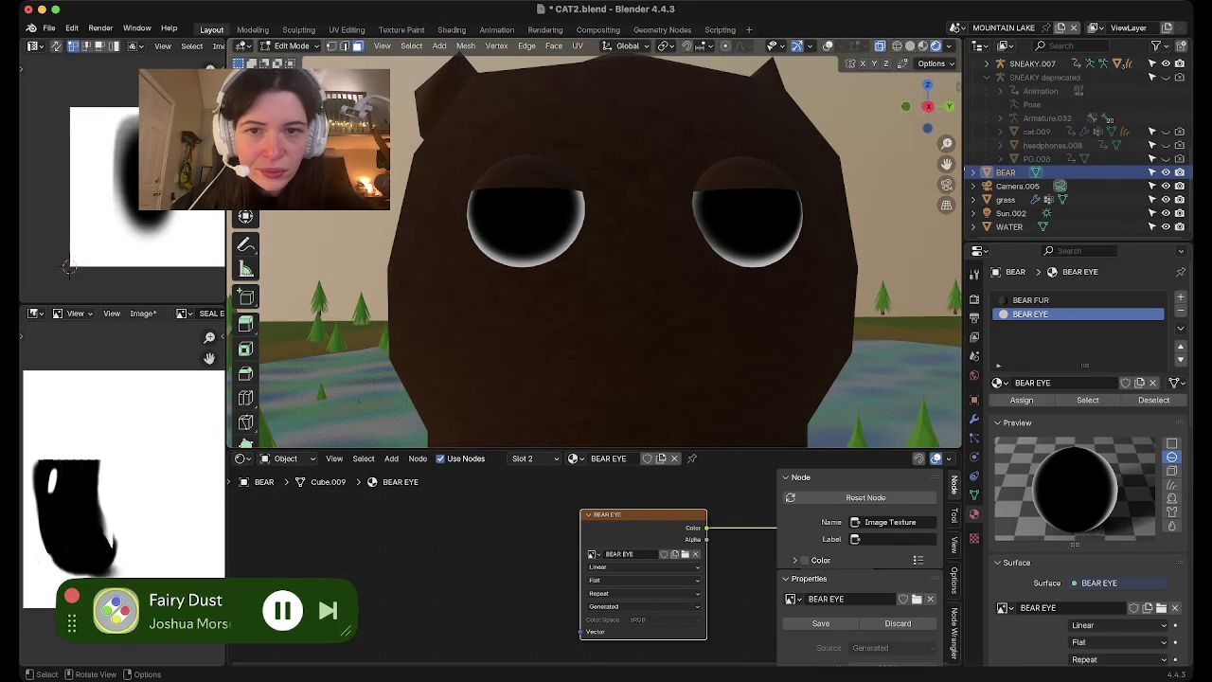
pyautogui.scroll(-2, 595, 249)
pyautogui.moveTo(530, 252); pyautogui.dragTo(512, 252, button='middle')
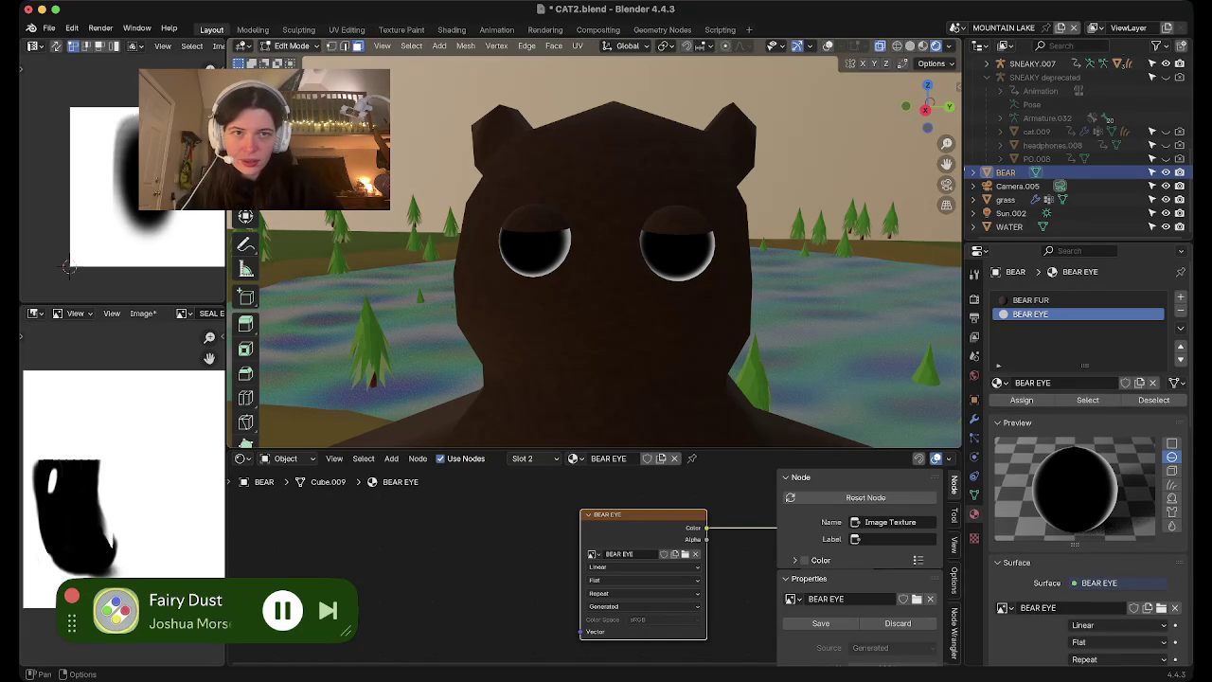
# In front view, tilt the right eye sphere around the X axis
pyautogui.click(828, 45)
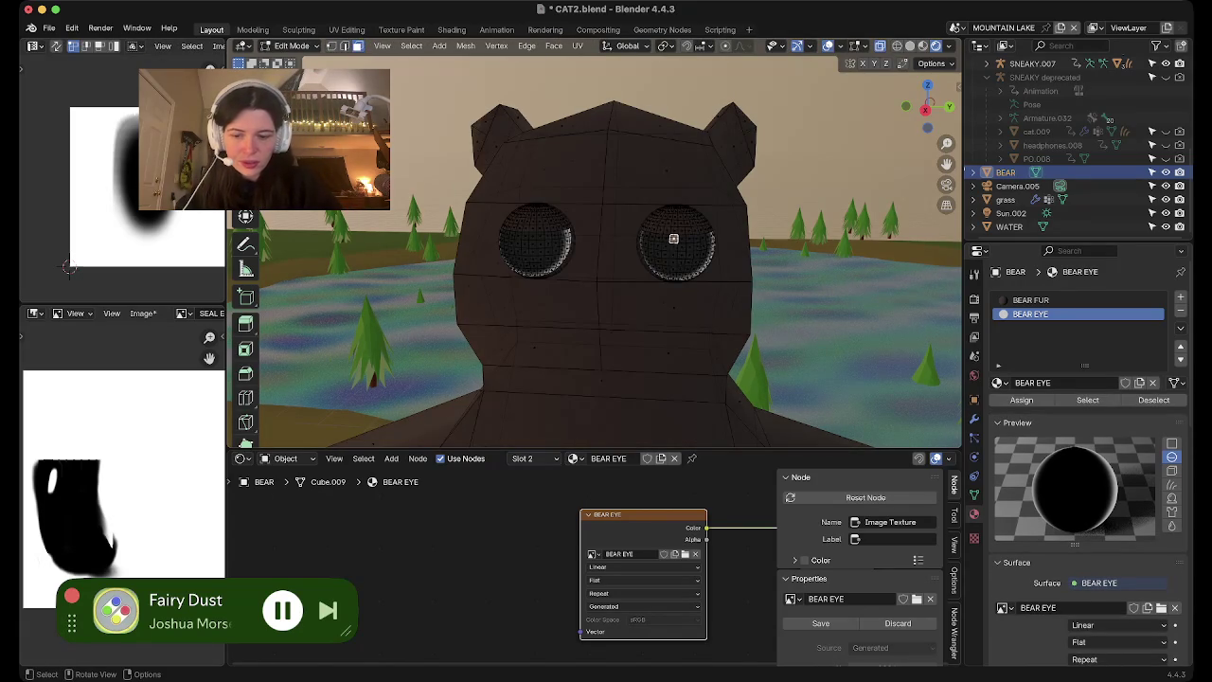
pyautogui.hotkey('ctrl', 'l')
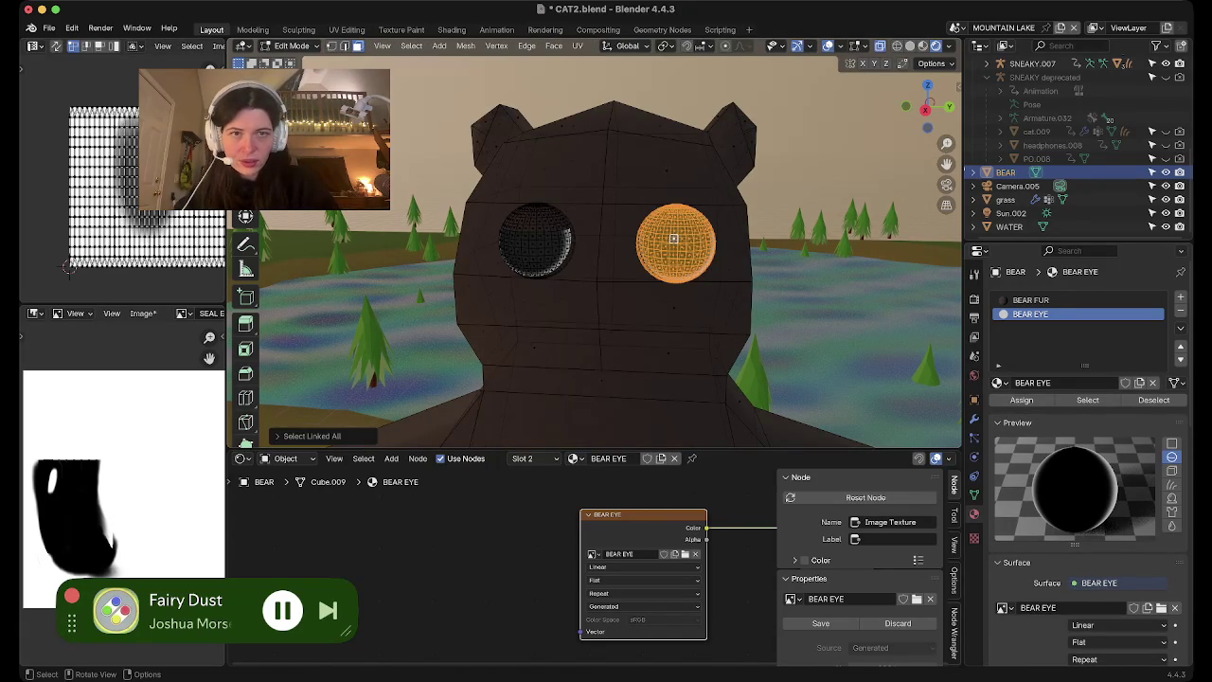
pyautogui.click(905, 106)
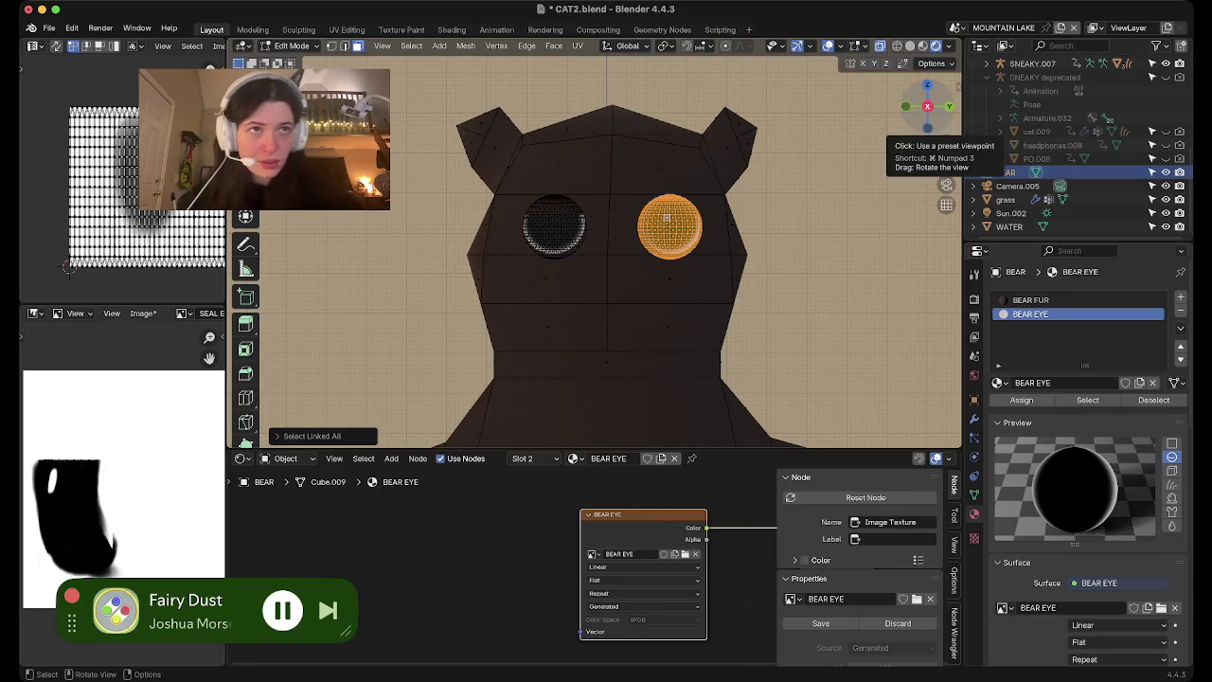
pyautogui.hotkey('shift', 'alt', 'z')
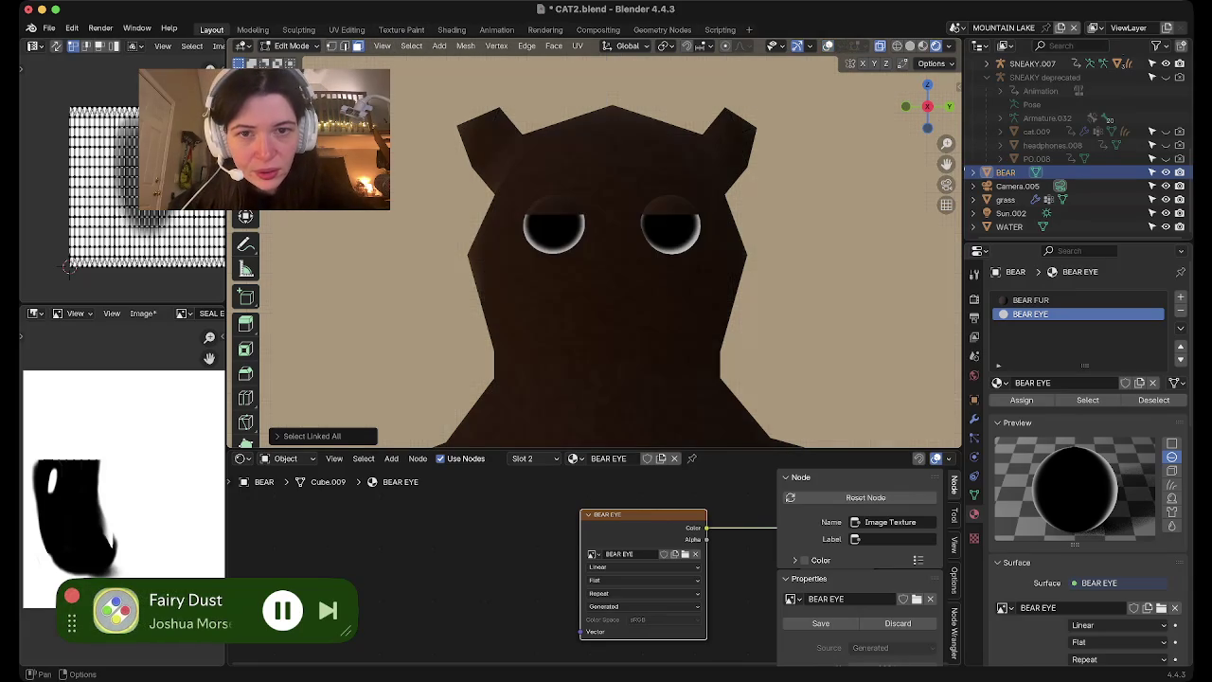
pyautogui.press('r')
pyautogui.press('x')
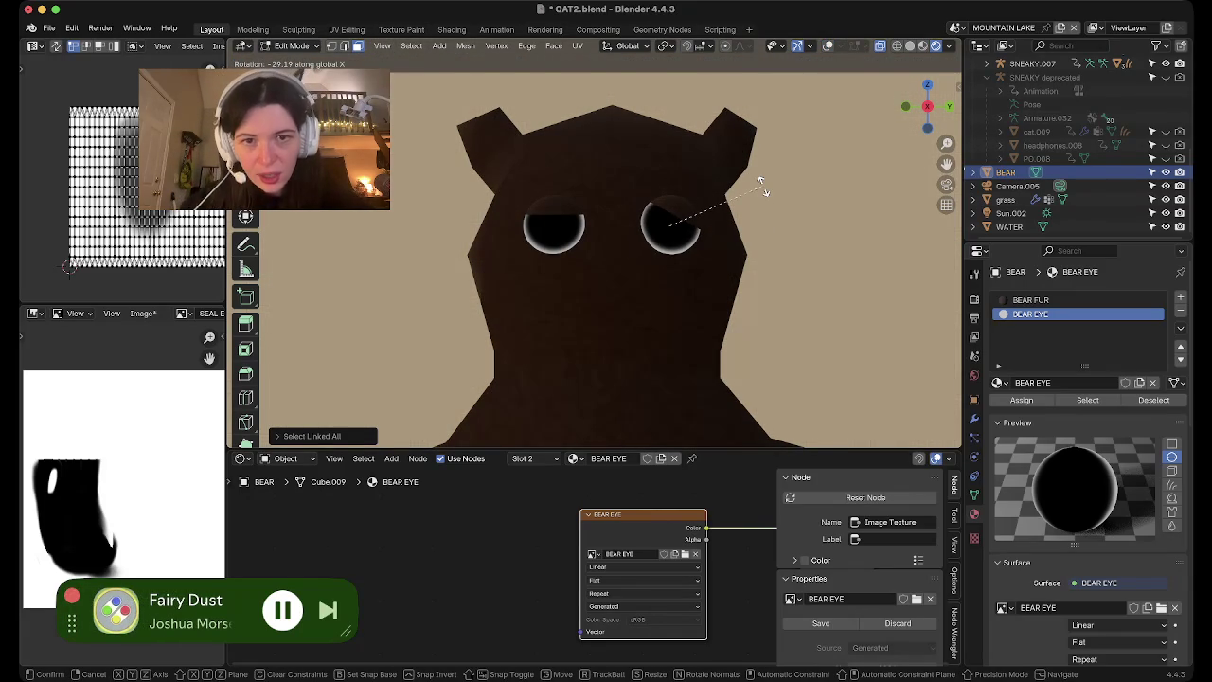
pyautogui.click(761, 180)
# Select the connected eye part and tilt it forward around X
pyautogui.hotkey('alt', 'a')
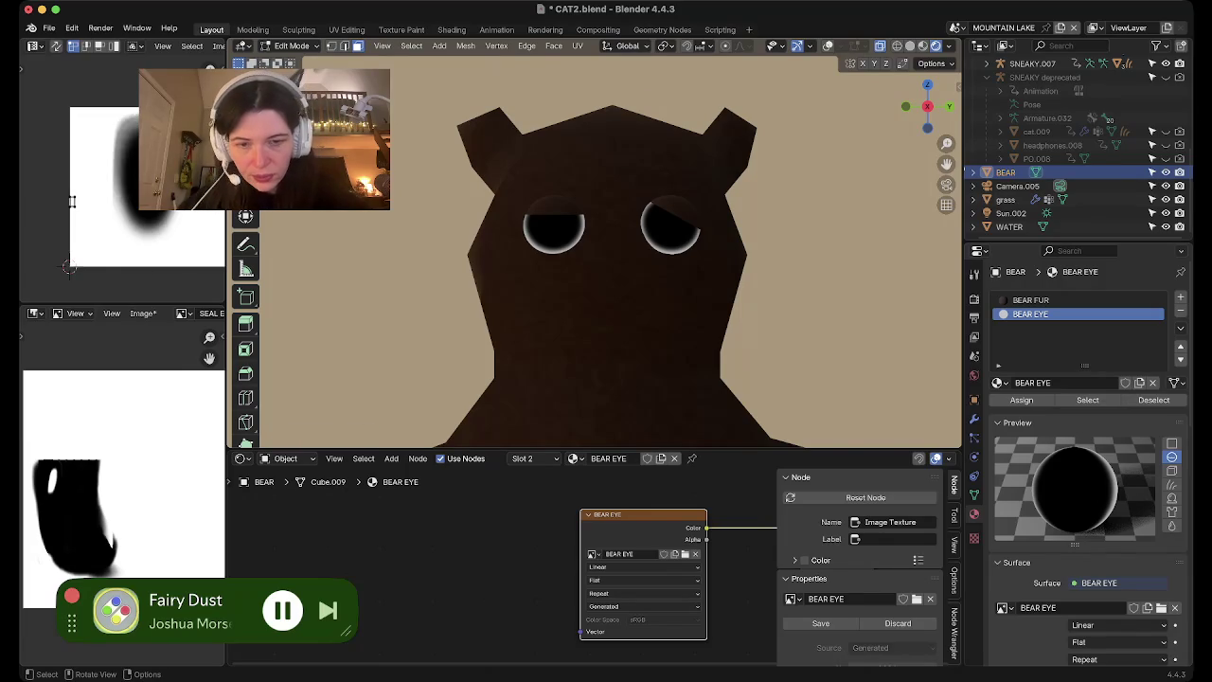
pyautogui.hotkey('ctrl', 'l')
pyautogui.press('r')
pyautogui.press('z')
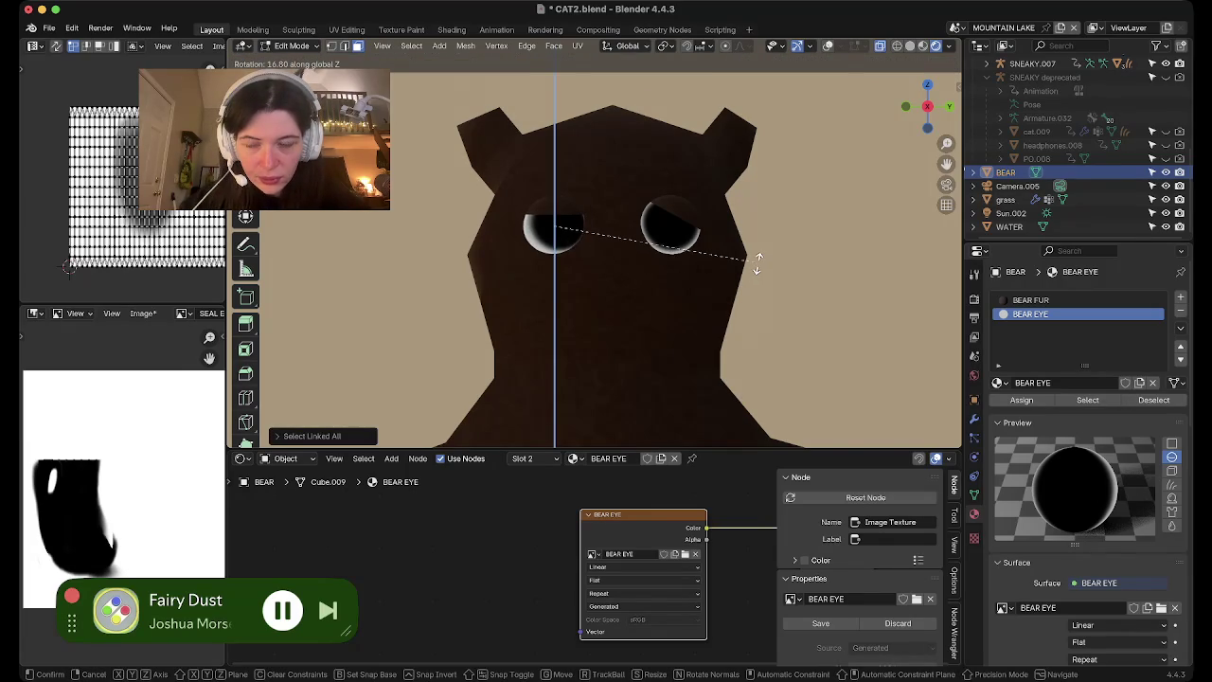
pyautogui.press('Escape')
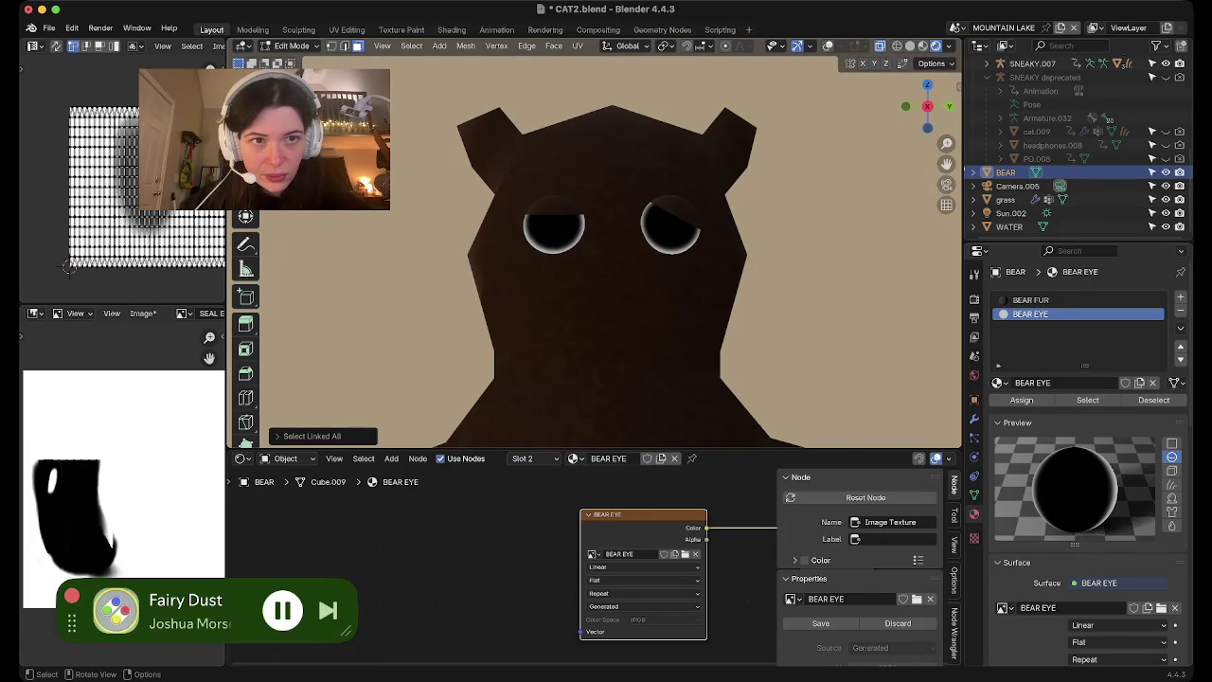
pyautogui.press('r')
pyautogui.press('x')
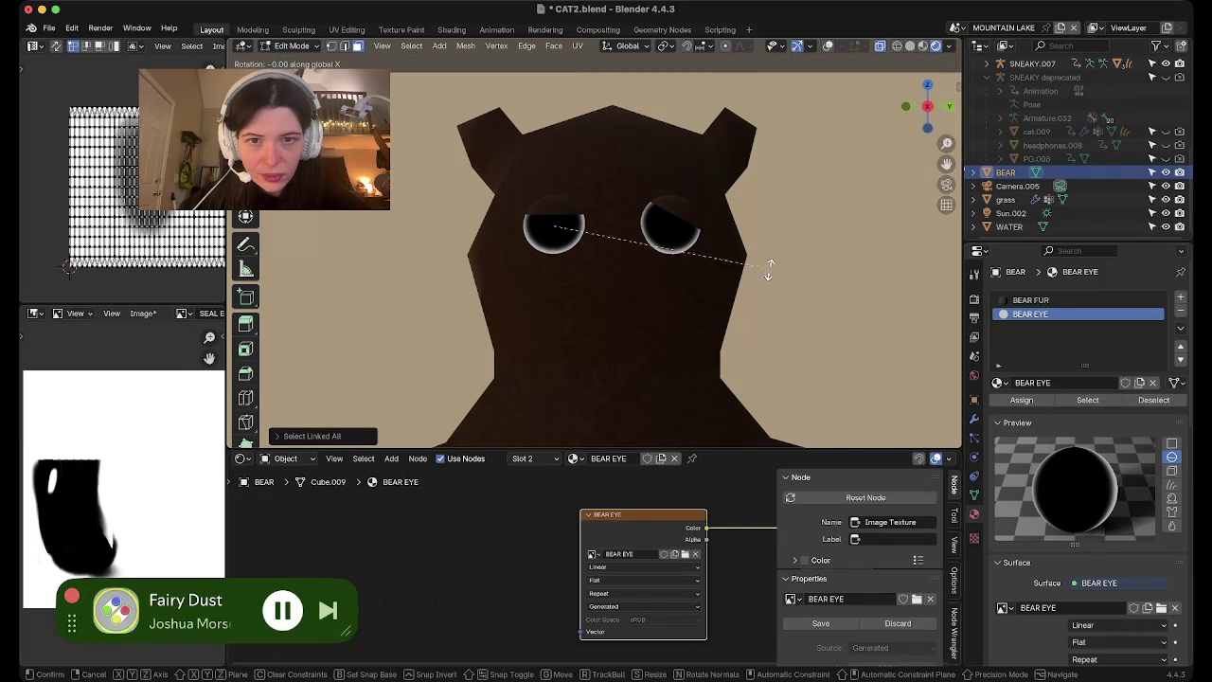
pyautogui.click(806, 161)
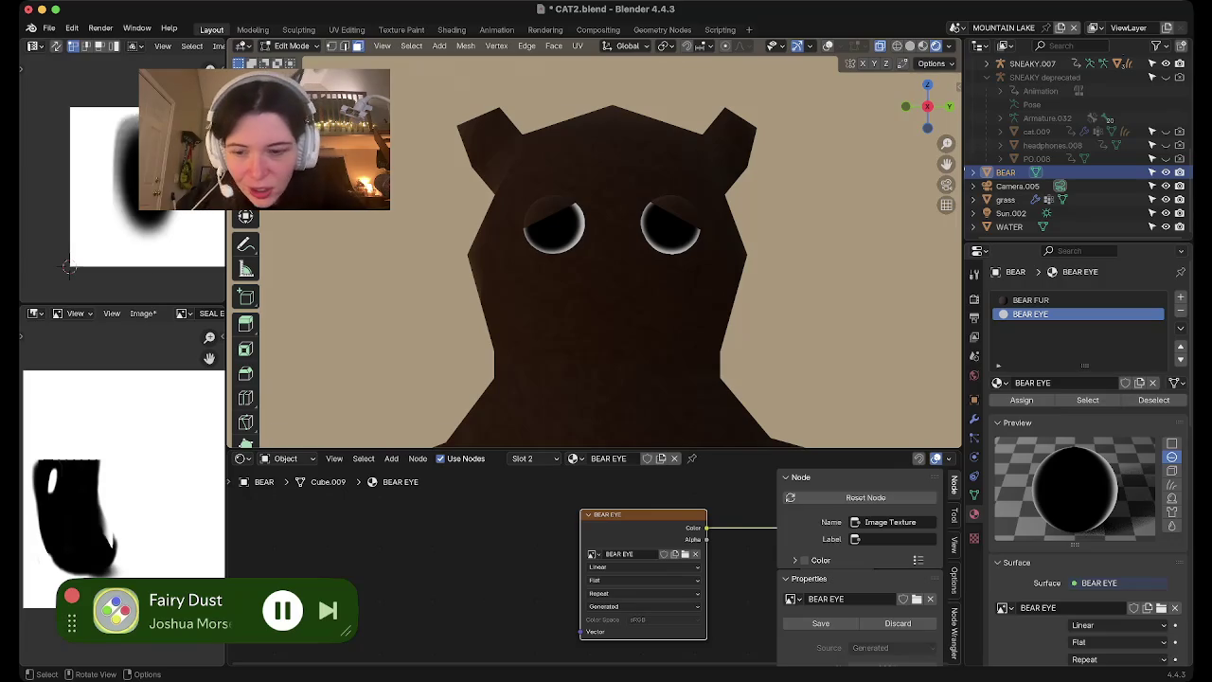
# Turn the other eye around the vertical Z axis
pyautogui.hotkey('ctrl', 'l')
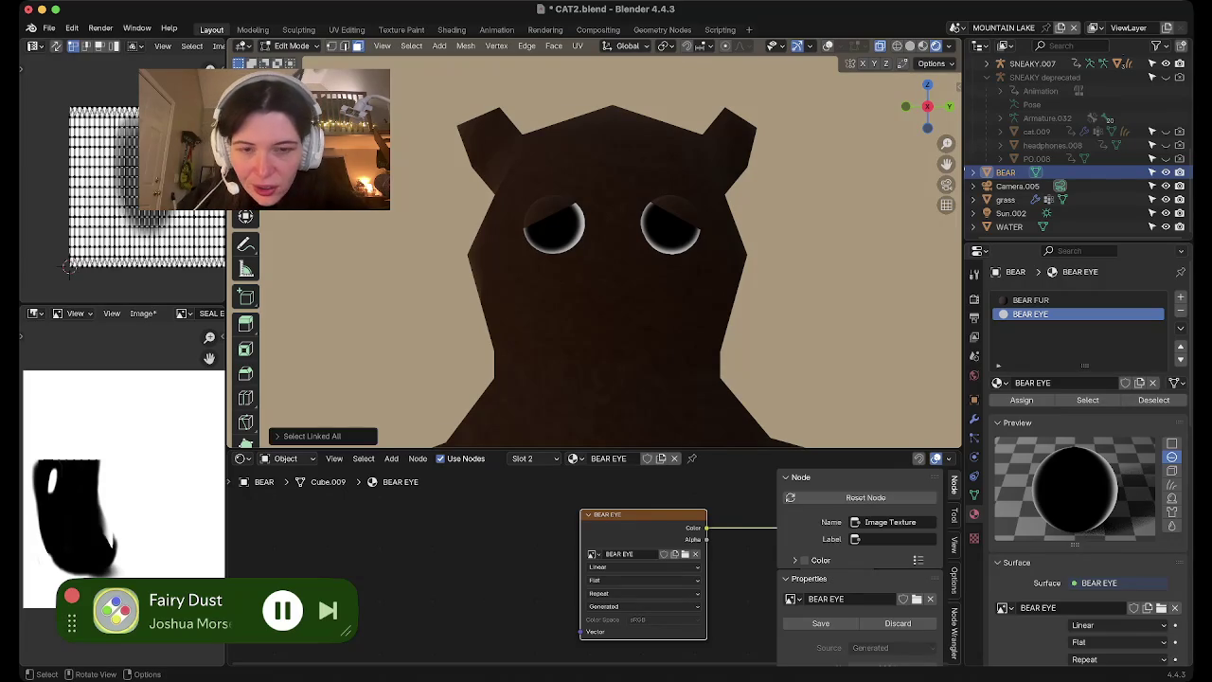
pyautogui.press('r')
pyautogui.press('z')
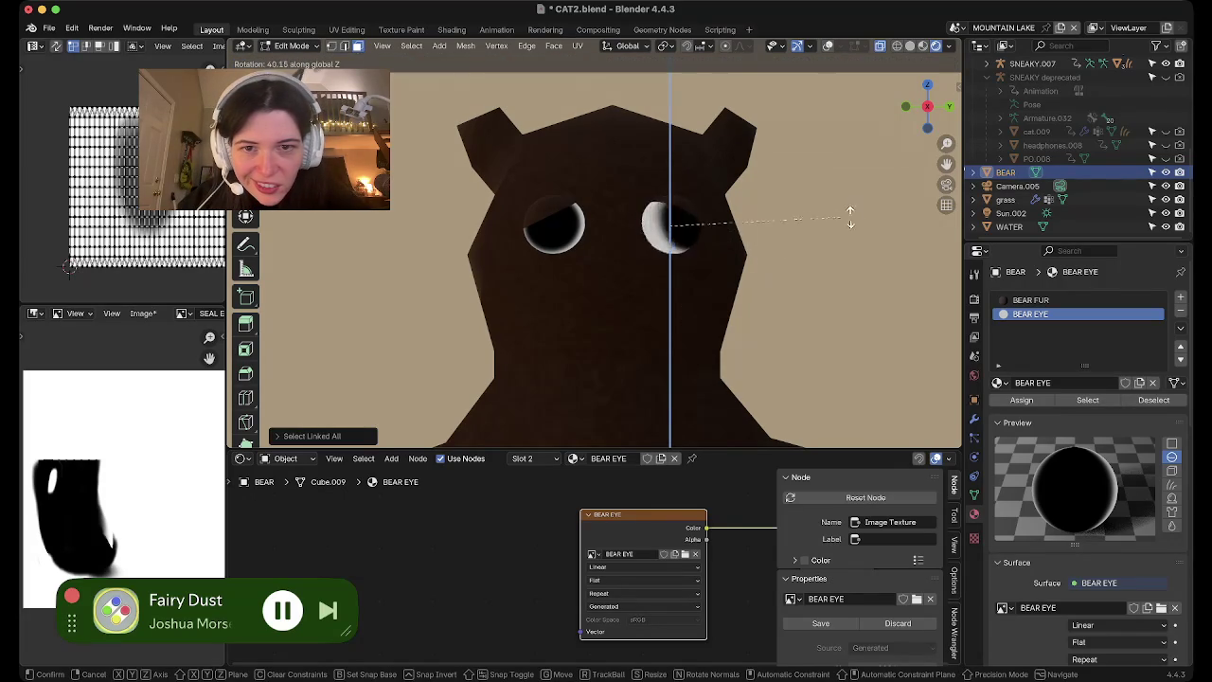
pyautogui.click(801, 252)
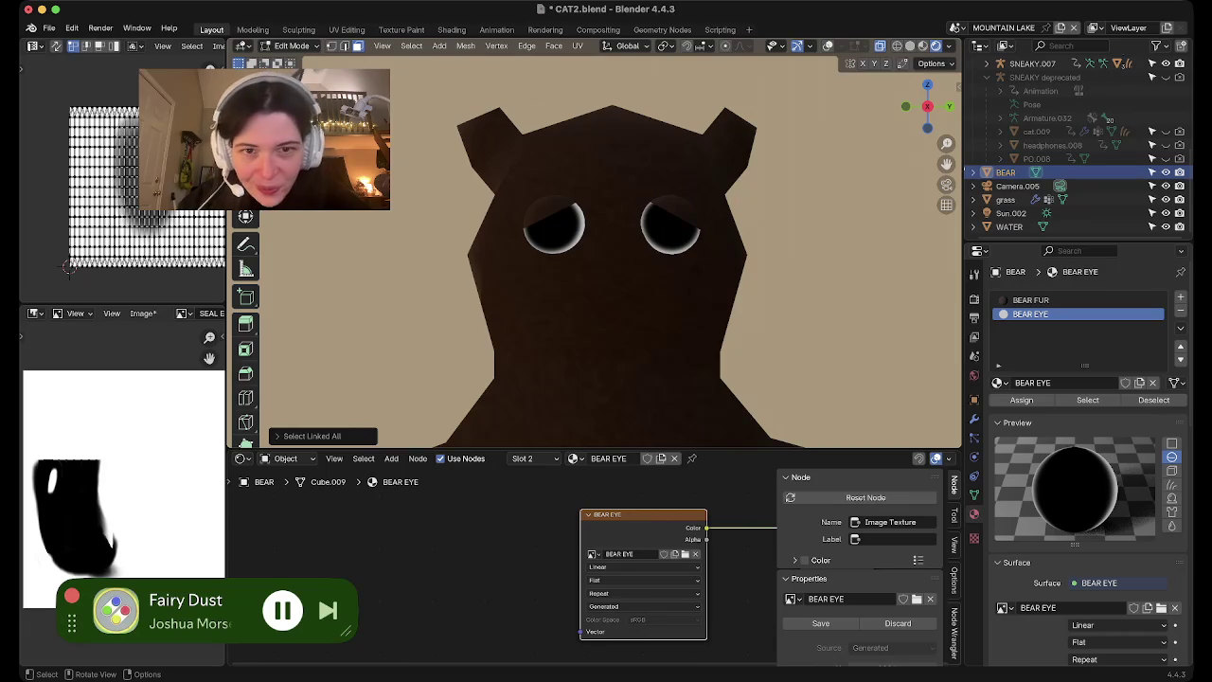
pyautogui.scroll(-5, 593, 251)
# Leave Edit Mode to check both drooping eyes from the front, then return to mesh editing
pyautogui.press('Tab')
pyautogui.press('/')
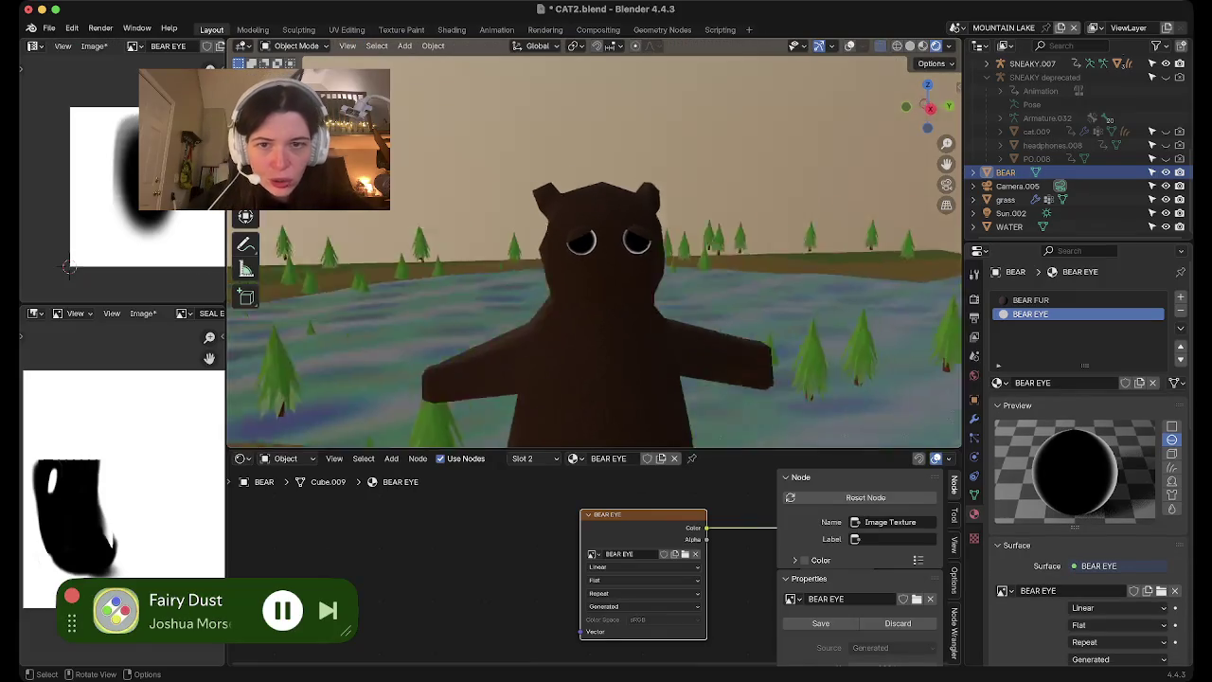
pyautogui.moveTo(592, 251); pyautogui.dragTo(739, 255, button='middle')
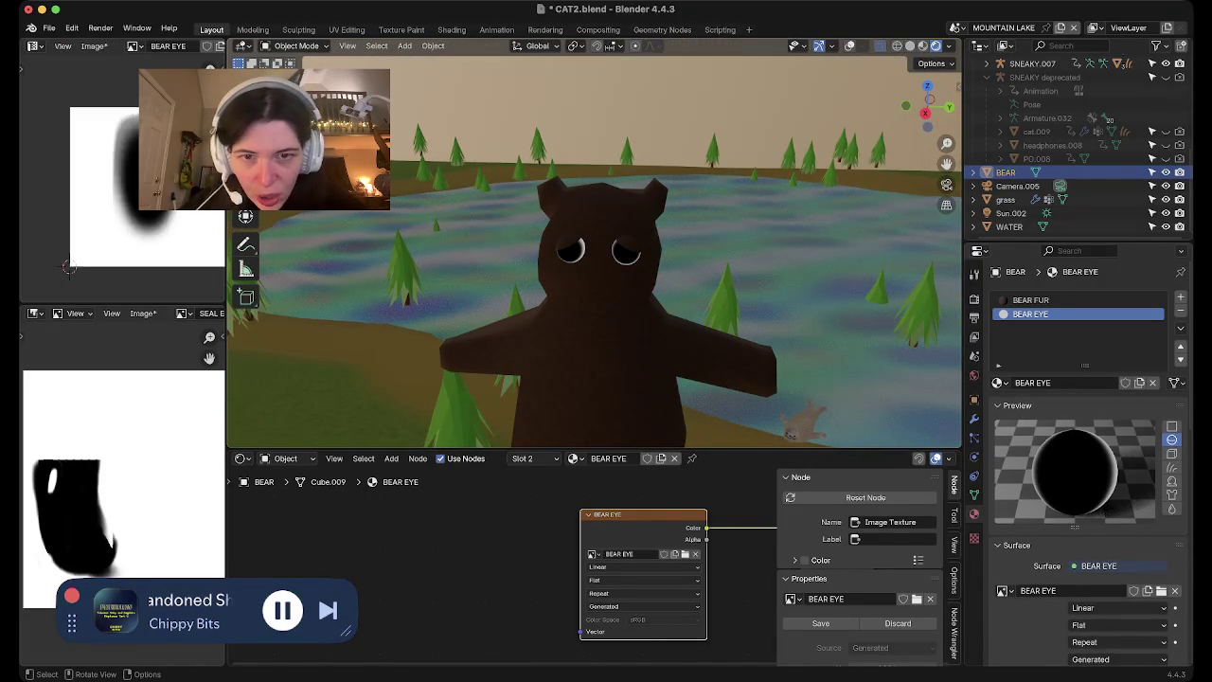
pyautogui.scroll(3, 593, 250)
pyautogui.click(849, 46)
pyautogui.hotkey('alt', 'z')
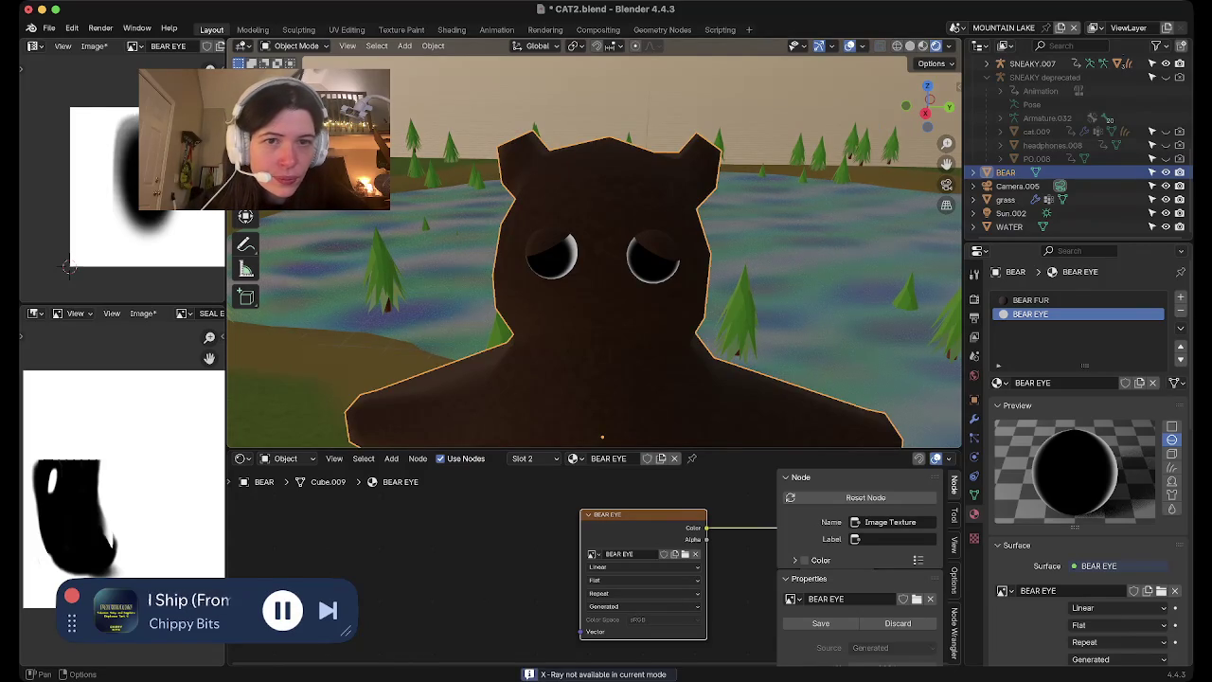
pyautogui.moveTo(595, 251); pyautogui.dragTo(663, 237, button='middle')
pyautogui.press('Tab')
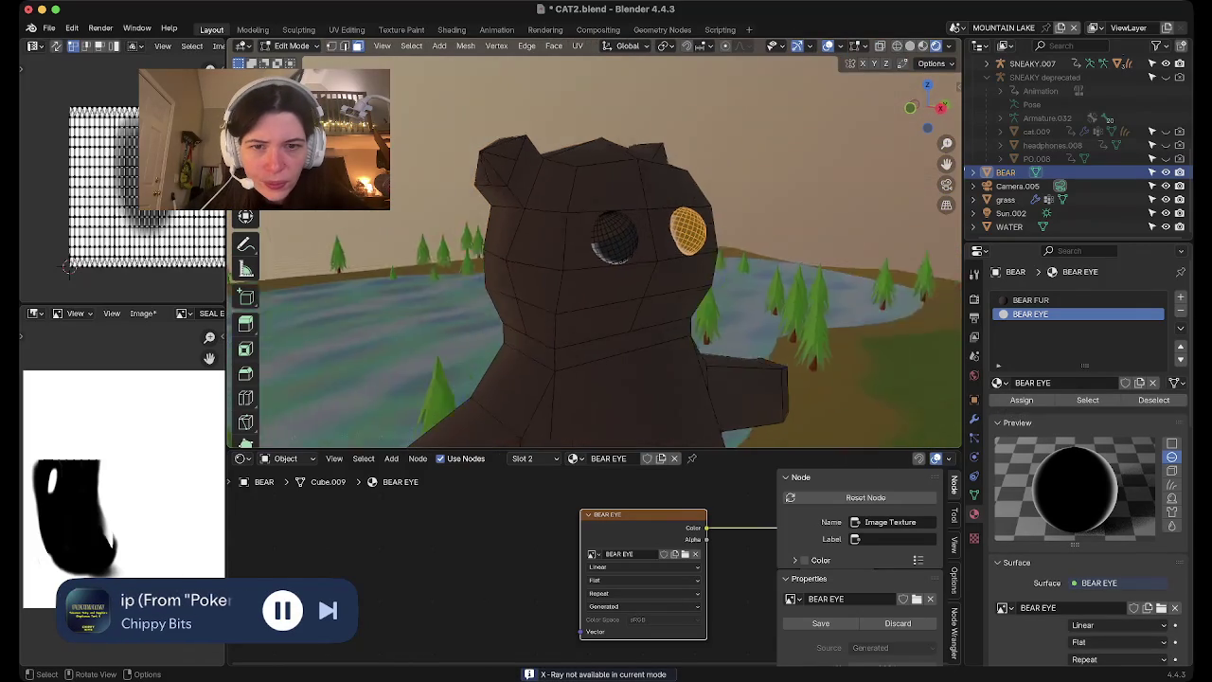
# Select four lower-face faces for the mouth and subdivide them
pyautogui.moveTo(663, 284); pyautogui.dragTo(568, 284, button='middle')
pyautogui.click(587, 294)
pyautogui.keyDown('shift'); pyautogui.click(680, 277); pyautogui.keyUp('shift')
pyautogui.keyDown('shift'); pyautogui.click(667, 312); pyautogui.keyUp('shift')
pyautogui.keyDown('shift'); pyautogui.click(577, 332); pyautogui.keyUp('shift')
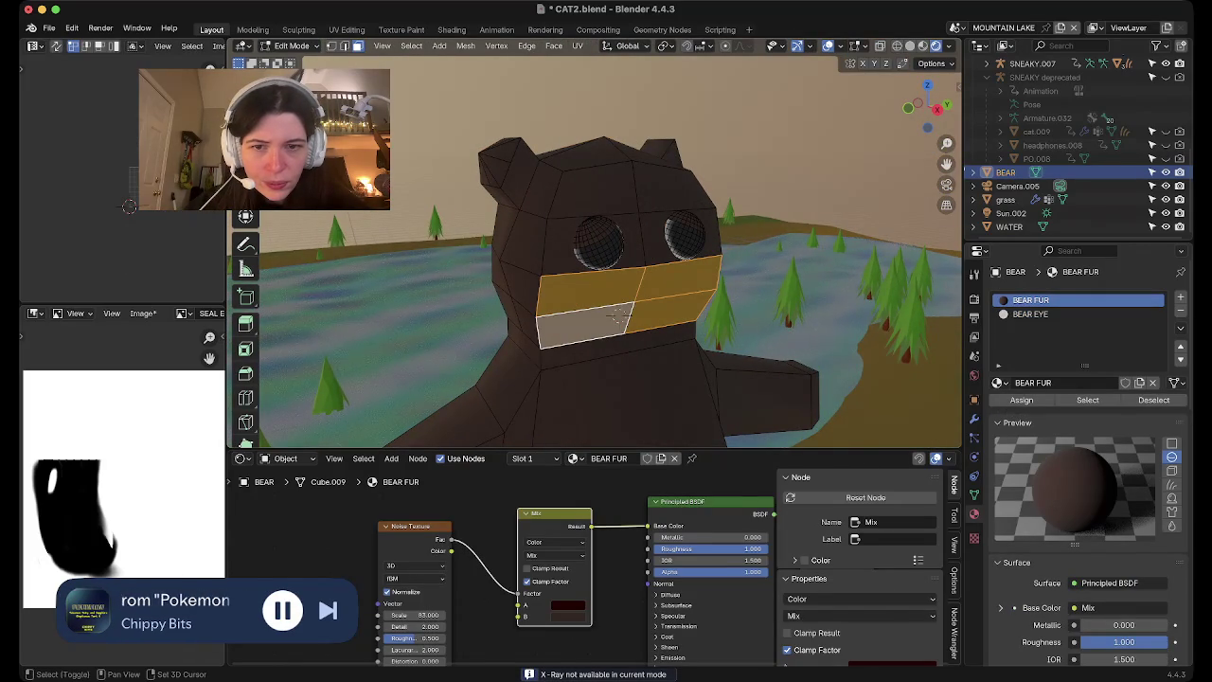
pyautogui.rightClick(613, 314)
pyautogui.click(613, 315)
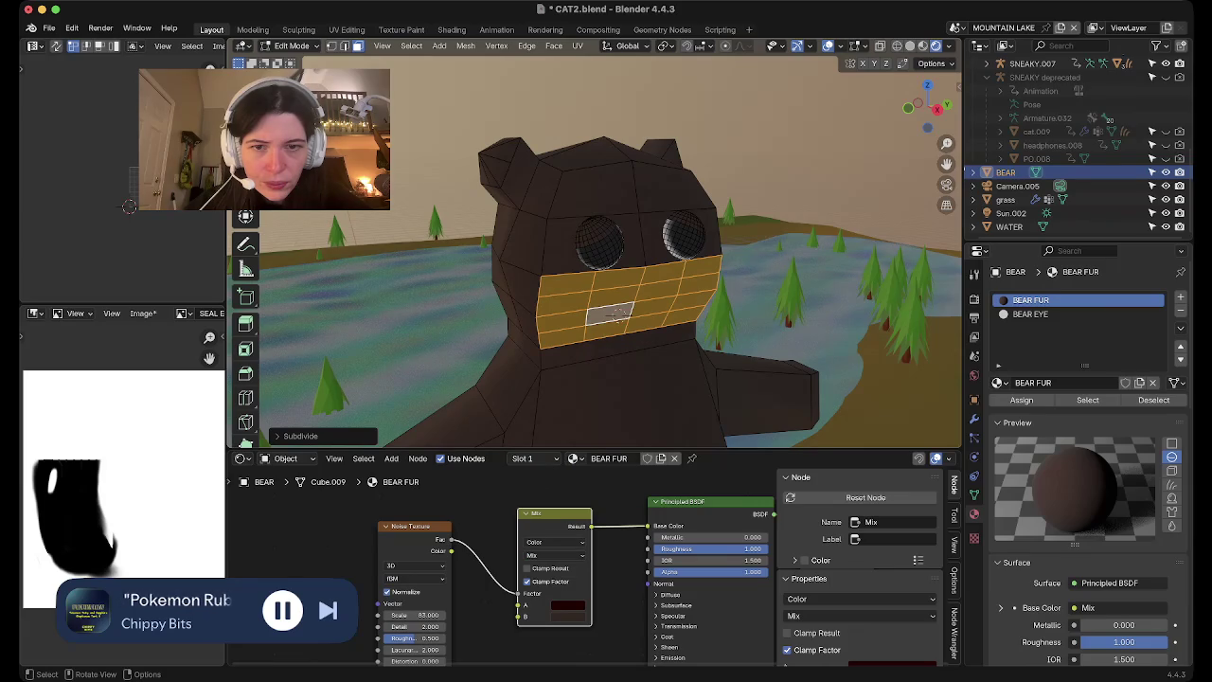
pyautogui.hotkey('ctrl', 'z')
pyautogui.hotkey('ctrl', 'z')
pyautogui.hotkey('ctrl', 'shift', 'z')
pyautogui.hotkey('ctrl', 'shift', 'z')
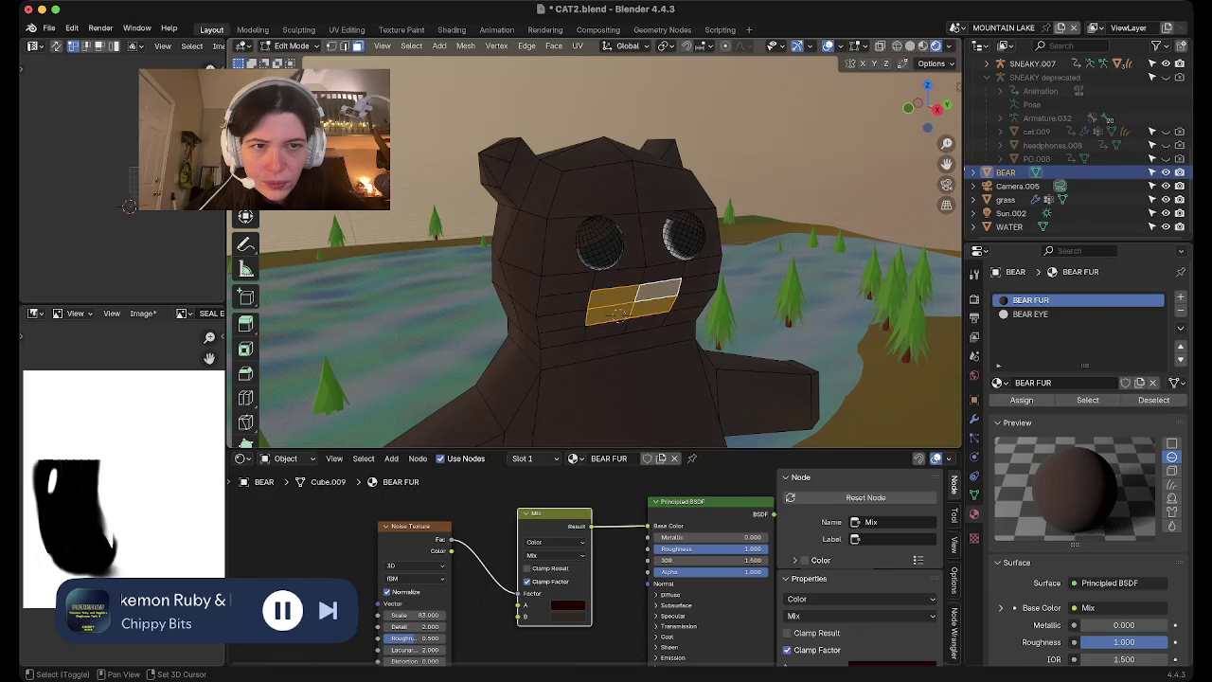
# Scale the mouth faces to zero along X to flatten them side to side
pyautogui.press('s')
pyautogui.press('z')
pyautogui.press('0')
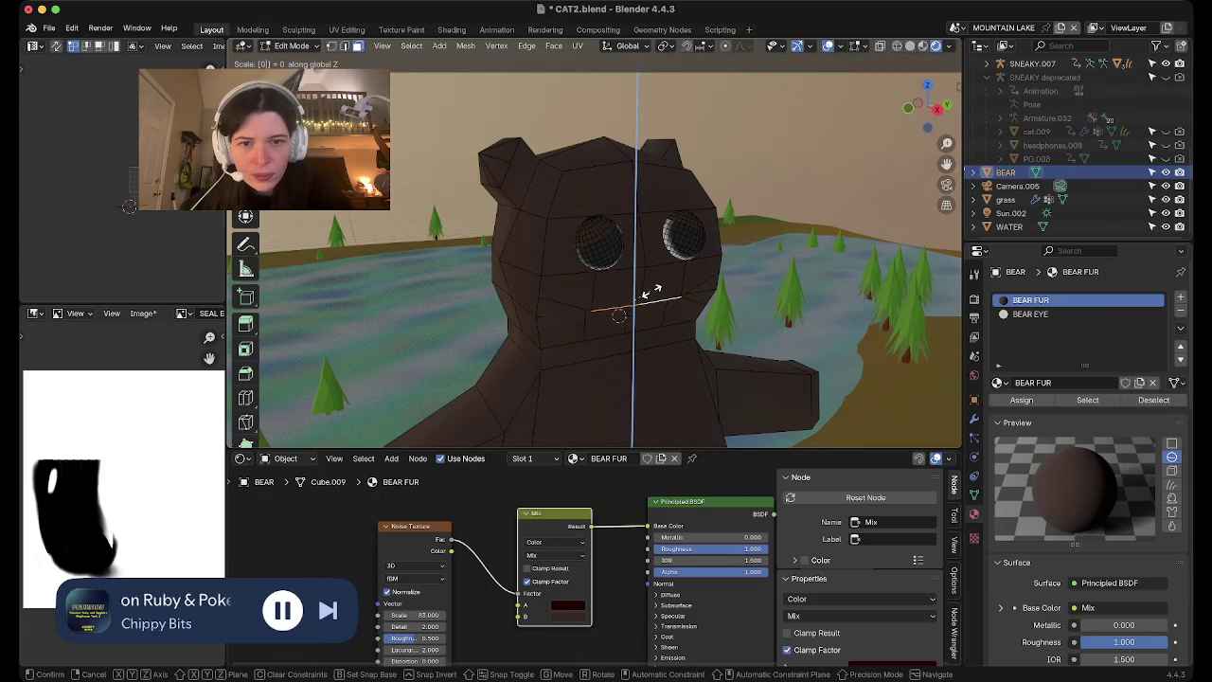
pyautogui.press('Escape')
pyautogui.press('s')
pyautogui.press('x')
pyautogui.press('0')
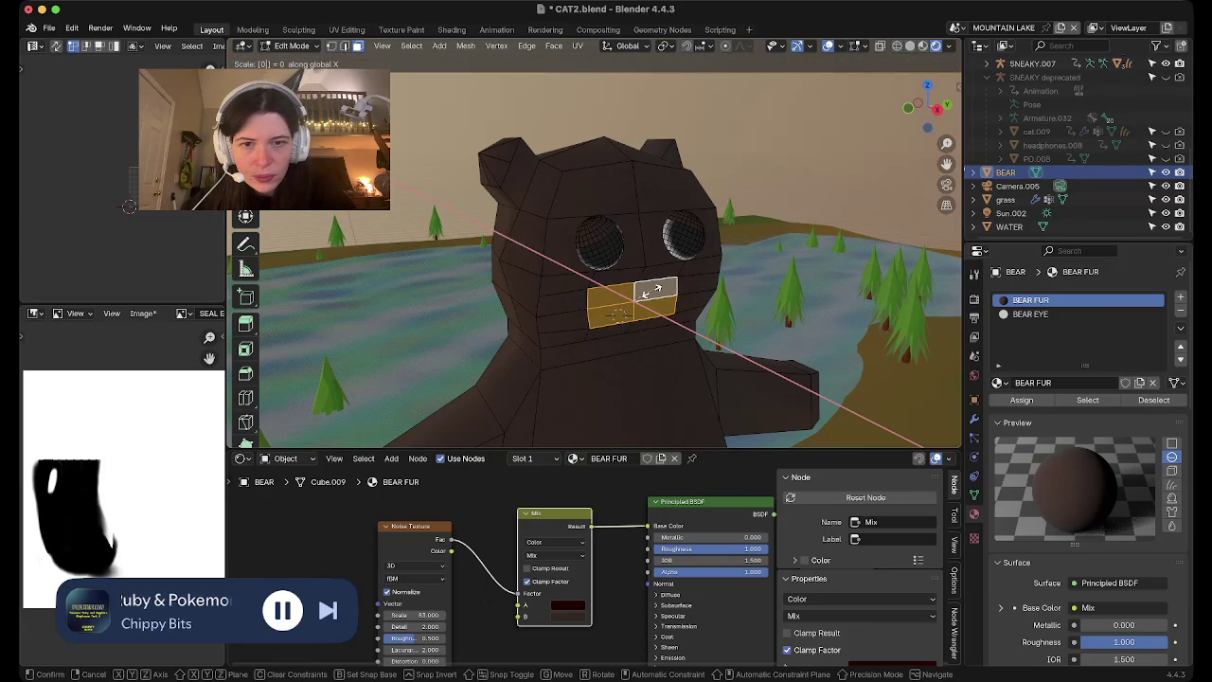
pyautogui.click(651, 292)
# Extrude the mouth faces outward into a snout
pyautogui.moveTo(650, 292); pyautogui.dragTo(644, 305, button='middle')
pyautogui.press('e')
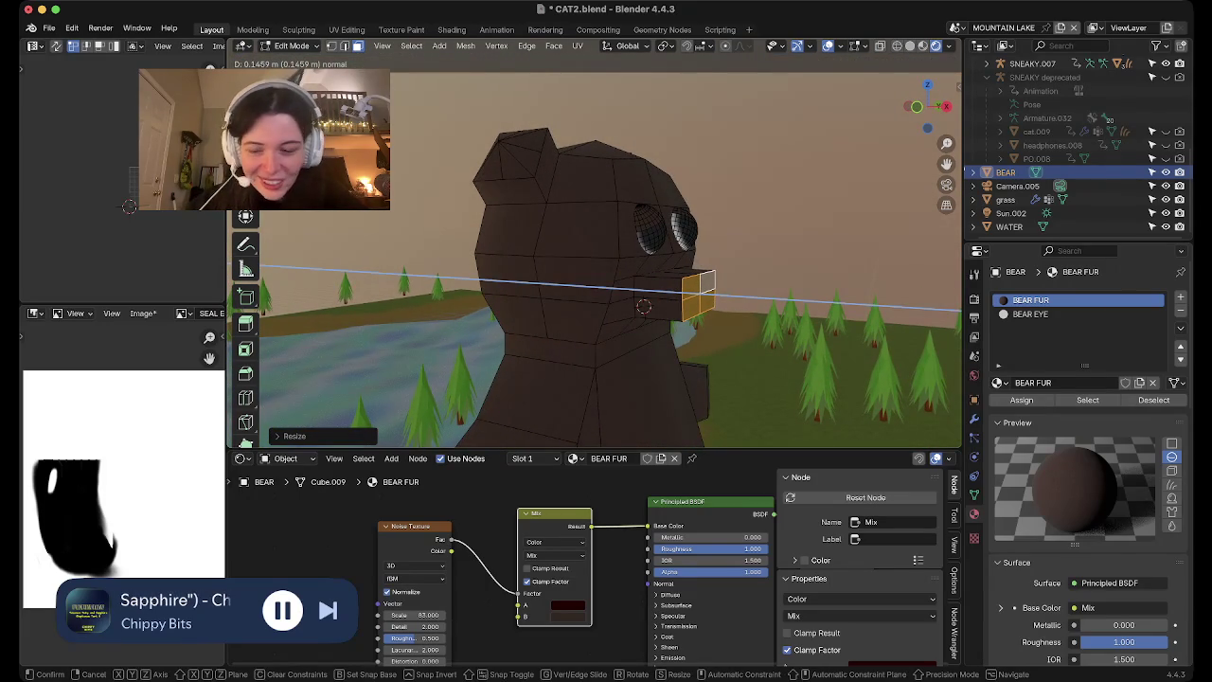
pyautogui.click(644, 306)
pyautogui.moveTo(642, 306); pyautogui.dragTo(579, 303, button='middle')
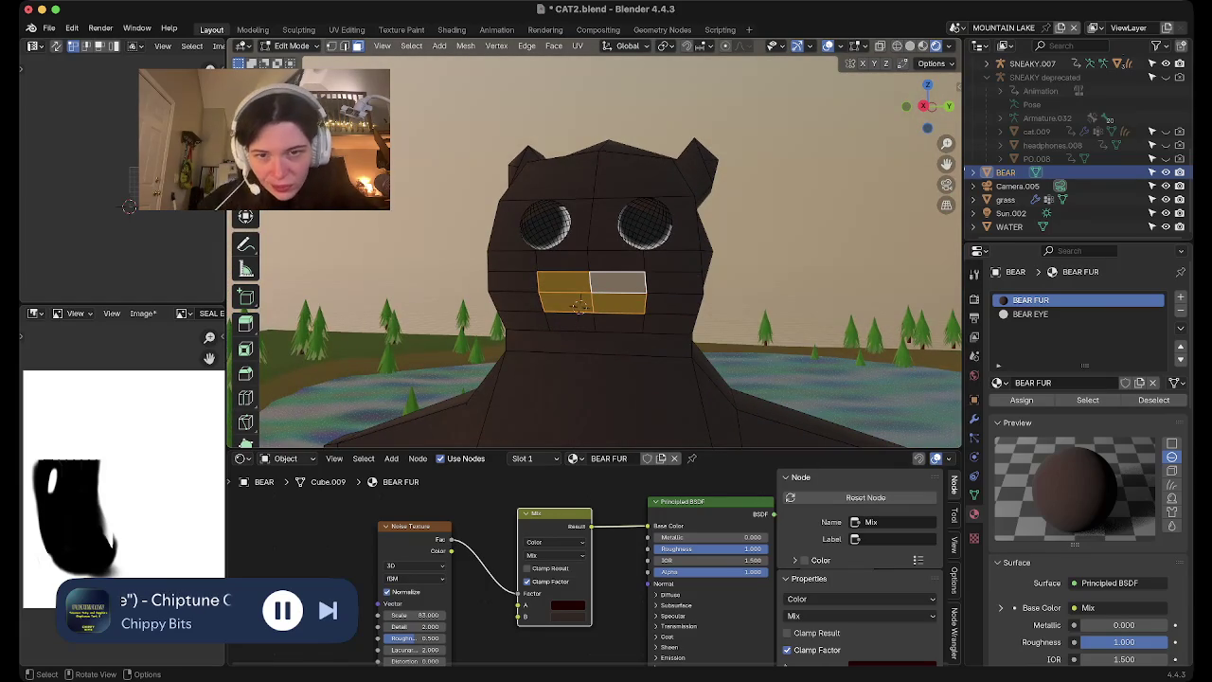
# Select the upper snout faces and shrink the lower mouth edge loop inward
pyautogui.click(562, 259)
pyautogui.keyDown('shift'); pyautogui.click(617, 260); pyautogui.keyUp('shift')
pyautogui.keyDown('shift'); pyautogui.click(617, 281); pyautogui.keyUp('shift')
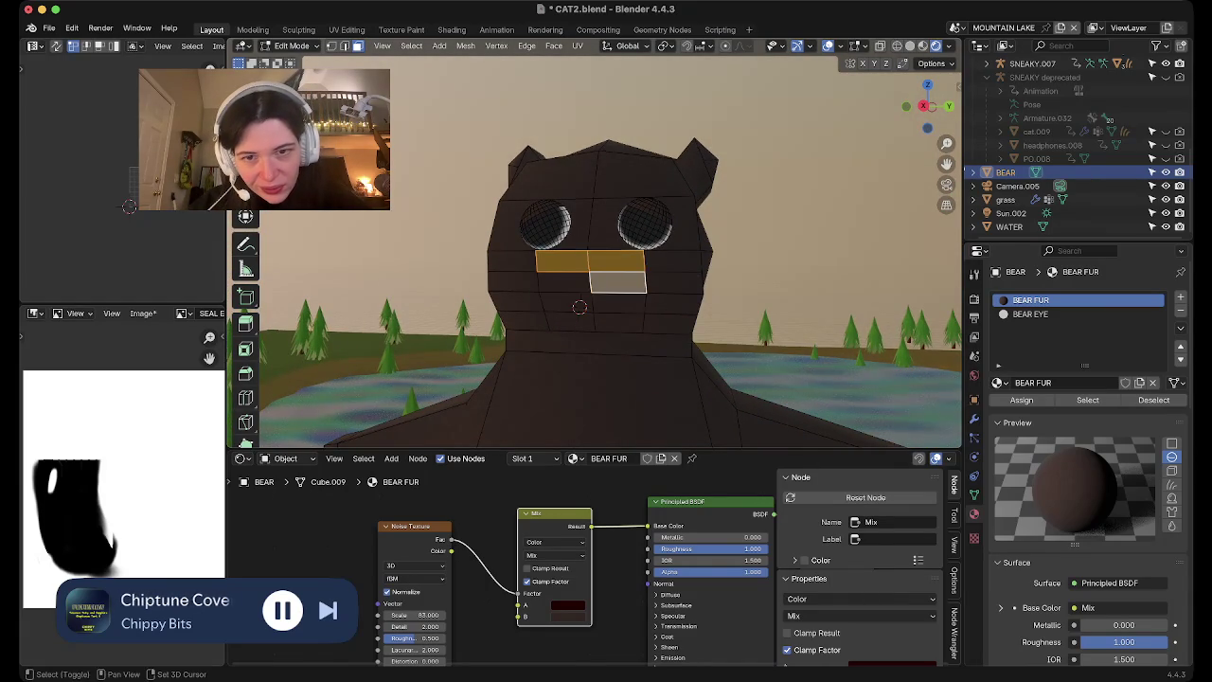
pyautogui.keyDown('shift'); pyautogui.click(563, 281); pyautogui.keyUp('shift')
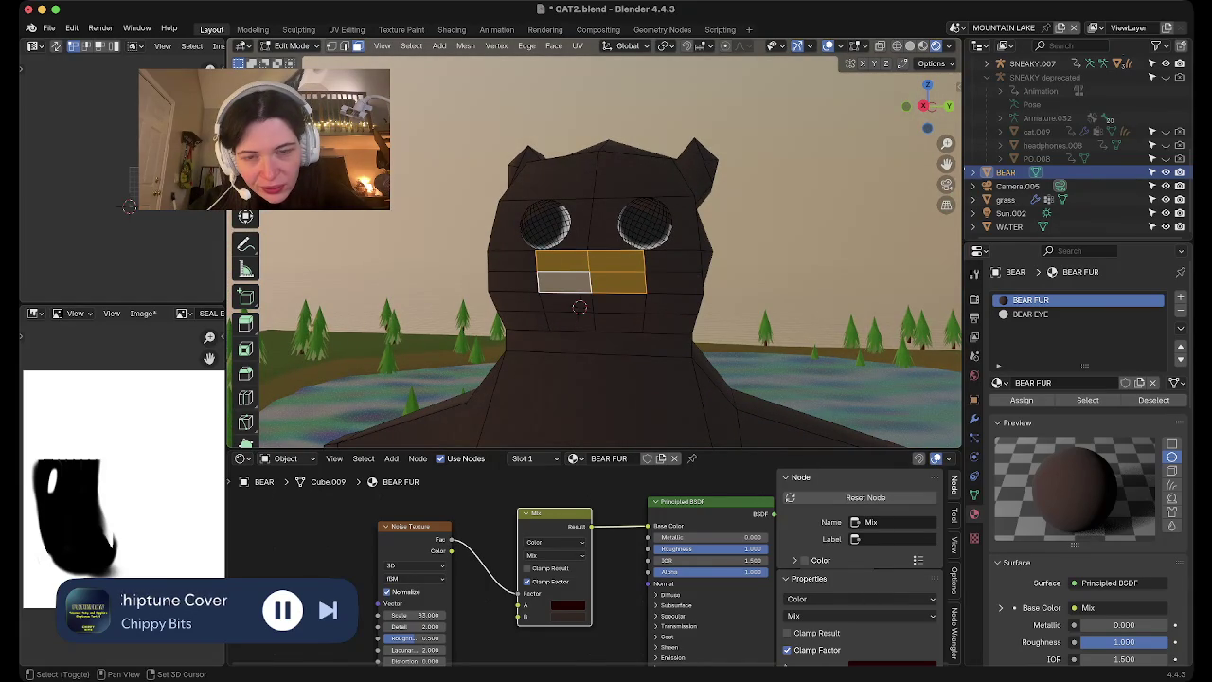
pyautogui.press('1')
pyautogui.keyDown('alt'); pyautogui.click(580, 307); pyautogui.keyUp('alt')
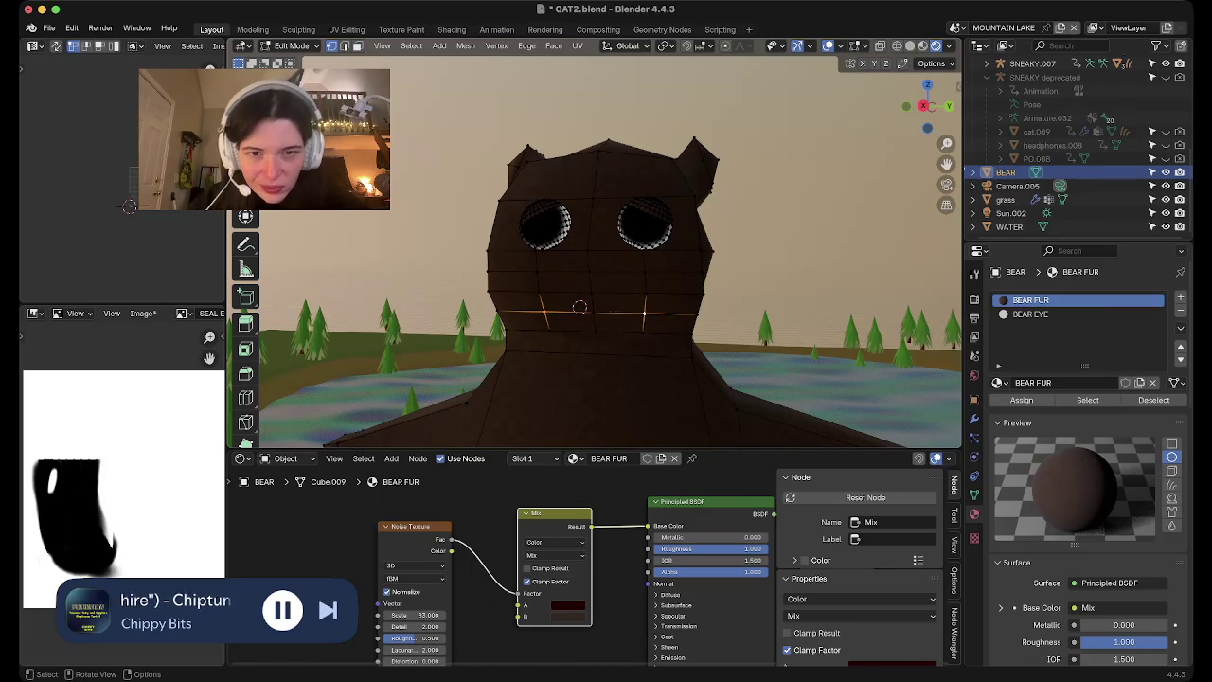
pyautogui.press('s')
pyautogui.click(579, 307)
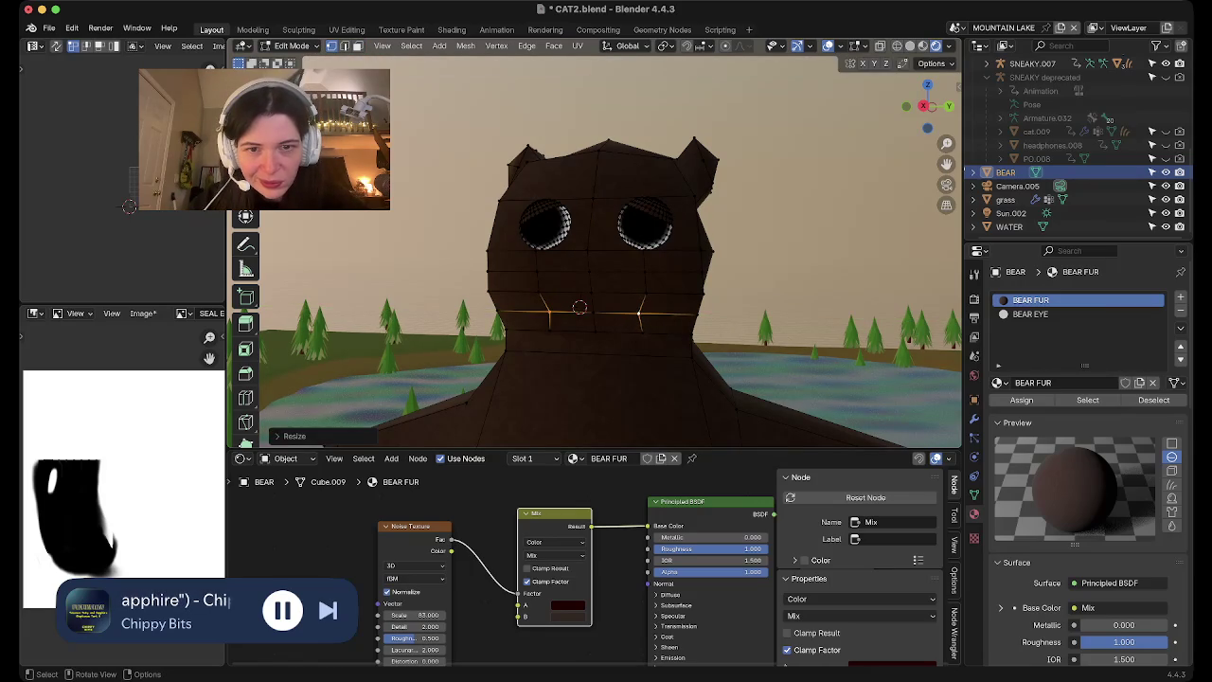
# Scale the mouth edges along Y to flatten them, then stretch the extended selection
pyautogui.press('s')
pyautogui.press('y')
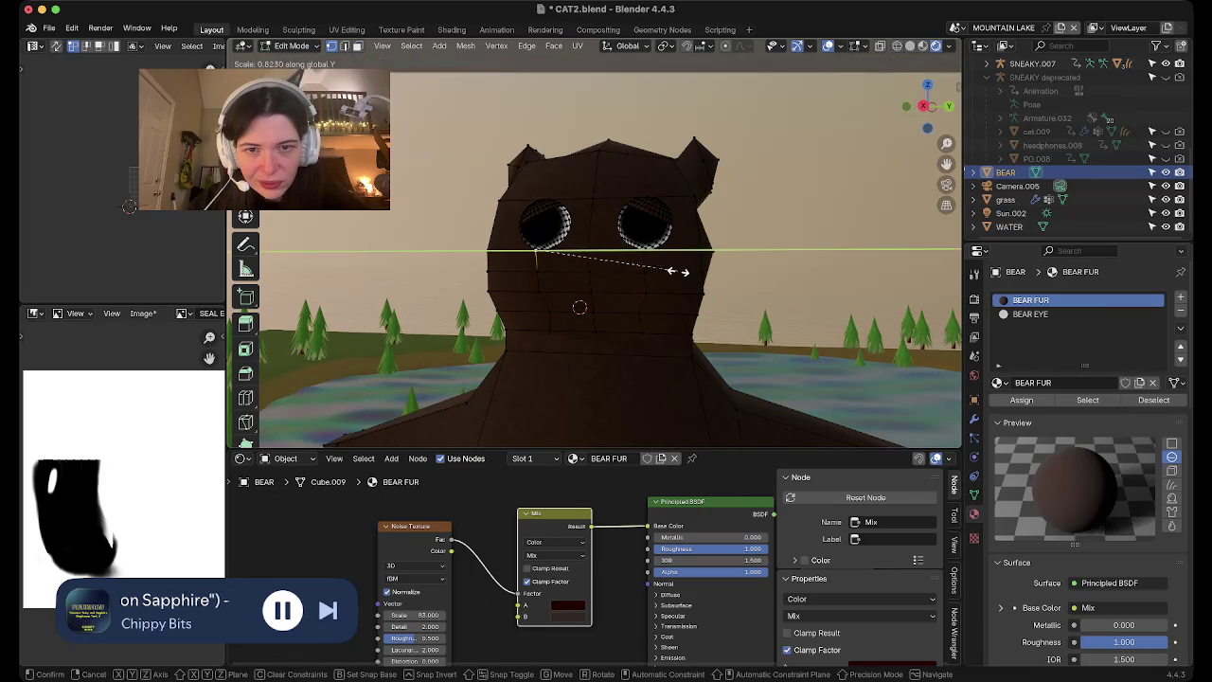
pyautogui.click(573, 277)
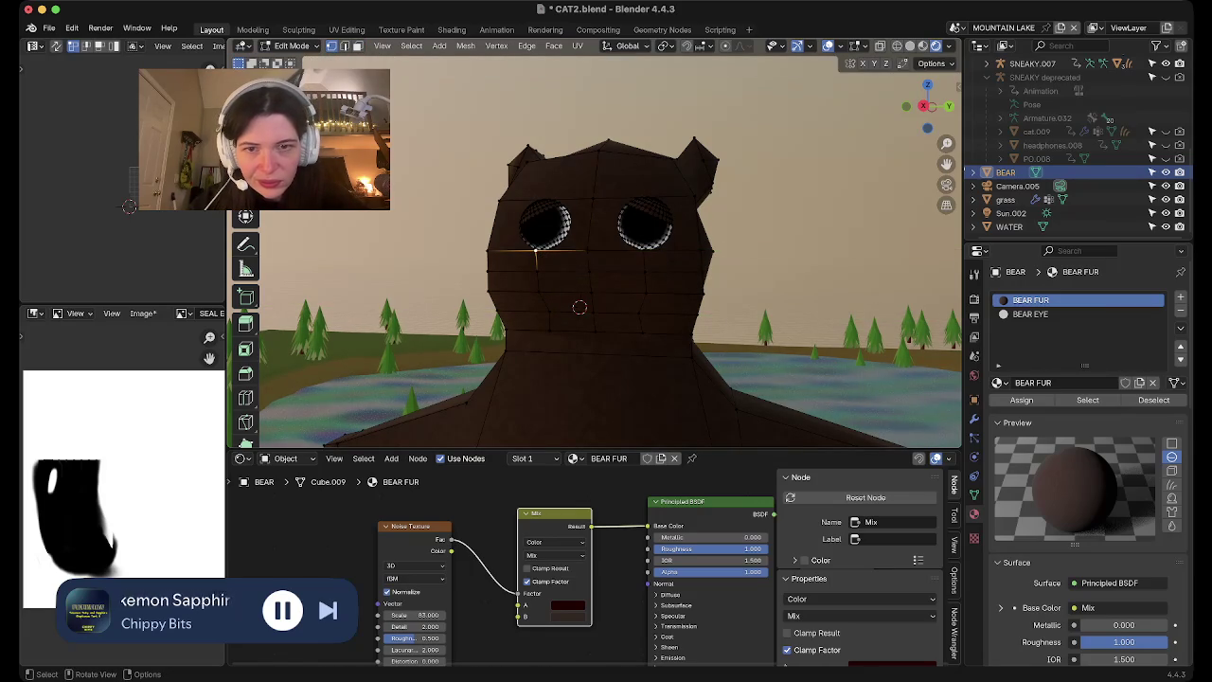
pyautogui.keyDown('alt'); pyautogui.keyDown('shift'); pyautogui.click(638, 251); pyautogui.keyUp('shift'); pyautogui.keyUp('alt')
pyautogui.press('s')
pyautogui.press('y')
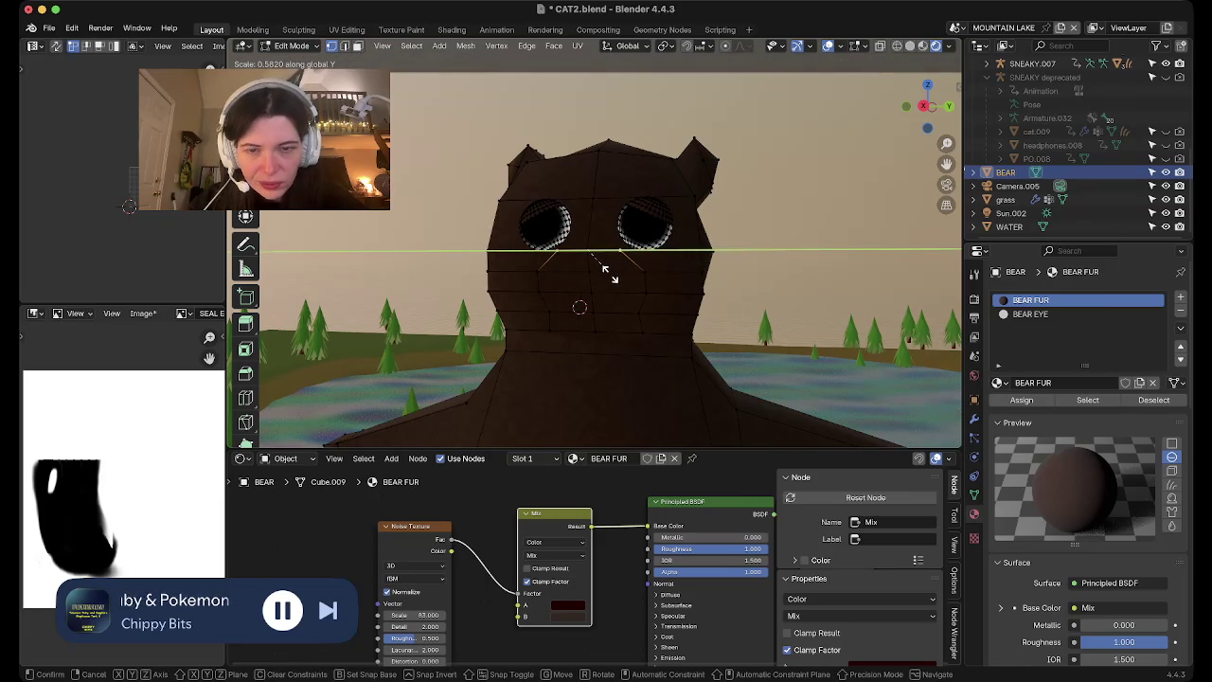
pyautogui.click(606, 272)
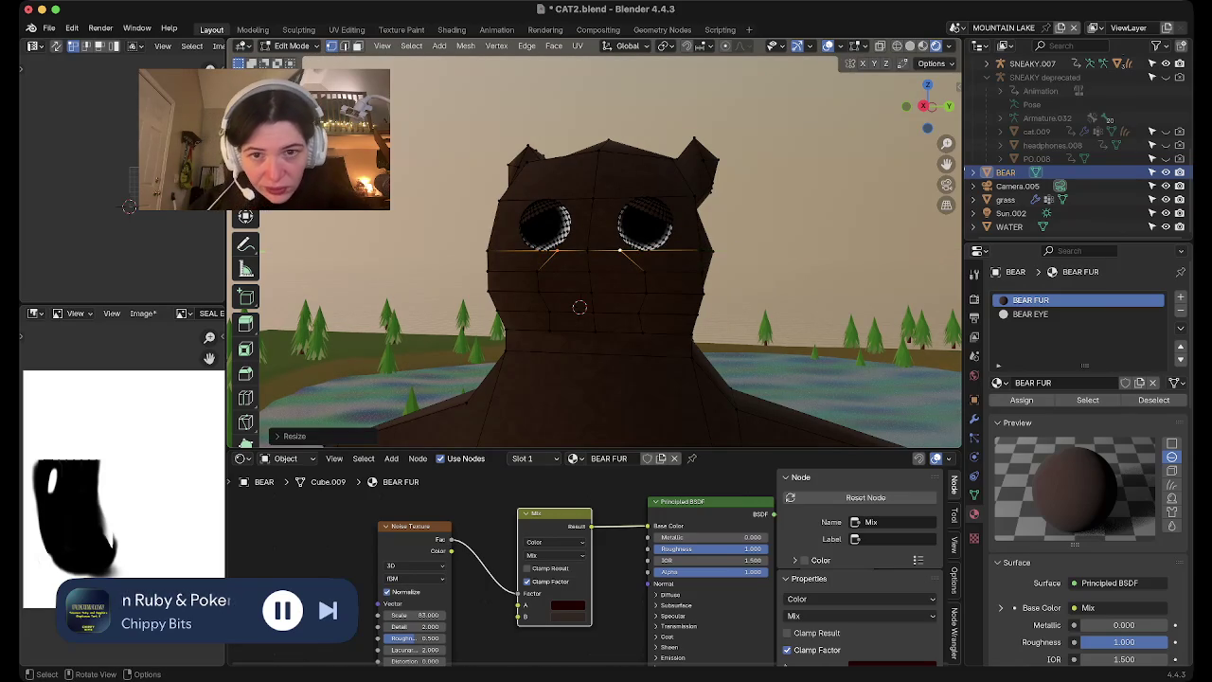
pyautogui.moveTo(606, 272); pyautogui.dragTo(625, 275, button='middle')
# Select the snout face block and knife-cut the left and right mouth lines
pyautogui.press('3')
pyautogui.click(572, 282)
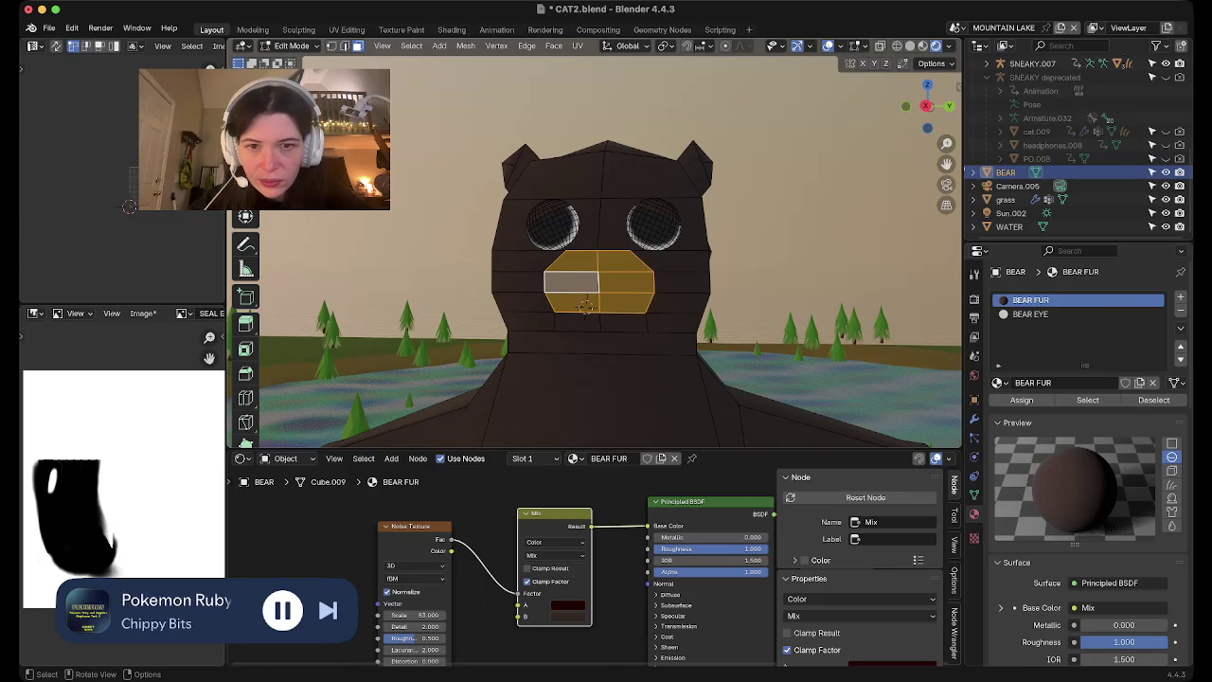
pyautogui.press('1')
pyautogui.hotkey('alt', 'a')
pyautogui.press('k')
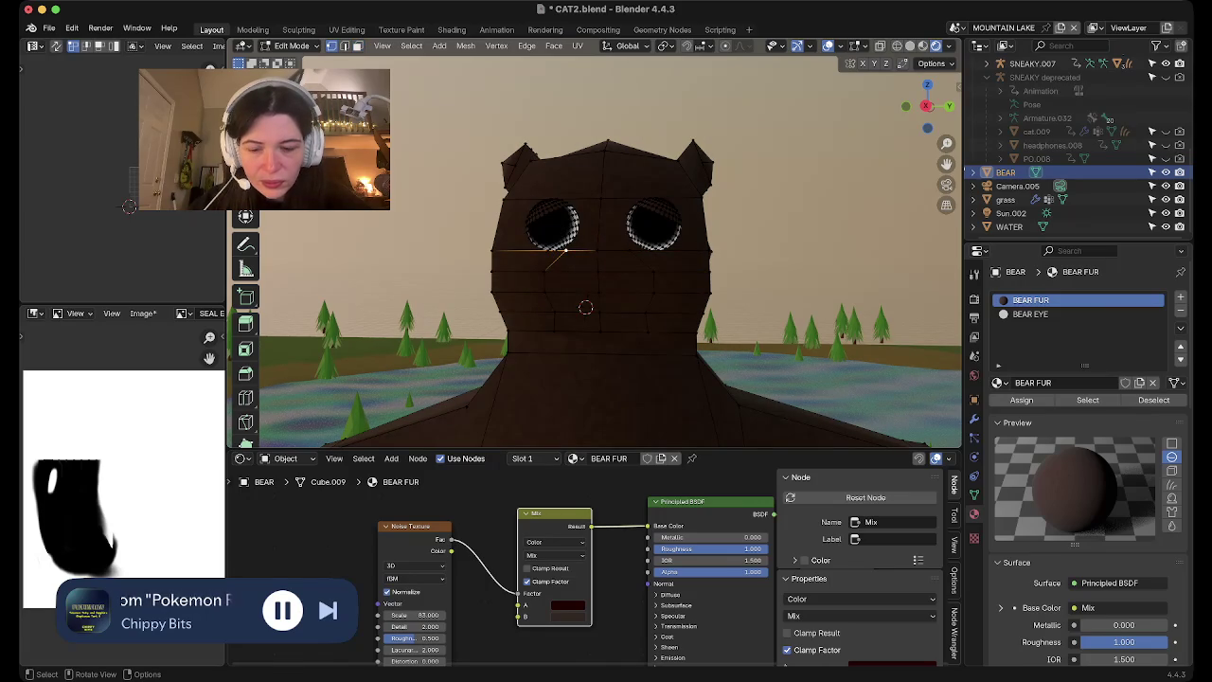
pyautogui.press('Return')
pyautogui.press('k')
pyautogui.click(600, 251)
pyautogui.click(710, 249)
pyautogui.press('Return')
# Knife-cut further left and right mouth line segments, then review in front view
pyautogui.press('k')
pyautogui.click(504, 313)
pyautogui.click(562, 307)
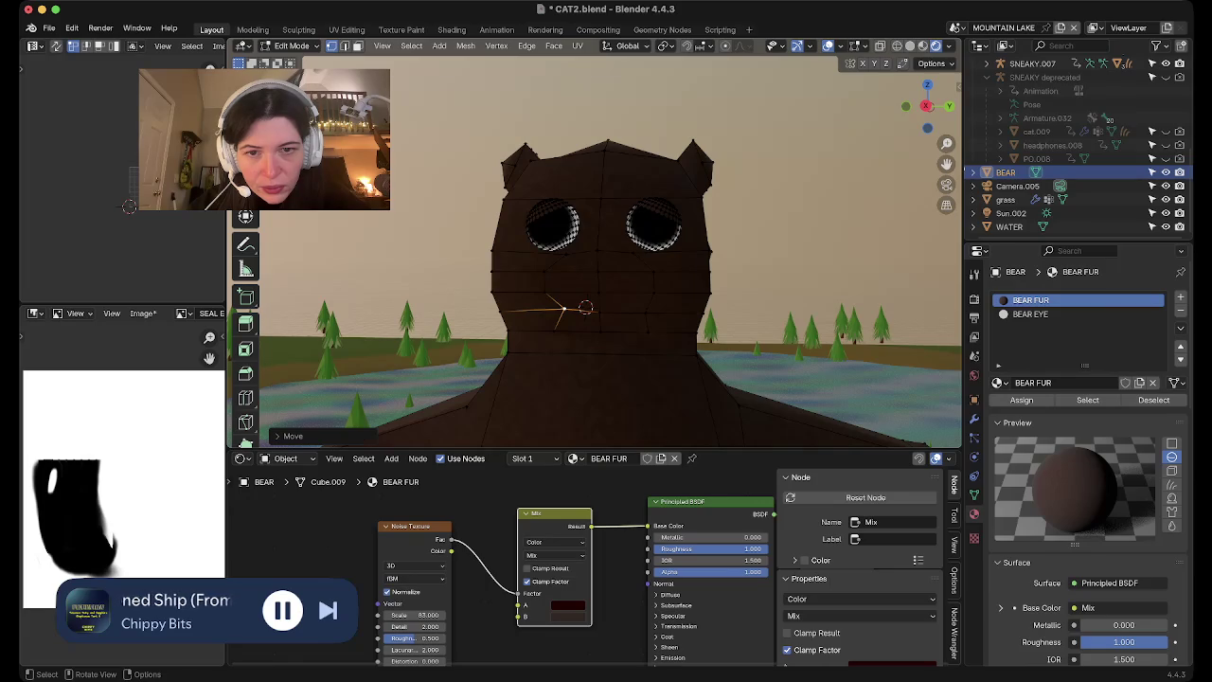
pyautogui.press('k')
pyautogui.click(701, 310)
pyautogui.click(636, 311)
pyautogui.press('Return')
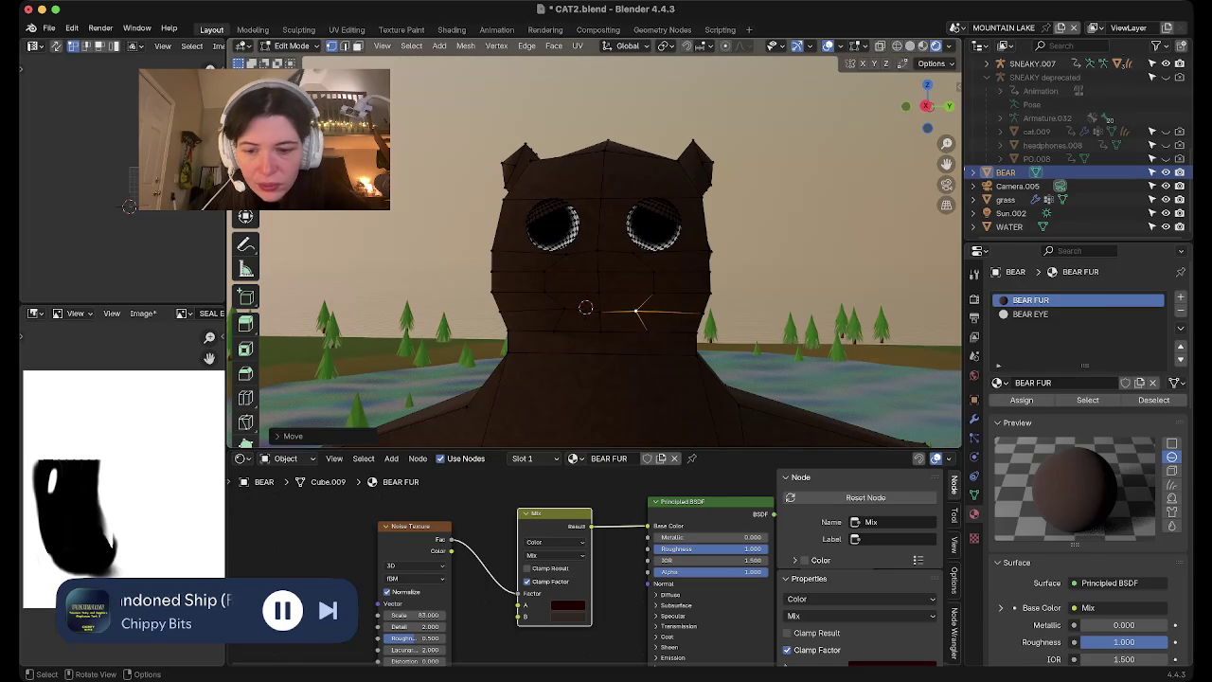
pyautogui.hotkey('alt', 'a')
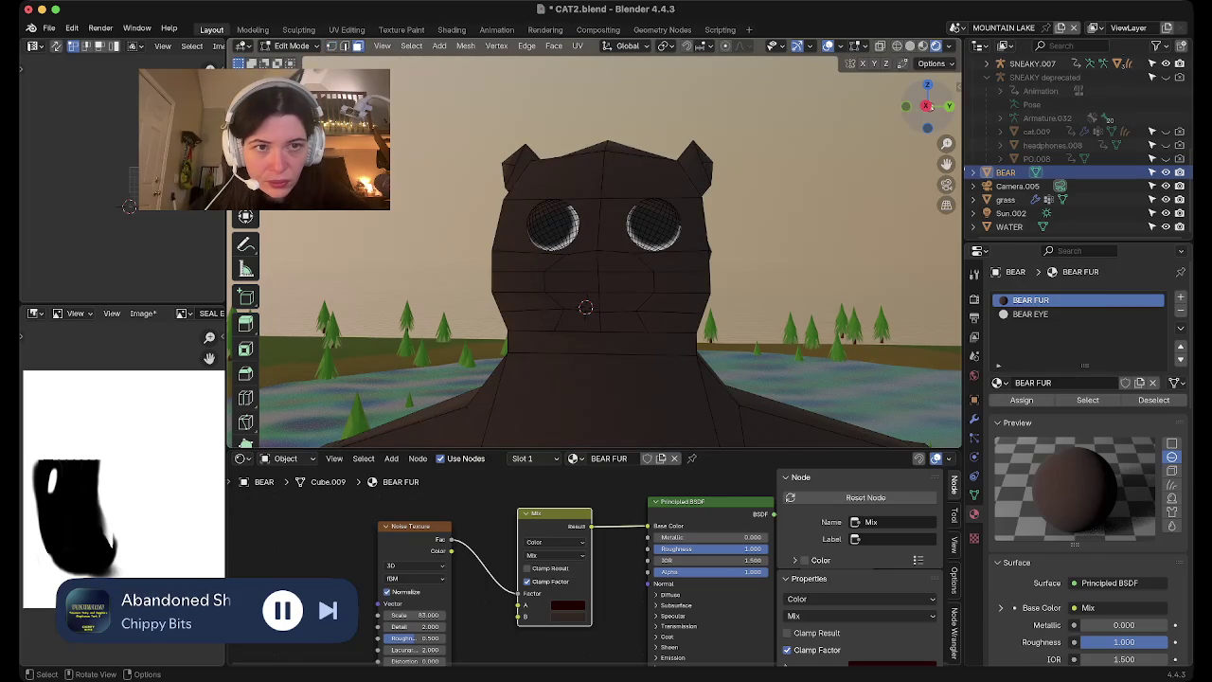
pyautogui.press('KP_1')
# Extrude the mouth faces as a snout and scale it to about two-thirds (0.666)
pyautogui.click(591, 302)
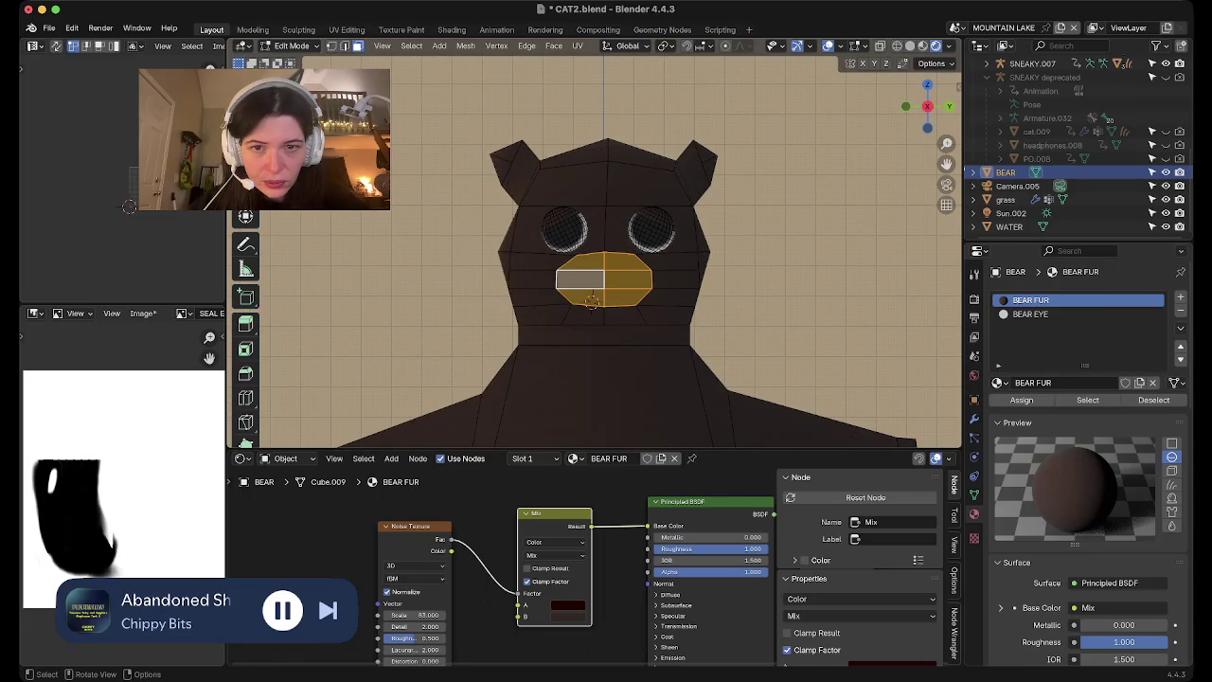
pyautogui.moveTo(591, 302); pyautogui.dragTo(549, 284, button='middle')
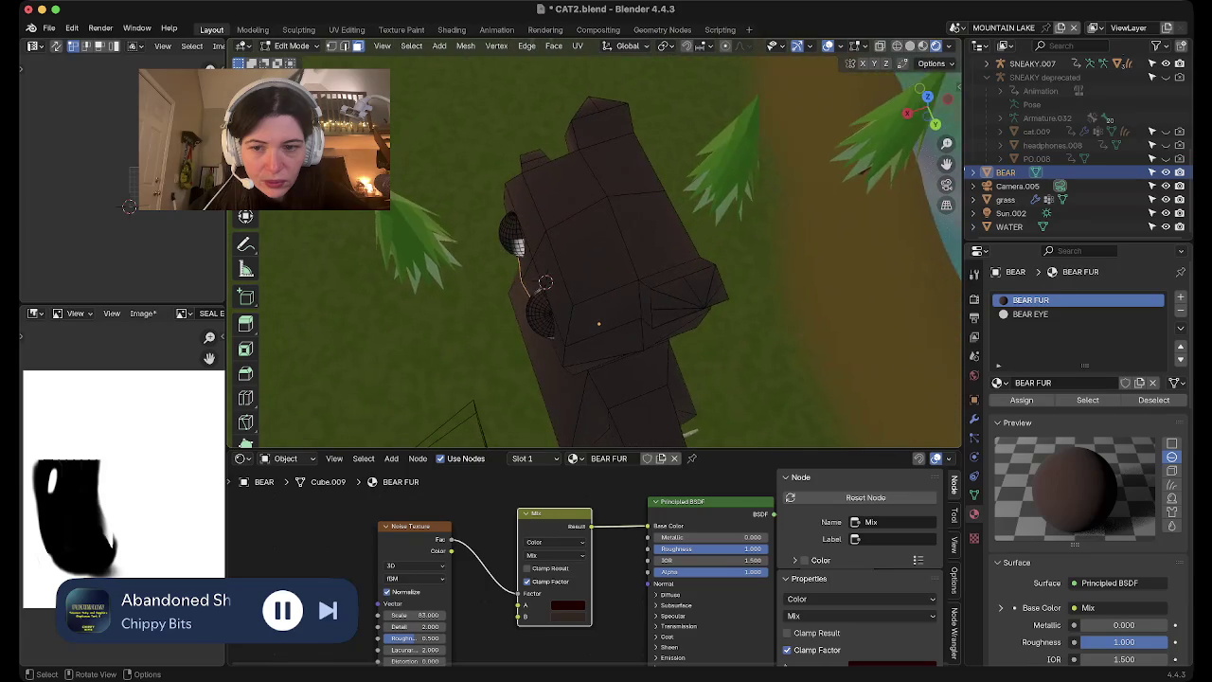
pyautogui.press('e')
pyautogui.click(544, 281)
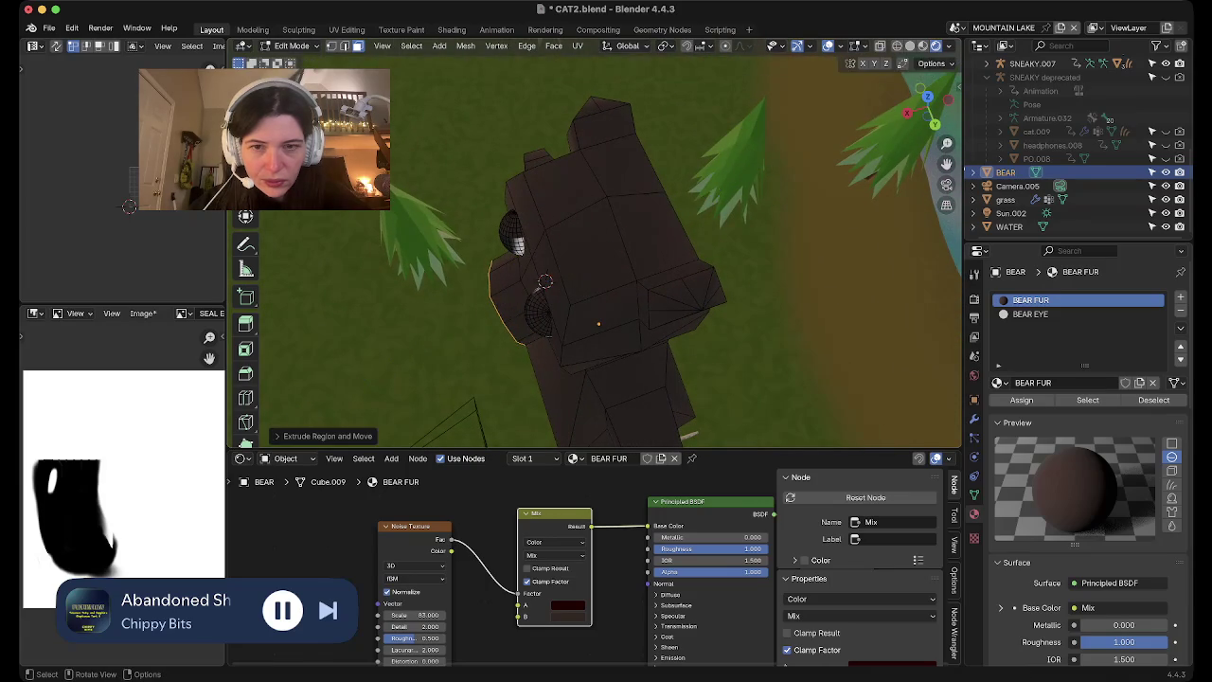
pyautogui.moveTo(544, 281); pyautogui.dragTo(679, 310, button='middle')
pyautogui.press('s')
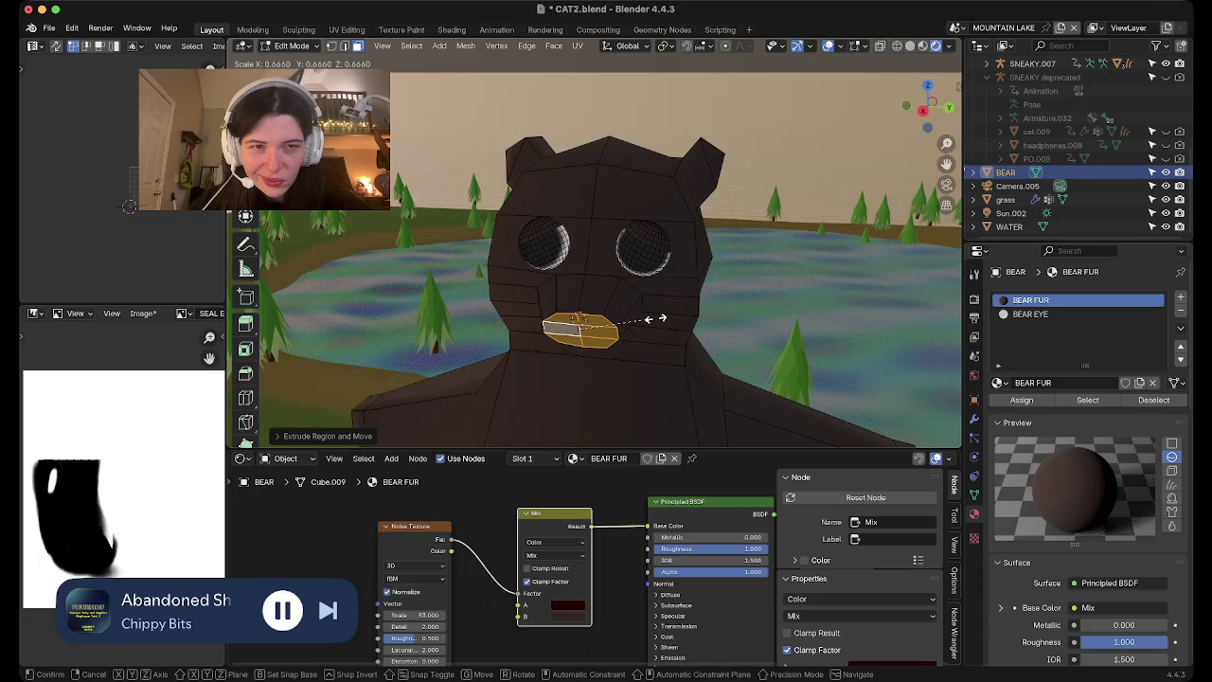
pyautogui.click(655, 318)
# Move the snout along X to centre it, then check with overlays off and X-ray on
pyautogui.press('g')
pyautogui.press('x')
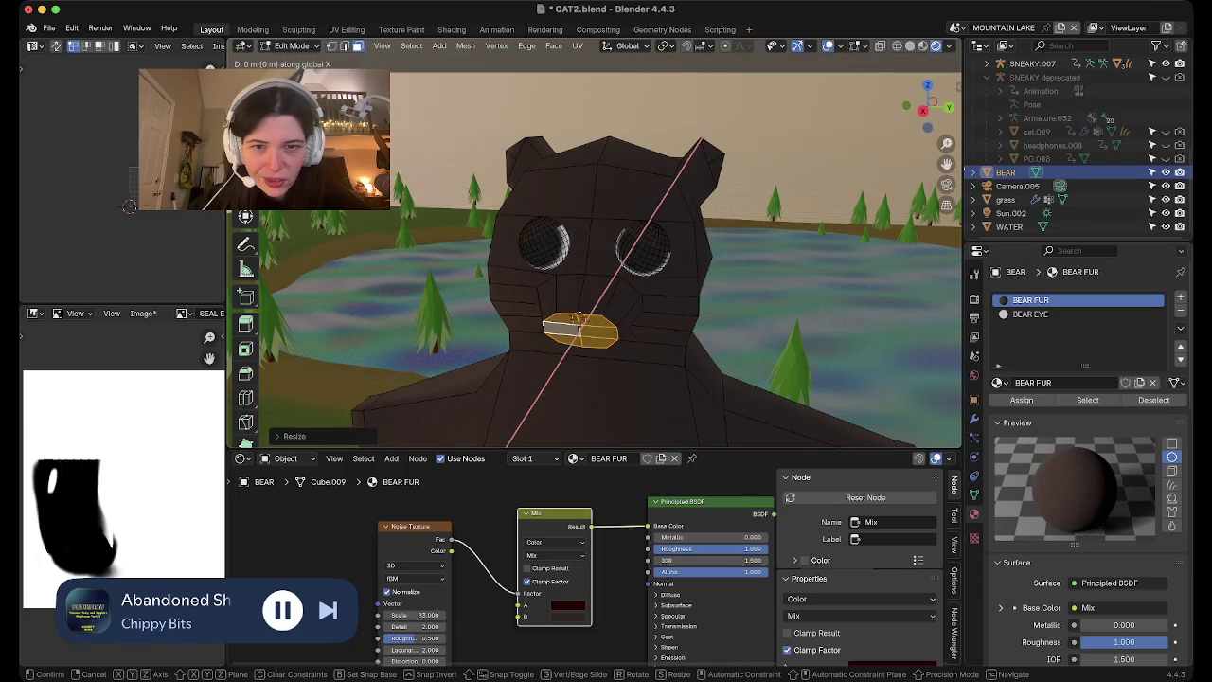
pyautogui.click(573, 317)
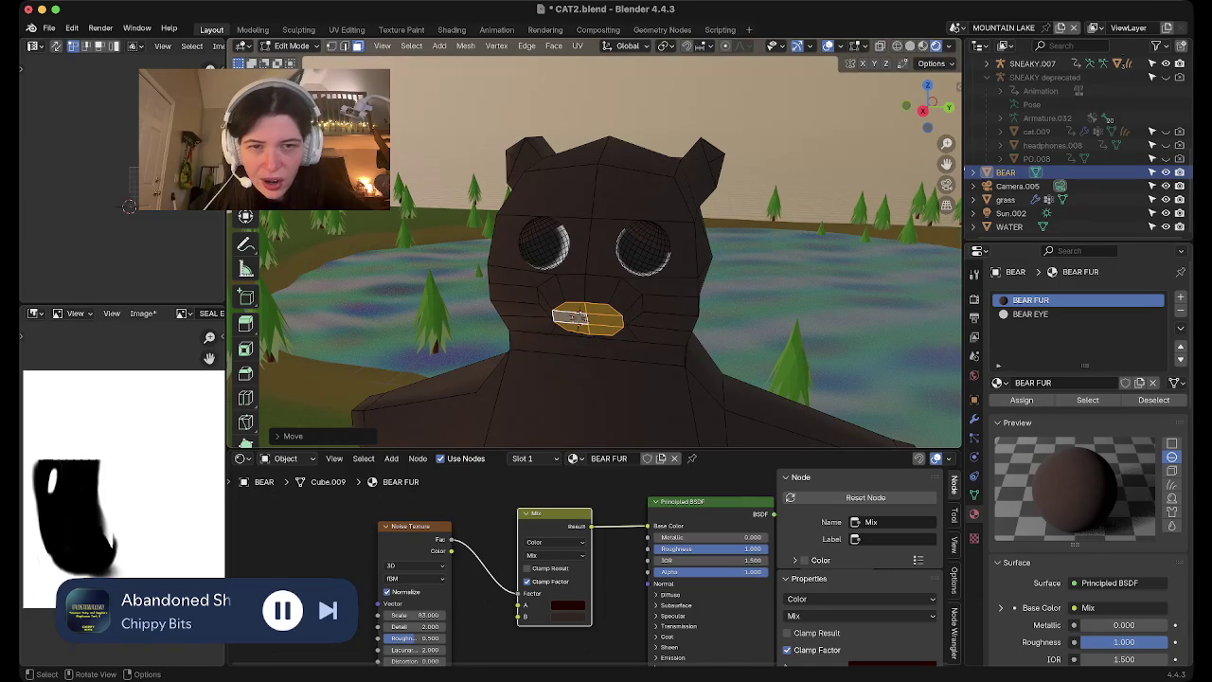
pyautogui.press('KP_1')
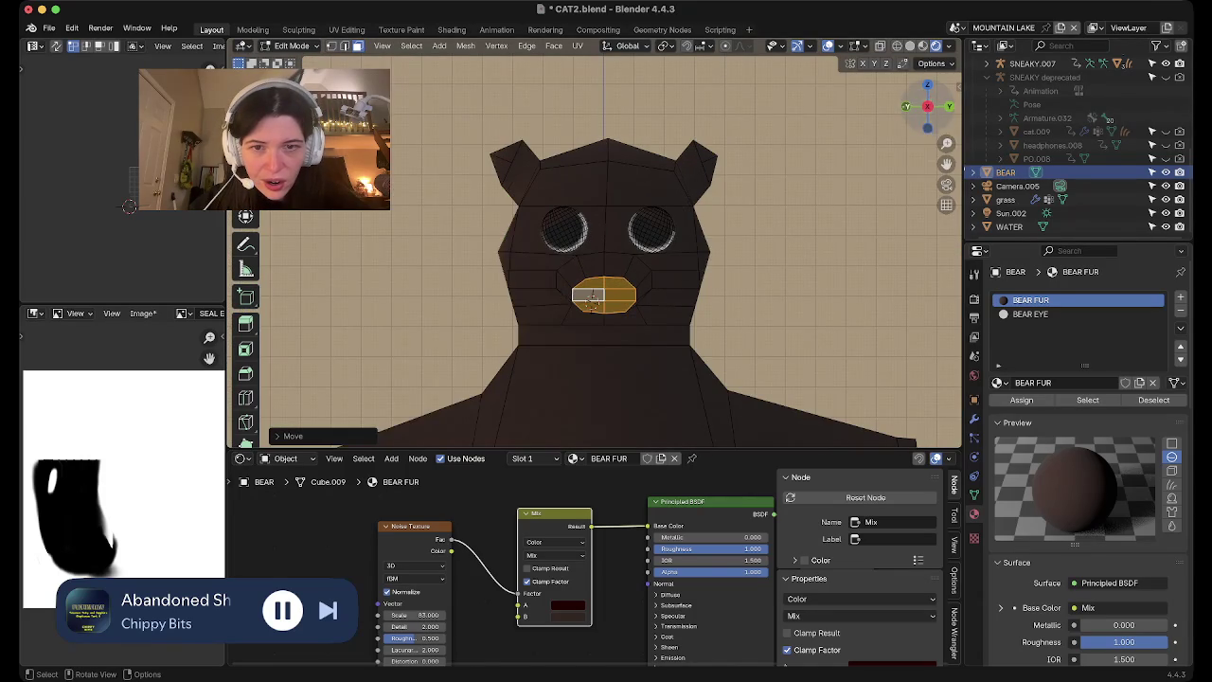
pyautogui.moveTo(928, 109)
pyautogui.mouseDown()
pyautogui.moveTo(909, 102)
pyautogui.moveTo(925, 105)
pyautogui.mouseUp()
pyautogui.hotkey('shift', 'alt', 'z')
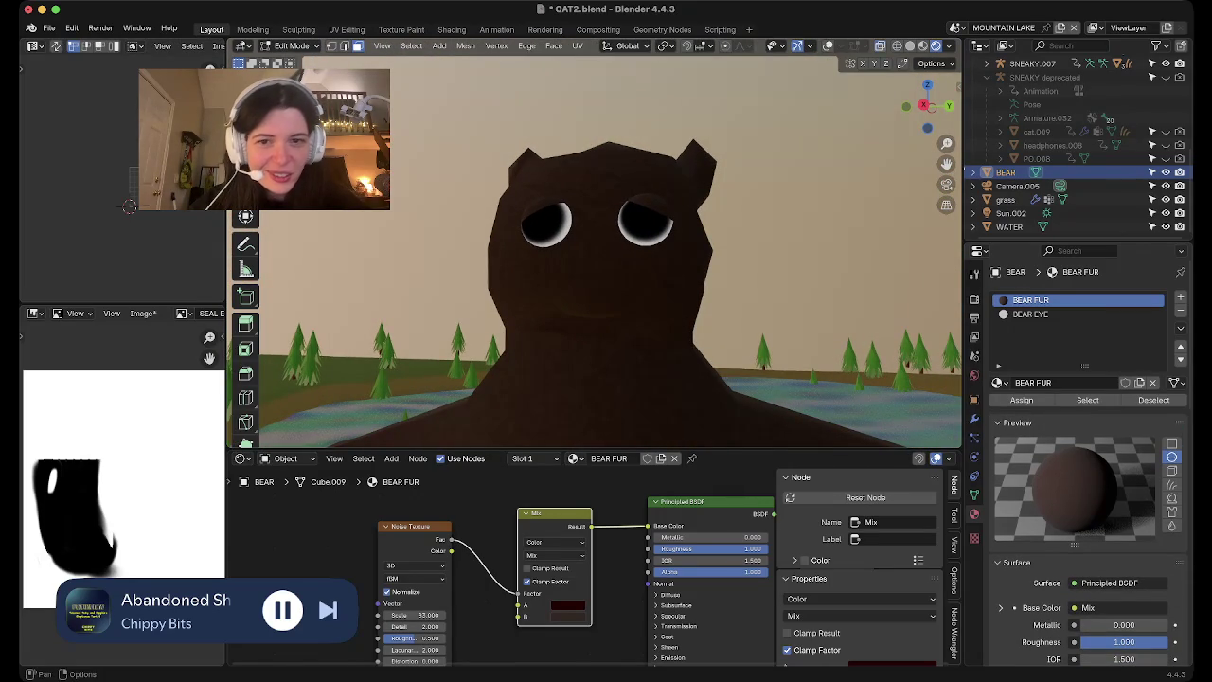
pyautogui.hotkey('alt', 'z')
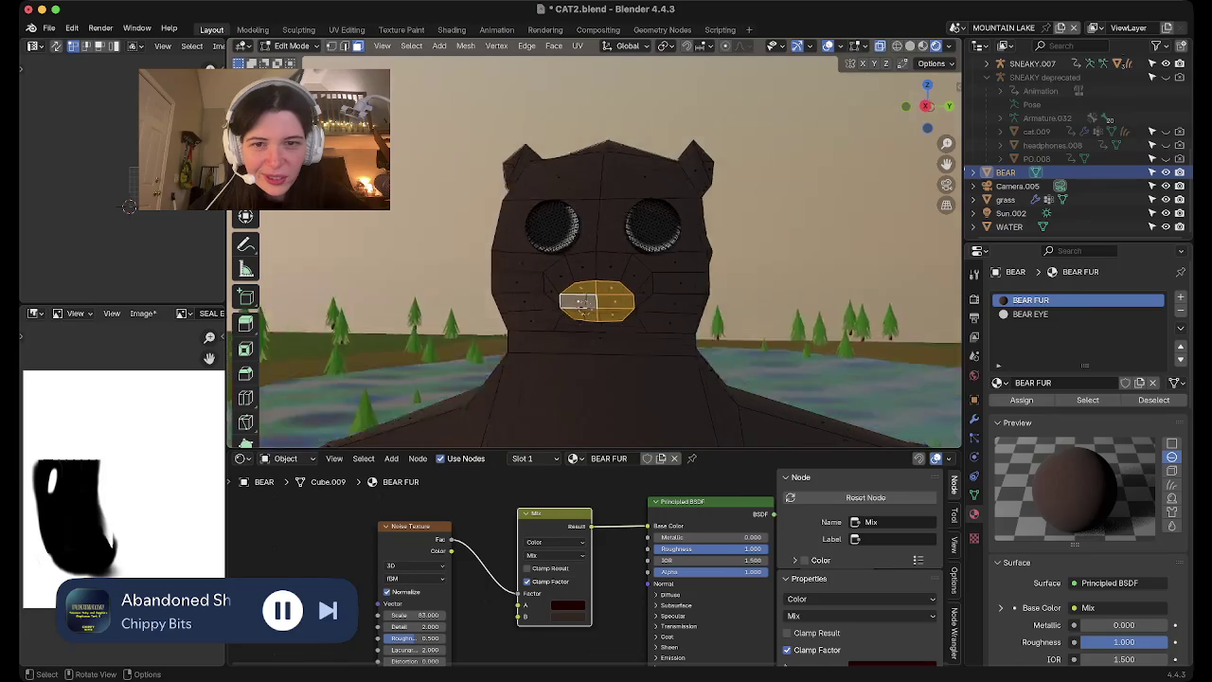
# Reposition the snout and rotate it about the Y axis, then return to front view
pyautogui.moveTo(598, 306); pyautogui.dragTo(649, 302, button='middle')
pyautogui.press('g')
pyautogui.click(649, 302)
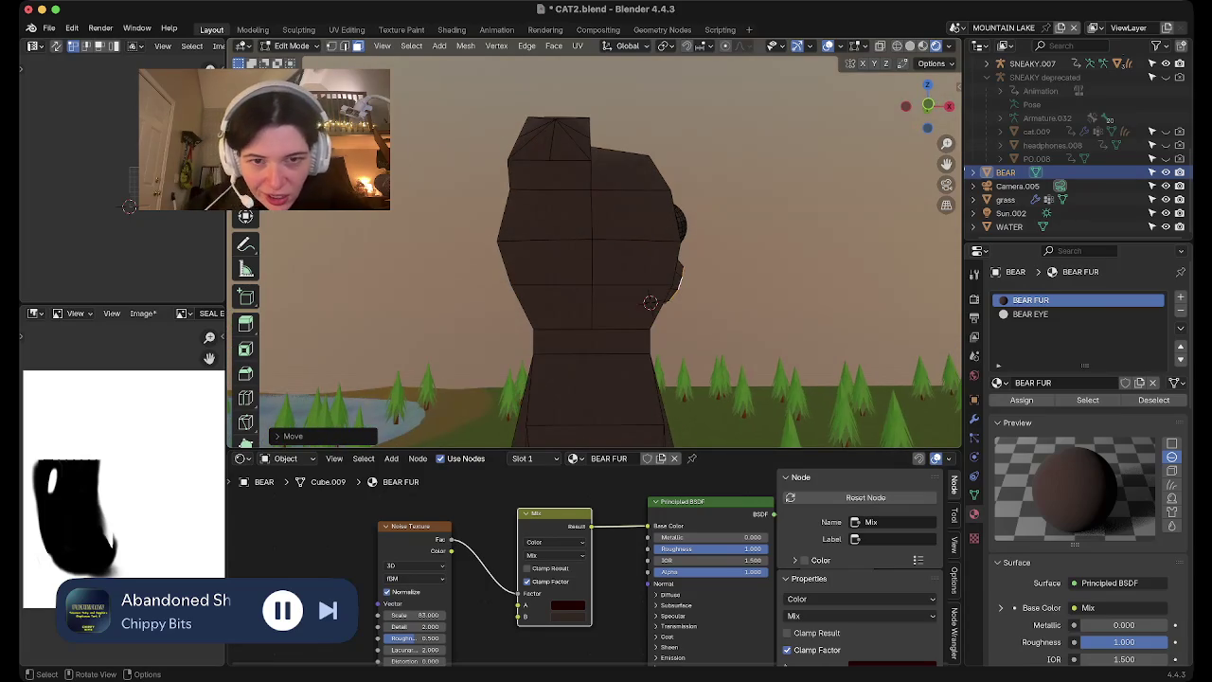
pyautogui.press('r')
pyautogui.press('y')
pyautogui.click(785, 303)
pyautogui.moveTo(785, 303); pyautogui.dragTo(614, 313, button='middle')
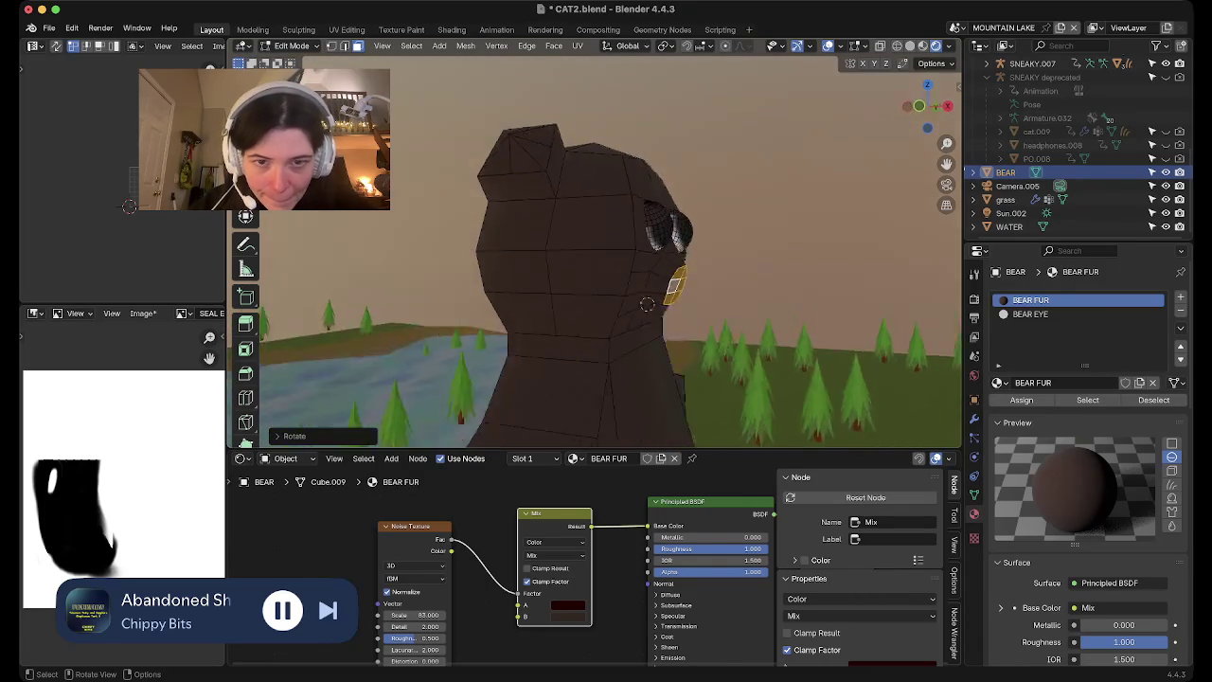
pyautogui.press('KP_1')
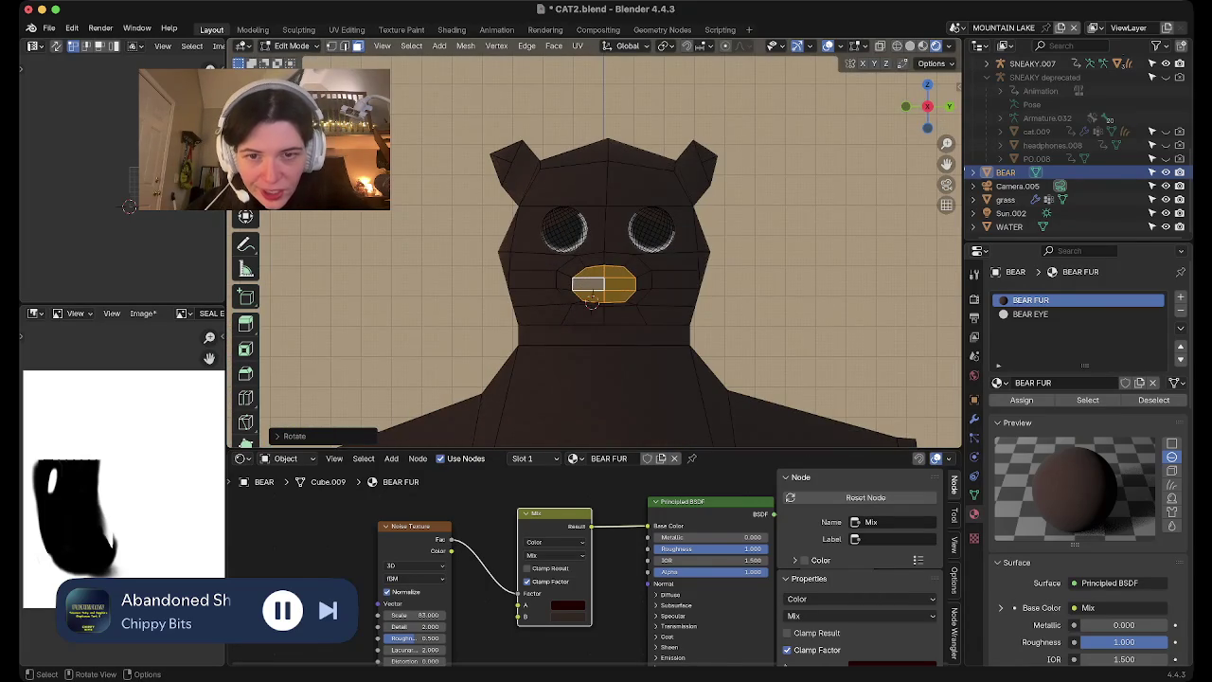
# Select the whole muzzle, including the mouth and cheek faces
pyautogui.press('b')
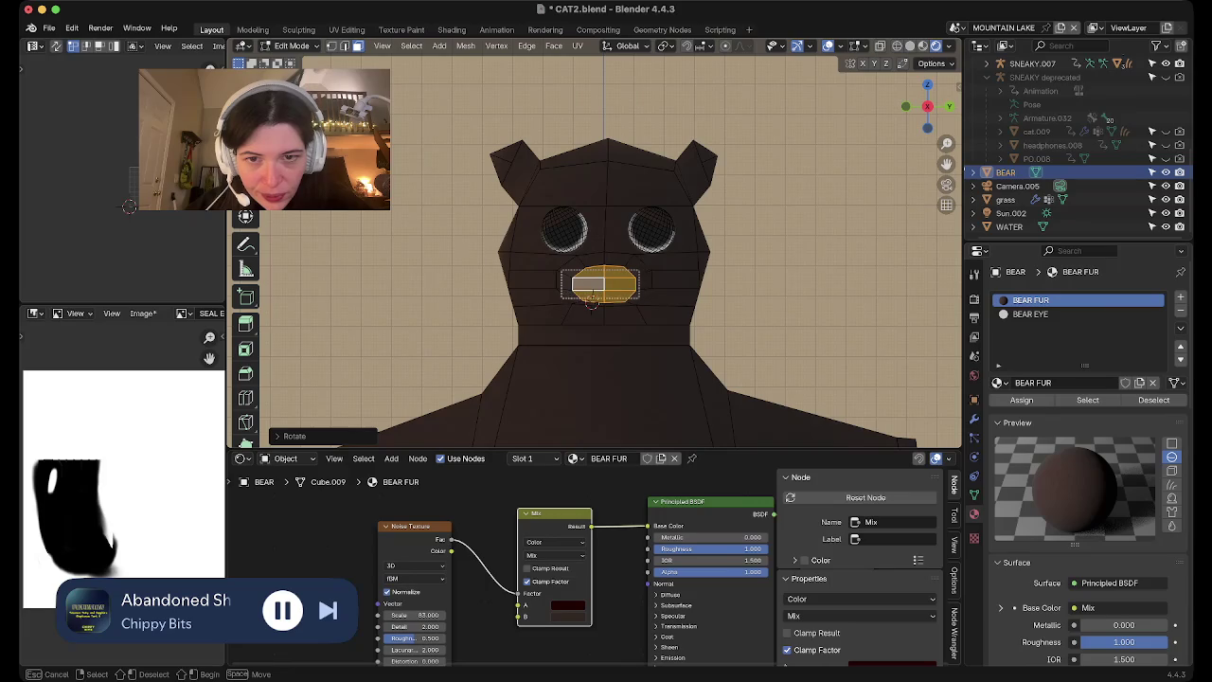
pyautogui.moveTo(507, 248); pyautogui.dragTo(655, 285)
pyautogui.click(578, 267)
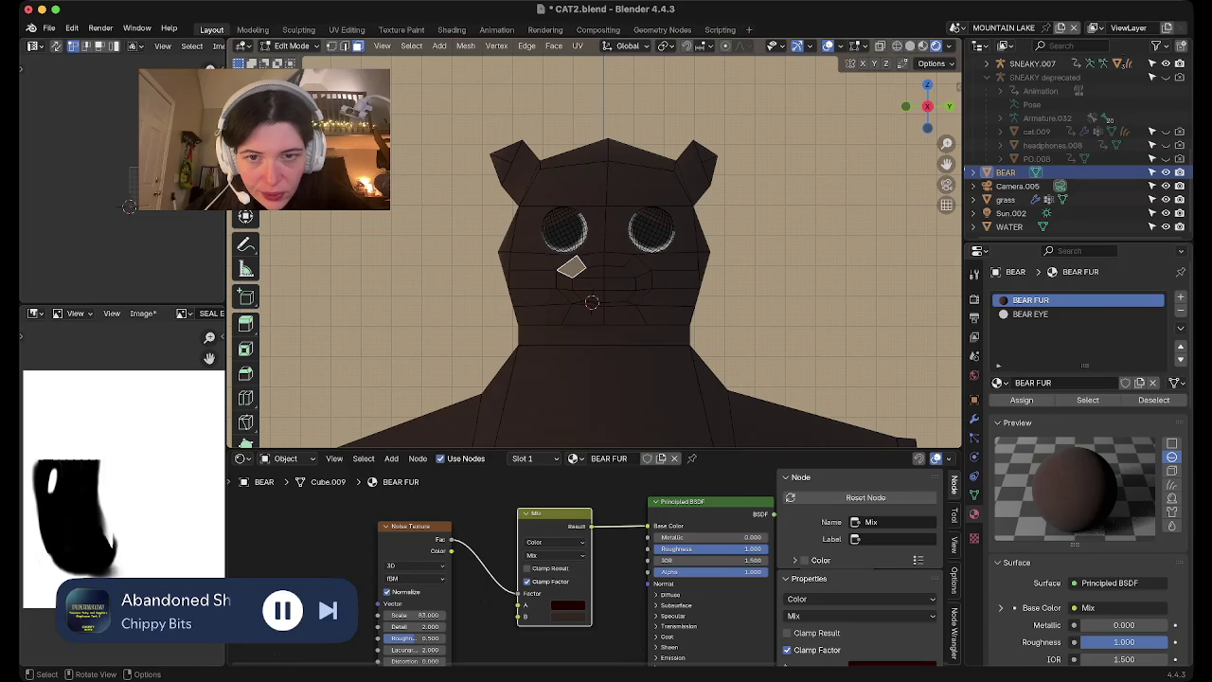
pyautogui.keyDown('shift'); pyautogui.click(618, 261); pyautogui.keyUp('shift')
pyautogui.keyDown('shift'); pyautogui.moveTo(641, 284); pyautogui.dragTo(555, 294); pyautogui.keyUp('shift')
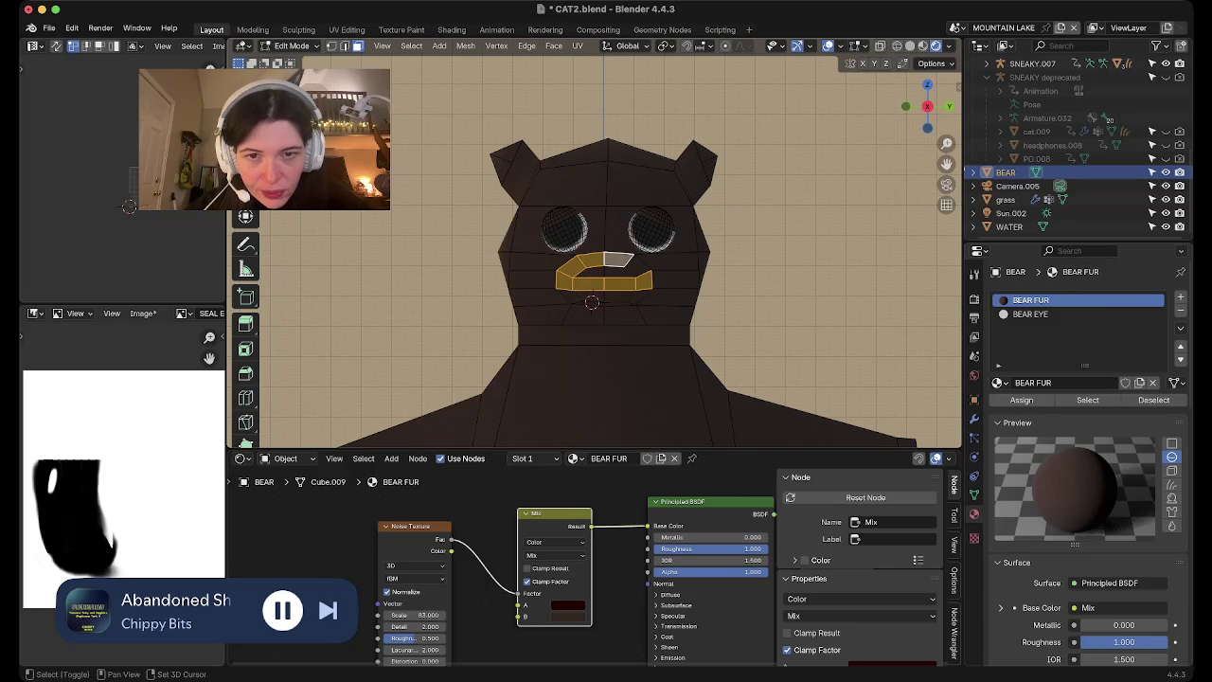
pyautogui.moveTo(634, 290)
pyautogui.keyDown('shift'); pyautogui.mouseDown()
pyautogui.moveTo(566, 295)
pyautogui.moveTo(591, 301)
pyautogui.mouseUp(); pyautogui.keyUp('shift')
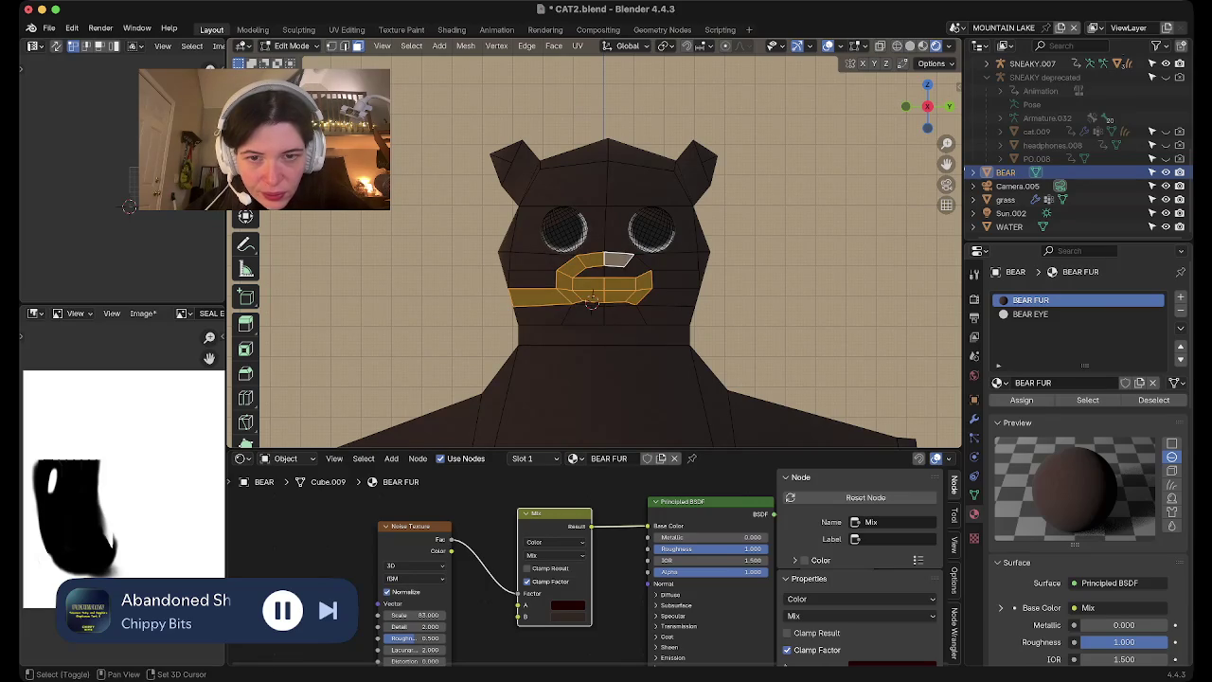
pyautogui.hotkey('ctrl', 'z')
pyautogui.hotkey('ctrl', 'z')
pyautogui.hotkey('ctrl', 'z')
# Scale the muzzle up and lower it slightly along Z
pyautogui.press('s')
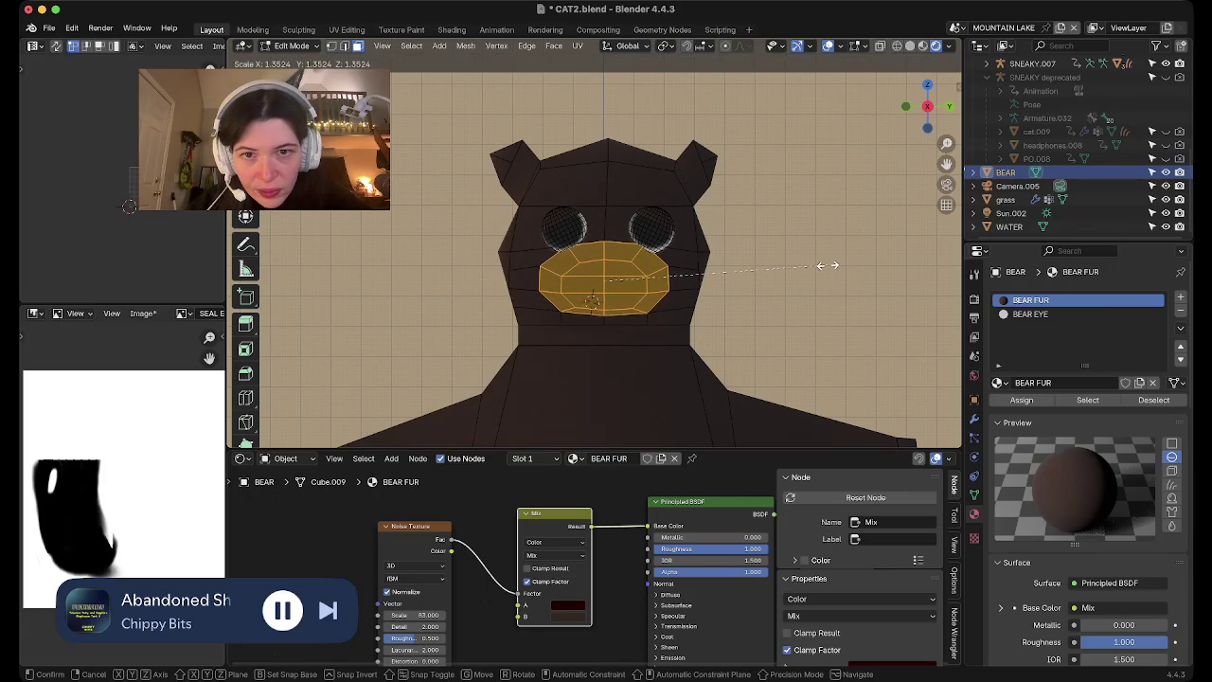
pyautogui.click(820, 262)
pyautogui.press('g')
pyautogui.press('z')
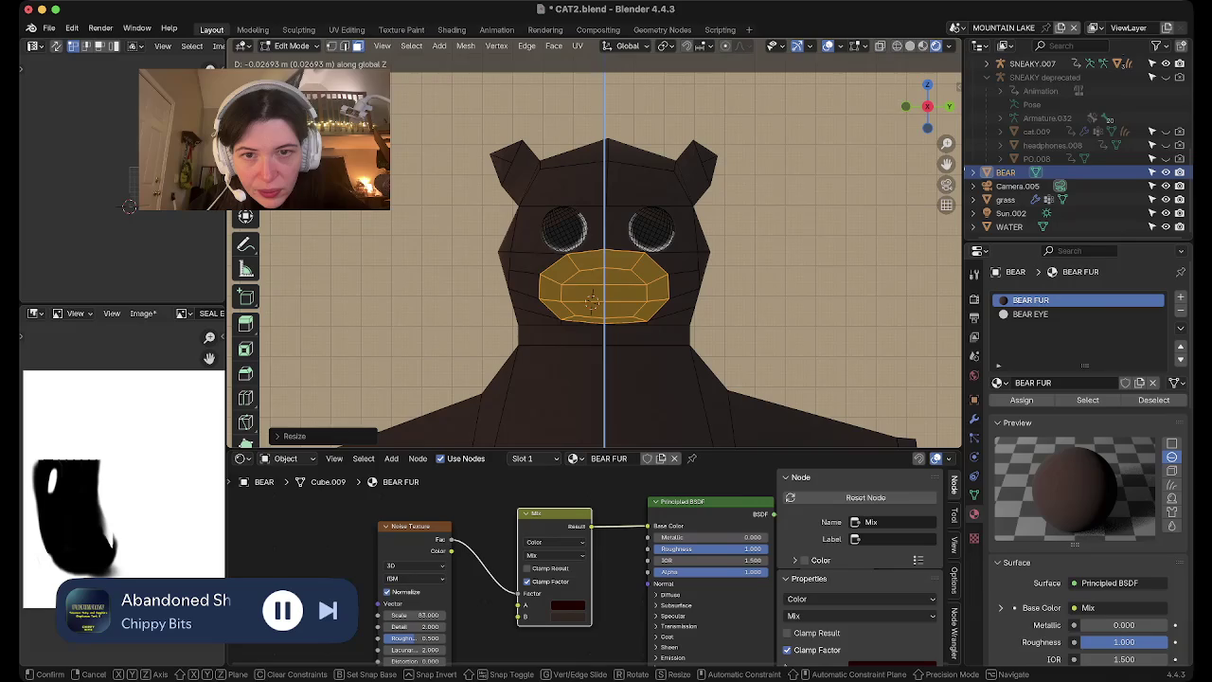
pyautogui.press('Return')
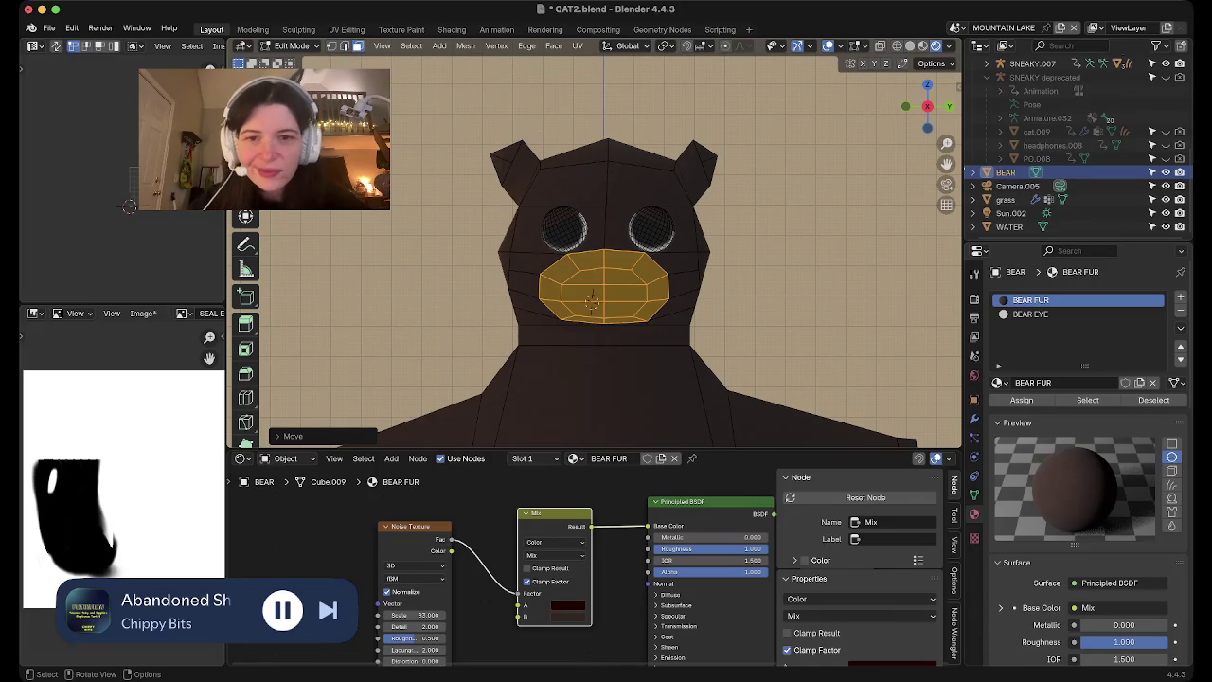
# In vertex mode, push the snout side about 0.054 m along X with proportional falloff
pyautogui.press('1')
pyautogui.hotkey('alt', 'a')
pyautogui.moveTo(595, 284); pyautogui.dragTo(653, 298, button='middle')
pyautogui.press('shift')
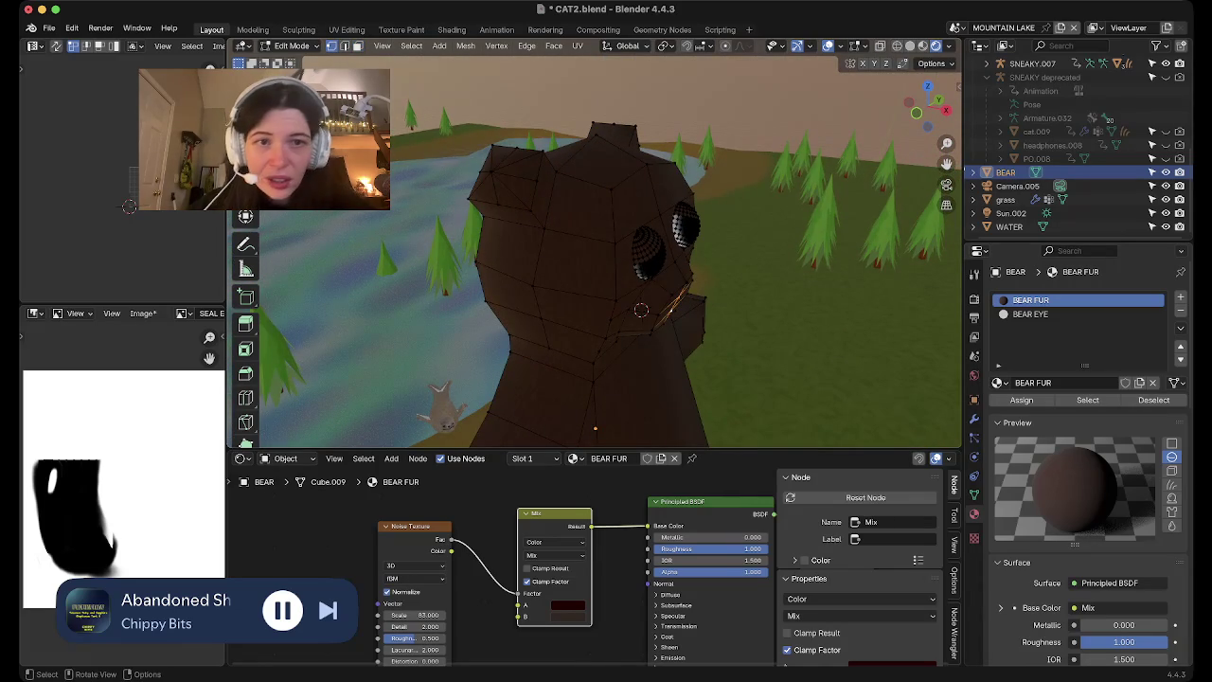
pyautogui.press('g')
pyautogui.press('x')
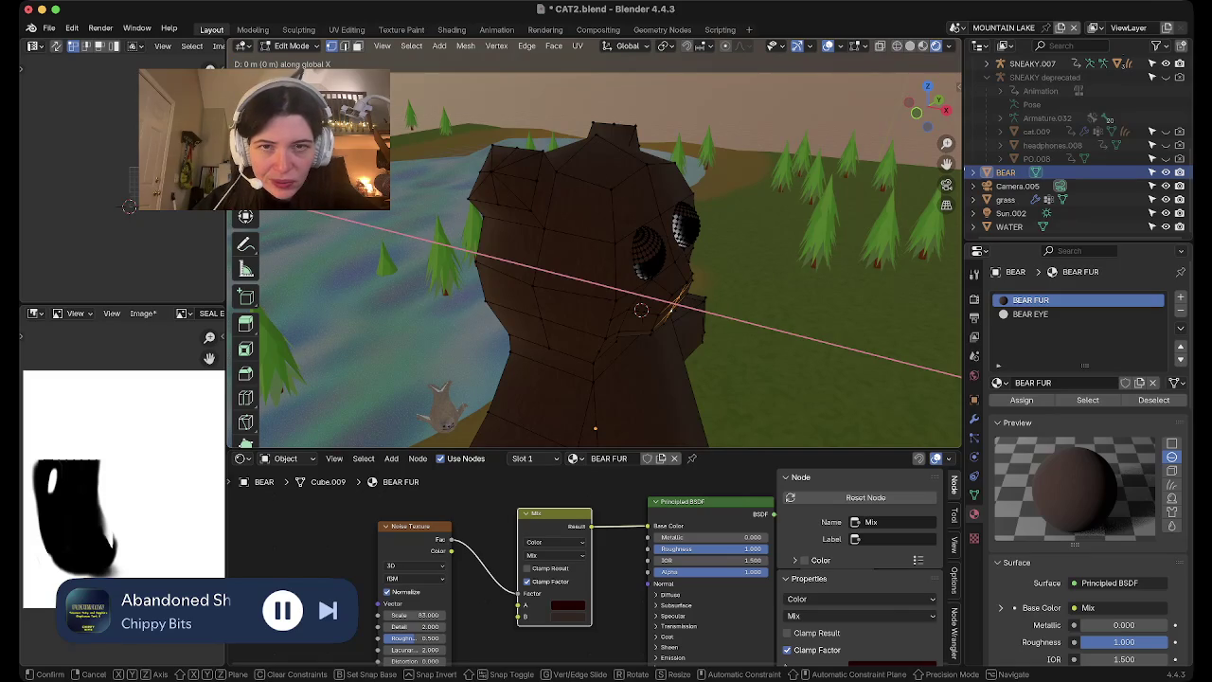
pyautogui.press('Escape')
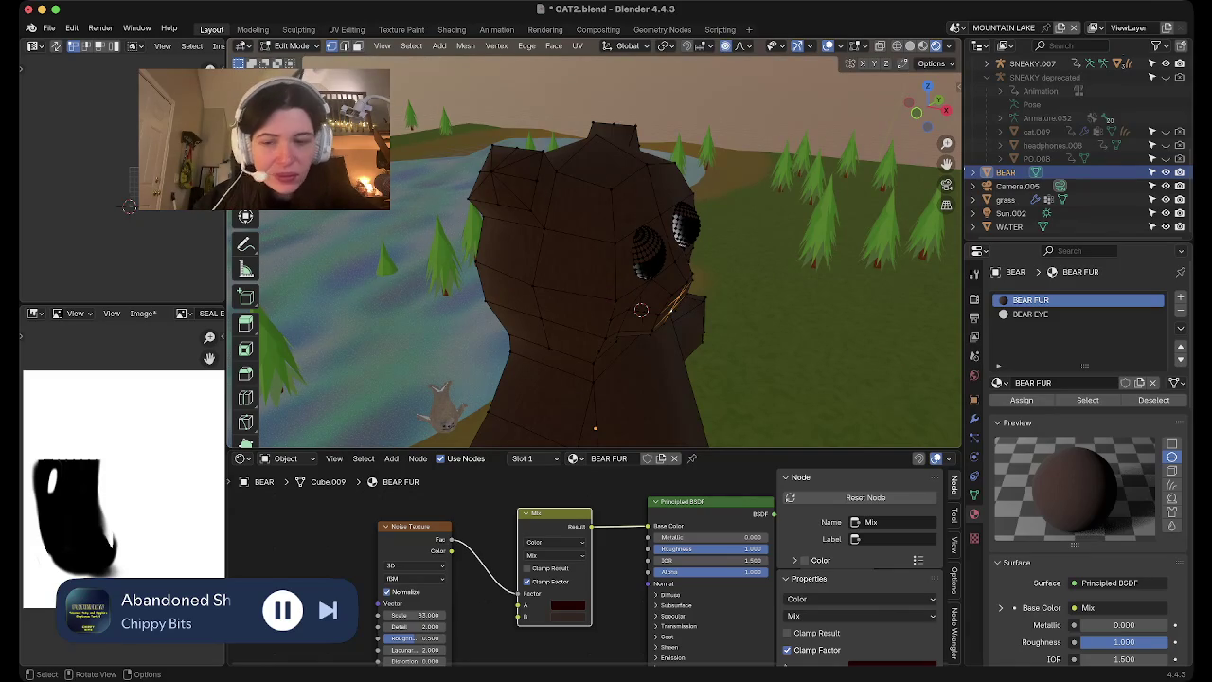
pyautogui.press('g')
pyautogui.press('x')
pyautogui.scroll(-3, 672, 303)
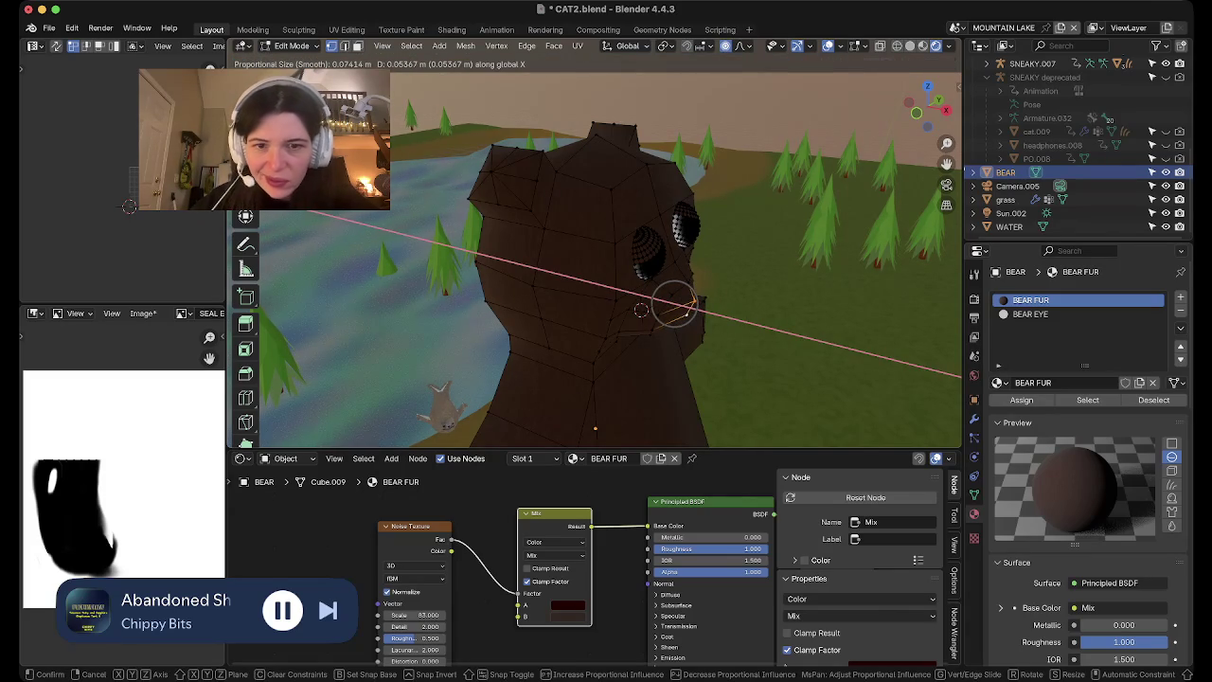
pyautogui.click(640, 310)
# Preview the bear in Object Mode, then select the edge loop around the snout
pyautogui.press('Tab')
pyautogui.moveTo(640, 310)
pyautogui.mouseDown(button='middle')
pyautogui.moveTo(539, 300)
pyautogui.moveTo(574, 290)
pyautogui.moveTo(581, 328)
pyautogui.mouseUp(button='middle')
pyautogui.press('Tab')
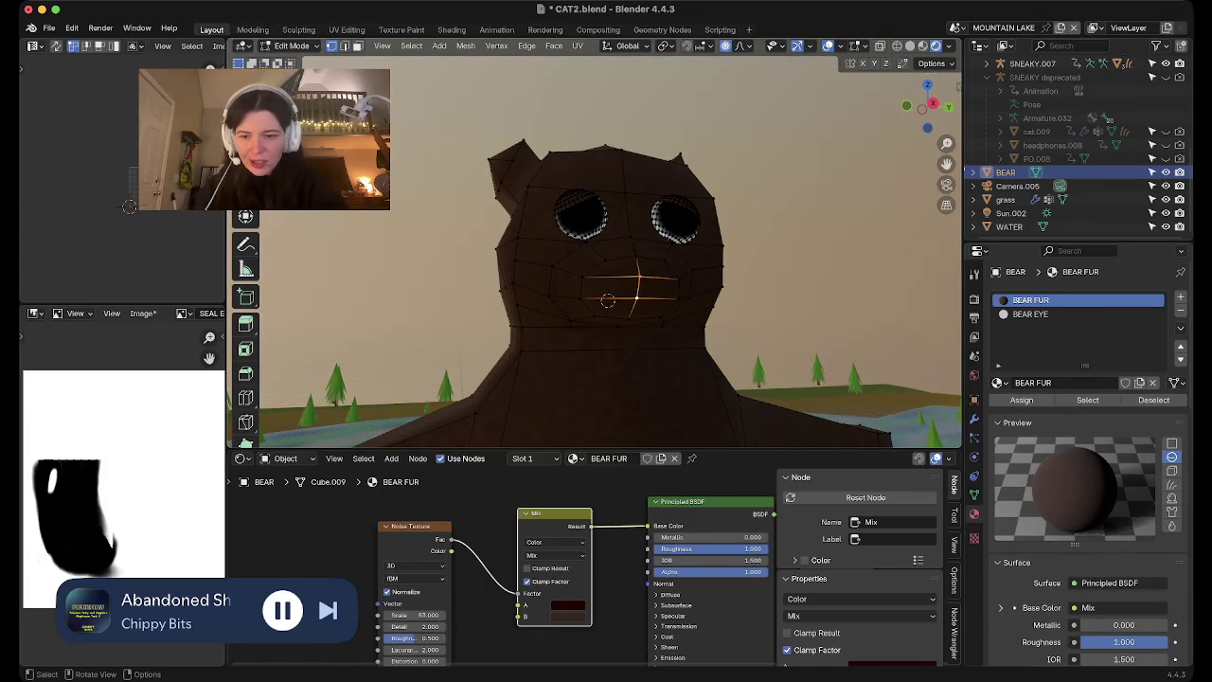
pyautogui.keyDown('alt'); pyautogui.click(580, 284); pyautogui.keyUp('alt')
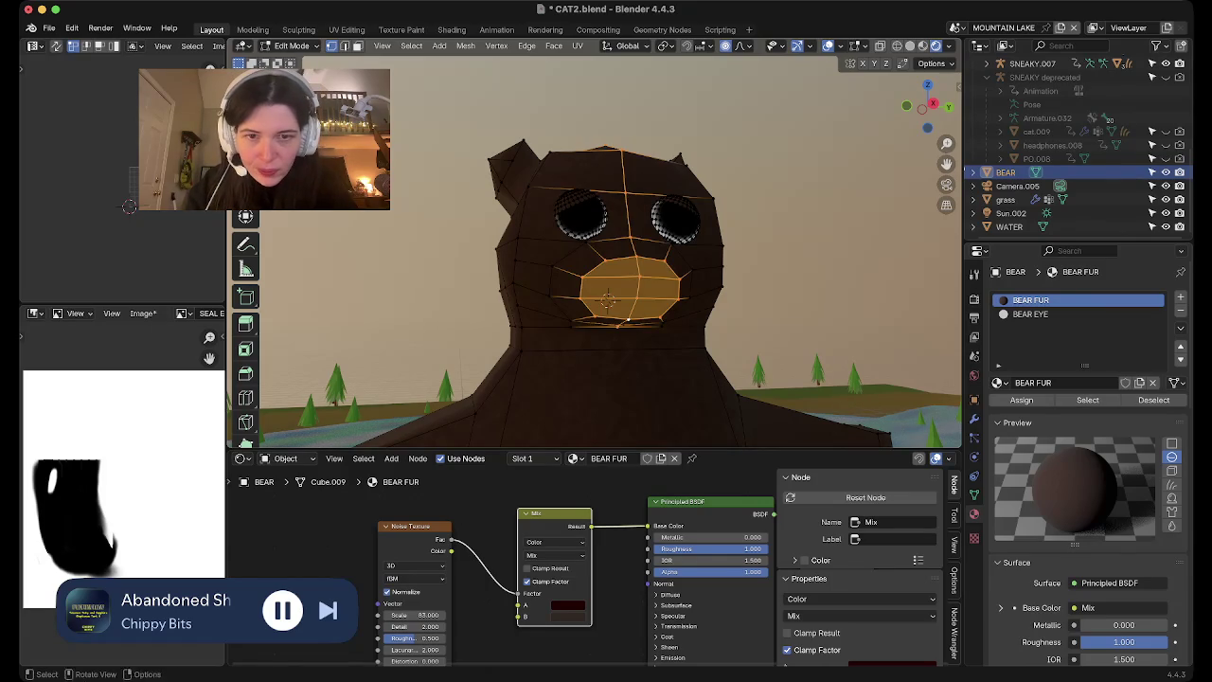
# Scale the snout edge loop along Z with smooth falloff and view the bear from an angle
pyautogui.moveTo(607, 302); pyautogui.dragTo(663, 269, button='middle')
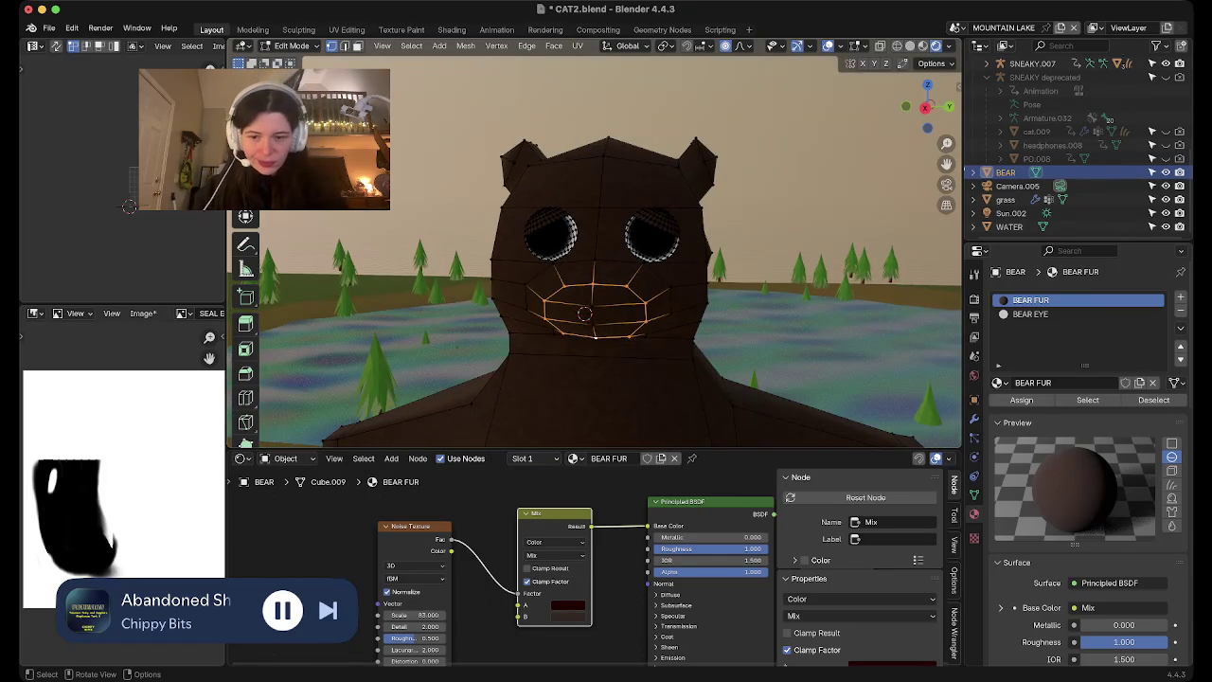
pyautogui.press('s')
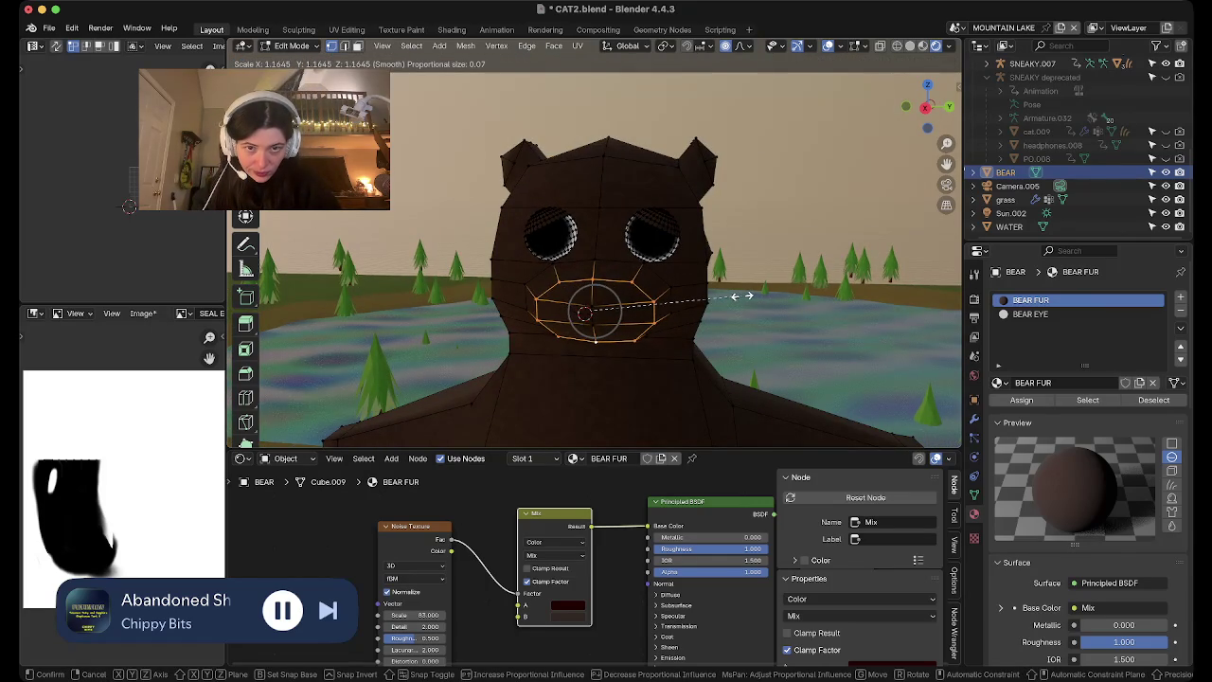
pyautogui.press('z')
pyautogui.click(592, 320)
pyautogui.moveTo(584, 314)
pyautogui.mouseDown(button='middle')
pyautogui.moveTo(572, 322)
pyautogui.moveTo(606, 284)
pyautogui.moveTo(530, 275)
pyautogui.moveTo(568, 274)
pyautogui.moveTo(559, 284)
pyautogui.mouseUp(button='middle')
# Select the four mouth faces in face mode and subdivide them
pyautogui.press('Tab')
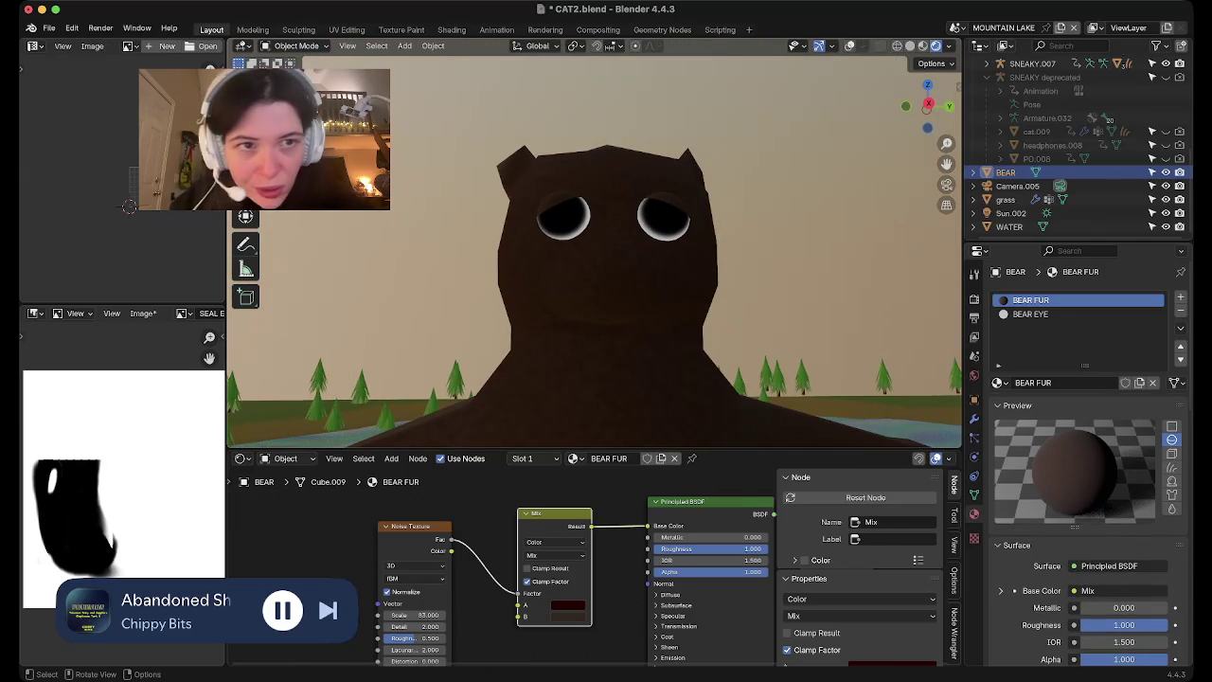
pyautogui.press('Tab')
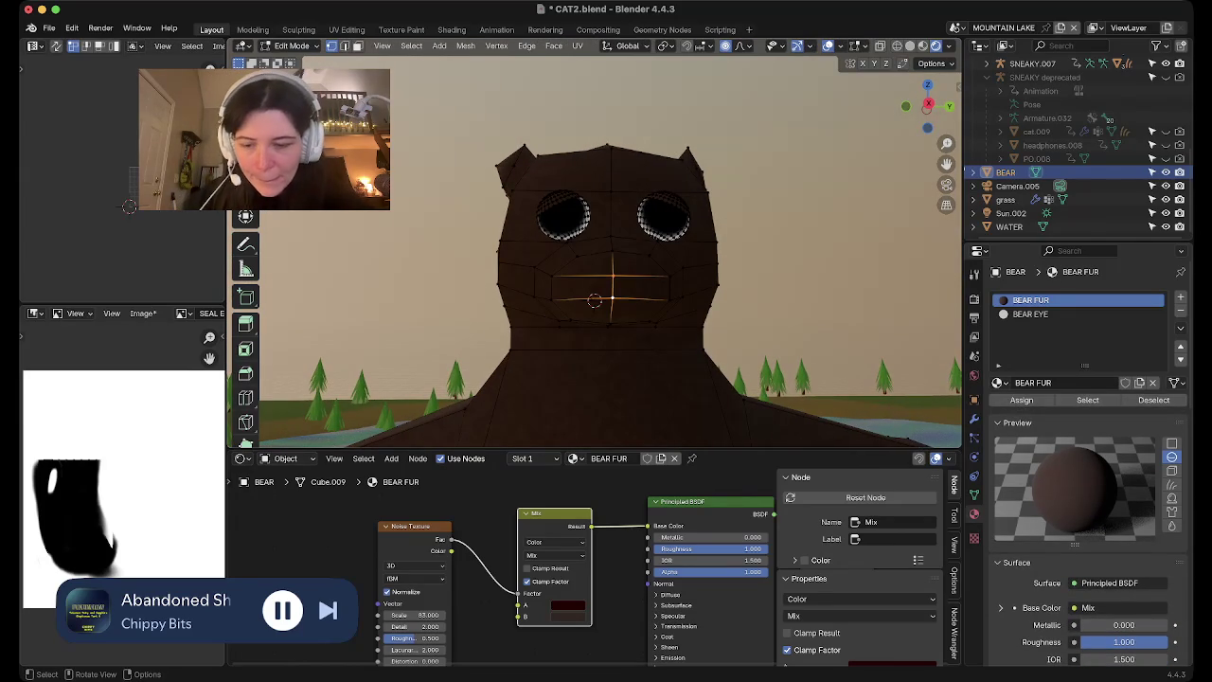
pyautogui.press('3')
pyautogui.click(582, 265)
pyautogui.keyDown('shift'); pyautogui.click(642, 265); pyautogui.keyUp('shift')
pyautogui.keyDown('shift'); pyautogui.click(639, 289); pyautogui.keyUp('shift')
pyautogui.keyDown('shift'); pyautogui.click(578, 289); pyautogui.keyUp('shift')
pyautogui.rightClick(593, 300)
pyautogui.click(593, 300)
# Subdivide a second set of mouth faces, undo it, and add an empty third material slot
pyautogui.hotkey('alt', 'a')
pyautogui.click(596, 270)
pyautogui.keyDown('shift'); pyautogui.click(628, 280); pyautogui.keyUp('shift')
pyautogui.keyDown('shift'); pyautogui.click(594, 301); pyautogui.keyUp('shift')
pyautogui.rightClick(594, 300)
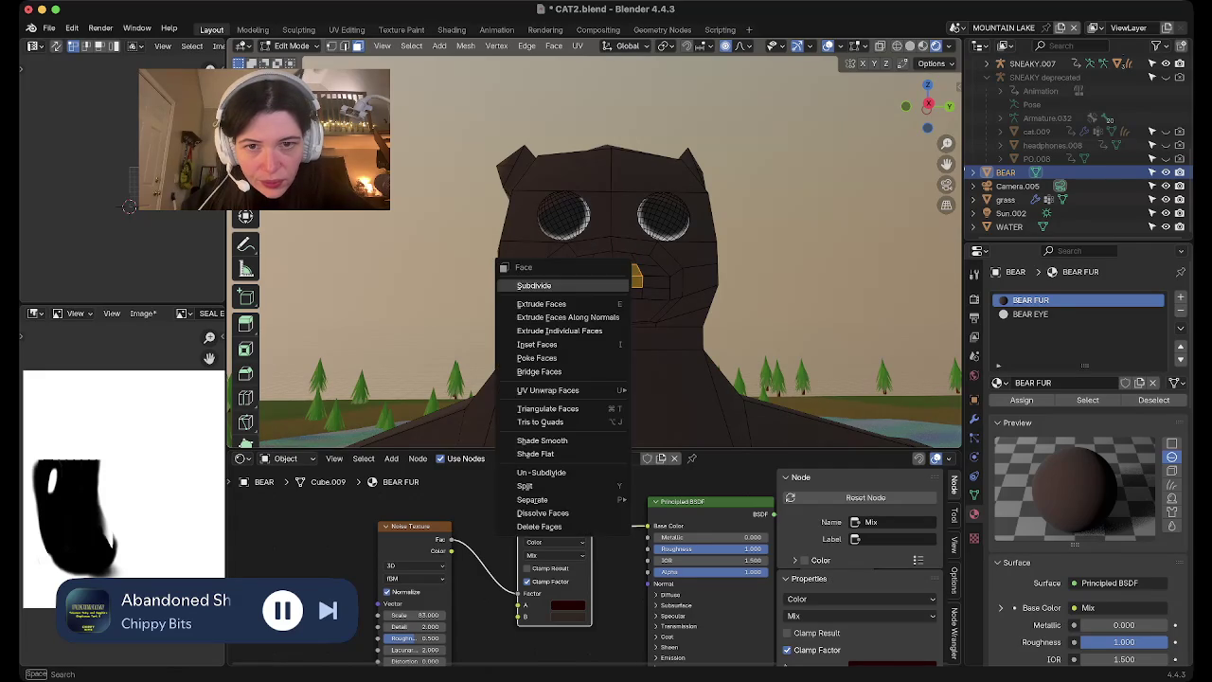
pyautogui.click(594, 300)
pyautogui.hotkey('ctrl', 'z')
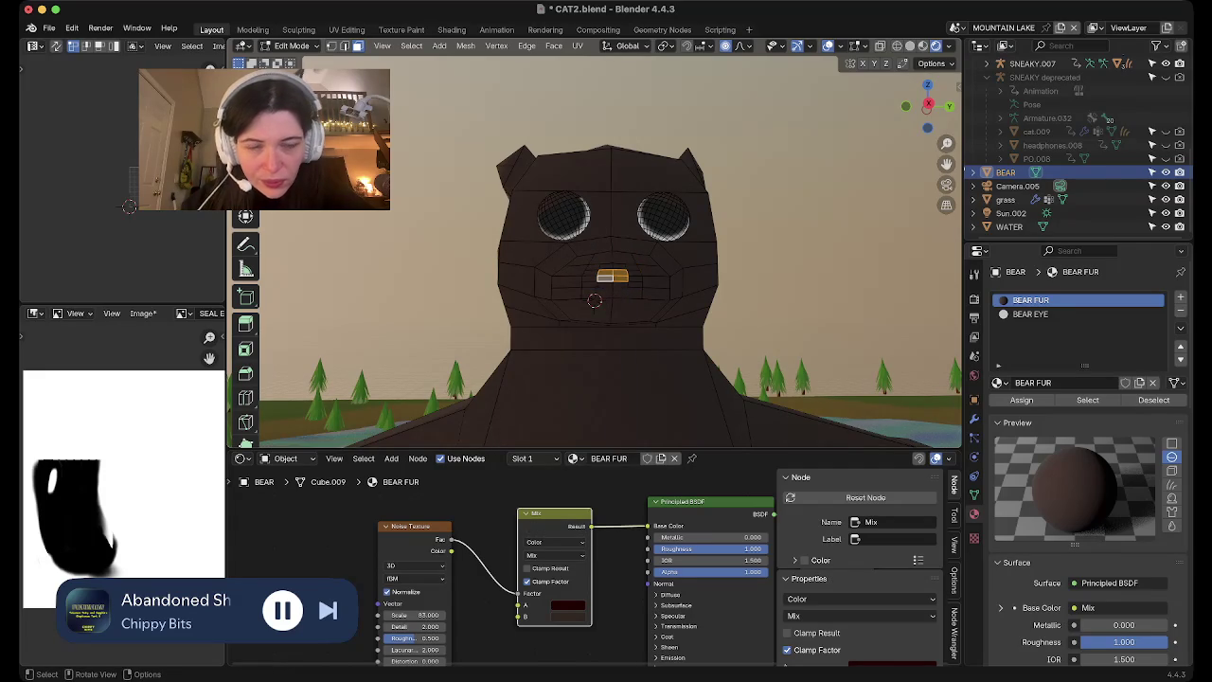
pyautogui.click(1180, 296)
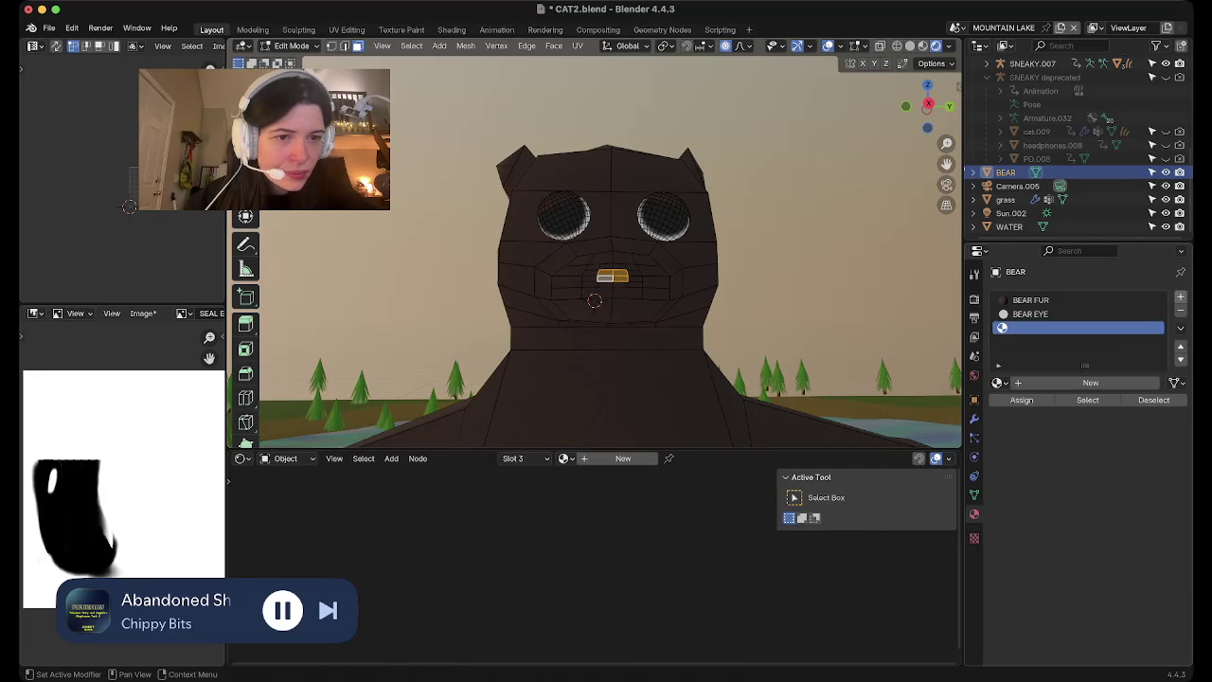
# Create a black material named BEAR NOSE and assign it to the nose faces
pyautogui.click(1091, 382)
pyautogui.doubleClick(1061, 382)
pyautogui.write('BEAR NOSE')
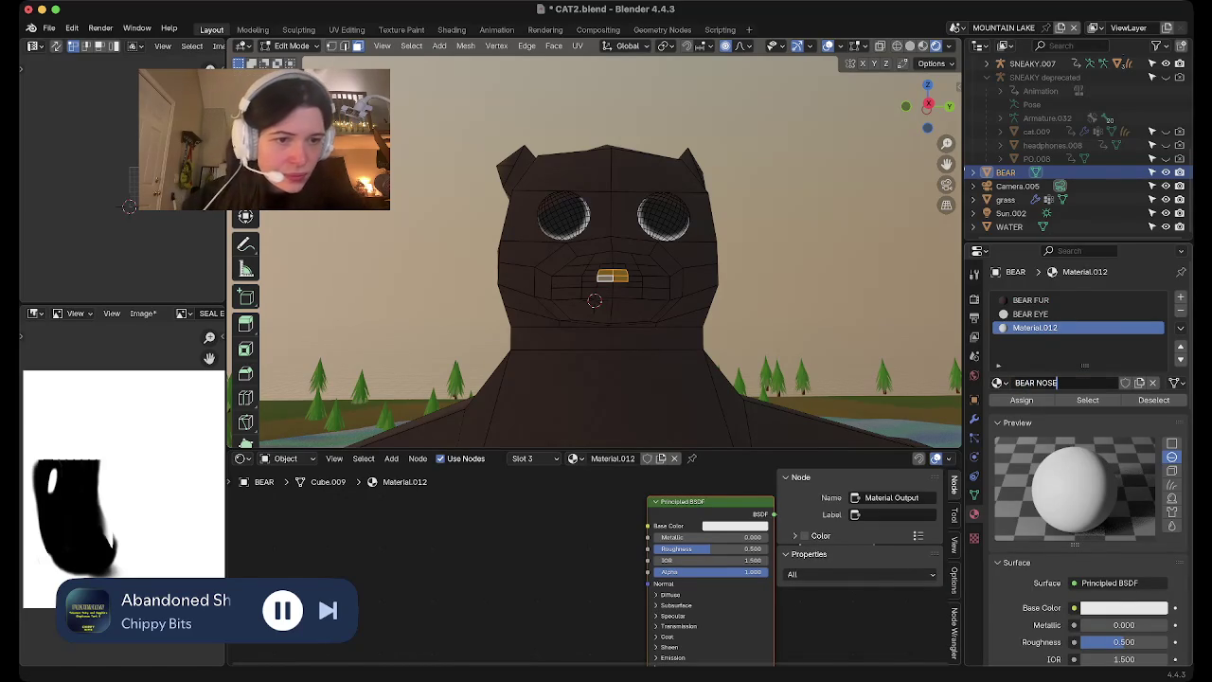
pyautogui.press('Return')
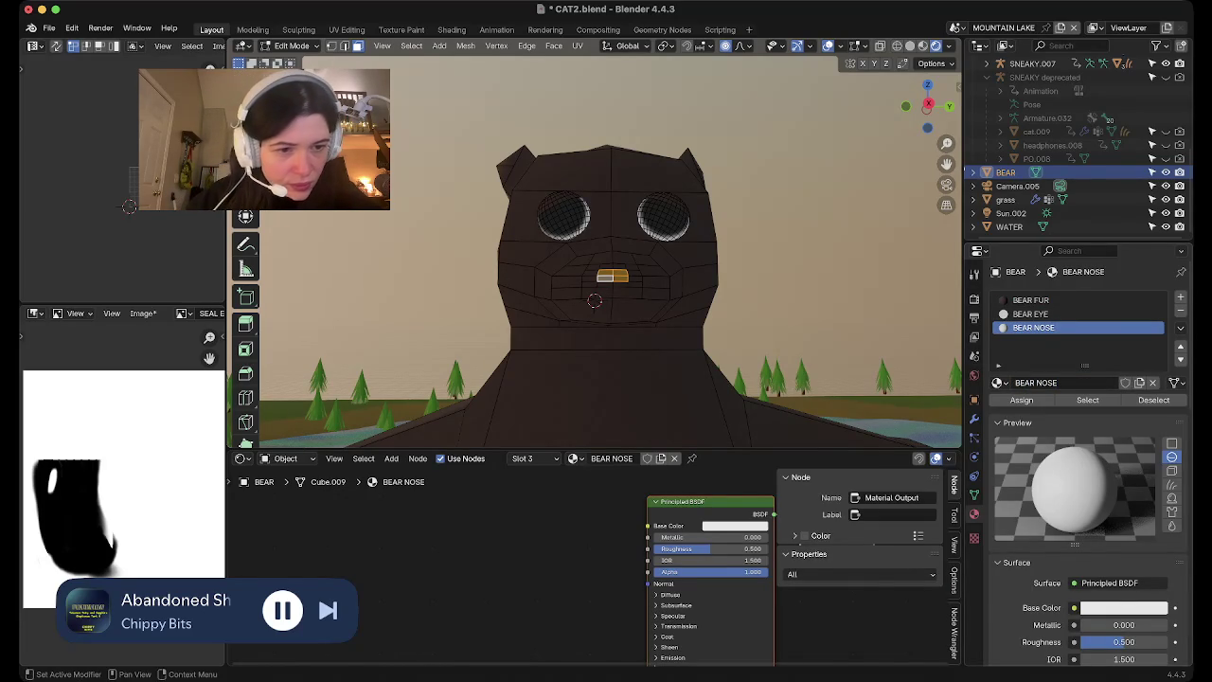
pyautogui.click(1124, 607)
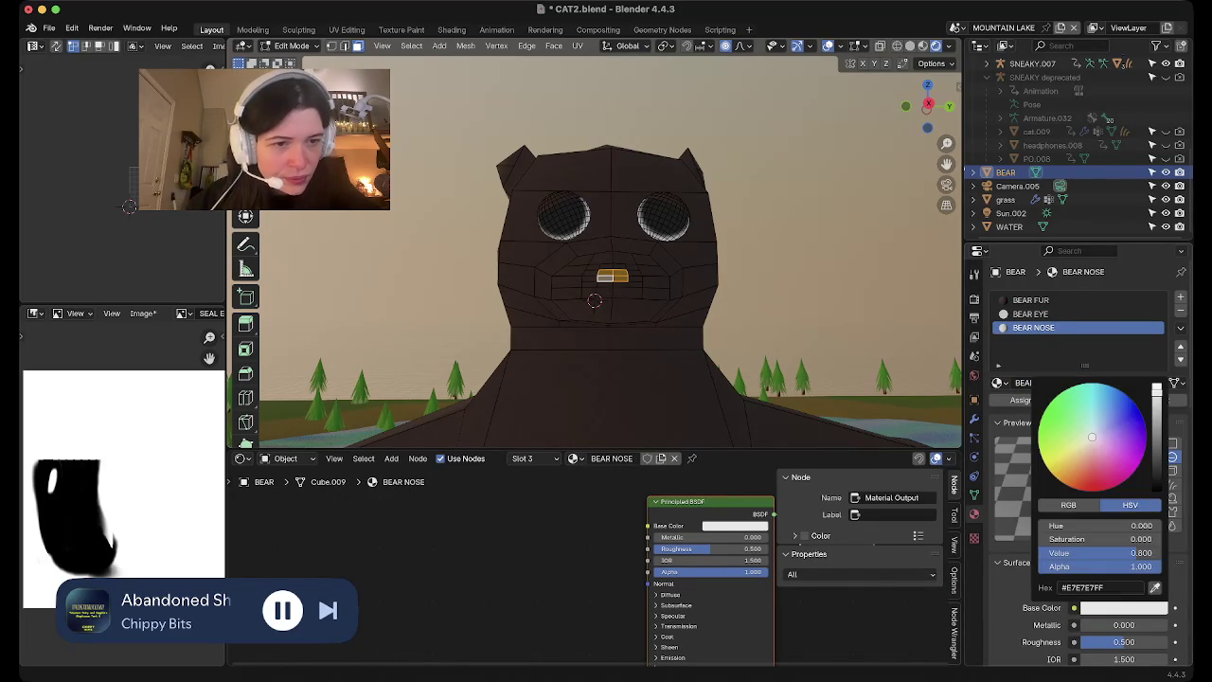
pyautogui.moveTo(1162, 389); pyautogui.dragTo(1163, 526)
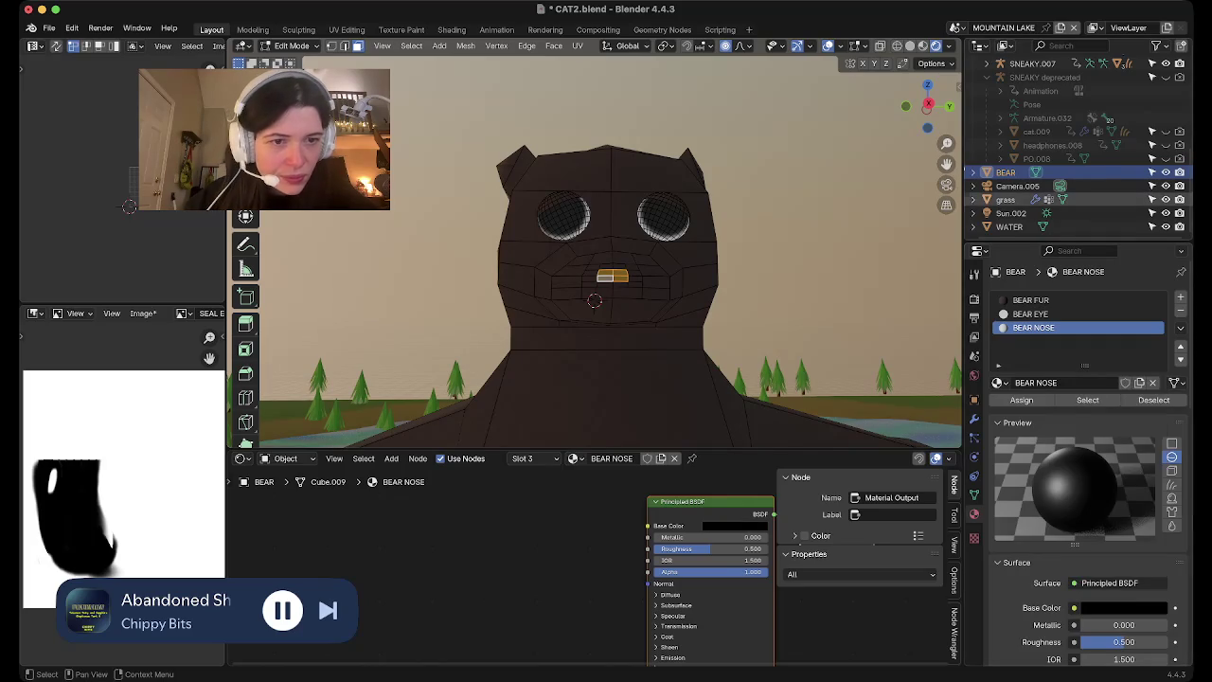
pyautogui.click(1021, 400)
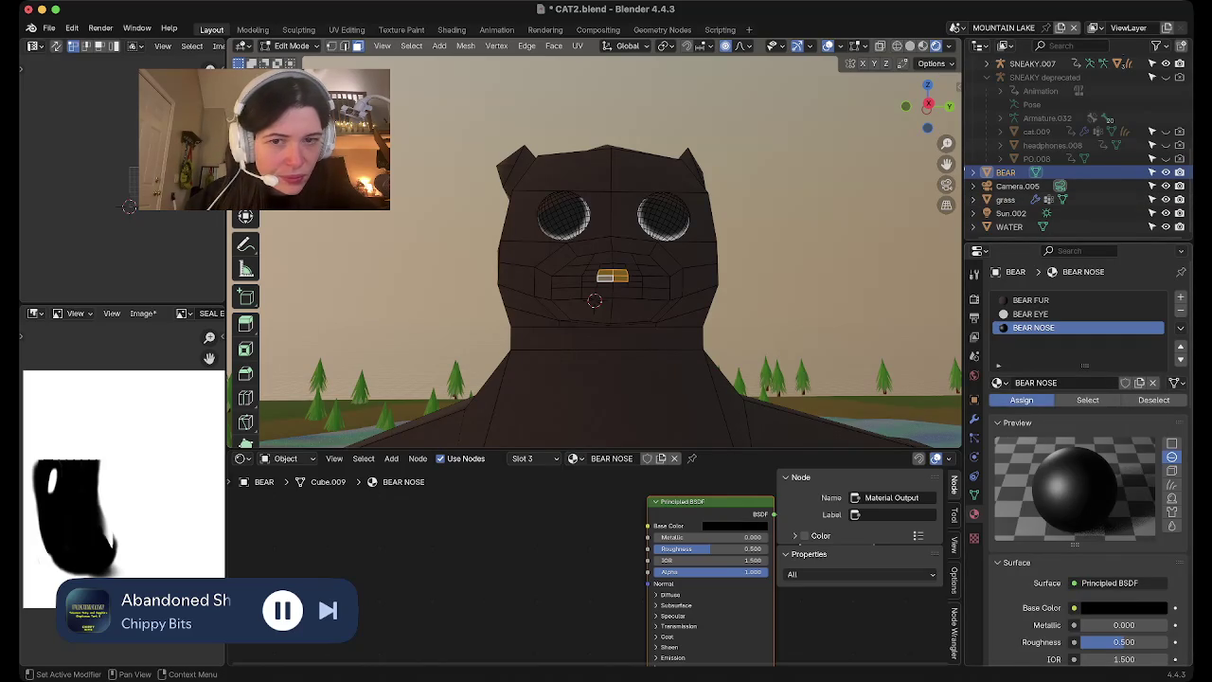
# Set BEAR NOSE roughness to 1.000 and preview the nose with overlays hidden
pyautogui.click(828, 45)
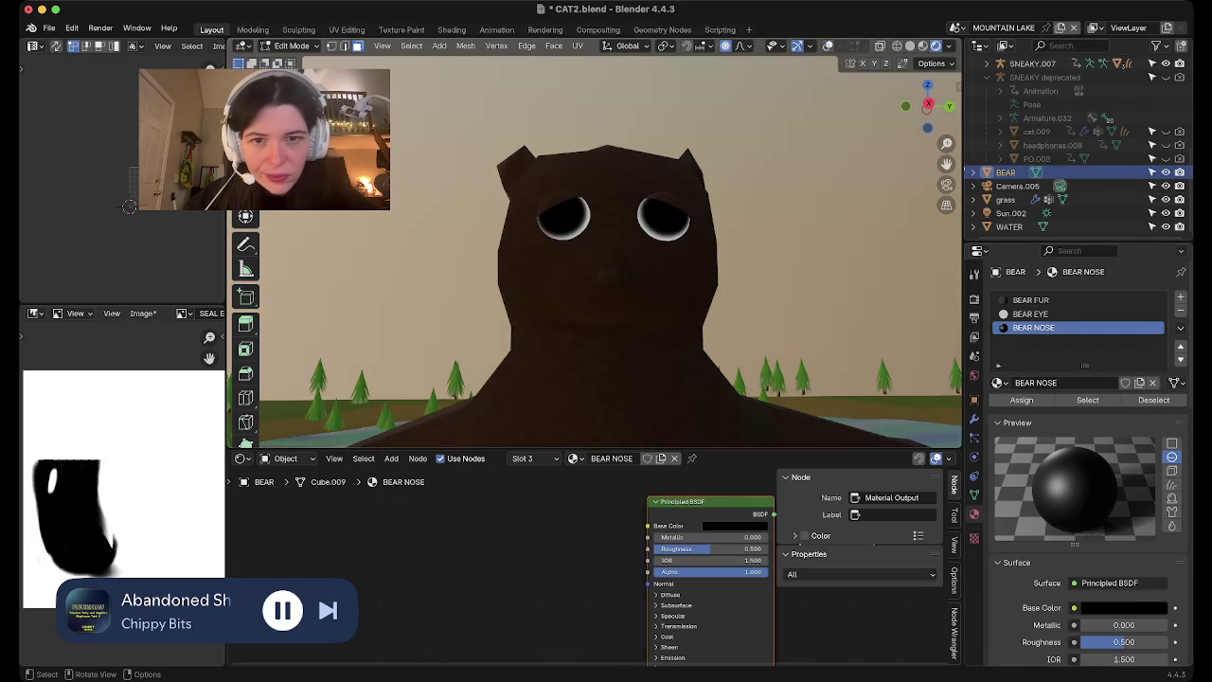
pyautogui.scroll(3, 606, 265)
pyautogui.scroll(1, 606, 265)
pyautogui.scroll(-5, 1089, 426)
pyautogui.scroll(-5, 1089, 426)
pyautogui.scroll(4, 1089, 426)
pyautogui.moveTo(1124, 355); pyautogui.dragTo(1169, 355)
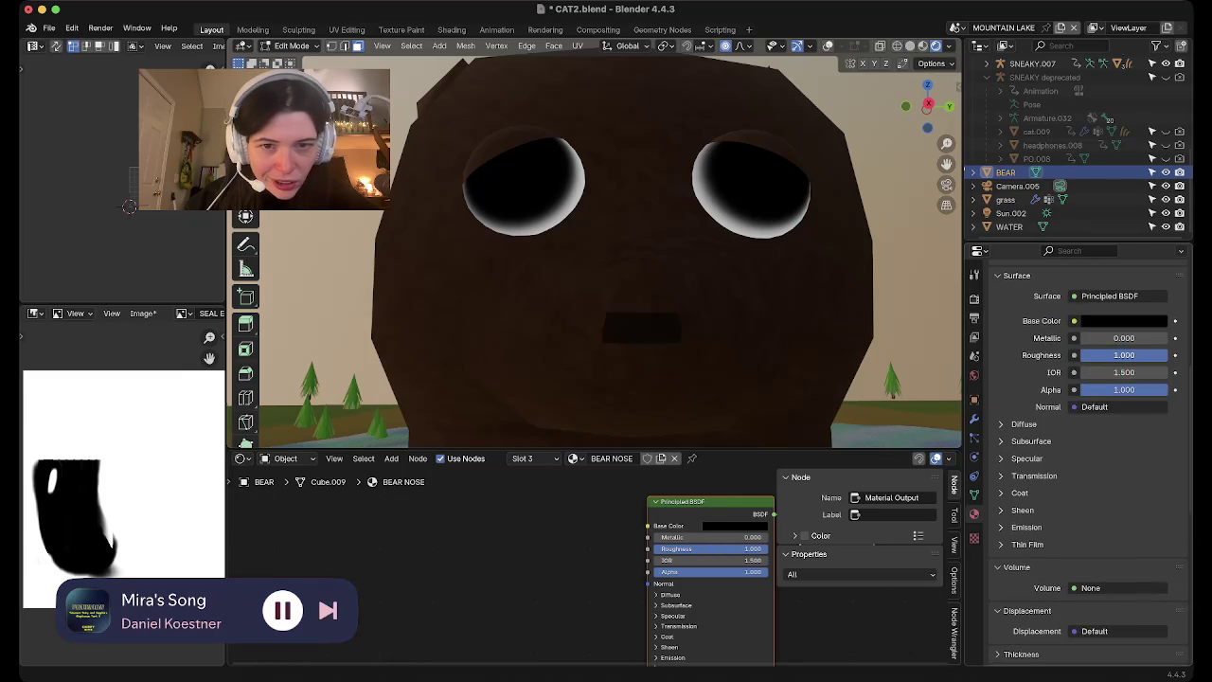
pyautogui.scroll(-2, 595, 246)
pyautogui.scroll(-2, 595, 246)
pyautogui.moveTo(595, 246); pyautogui.dragTo(512, 199, button='middle')
pyautogui.moveTo(594, 284)
pyautogui.mouseDown(button='middle')
pyautogui.moveTo(671, 182)
pyautogui.moveTo(635, 246)
pyautogui.moveTo(635, 208)
pyautogui.mouseUp(button='middle')
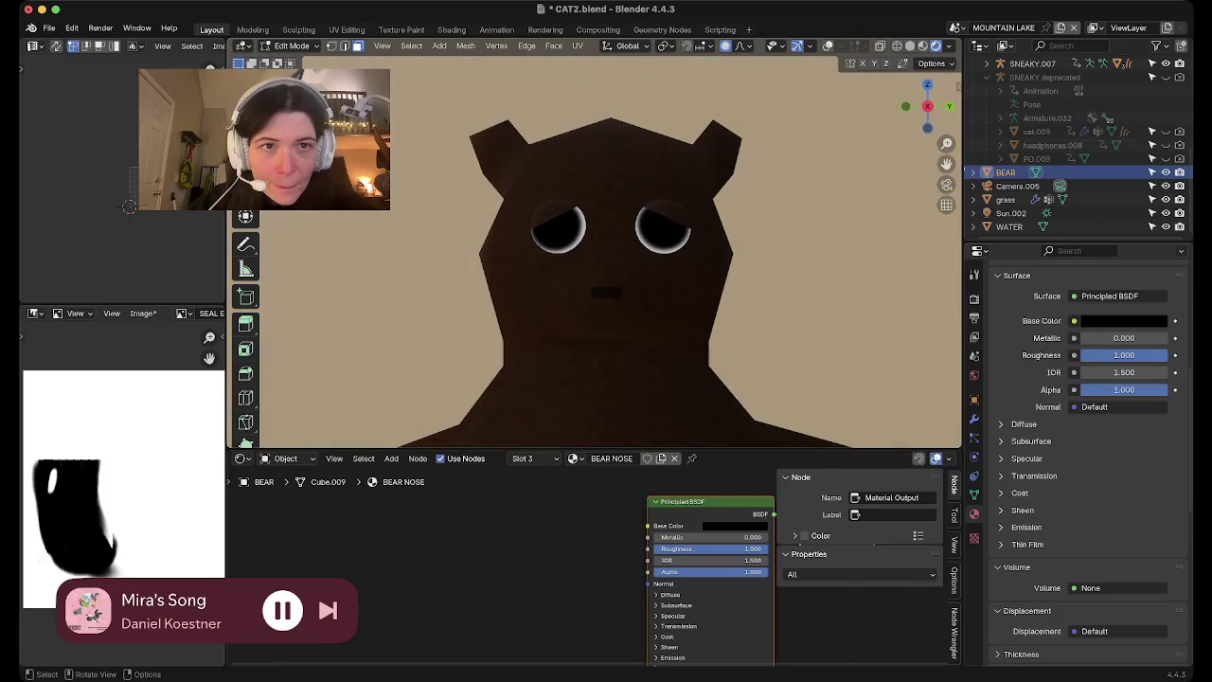
# Restore the overlays and flatten the mouth face along Z into a thin line
pyautogui.hotkey('shift', 'alt', 'z')
pyautogui.hotkey('shift', 'alt', 'z')
pyautogui.hotkey('shift', 'alt', 'z')
pyautogui.scroll(2, 597, 251)
pyautogui.moveTo(590, 339)
pyautogui.mouseDown(button='middle')
pyautogui.moveTo(658, 343)
pyautogui.moveTo(591, 355)
pyautogui.mouseUp(button='middle')
pyautogui.click(658, 345)
pyautogui.press('s')
pyautogui.press('z')
pyautogui.click(630, 351)
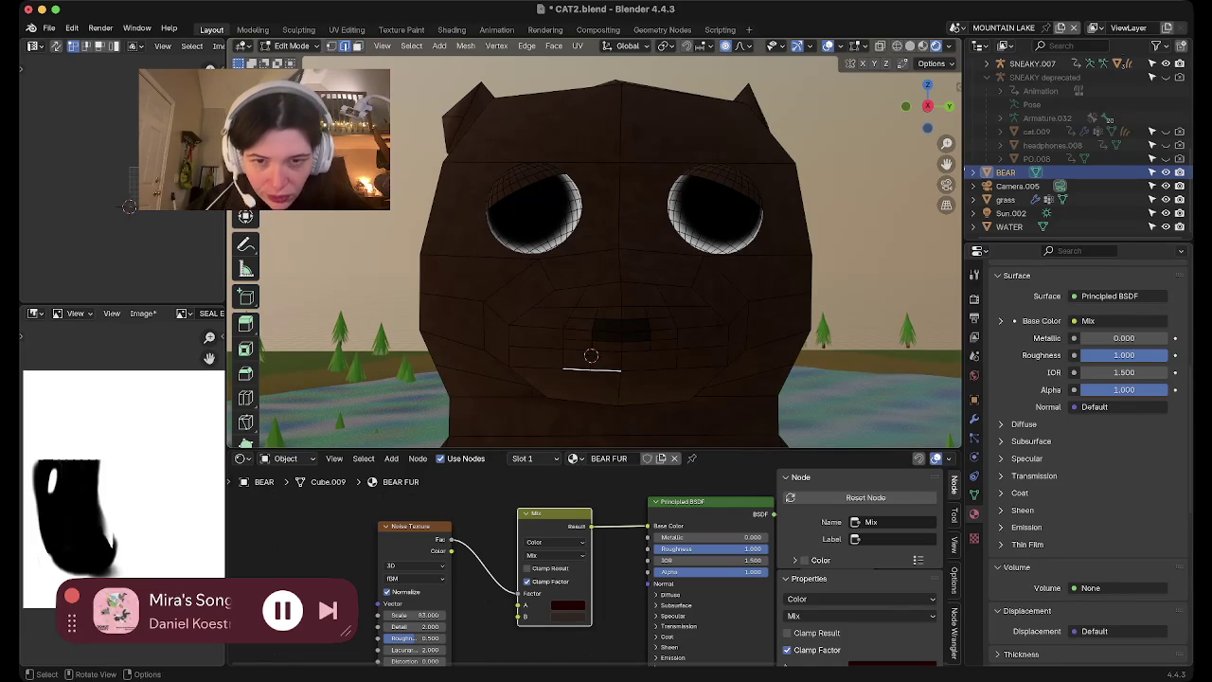
# Subdivide the two lower mouth faces, then switch to vertex selection
pyautogui.press('3')
pyautogui.click(591, 358)
pyautogui.keyDown('shift'); pyautogui.click(654, 360); pyautogui.keyUp('shift')
pyautogui.hotkey('ctrl', 'f')
pyautogui.click(591, 362)
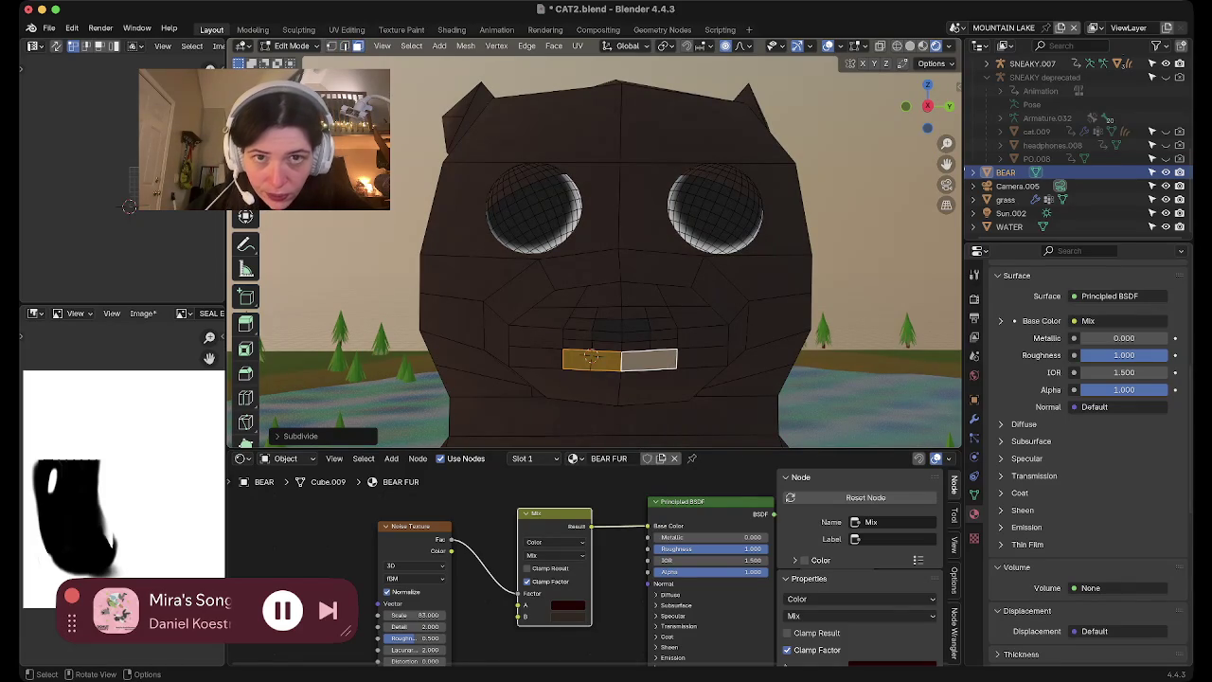
pyautogui.hotkey('ctrl', 'z')
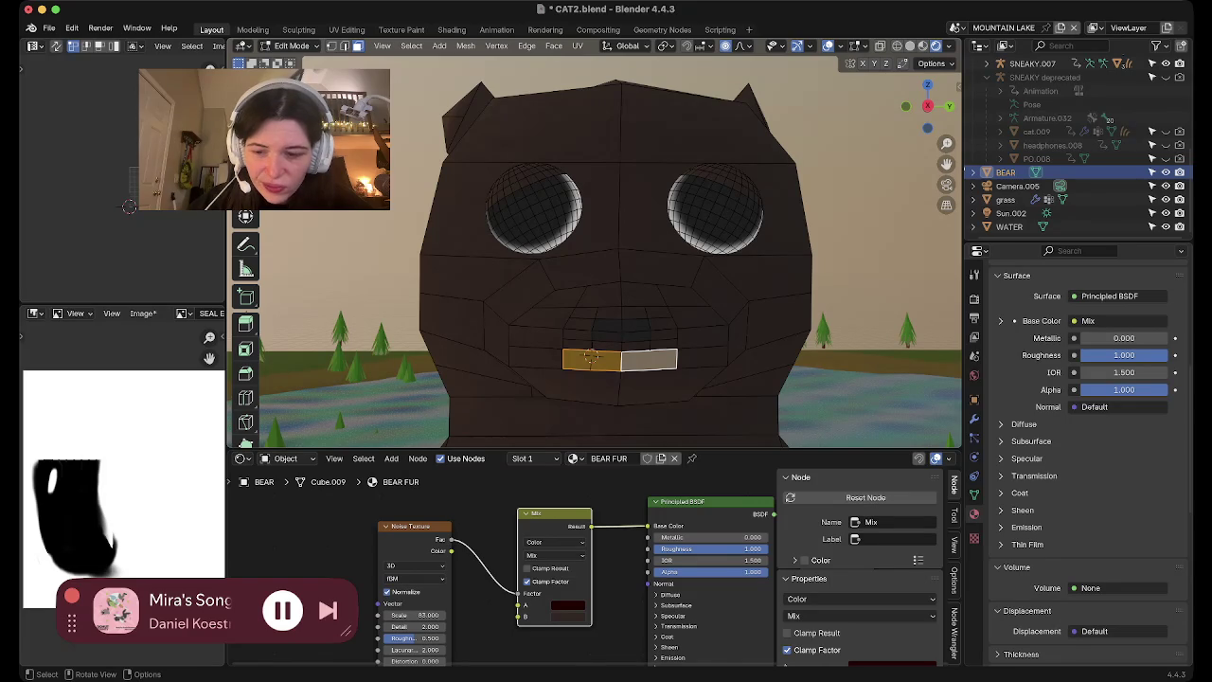
pyautogui.press('1')
pyautogui.scroll(2, 591, 358)
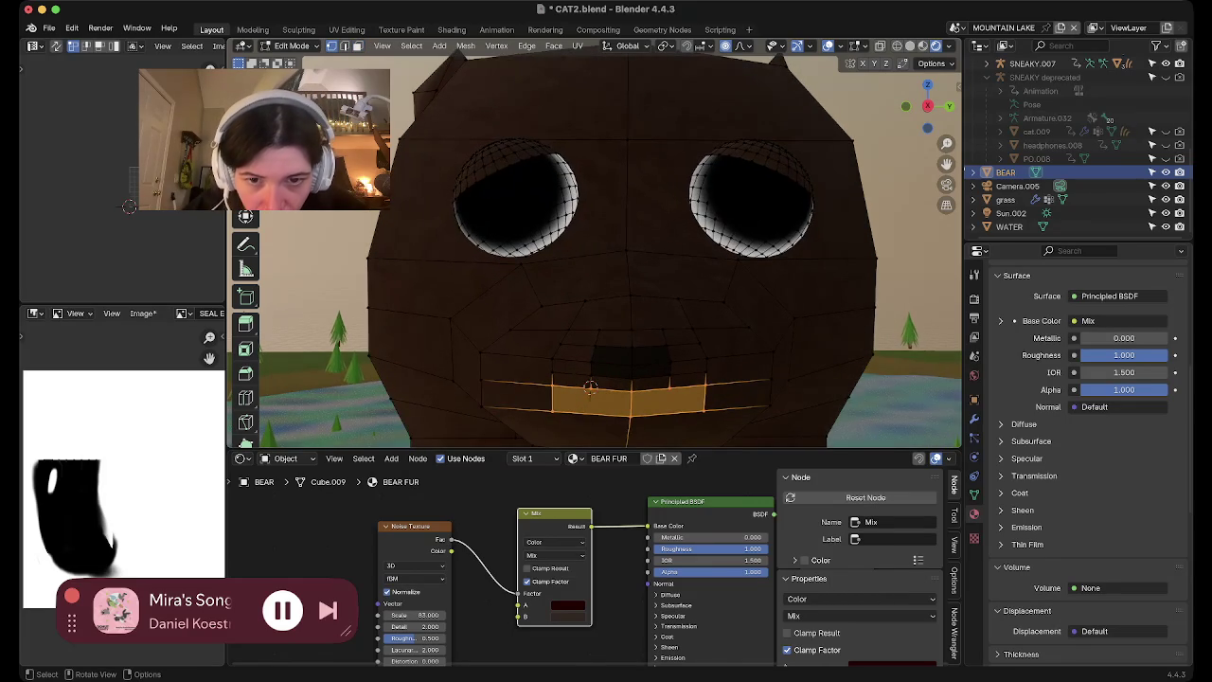
# Lower the two middle mouth vertices about 0.021 m along Z with proportional editing
pyautogui.scroll(2, 590, 388)
pyautogui.moveTo(590, 388); pyautogui.dragTo(597, 341, button='middle')
pyautogui.click(563, 290)
pyautogui.keyDown('shift'); pyautogui.click(604, 282); pyautogui.keyUp('shift')
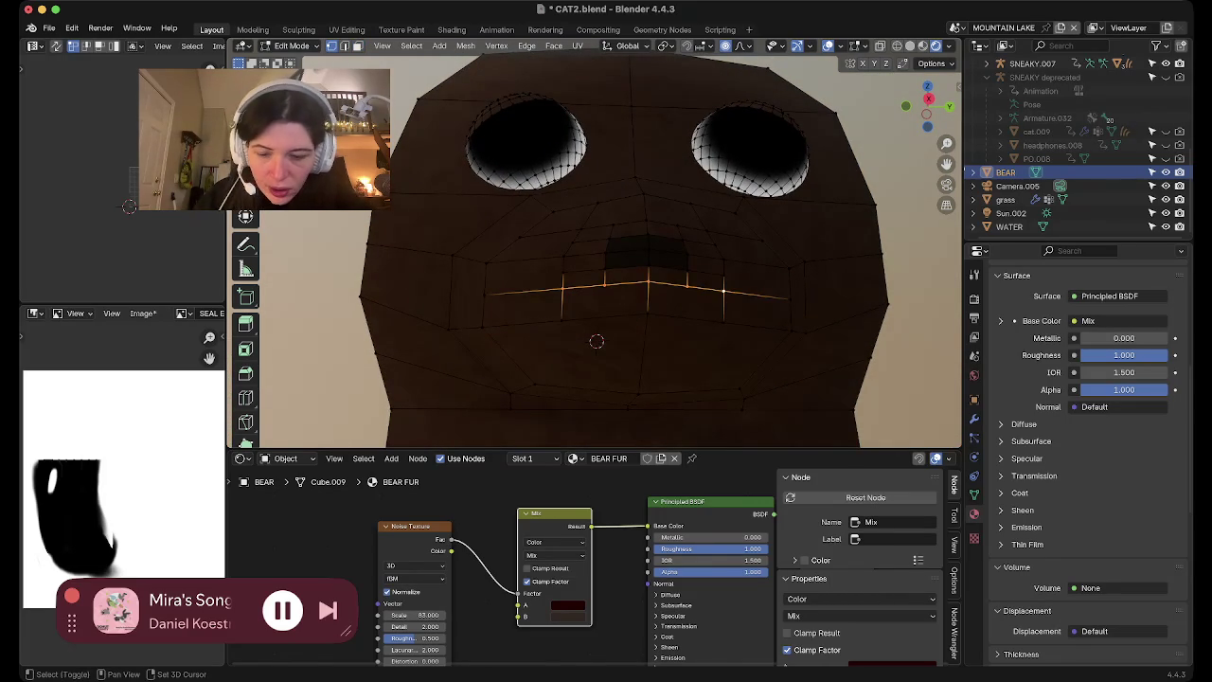
pyautogui.moveTo(596, 341); pyautogui.dragTo(587, 430, button='middle')
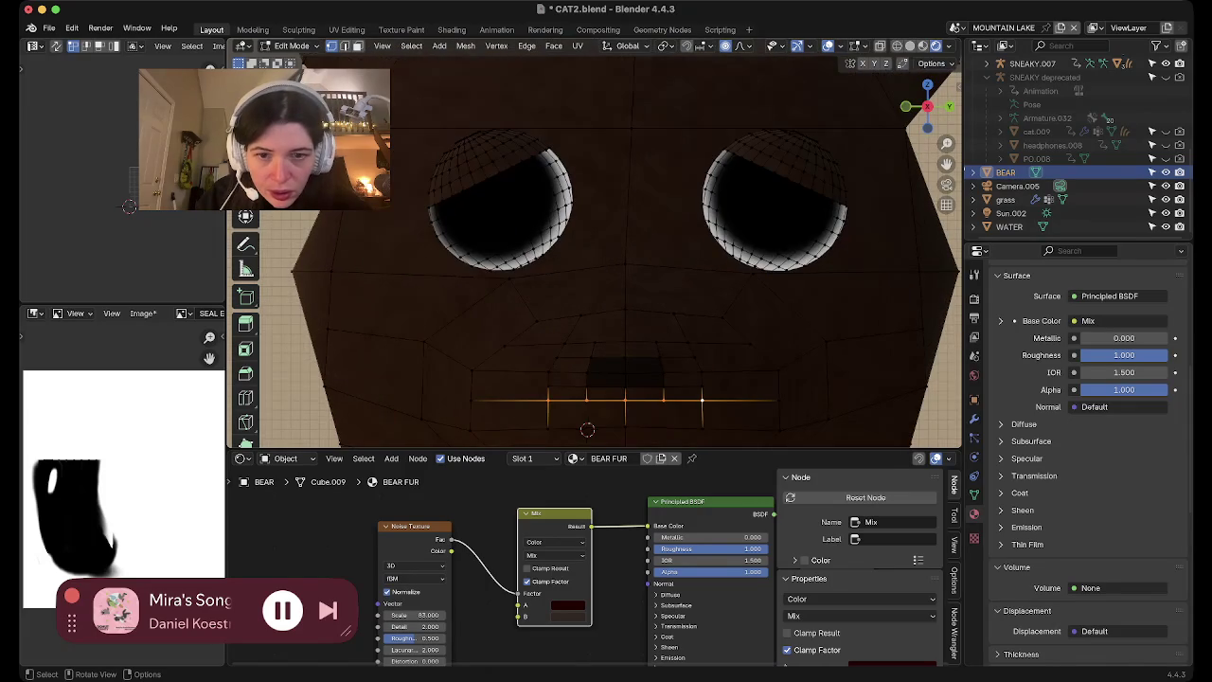
pyautogui.press('g')
pyautogui.press('x')
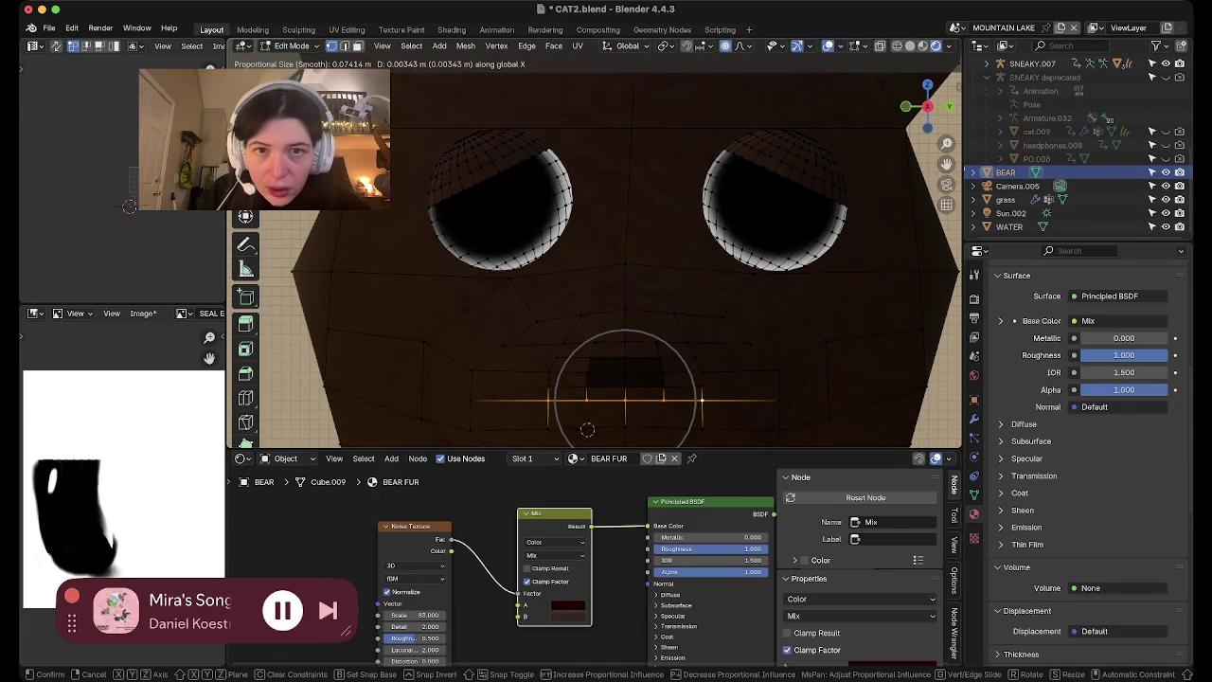
pyautogui.click(587, 430)
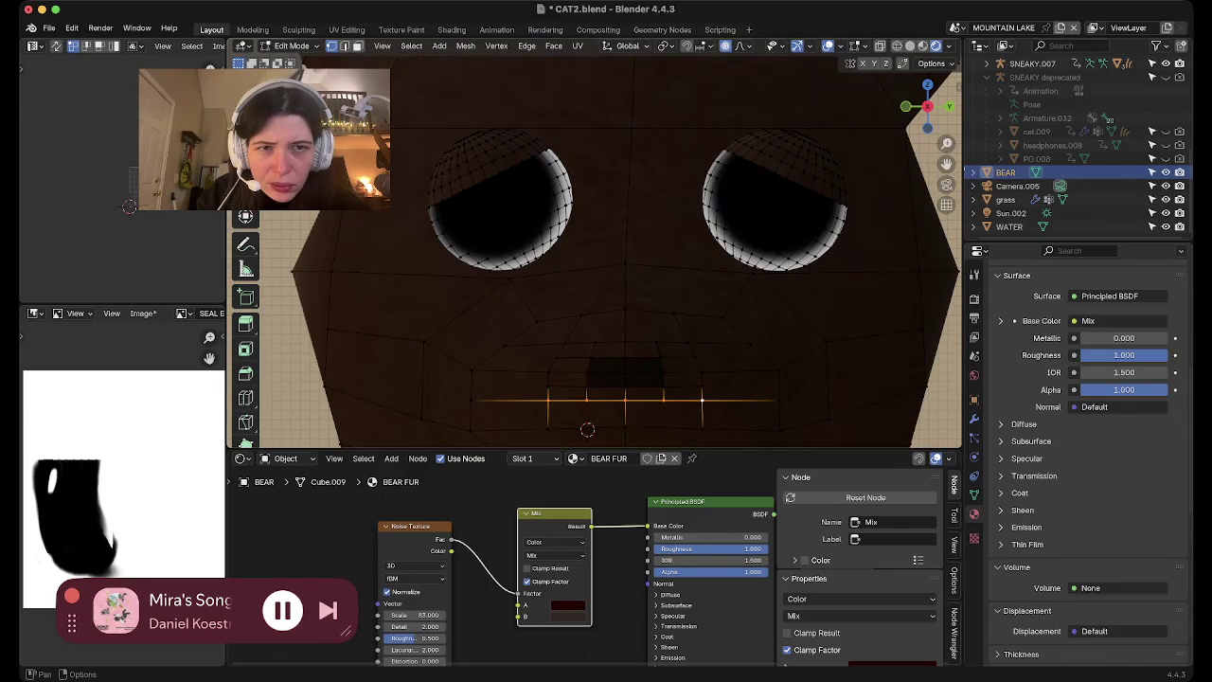
pyautogui.press('g')
pyautogui.press('z')
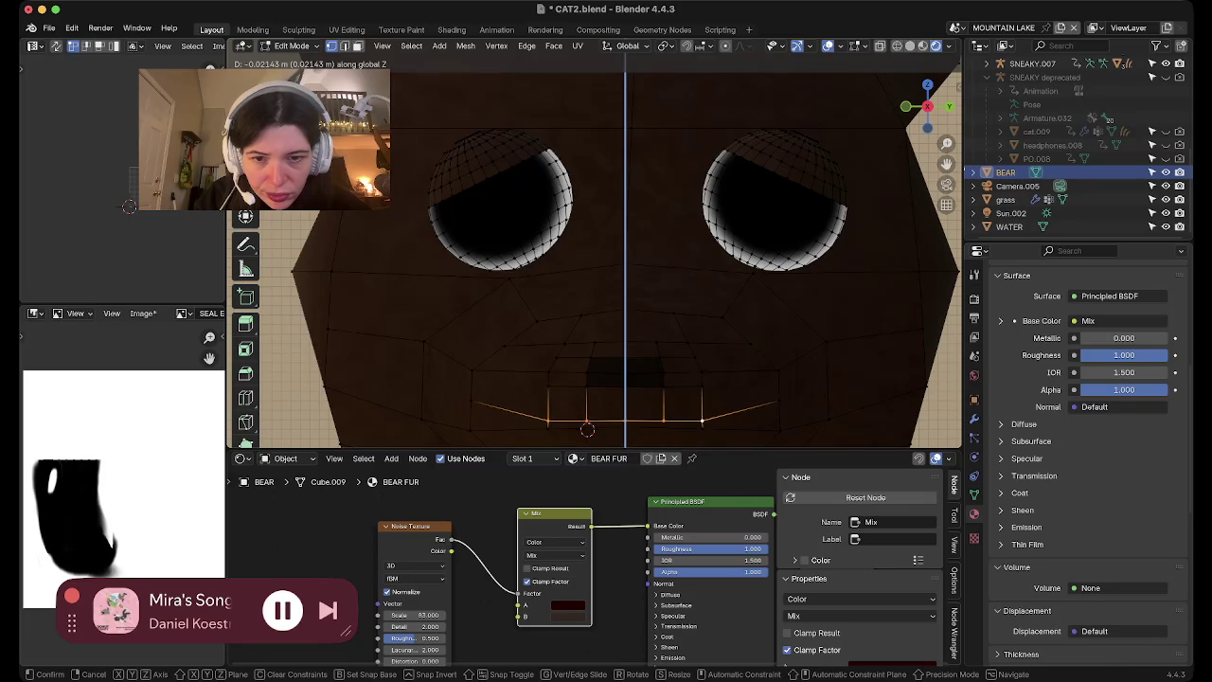
pyautogui.click(587, 430)
# Zoom in and select the two adjacent mouth edges
pyautogui.scroll(2, 587, 430)
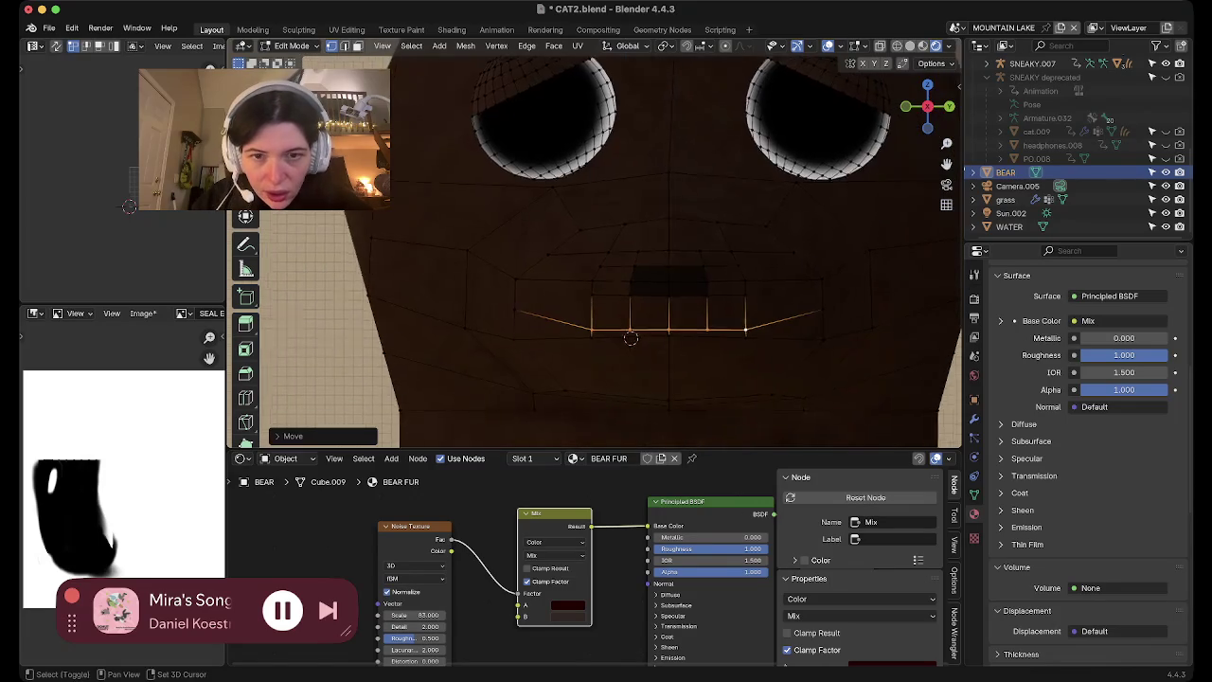
pyautogui.scroll(1, 628, 335)
pyautogui.scroll(2, 647, 369)
pyautogui.click(649, 365)
pyautogui.keyDown('shift'); pyautogui.click(750, 364); pyautogui.keyUp('shift')
pyautogui.scroll(4, 855, 429)
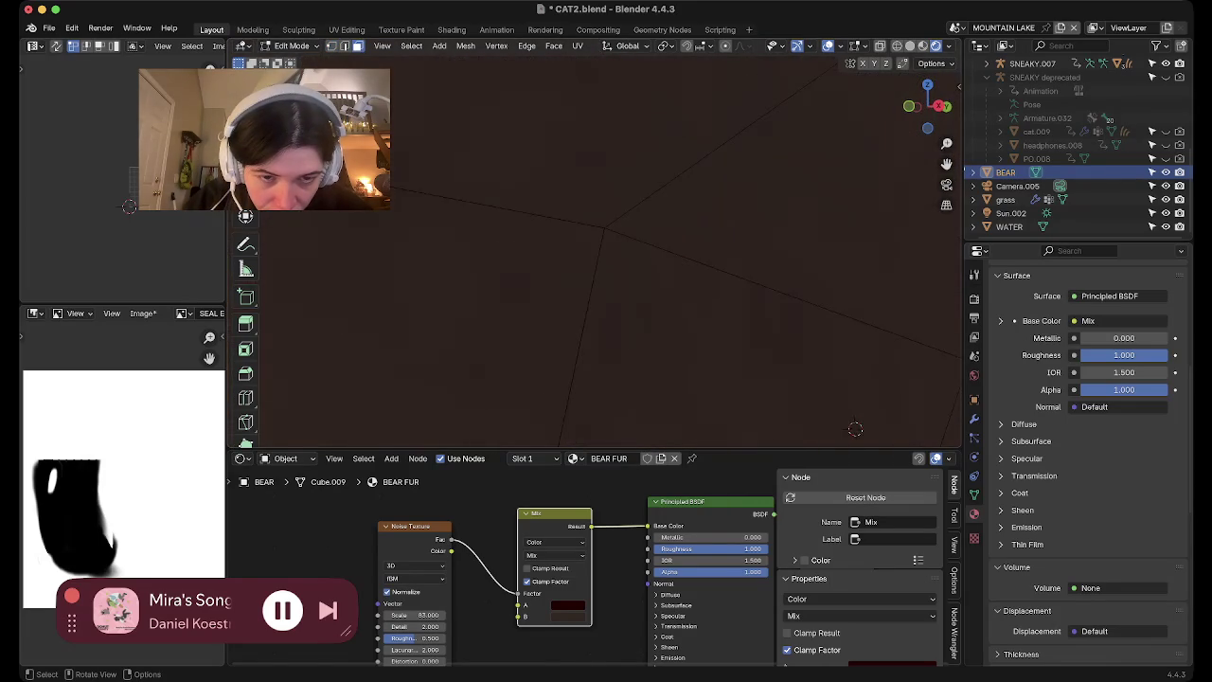
# Bring the thin mouth face into frame and start insetting it
pyautogui.scroll(-3, 855, 428)
pyautogui.scroll(-2, 755, 359)
pyautogui.scroll(1, 714, 332)
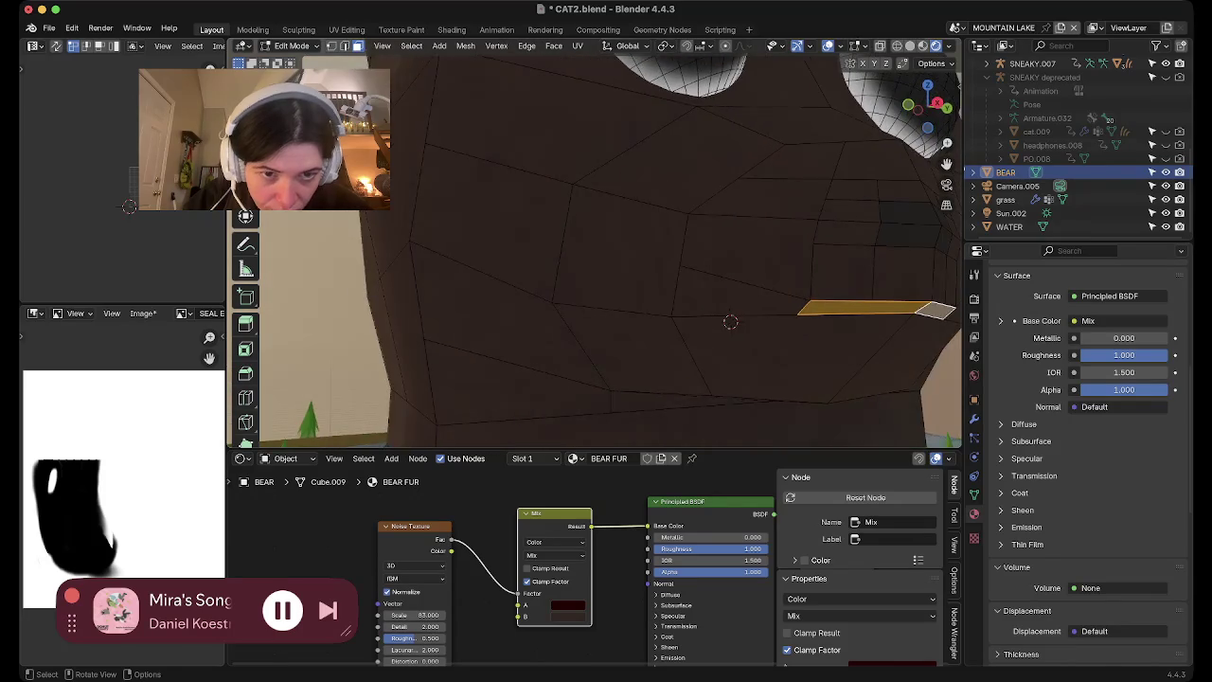
pyautogui.scroll(-2, 730, 321)
pyautogui.keyDown('shift'); pyautogui.moveTo(663, 341); pyautogui.dragTo(441, 378, button='middle'); pyautogui.keyUp('shift')
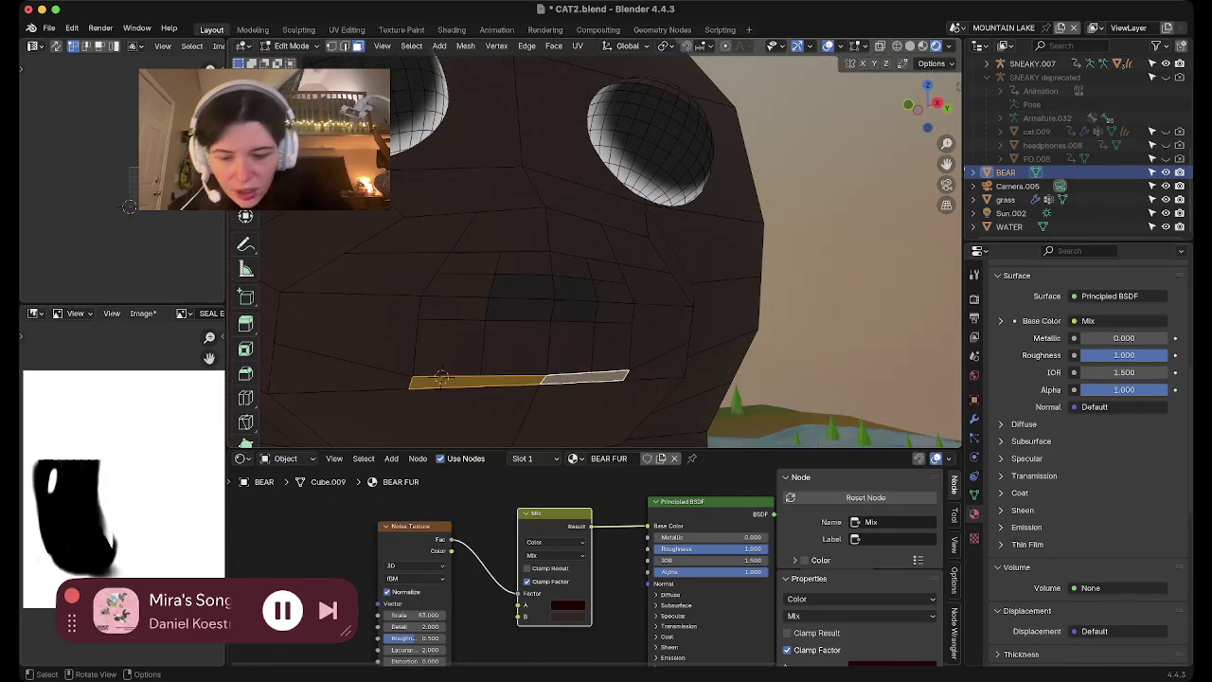
pyautogui.press('g')
pyautogui.press('x')
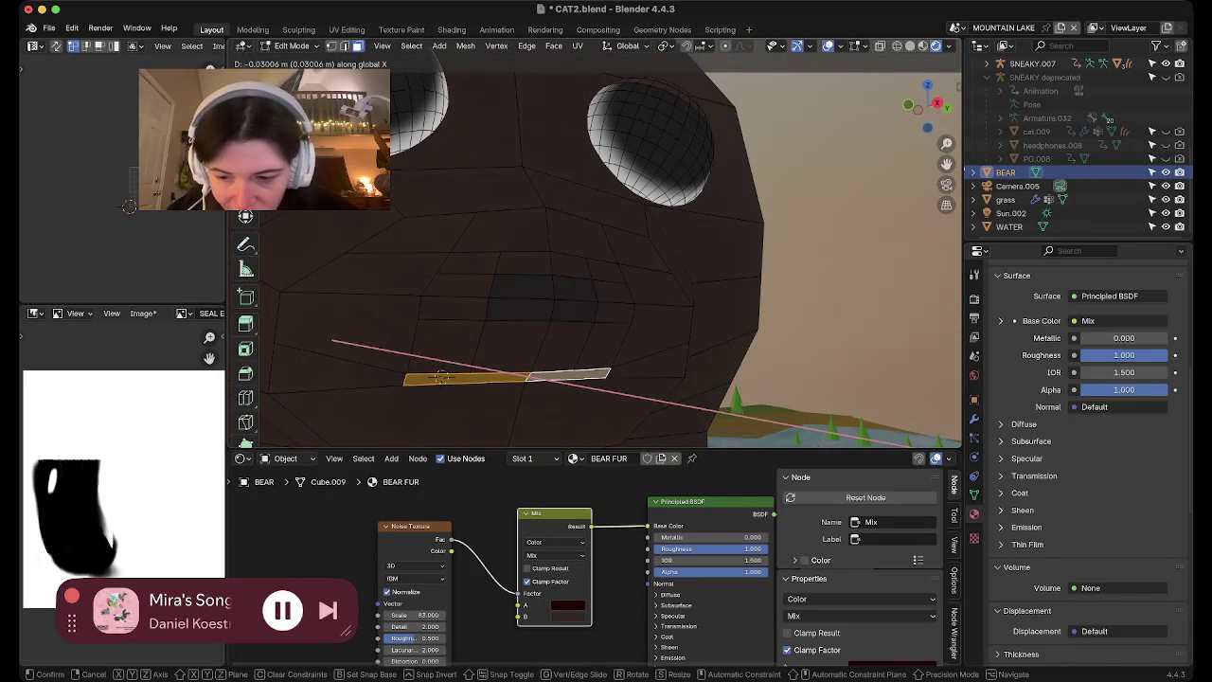
pyautogui.rightClick(441, 378)
pyautogui.press('i')
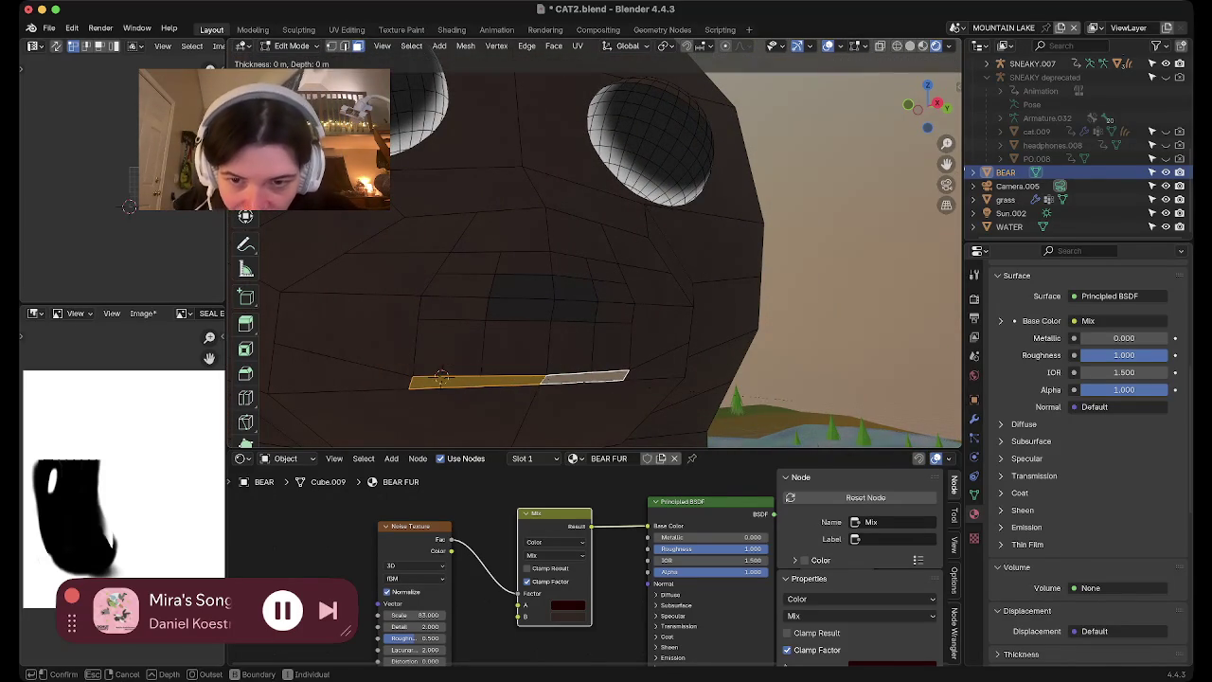
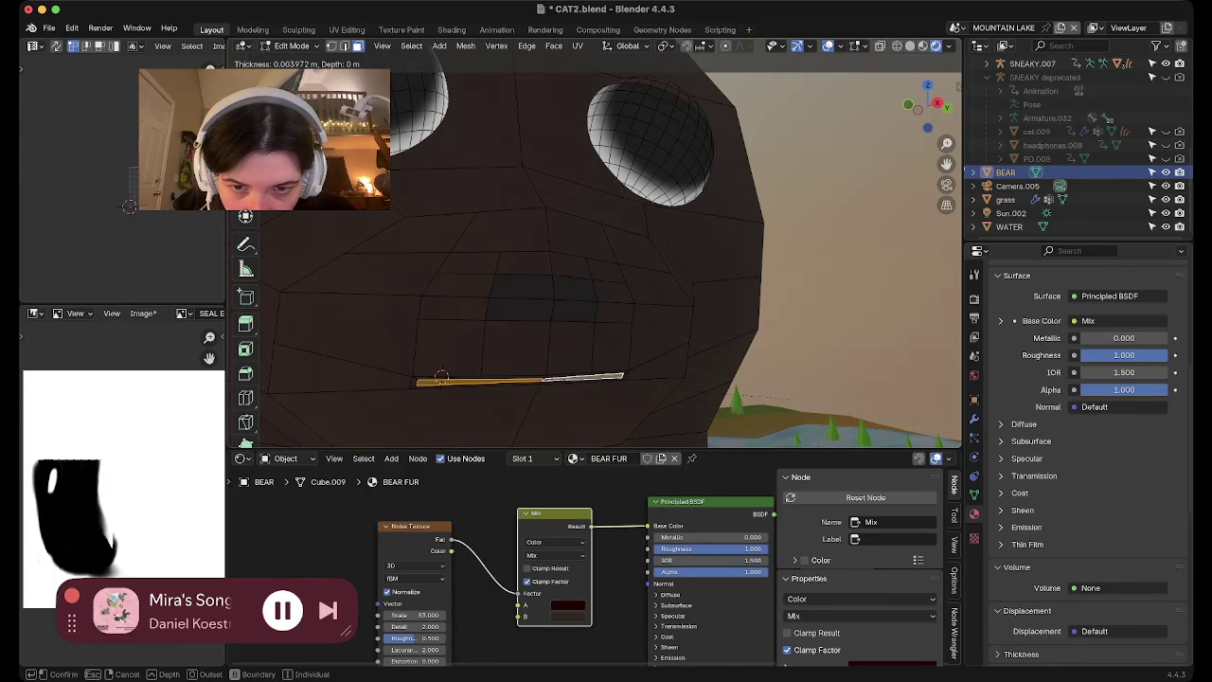
# Finish insetting the mouth edge into a thin slit and shift it along the X axis
pyautogui.click(442, 378)
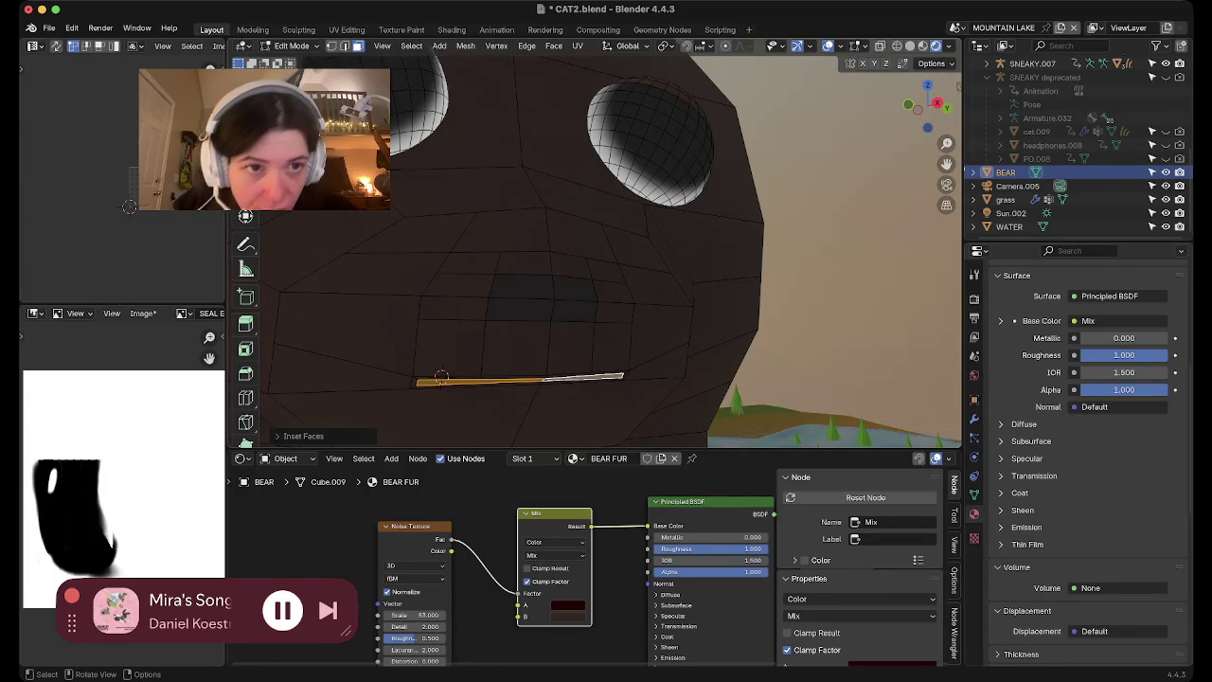
pyautogui.press('g')
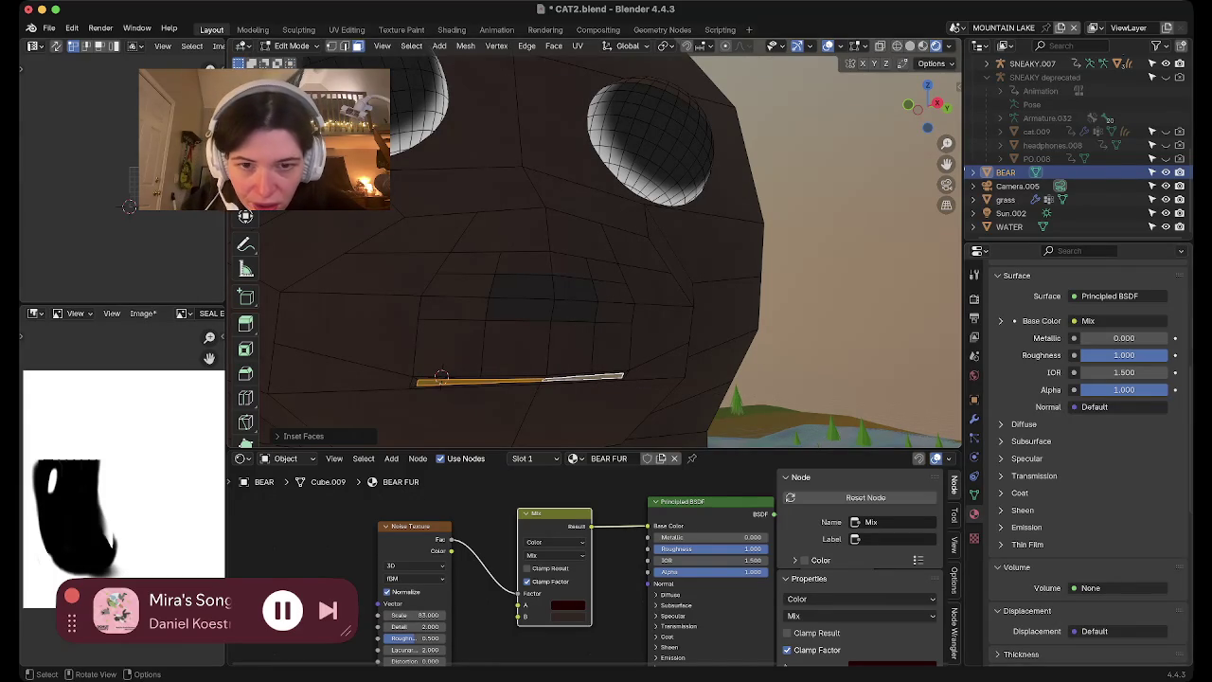
pyautogui.press('x')
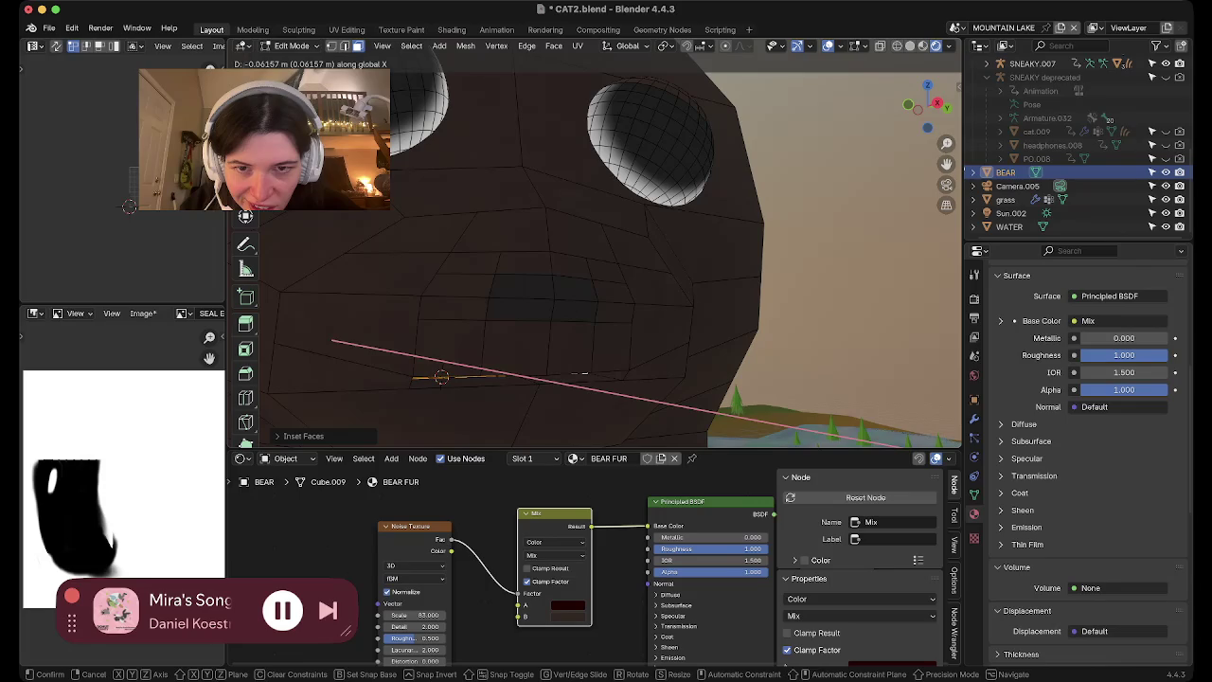
pyautogui.click(442, 377)
# Select the whole mouth strip of faces, leaving out the large front face
pyautogui.scroll(-2, 426, 354)
pyautogui.scroll(-2, 425, 354)
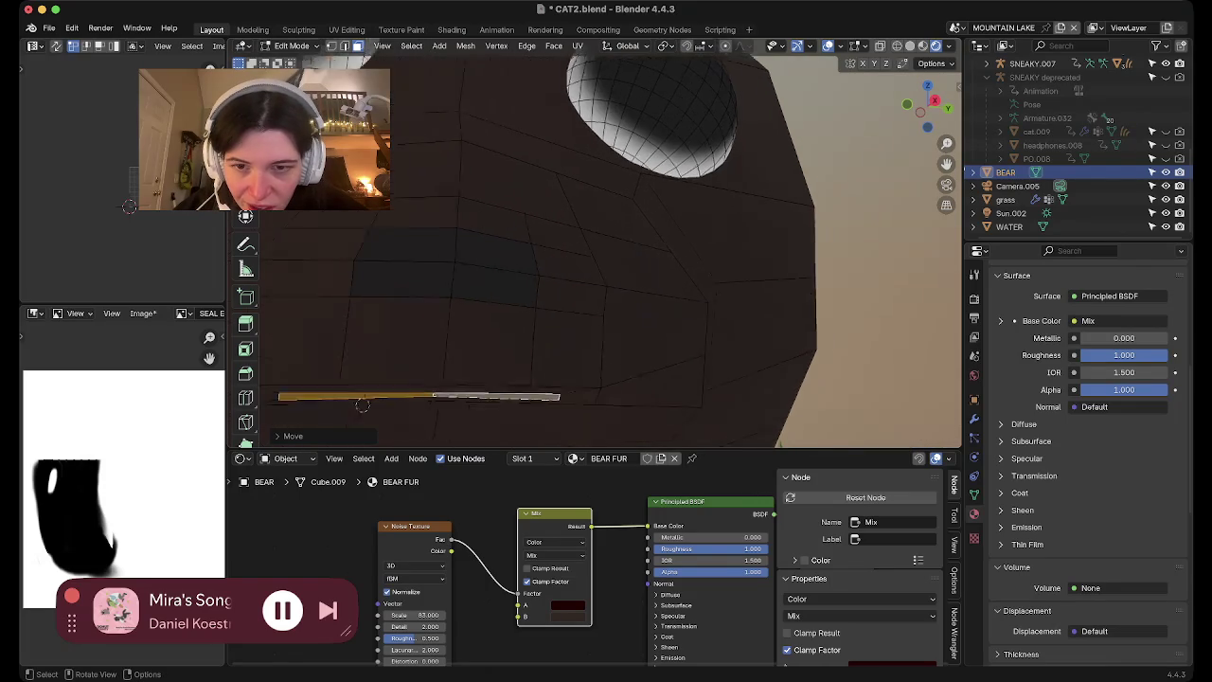
pyautogui.scroll(-2, 426, 354)
pyautogui.scroll(-2, 422, 355)
pyautogui.scroll(-2, 417, 355)
pyautogui.scroll(-2, 454, 355)
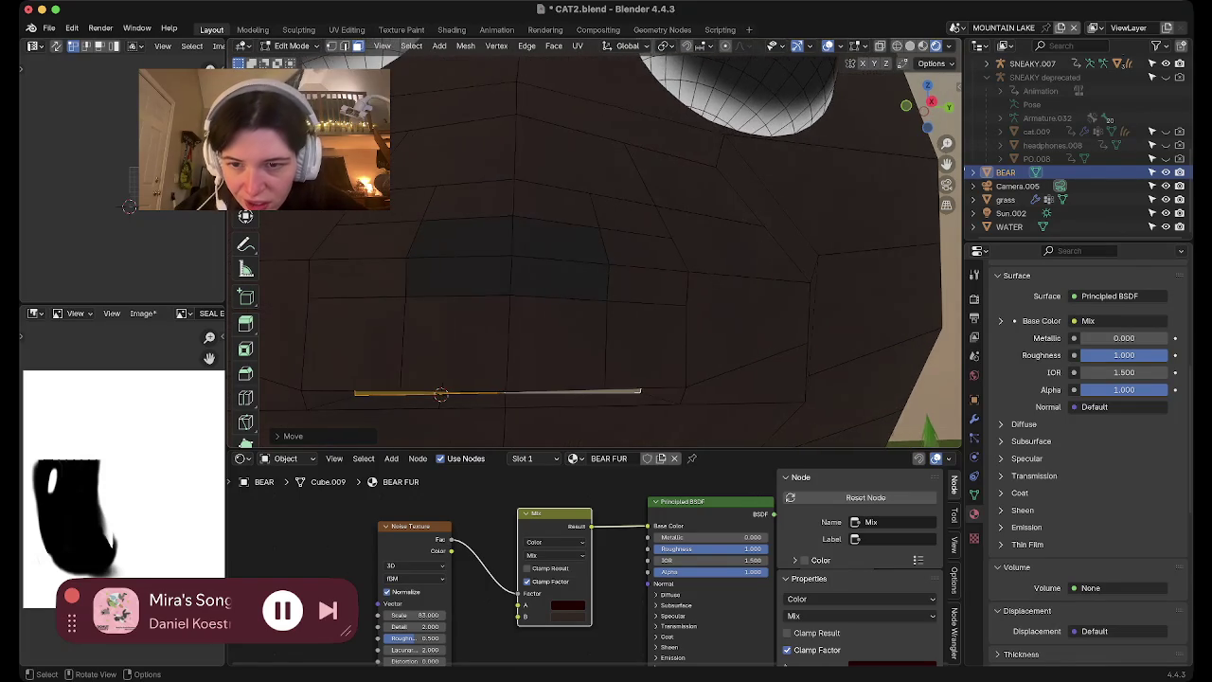
pyautogui.scroll(-2, 492, 355)
pyautogui.scroll(-2, 499, 355)
pyautogui.scroll(1, 417, 351)
pyautogui.press('b')
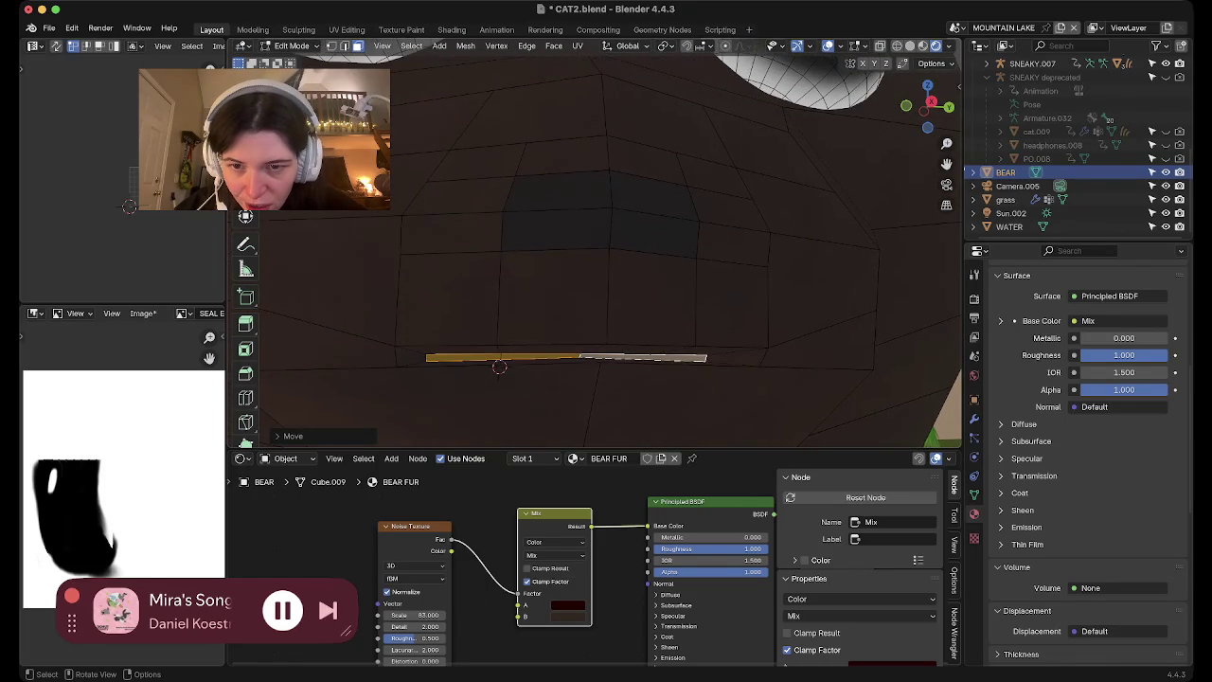
pyautogui.moveTo(453, 364); pyautogui.dragTo(455, 365)
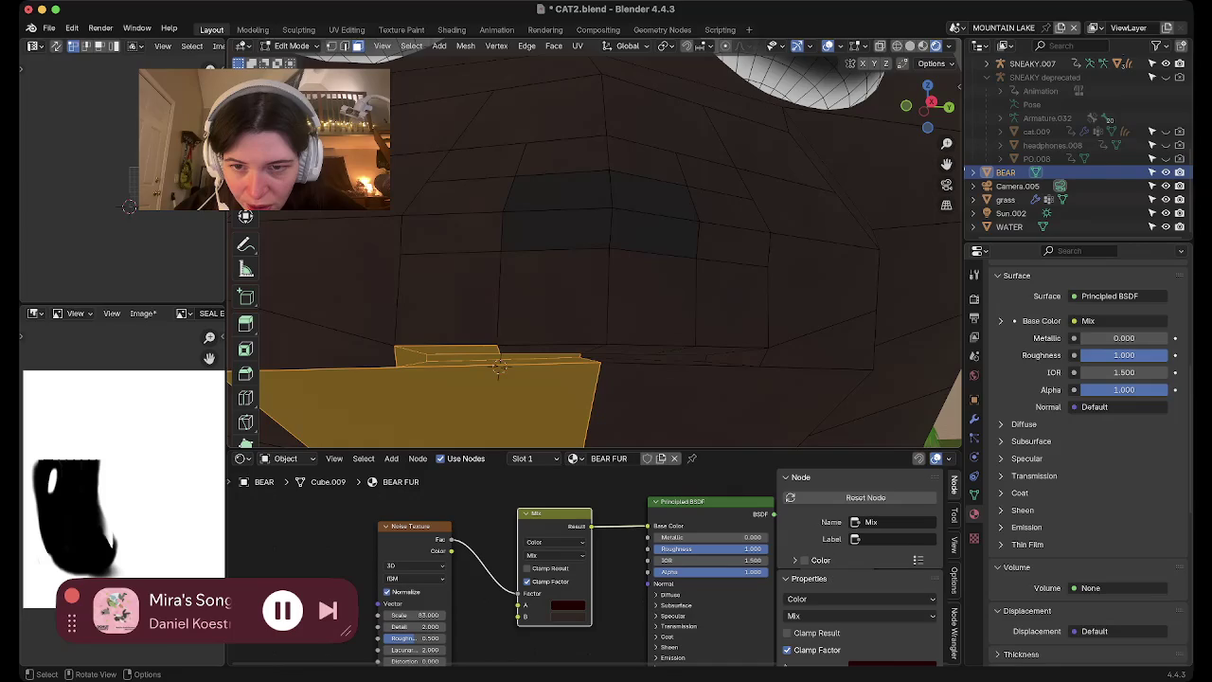
pyautogui.keyDown('shift'); pyautogui.click(499, 367); pyautogui.keyUp('shift')
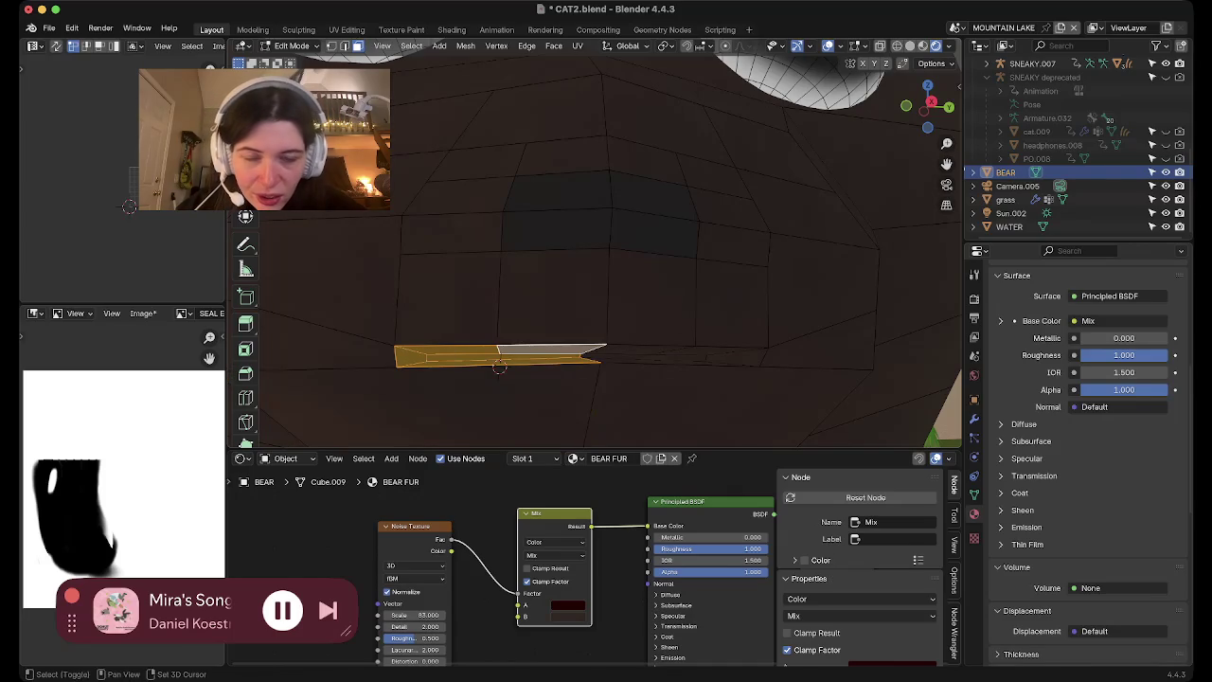
pyautogui.keyDown('shift'); pyautogui.click(611, 353); pyautogui.keyUp('shift')
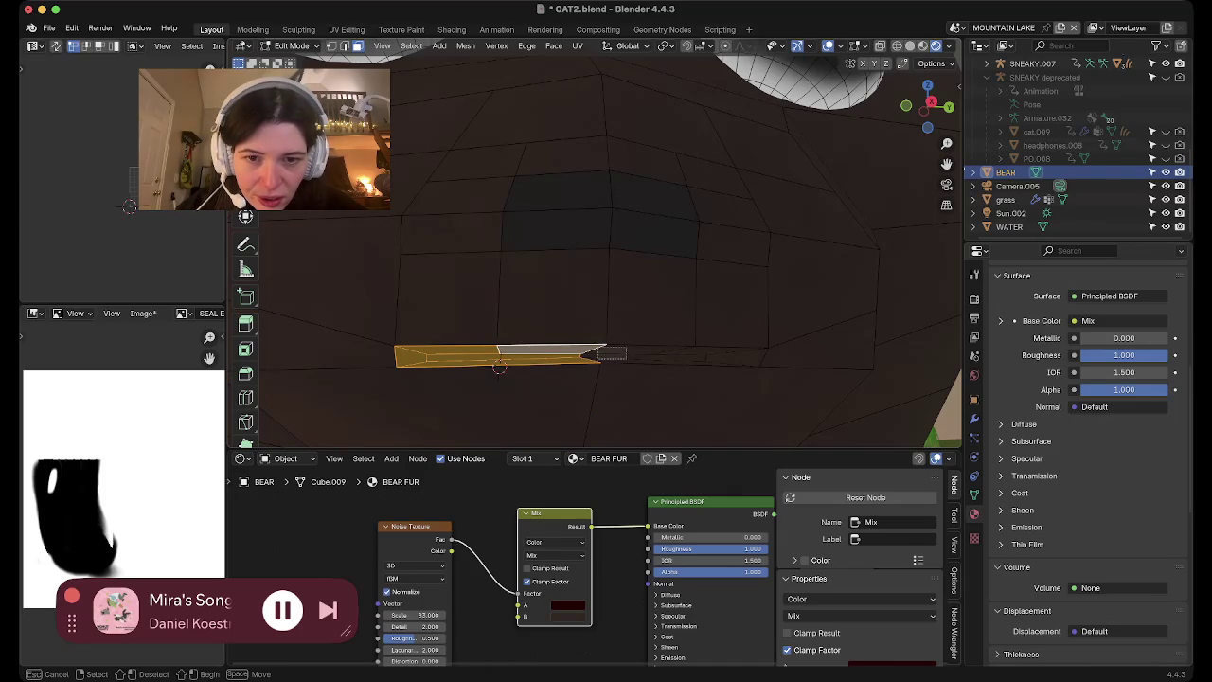
pyautogui.keyDown('shift'); pyautogui.click(701, 358); pyautogui.keyUp('shift')
pyautogui.keyDown('shift'); pyautogui.click(734, 357); pyautogui.keyUp('shift')
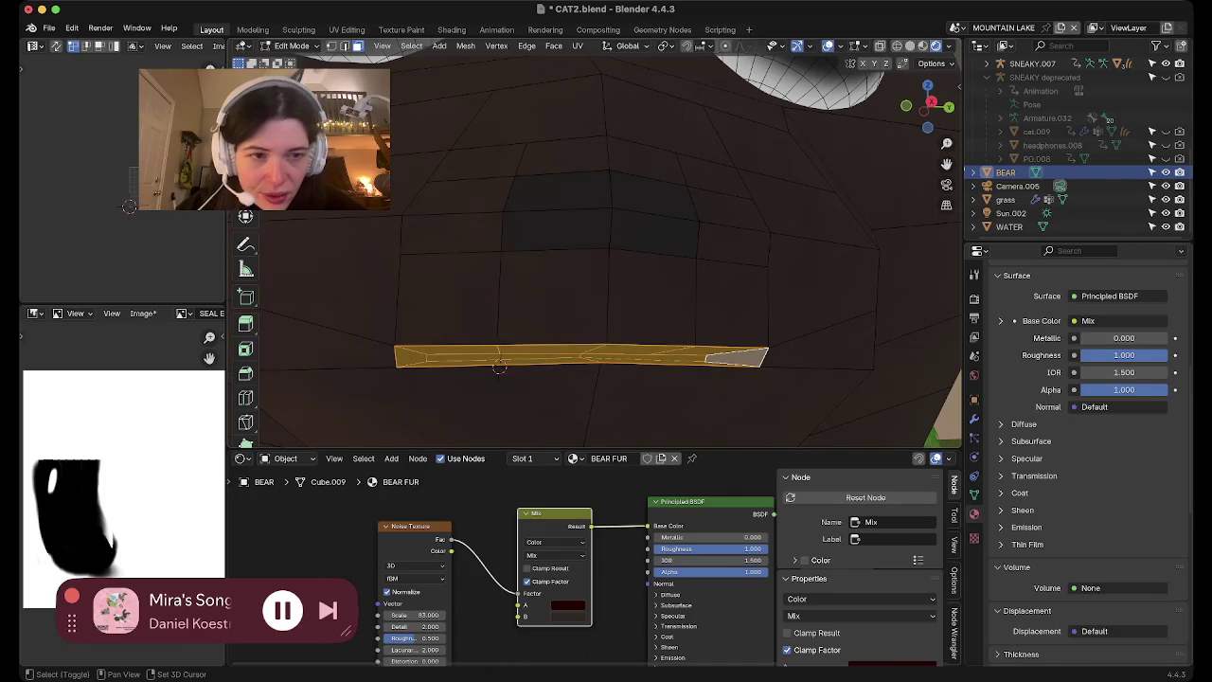
pyautogui.scroll(8, 1080, 426)
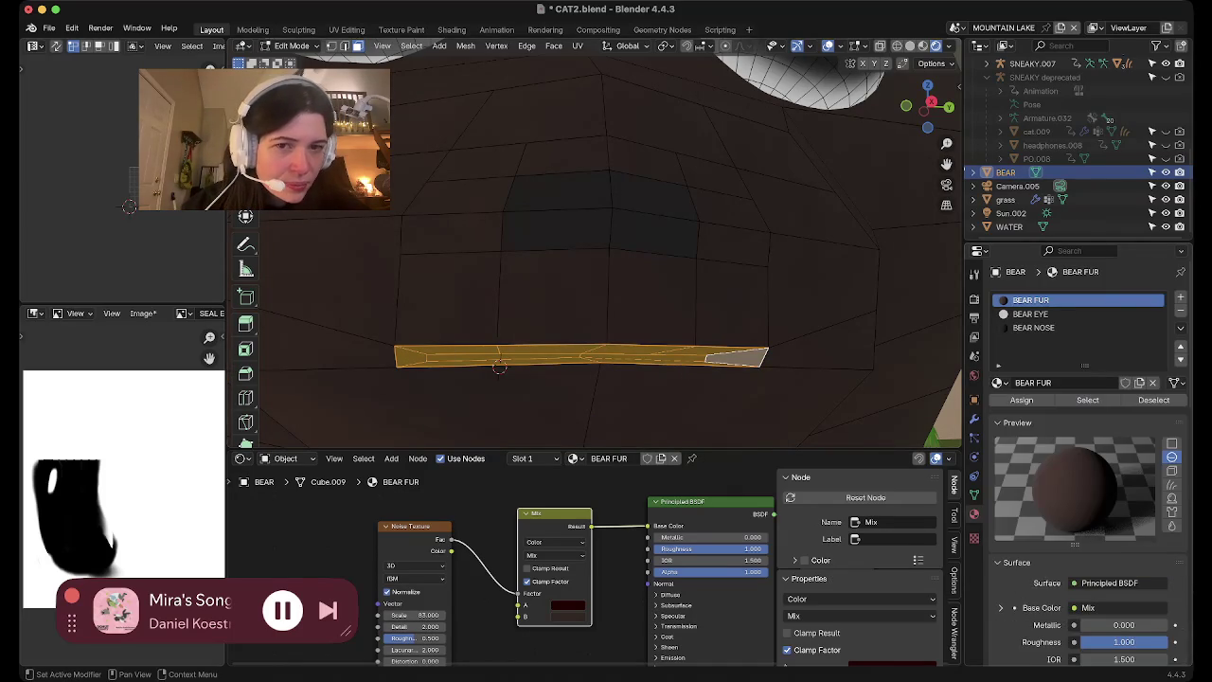
# Give the selected mouth faces the BEAR NOSE material
pyautogui.scroll(-2, 595, 250)
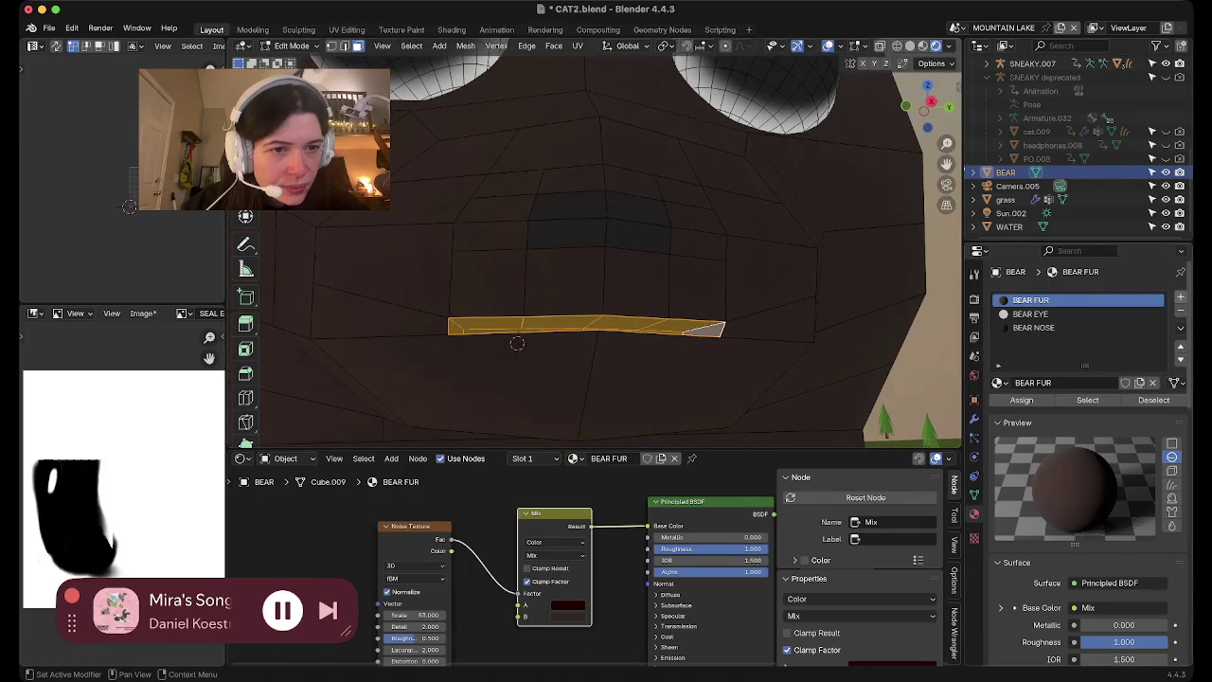
pyautogui.click(1180, 296)
pyautogui.click(1041, 327)
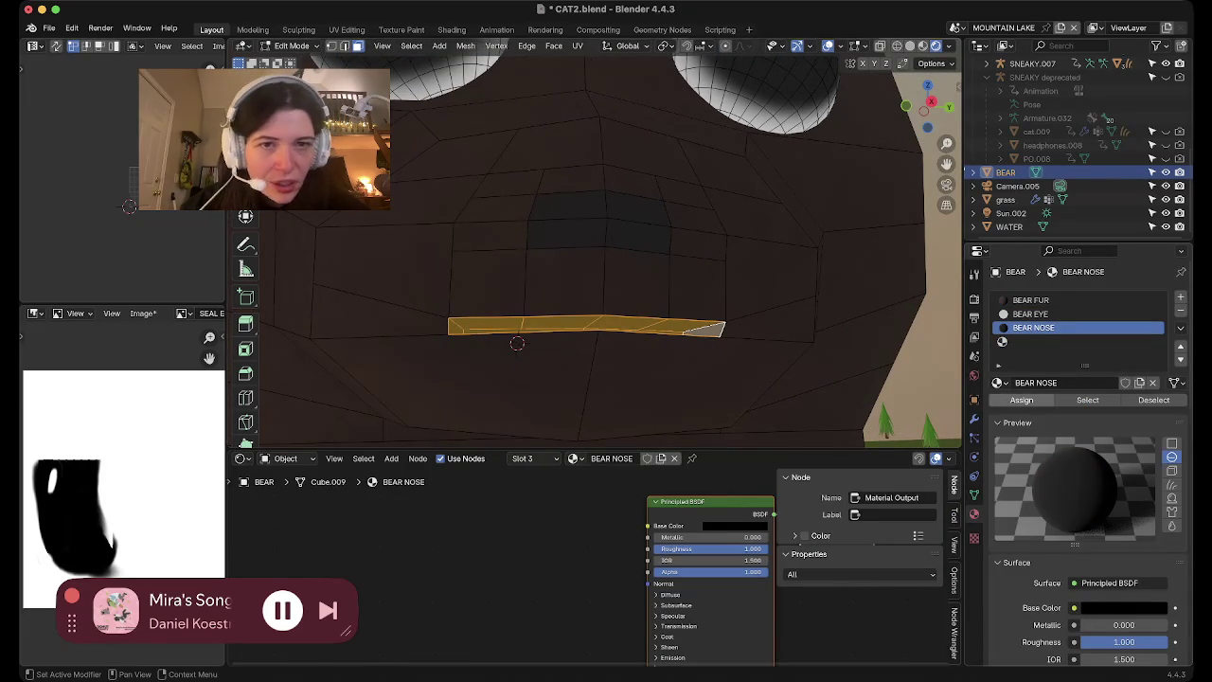
pyautogui.scroll(-4, 595, 251)
pyautogui.scroll(-2, 549, 301)
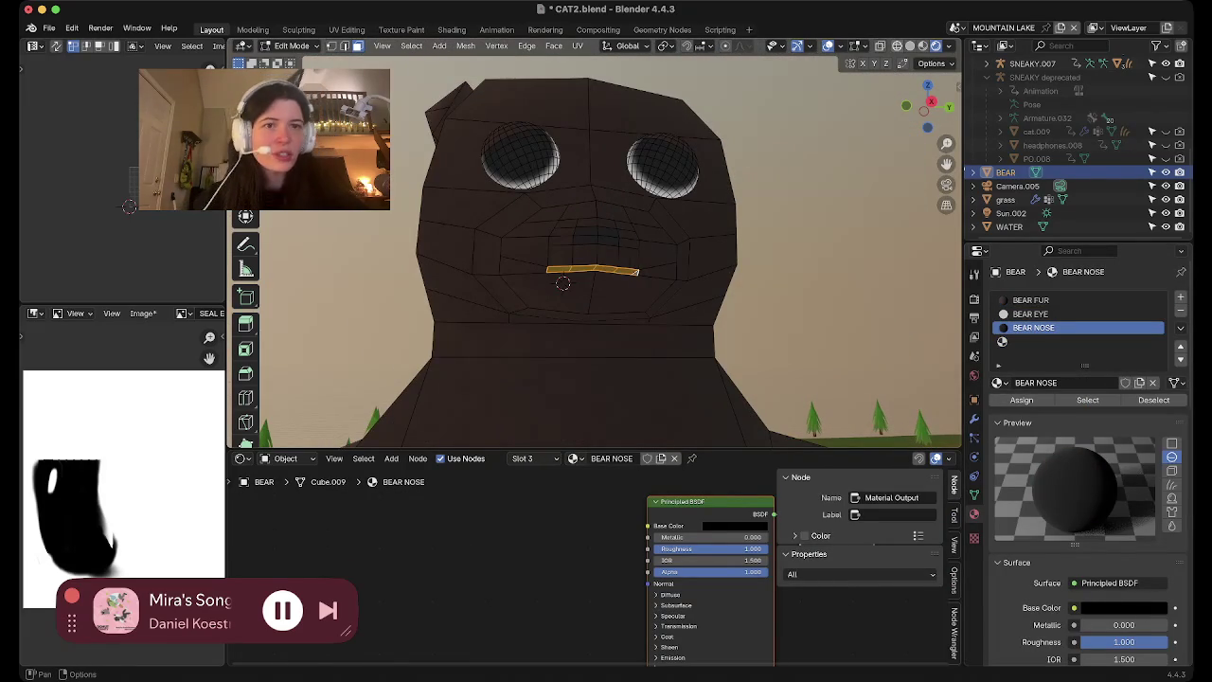
# Preview the bear's face in Rendered shading with overlays hidden, orbiting and zooming around it
pyautogui.press('z')
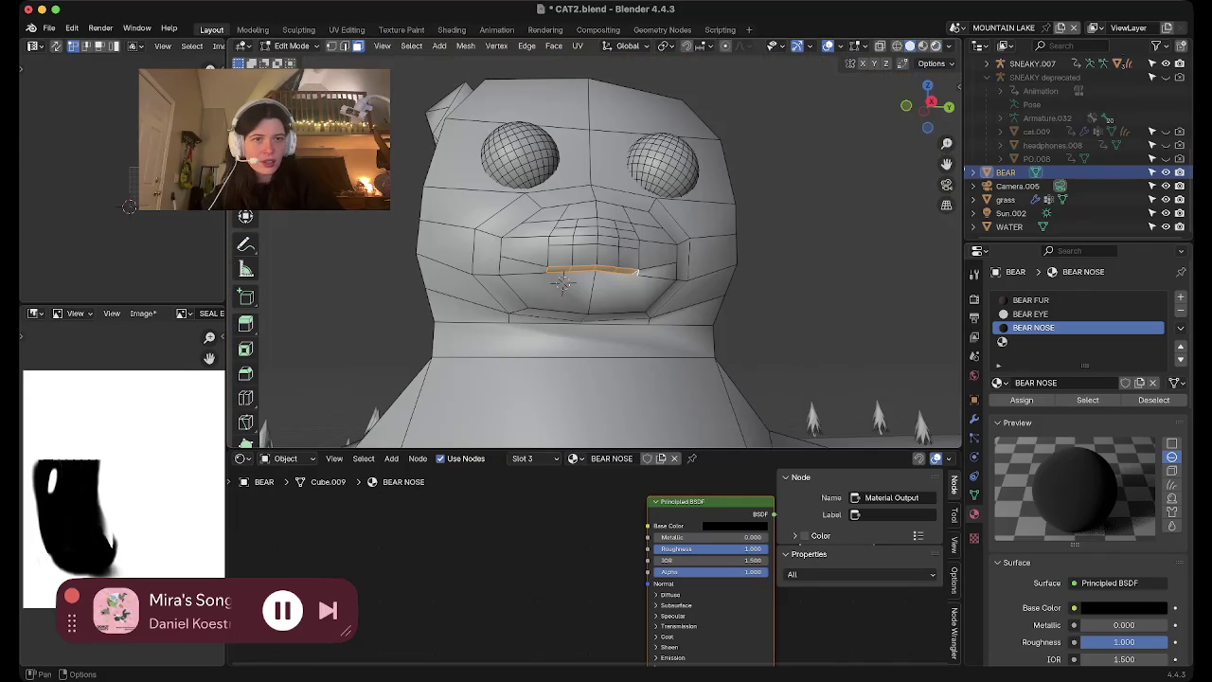
pyautogui.press('z')
pyautogui.hotkey('shift', 'alt', 'z')
pyautogui.scroll(-2, 595, 251)
pyautogui.moveTo(594, 251); pyautogui.dragTo(594, 284, button='middle')
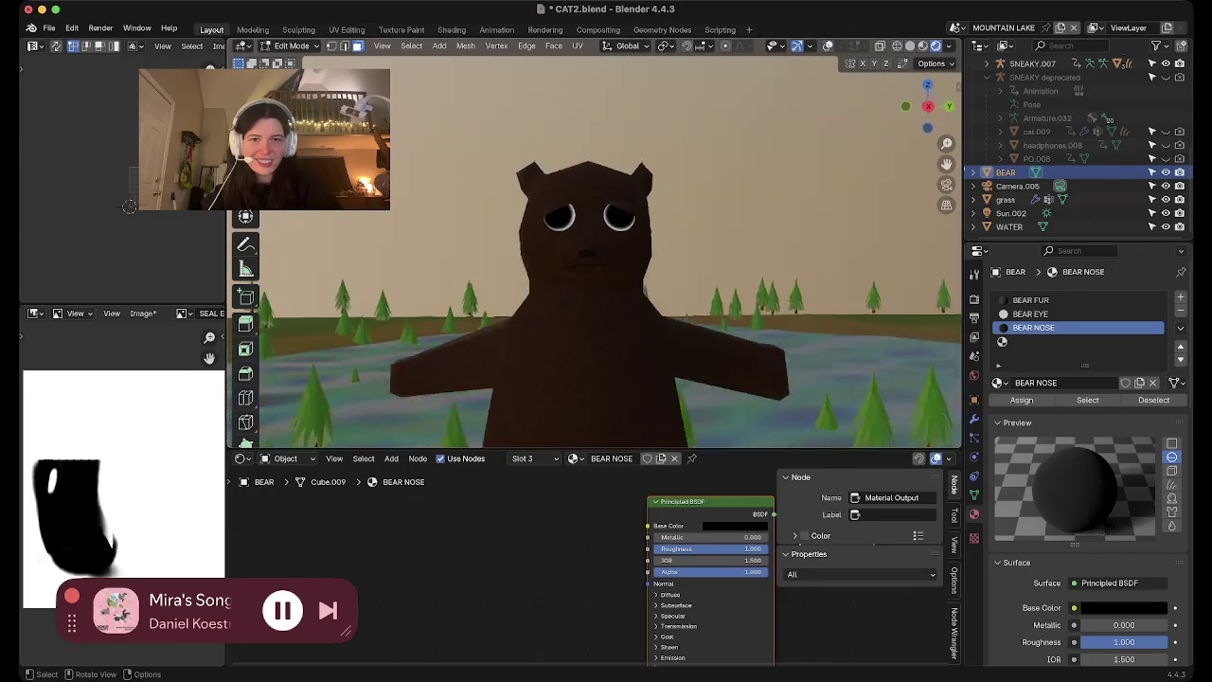
pyautogui.scroll(2, 594, 251)
pyautogui.scroll(2, 595, 251)
pyautogui.scroll(2, 595, 251)
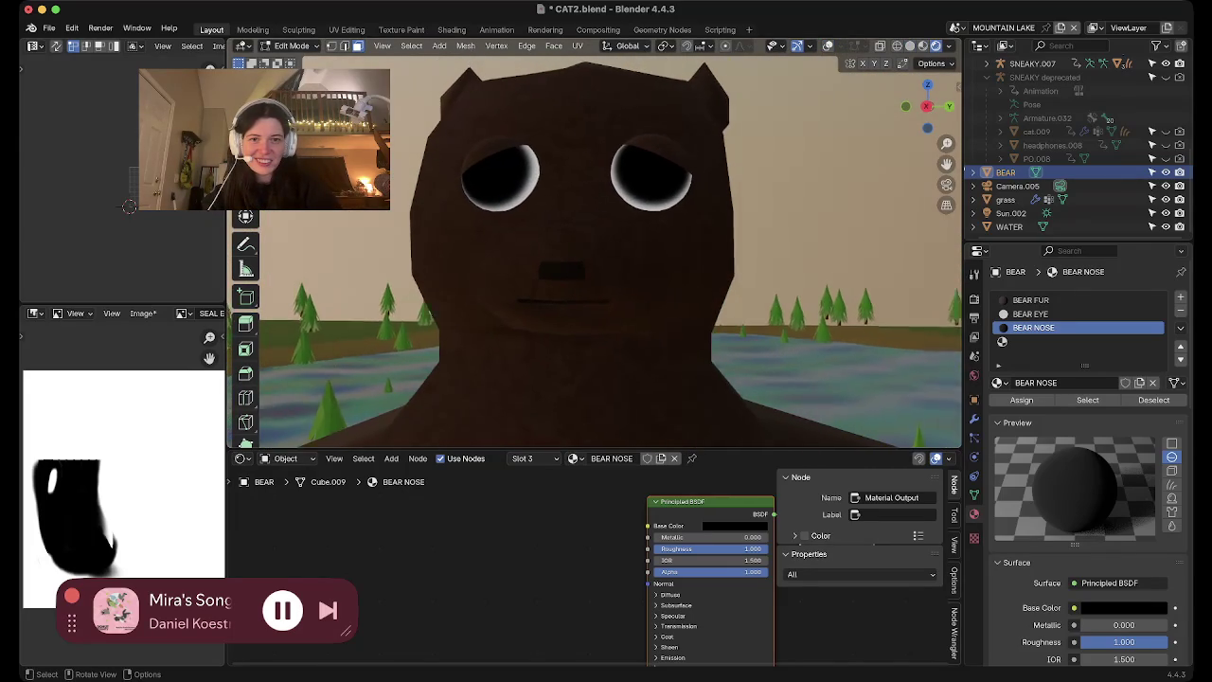
pyautogui.scroll(3, 595, 251)
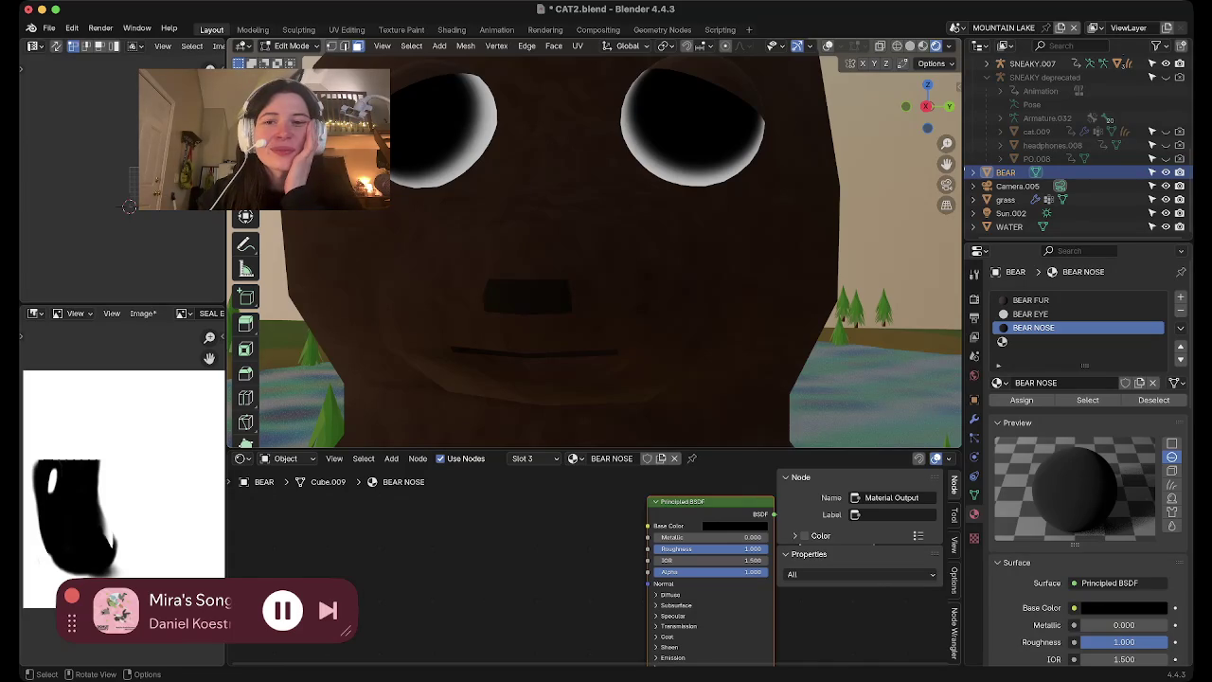
pyautogui.scroll(-1, 595, 251)
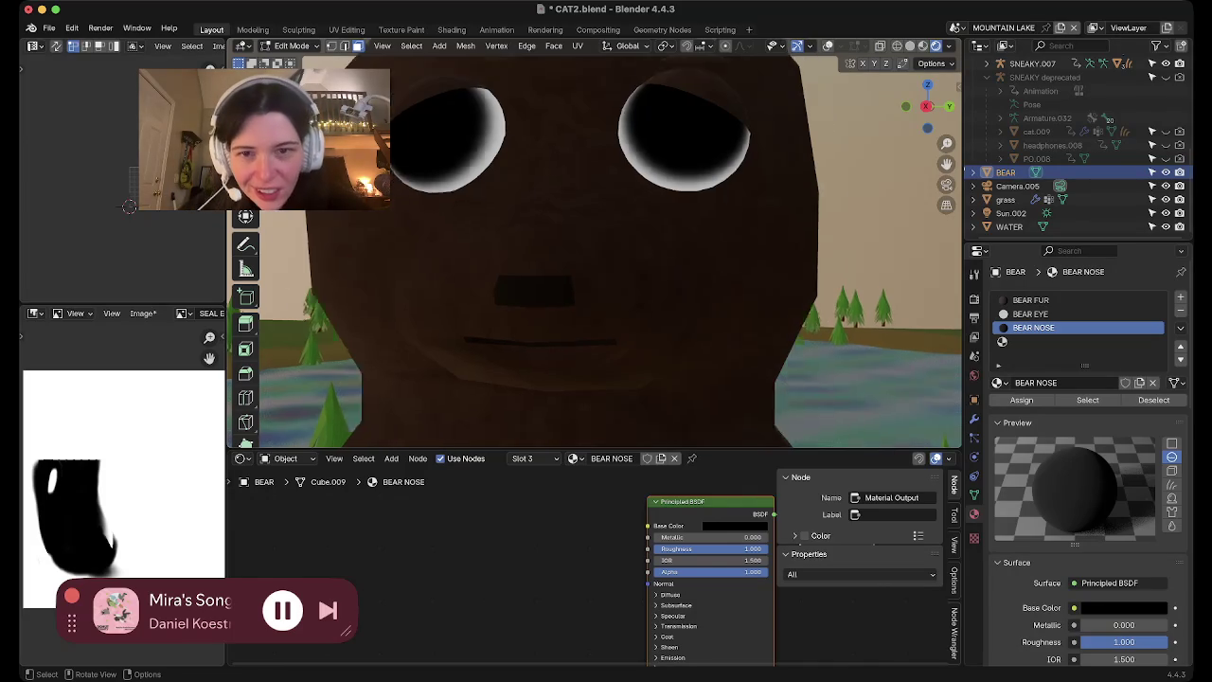
pyautogui.scroll(-3, 594, 251)
pyautogui.scroll(-2, 595, 251)
pyautogui.scroll(2, 595, 251)
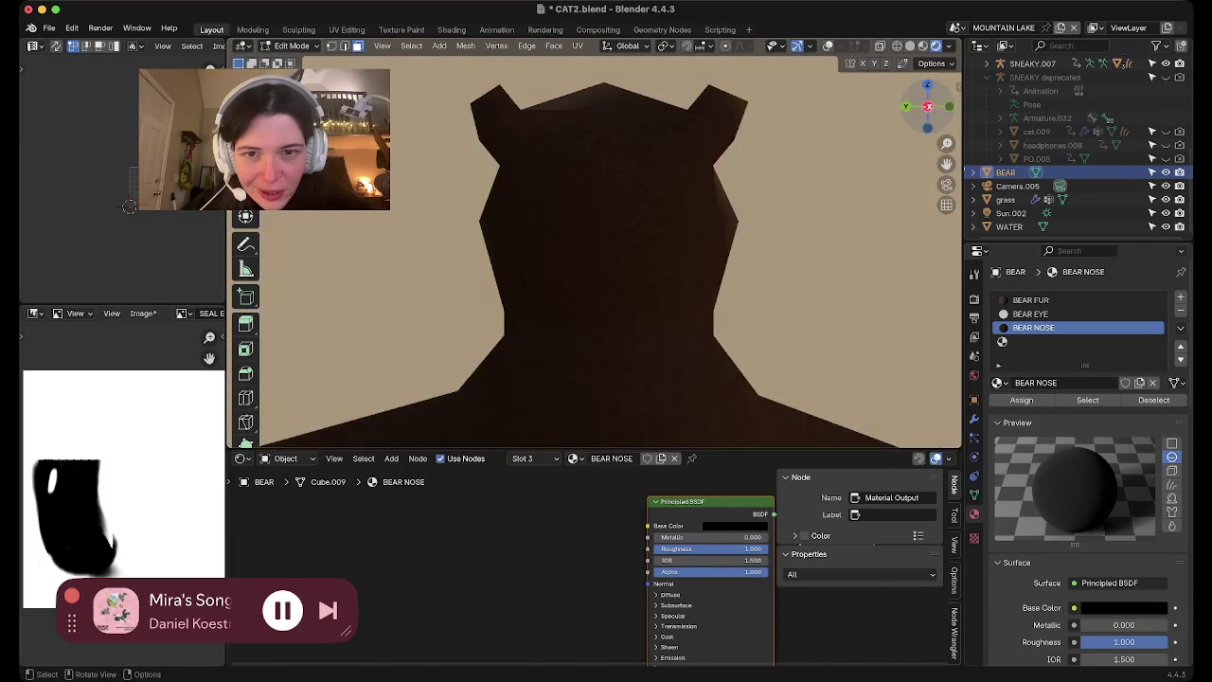
pyautogui.scroll(3, 595, 251)
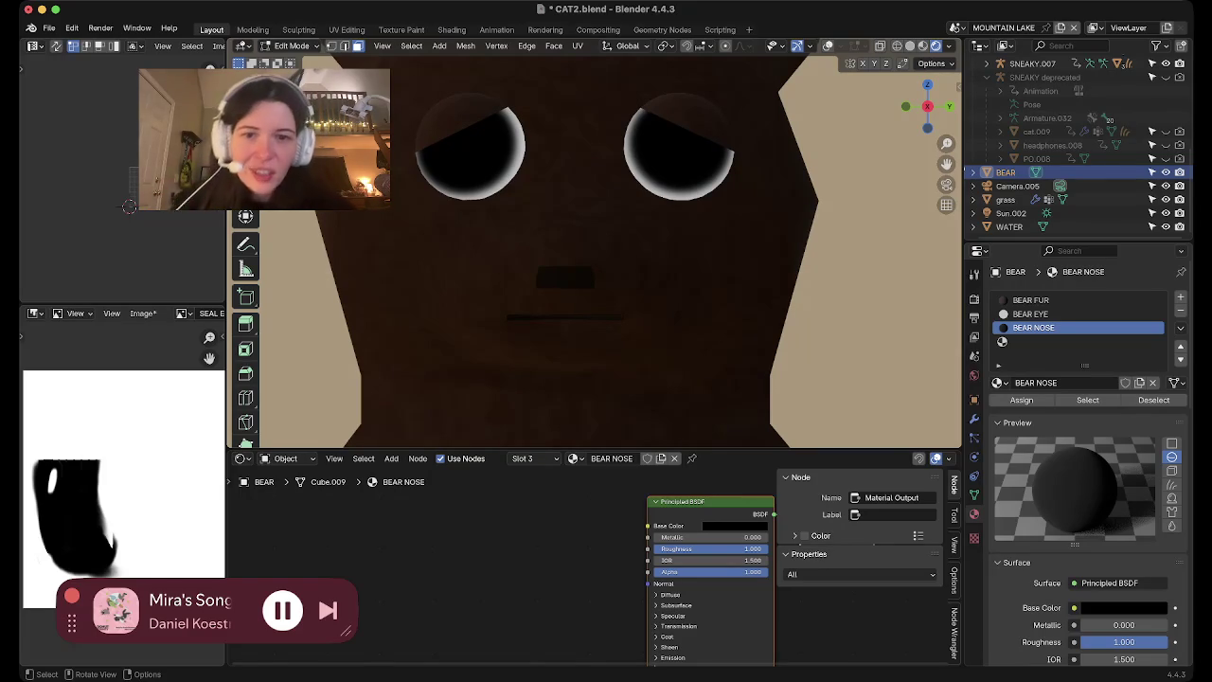
pyautogui.moveTo(587, 284)
pyautogui.mouseDown(button='middle')
pyautogui.moveTo(606, 265)
pyautogui.moveTo(616, 284)
pyautogui.mouseUp(button='middle')
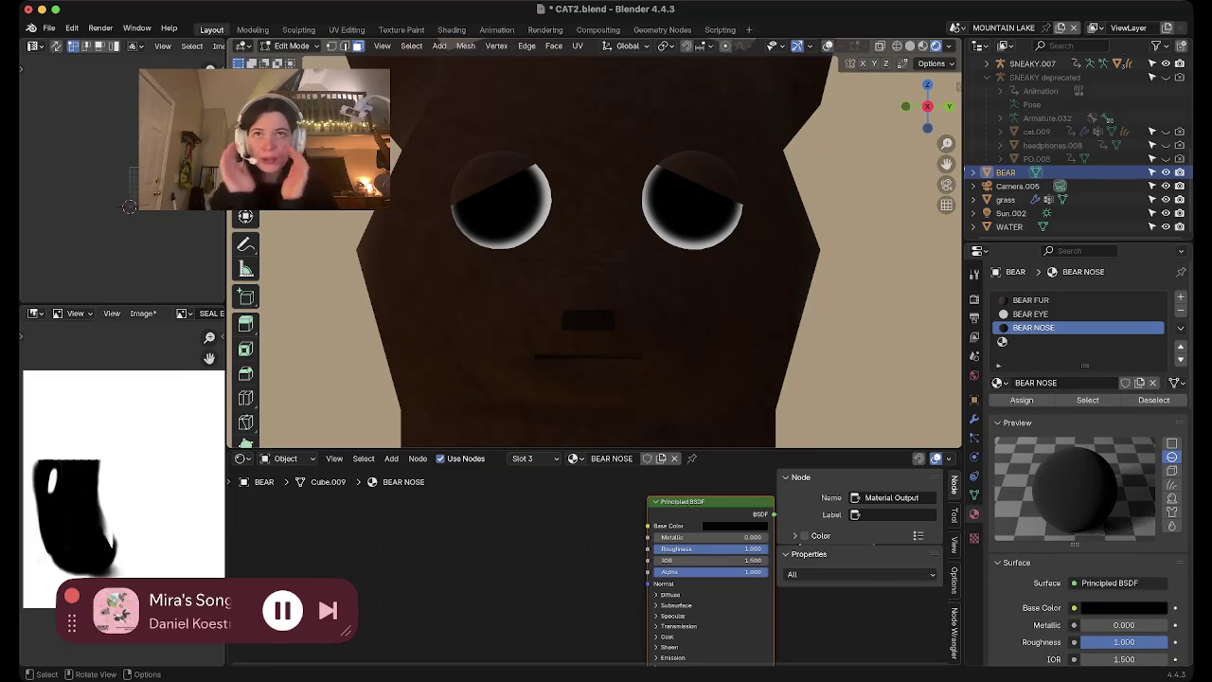
pyautogui.scroll(-3, 595, 247)
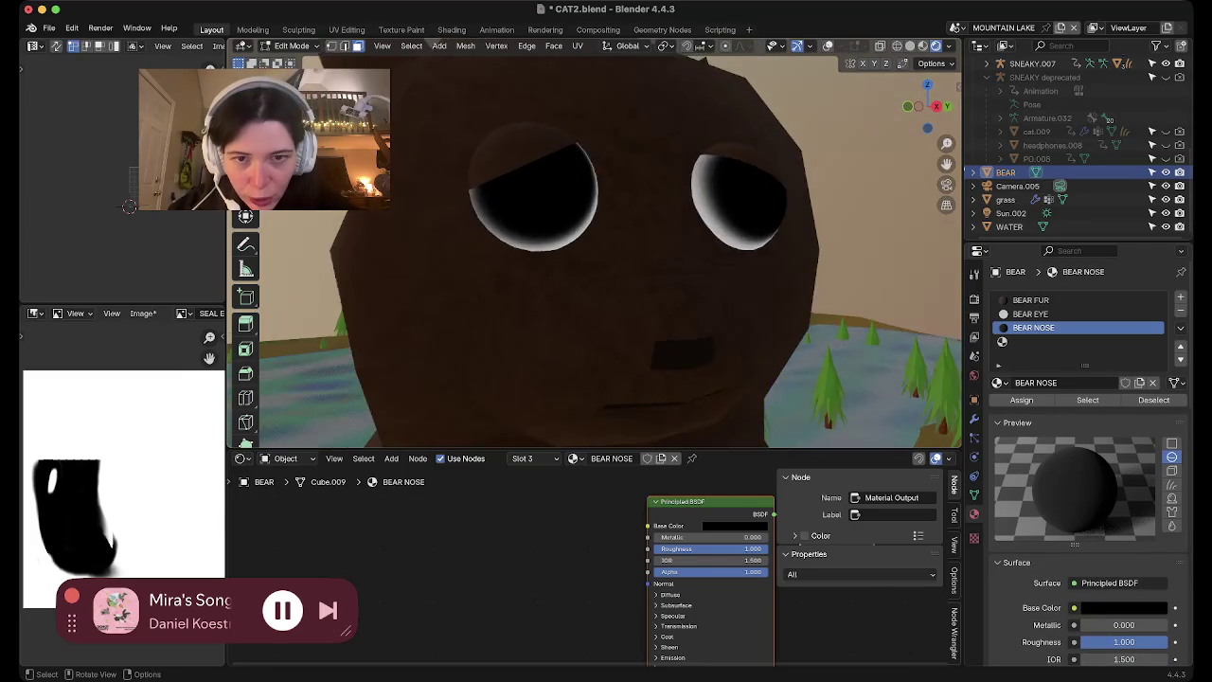
pyautogui.scroll(-2, 594, 246)
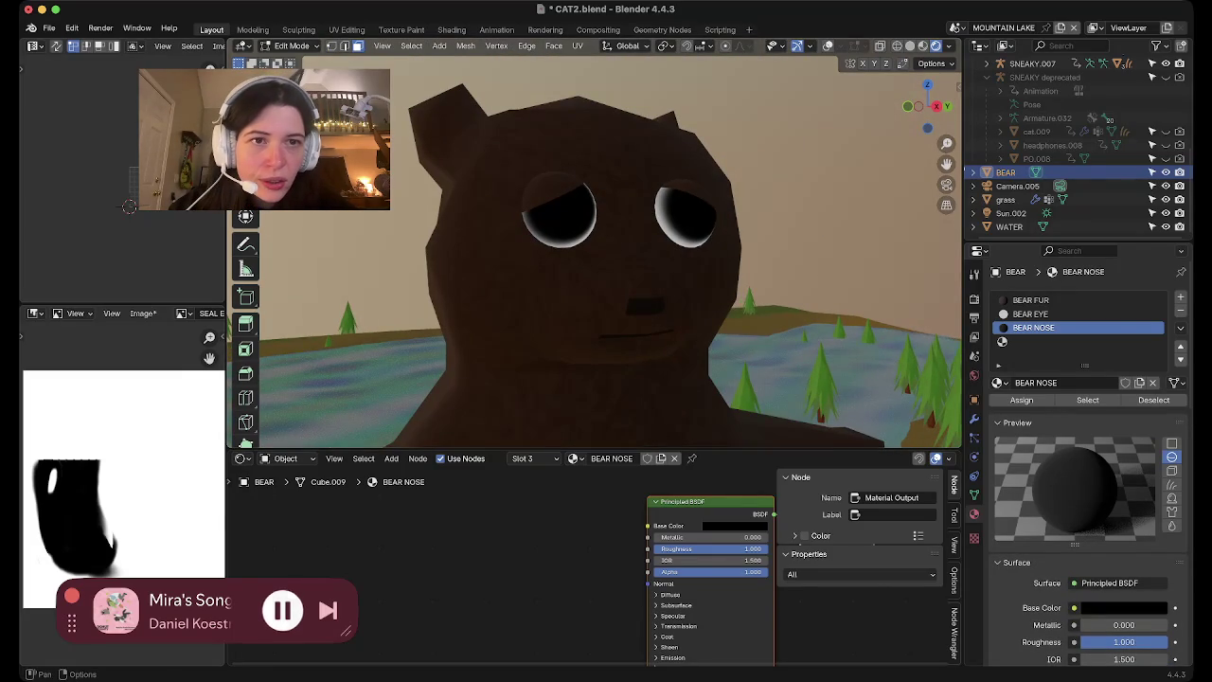
pyautogui.click(828, 46)
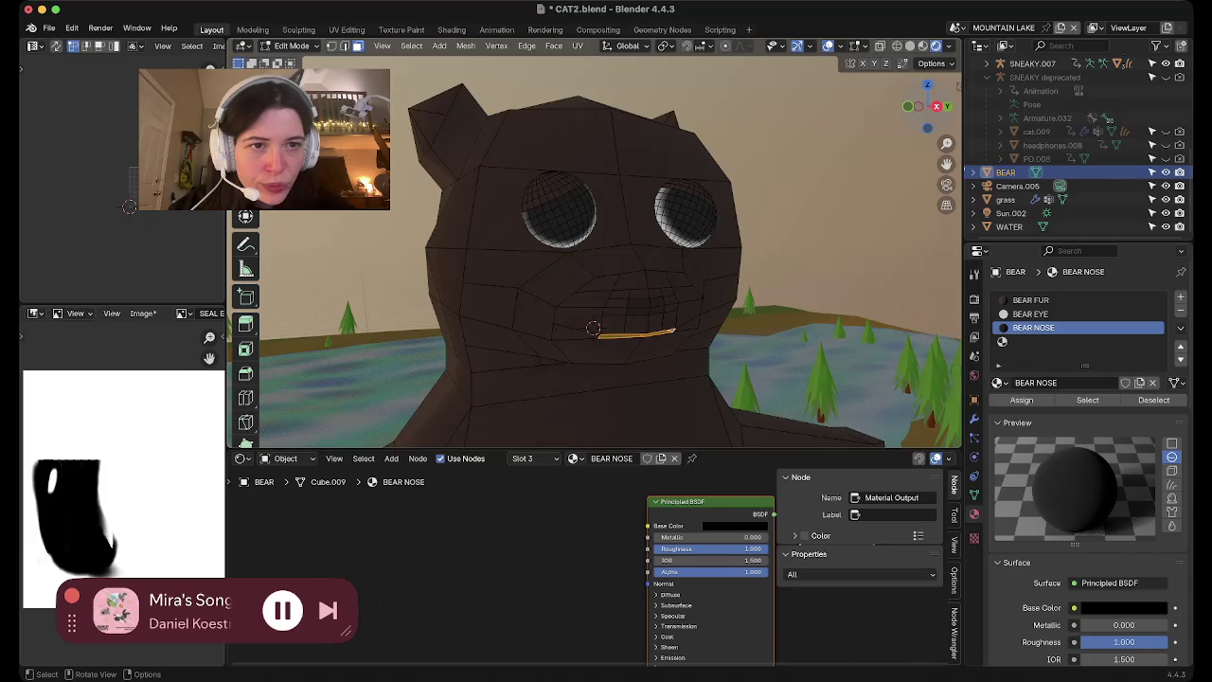
# Switch to front view and select the faces around the bear's mouth
pyautogui.press('KP_1')
pyautogui.moveTo(528, 262); pyautogui.dragTo(645, 336)
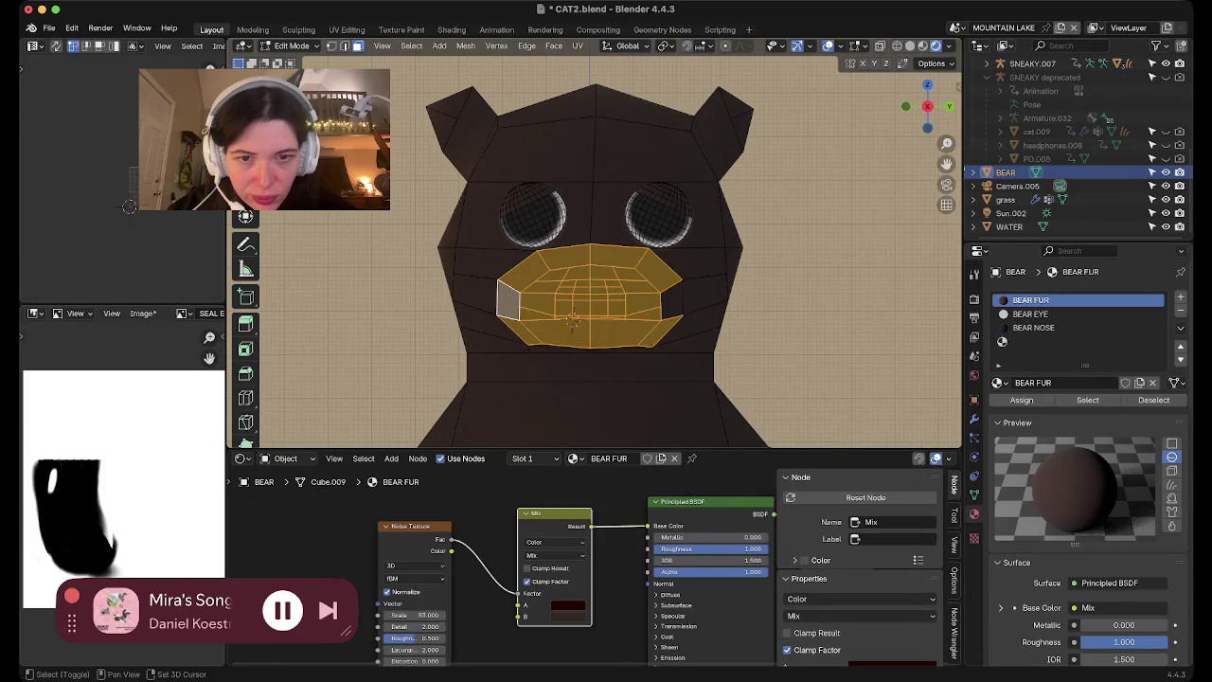
pyautogui.moveTo(587, 331); pyautogui.dragTo(606, 237, button='middle')
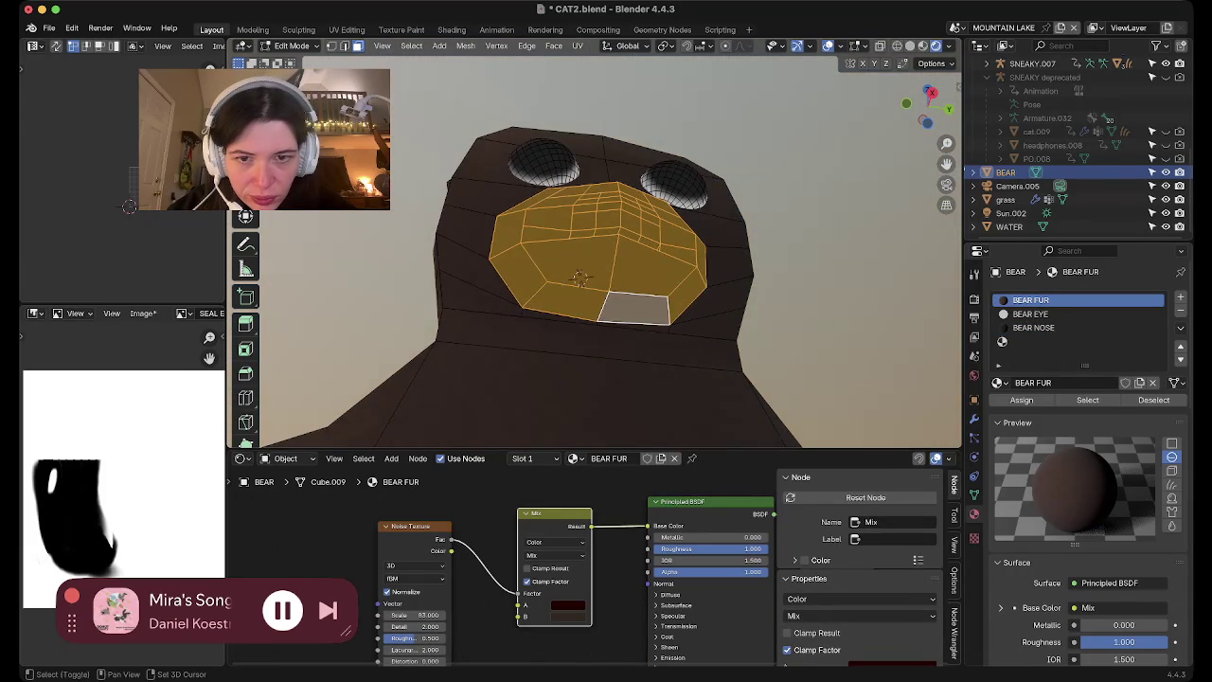
pyautogui.moveTo(579, 277); pyautogui.dragTo(559, 379, button='middle')
pyautogui.scroll(2, 558, 379)
pyautogui.scroll(2, 549, 407)
pyautogui.scroll(3, 538, 441)
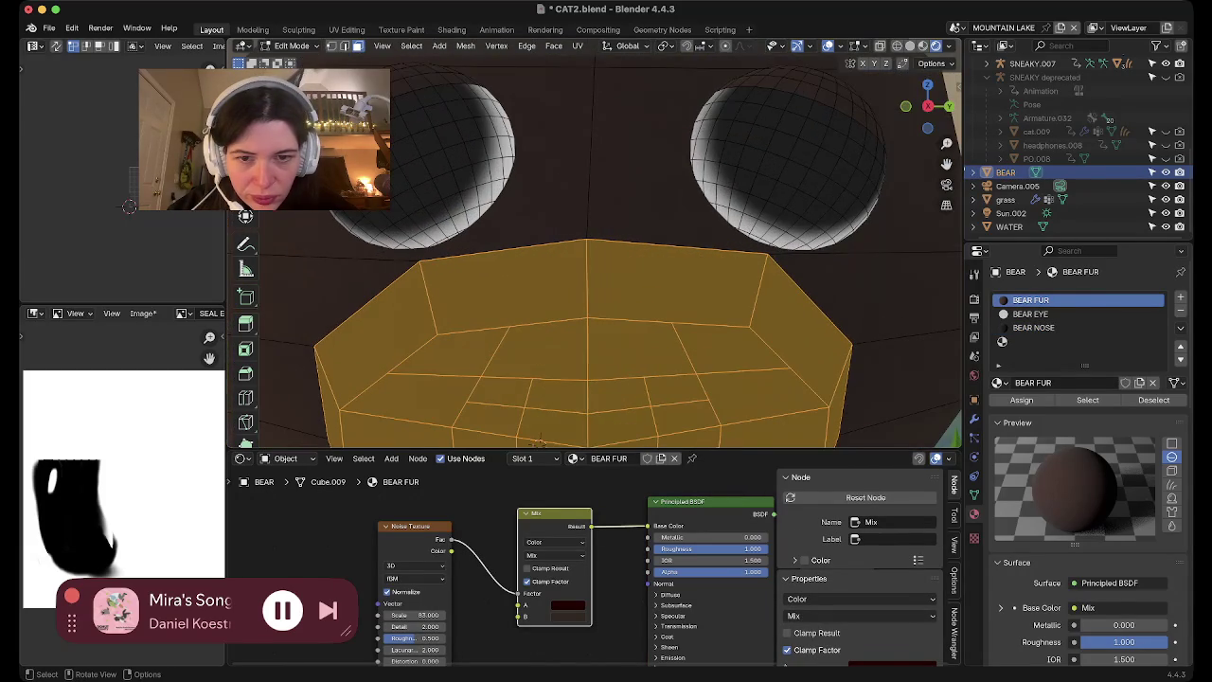
# Toggle X-ray and overlays to check the muzzle's shading
pyautogui.hotkey('alt', 'z')
pyautogui.hotkey('alt', 'z')
pyautogui.hotkey('shift', 'alt', 'z')
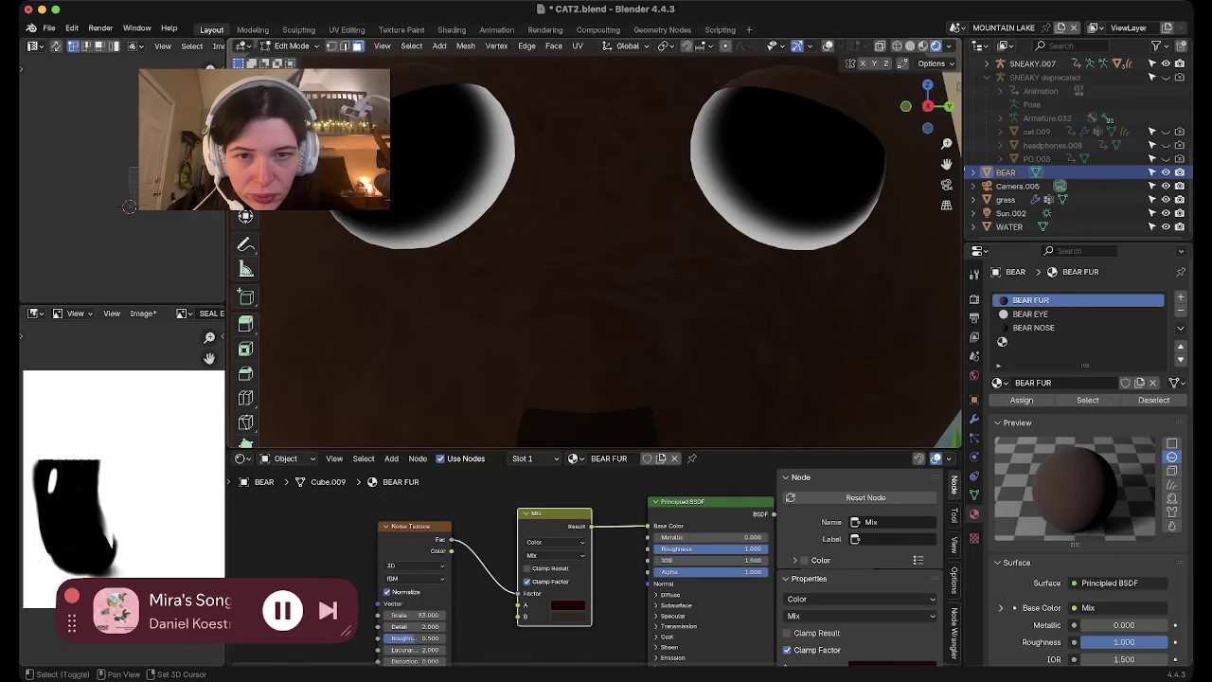
pyautogui.scroll(2, 539, 441)
pyautogui.scroll(2, 538, 440)
pyautogui.hotkey('shift', 'alt', 'z')
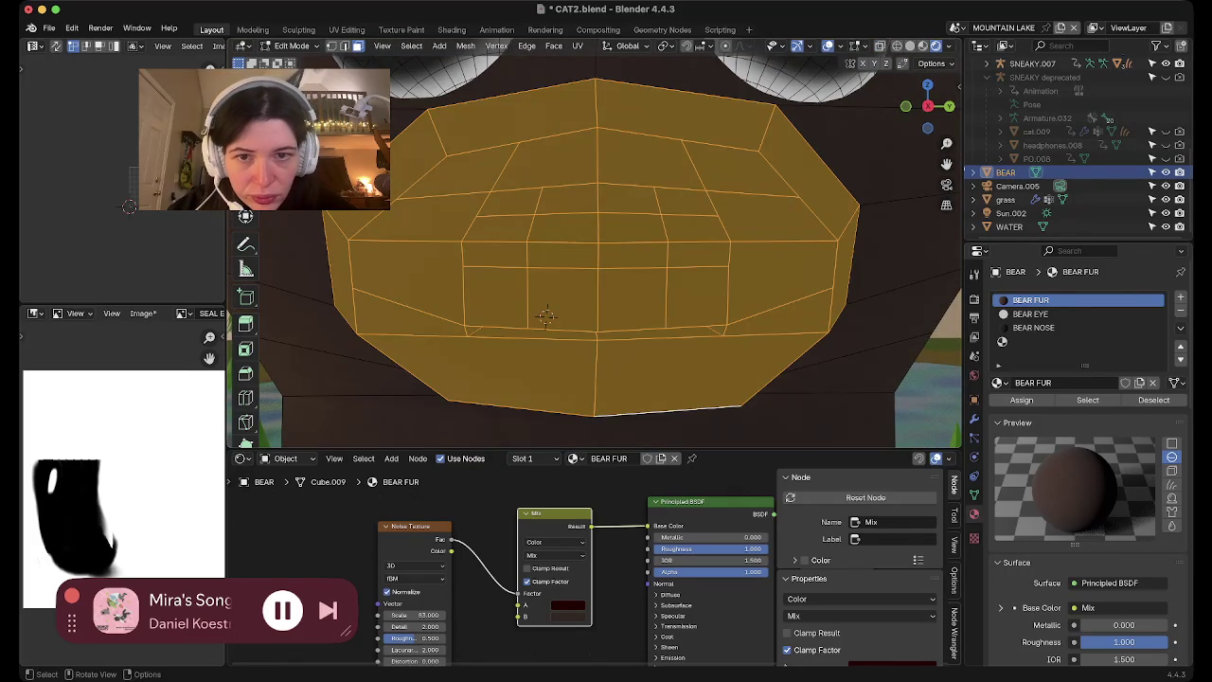
# Preview the BEAR NOSE and BEAR FUR slots, then add a new empty material slot
pyautogui.keyDown('shift'); pyautogui.click(546, 315); pyautogui.keyUp('shift')
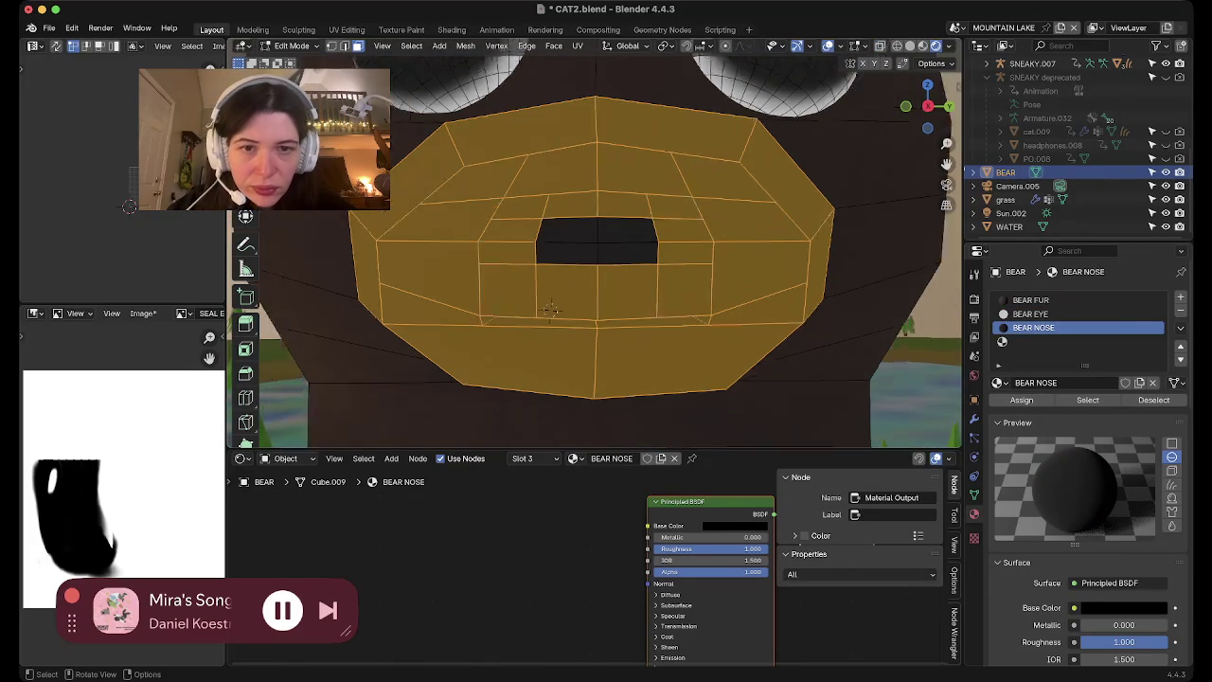
pyautogui.scroll(-2, 559, 298)
pyautogui.scroll(-2, 570, 279)
pyautogui.keyDown('shift'); pyautogui.click(570, 279); pyautogui.keyUp('shift')
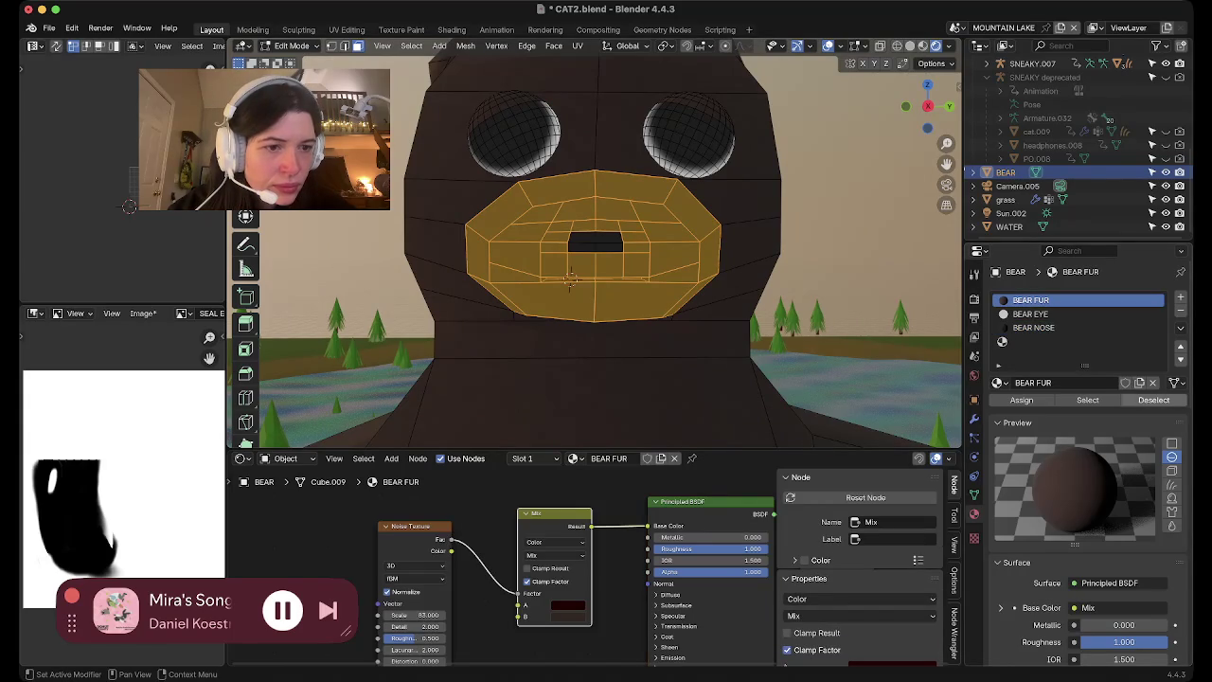
pyautogui.click(1180, 297)
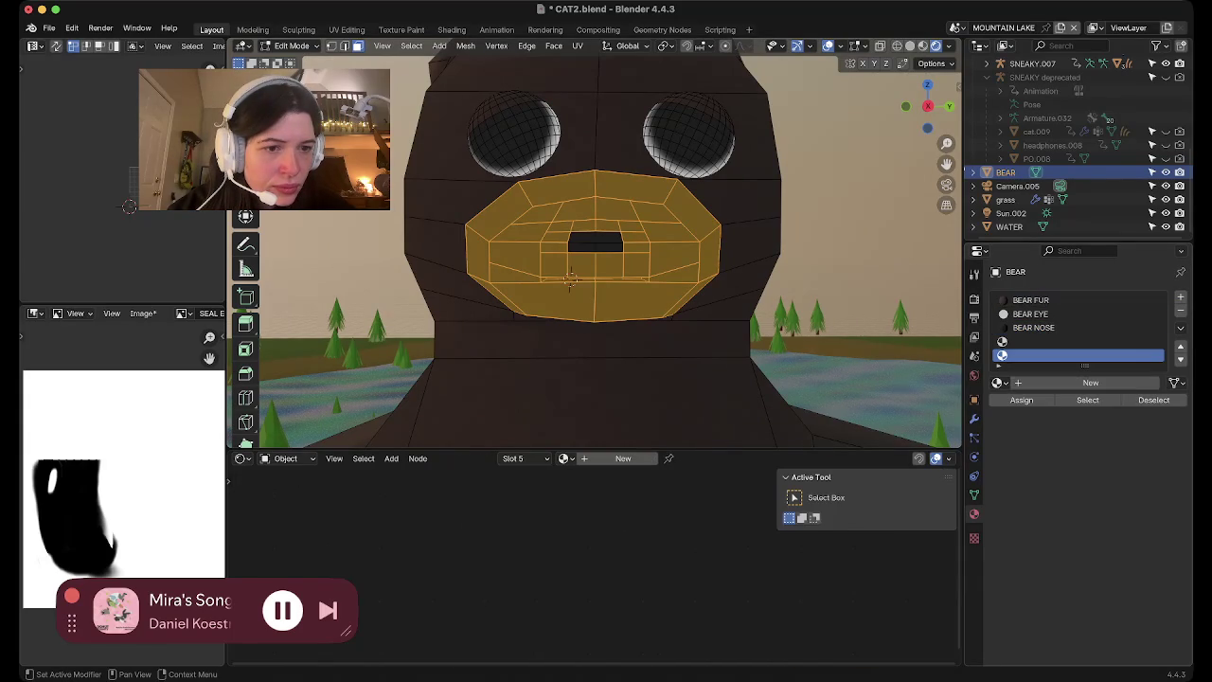
# Try removing the extra material slot and review the undo history without undoing
pyautogui.click(1180, 312)
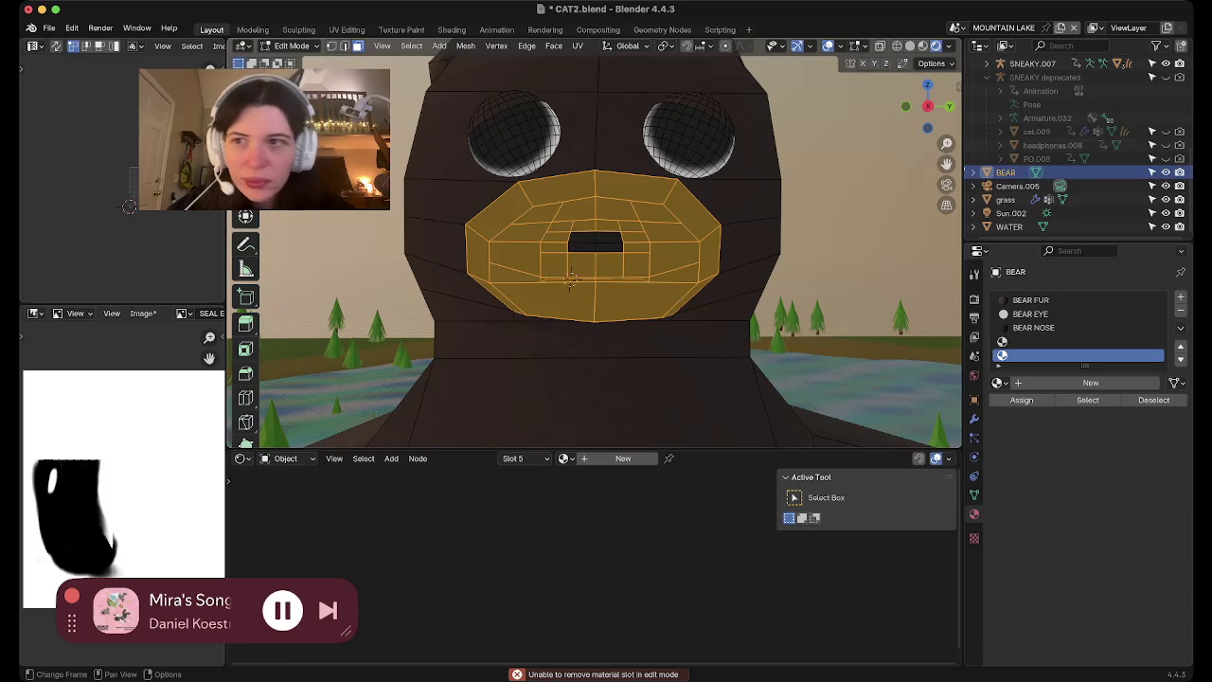
pyautogui.click(71, 27)
pyautogui.moveTo(104, 71)
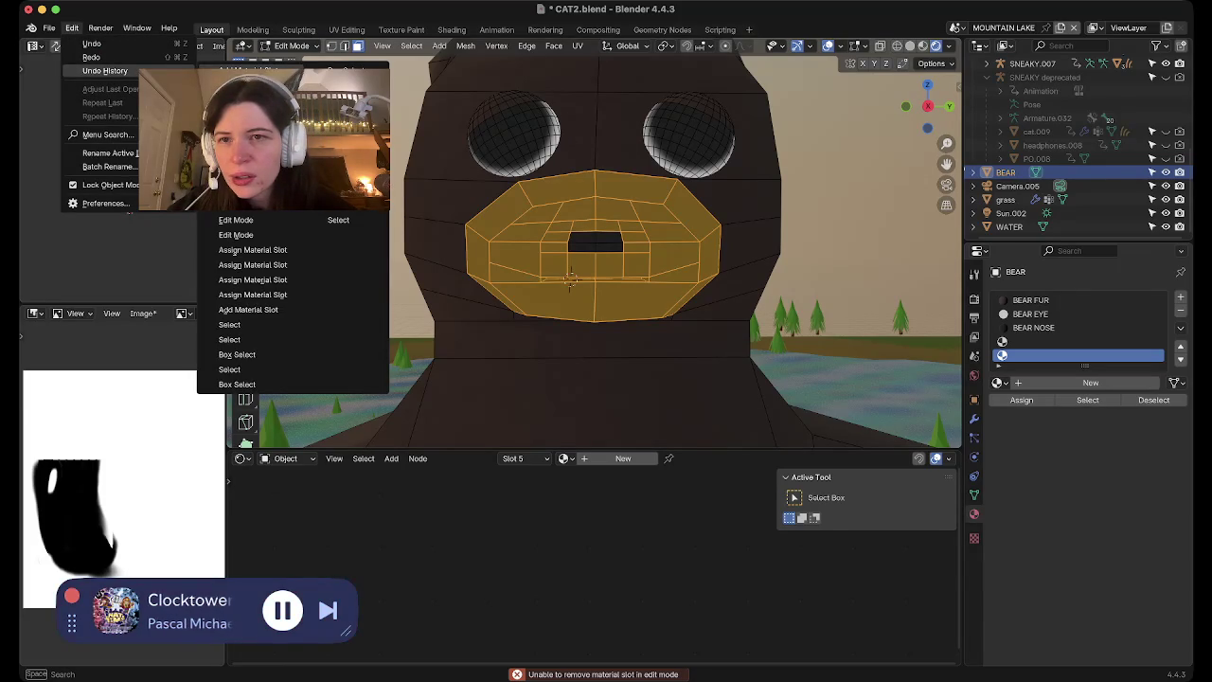
pyautogui.press('Escape')
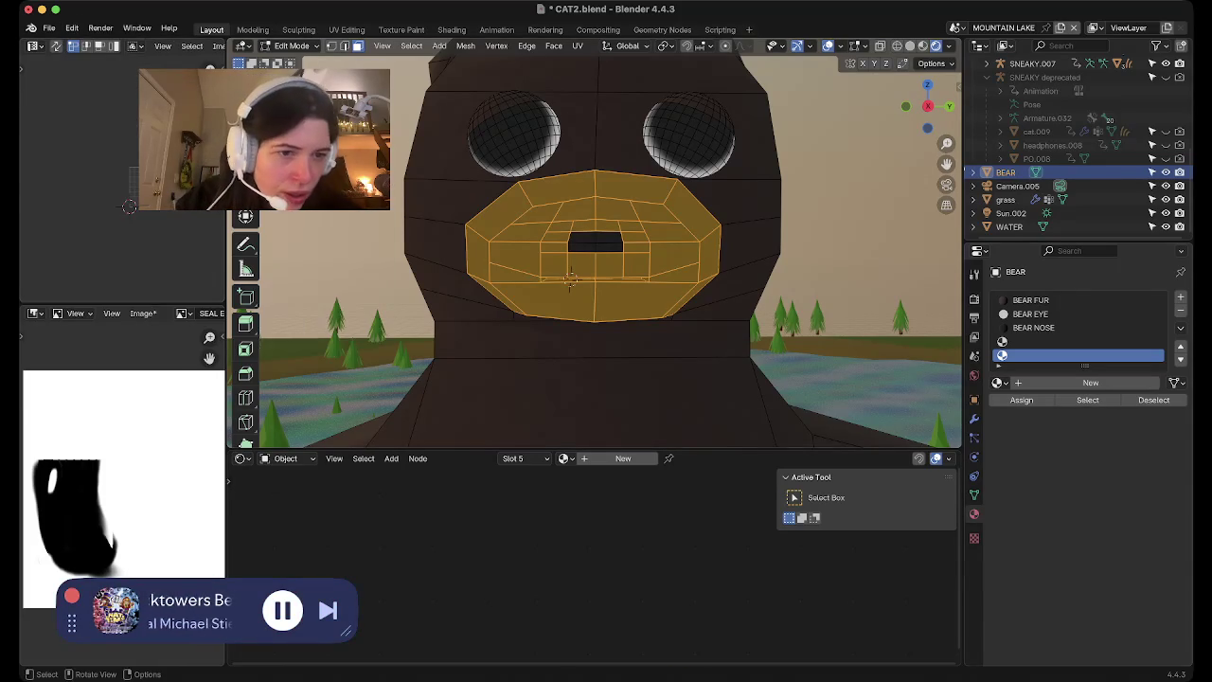
# Fill the fourth slot with BEAR FUR and duplicate it as BEAR FUR.001
pyautogui.click(1080, 341)
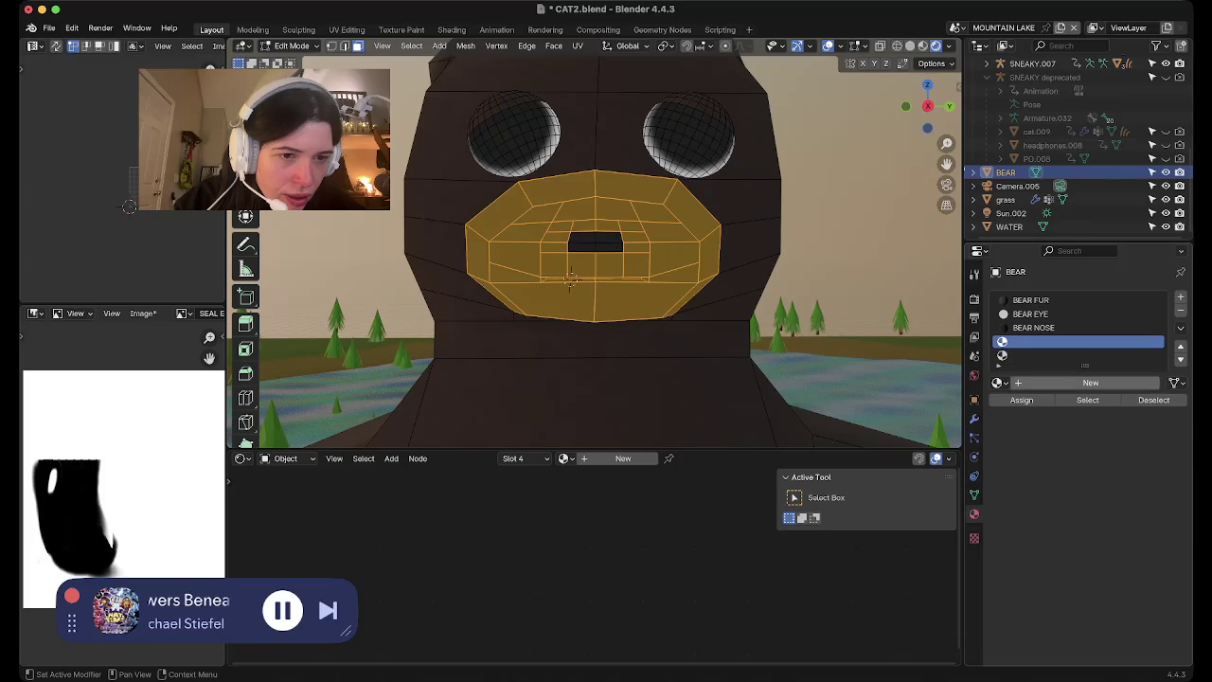
pyautogui.click(997, 383)
pyautogui.write('bear')
pyautogui.press('Down')
pyautogui.press('Return')
pyautogui.click(1139, 382)
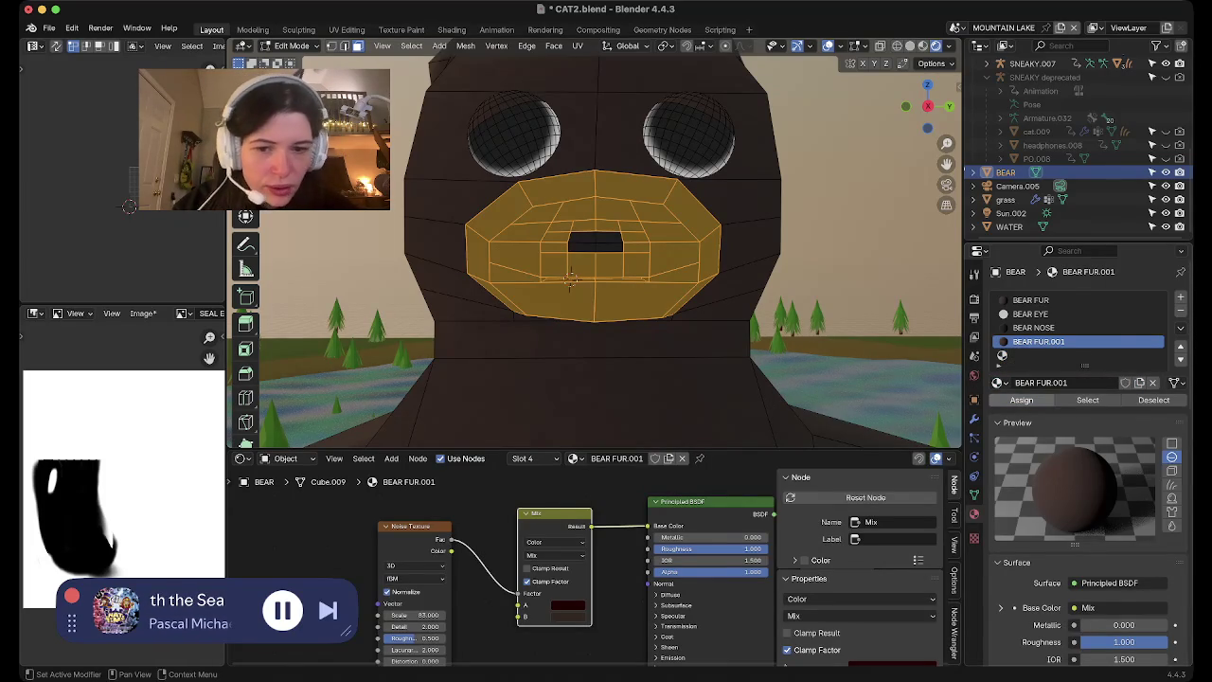
pyautogui.click(567, 604)
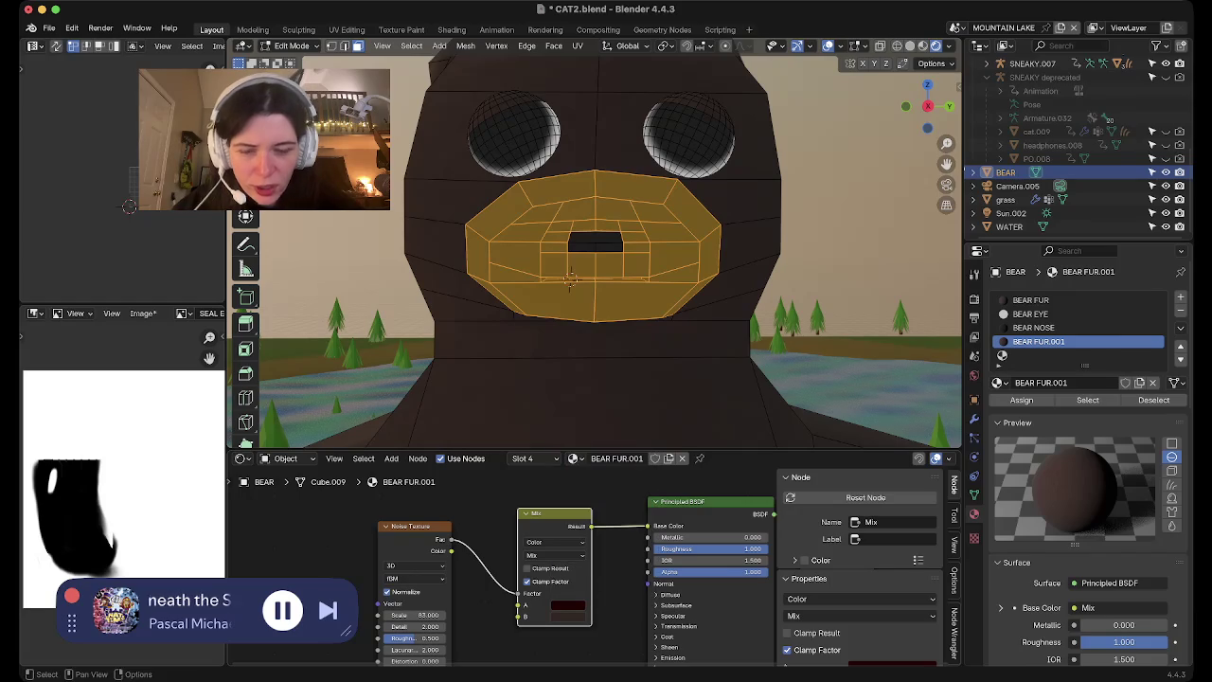
# Set BEAR FUR.001's first Mix colour to a very dark red, checking it with overlays hidden
pyautogui.click(568, 604)
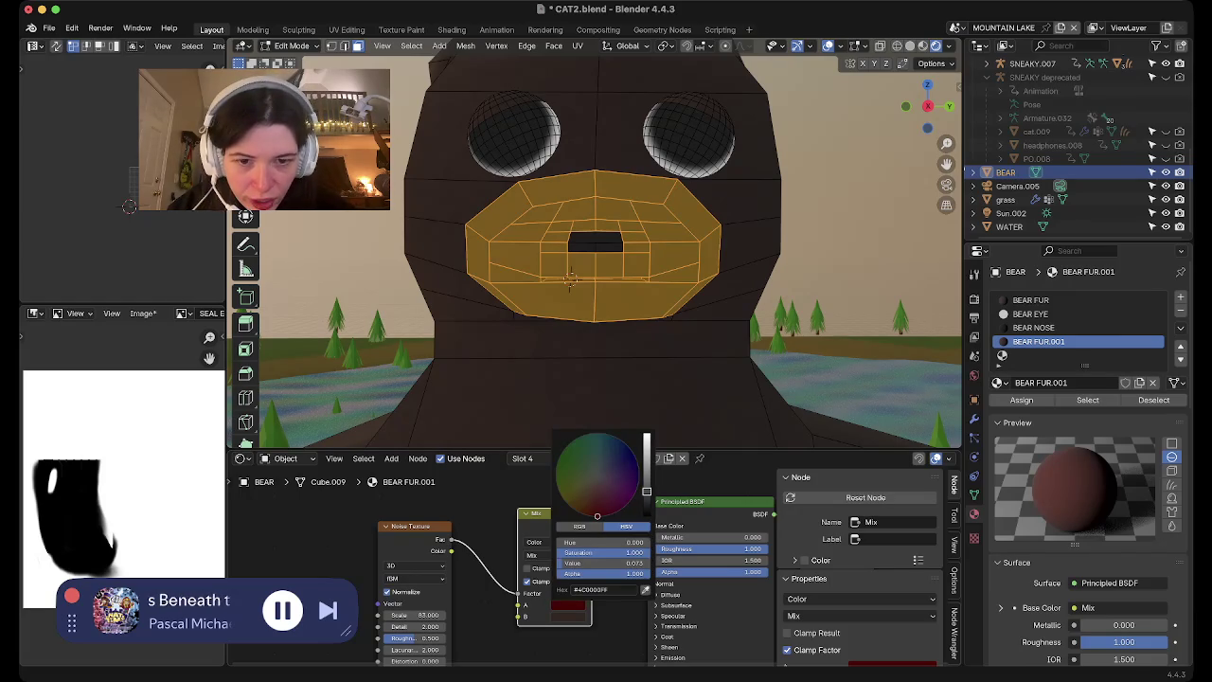
pyautogui.hotkey('shift', 'alt', 'z')
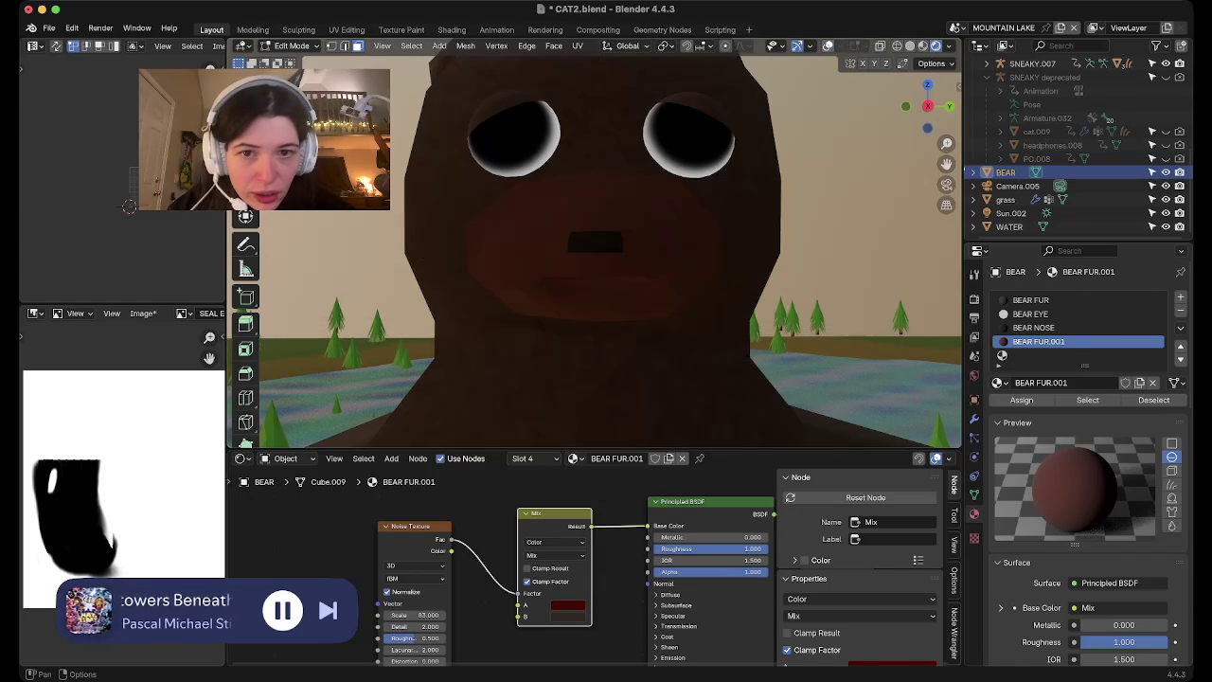
pyautogui.click(567, 604)
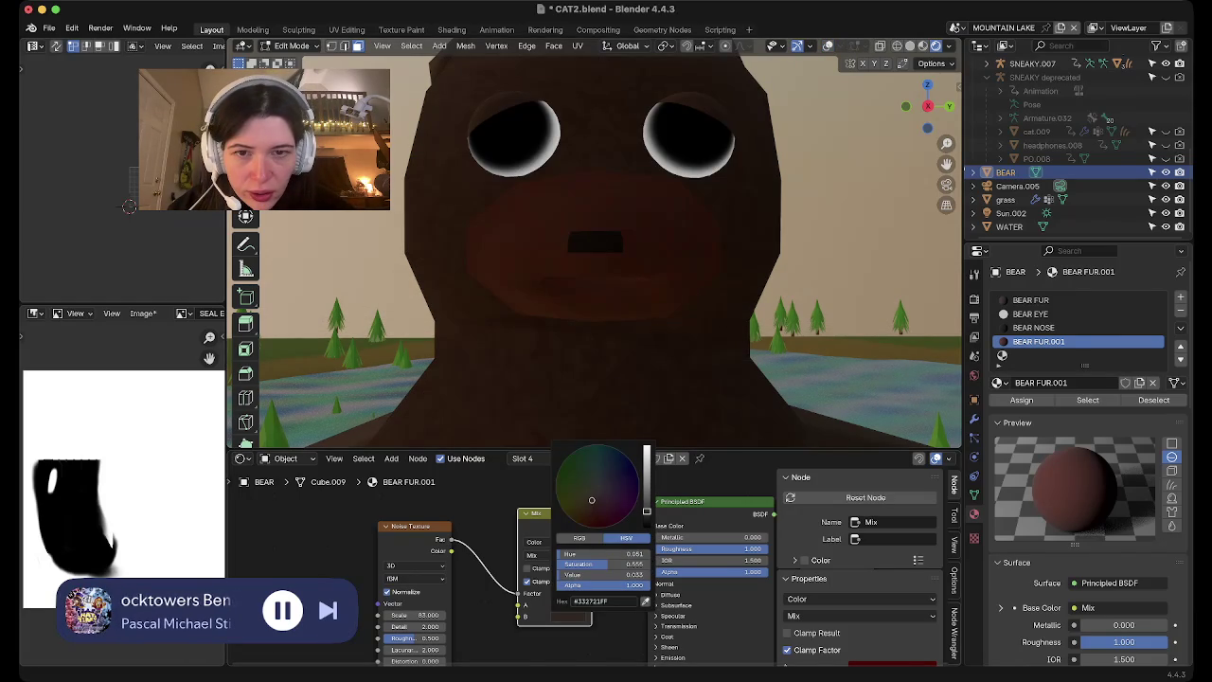
pyautogui.moveTo(606, 575); pyautogui.dragTo(620, 575)
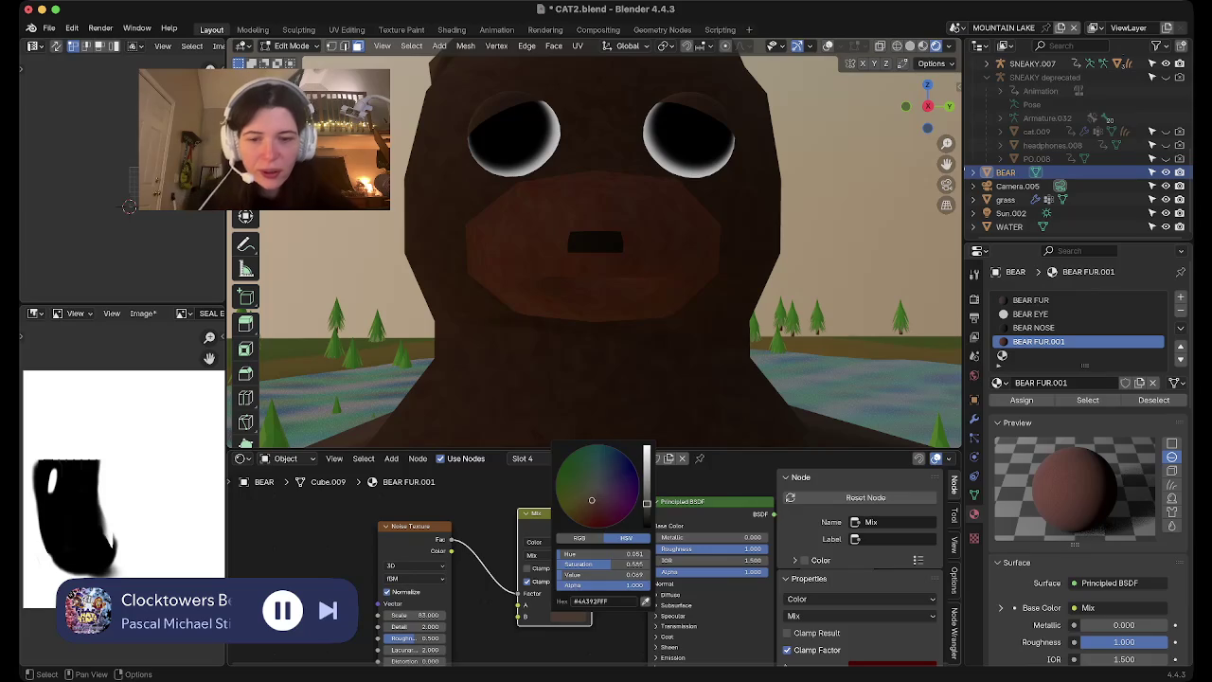
pyautogui.click(596, 516)
pyautogui.moveTo(646, 491); pyautogui.dragTo(646, 503)
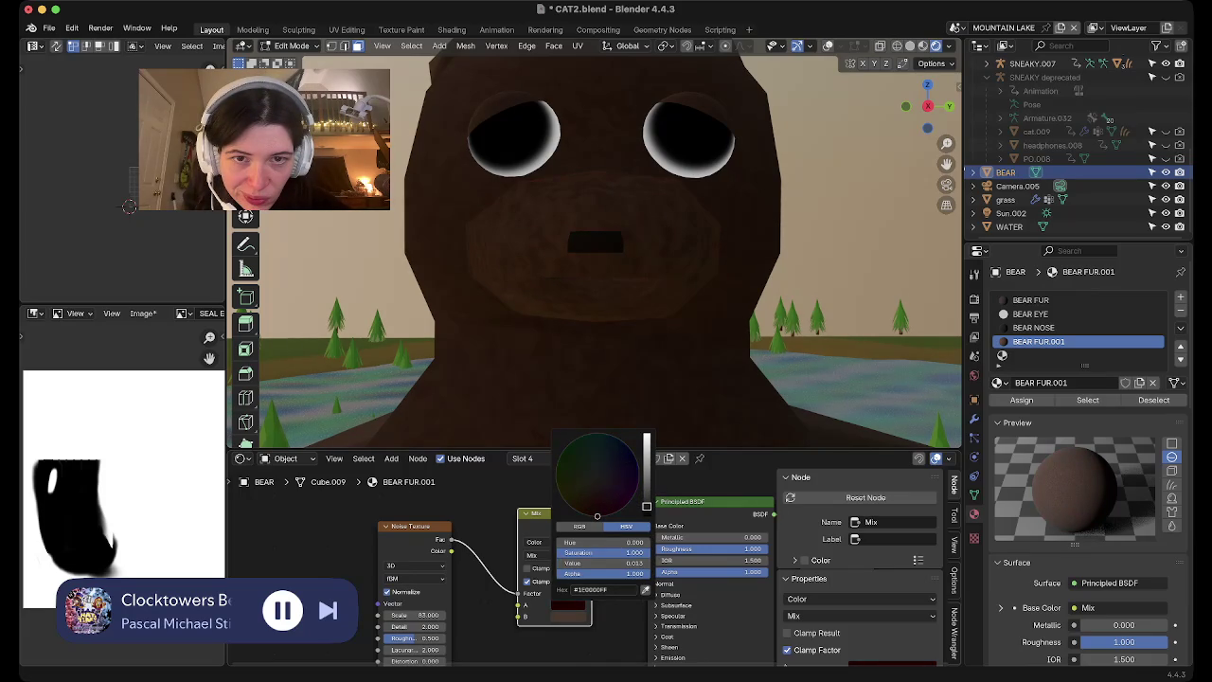
# Raise the Value of the muzzle's dark red Mix colour slightly
pyautogui.scroll(-2, 597, 284)
pyautogui.scroll(-2, 597, 284)
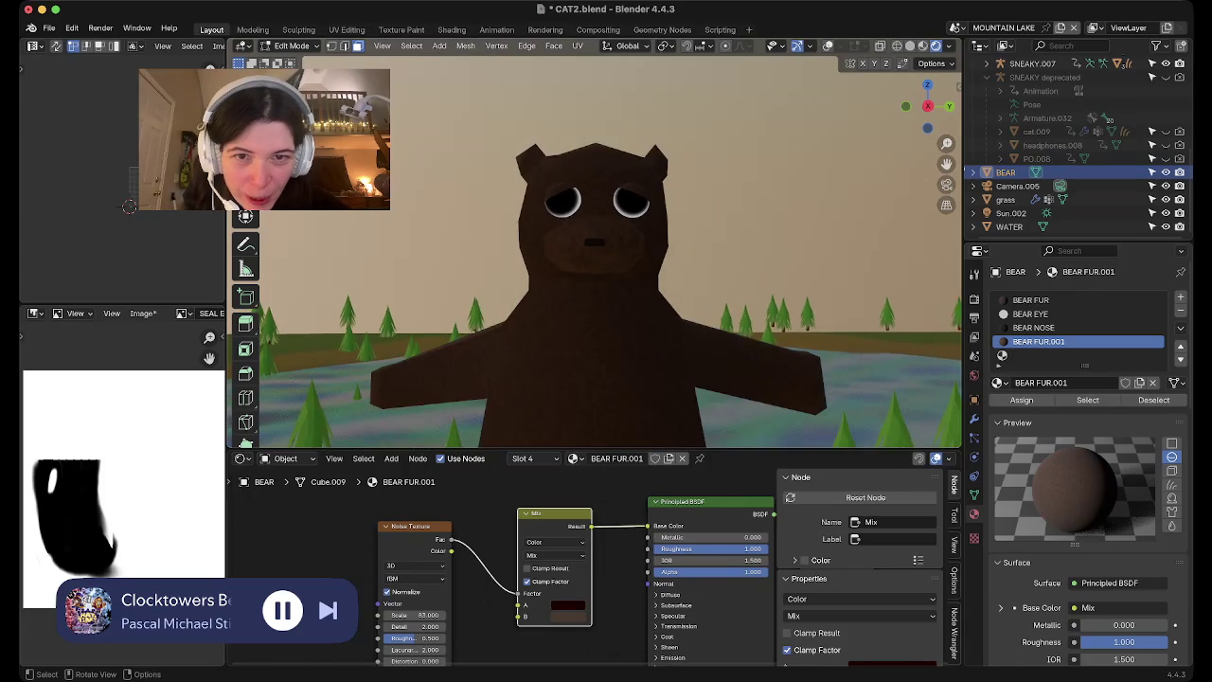
pyautogui.scroll(-2, 596, 284)
pyautogui.moveTo(596, 285)
pyautogui.mouseDown(button='middle')
pyautogui.moveTo(625, 322)
pyautogui.moveTo(663, 284)
pyautogui.moveTo(568, 294)
pyautogui.moveTo(616, 284)
pyautogui.moveTo(597, 284)
pyautogui.mouseUp(button='middle')
pyautogui.scroll(1, 596, 284)
pyautogui.scroll(2, 597, 284)
pyautogui.click(568, 605)
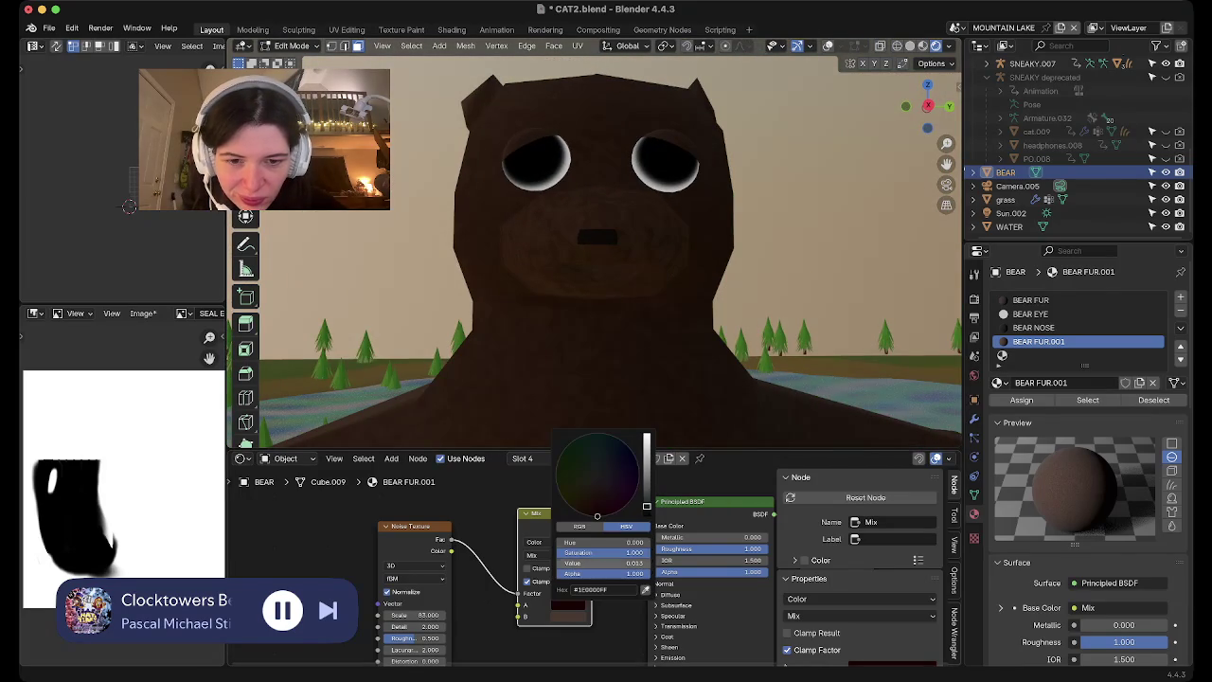
pyautogui.moveTo(647, 508); pyautogui.dragTo(647, 499)
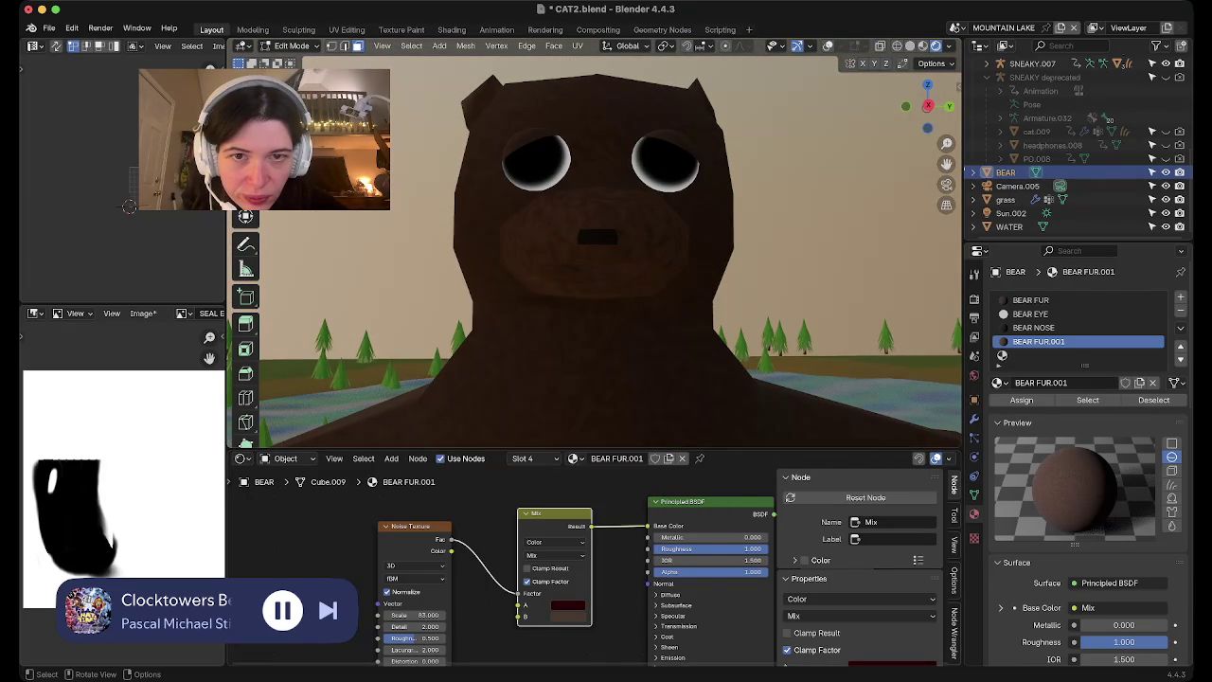
# Orbit and zoom around the bear in the lakeside scene to inspect the muzzle and legs
pyautogui.scroll(-6, 596, 284)
pyautogui.scroll(2, 596, 284)
pyautogui.moveTo(597, 284)
pyautogui.mouseDown(button='middle')
pyautogui.moveTo(568, 360)
pyautogui.moveTo(597, 284)
pyautogui.mouseUp(button='middle')
pyautogui.scroll(3, 596, 284)
pyautogui.scroll(1, 597, 285)
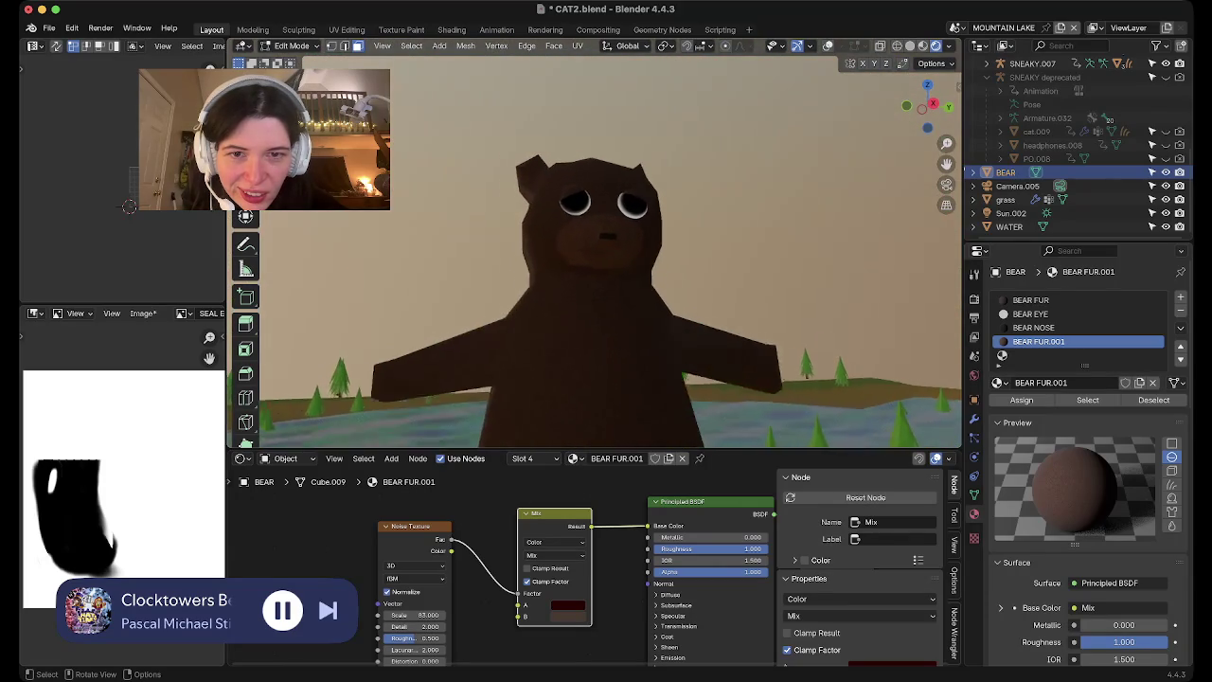
pyautogui.scroll(3, 596, 284)
pyautogui.scroll(-2, 596, 284)
pyautogui.scroll(-2, 597, 284)
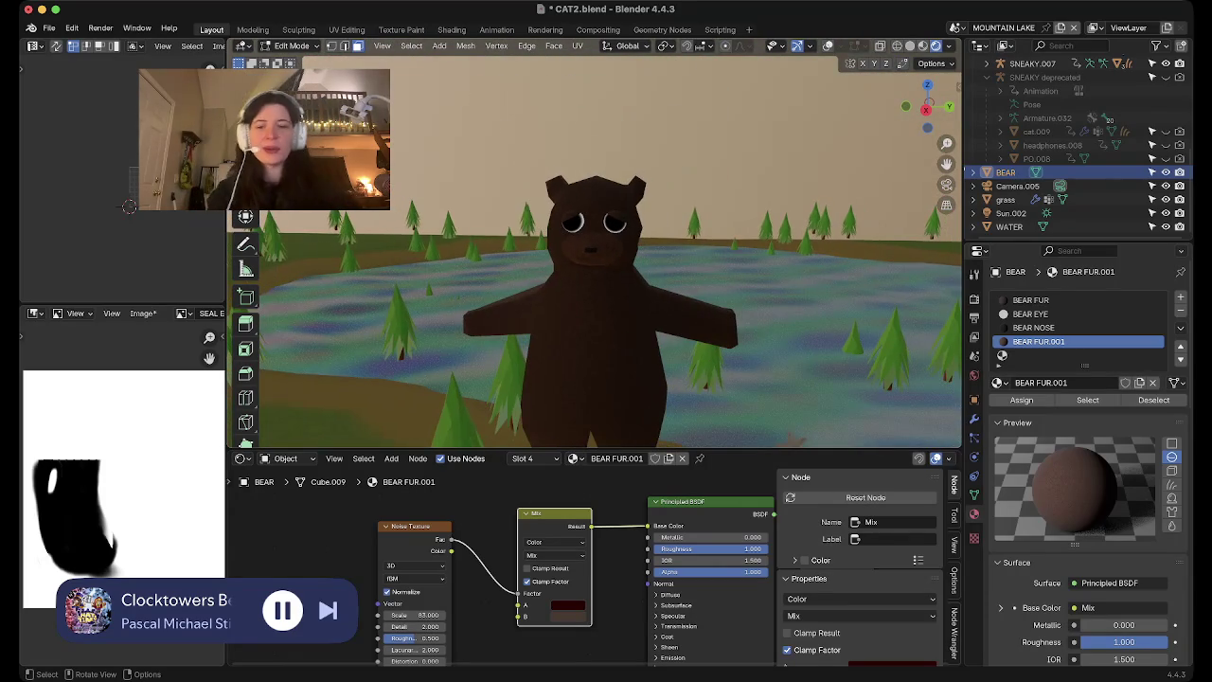
pyautogui.moveTo(596, 359)
pyautogui.mouseDown(button='middle')
pyautogui.moveTo(597, 284)
pyautogui.moveTo(596, 341)
pyautogui.mouseUp(button='middle')
pyautogui.scroll(-2, 596, 284)
pyautogui.scroll(3, 596, 284)
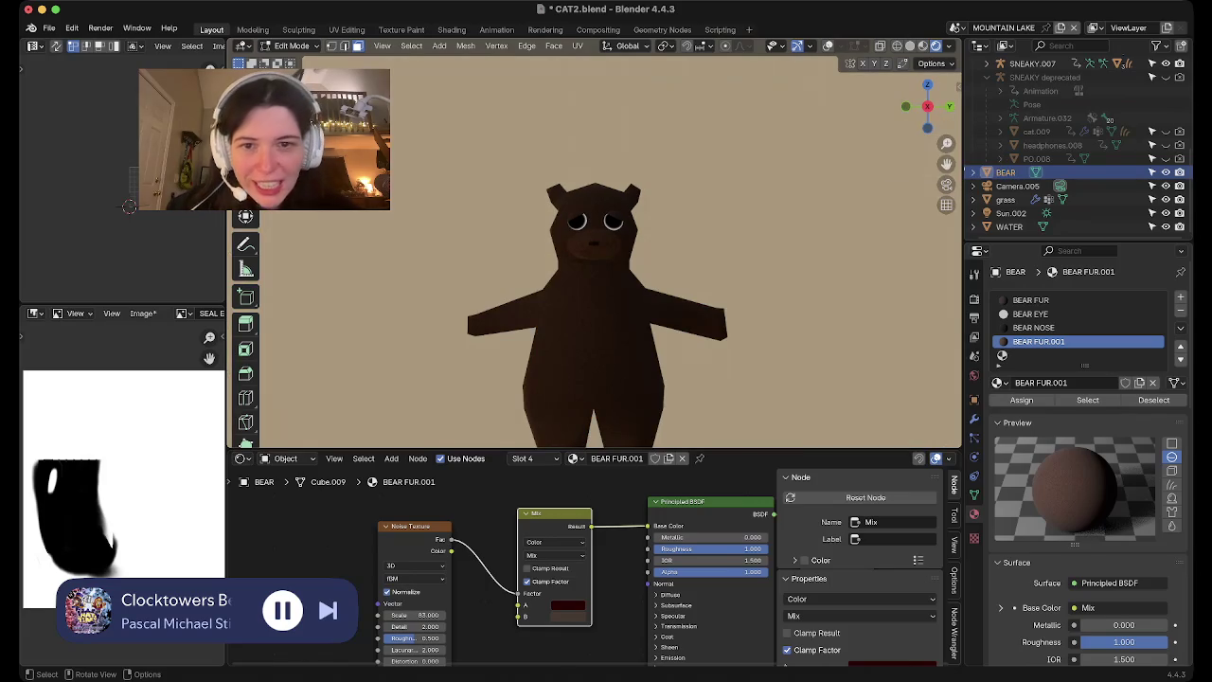
pyautogui.scroll(2, 596, 284)
pyautogui.keyDown('shift'); pyautogui.moveTo(597, 284); pyautogui.dragTo(549, 180, button='middle'); pyautogui.keyUp('shift')
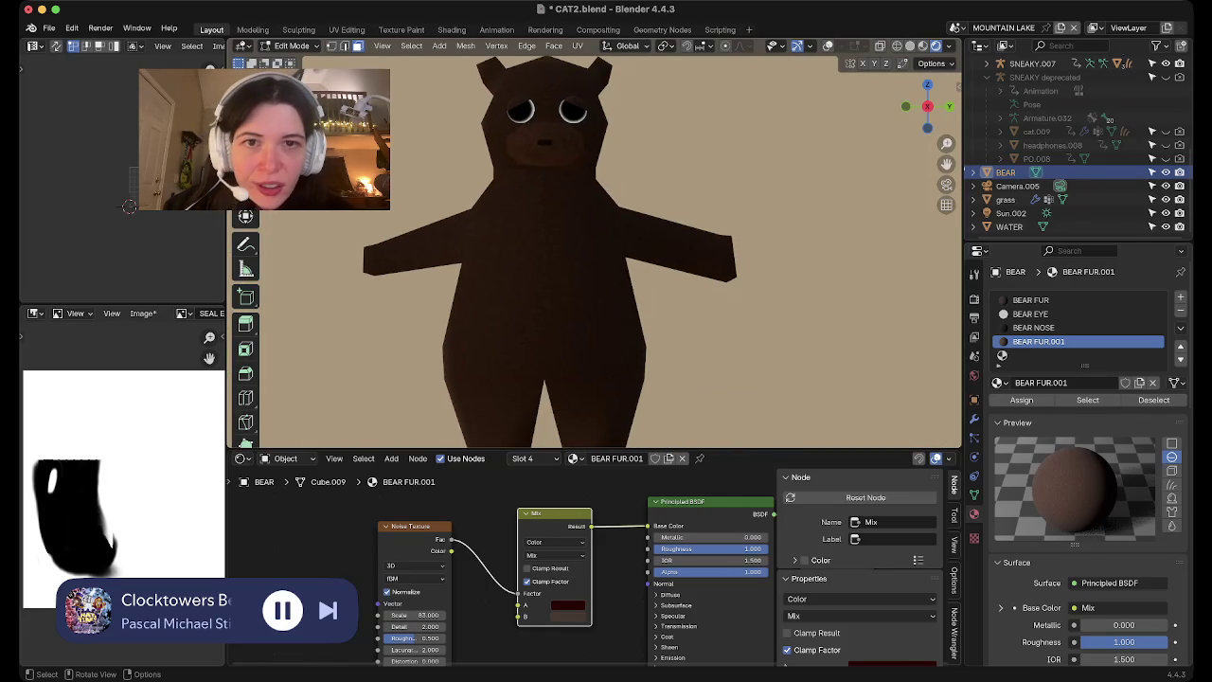
# Inset the bear's belly face
pyautogui.hotkey('shift', 'alt', 'z')
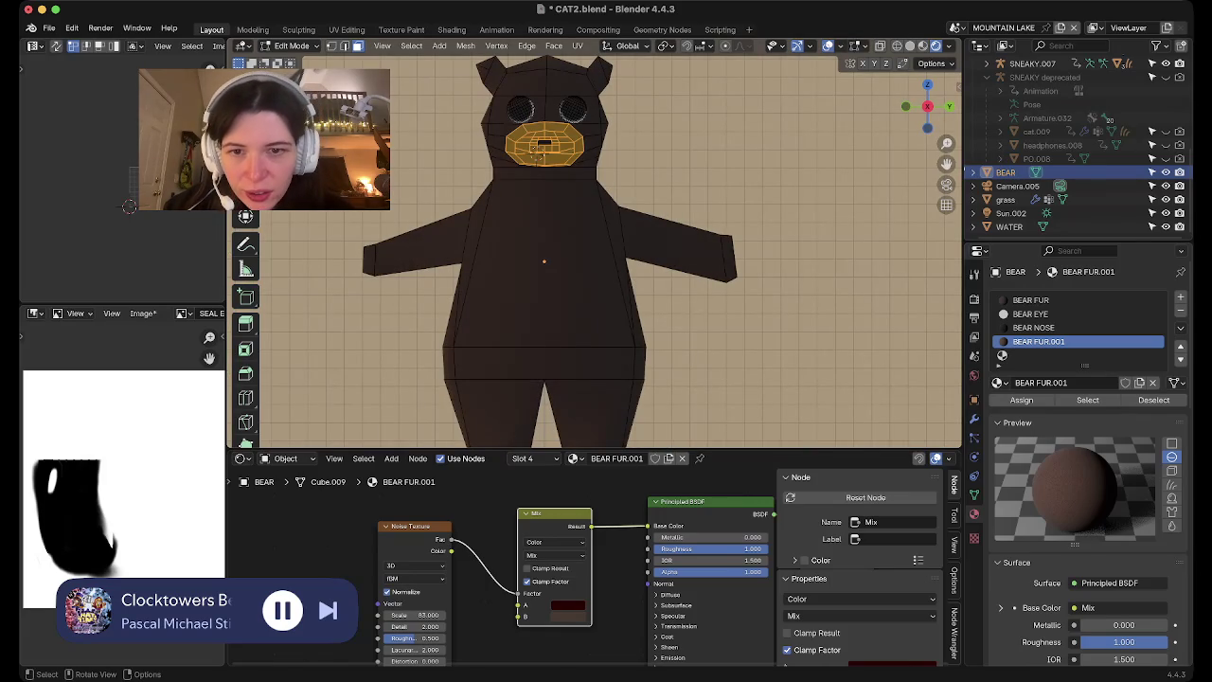
pyautogui.click(543, 275)
pyautogui.press('i')
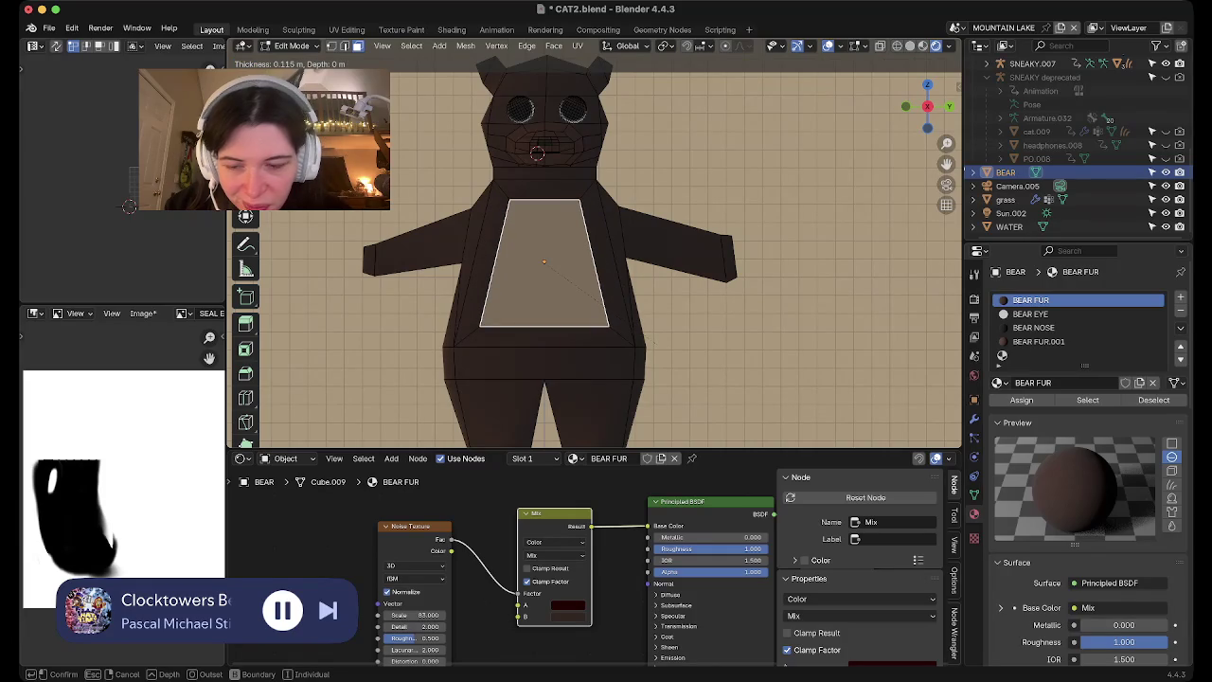
pyautogui.click(653, 343)
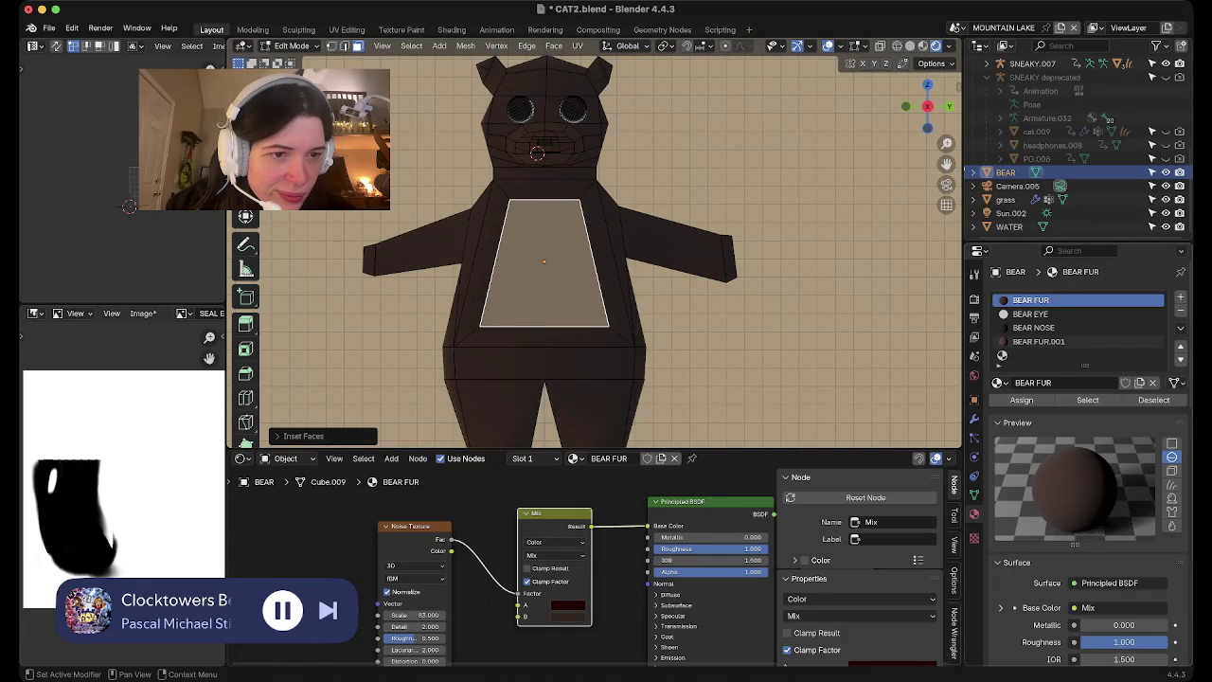
# Rename the BEAR FUR.001 material to BEAR FUR LIGHT
pyautogui.click(1089, 342)
pyautogui.doubleClick(1051, 383)
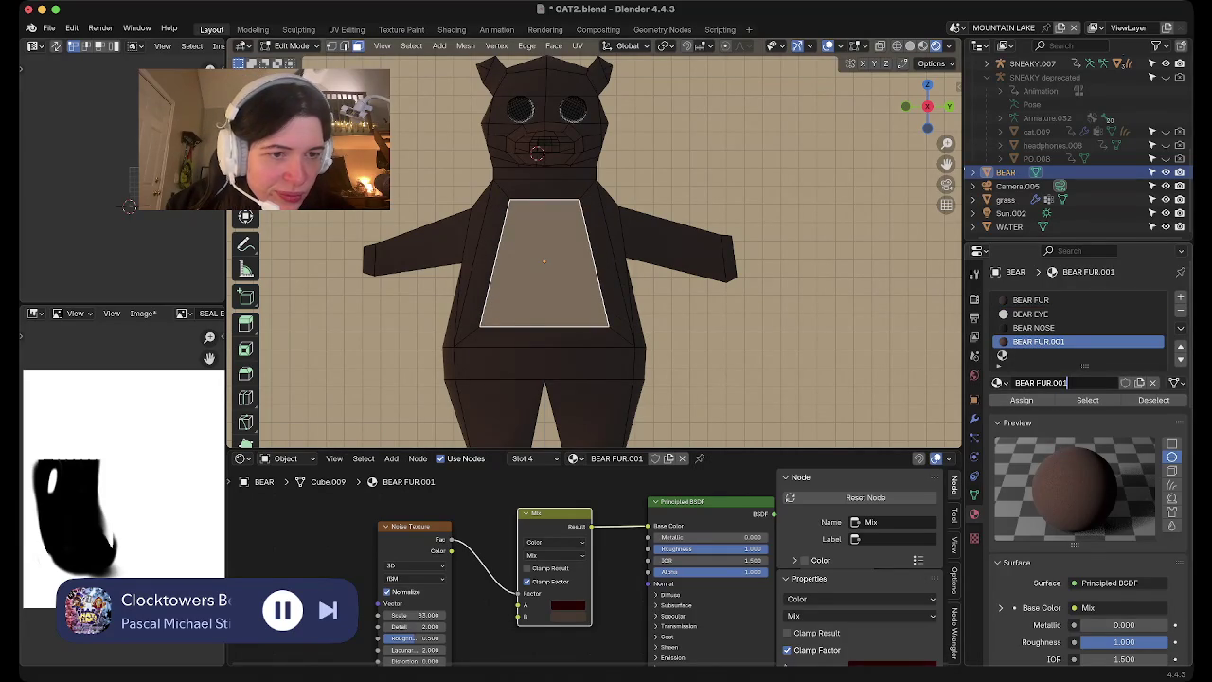
pyautogui.write('LIGHT')
pyautogui.press('Return')
pyautogui.hotkey('alt', 'z')
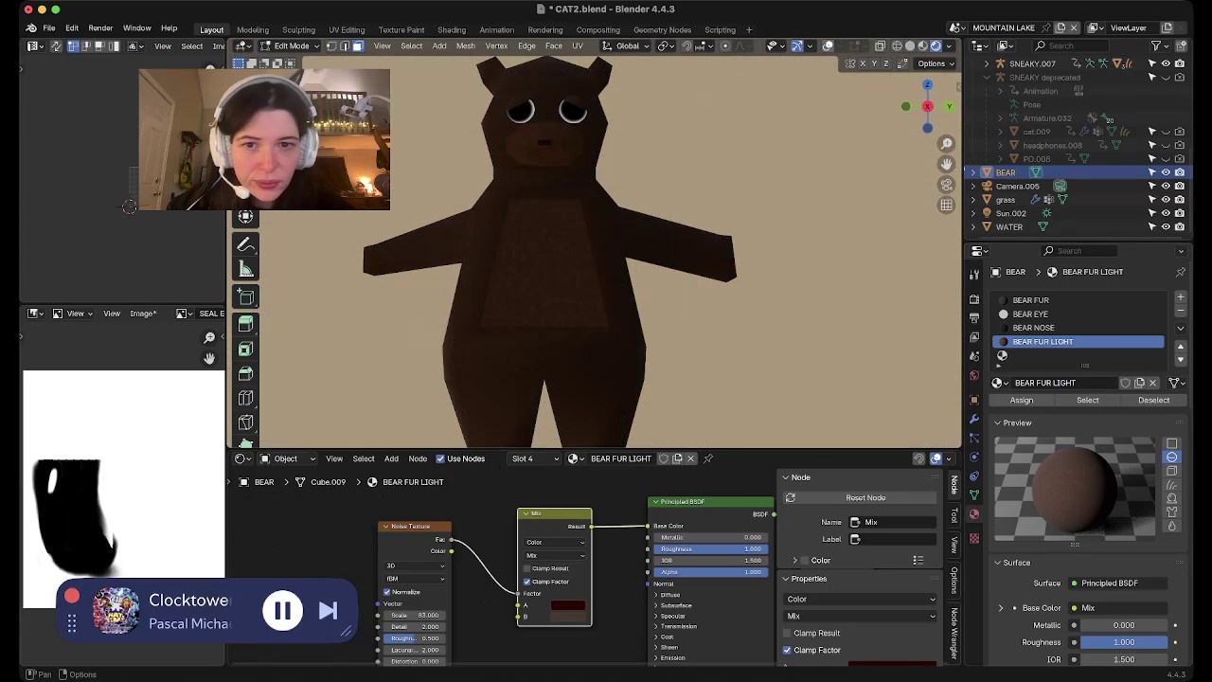
# Subdivide the inset belly face into four faces
pyautogui.scroll(-2, 545, 284)
pyautogui.scroll(-1, 545, 284)
pyautogui.scroll(-1, 545, 284)
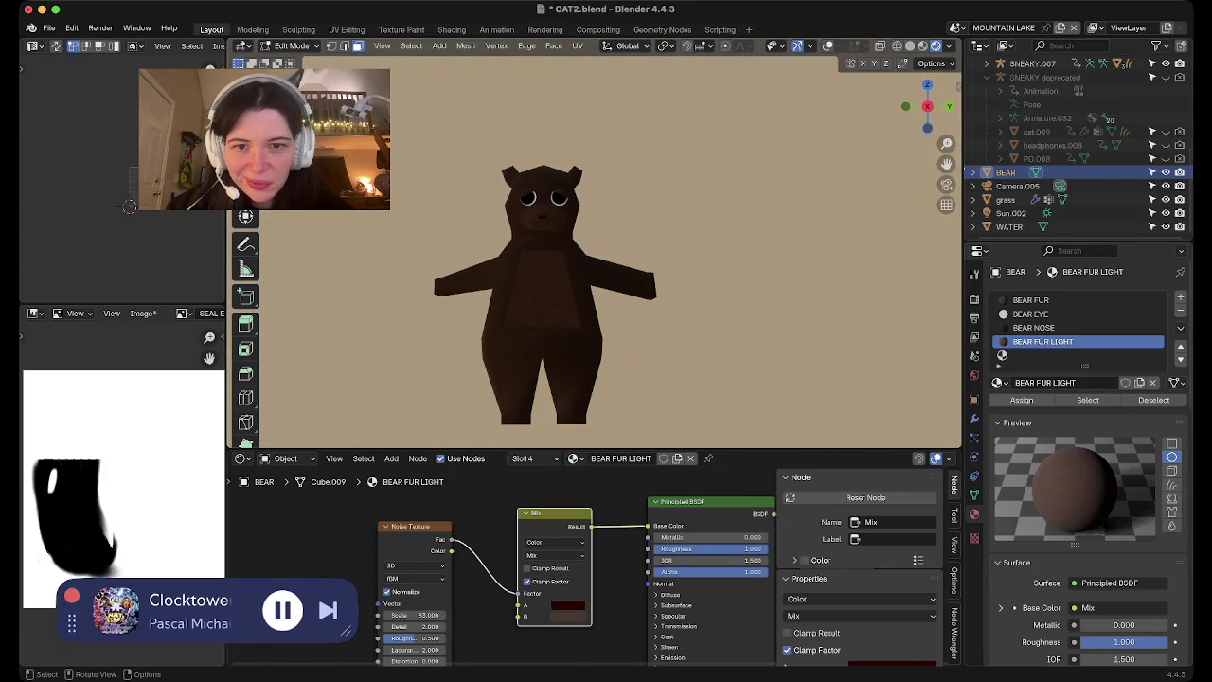
pyautogui.scroll(4, 544, 285)
pyautogui.hotkey('alt', 'z')
pyautogui.scroll(1, 554, 265)
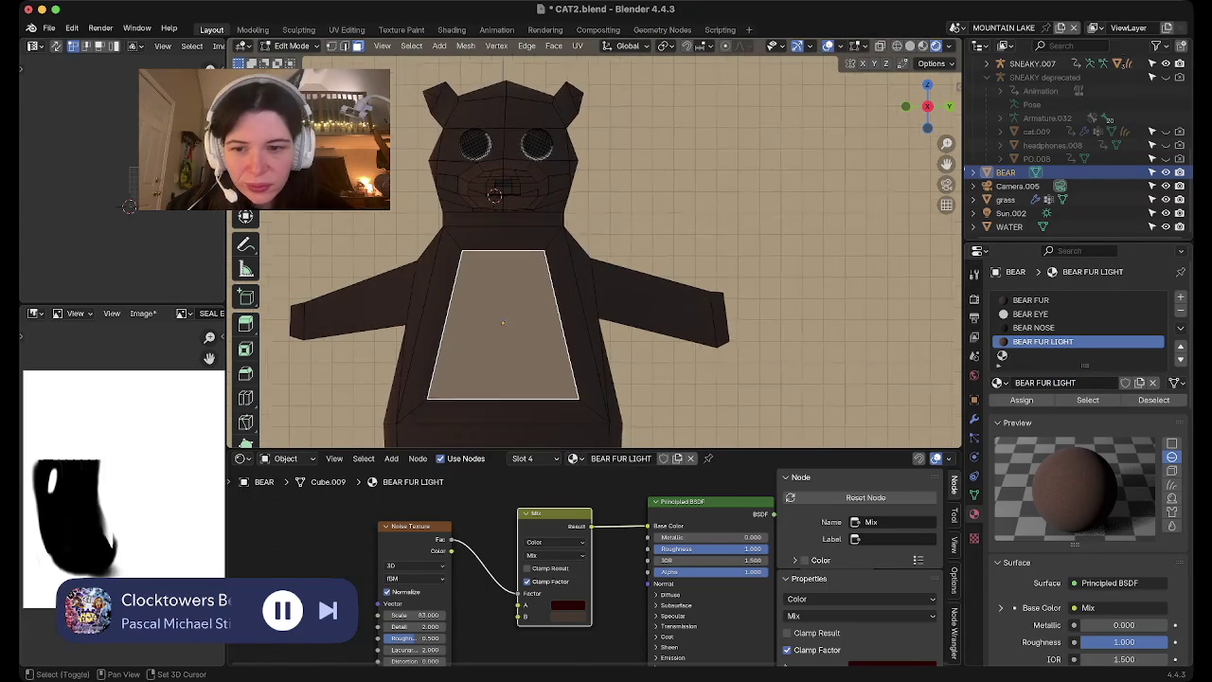
pyautogui.scroll(1, 554, 265)
pyautogui.scroll(1, 554, 265)
pyautogui.rightClick(493, 273)
pyautogui.click(493, 273)
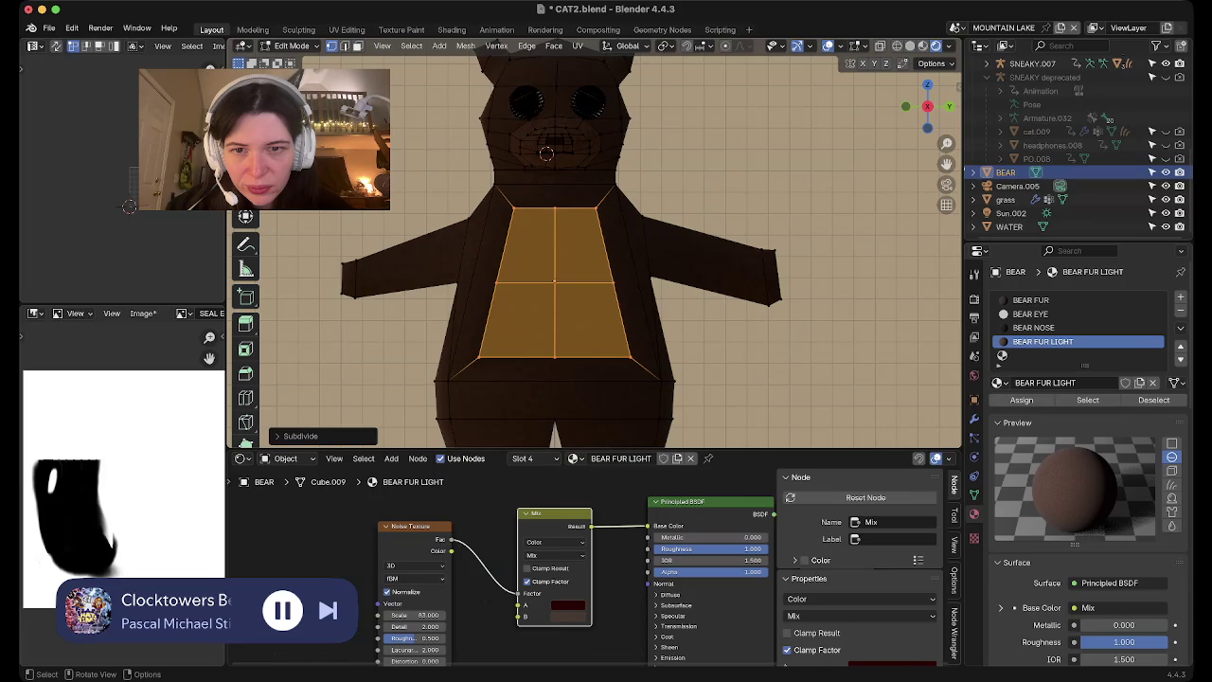
# Move the belly patch's corner and bottom vertices to make it rounder and taller toward the chest
pyautogui.click(478, 357)
pyautogui.press('g')
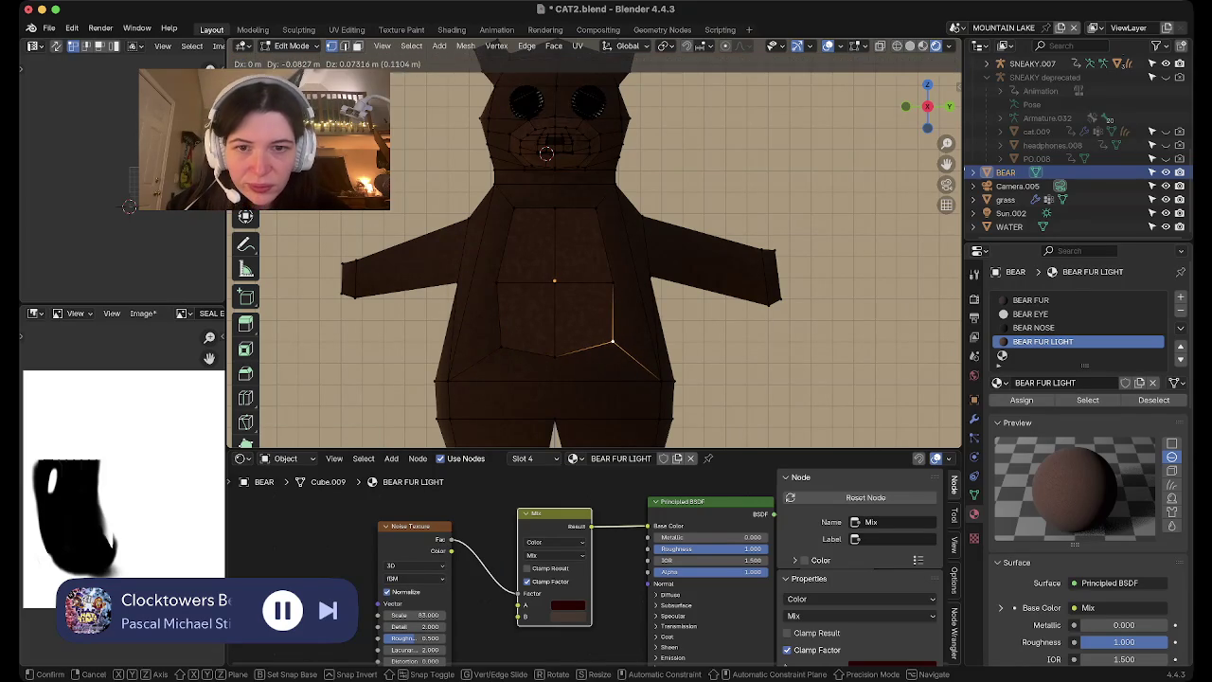
pyautogui.press('Return')
pyautogui.click(507, 222)
pyautogui.press('g')
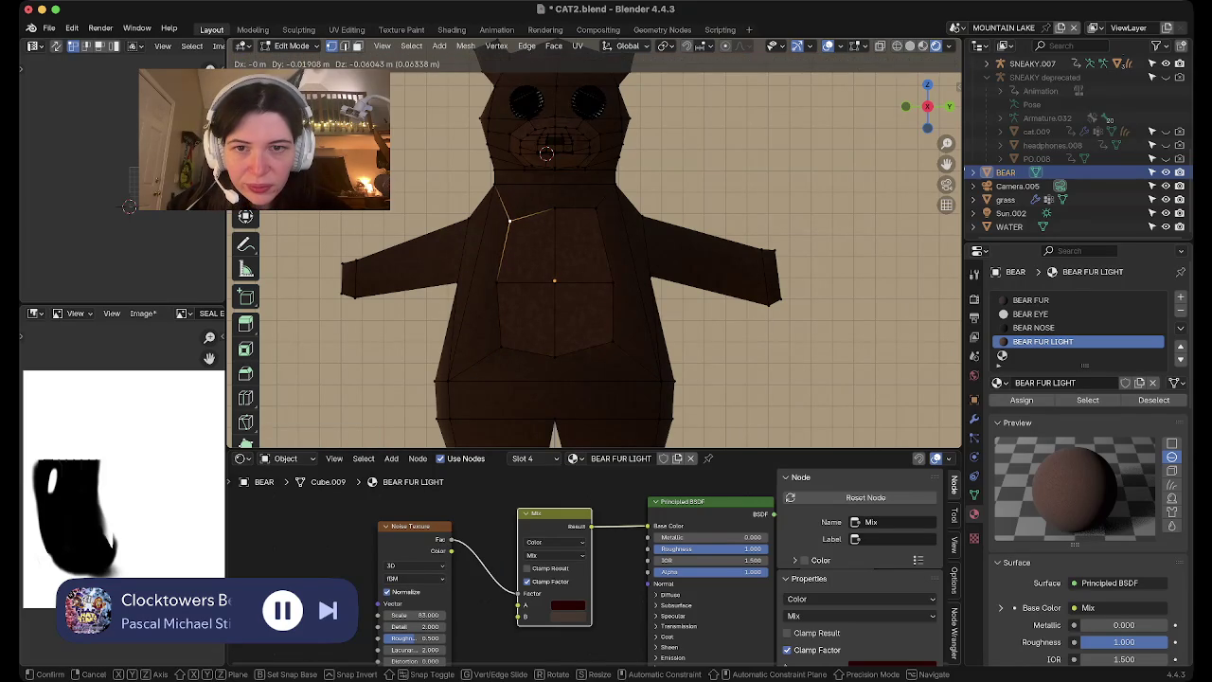
pyautogui.press('Return')
pyautogui.click(580, 219)
pyautogui.press('g')
pyautogui.press('Return')
pyautogui.click(501, 348)
pyautogui.press('g')
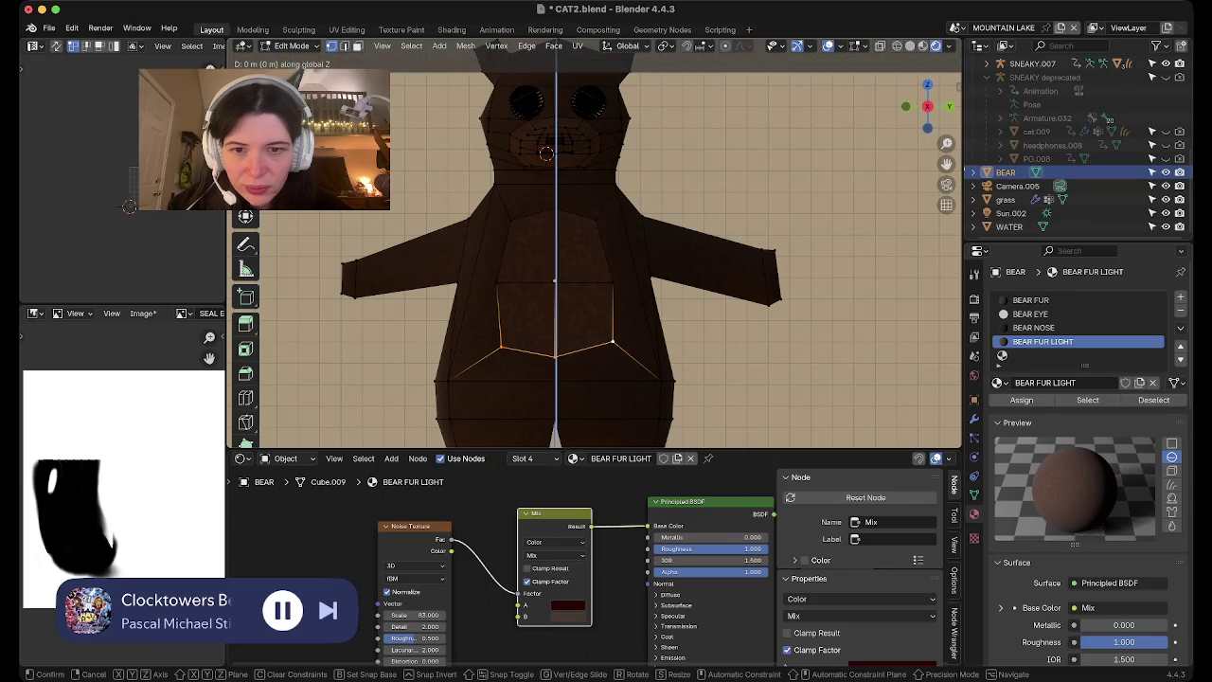
pyautogui.press('Return')
# Inspect the reshaped lighter belly patch in Object Mode
pyautogui.press('Tab')
pyautogui.scroll(-1, 593, 241)
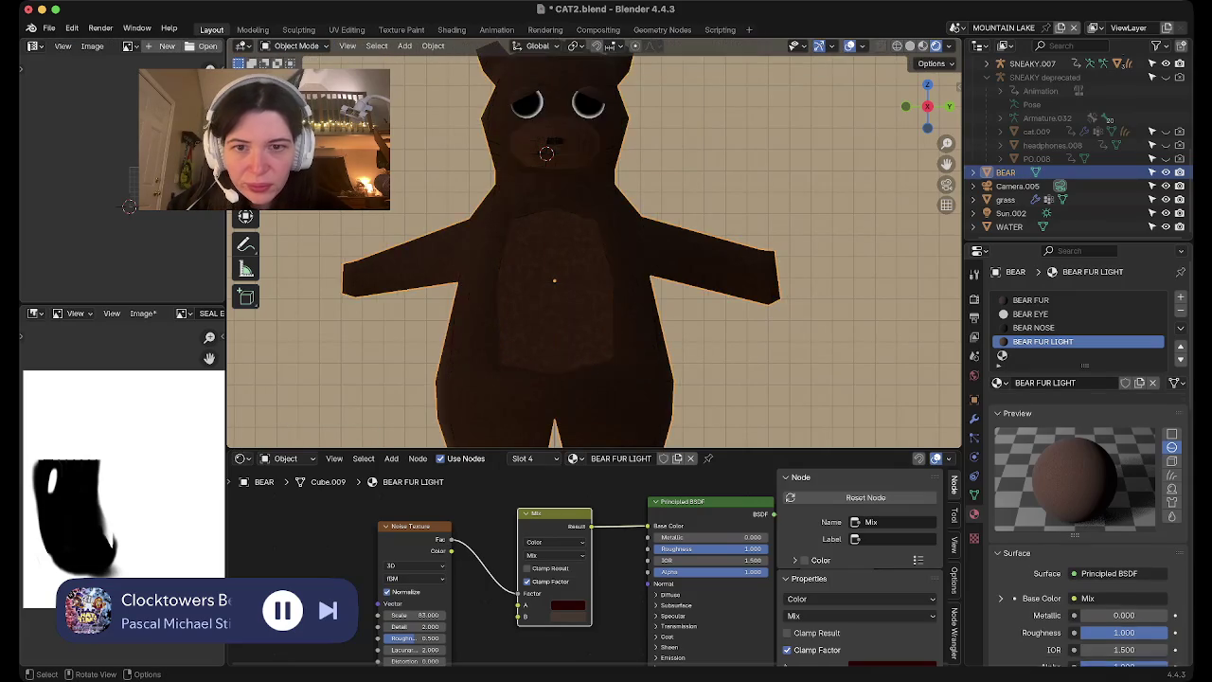
pyautogui.scroll(-3, 593, 242)
pyautogui.scroll(-1, 593, 241)
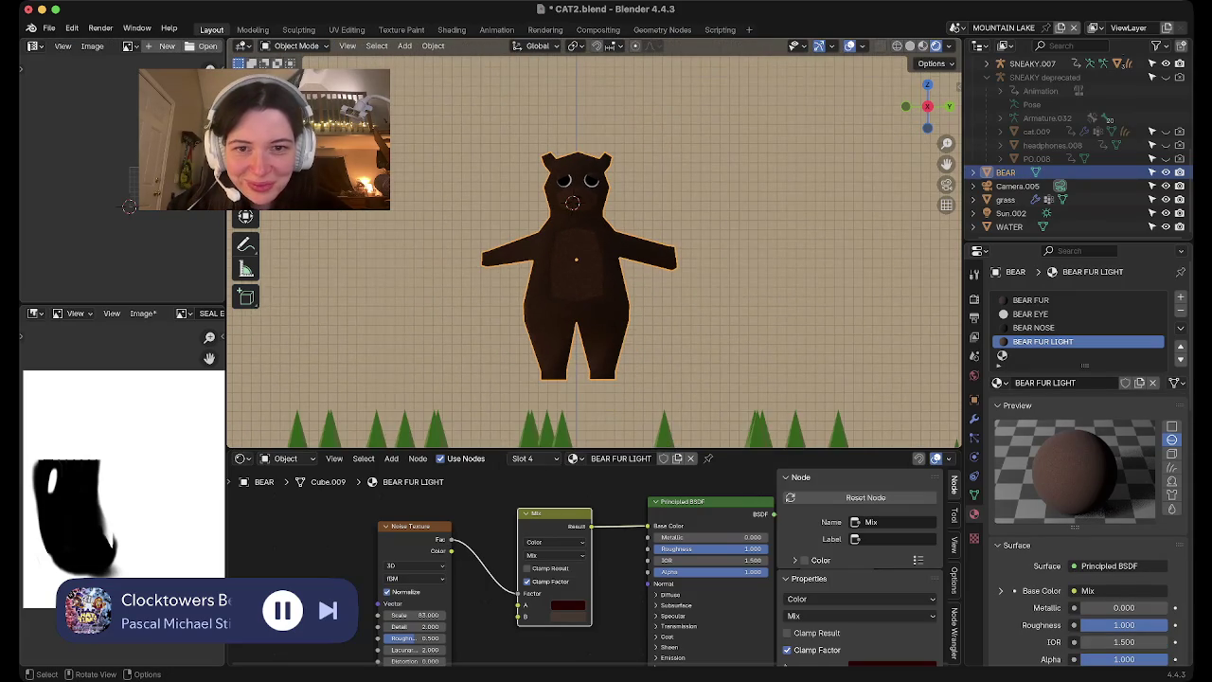
pyautogui.scroll(2, 593, 242)
pyautogui.scroll(1, 593, 242)
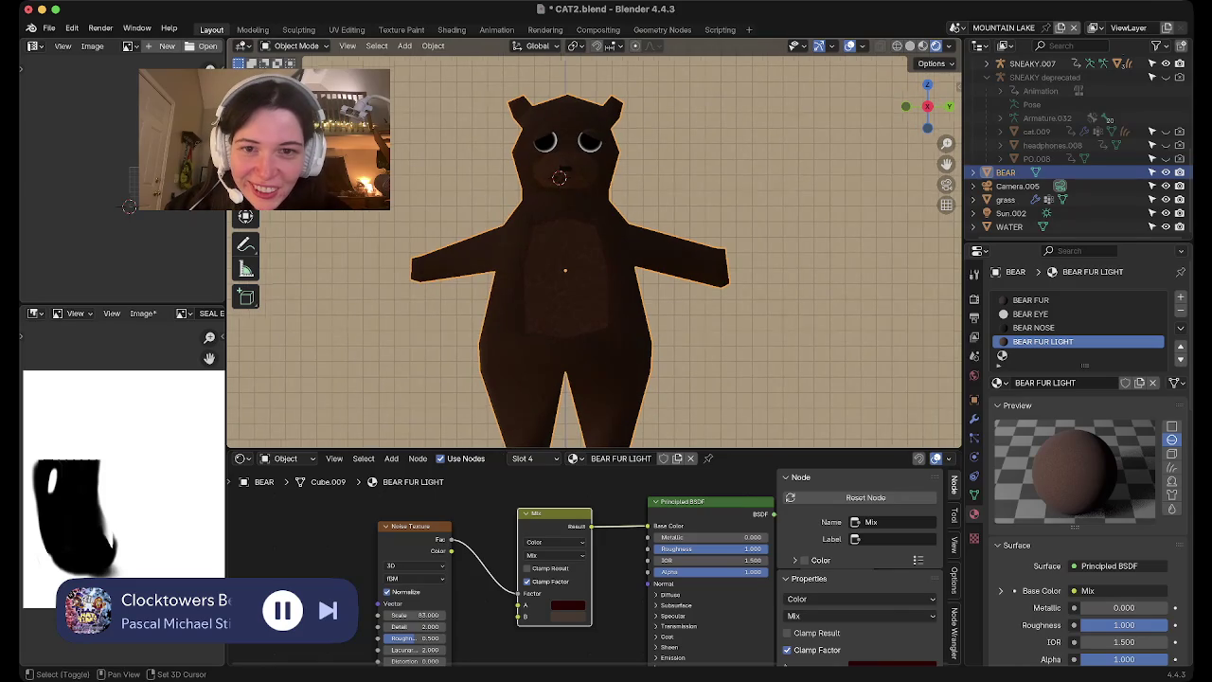
pyautogui.scroll(2, 593, 242)
pyautogui.scroll(-2, 593, 241)
pyautogui.scroll(2, 593, 241)
pyautogui.scroll(1, 591, 239)
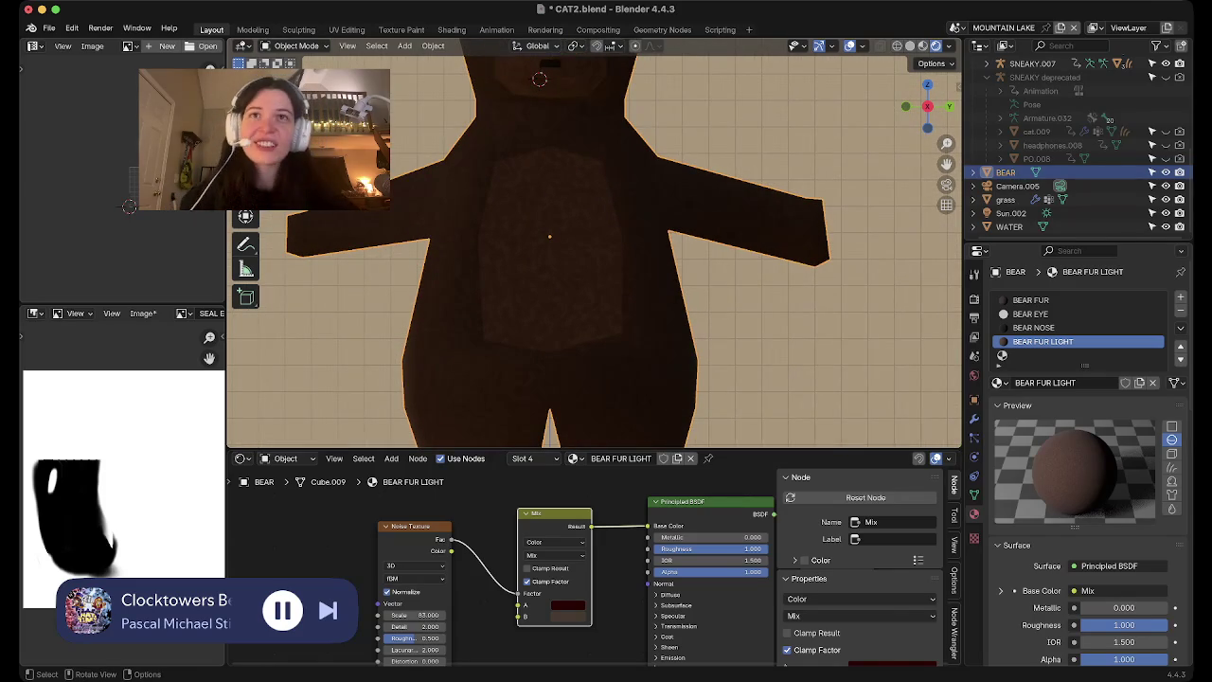
pyautogui.scroll(-1, 593, 241)
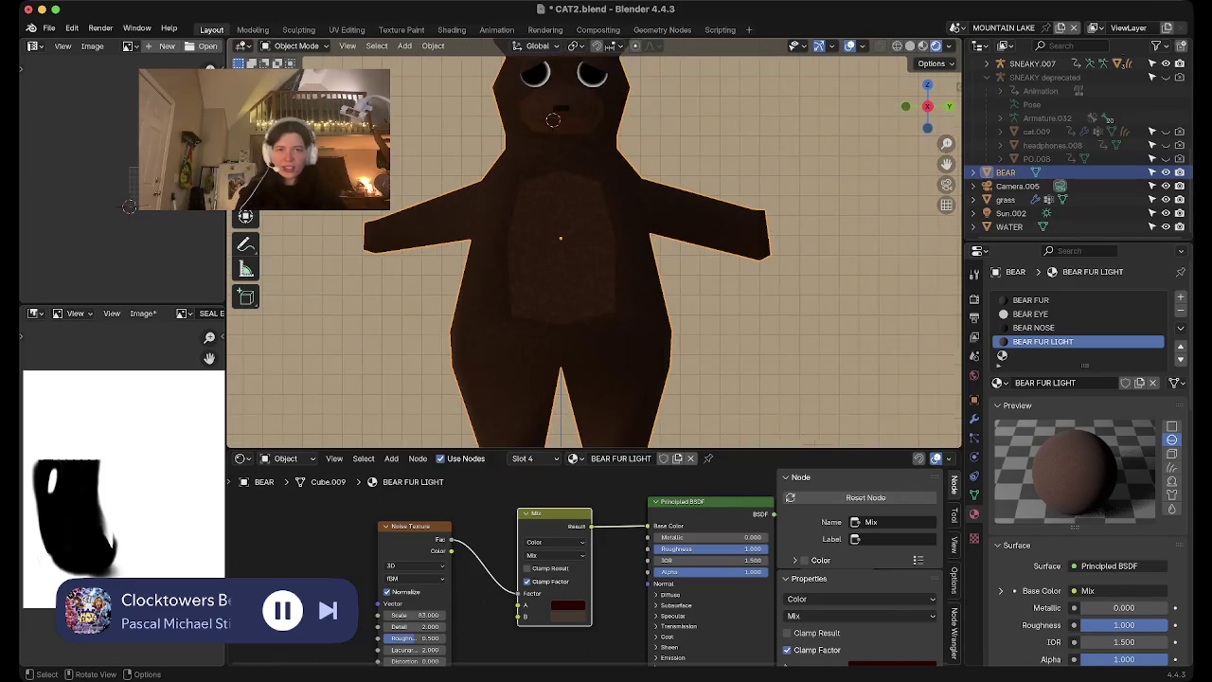
pyautogui.scroll(-2, 593, 241)
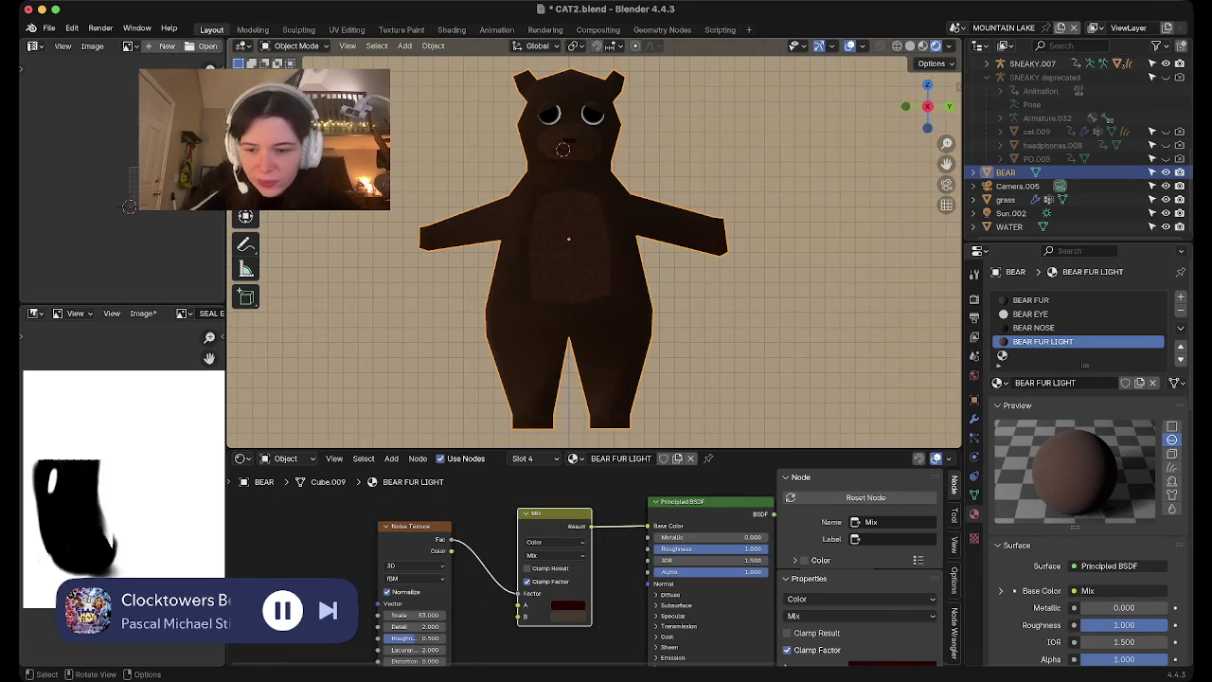
pyautogui.press('Tab')
# Box-select the hip vertices and scale them down along Y with smooth proportional falloff
pyautogui.press('b')
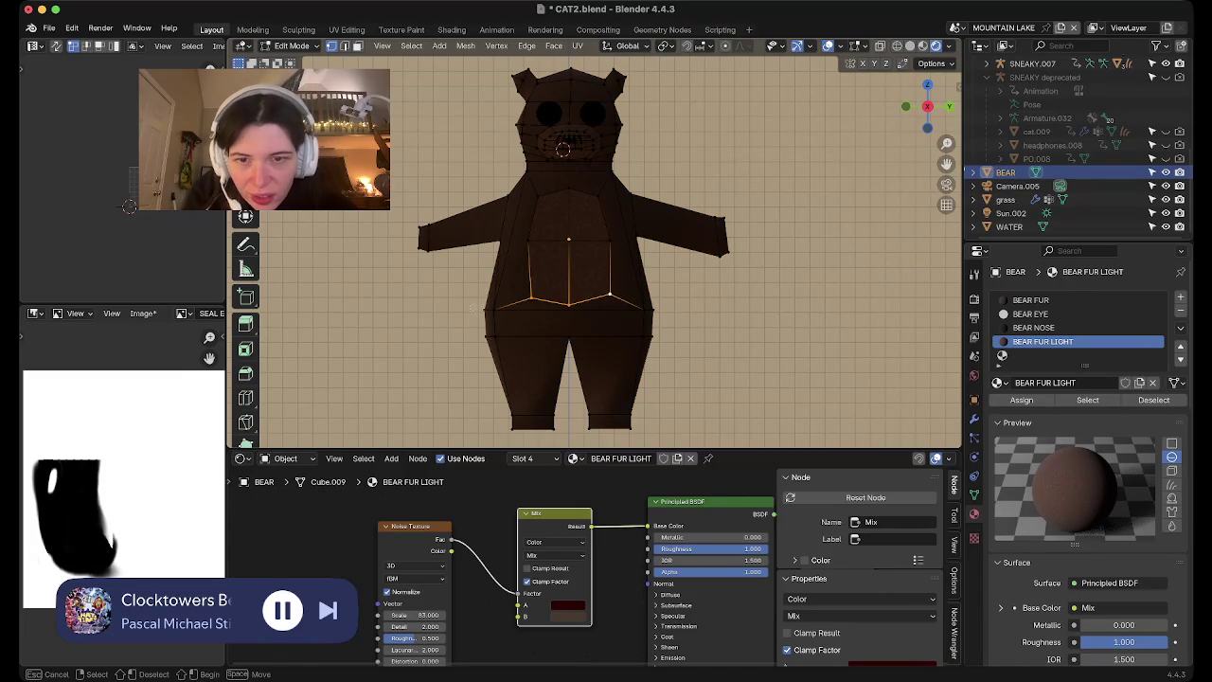
pyautogui.moveTo(488, 327); pyautogui.dragTo(660, 322, button='middle')
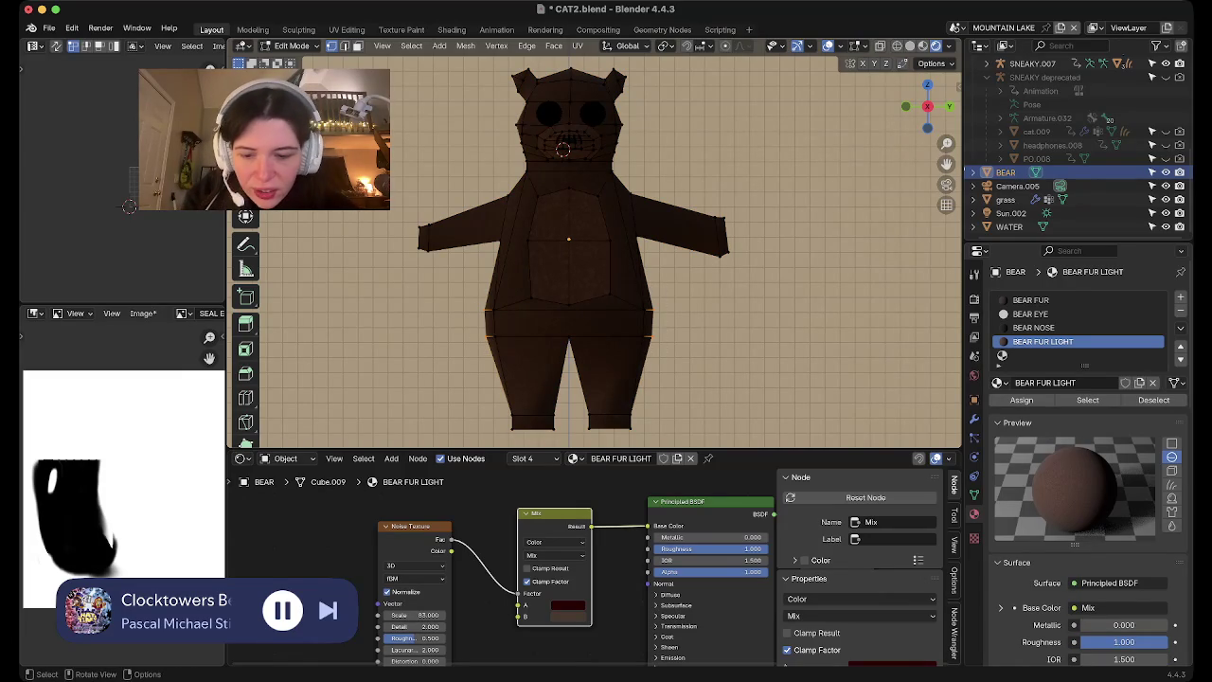
pyautogui.press('s')
pyautogui.press('y')
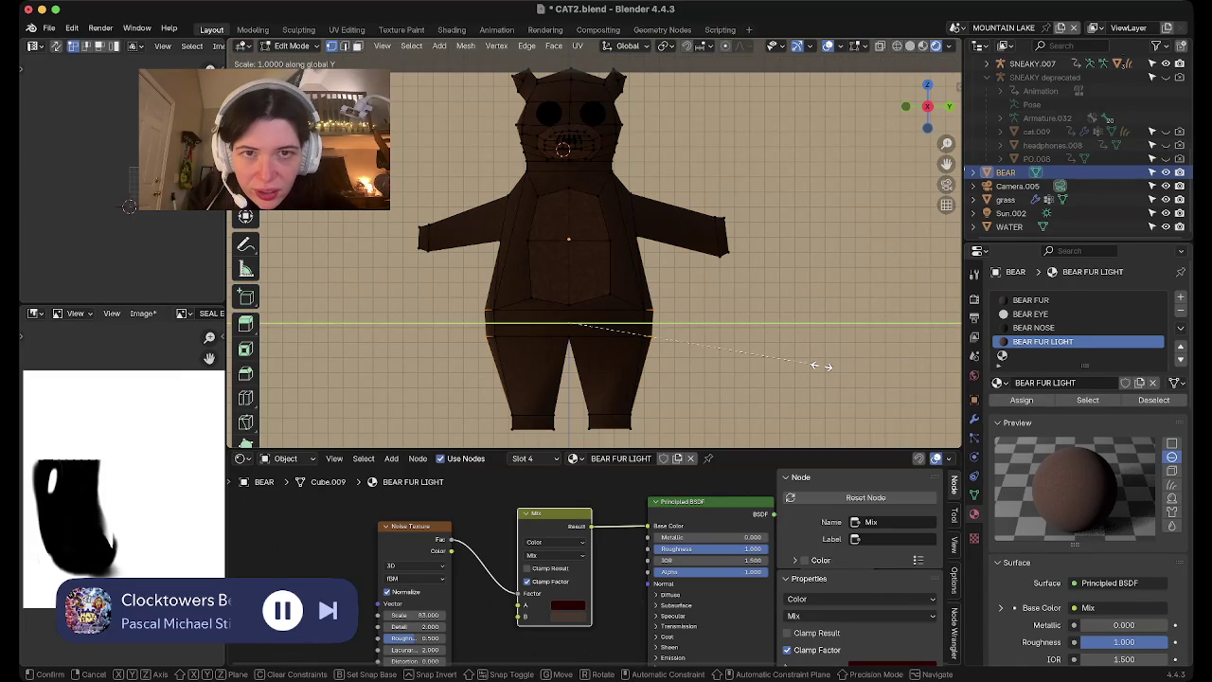
pyautogui.rightClick(827, 366)
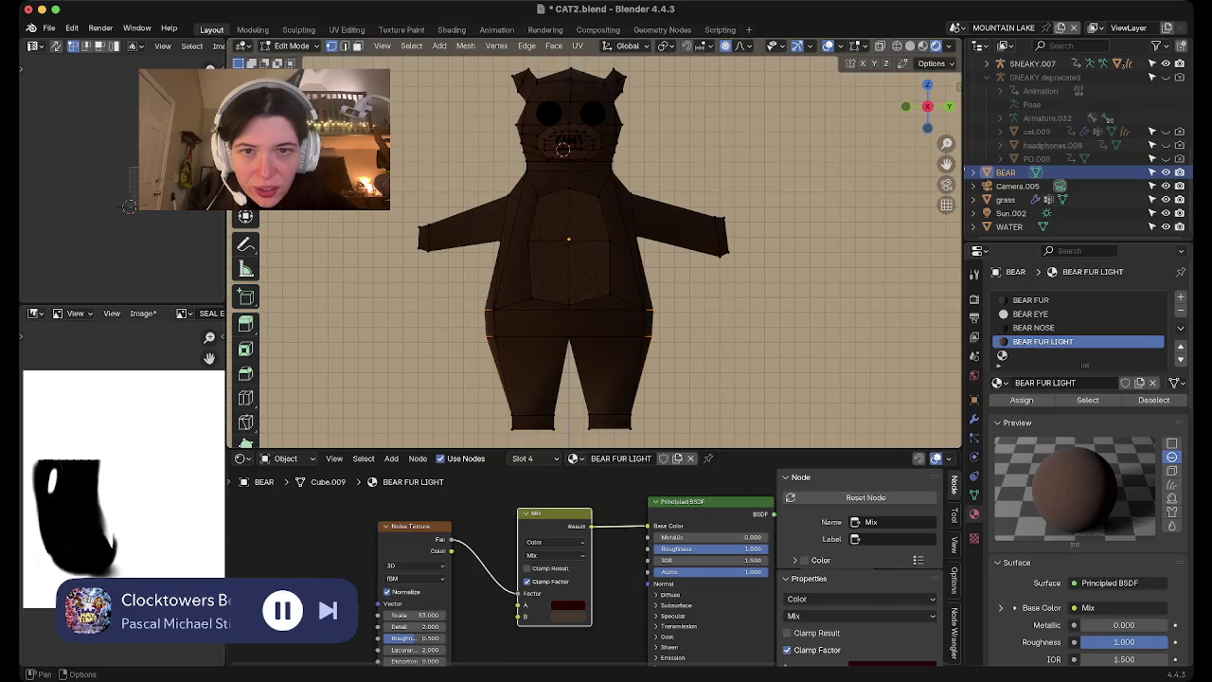
pyautogui.press('s')
pyautogui.press('y')
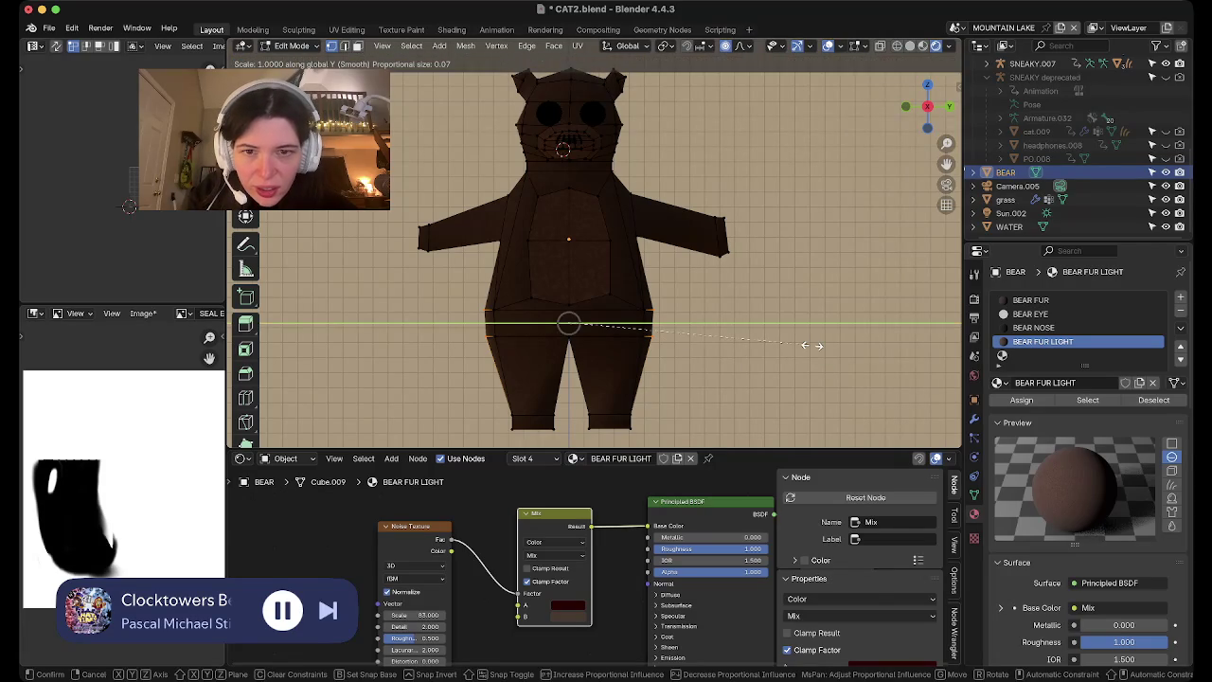
pyautogui.scroll(-15, 805, 345)
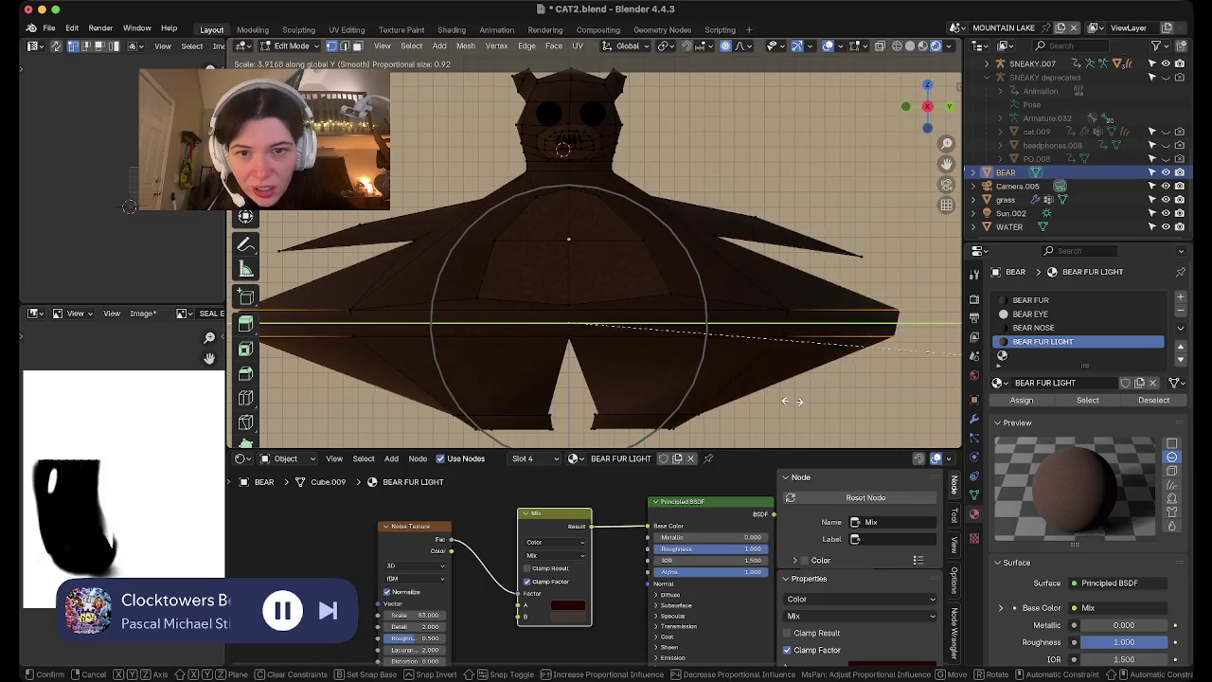
pyautogui.click(646, 147)
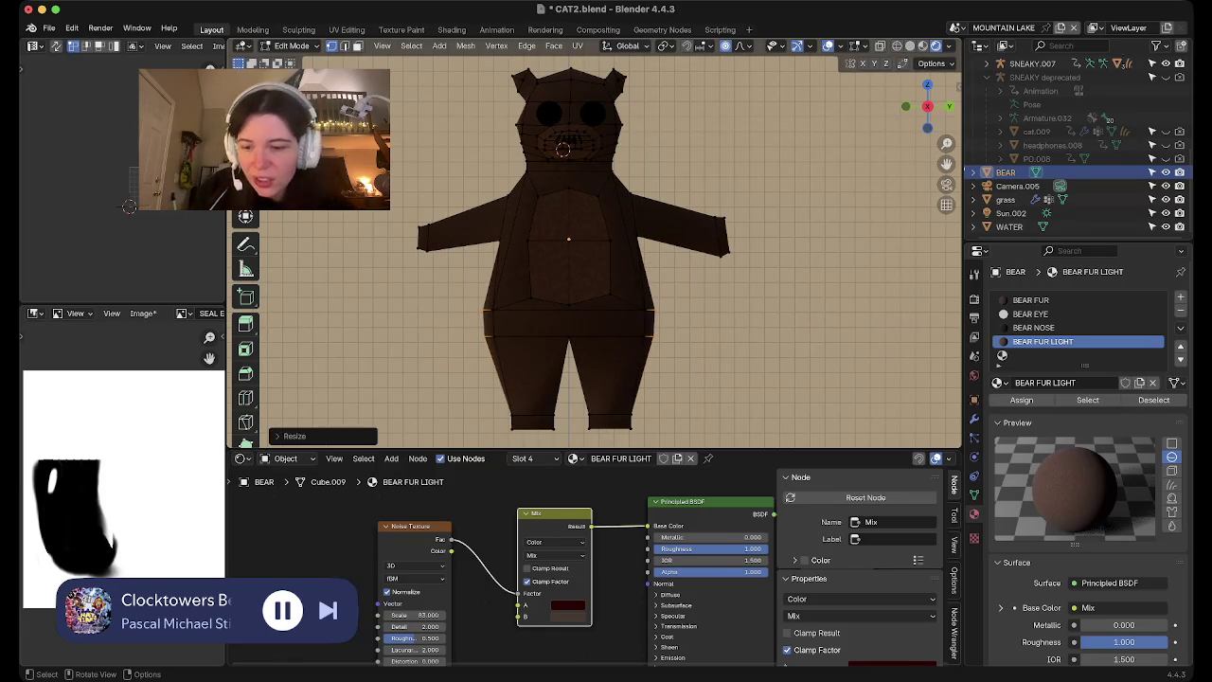
# Leave Edit Mode, orbit to a perspective view, and save CAT2.blend
pyautogui.press('Tab')
pyautogui.moveTo(646, 147)
pyautogui.mouseDown(button='middle')
pyautogui.moveTo(606, 190)
pyautogui.moveTo(625, 151)
pyautogui.moveTo(578, 208)
pyautogui.moveTo(606, 170)
pyautogui.mouseUp(button='middle')
pyautogui.hotkey('ctrl', 's')
# Look over the bear's face and save the blend file again
pyautogui.scroll(3, 595, 242)
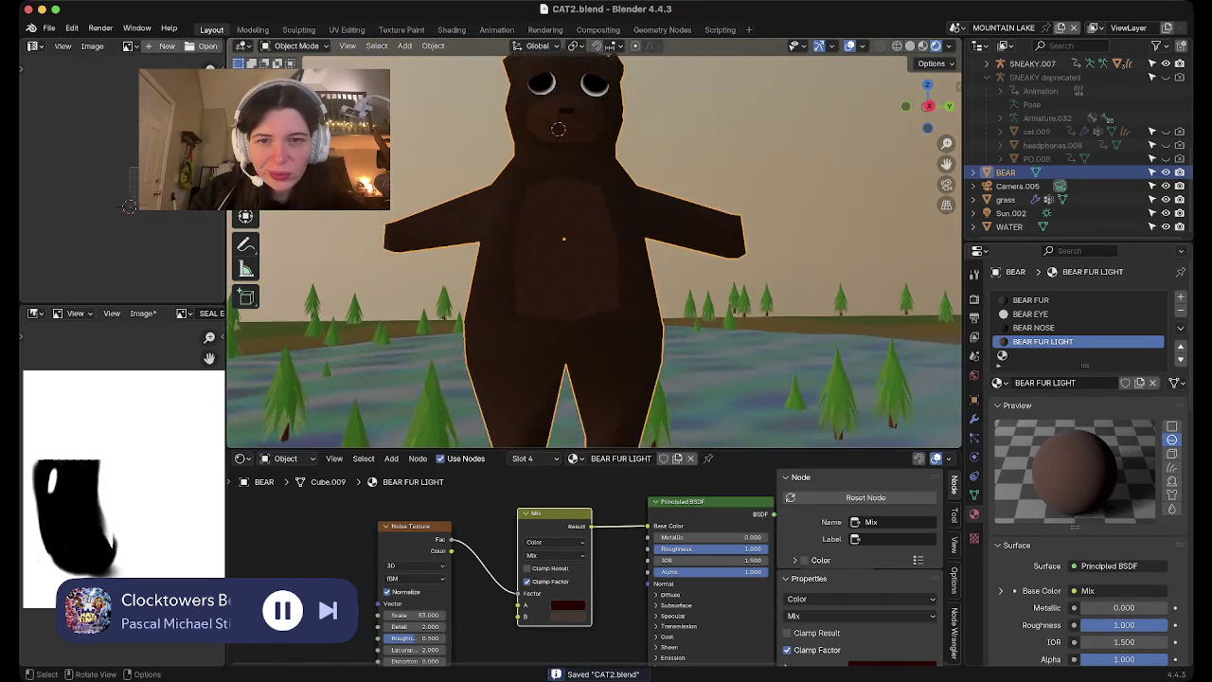
pyautogui.scroll(3, 594, 243)
pyautogui.moveTo(595, 243); pyautogui.dragTo(550, 218, button='middle')
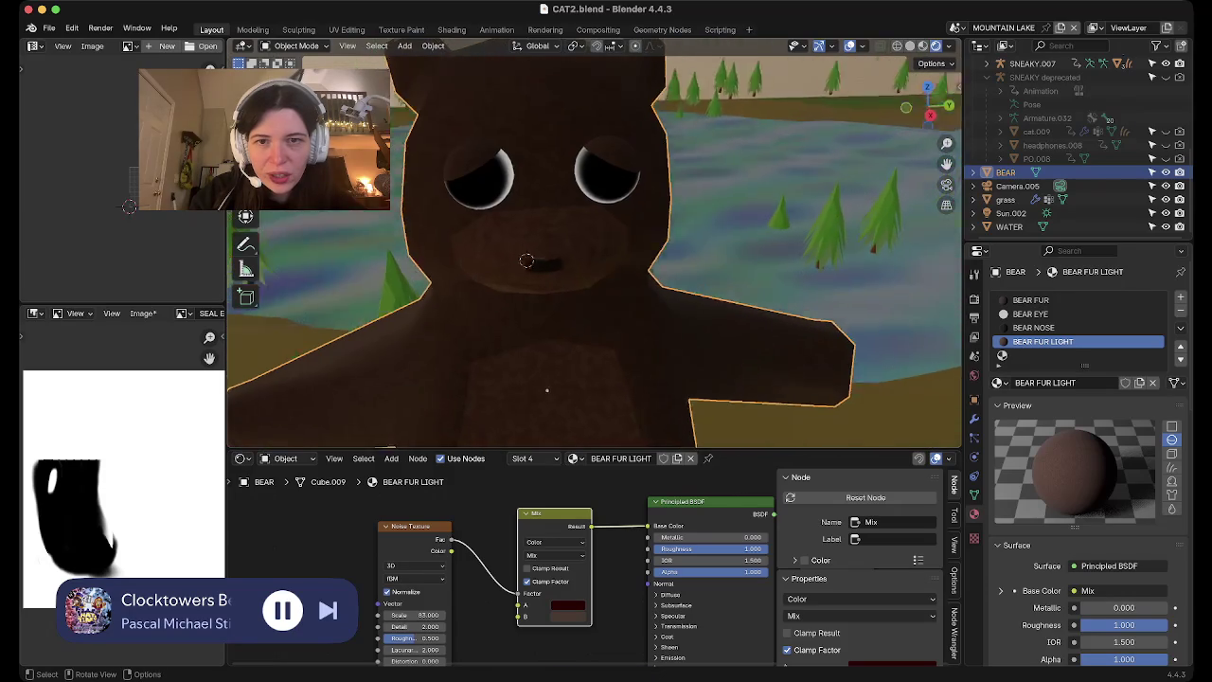
pyautogui.scroll(2, 595, 243)
pyautogui.scroll(-6, 595, 243)
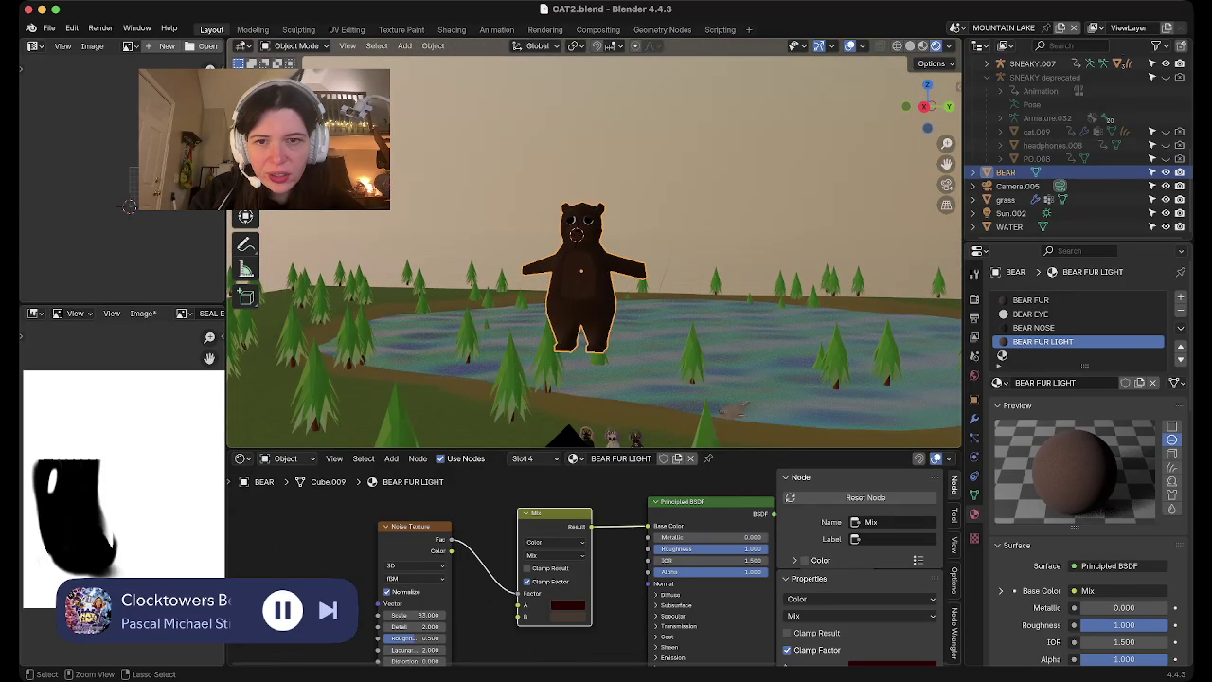
pyautogui.hotkey('ctrl', 's')
# Apply all transforms to the bear object
pyautogui.moveTo(595, 242); pyautogui.dragTo(595, 208, button='middle')
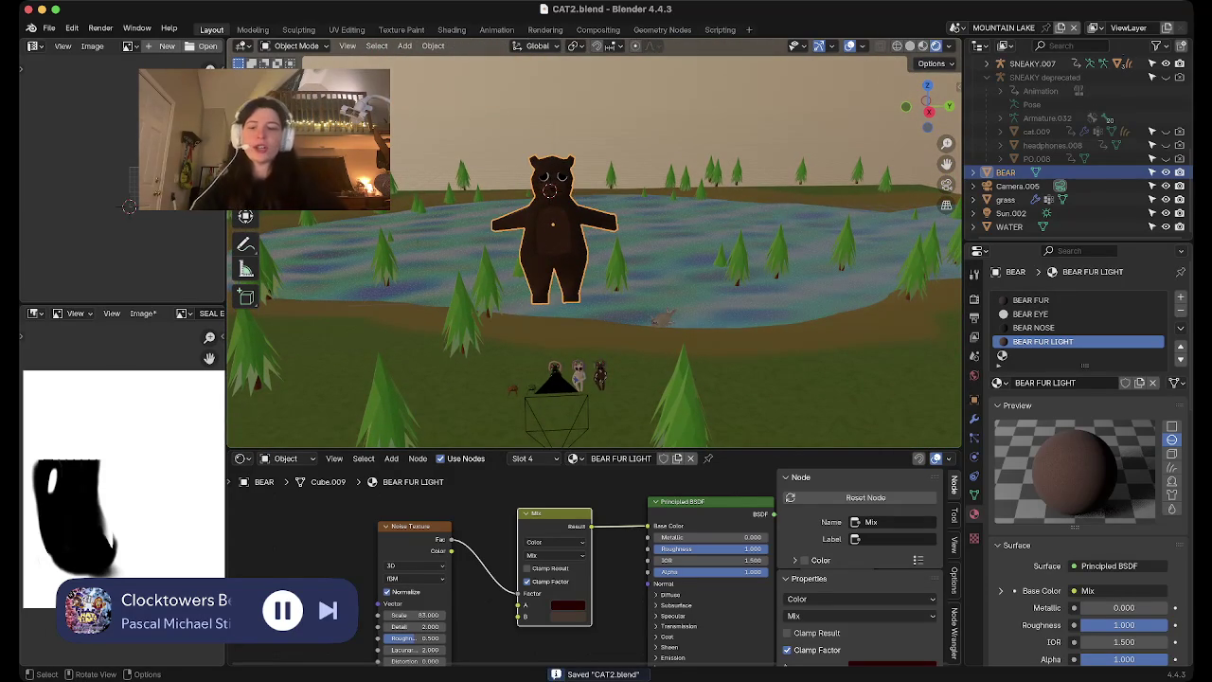
pyautogui.hotkey('shift', 'a')
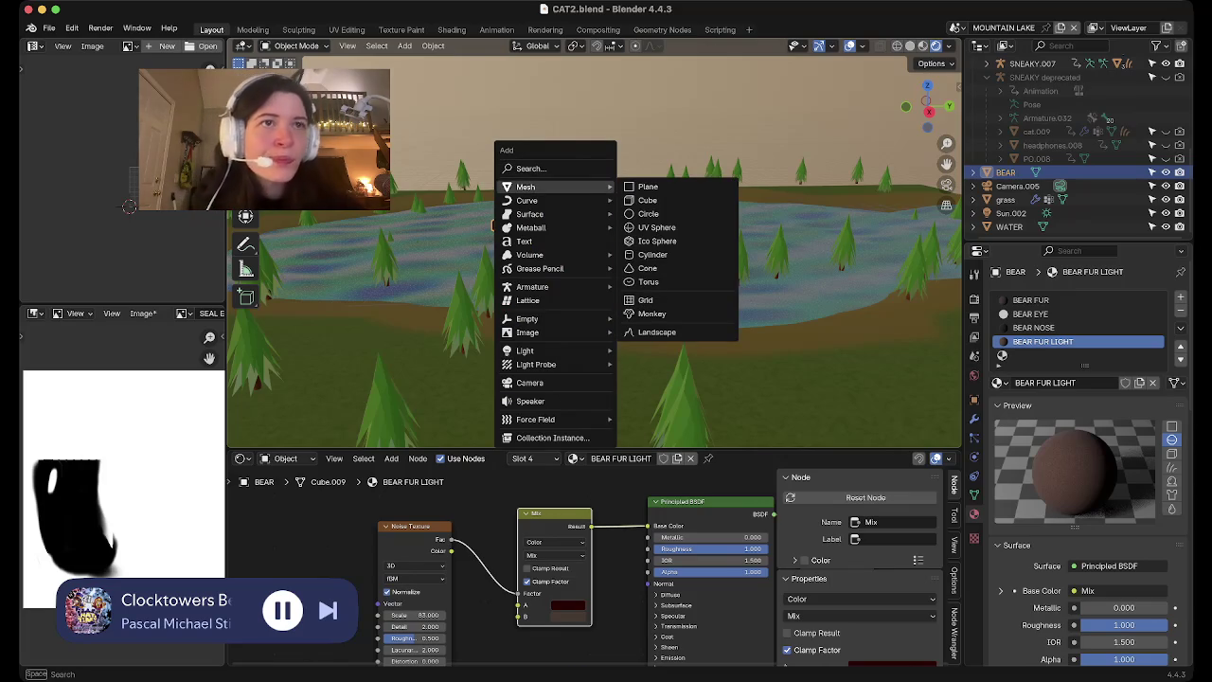
pyautogui.press('Escape')
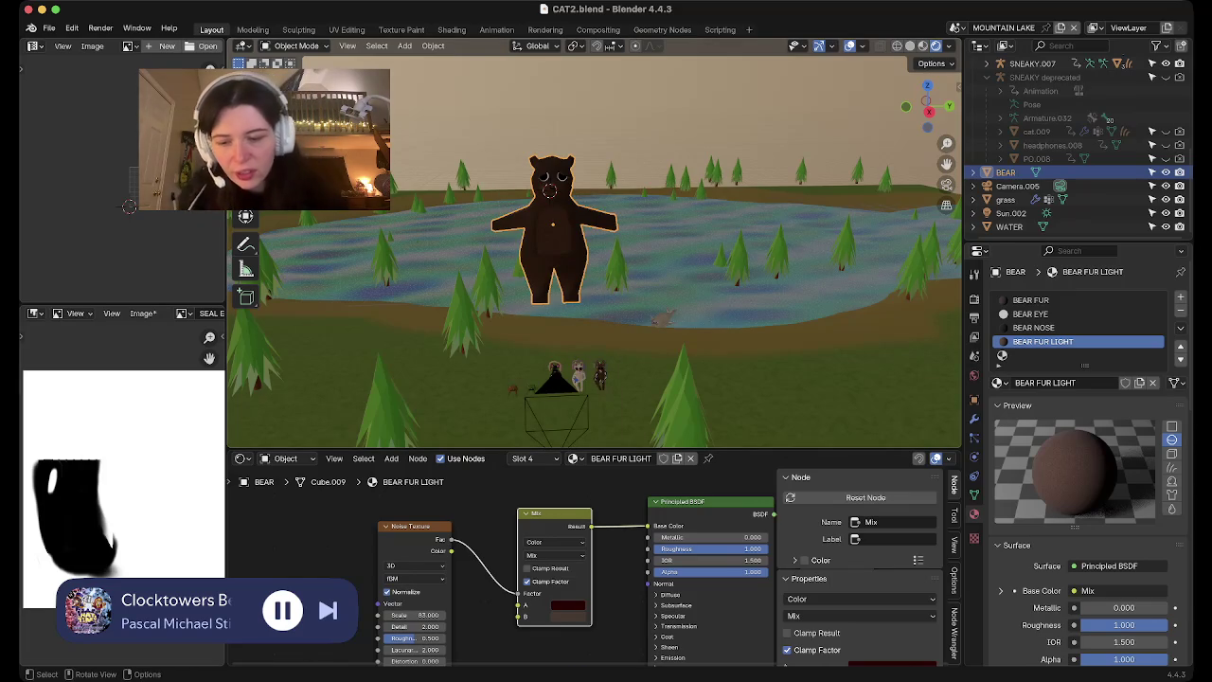
pyautogui.hotkey('ctrl', 'a')
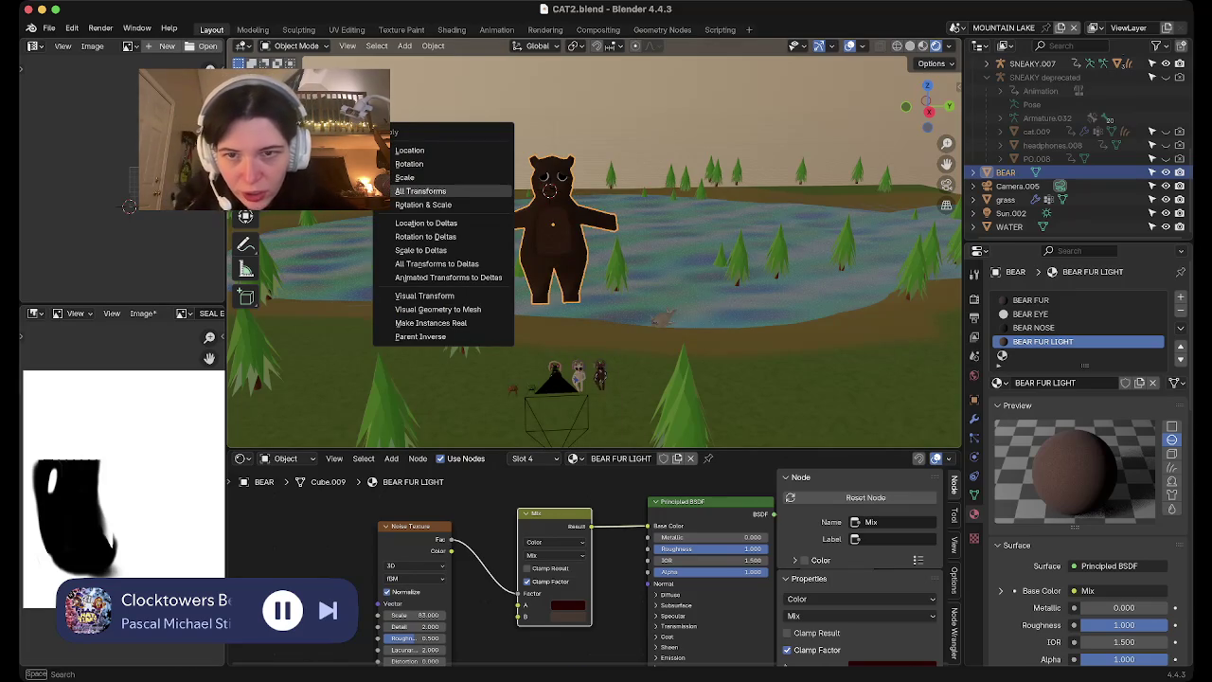
pyautogui.press('Return')
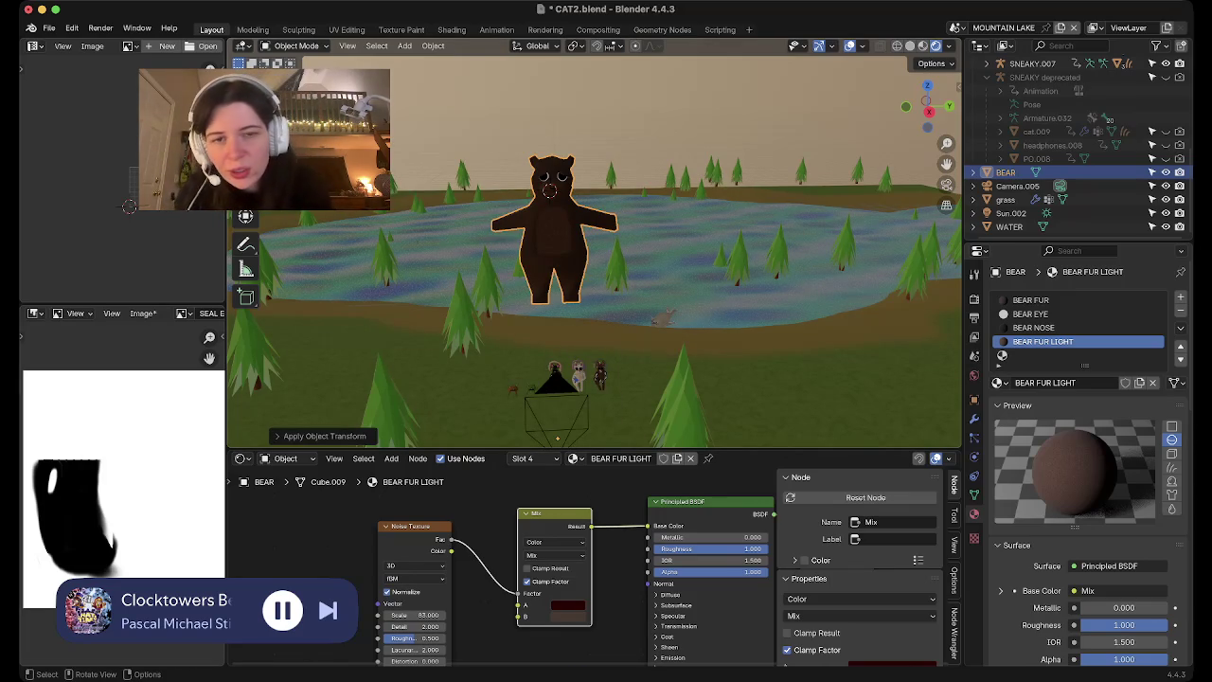
# Set the bear's origin with Set Origin > Origin to Geometry
pyautogui.rightClick(531, 221)
pyautogui.moveTo(487, 380)
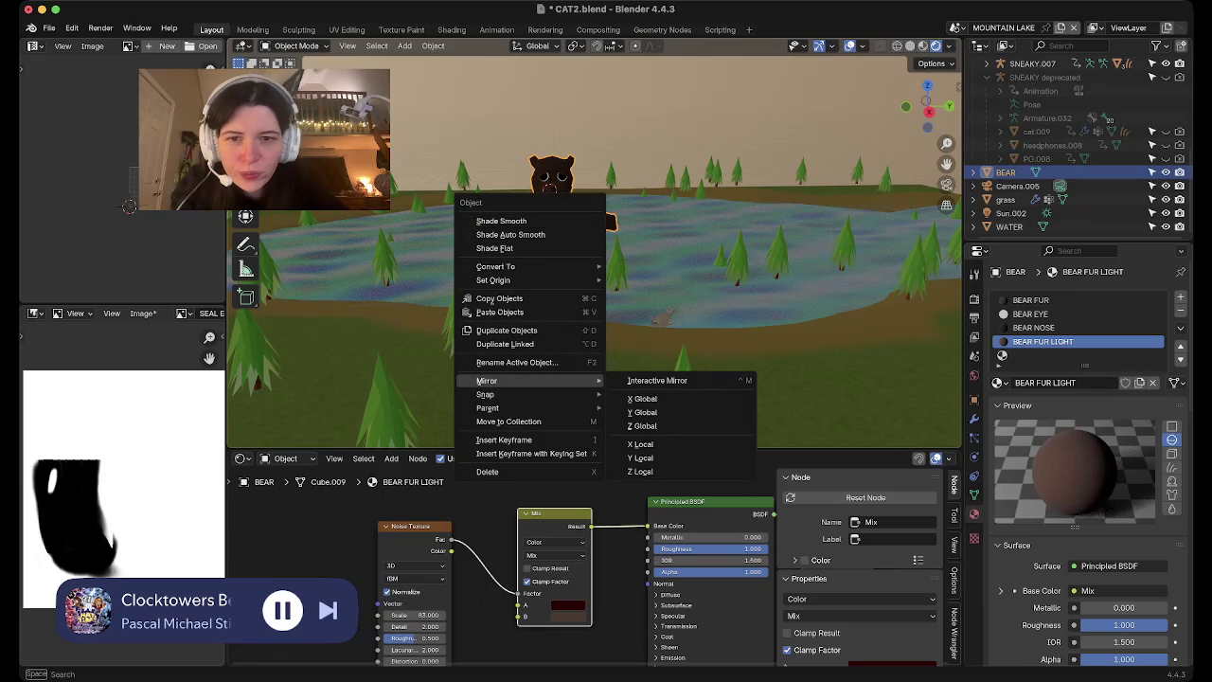
pyautogui.press('Escape')
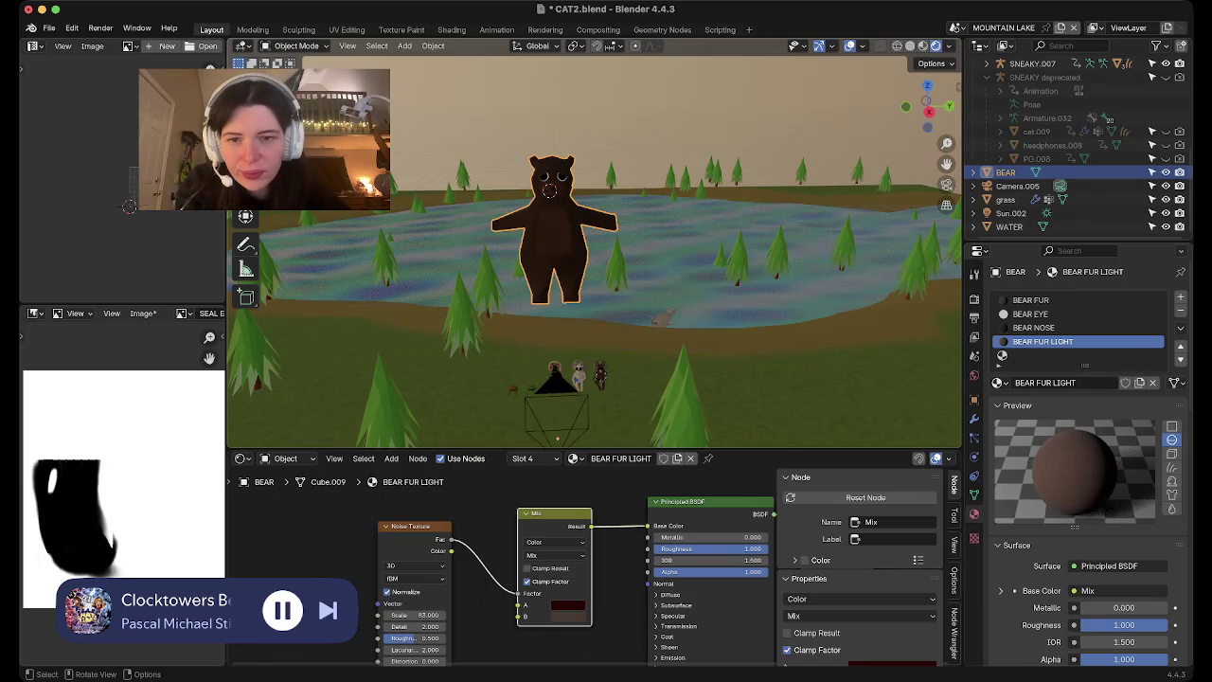
pyautogui.rightClick(474, 282)
pyautogui.moveTo(468, 341)
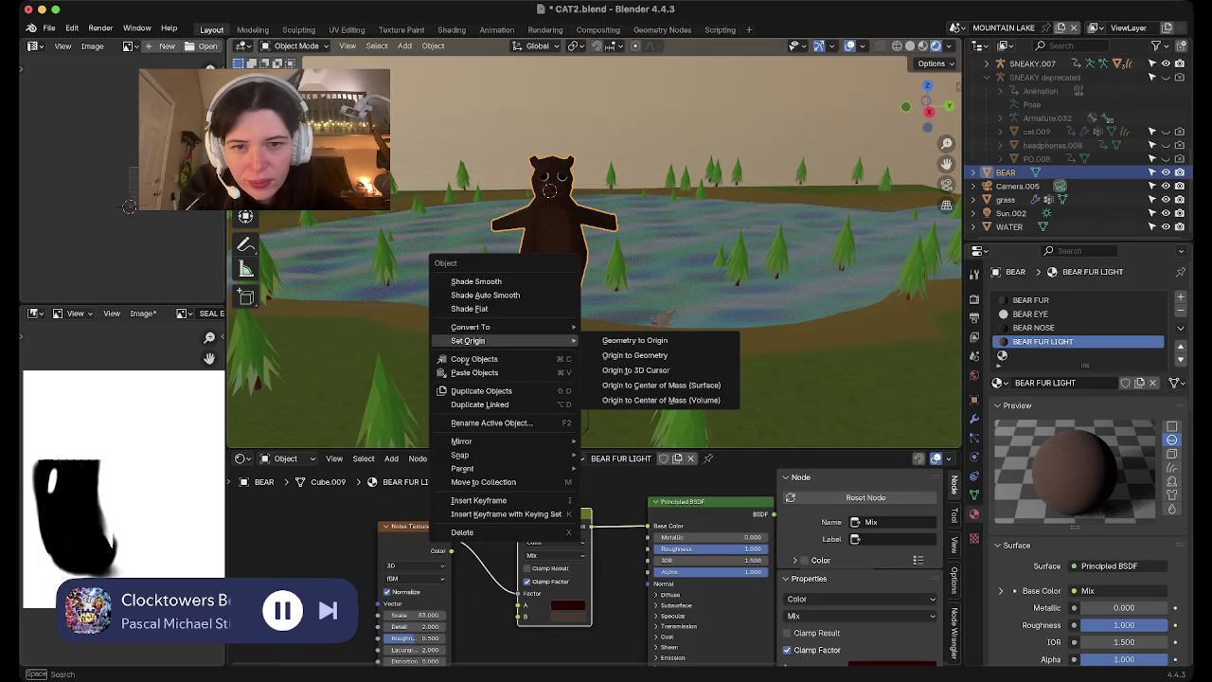
pyautogui.click(634, 355)
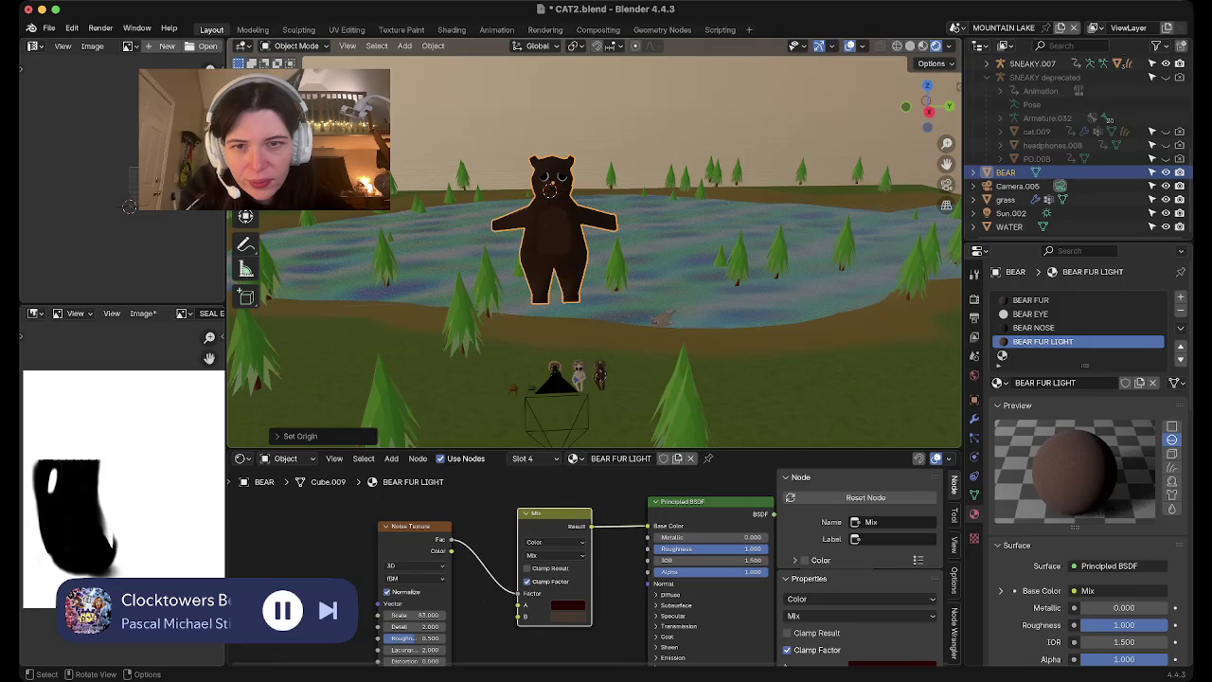
pyautogui.scroll(5, 634, 357)
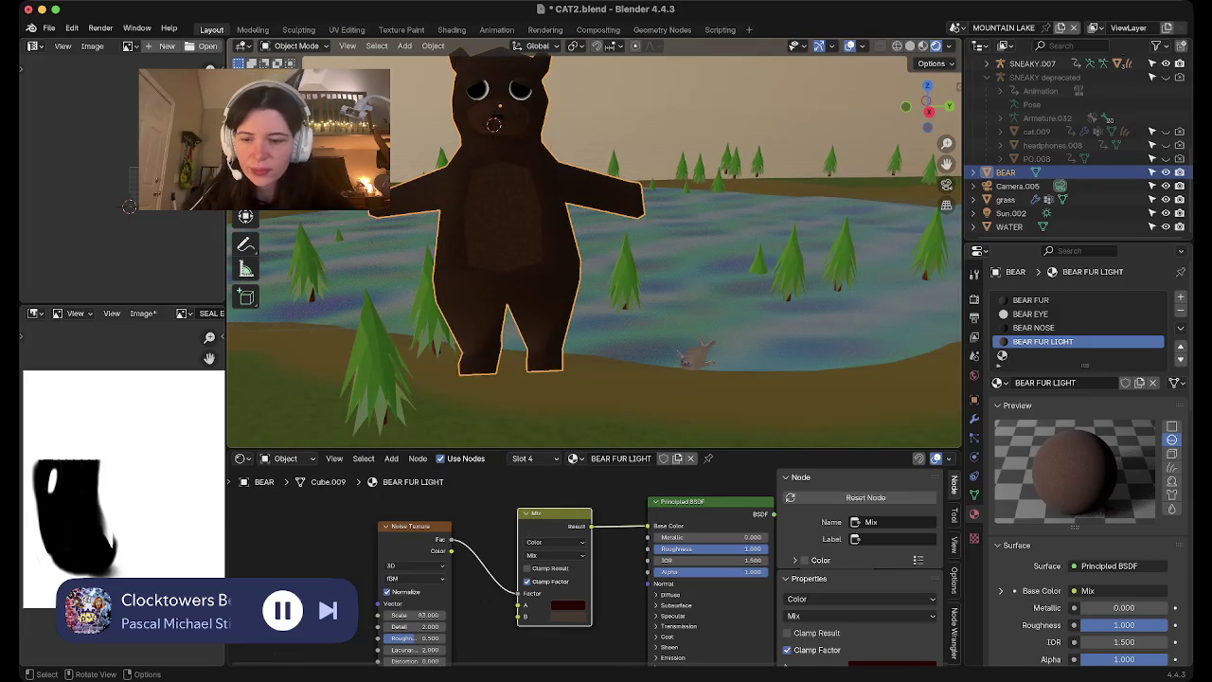
# Add a Single Bone armature and view the bear in Solid shading from the front orthographic view
pyautogui.hotkey('shift', 'a')
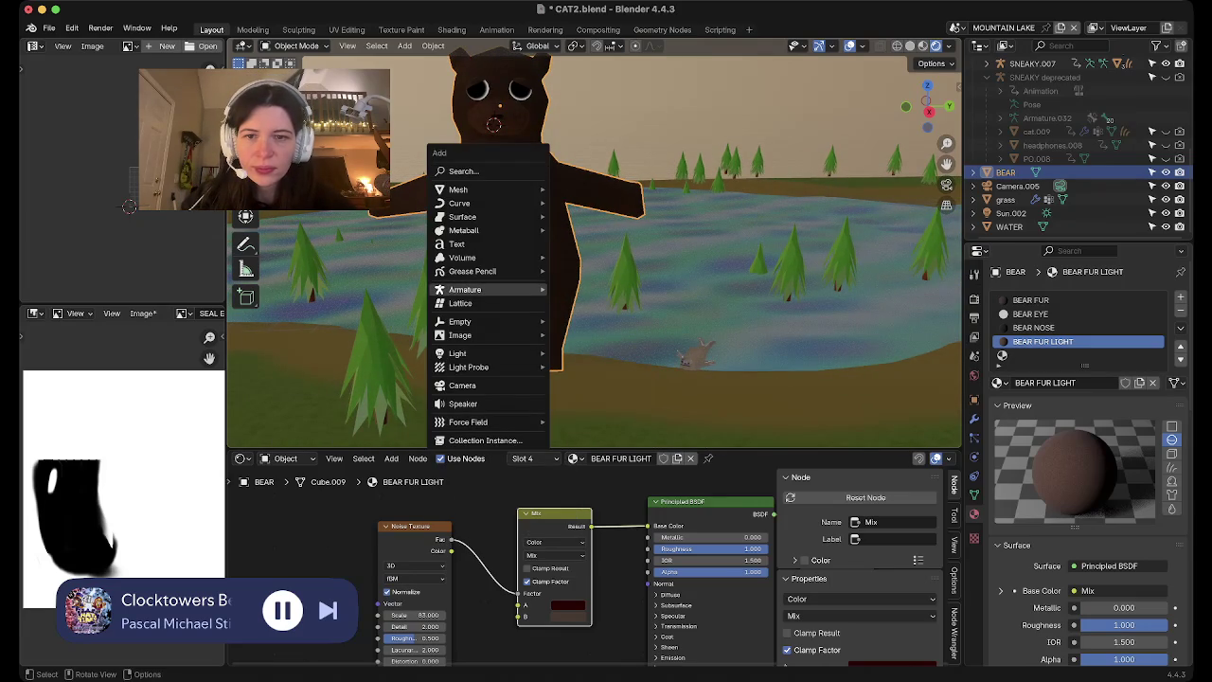
pyautogui.click(582, 289)
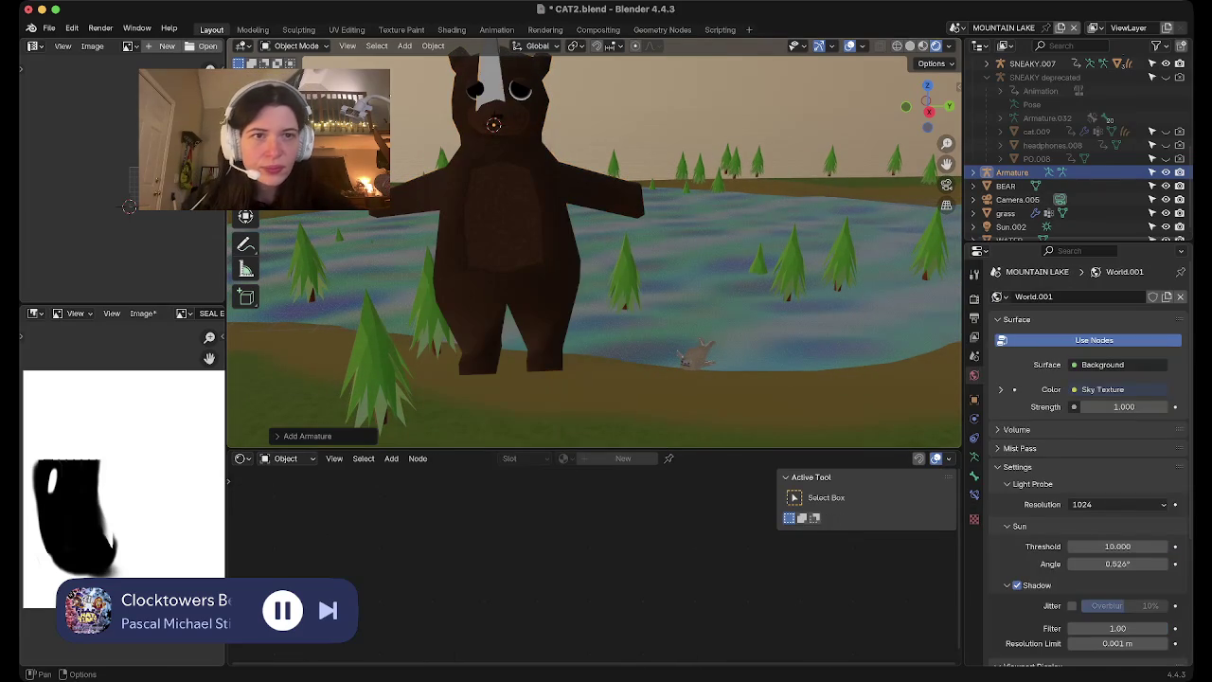
pyautogui.hotkey('shift', 'z')
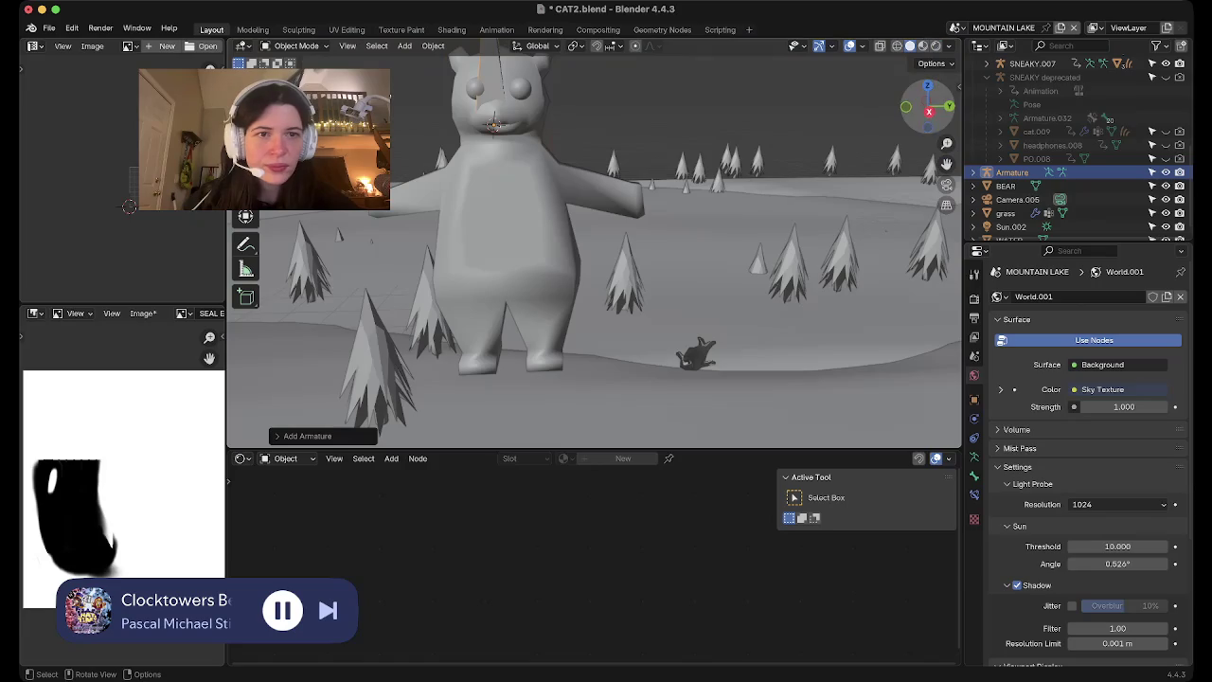
pyautogui.click(928, 106)
pyautogui.keyDown('shift'); pyautogui.moveTo(511, 128); pyautogui.dragTo(563, 207, button='middle'); pyautogui.keyUp('shift')
# Move the bone down and scale it shorter so it sits inside the bear's head
pyautogui.press('Tab')
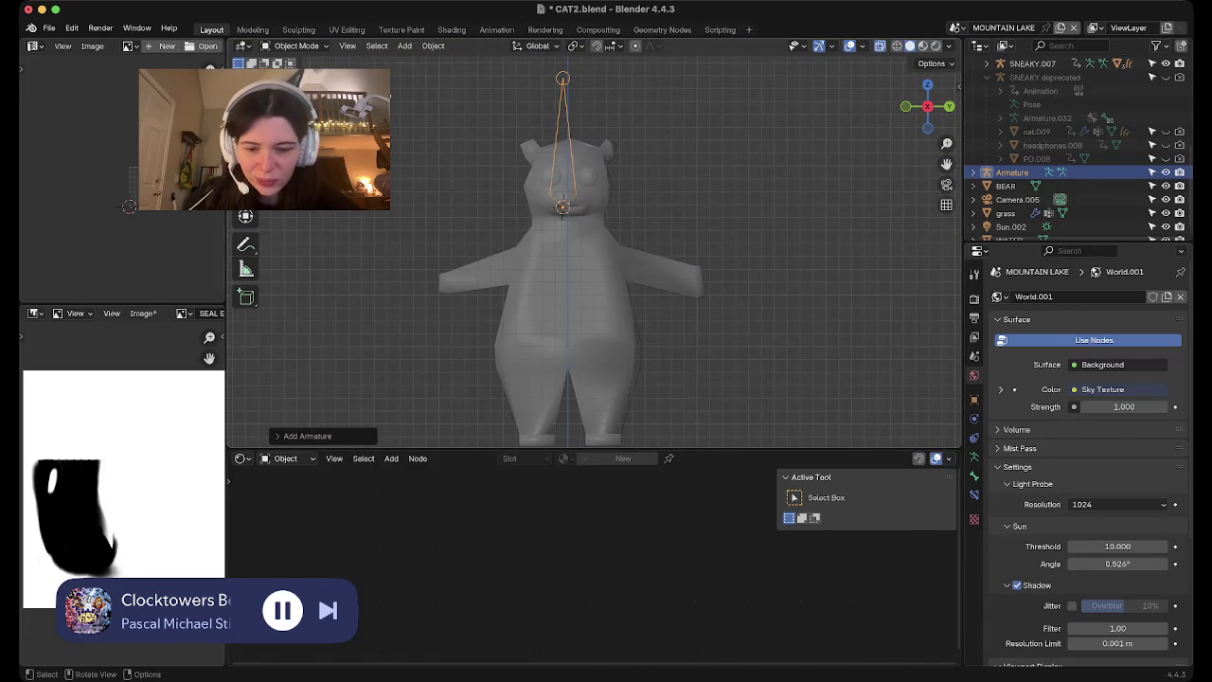
pyautogui.press('g')
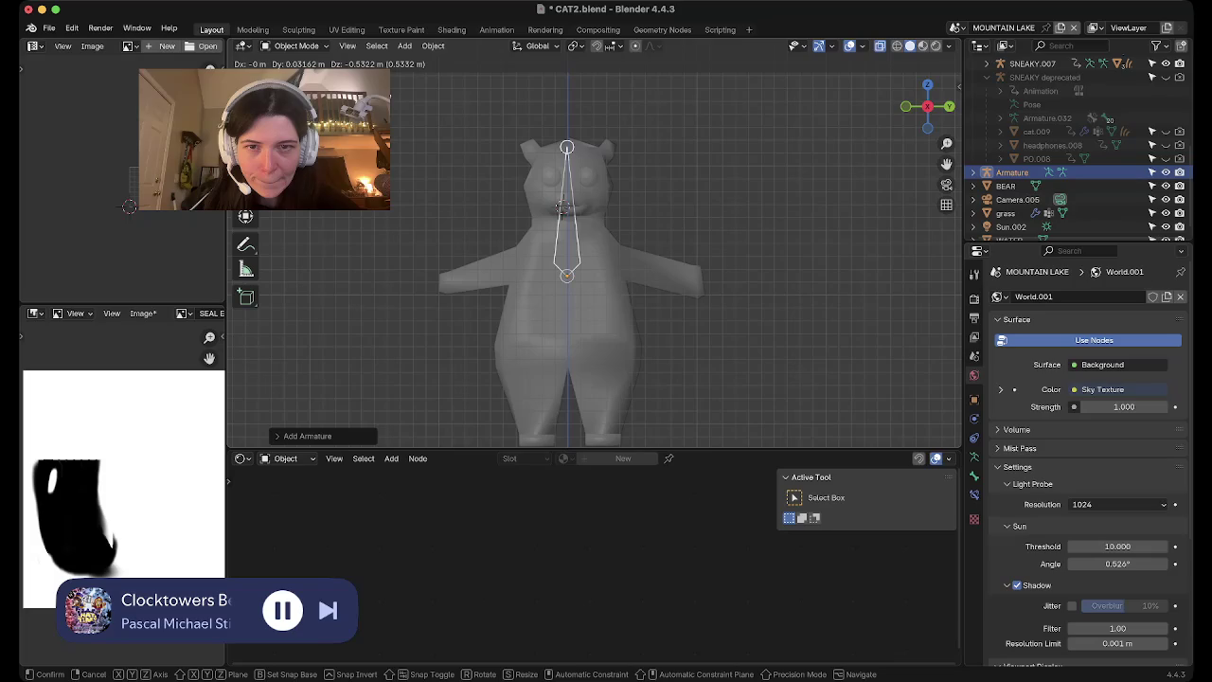
pyautogui.click(563, 208)
pyautogui.press('s')
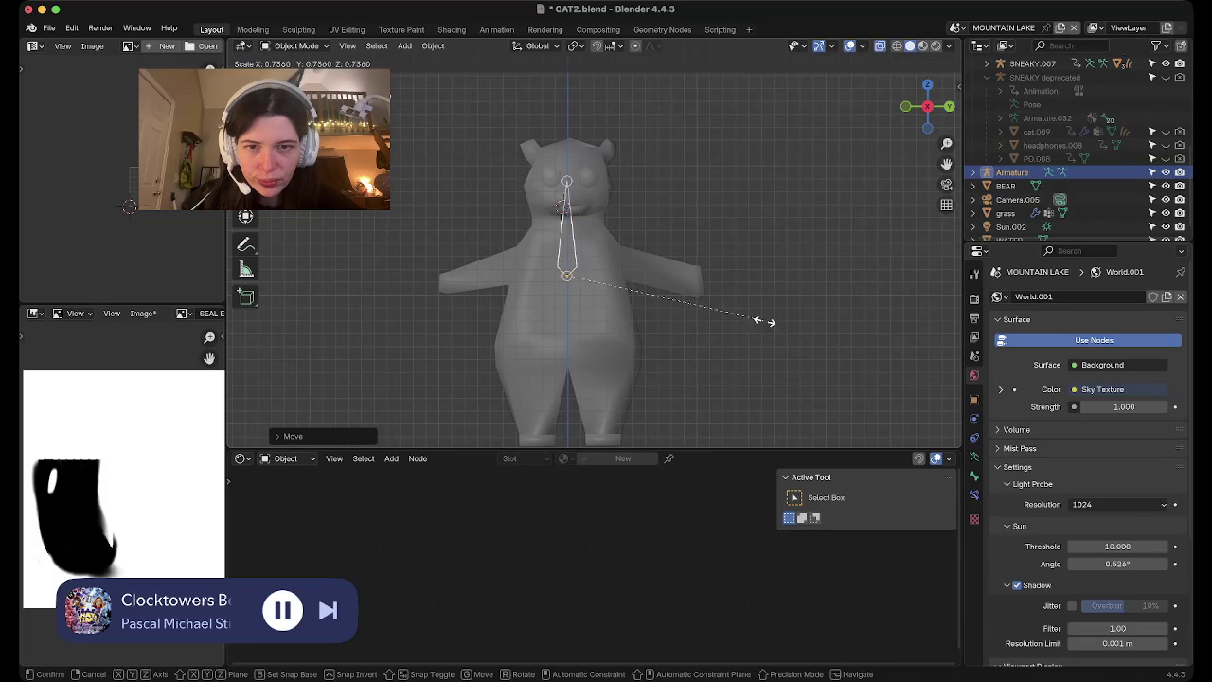
pyautogui.click(714, 311)
pyautogui.press('g')
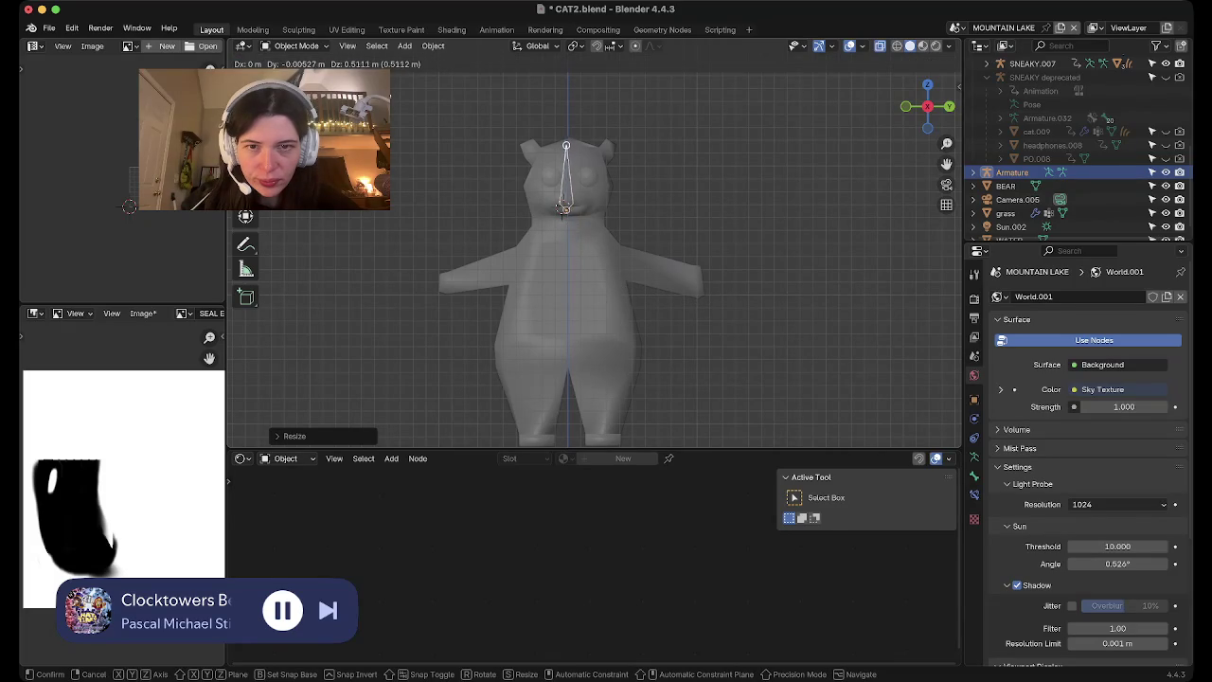
pyautogui.click(563, 207)
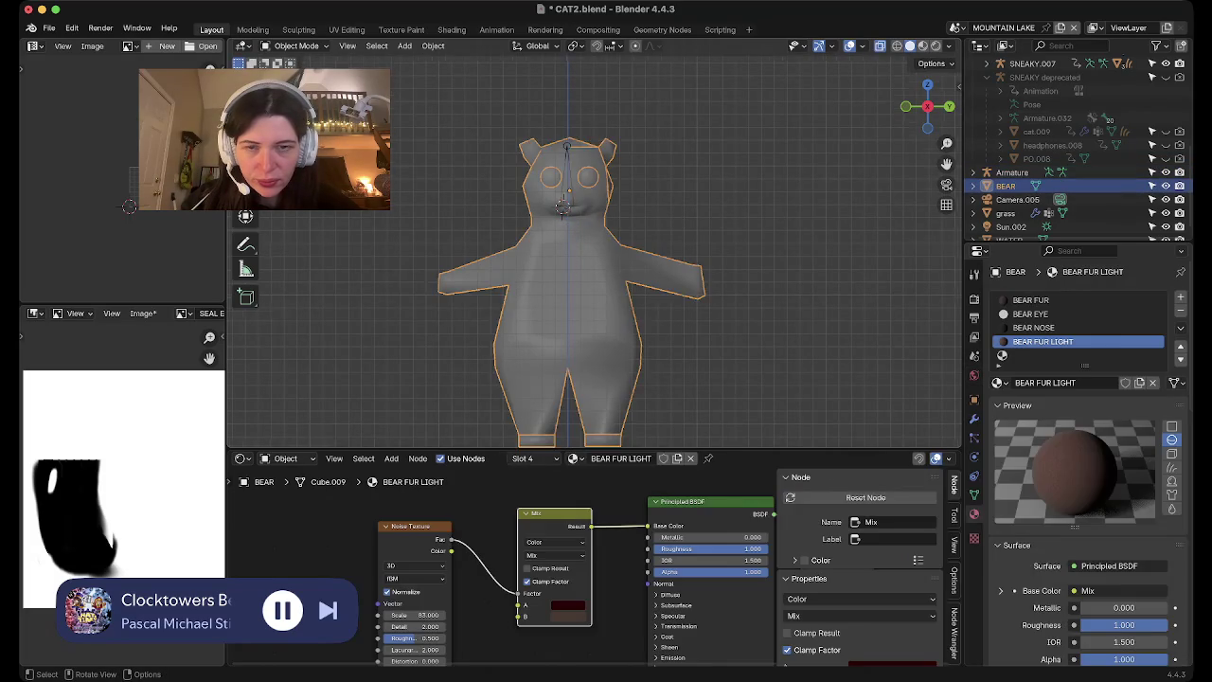
pyautogui.click(502, 138)
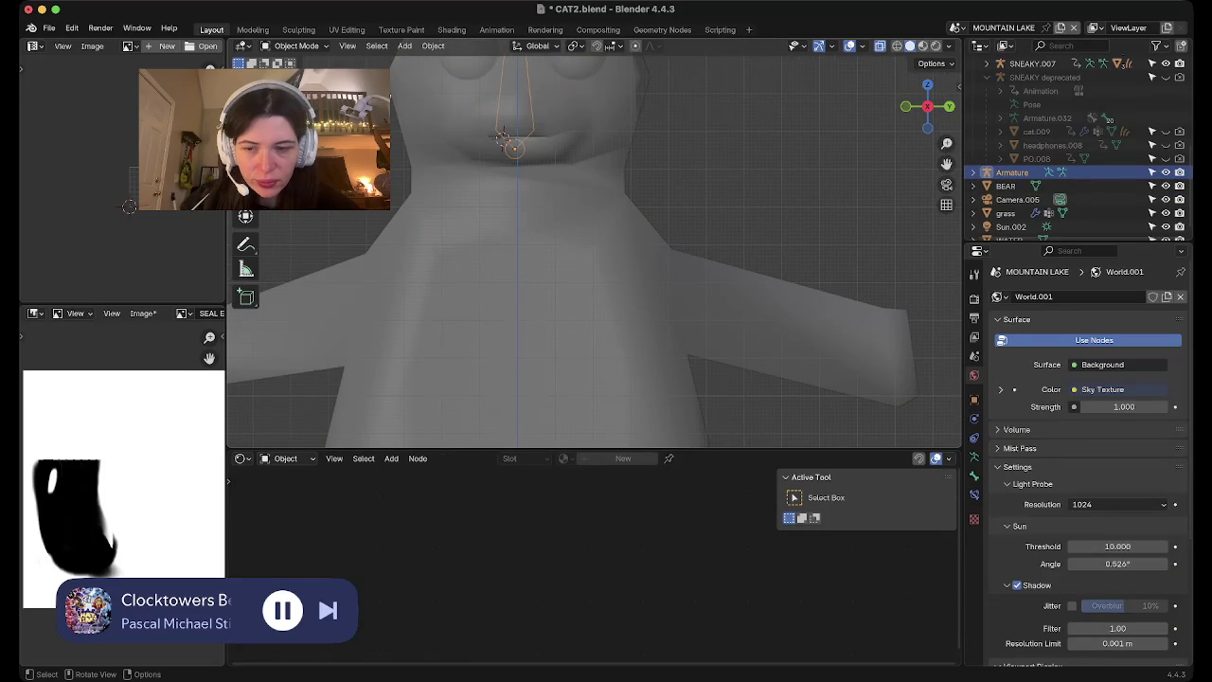
pyautogui.press('Tab')
# Lower the bone tip along Z and extrude two bones straight down the body
pyautogui.scroll(-5, 594, 251)
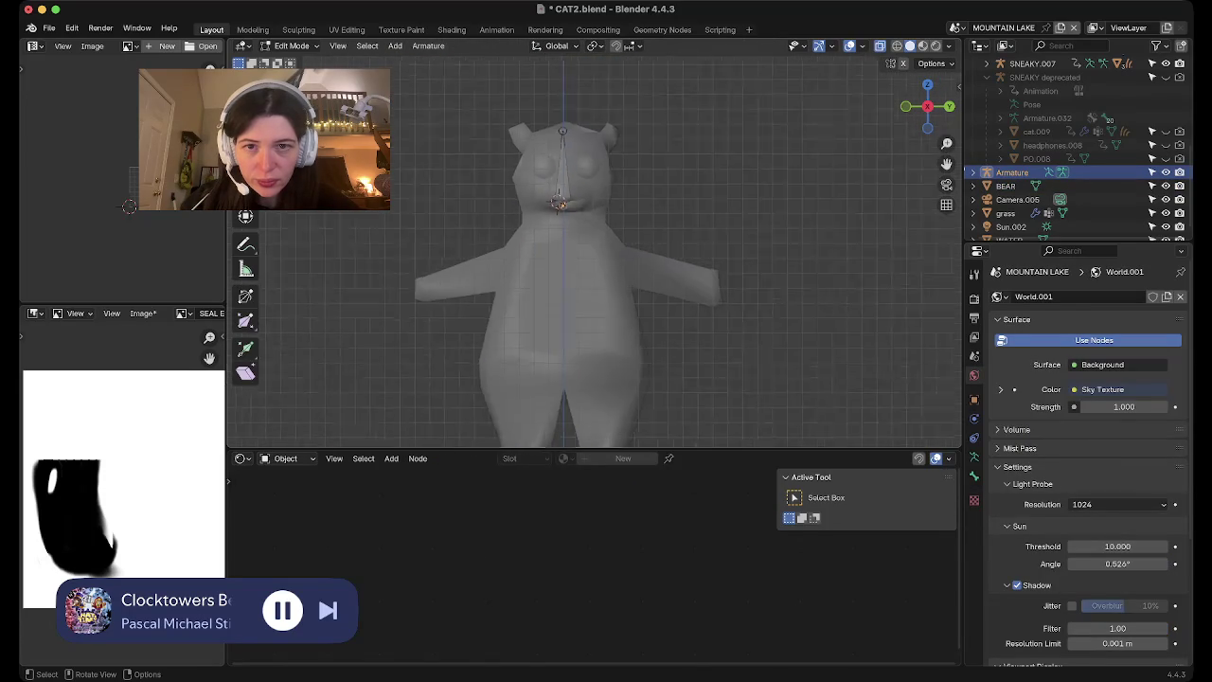
pyautogui.press('g')
pyautogui.press('z')
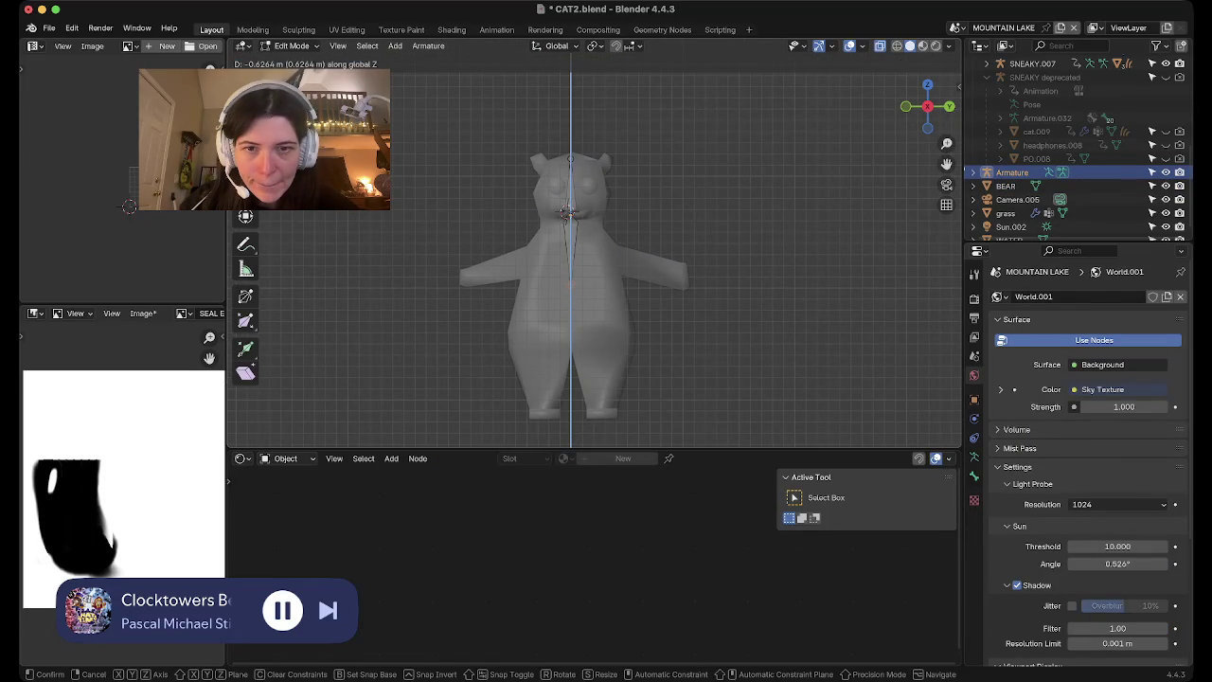
pyautogui.click(129, 206)
pyautogui.press('e')
pyautogui.press('z')
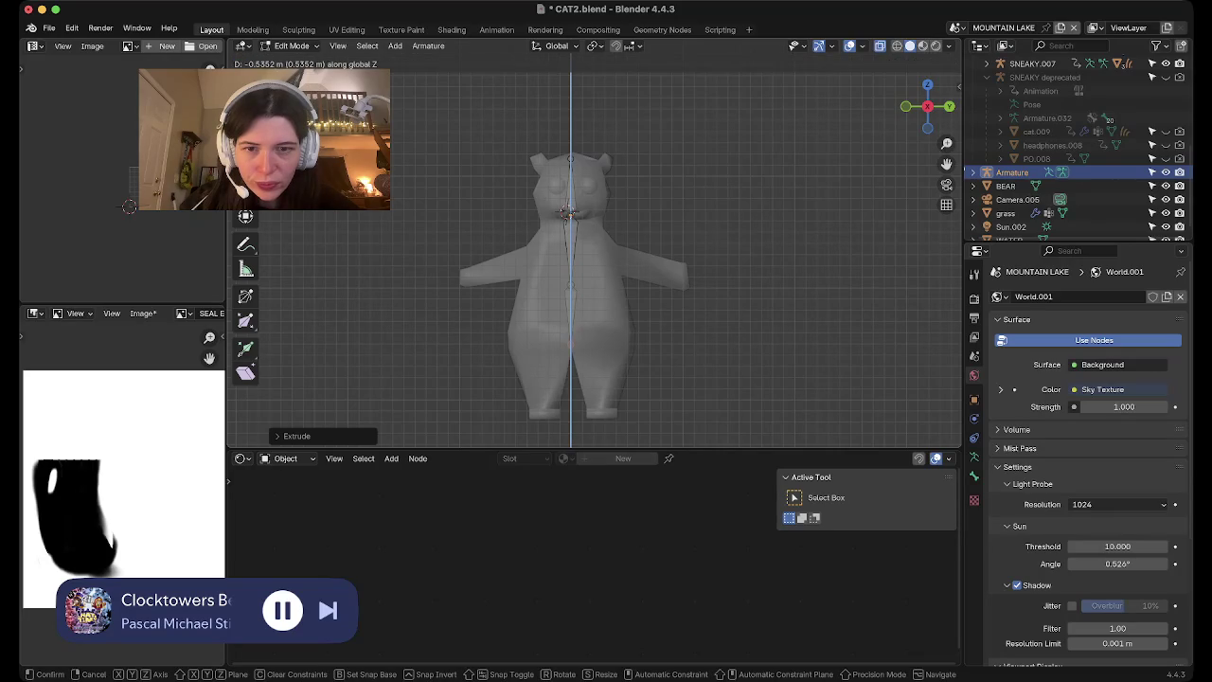
pyautogui.click(129, 207)
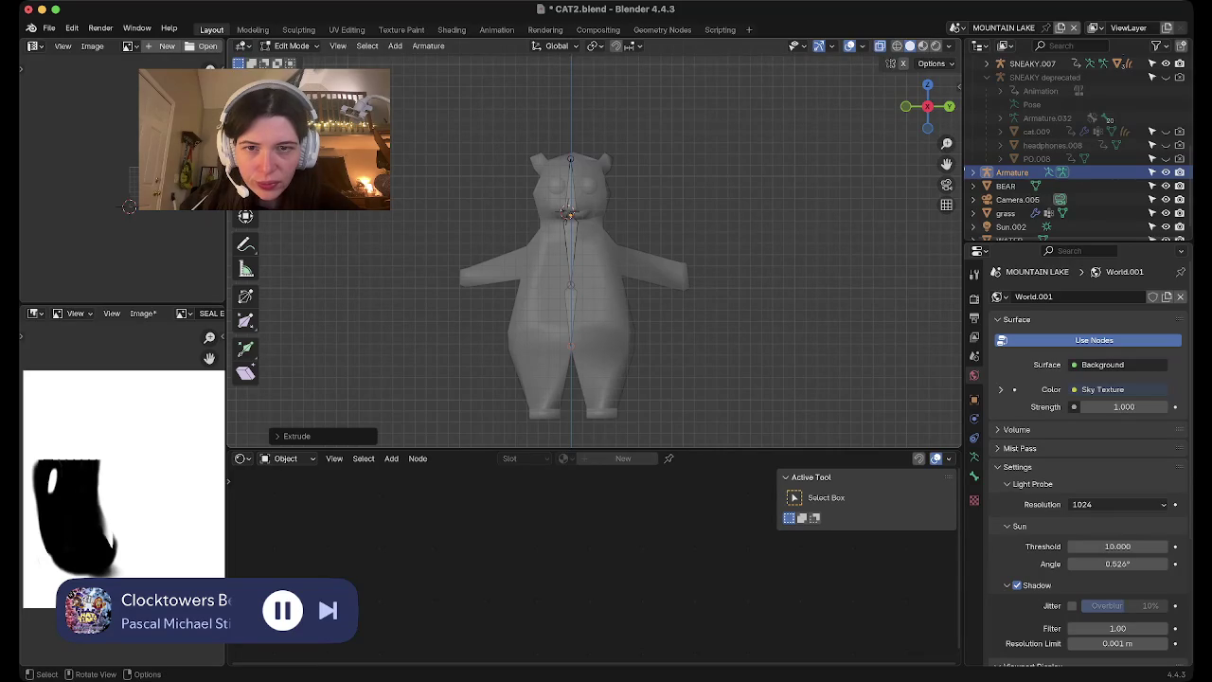
pyautogui.press('e')
pyautogui.press('z')
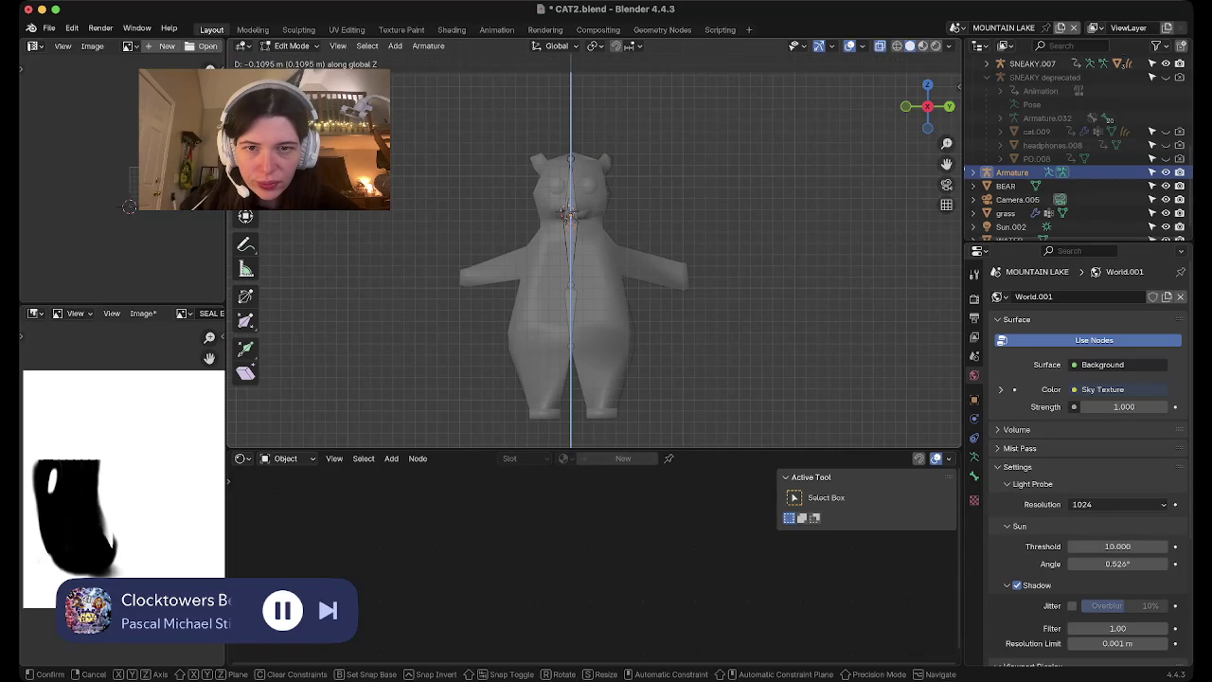
pyautogui.click(129, 207)
# Extrude a final spine bone down to the hips and duplicate a bone for an arm
pyautogui.scroll(3, 467, 98)
pyautogui.scroll(2, 467, 98)
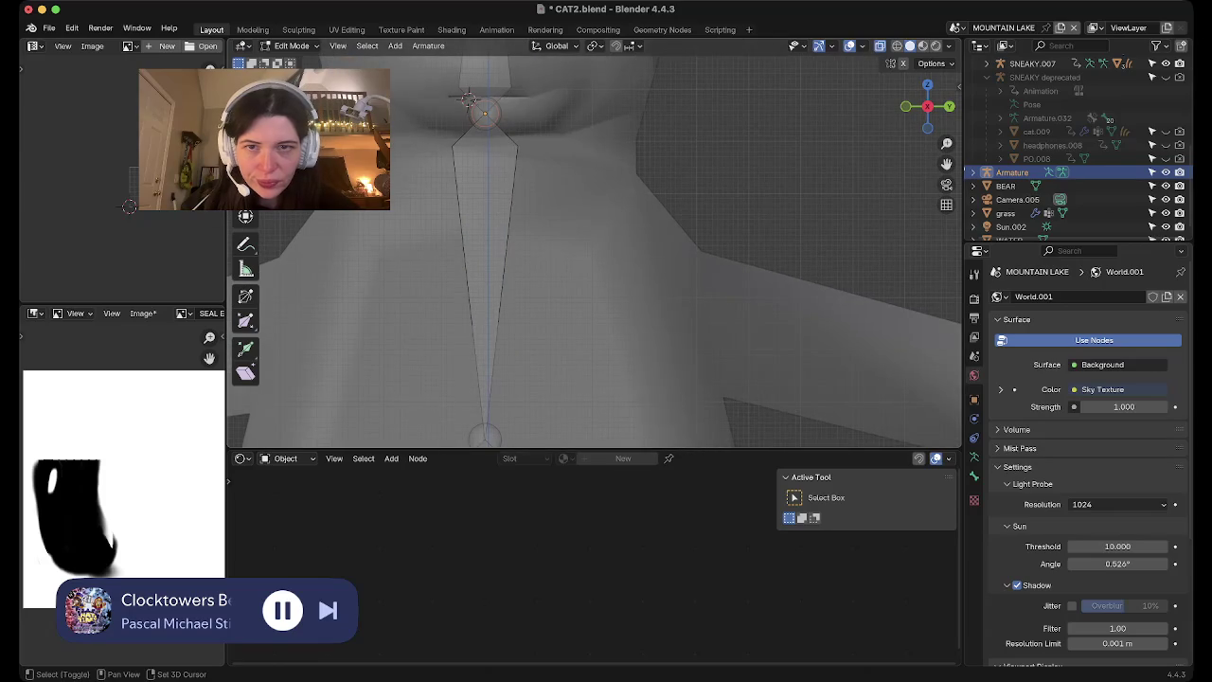
pyautogui.scroll(-3, 467, 97)
pyautogui.scroll(-2, 467, 97)
pyautogui.press('e')
pyautogui.press('z')
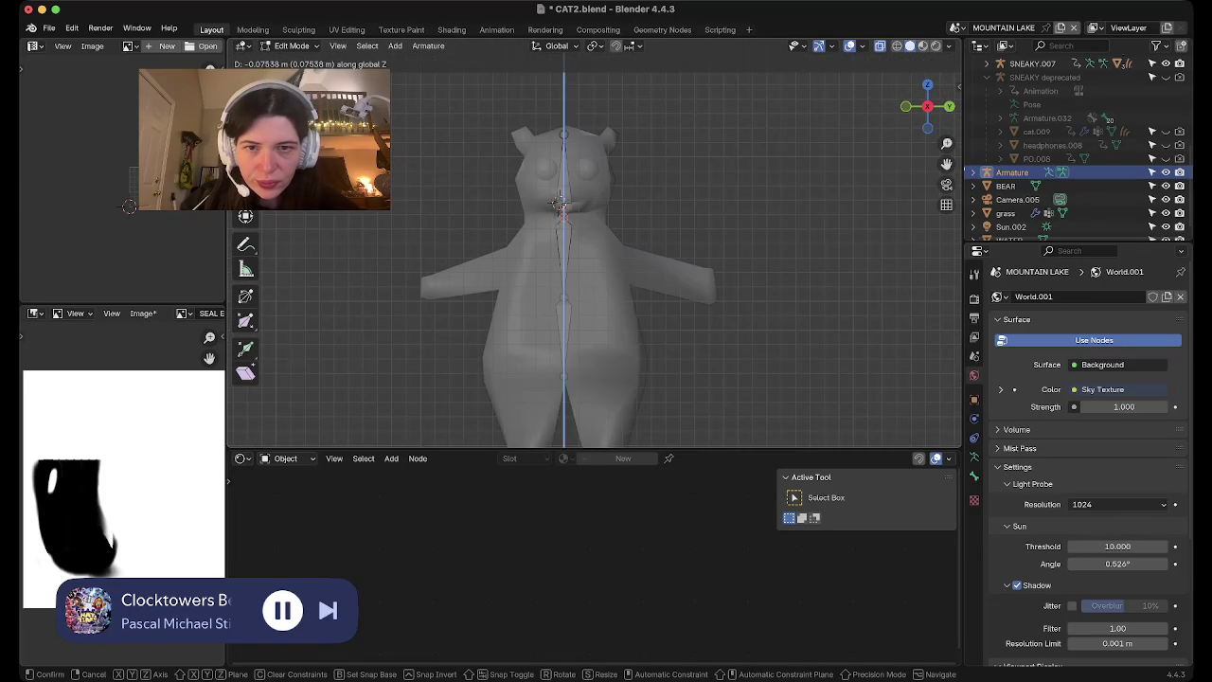
pyautogui.click(129, 207)
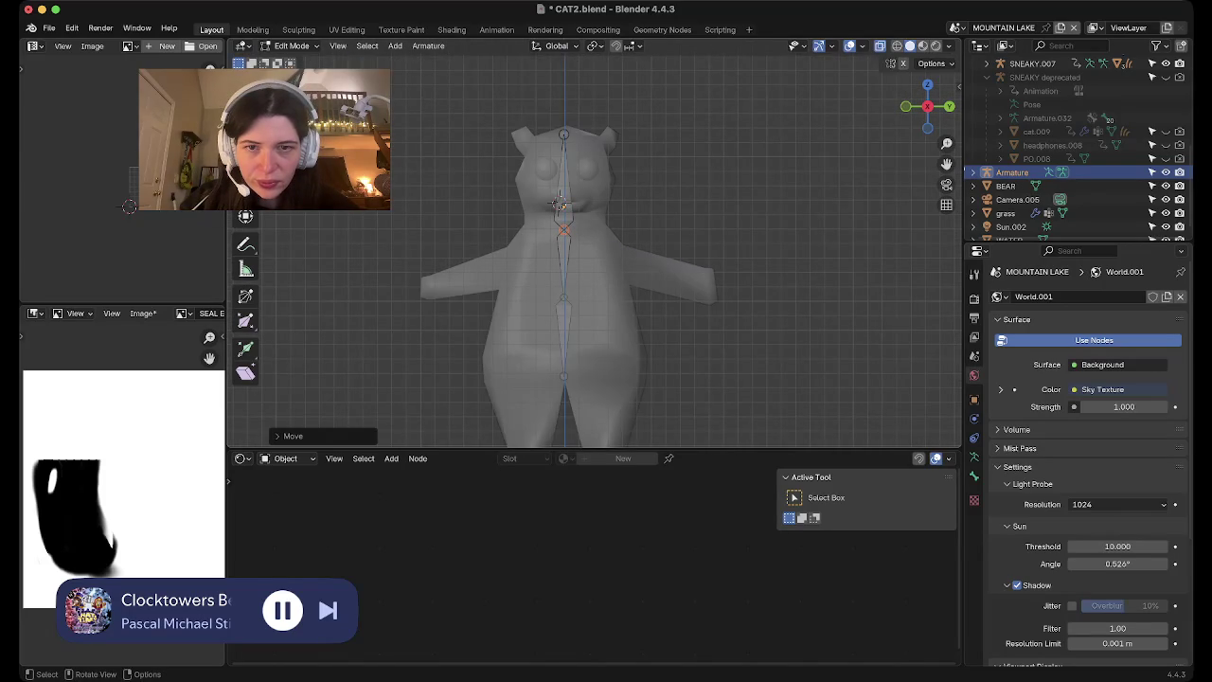
pyautogui.hotkey('ctrl', 'z')
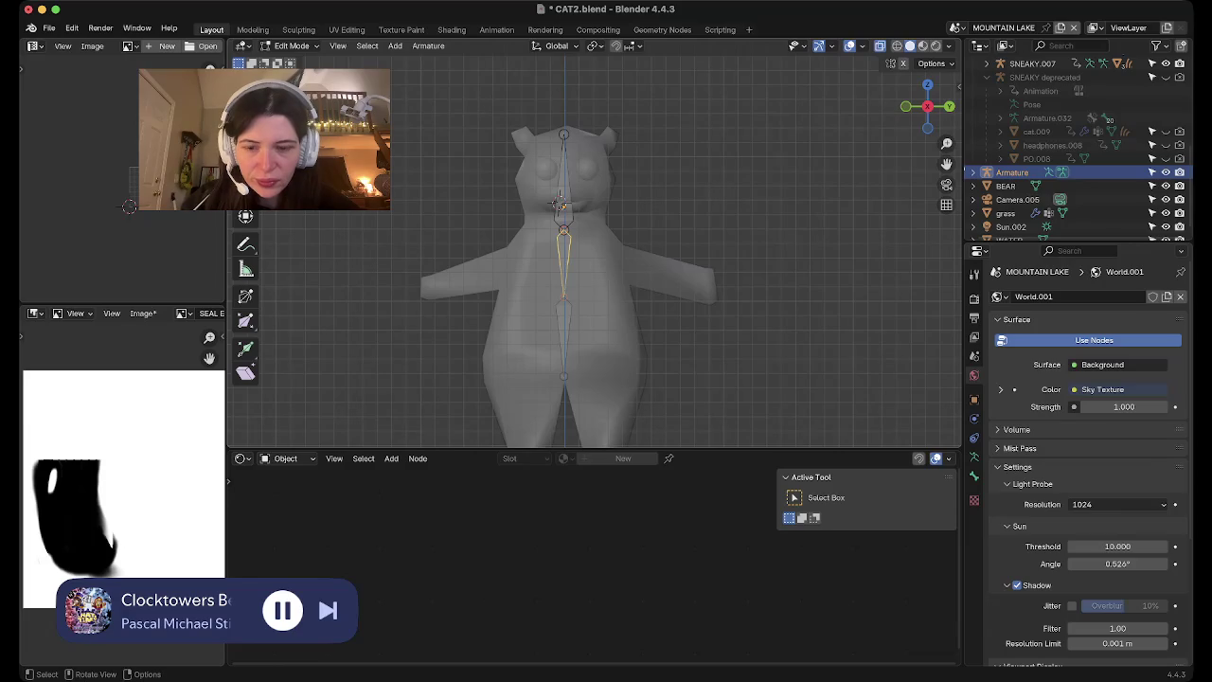
pyautogui.hotkey('shift', 'd')
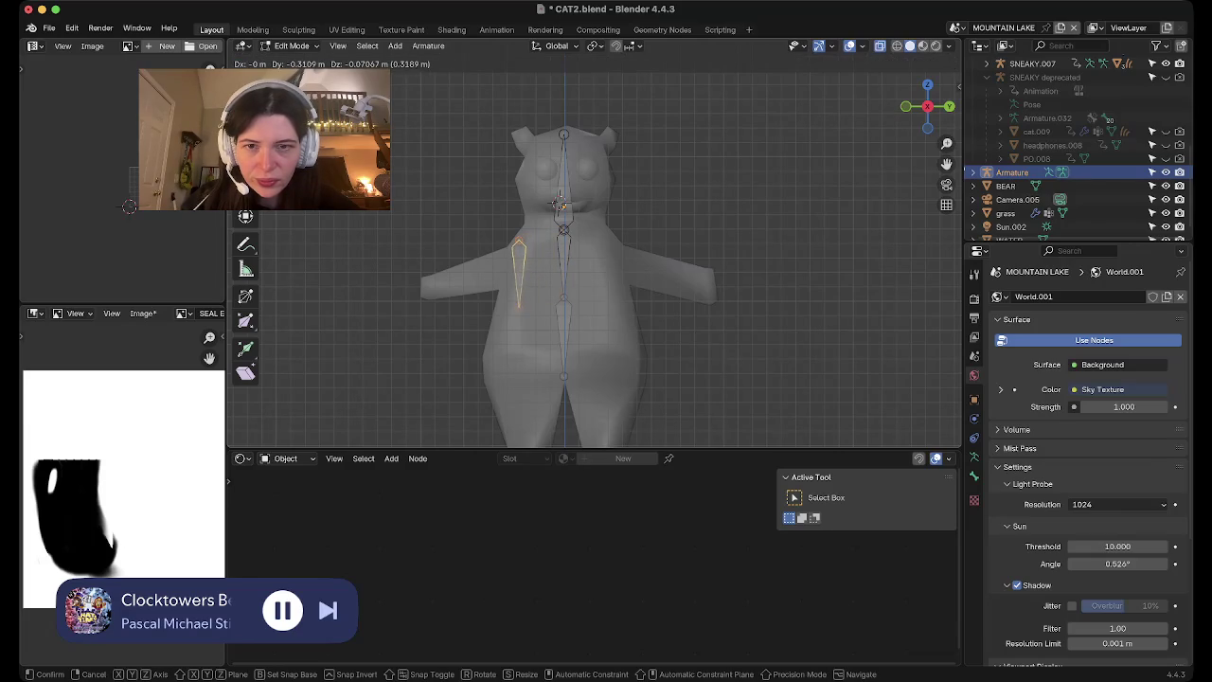
# Rotate and move the duplicated bone so it lies along the left arm
pyautogui.press('Return')
pyautogui.press('r')
pyautogui.press('Return')
pyautogui.press('g')
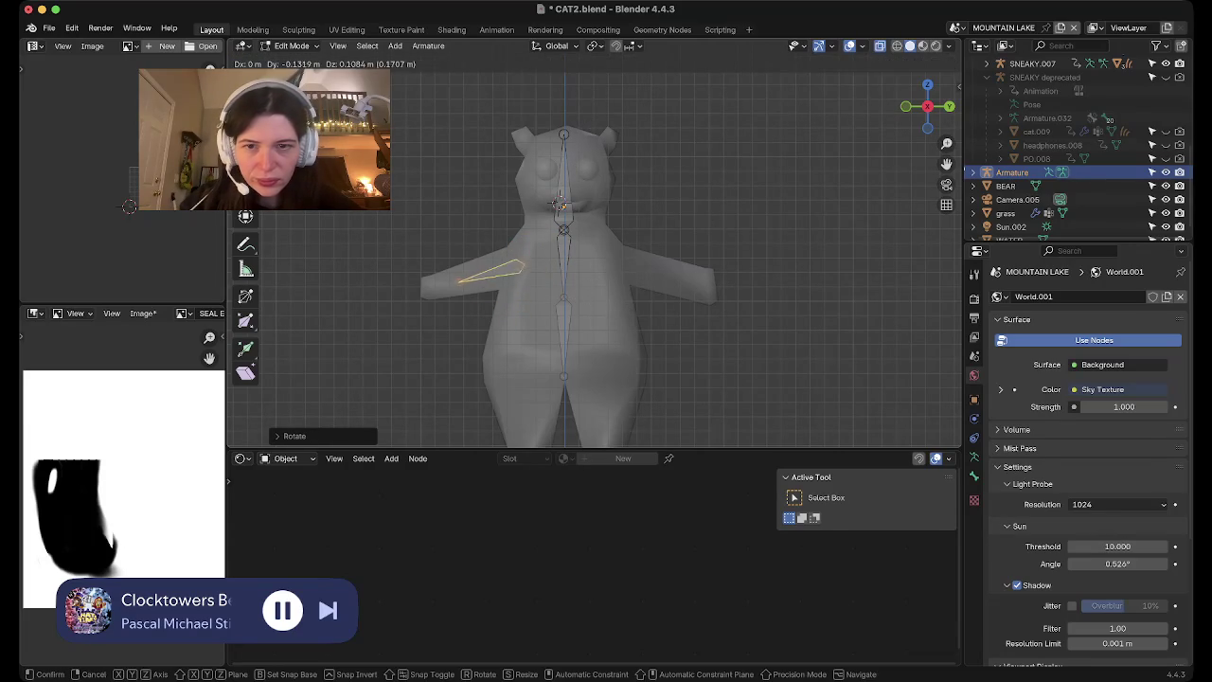
pyautogui.press('Return')
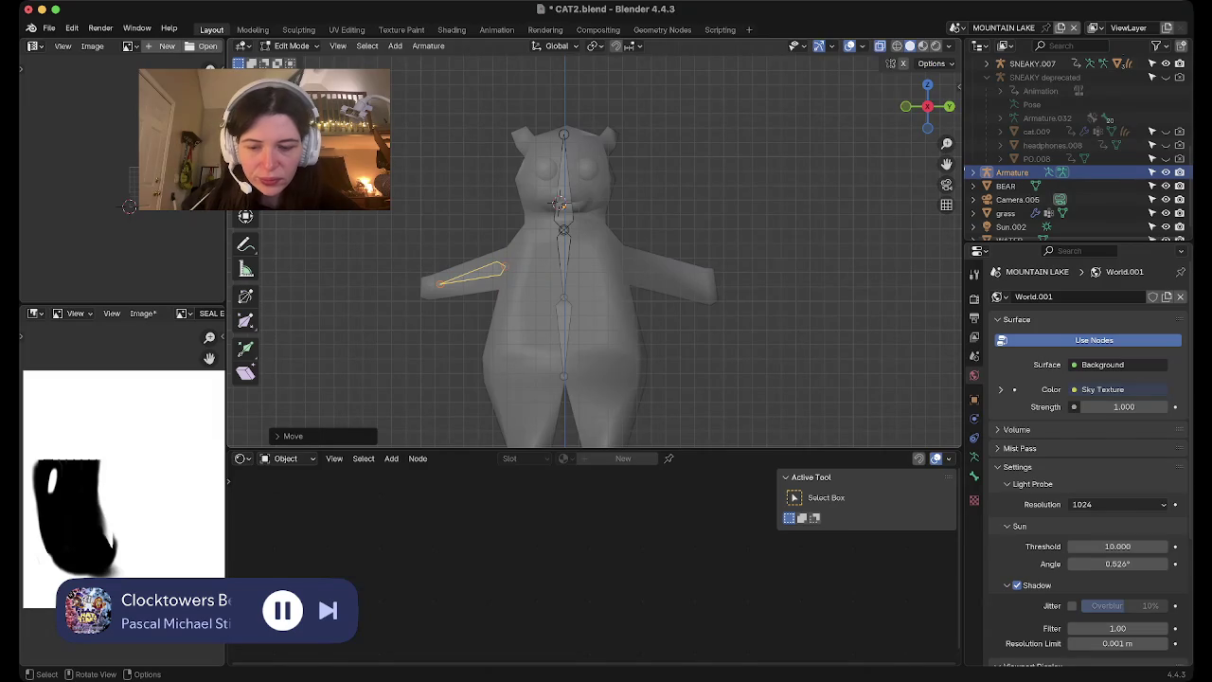
# Duplicate the arm bone, rotate it on X, and move it onto the right arm
pyautogui.hotkey('shift', 'd')
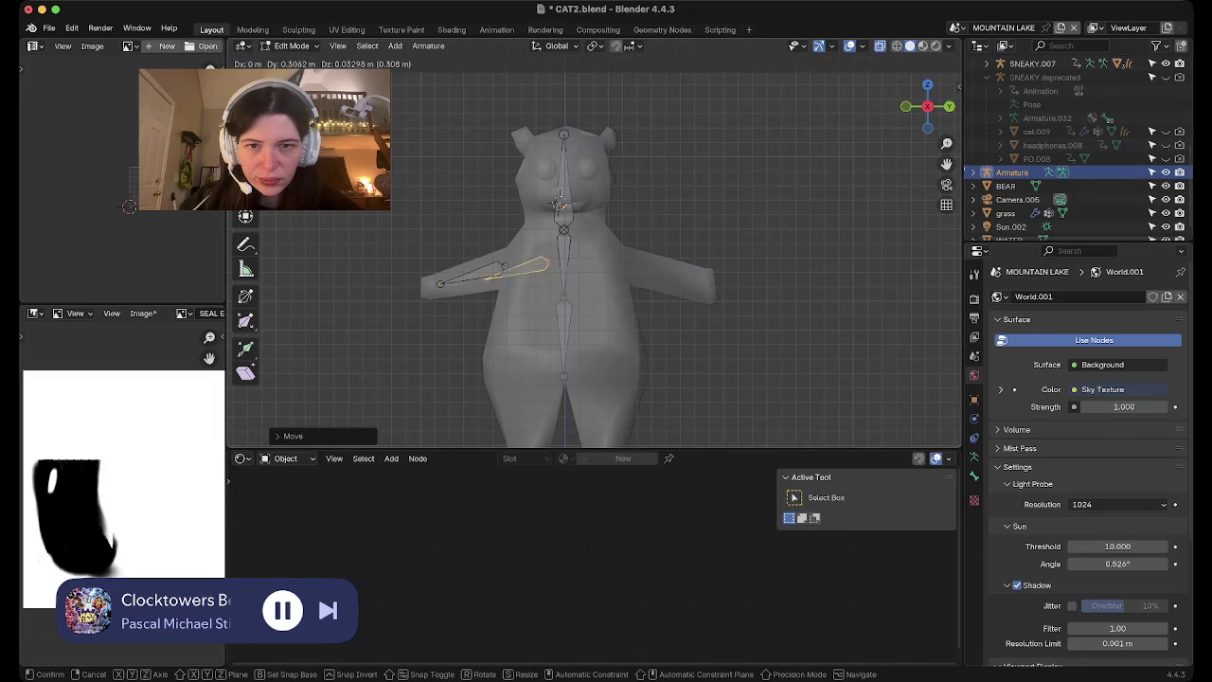
pyautogui.press('Return')
pyautogui.press('r')
pyautogui.press('x')
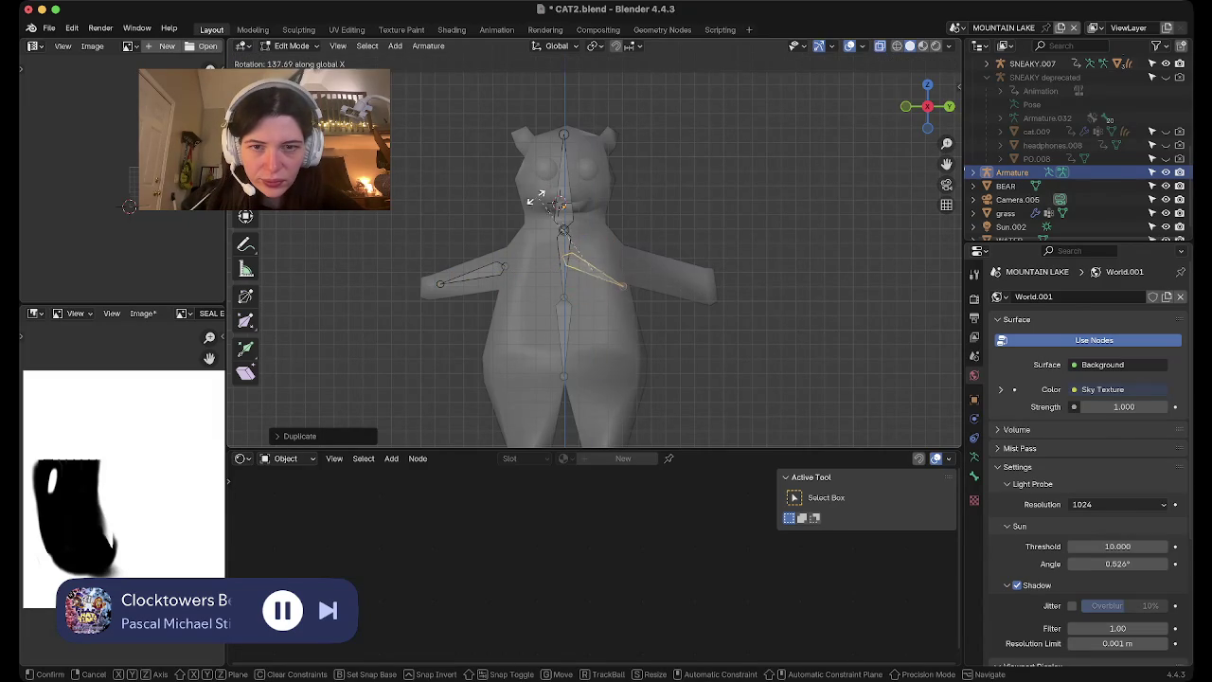
pyautogui.press('Return')
pyautogui.press('g')
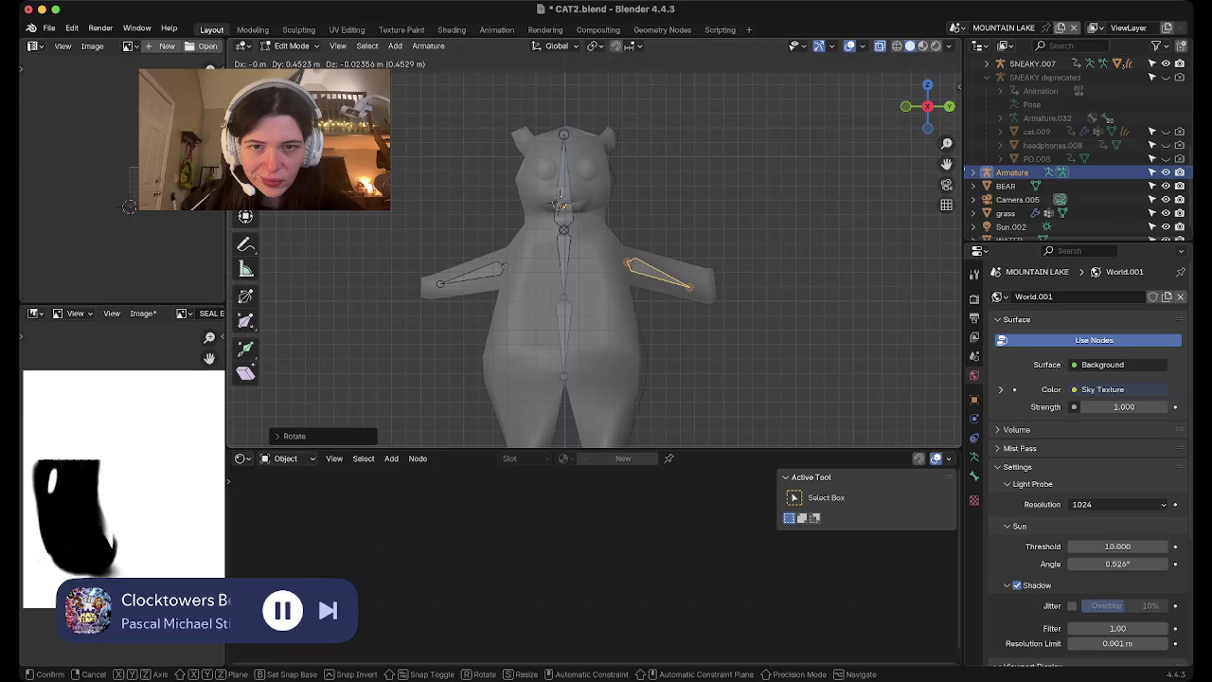
pyautogui.press('Return')
pyautogui.keyDown('shift'); pyautogui.moveTo(587, 284); pyautogui.dragTo(647, 179, button='middle'); pyautogui.keyUp('shift')
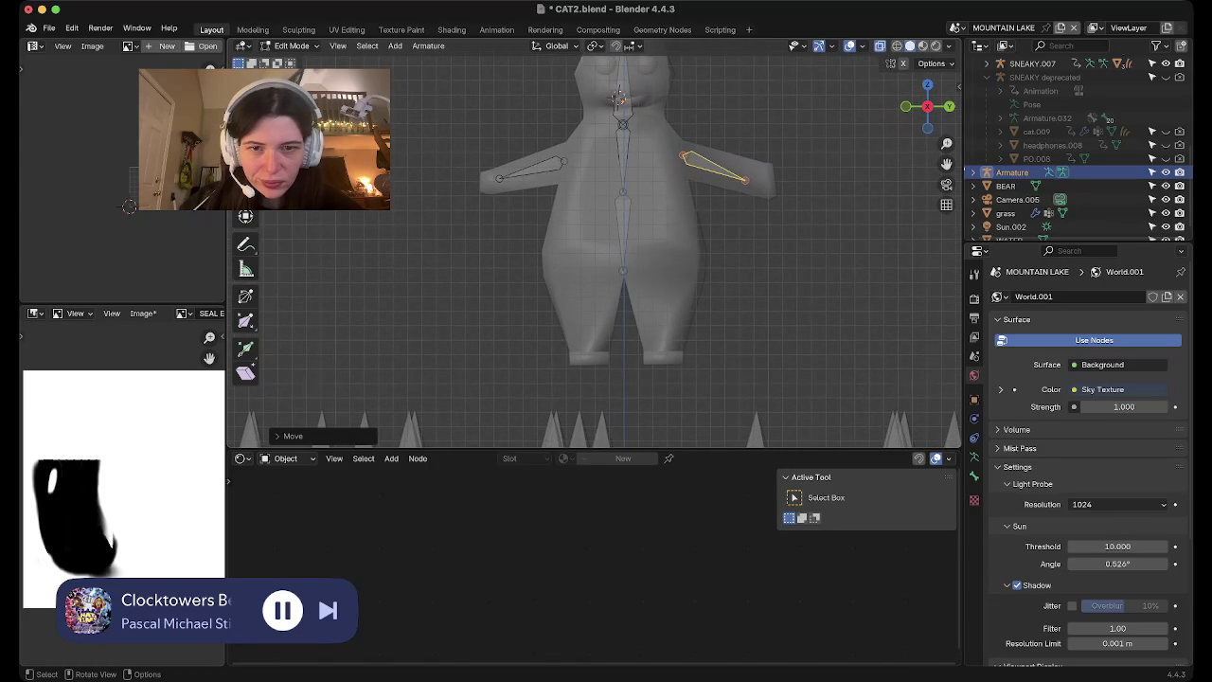
# Nudge the head bone vertically along Z
pyautogui.hotkey('alt', 'a')
pyautogui.press('g')
pyautogui.press('z')
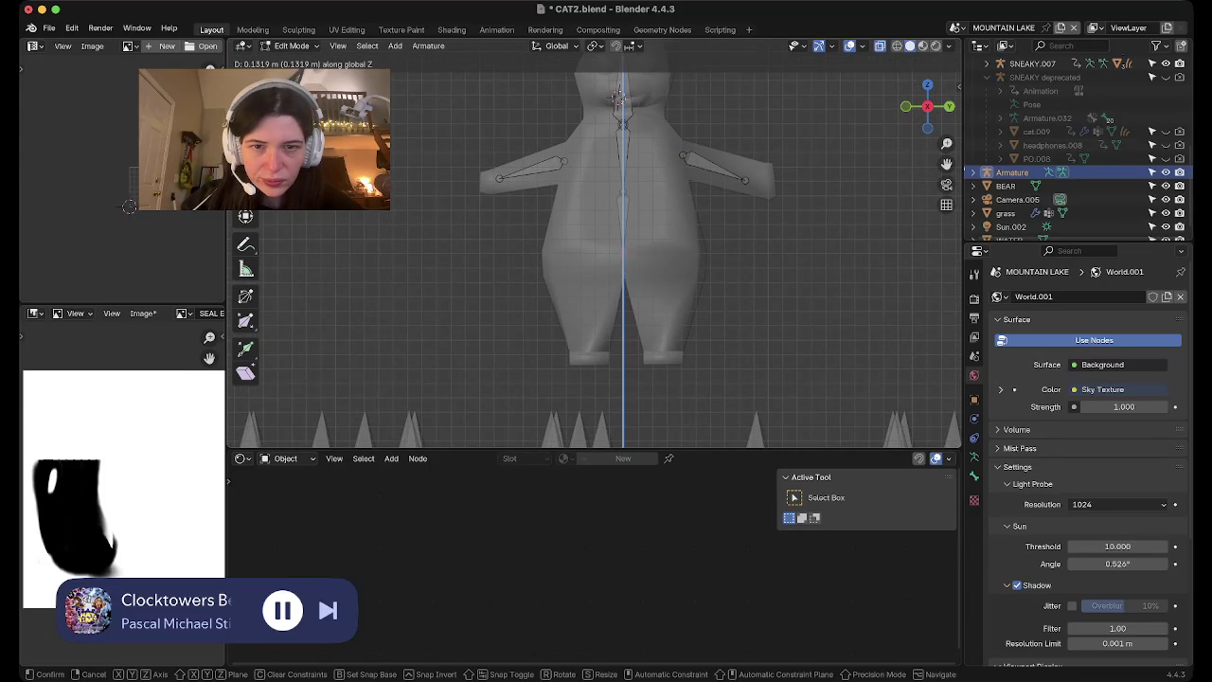
pyautogui.press('Return')
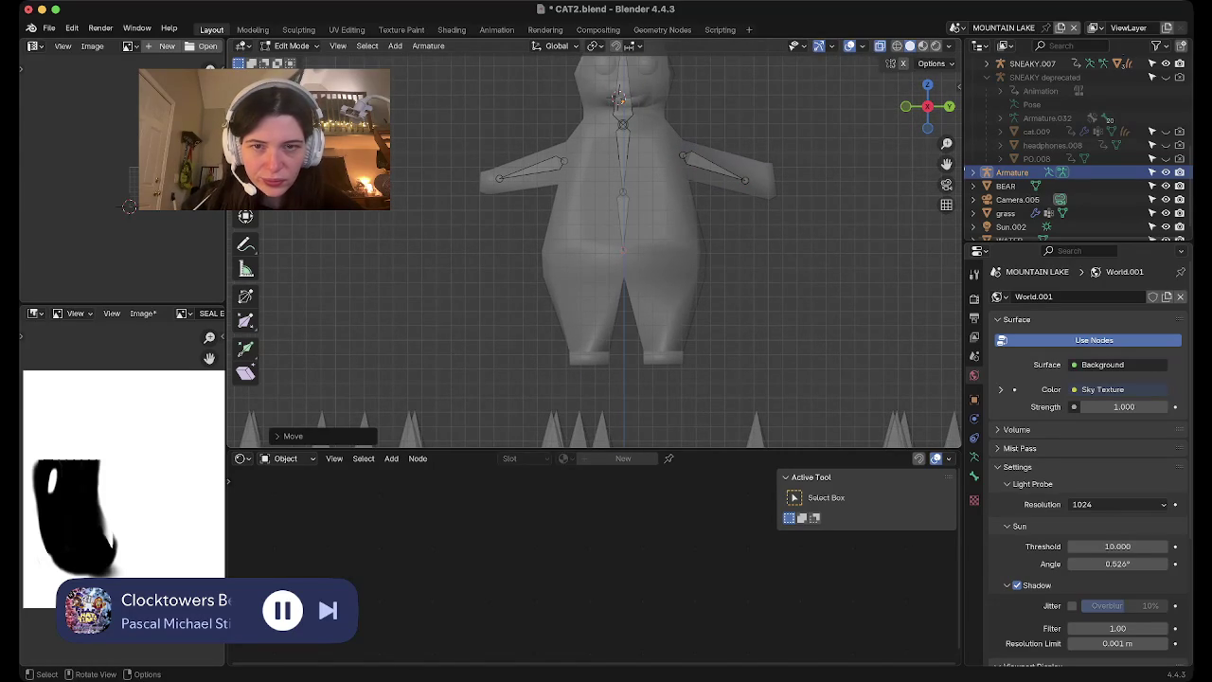
# Copy the arm bone, rotate it to point down, and place it in the first leg
pyautogui.click(530, 169)
pyautogui.press('g')
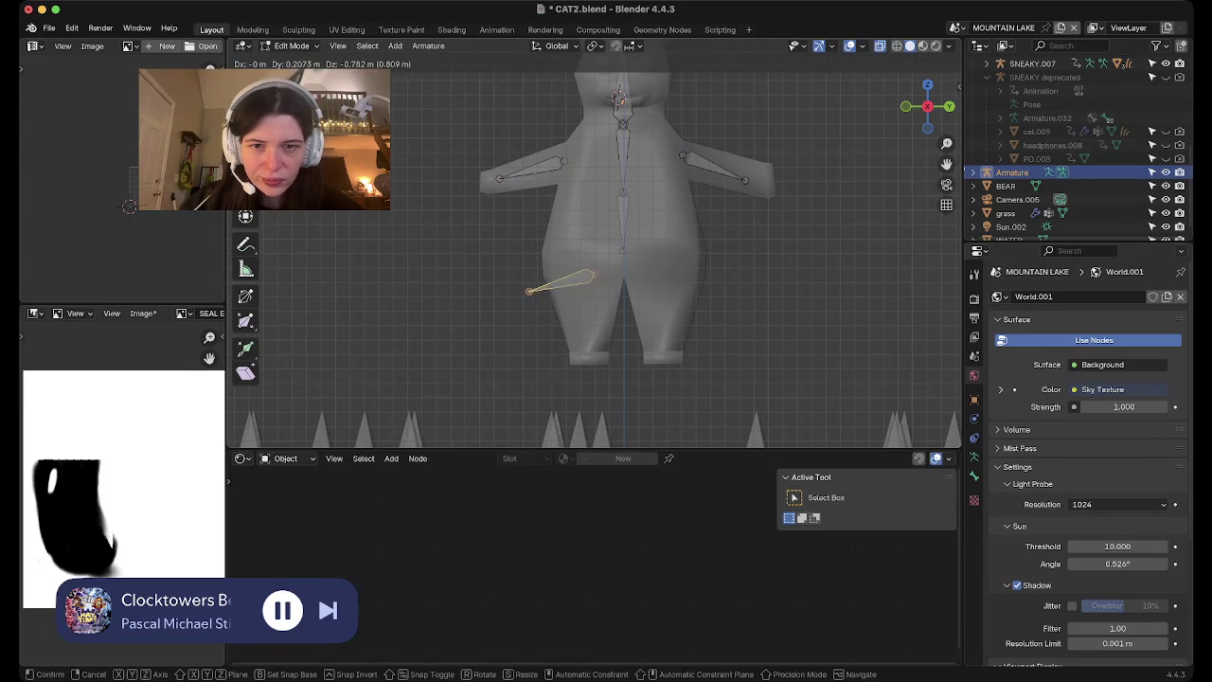
pyautogui.press('Return')
pyautogui.press('r')
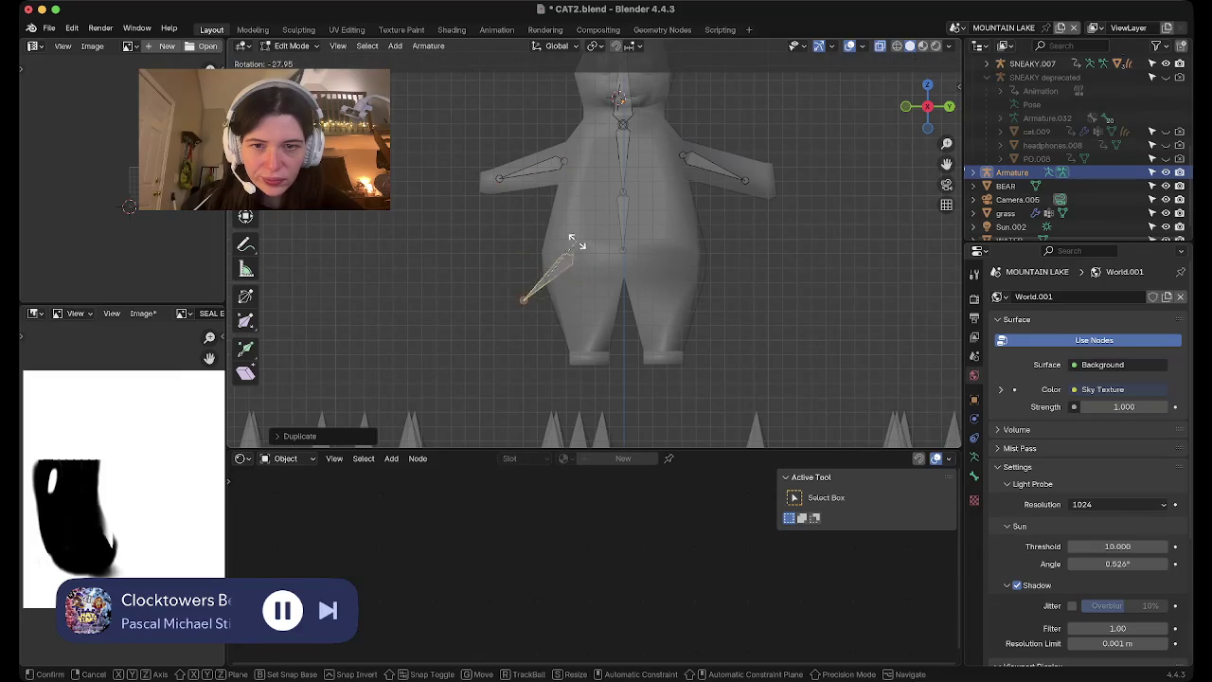
pyautogui.press('Return')
pyautogui.press('g')
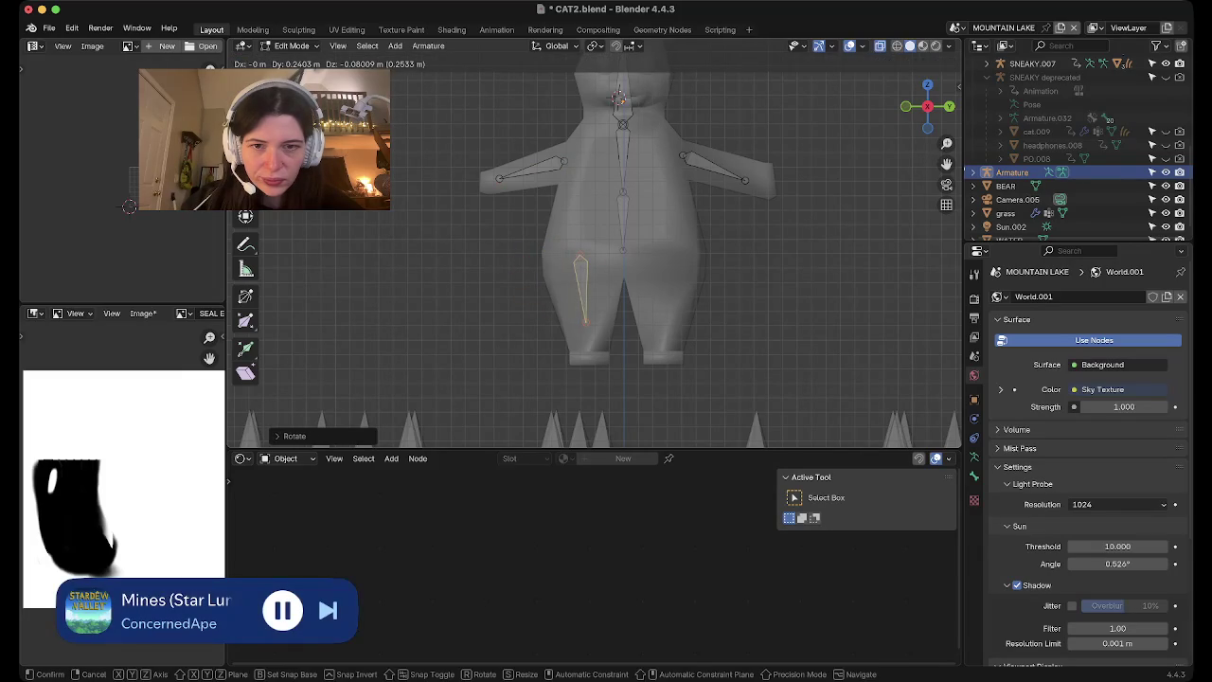
pyautogui.press('Return')
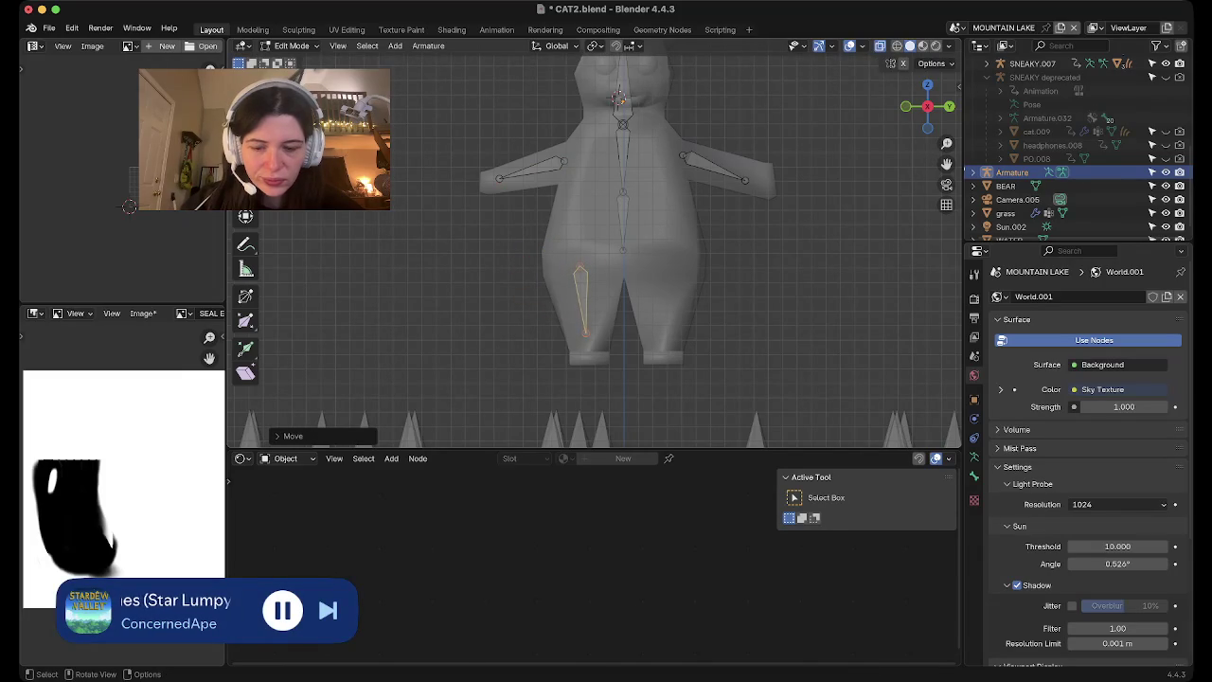
# Duplicate the leg bone into the other leg and frame the whole rig
pyautogui.hotkey('shift', 'd')
pyautogui.press('Return')
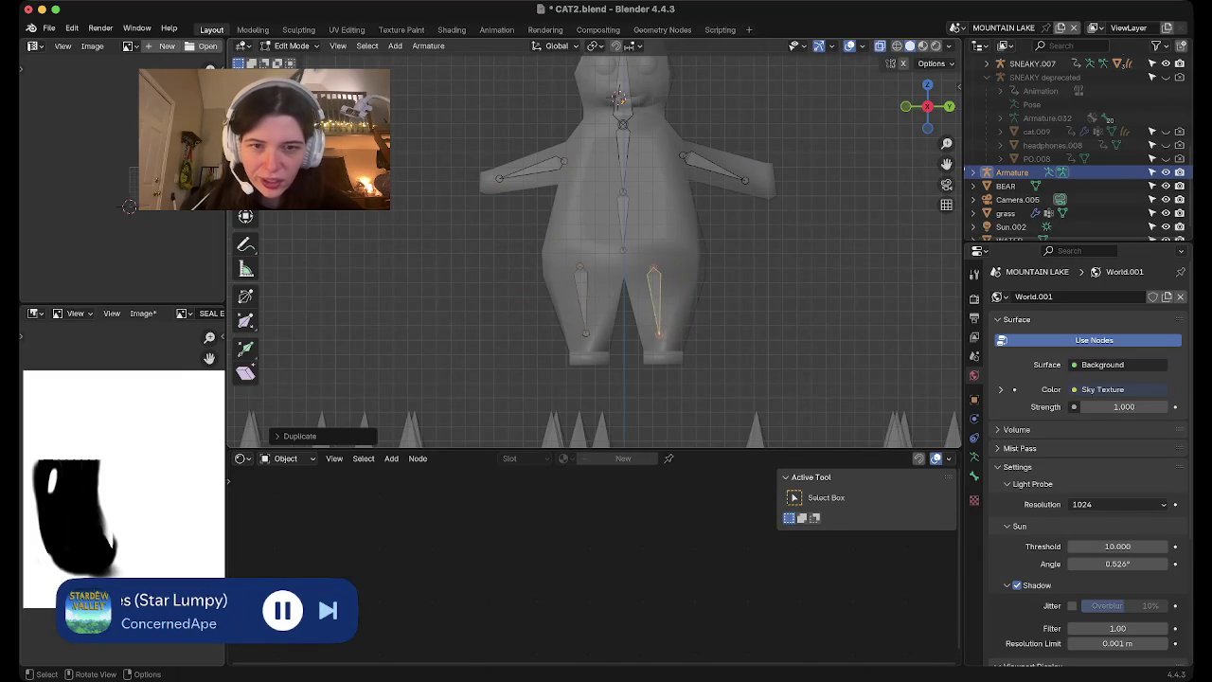
pyautogui.press('r')
pyautogui.press('Return')
pyautogui.press('g')
pyautogui.press('Return')
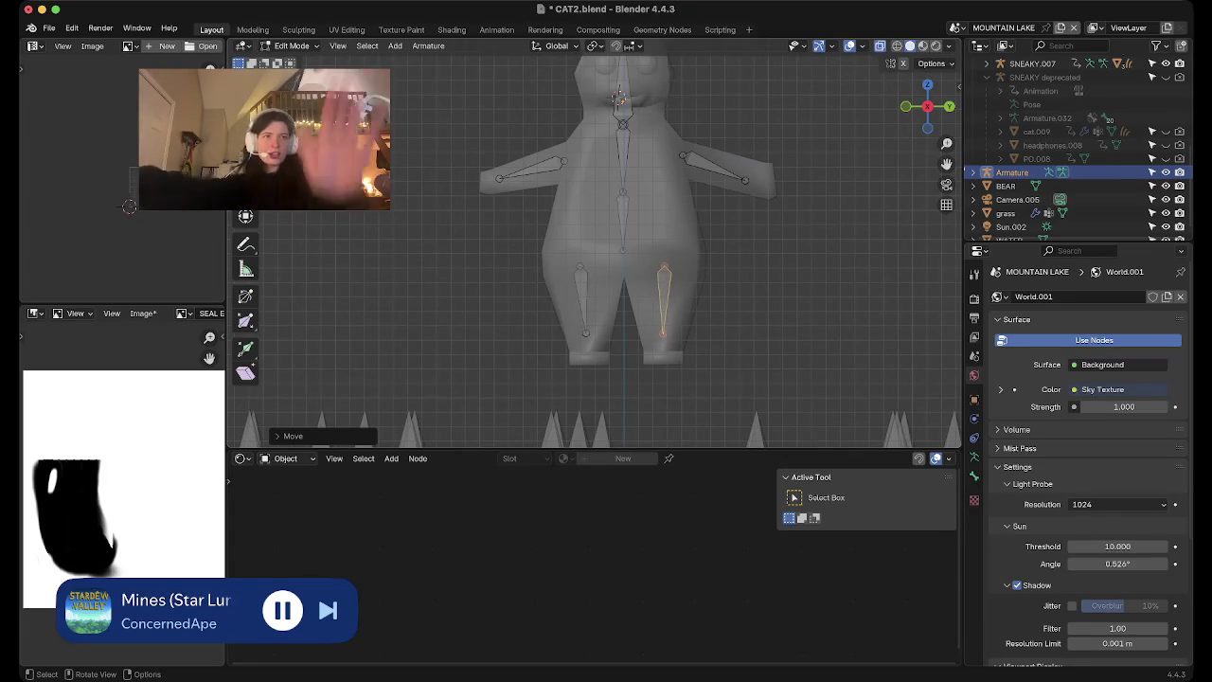
pyautogui.scroll(-2, 604, 254)
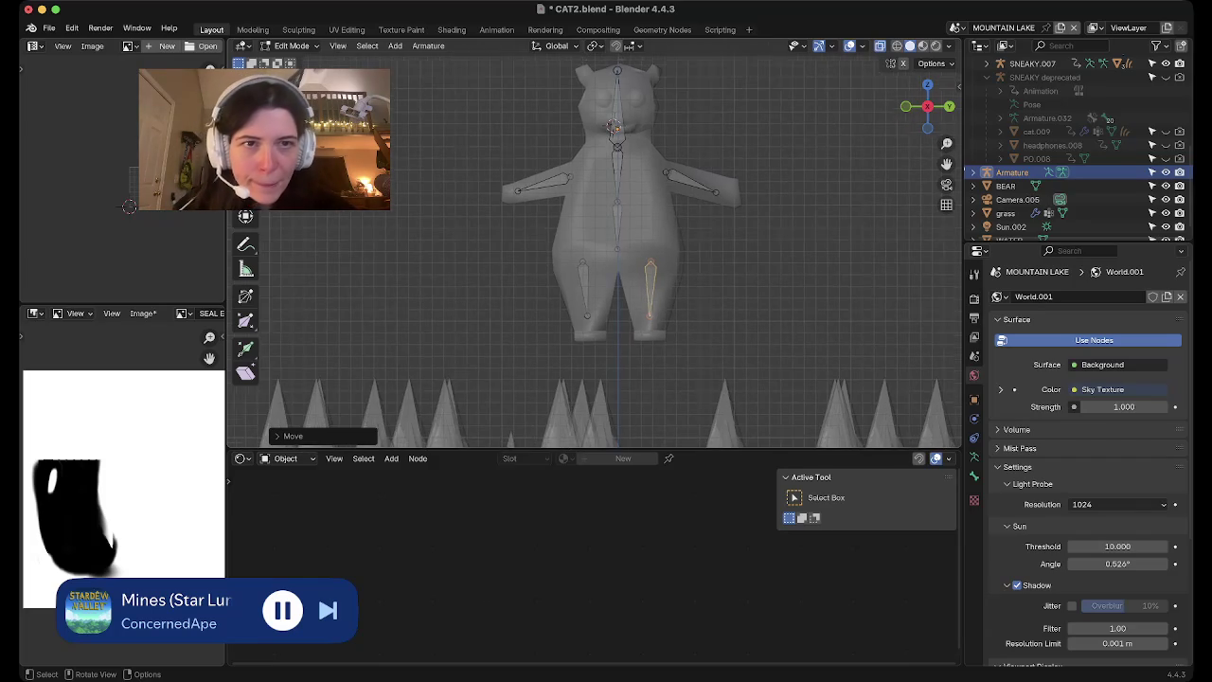
pyautogui.keyDown('shift'); pyautogui.moveTo(607, 237); pyautogui.dragTo(539, 360, button='middle'); pyautogui.keyUp('shift')
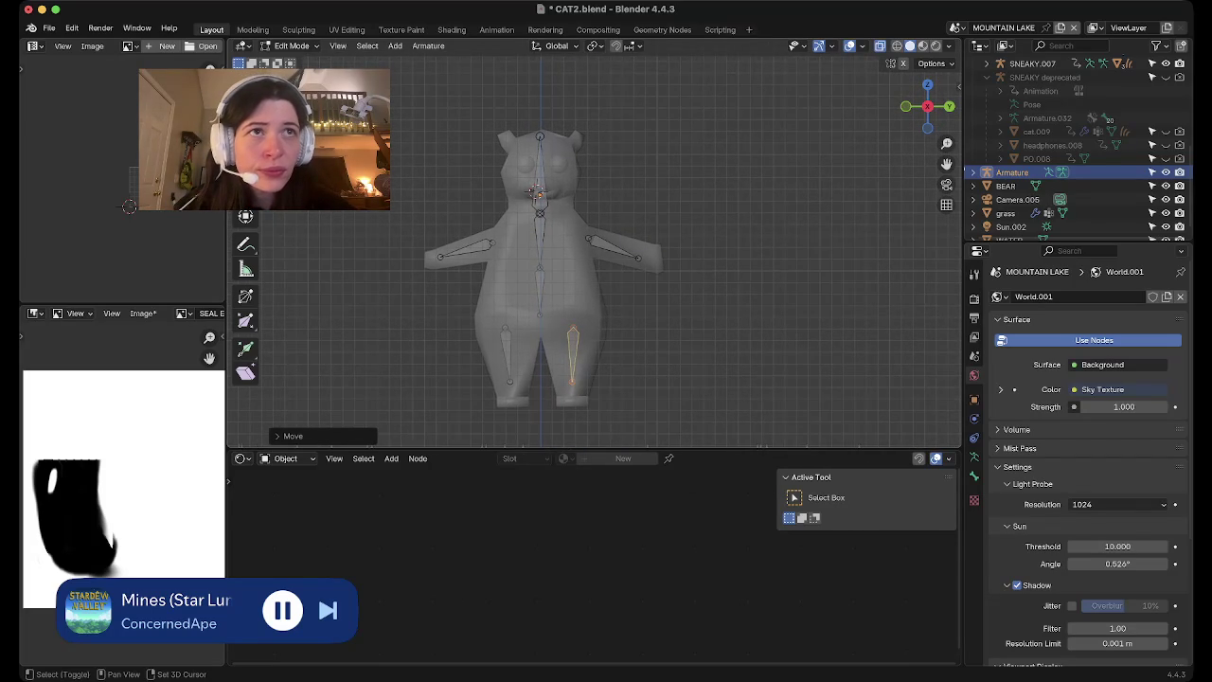
pyautogui.press('a')
pyautogui.hotkey('ctrl', 'z')
# Switch to Material Preview and orbit around the bear in the lakeside scene
pyautogui.press('z')
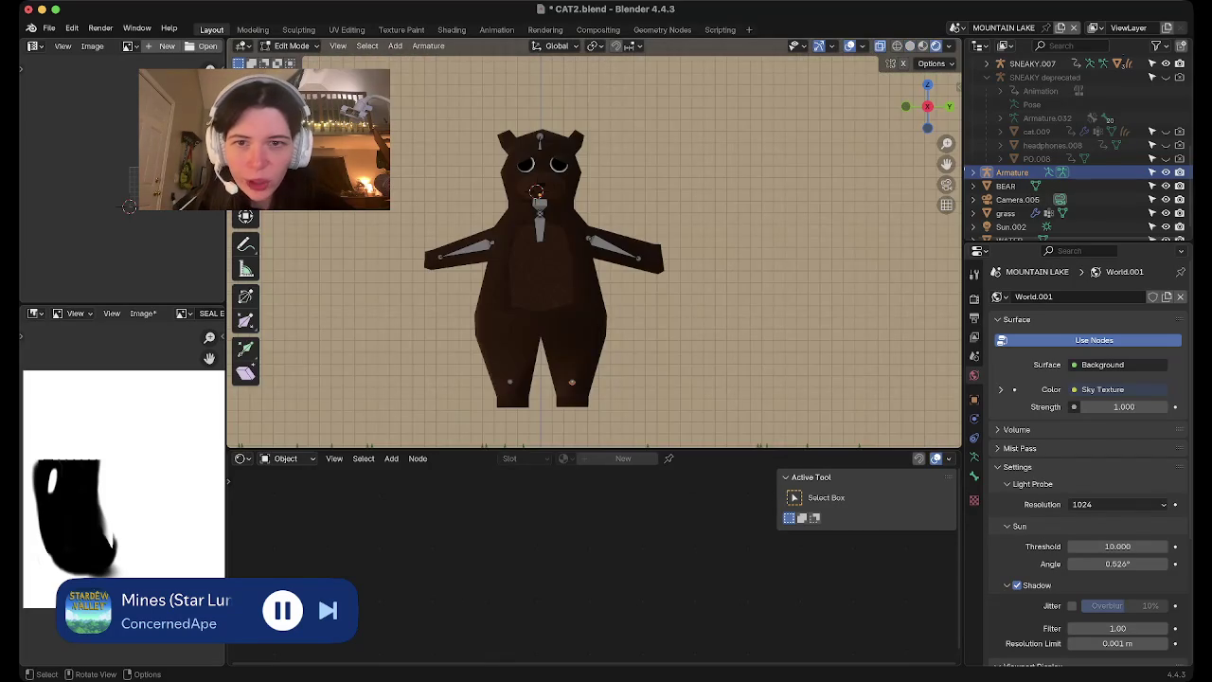
pyautogui.moveTo(594, 236); pyautogui.dragTo(606, 331, button='middle')
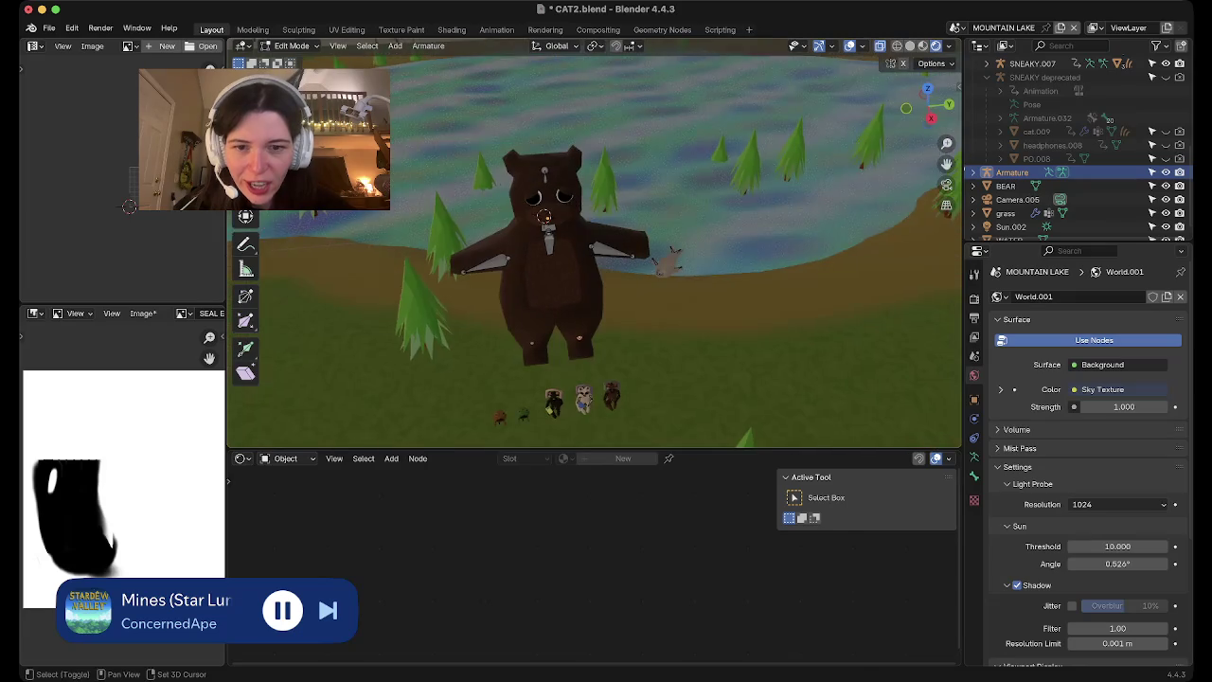
pyautogui.moveTo(593, 247)
pyautogui.mouseDown(button='middle')
pyautogui.moveTo(606, 284)
pyautogui.moveTo(625, 275)
pyautogui.moveTo(630, 294)
pyautogui.mouseUp(button='middle')
pyautogui.scroll(5, 607, 284)
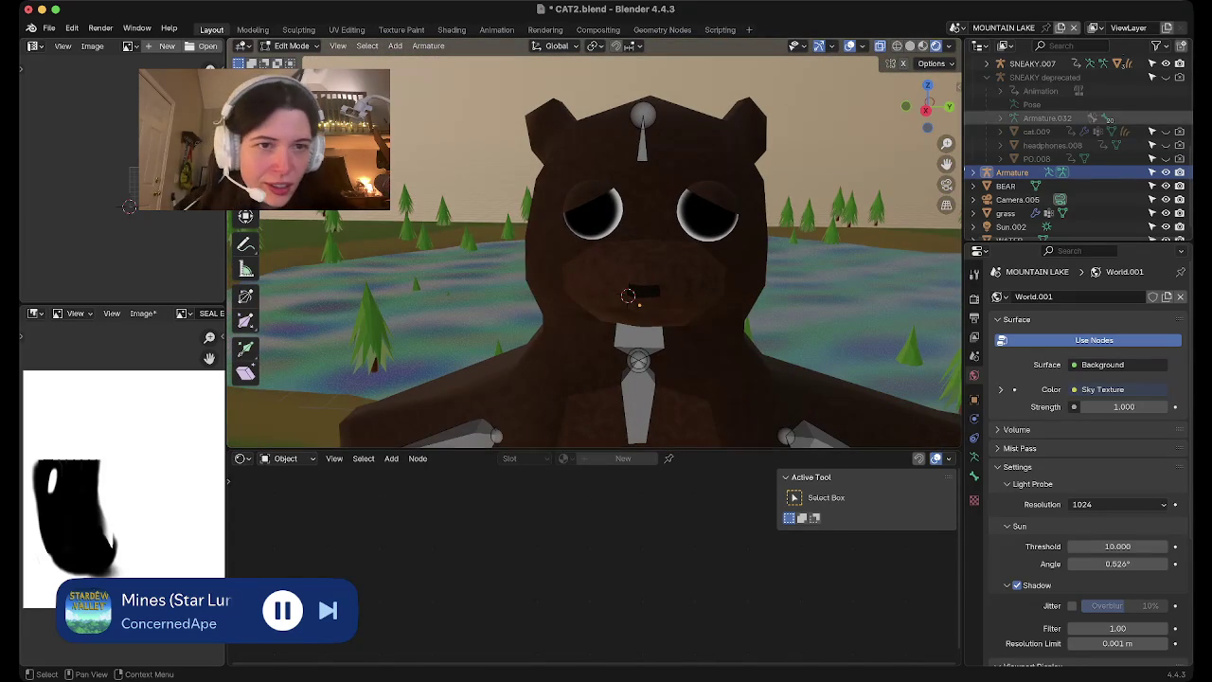
pyautogui.moveTo(927, 106); pyautogui.dragTo(937, 152)
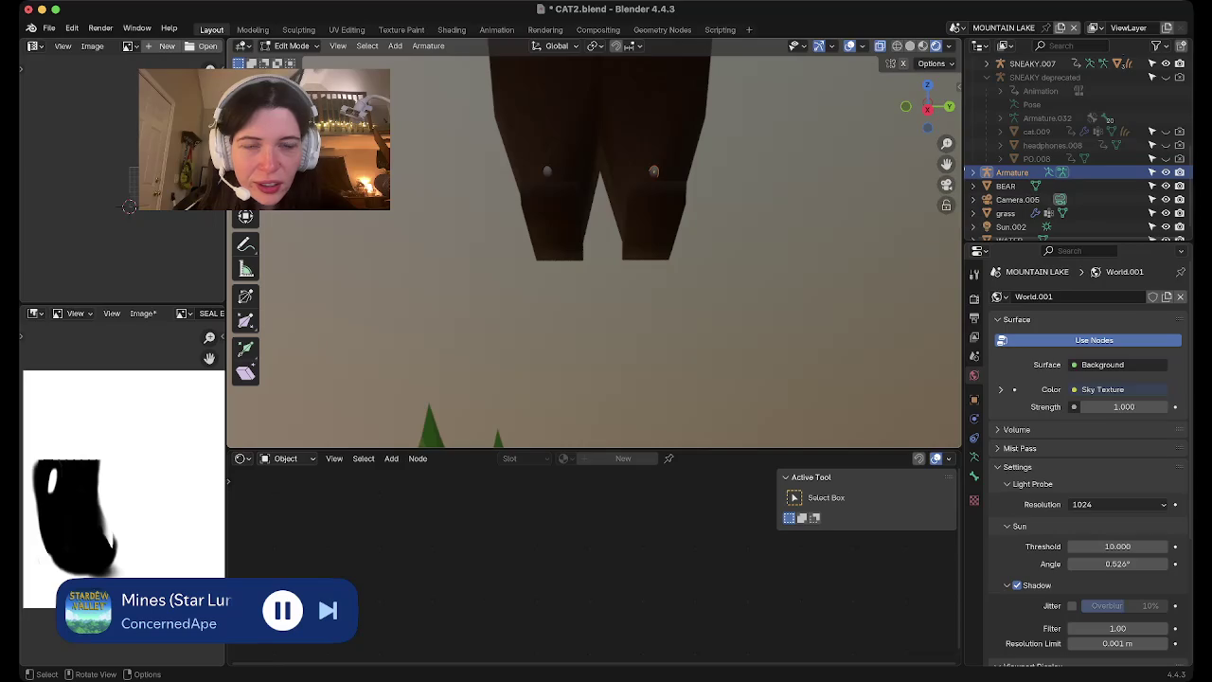
pyautogui.moveTo(943, 189); pyautogui.dragTo(852, 284, button='middle')
pyautogui.press('KP_Decimal')
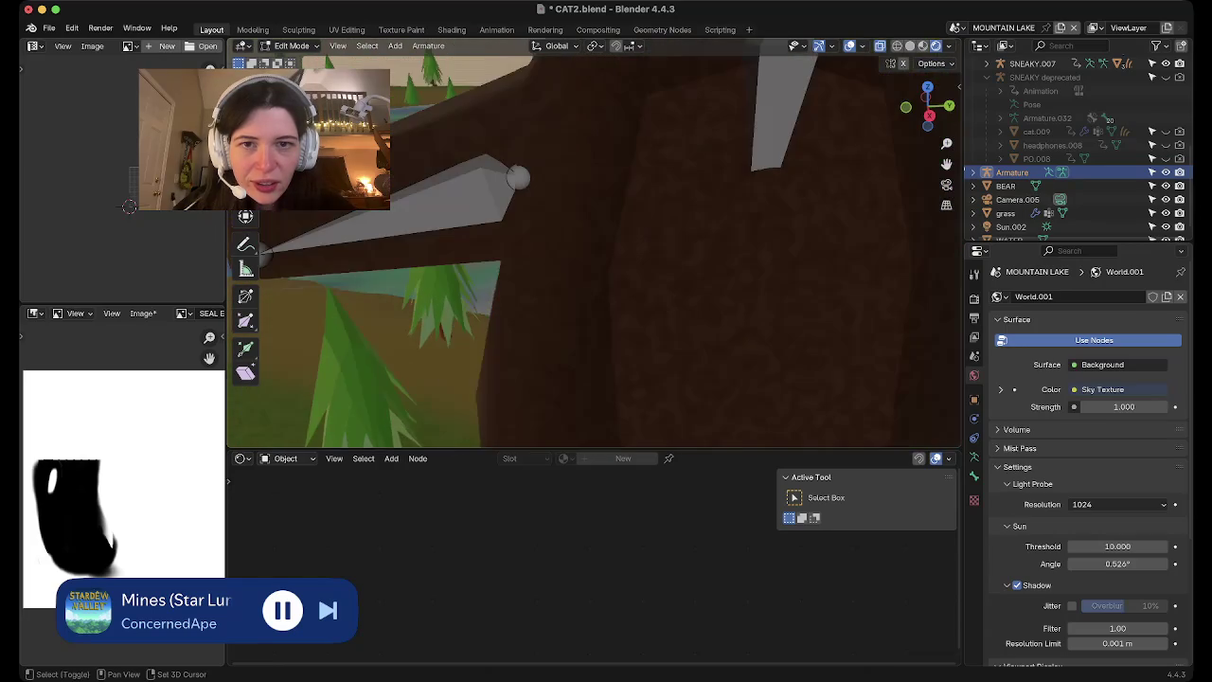
pyautogui.scroll(-5, 594, 243)
# Rename the armature to 'BEAR ARMATURE' in the Outliner and return to Object Mode
pyautogui.click(292, 45)
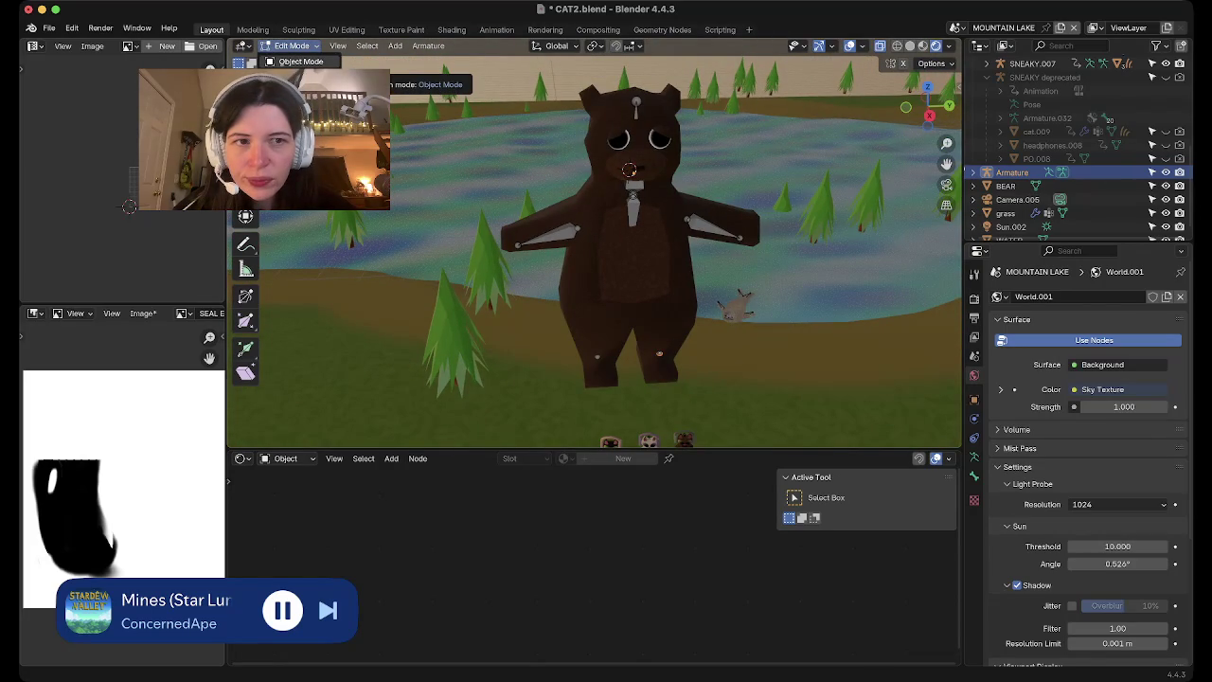
pyautogui.doubleClick(1011, 166)
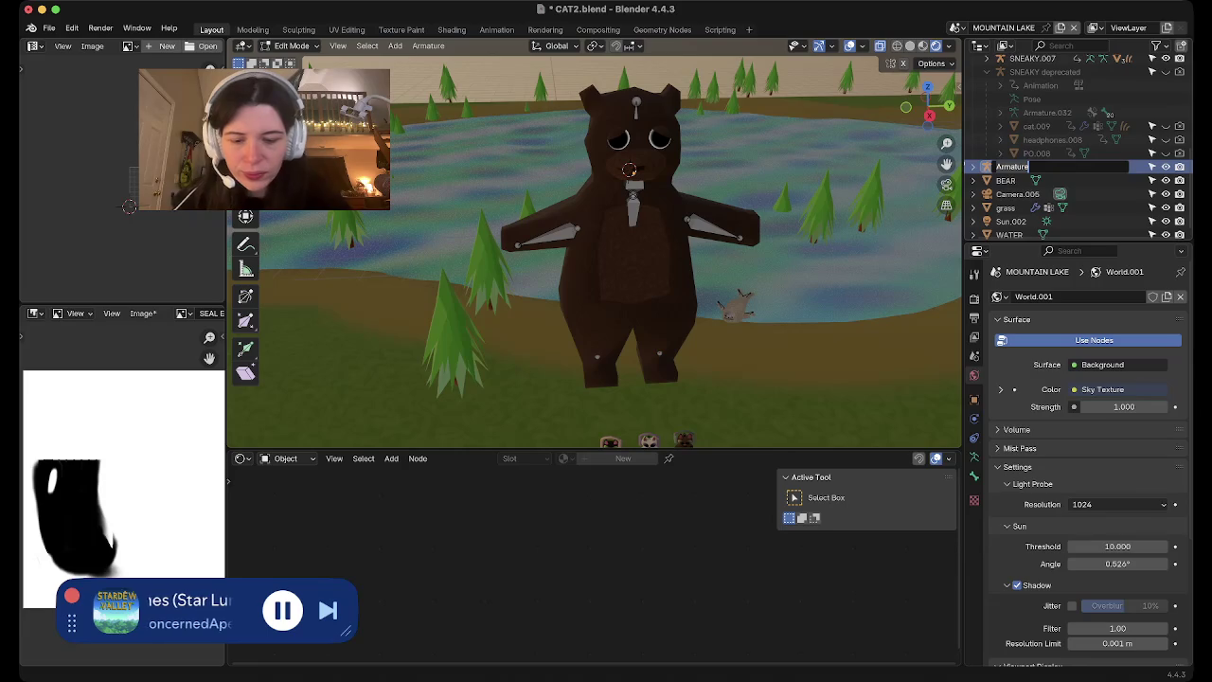
pyautogui.write('BEAR ARMATURE')
pyautogui.press('Return')
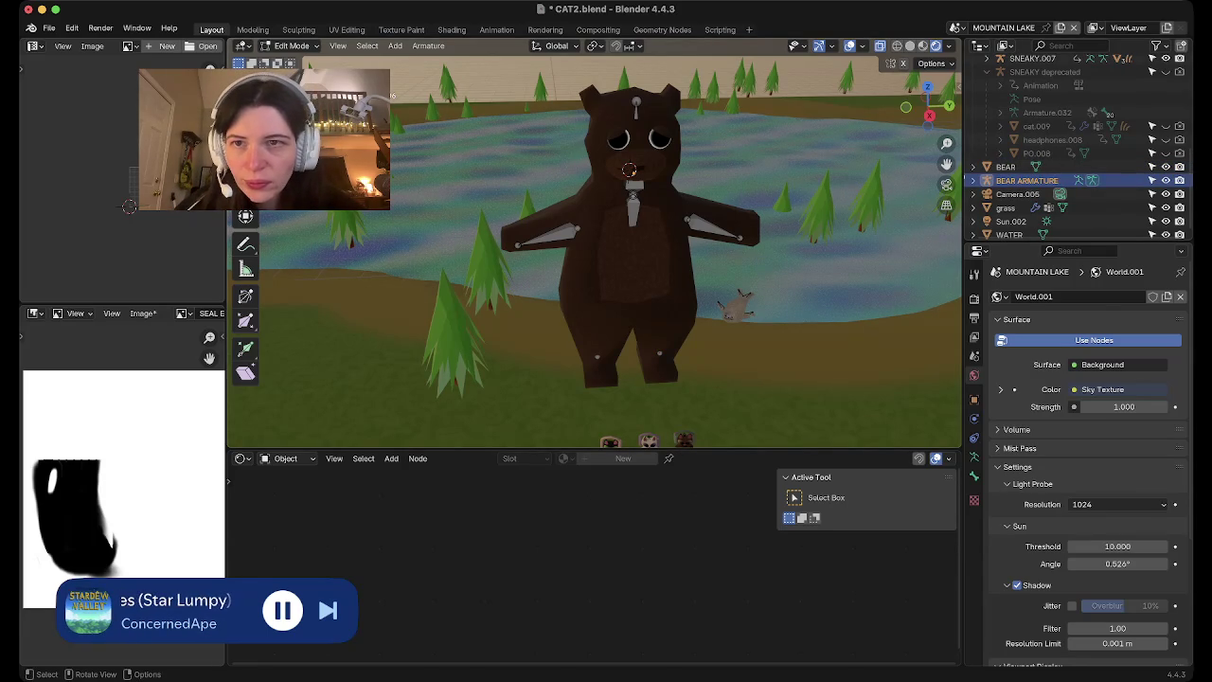
pyautogui.press('Tab')
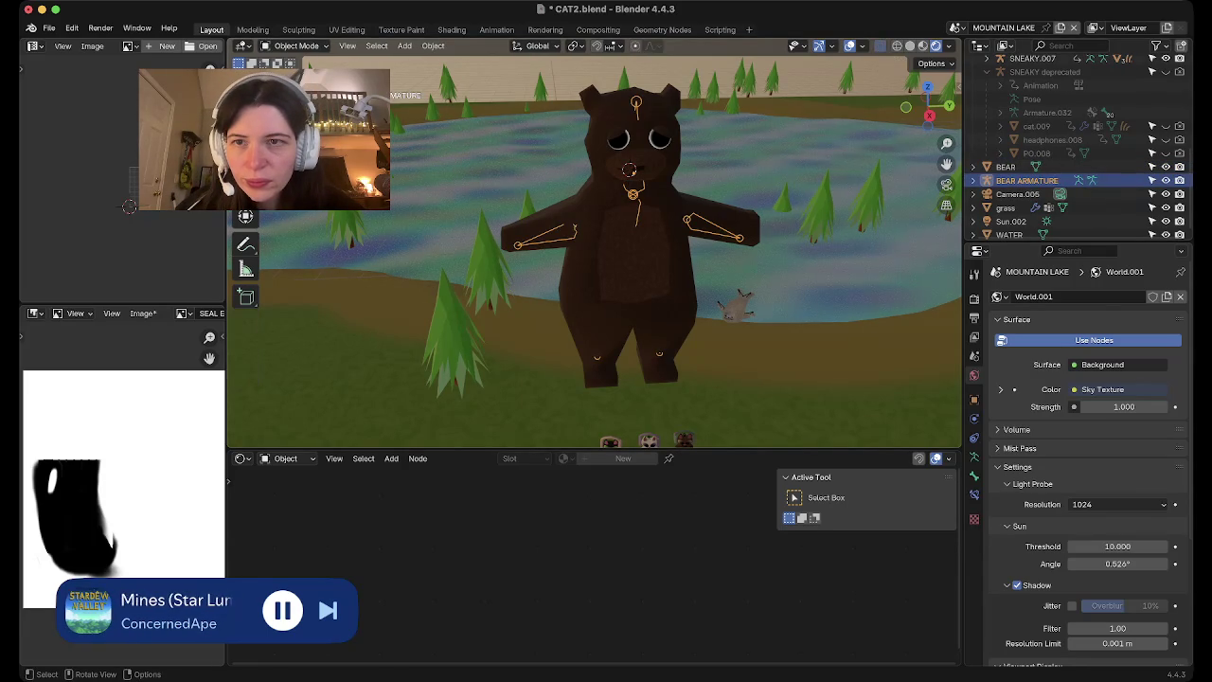
# Isolate the bear in local view and inset the front faces of both ears
pyautogui.click(625, 284)
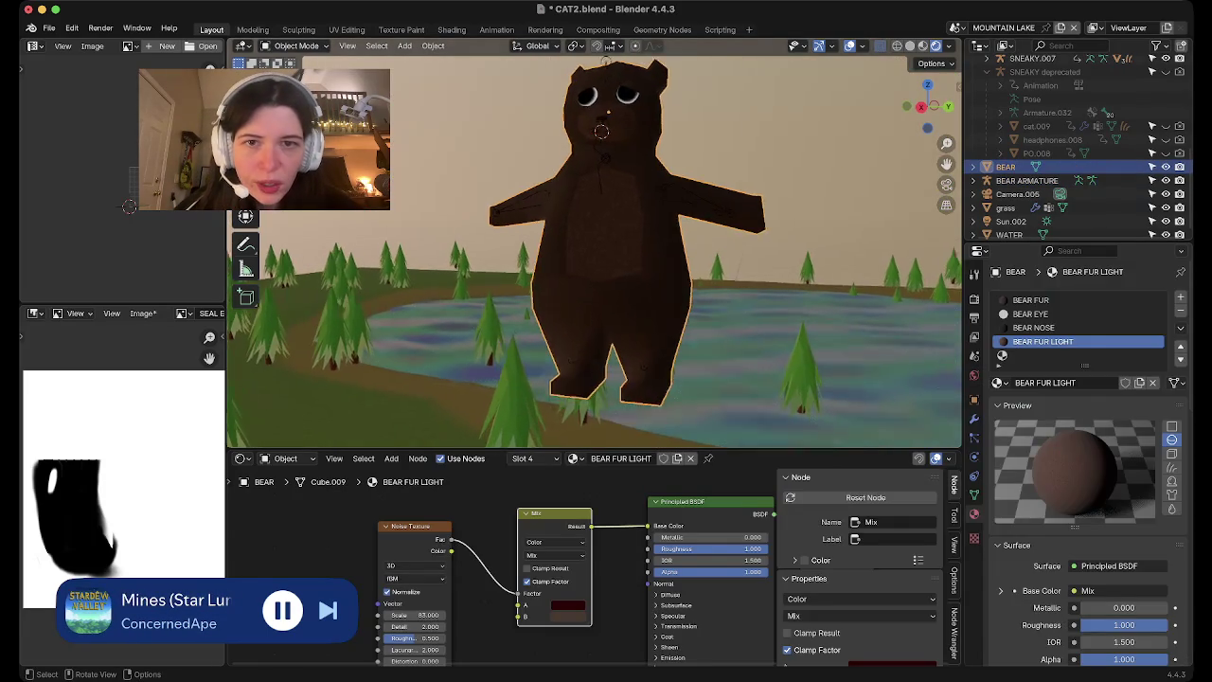
pyautogui.scroll(8, 624, 284)
pyautogui.press('KP_Divide')
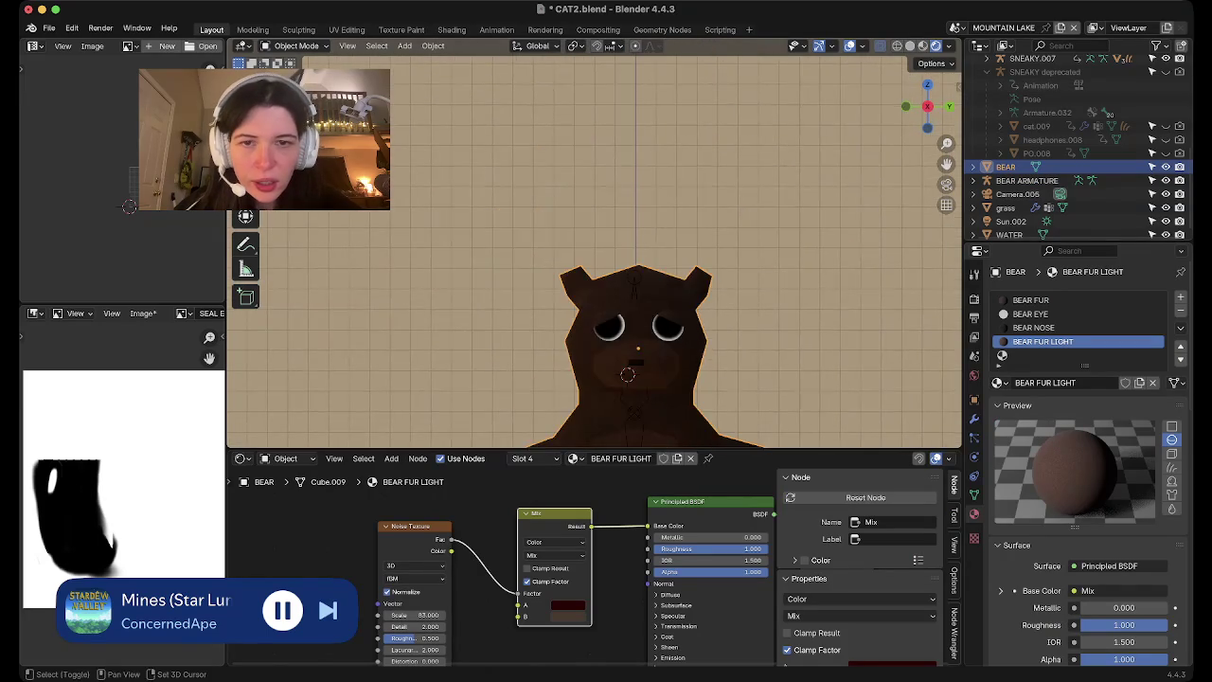
pyautogui.keyDown('shift'); pyautogui.scroll(5, 594, 246); pyautogui.keyUp('shift')
pyautogui.press('Tab')
pyautogui.scroll(-4, 594, 251)
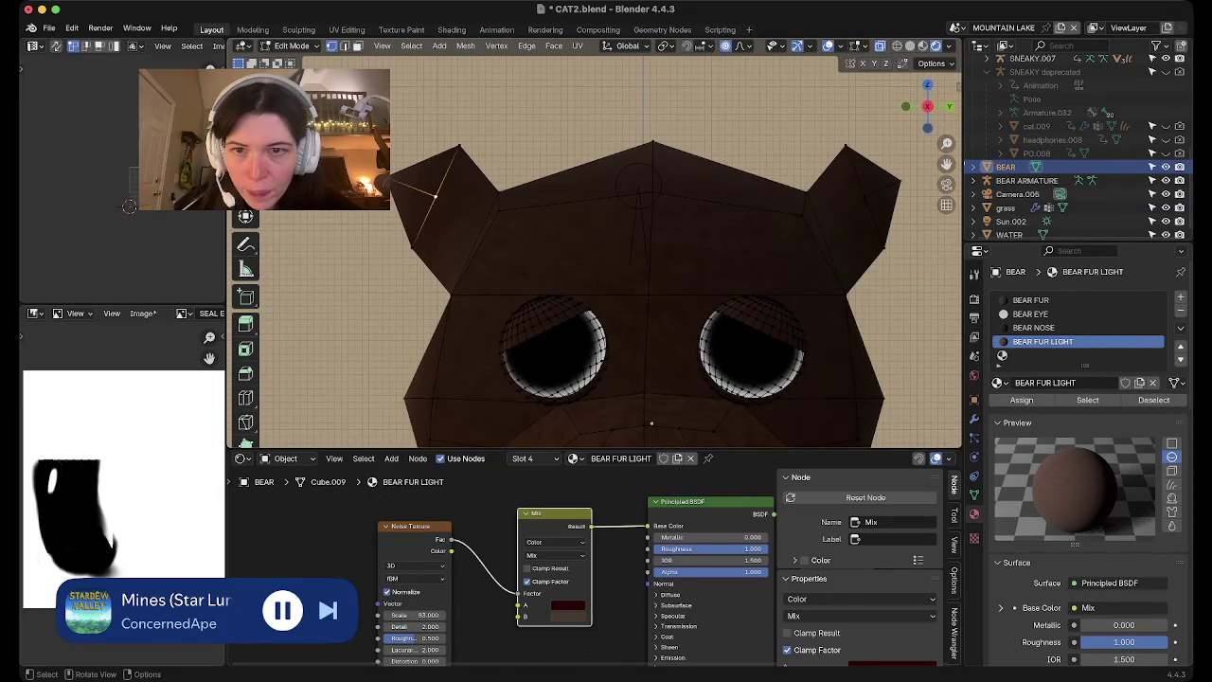
pyautogui.click(849, 216)
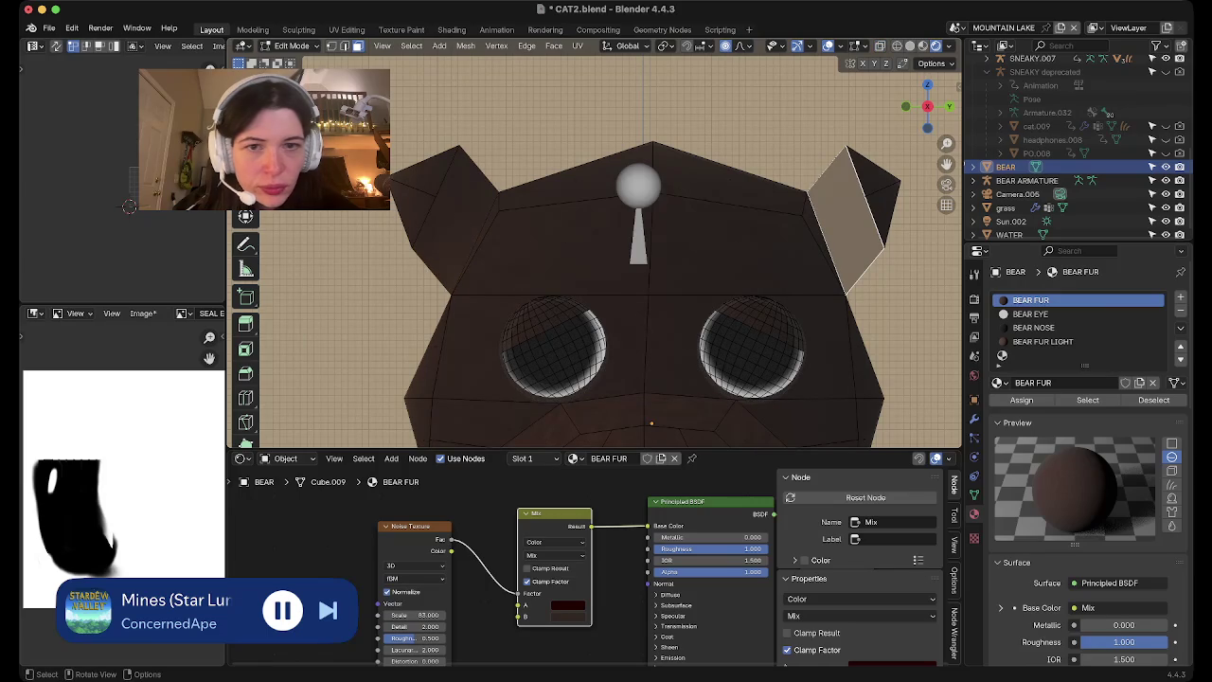
pyautogui.keyDown('shift'); pyautogui.click(454, 218); pyautogui.keyUp('shift')
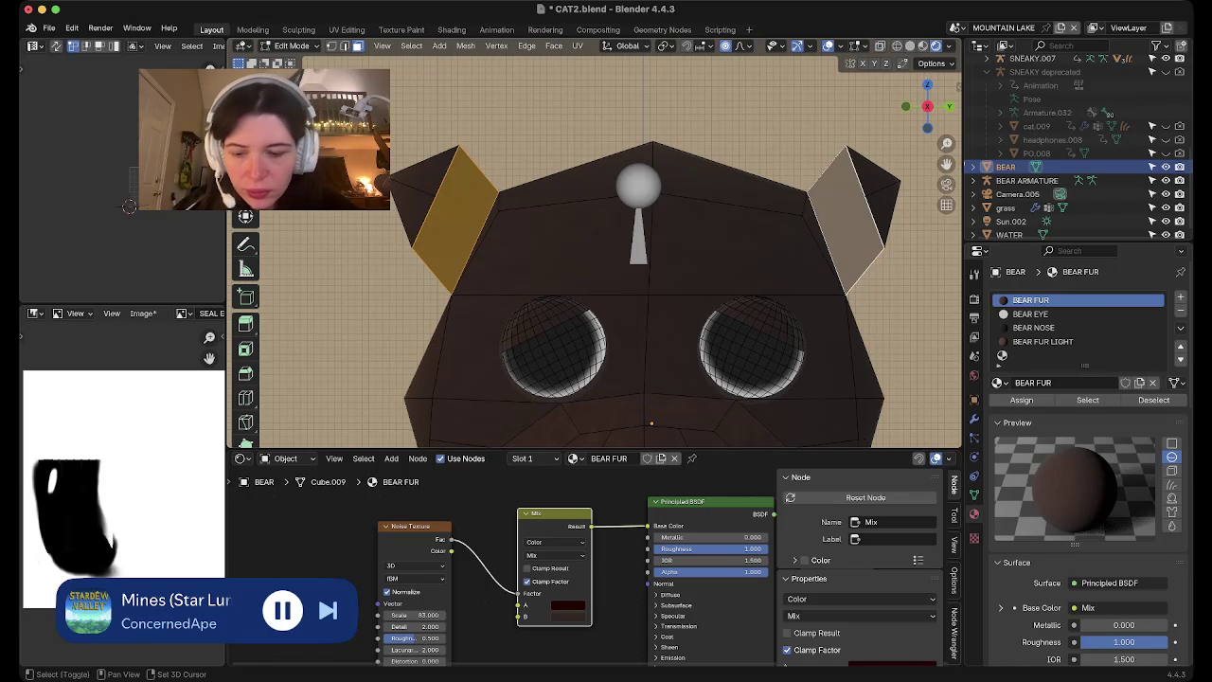
pyautogui.press('i')
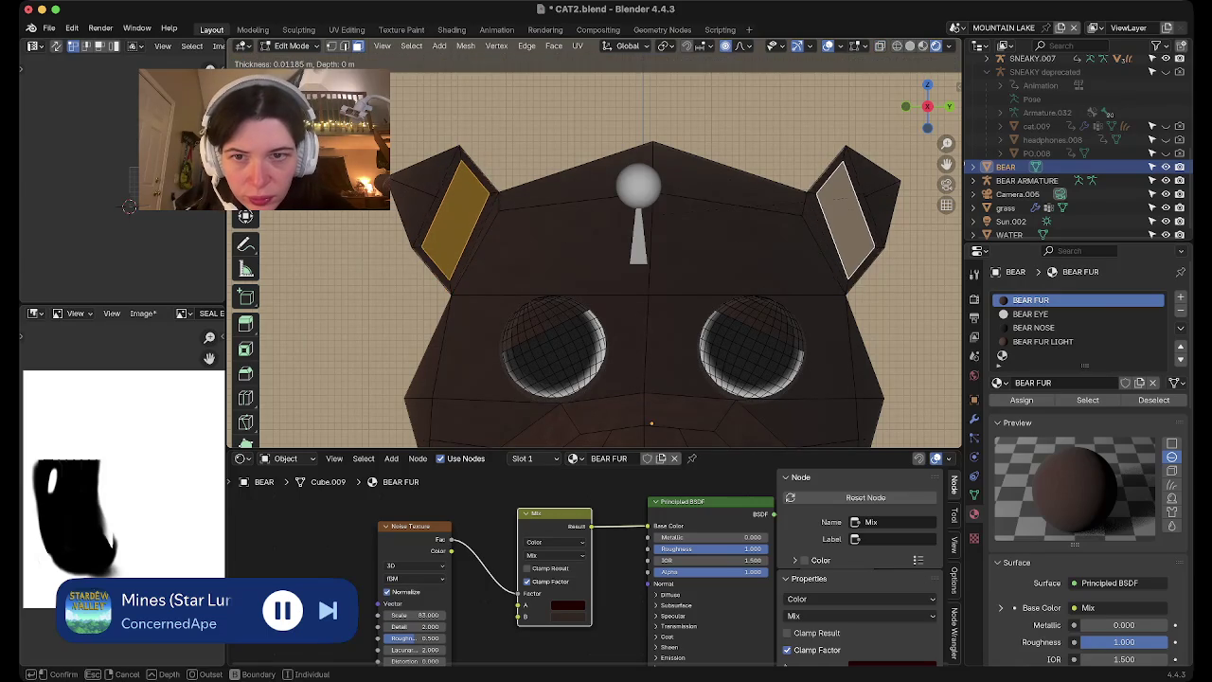
pyautogui.press('Return')
# Add a new material slot with a new material to the bear
pyautogui.moveTo(651, 423)
pyautogui.mouseDown(button='middle')
pyautogui.moveTo(568, 284)
pyautogui.moveTo(606, 313)
pyautogui.mouseUp(button='middle')
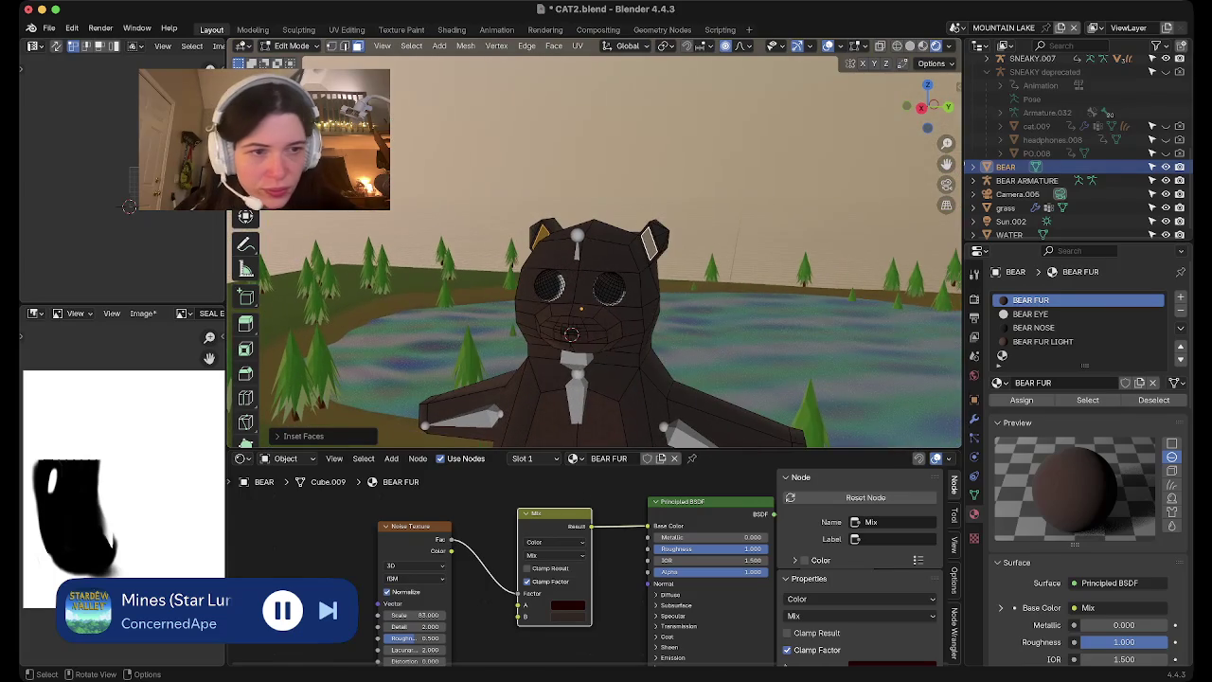
pyautogui.click(1180, 296)
pyautogui.click(1089, 383)
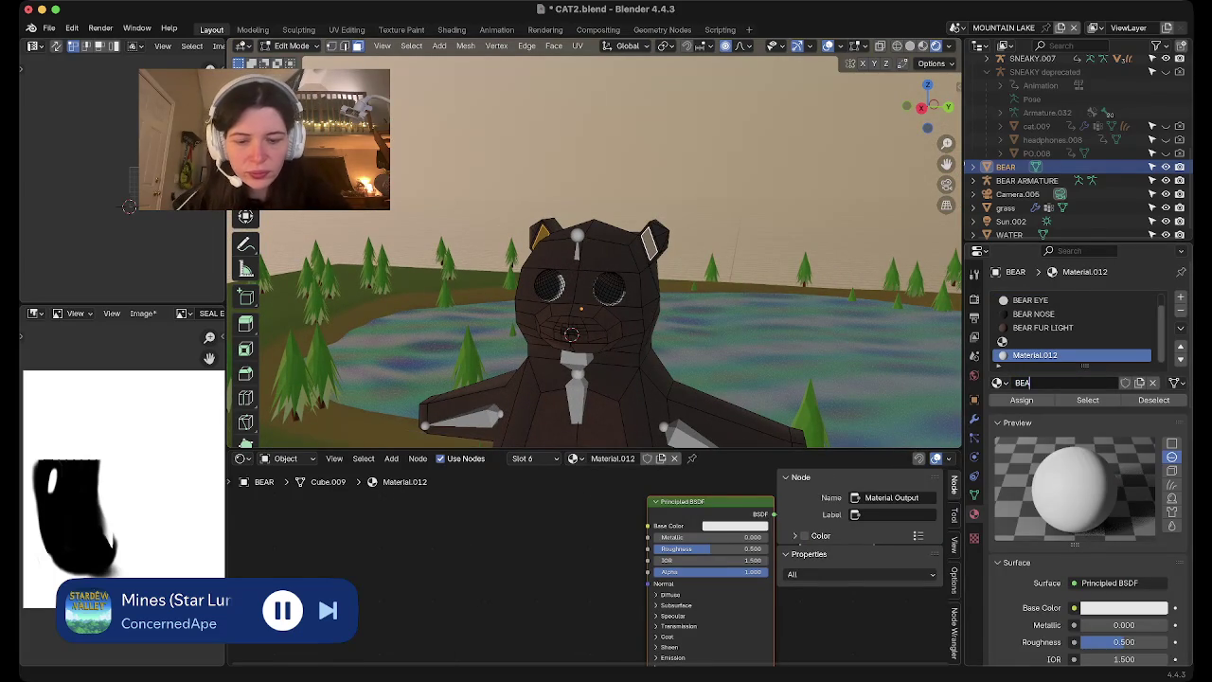
pyautogui.write('R PINK')
# Name the material BEAR PINK, paste a pink base colour, and assign it to the ear faces
pyautogui.press('Return')
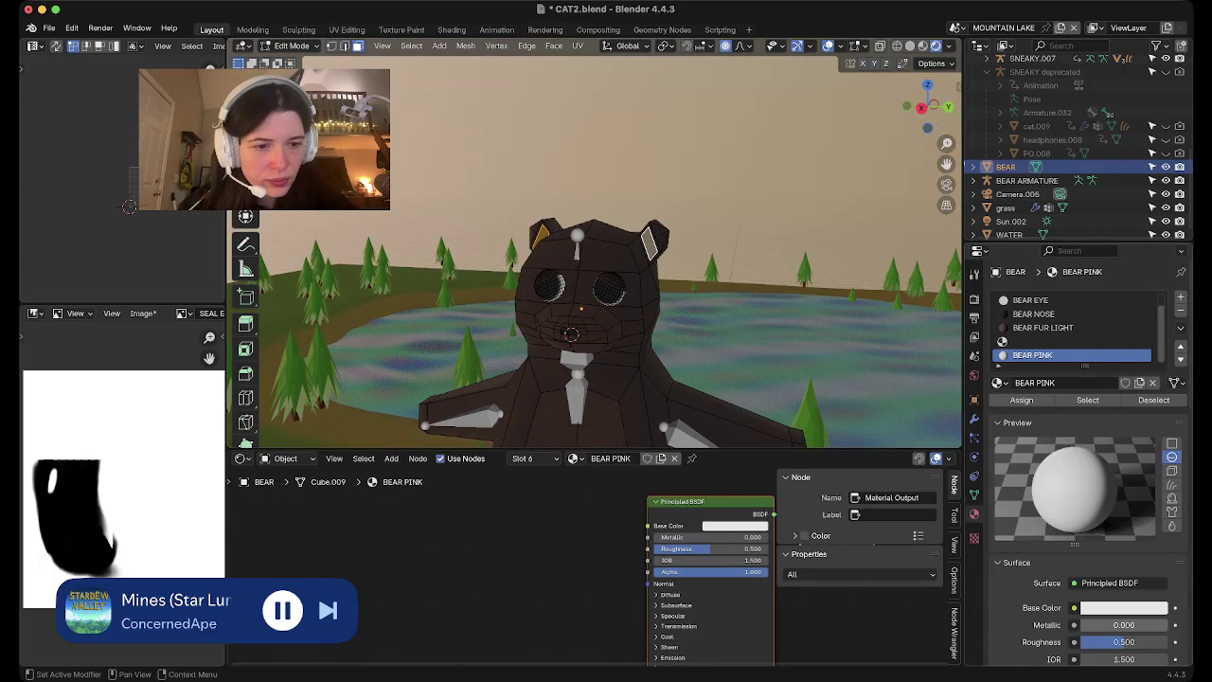
pyautogui.click(1124, 607)
pyautogui.hotkey('ctrl', 'v')
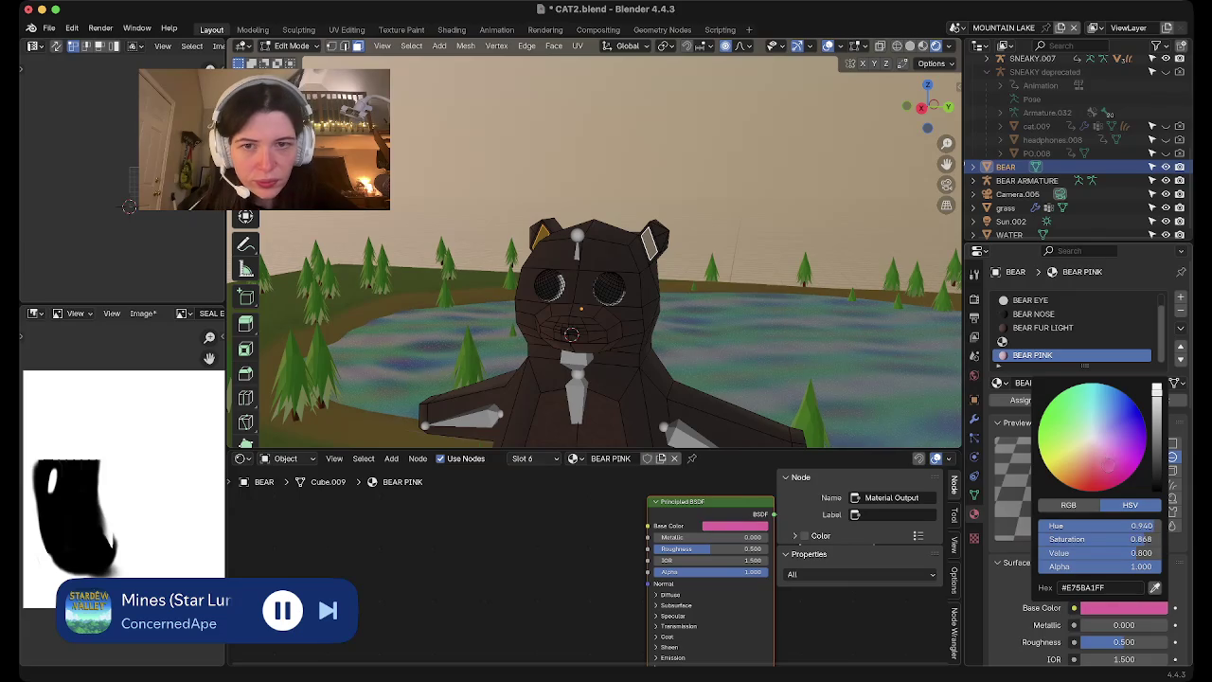
pyautogui.click(1021, 400)
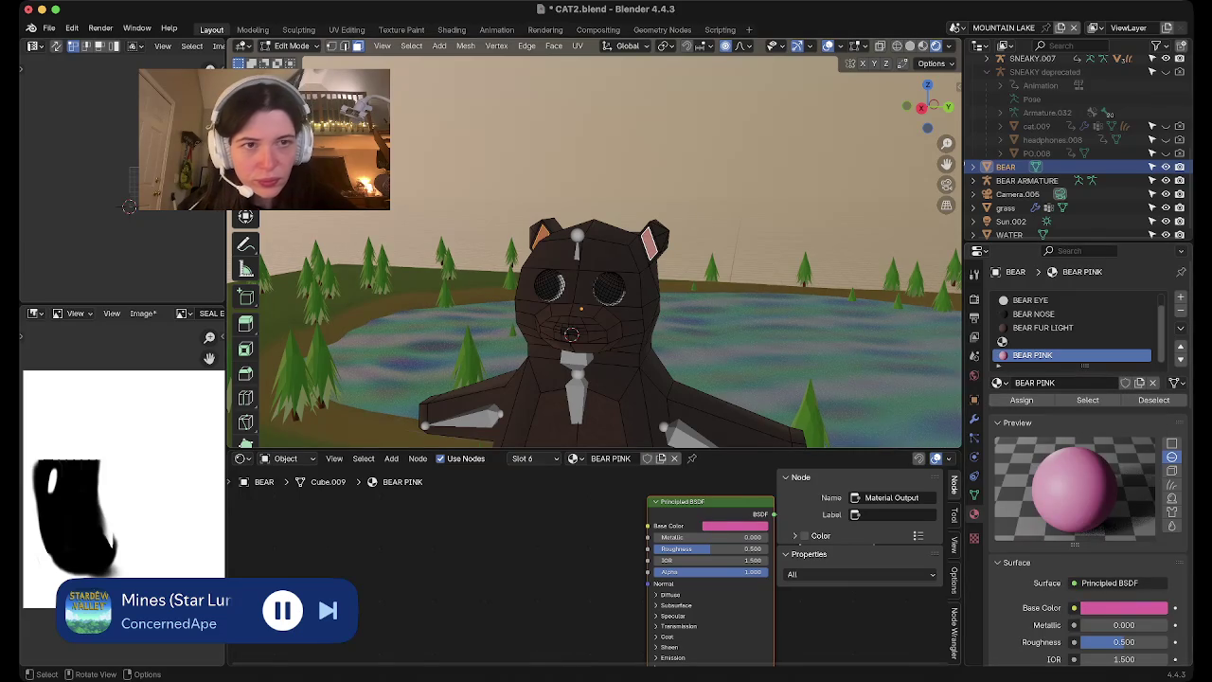
# Hide overlays and frame the bear's face to check the pink inner ears
pyautogui.hotkey('shift', 'alt', 'z')
pyautogui.press('KP_Divide')
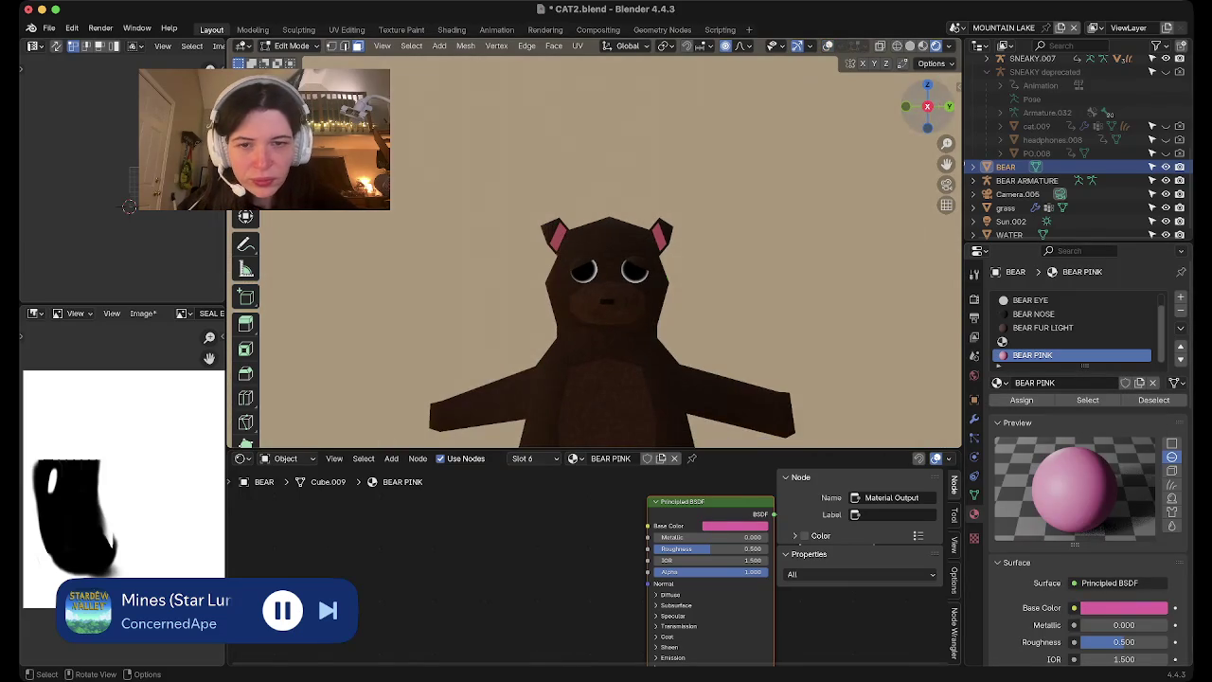
pyautogui.press('Home')
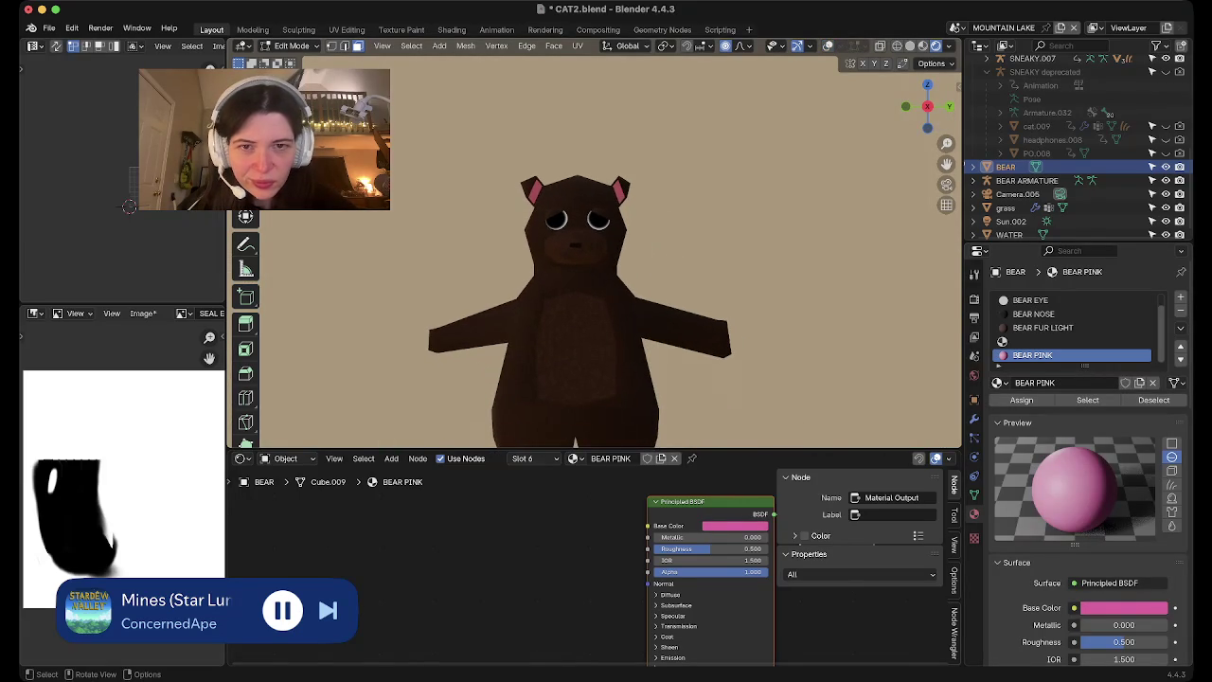
pyautogui.press('KP_Decimal')
pyautogui.press('Tab')
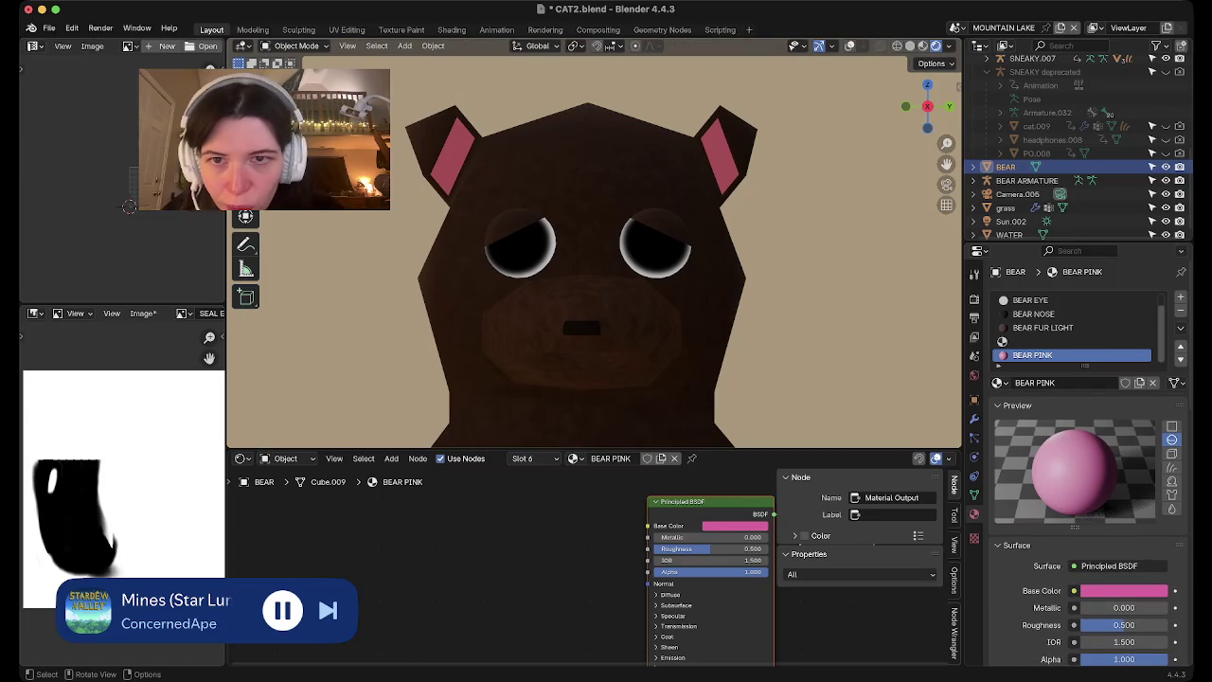
pyautogui.hotkey('shift', 'alt', 'z')
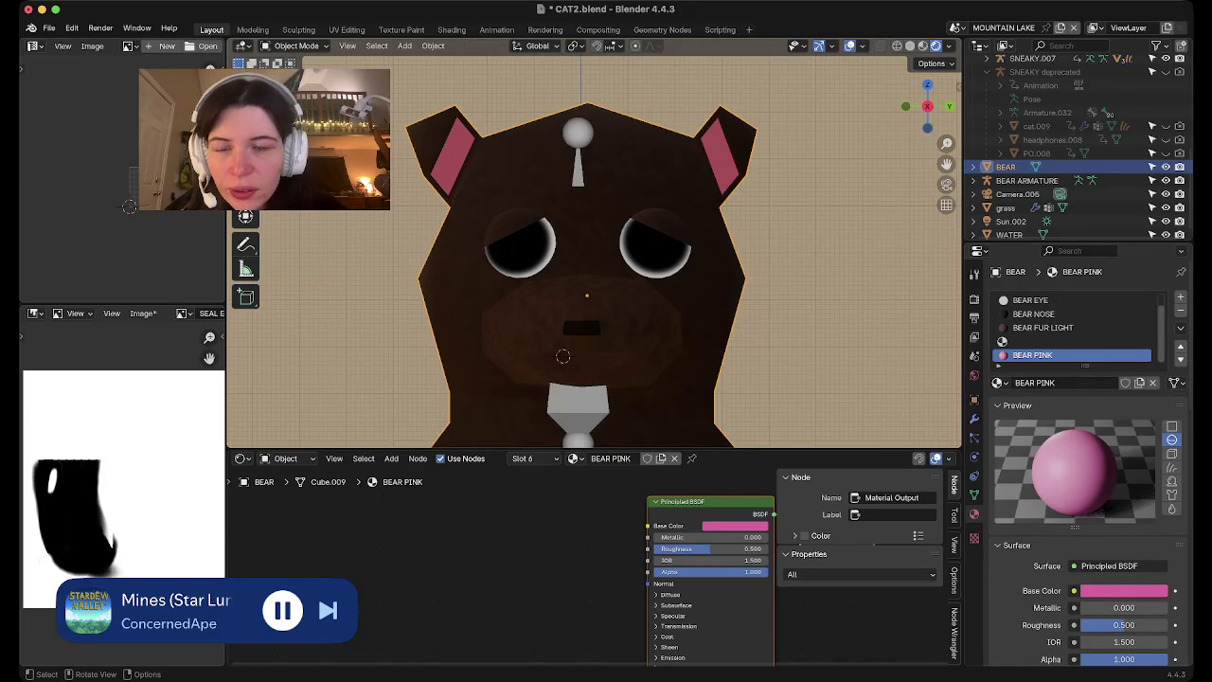
pyautogui.press('Tab')
# Make BEAR FUR the active material slot and orbit to the pink inner-ear face
pyautogui.keyDown('shift'); pyautogui.click(433, 157); pyautogui.keyUp('shift')
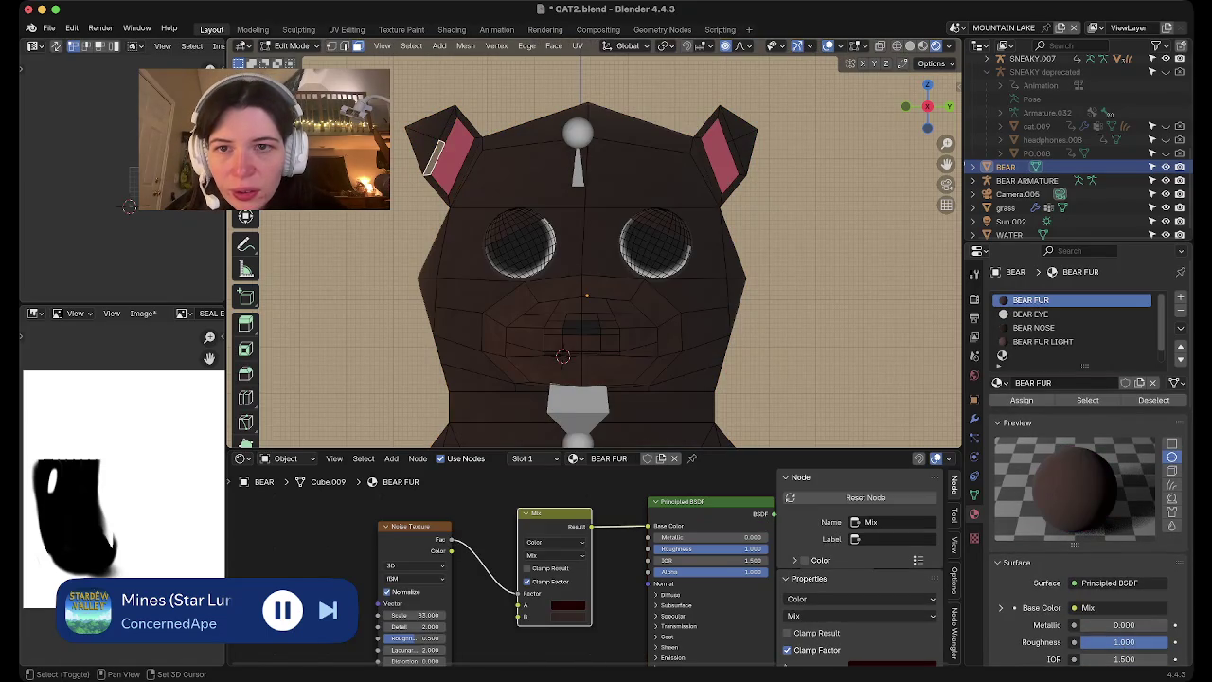
pyautogui.scroll(2, 597, 246)
pyautogui.scroll(4, 596, 246)
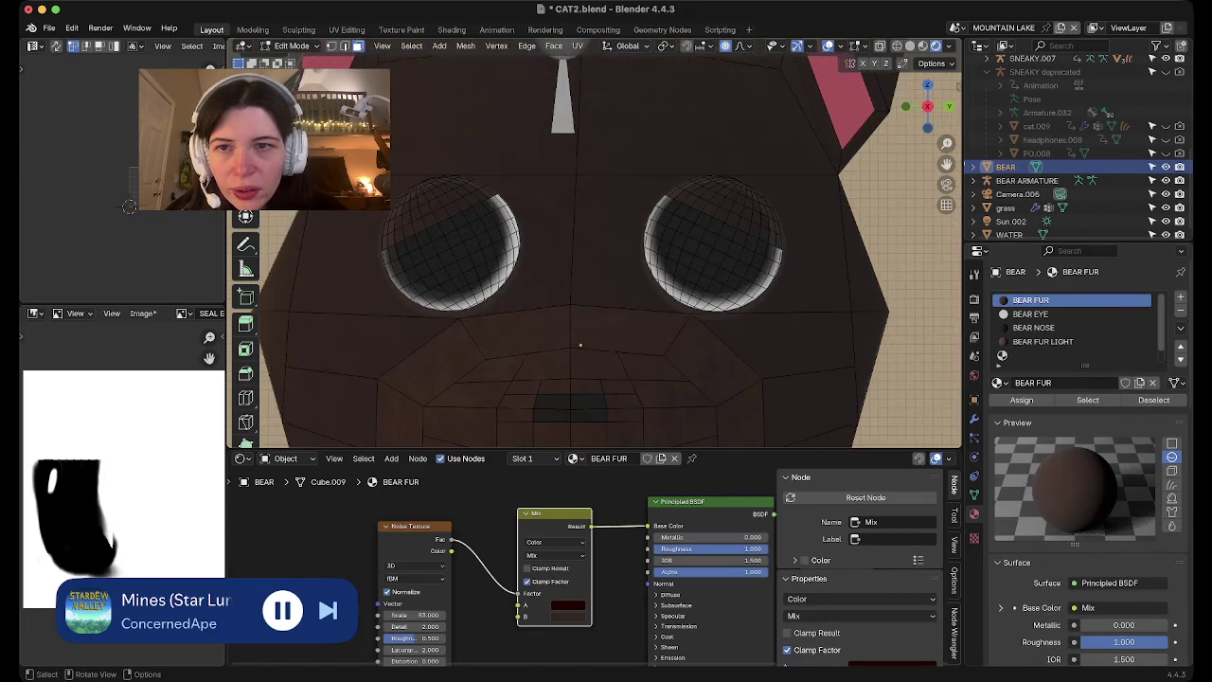
pyautogui.scroll(2, 596, 247)
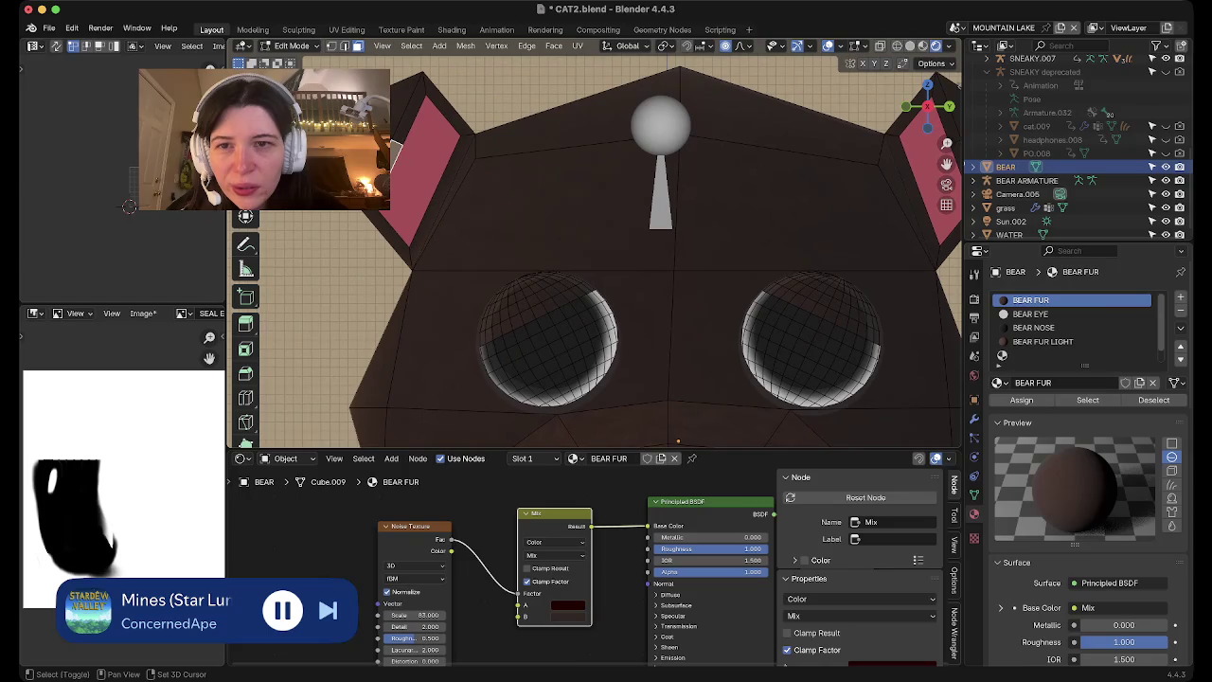
pyautogui.scroll(2, 597, 246)
pyautogui.scroll(3, 597, 247)
pyautogui.scroll(3, 597, 246)
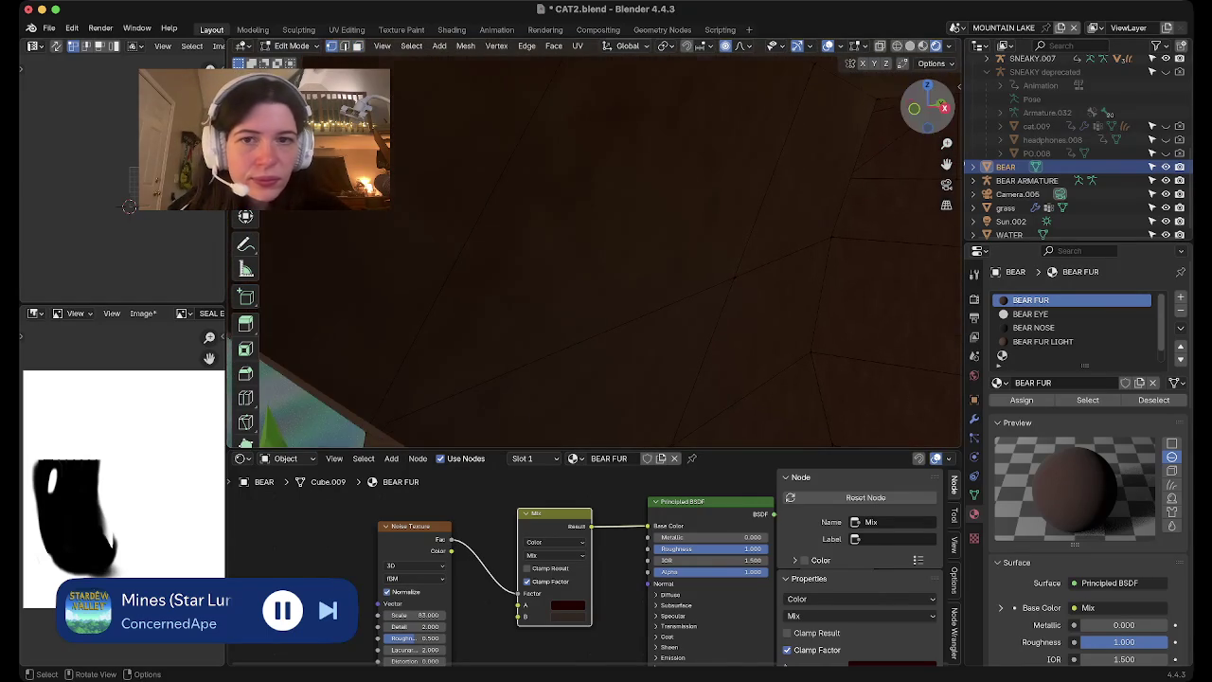
pyautogui.click(946, 107)
pyautogui.moveTo(597, 247); pyautogui.dragTo(663, 217, button='middle')
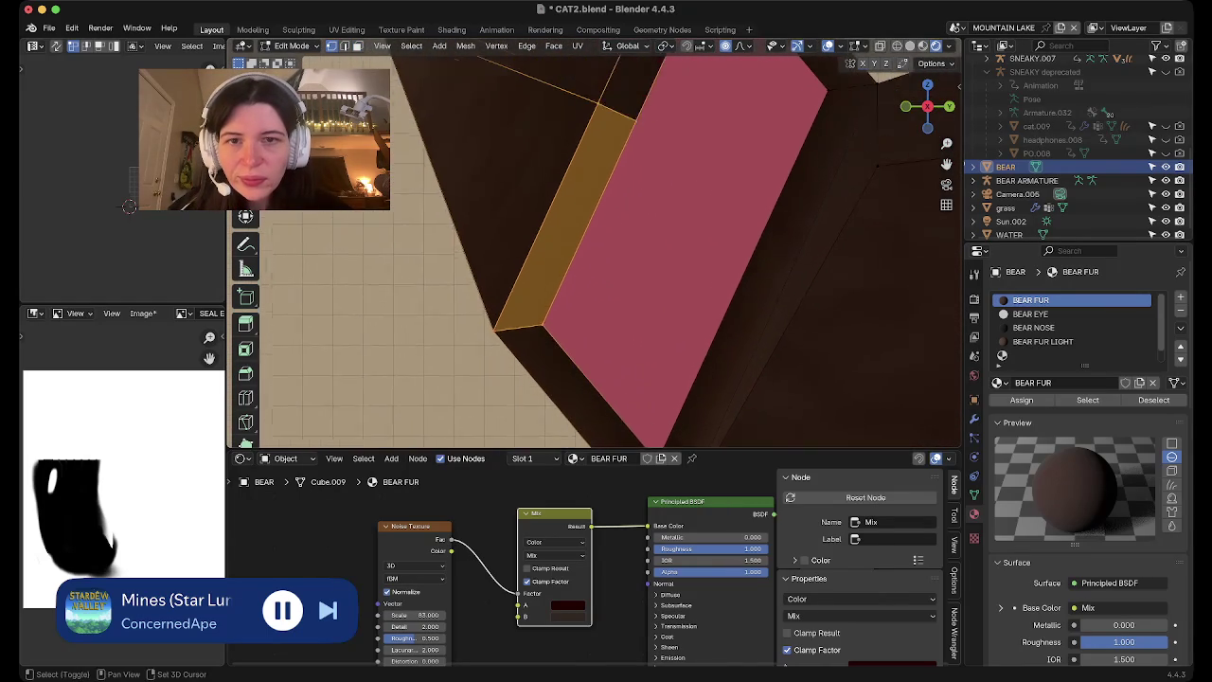
# Subdivide the ear edge beside the pink face and slide the new midpoint vertex
pyautogui.click(526, 332)
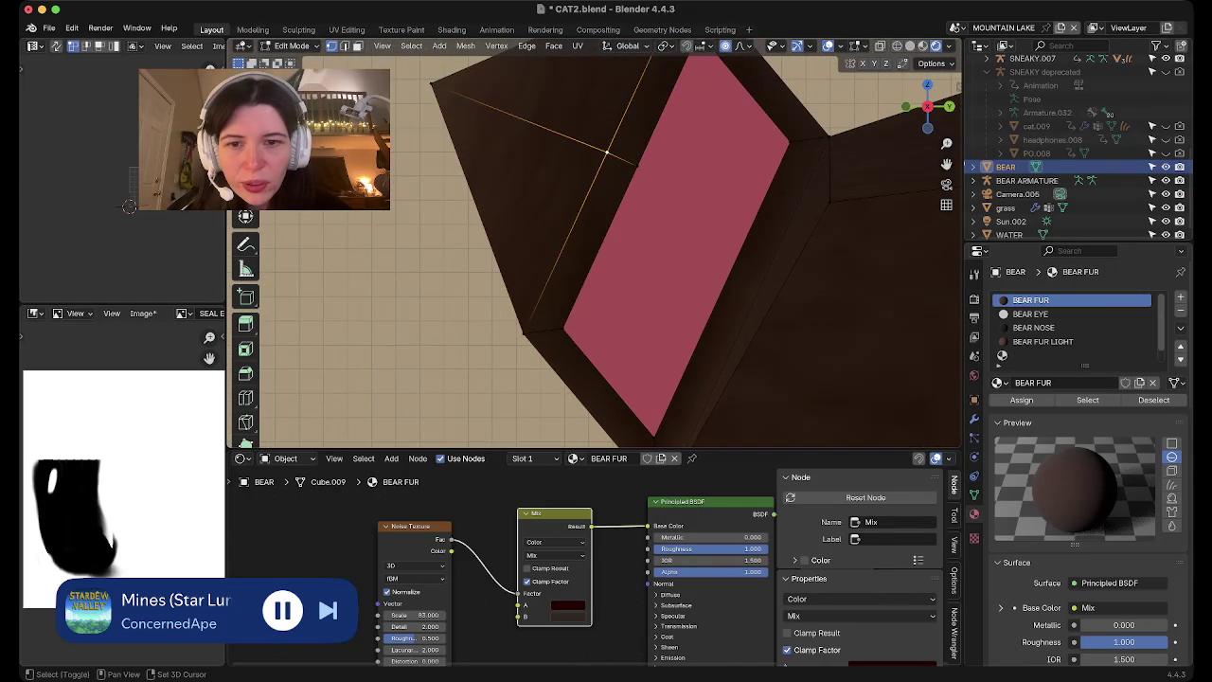
pyautogui.keyDown('shift'); pyautogui.moveTo(526, 331); pyautogui.dragTo(473, 362, button='middle'); pyautogui.keyUp('shift')
pyautogui.rightClick(479, 326)
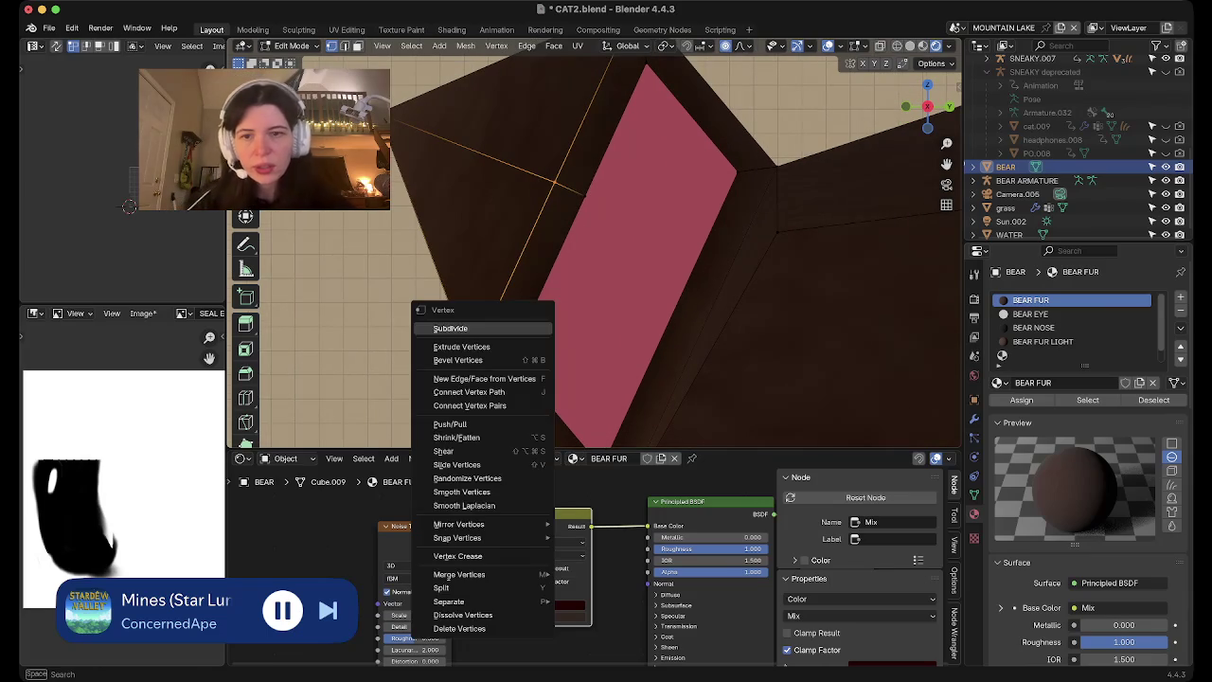
pyautogui.click(445, 327)
pyautogui.click(513, 273)
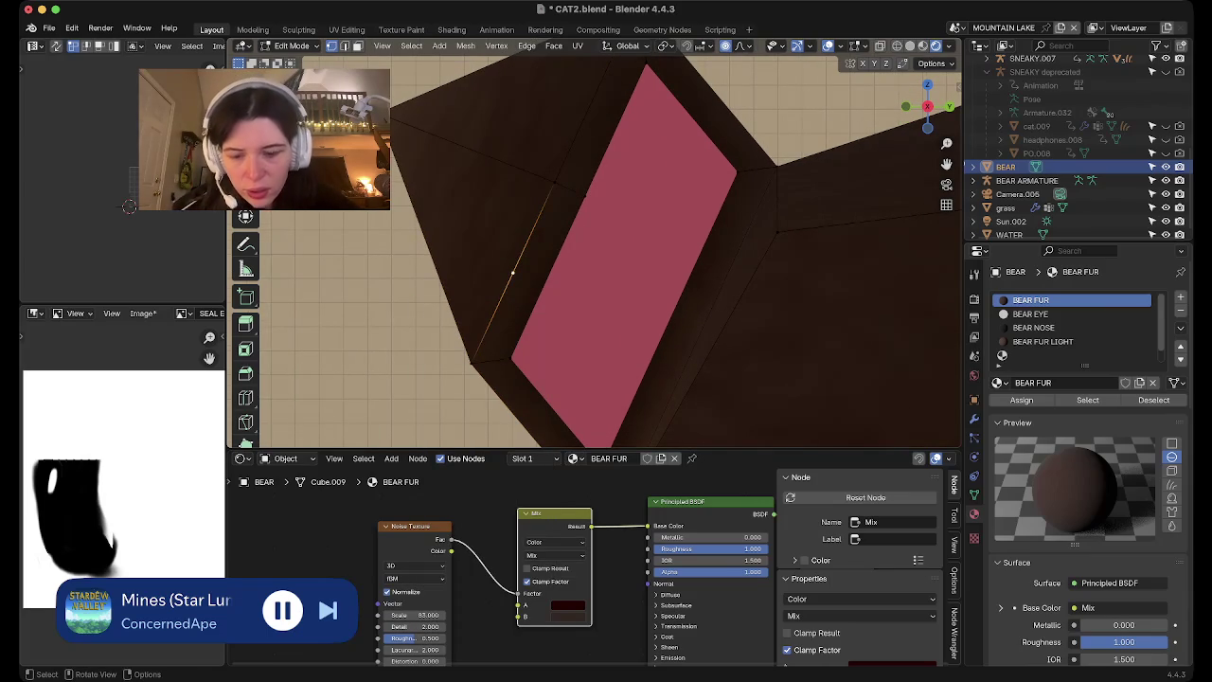
pyautogui.press('g')
pyautogui.press('Escape')
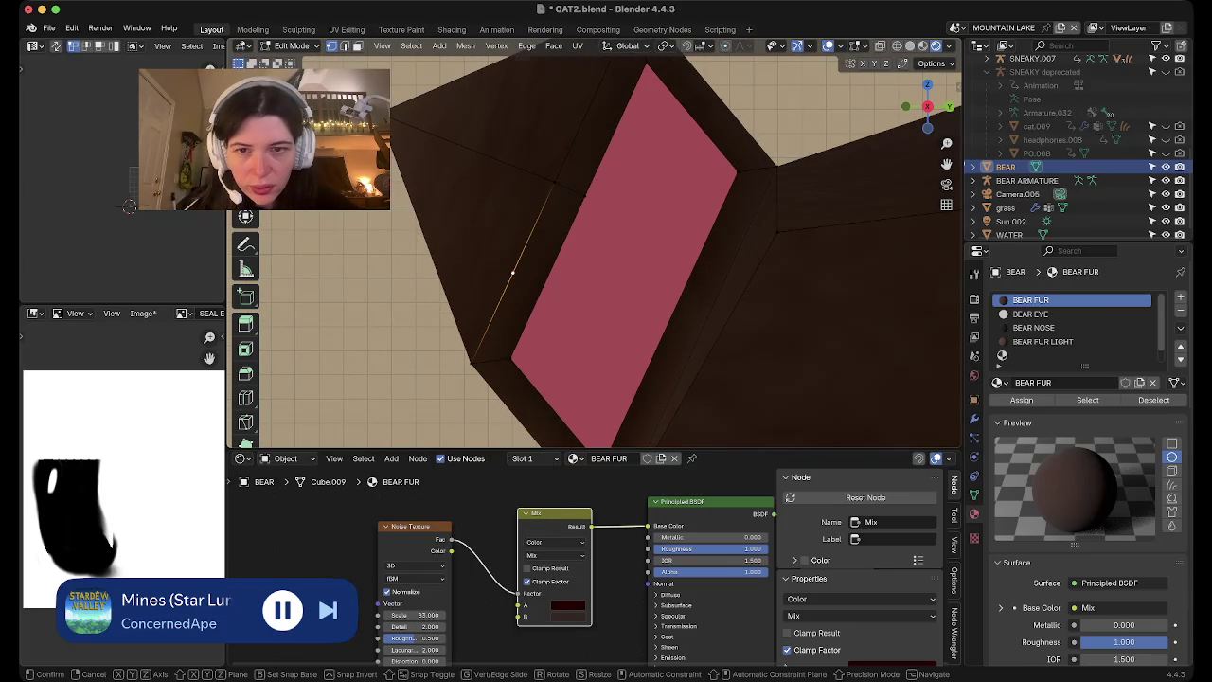
pyautogui.press('g')
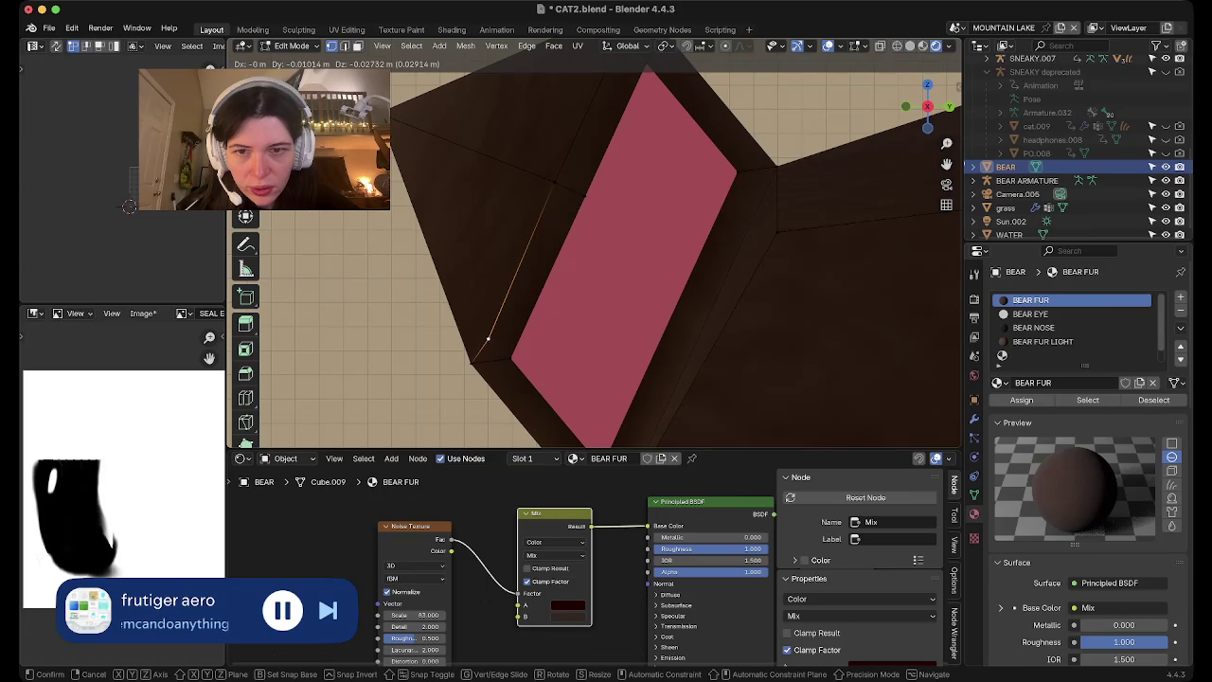
pyautogui.press('Return')
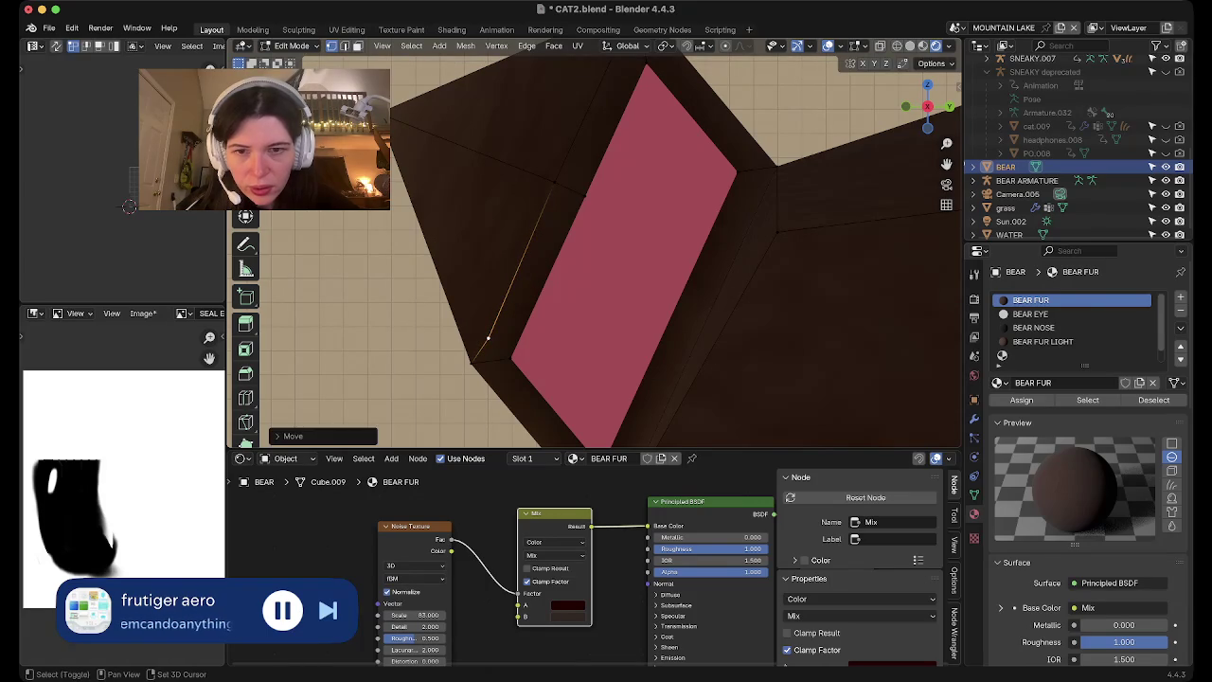
# Join the midpoint and another ear vertex with Connect Vertex Path
pyautogui.keyDown('shift'); pyautogui.click(510, 358); pyautogui.keyUp('shift')
pyautogui.moveTo(510, 358); pyautogui.dragTo(530, 312, button='middle')
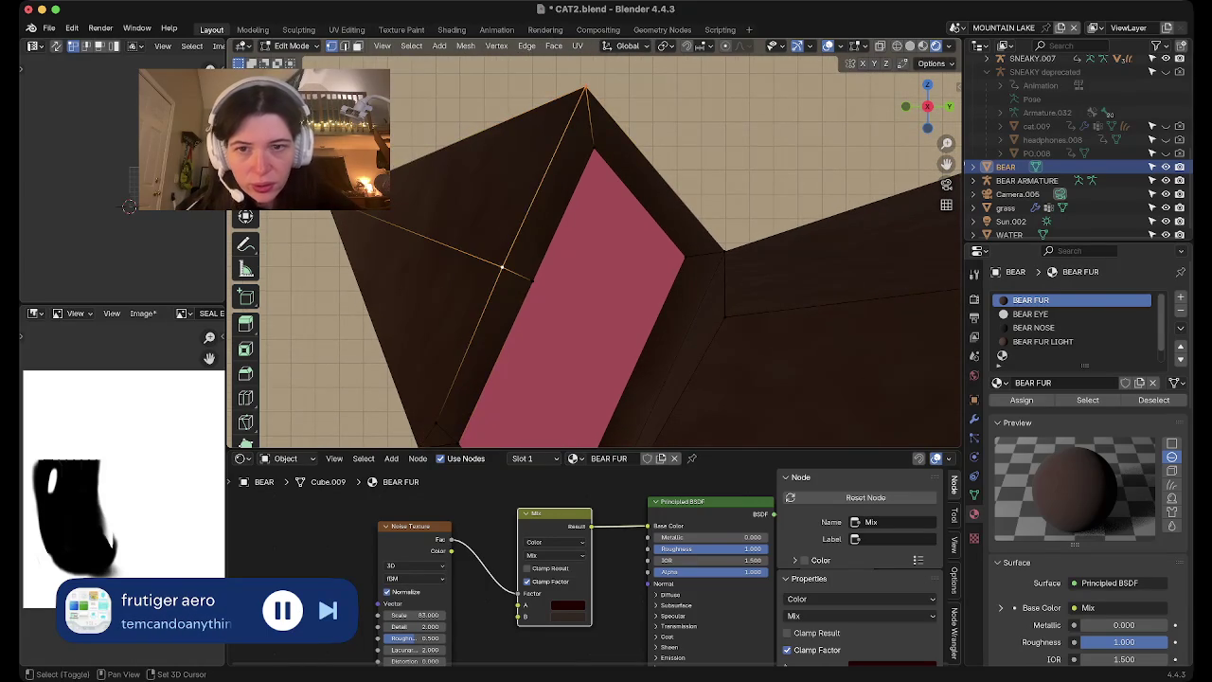
pyautogui.rightClick(468, 313)
pyautogui.click(468, 305)
# Subdivide the edge below the ear tip, move its midpoint, and join it to the pink face corner
pyautogui.keyDown('shift'); pyautogui.click(586, 87); pyautogui.keyUp('shift')
pyautogui.rightClick(492, 175)
pyautogui.click(493, 180)
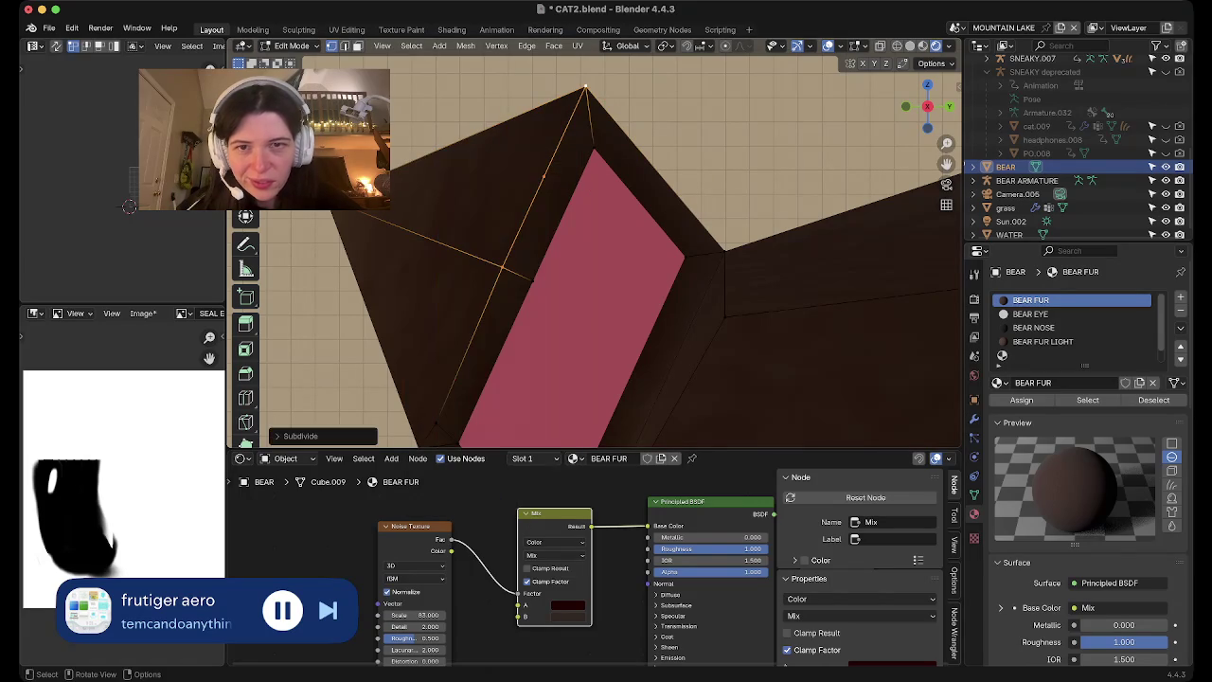
pyautogui.click(544, 176)
pyautogui.press('g')
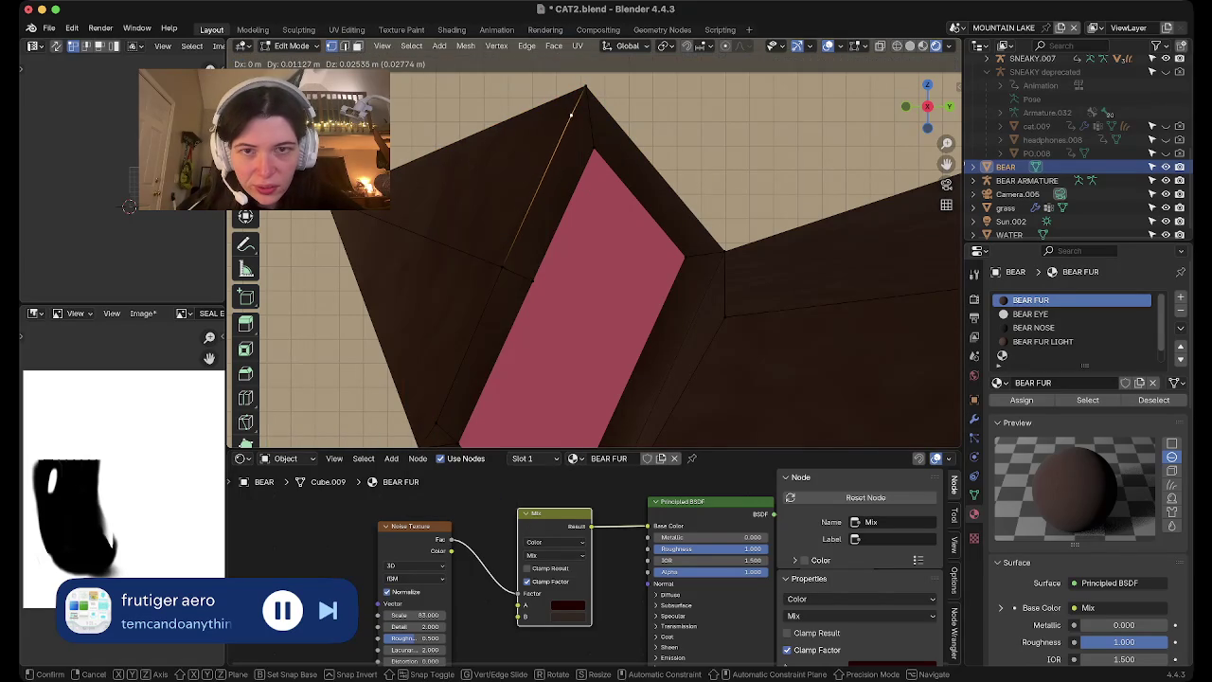
pyautogui.press('Return')
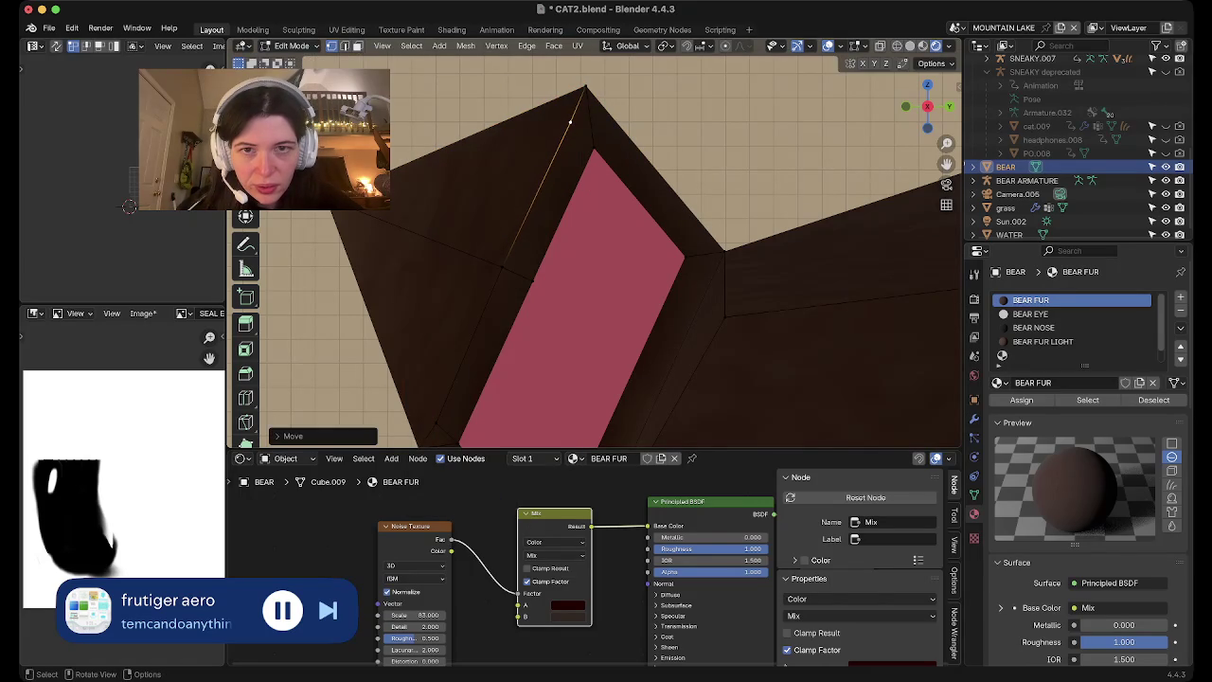
pyautogui.press('j')
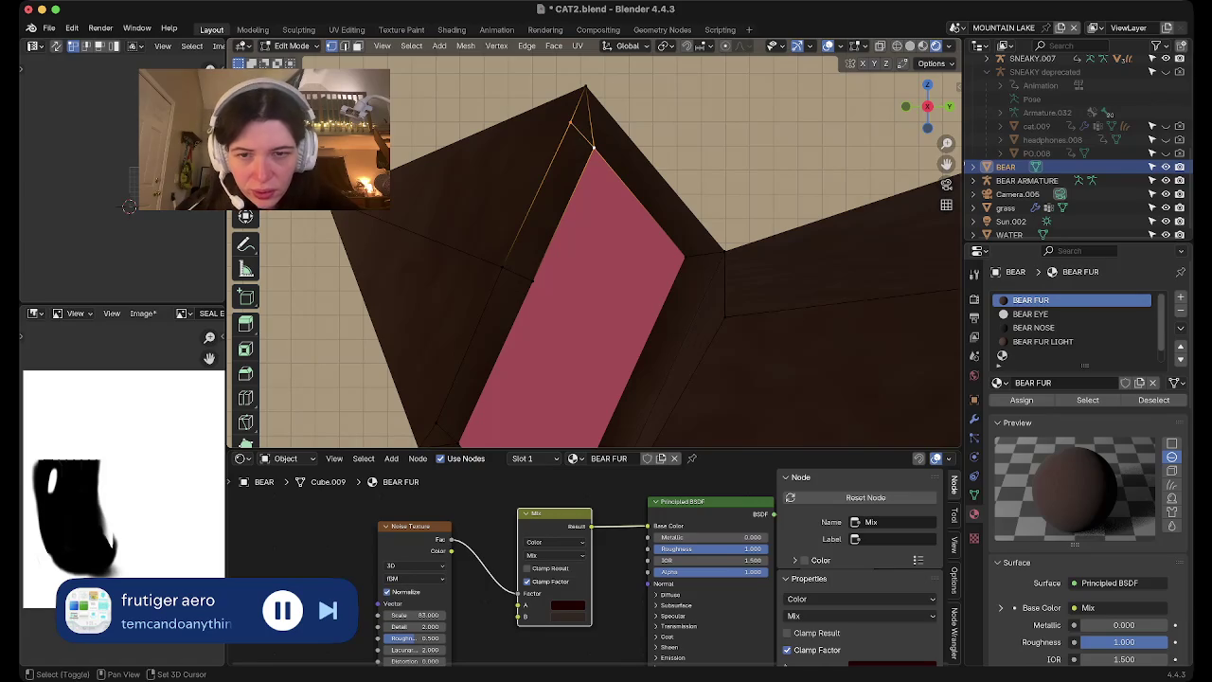
# View the ear from the front and select the triangular face at its upper left
pyautogui.moveTo(597, 255); pyautogui.dragTo(625, 237, button='middle')
pyautogui.scroll(-2, 596, 256)
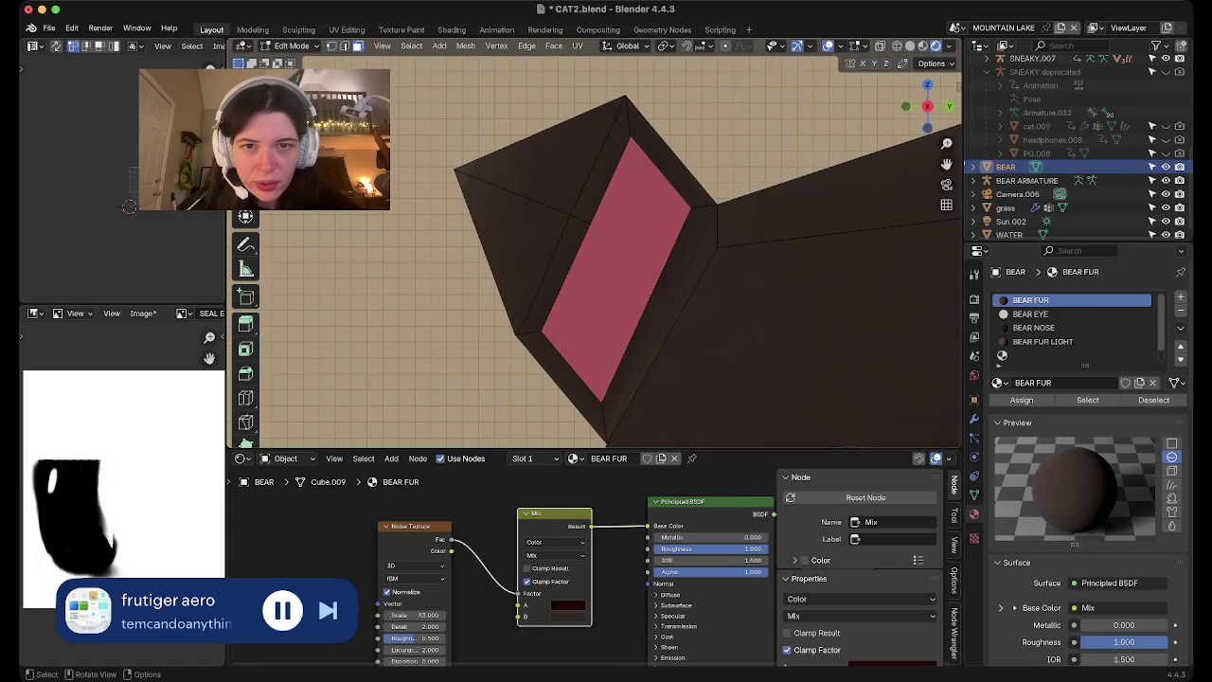
pyautogui.click(551, 160)
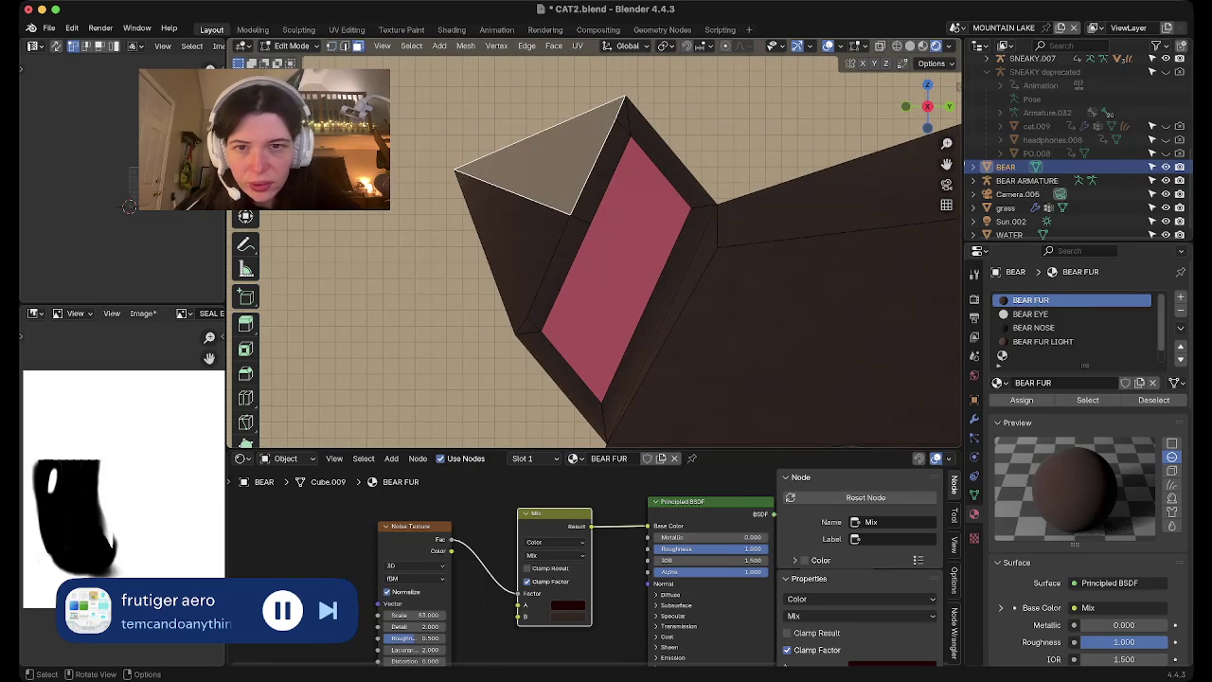
# Inset the triangular face together with its neighbouring ear face
pyautogui.keyDown('shift'); pyautogui.click(528, 228); pyautogui.keyUp('shift')
pyautogui.press('i')
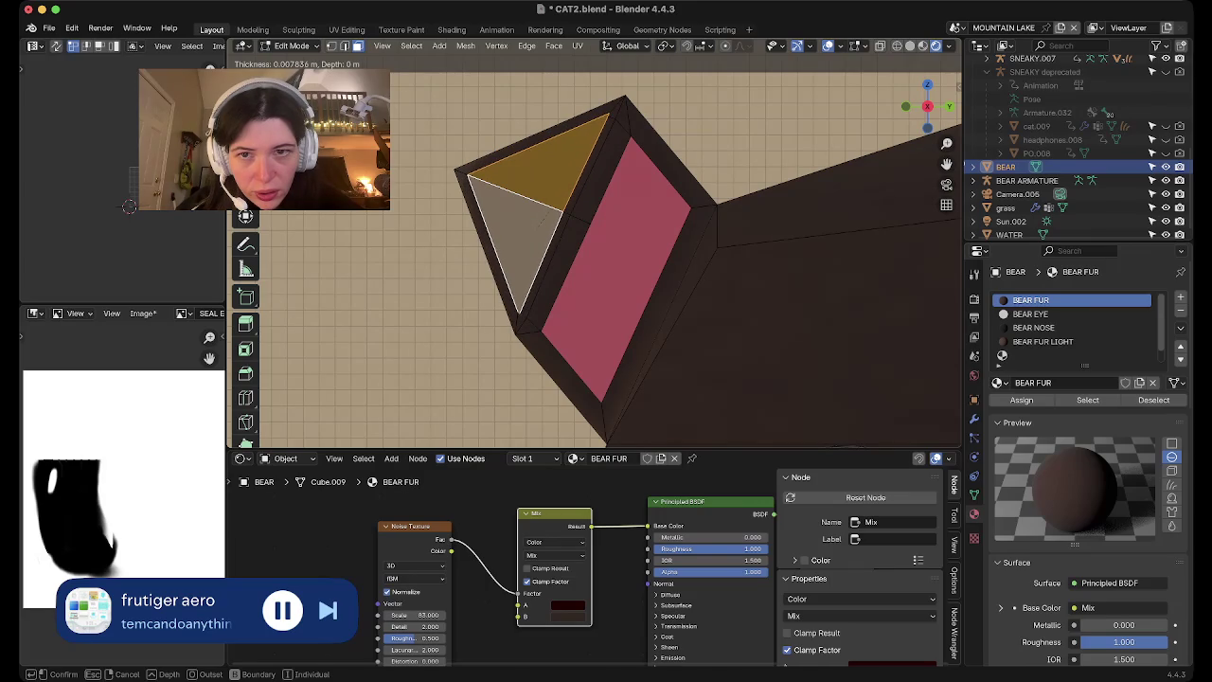
pyautogui.click(543, 220)
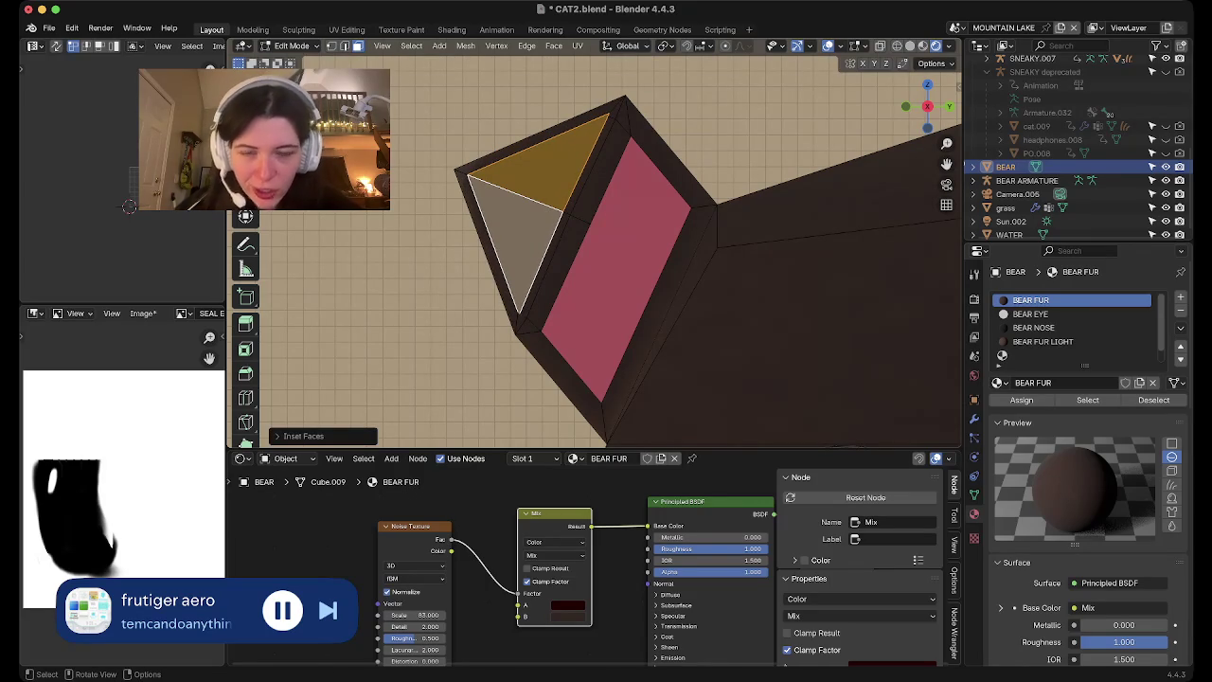
# Assign BEAR PINK to the inset strip and inner face, then return to Object Mode
pyautogui.keyDown('ctrl'); pyautogui.click(625, 284); pyautogui.keyUp('ctrl')
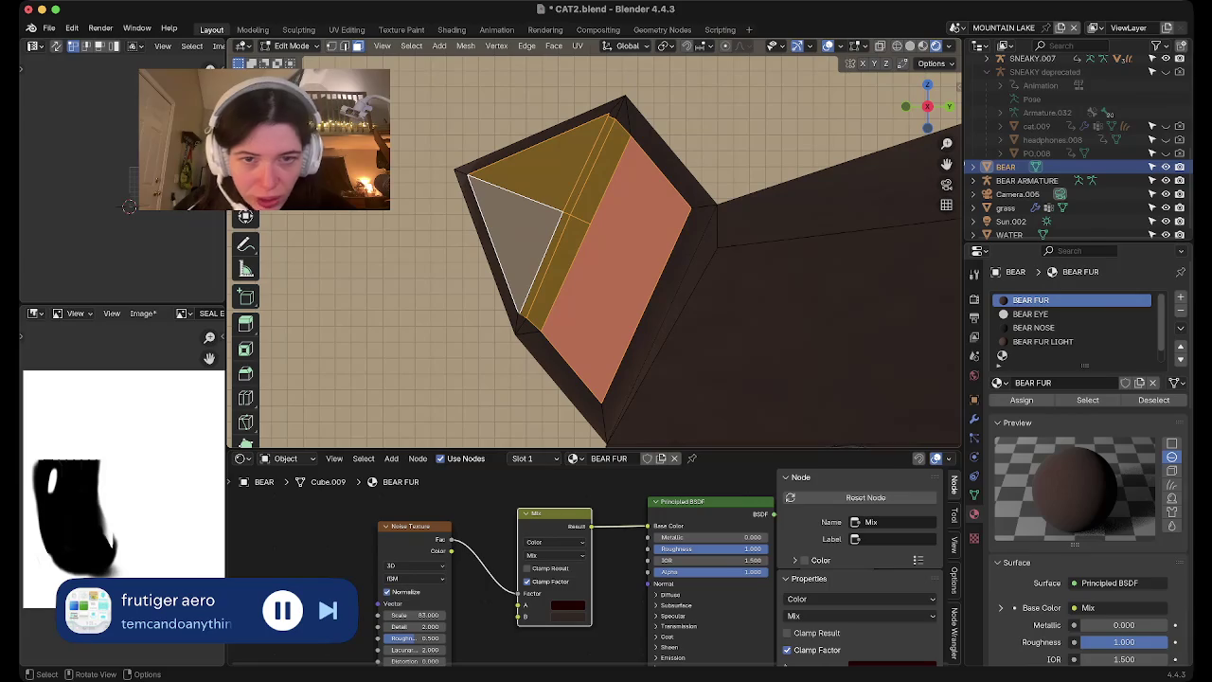
pyautogui.scroll(-1, 1042, 355)
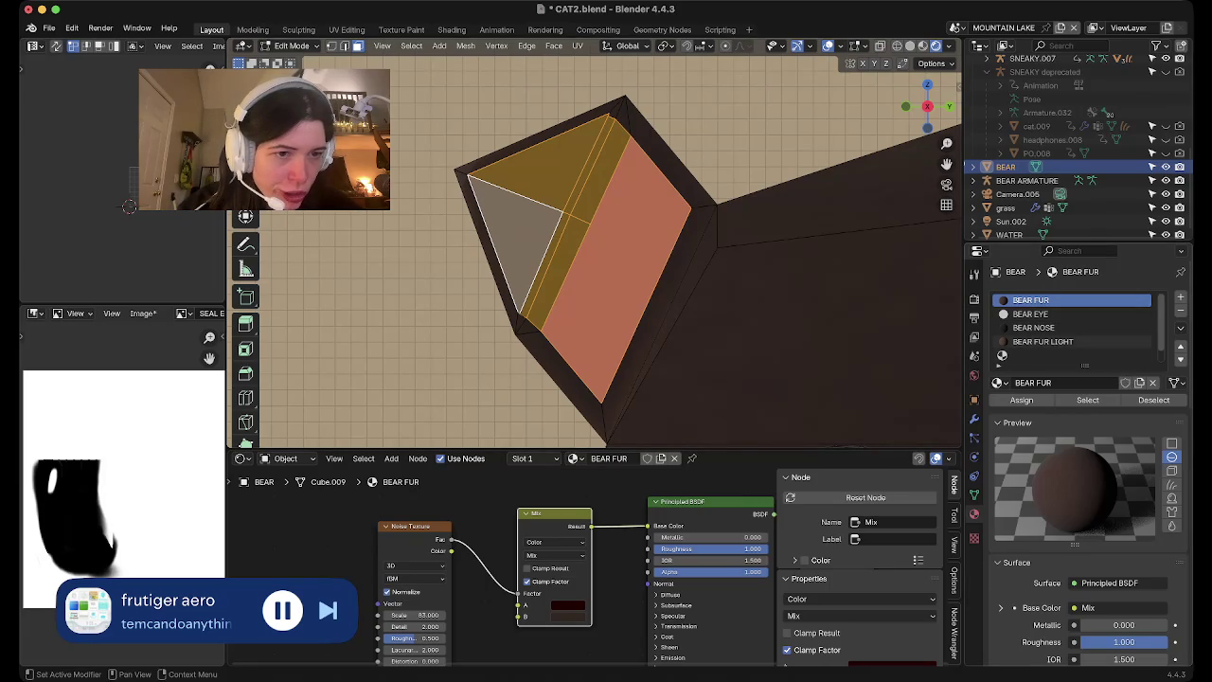
pyautogui.click(1041, 355)
pyautogui.click(1021, 399)
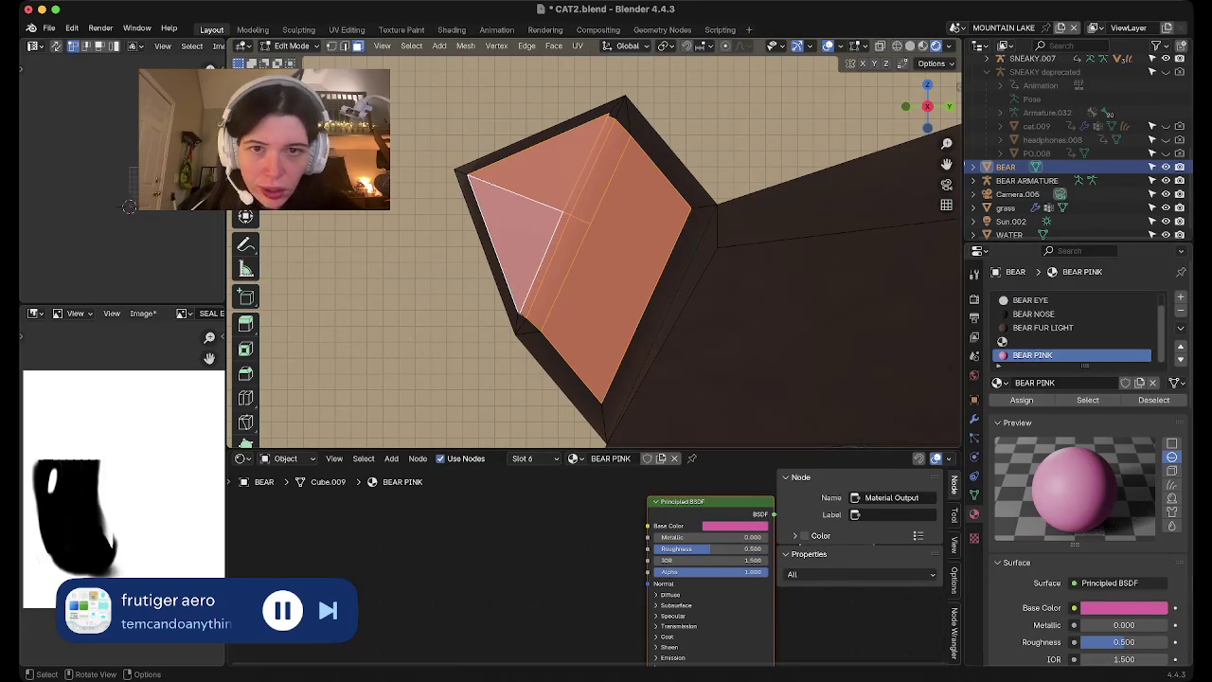
pyautogui.press('Tab')
pyautogui.scroll(-2, 596, 256)
pyautogui.scroll(-2, 596, 255)
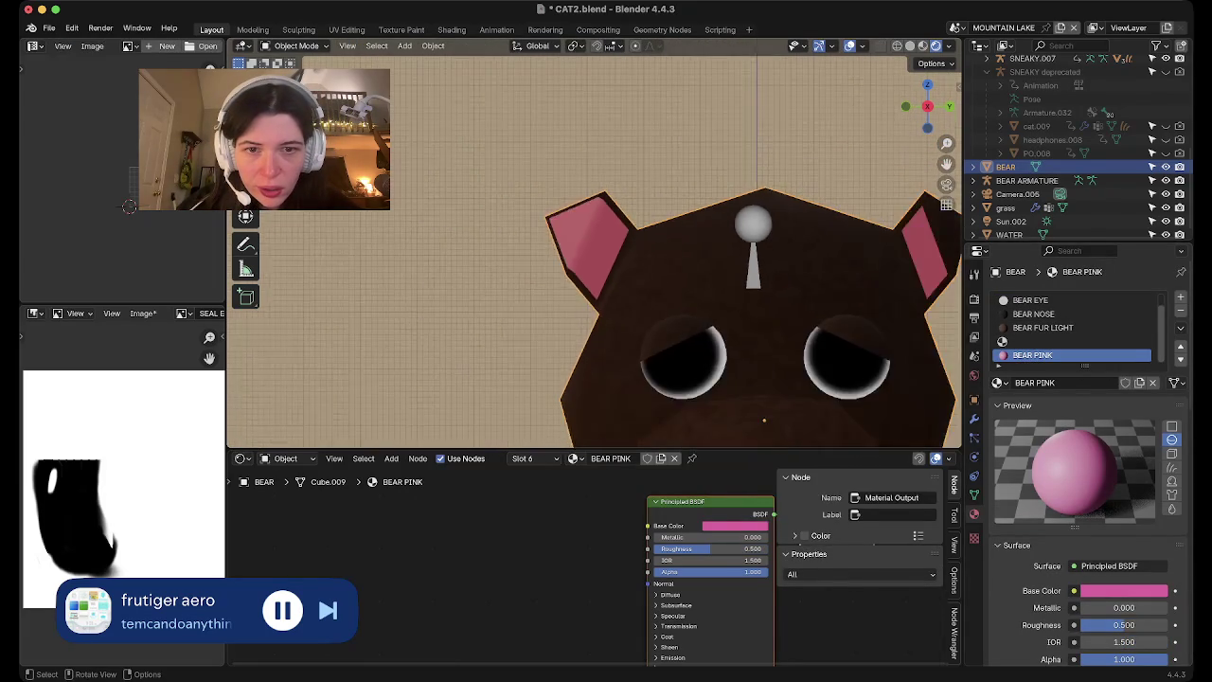
# Scale the selected pink inner-ear faces down to about 0.85
pyautogui.scroll(-2, 597, 256)
pyautogui.scroll(-1, 664, 368)
pyautogui.scroll(2, 664, 367)
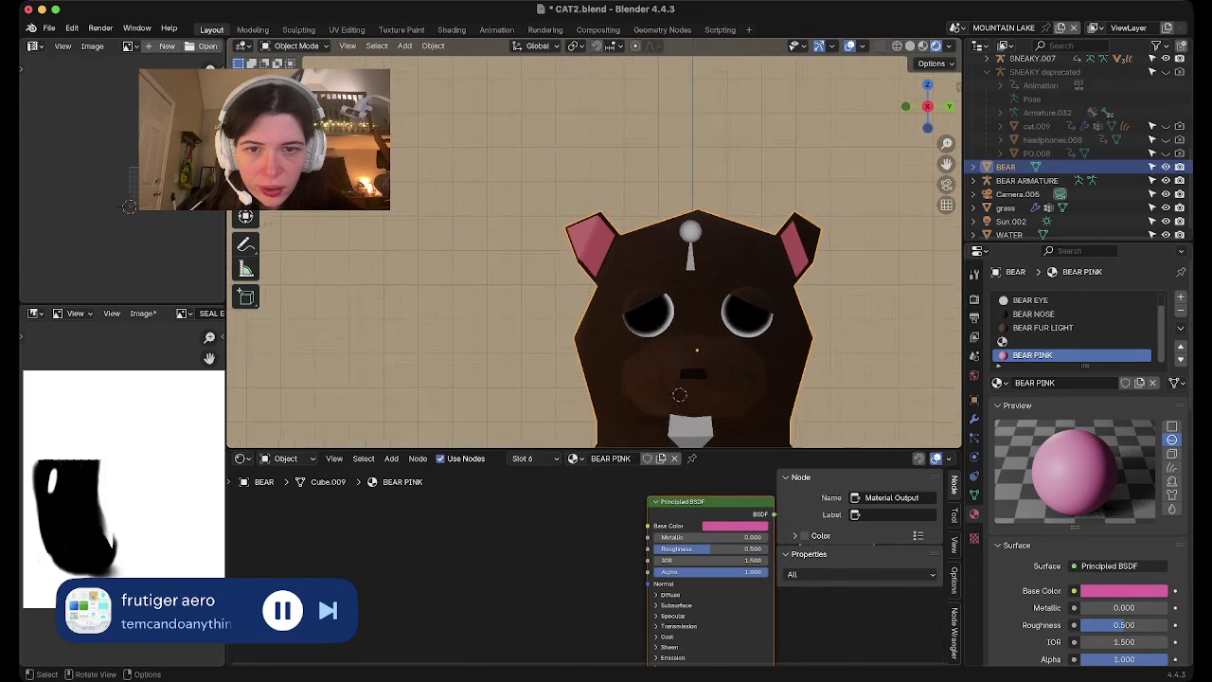
pyautogui.scroll(2, 664, 367)
pyautogui.press('Tab')
pyautogui.press('s')
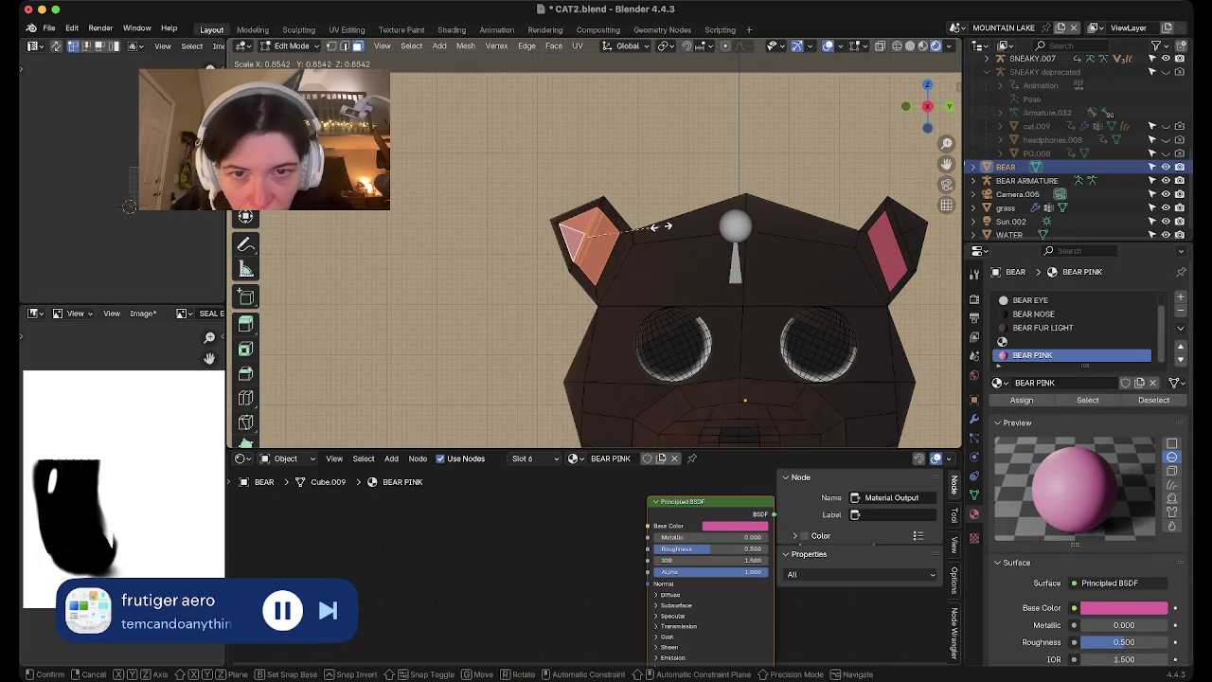
pyautogui.click(651, 227)
pyautogui.press('Tab')
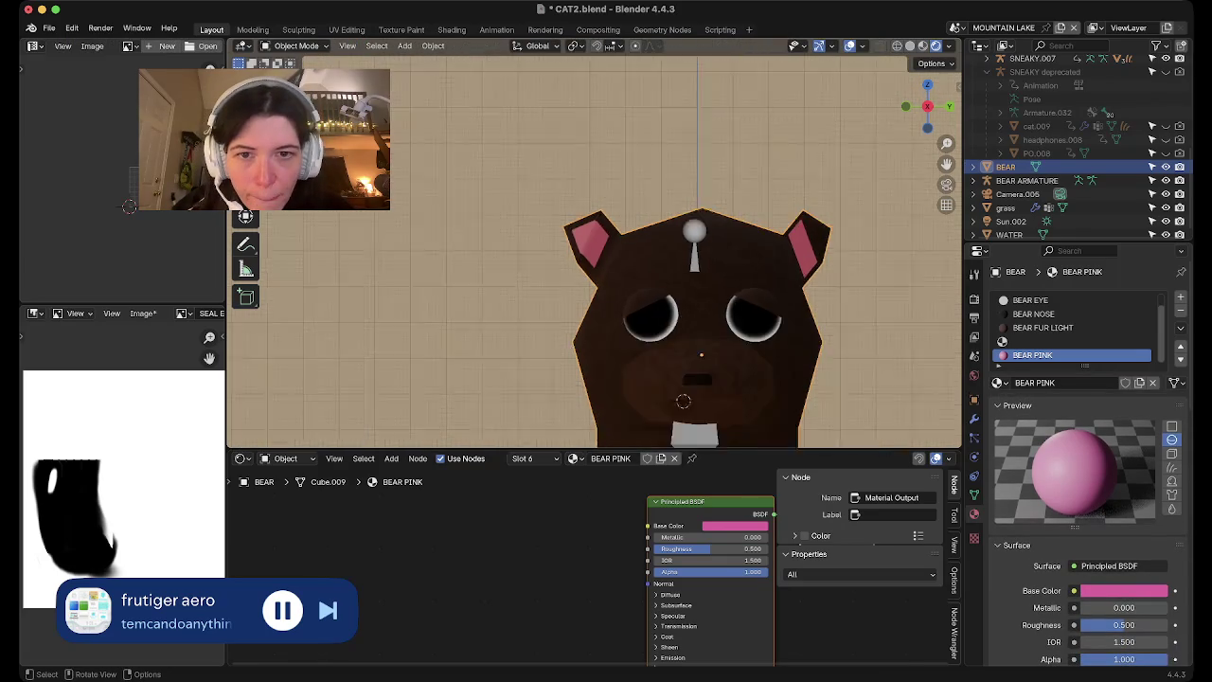
pyautogui.scroll(-2, 648, 339)
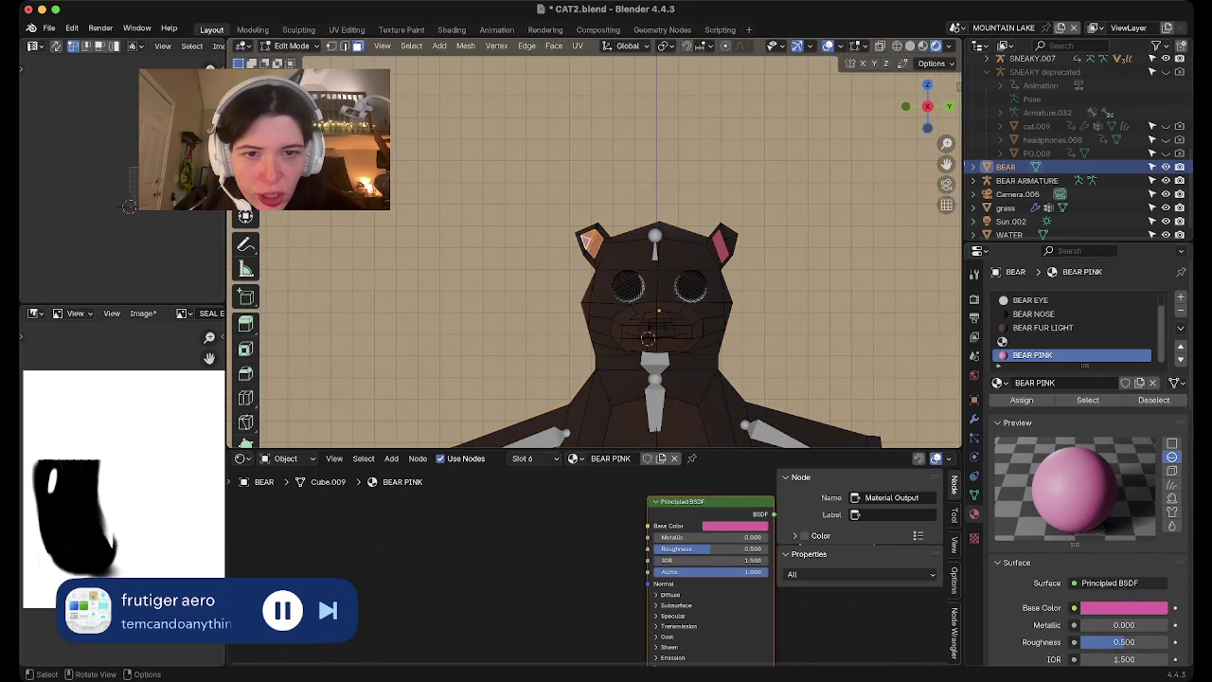
# Back in Edit Mode, pan and zoom so the bear's head and ear are centred
pyautogui.press('Tab')
pyautogui.scroll(3, 648, 338)
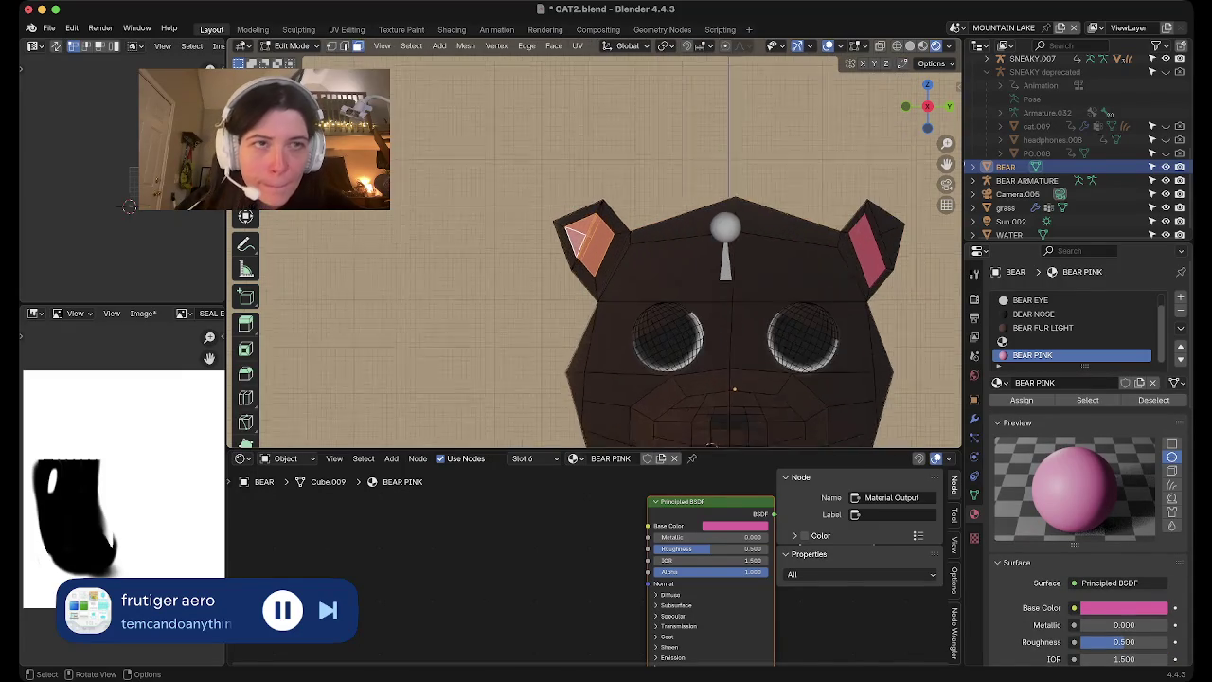
pyautogui.keyDown('shift'); pyautogui.moveTo(647, 338); pyautogui.dragTo(420, 338, button='middle'); pyautogui.keyUp('shift')
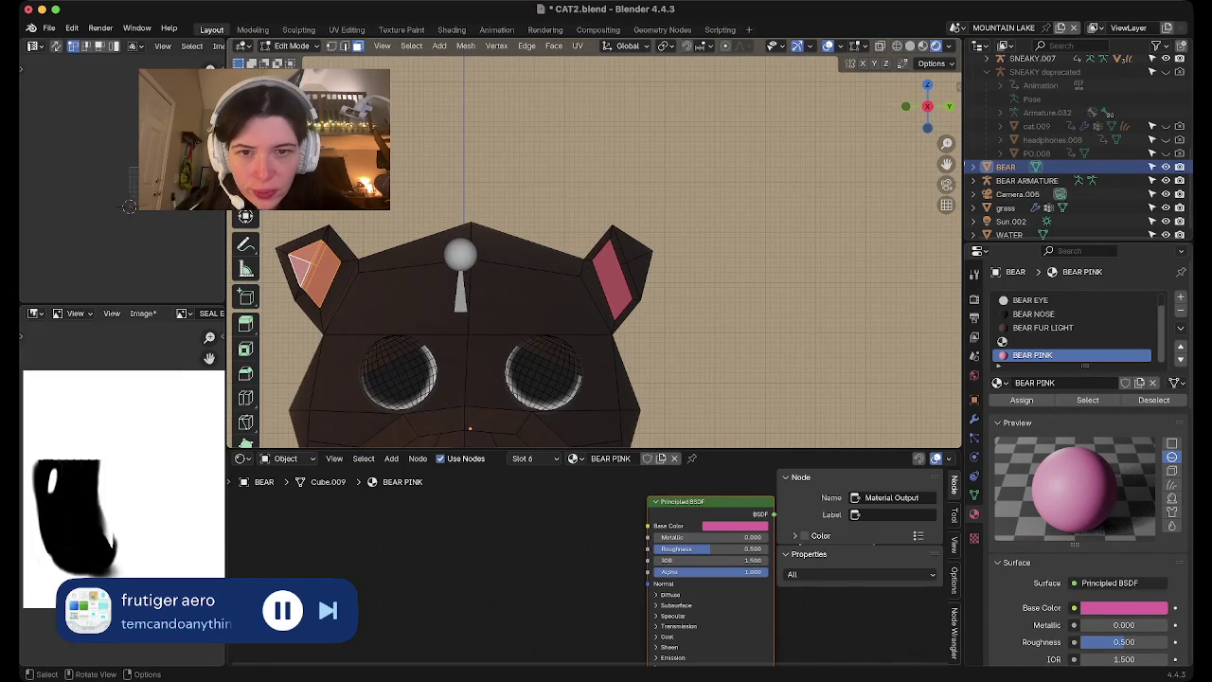
pyautogui.scroll(3, 598, 250)
pyautogui.scroll(2, 598, 250)
pyautogui.scroll(2, 597, 250)
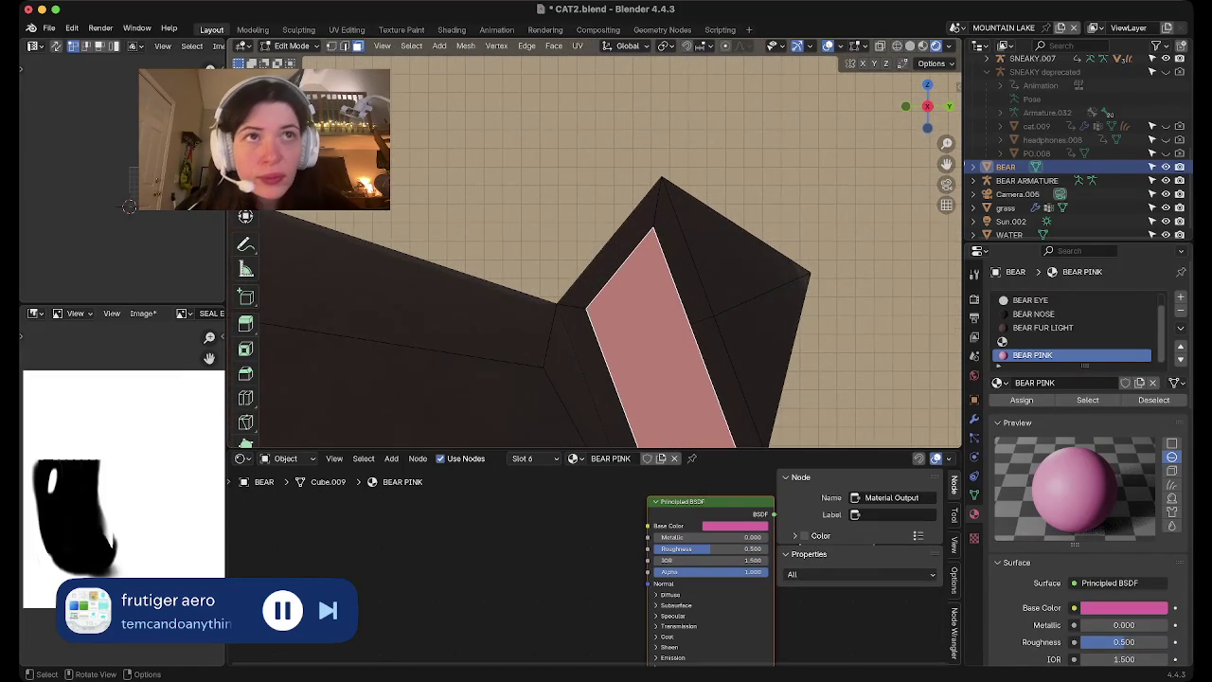
# In vertex mode, subdivide the ear rim edge and drag its new midpoint vertex
pyautogui.press('1')
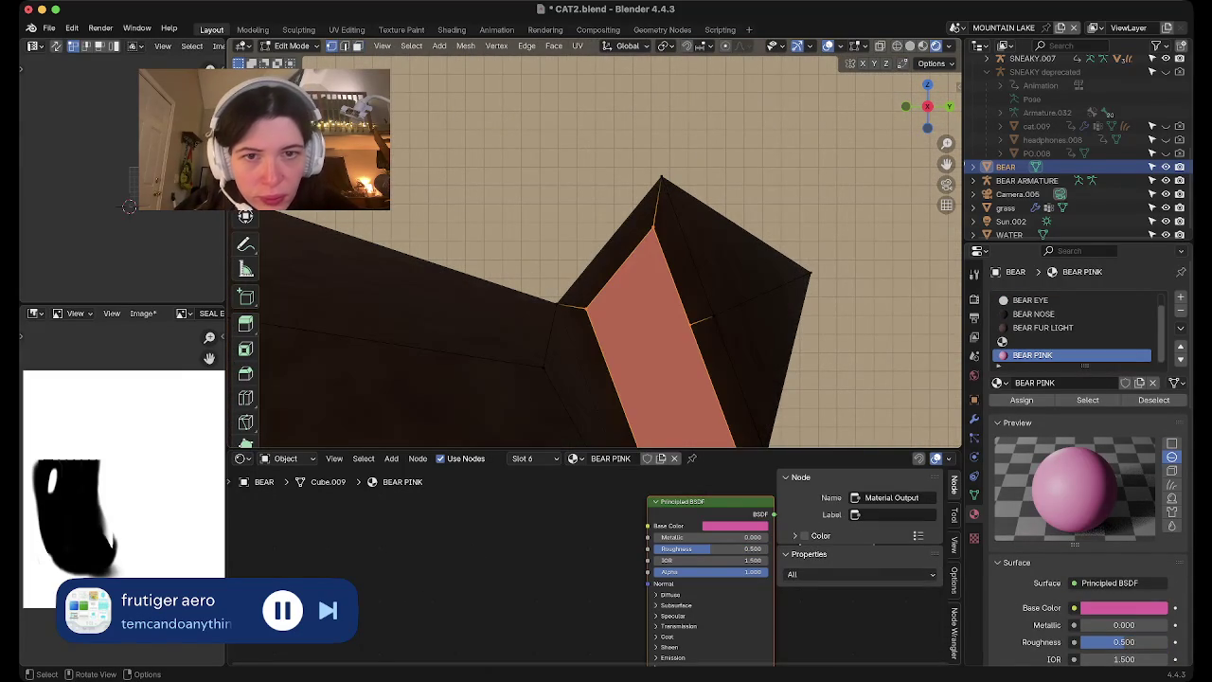
pyautogui.click(661, 178)
pyautogui.keyDown('shift'); pyautogui.click(712, 315); pyautogui.keyUp('shift')
pyautogui.rightClick(644, 301)
pyautogui.click(635, 306)
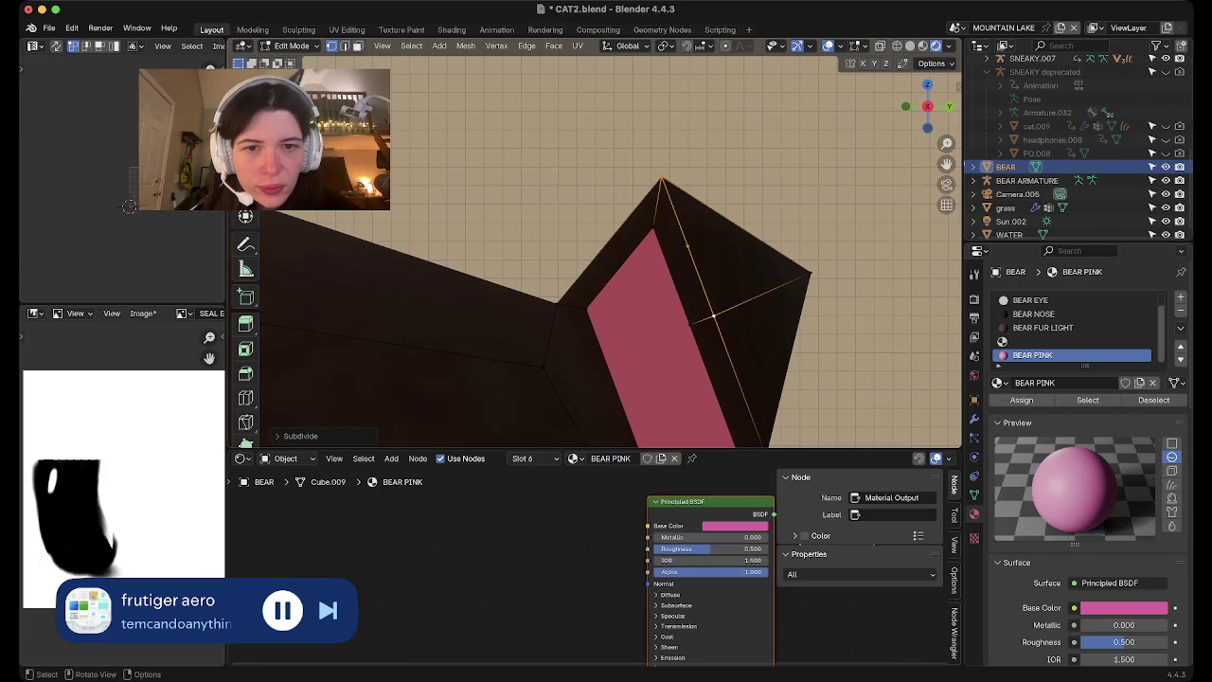
pyautogui.click(687, 245)
pyautogui.press('g')
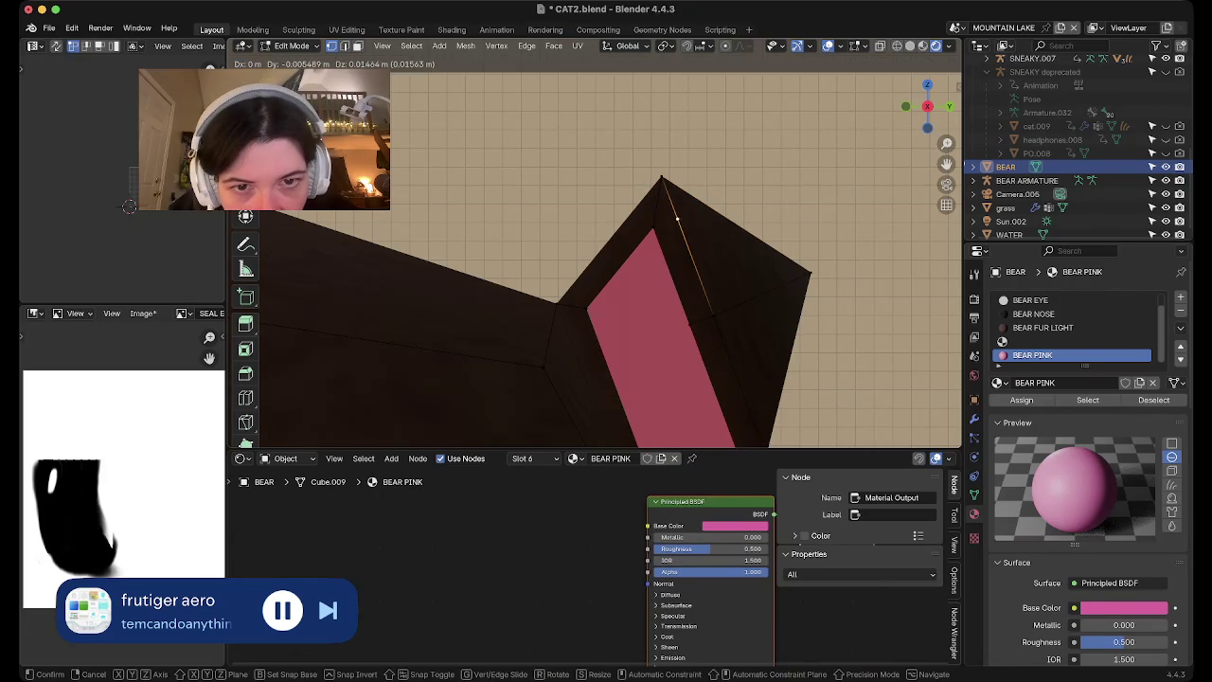
pyautogui.click(675, 215)
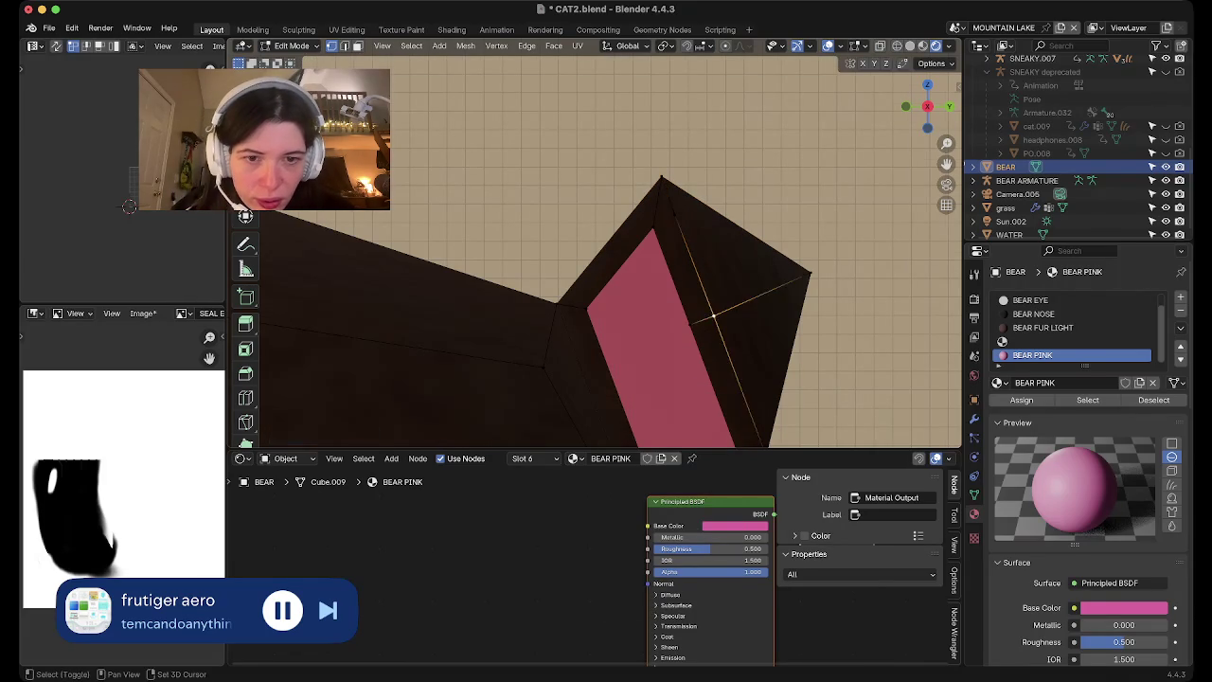
# Undo the midpoint move and slide the vertex to a new spot on the rim
pyautogui.keyDown('shift'); pyautogui.moveTo(713, 314); pyautogui.dragTo(663, 193, button='middle'); pyautogui.keyUp('shift')
pyautogui.rightClick(667, 305)
pyautogui.press('Escape')
pyautogui.hotkey('ctrl', 'z')
pyautogui.press('g')
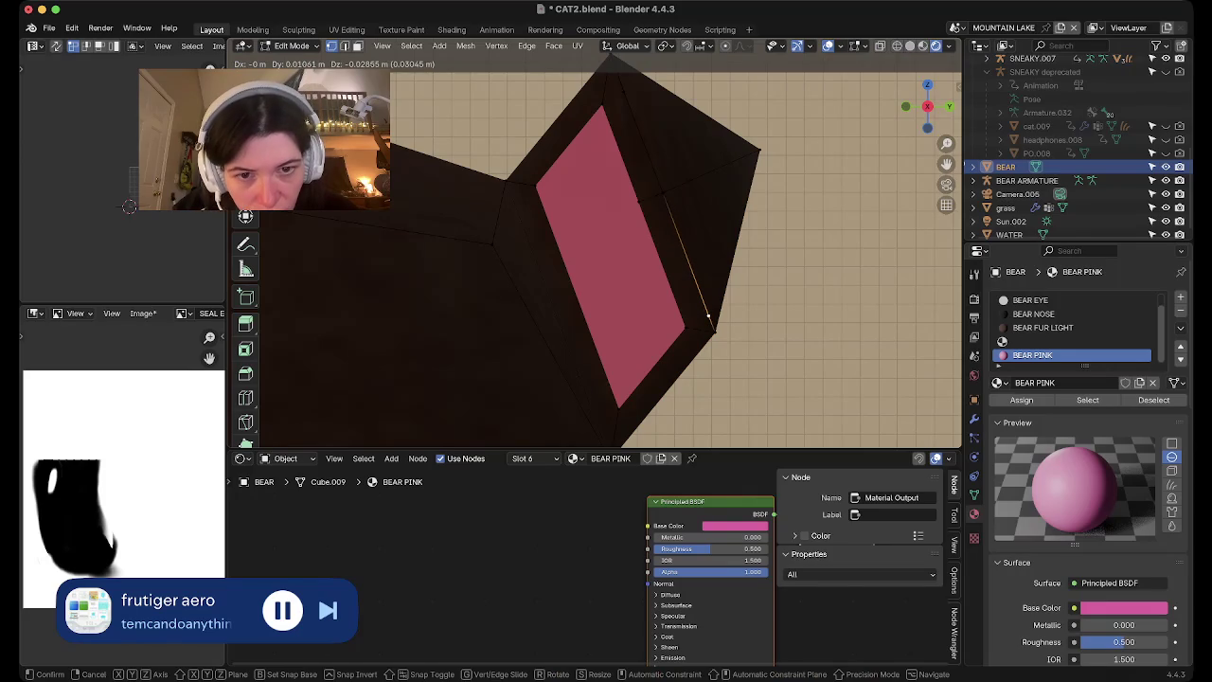
pyautogui.click(709, 316)
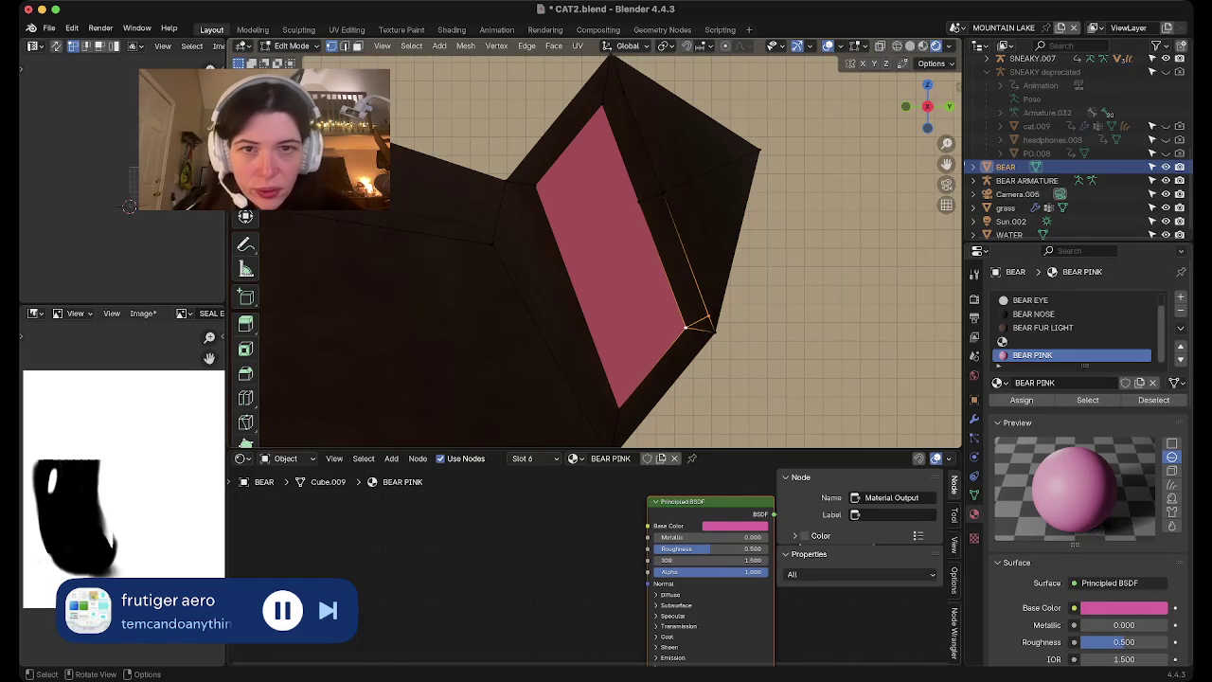
# In face mode, select the thin face above the pink panel and both outer-corner triangles
pyautogui.click(602, 102)
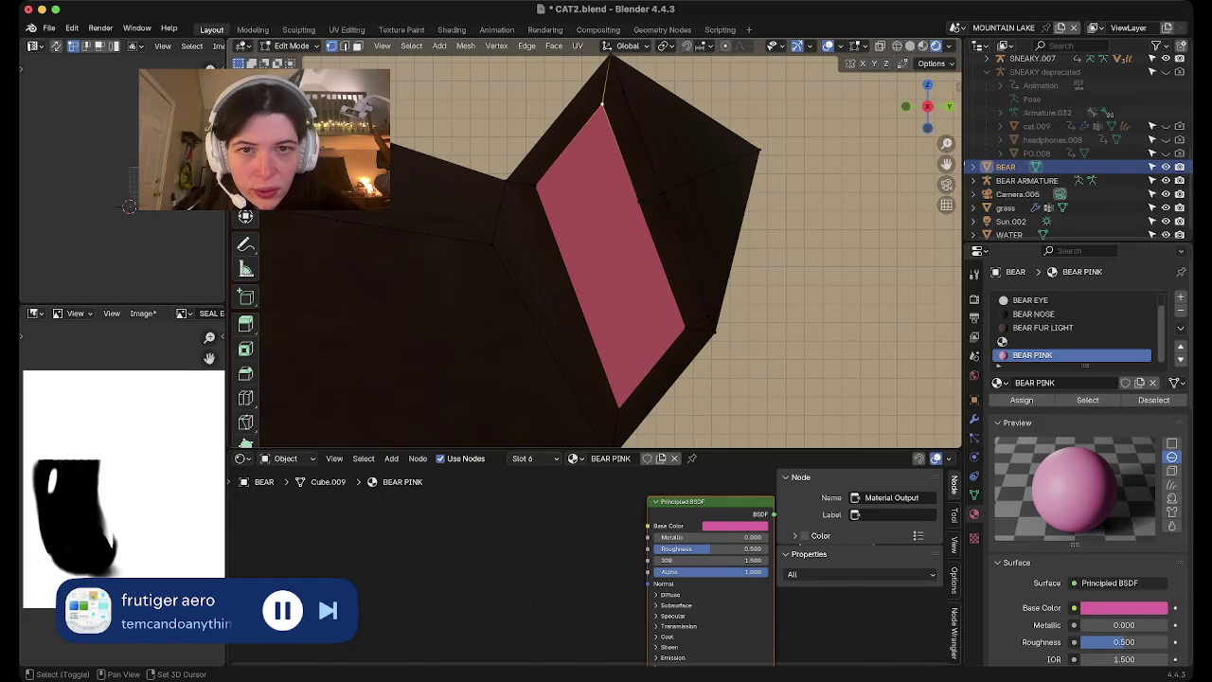
pyautogui.press('3')
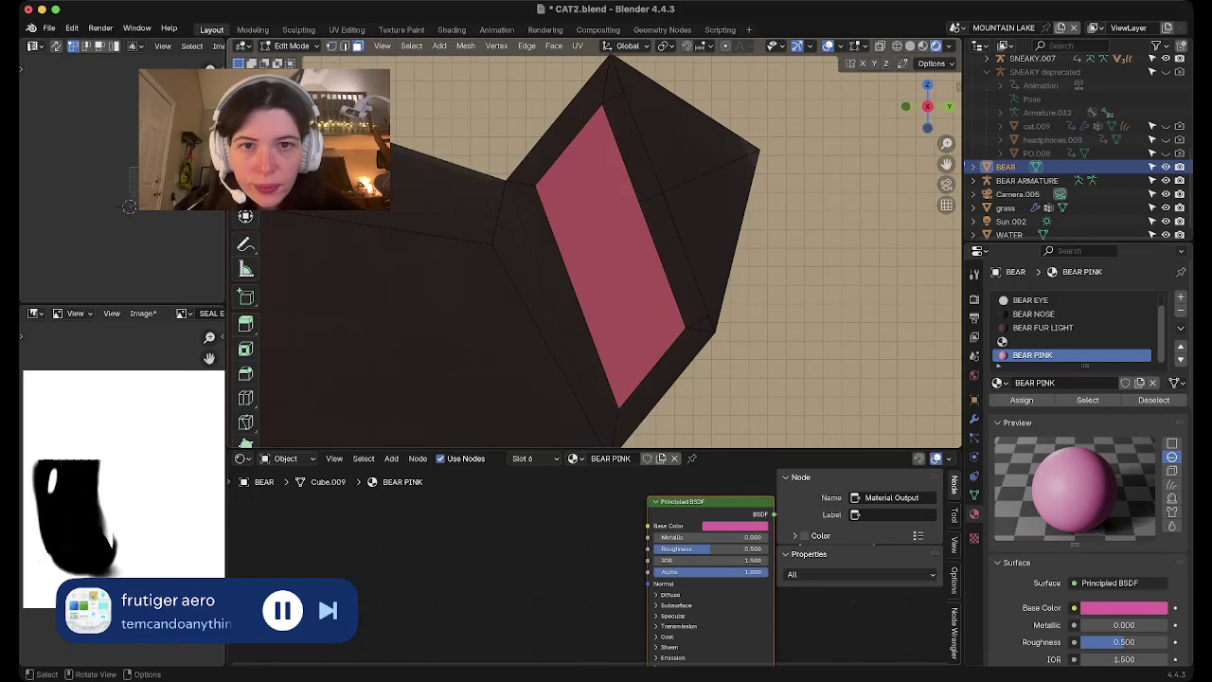
pyautogui.keyDown('shift'); pyautogui.click(631, 146); pyautogui.keyUp('shift')
pyautogui.click(682, 119)
pyautogui.keyDown('shift'); pyautogui.click(705, 223); pyautogui.keyUp('shift')
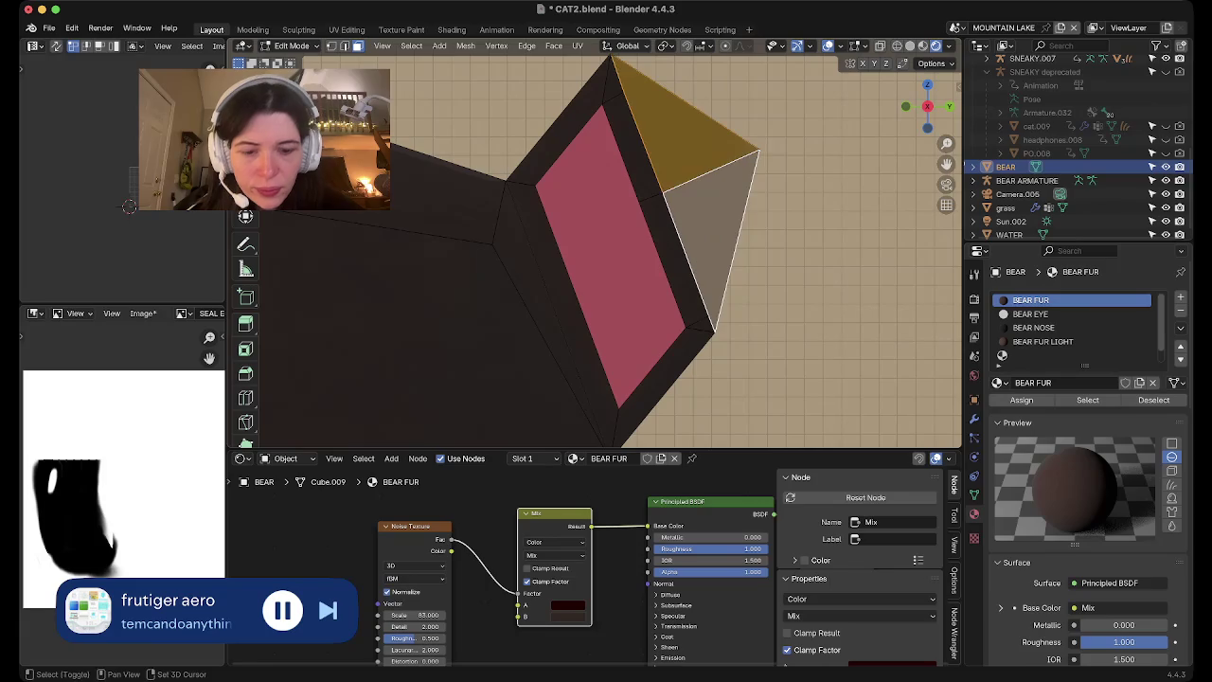
# Inset the two triangles at the ear's outer corner
pyautogui.press('i')
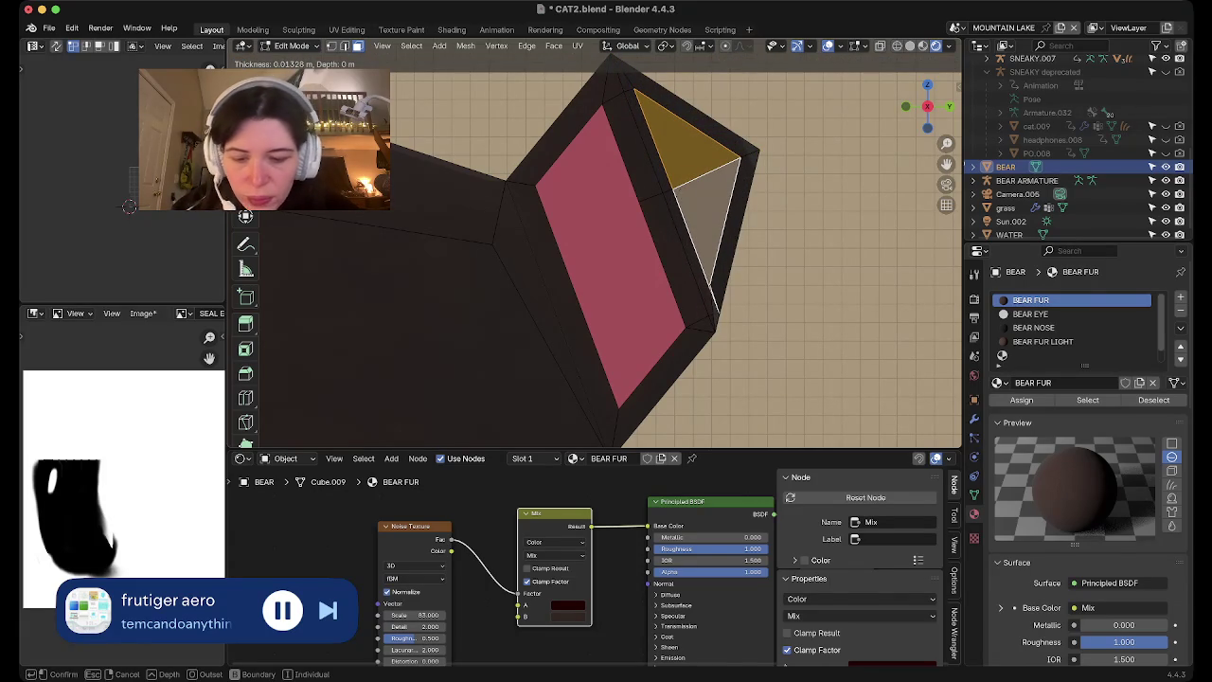
pyautogui.press('Return')
pyautogui.press('g')
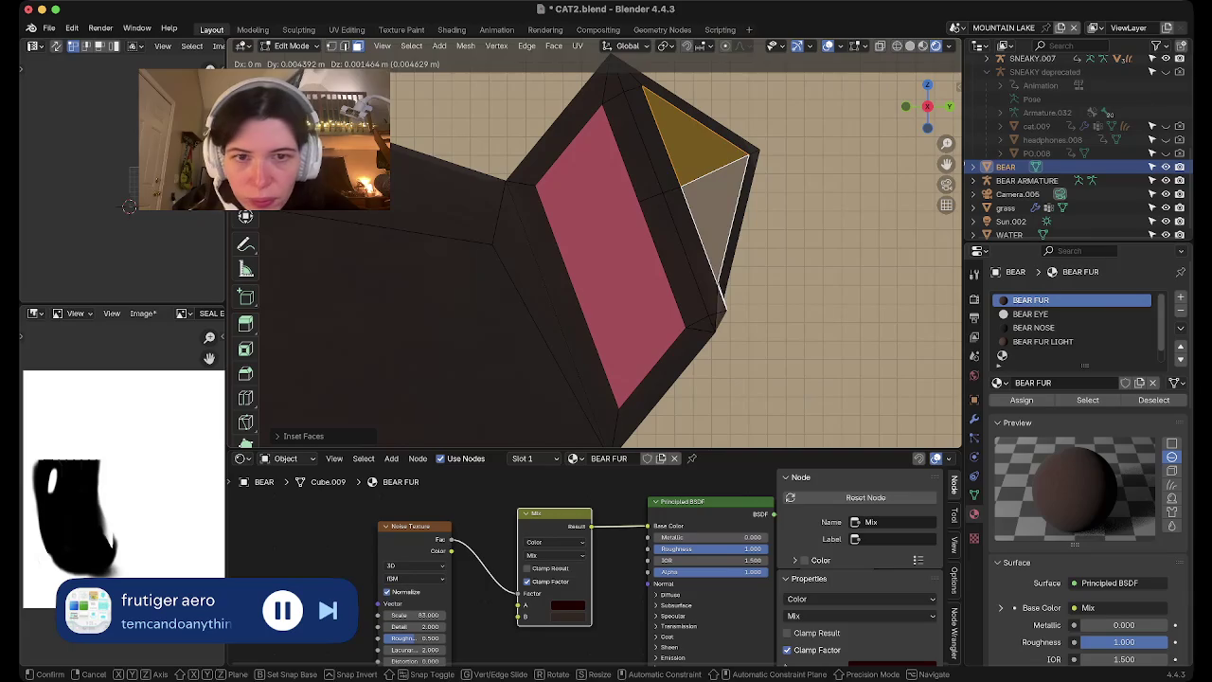
pyautogui.press('Escape')
pyautogui.moveTo(713, 301)
pyautogui.mouseDown(button='middle')
pyautogui.moveTo(525, 194)
pyautogui.moveTo(636, 275)
pyautogui.moveTo(592, 395)
pyautogui.moveTo(706, 301)
pyautogui.moveTo(606, 266)
pyautogui.moveTo(473, 352)
pyautogui.moveTo(536, 414)
pyautogui.moveTo(745, 381)
pyautogui.moveTo(672, 374)
pyautogui.mouseUp(button='middle')
# Reposition the selected head edge, then shift it along the Z axis
pyautogui.press('g')
pyautogui.click(706, 301)
pyautogui.press('g')
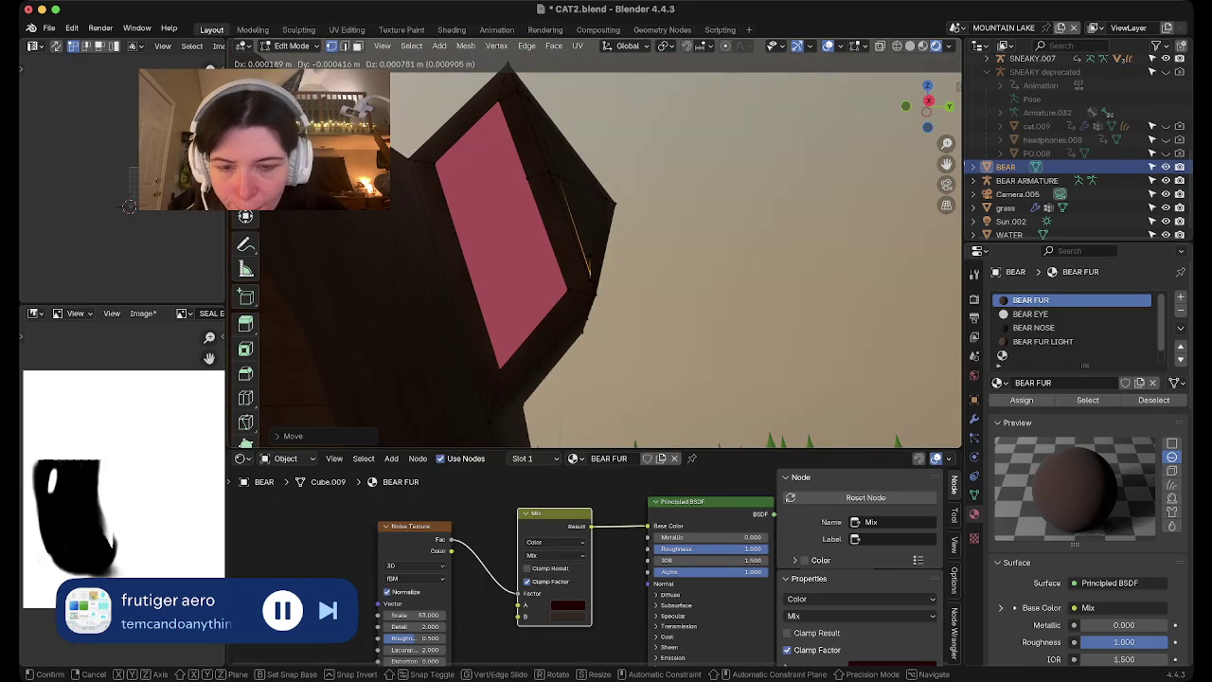
pyautogui.press('z')
pyautogui.click(592, 255)
pyautogui.moveTo(592, 256)
pyautogui.mouseDown(button='middle')
pyautogui.moveTo(475, 336)
pyautogui.moveTo(663, 341)
pyautogui.moveTo(663, 398)
pyautogui.moveTo(724, 368)
pyautogui.mouseUp(button='middle')
# From top view, move the head vertex with proportional editing shrunk to size 0.1197
pyautogui.scroll(2, 594, 246)
pyautogui.scroll(-3, 595, 247)
pyautogui.scroll(-1, 595, 246)
pyautogui.click(928, 94)
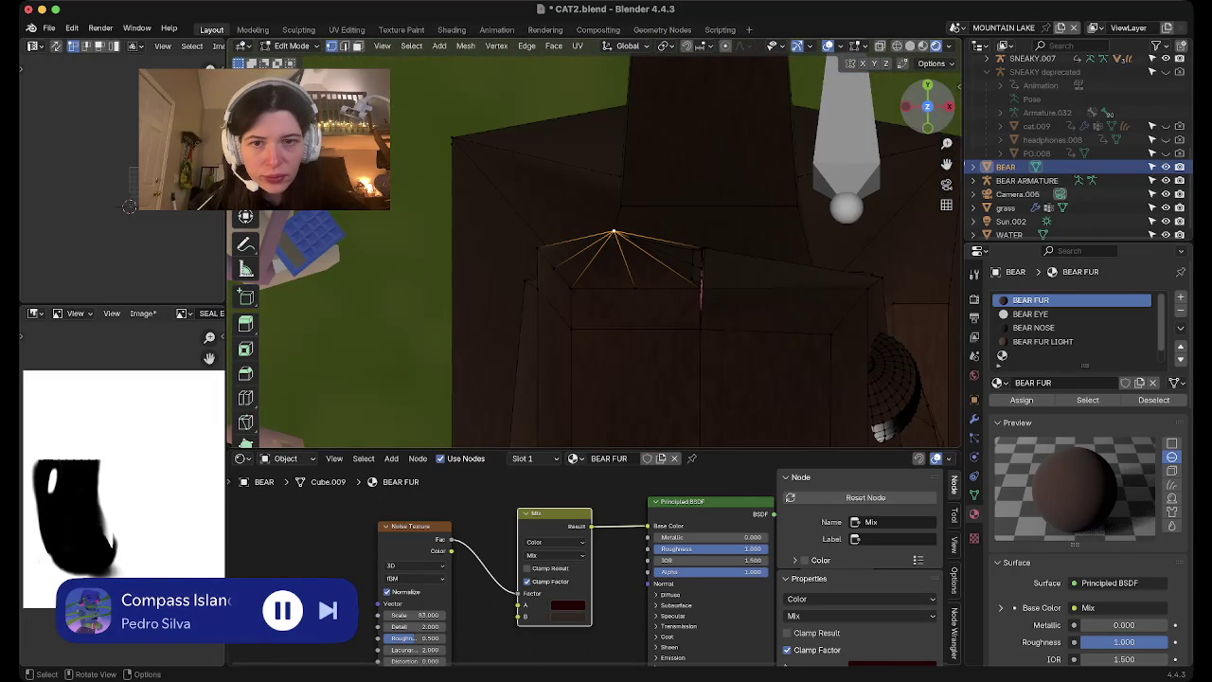
pyautogui.press('g')
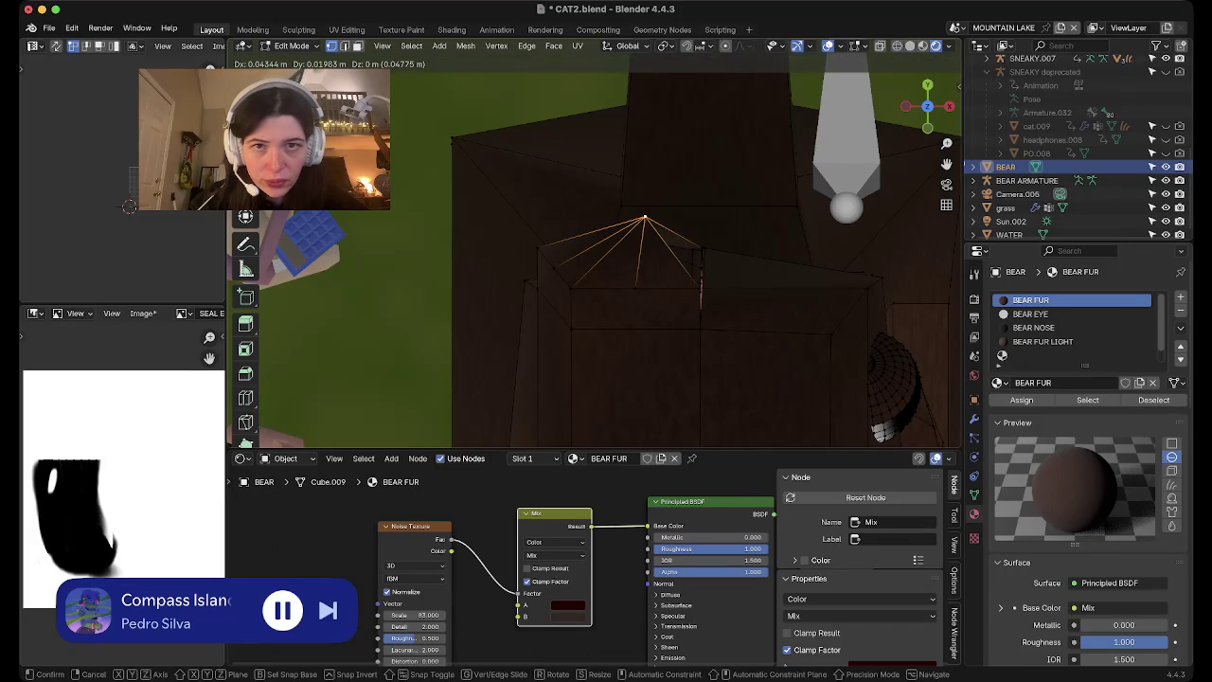
pyautogui.press('Escape')
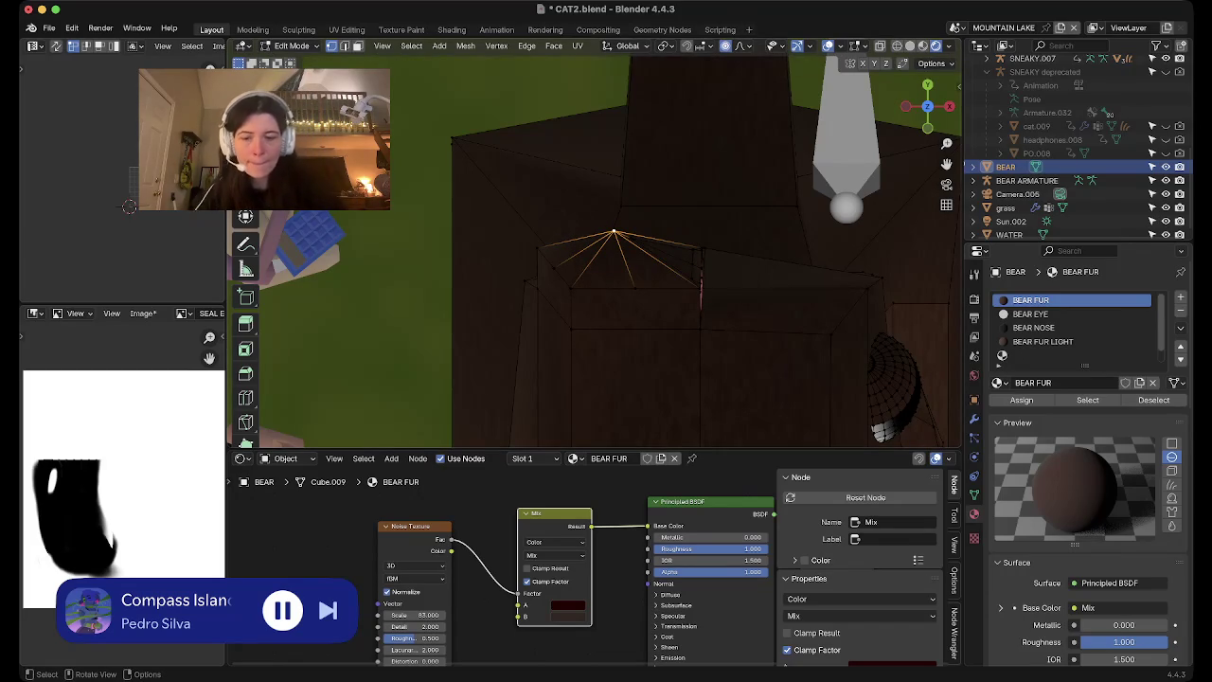
pyautogui.press('g')
pyautogui.scroll(10, 615, 228)
pyautogui.scroll(5, 616, 228)
pyautogui.scroll(-4, 625, 217)
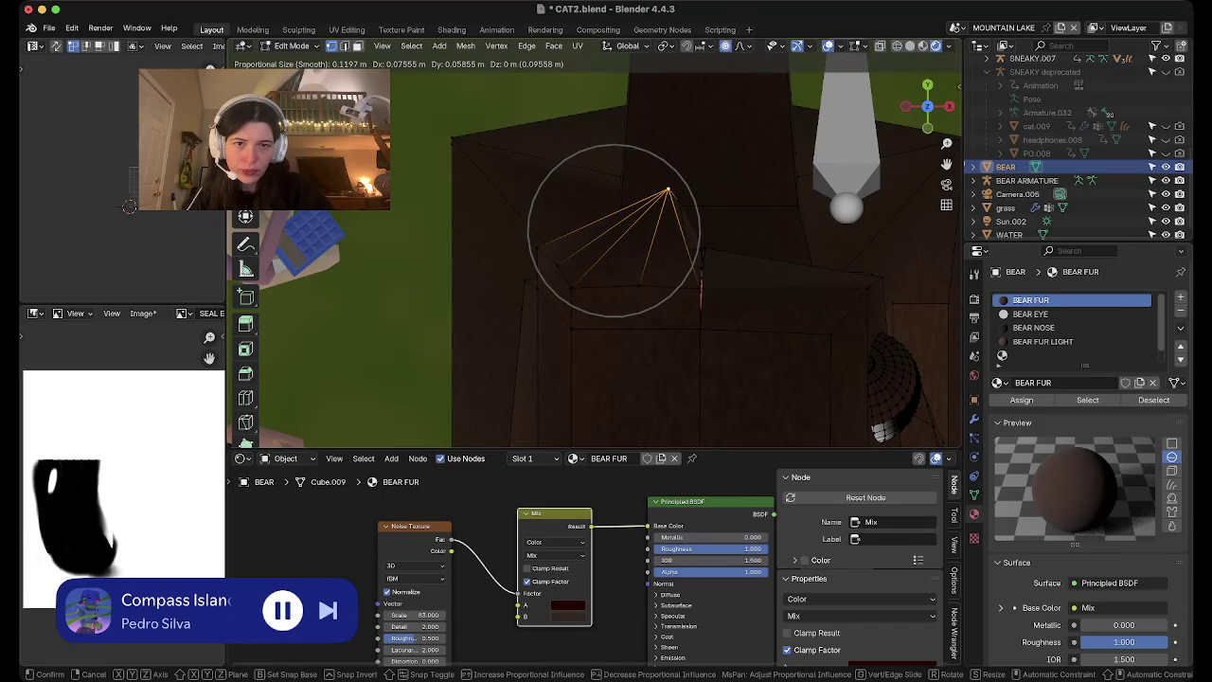